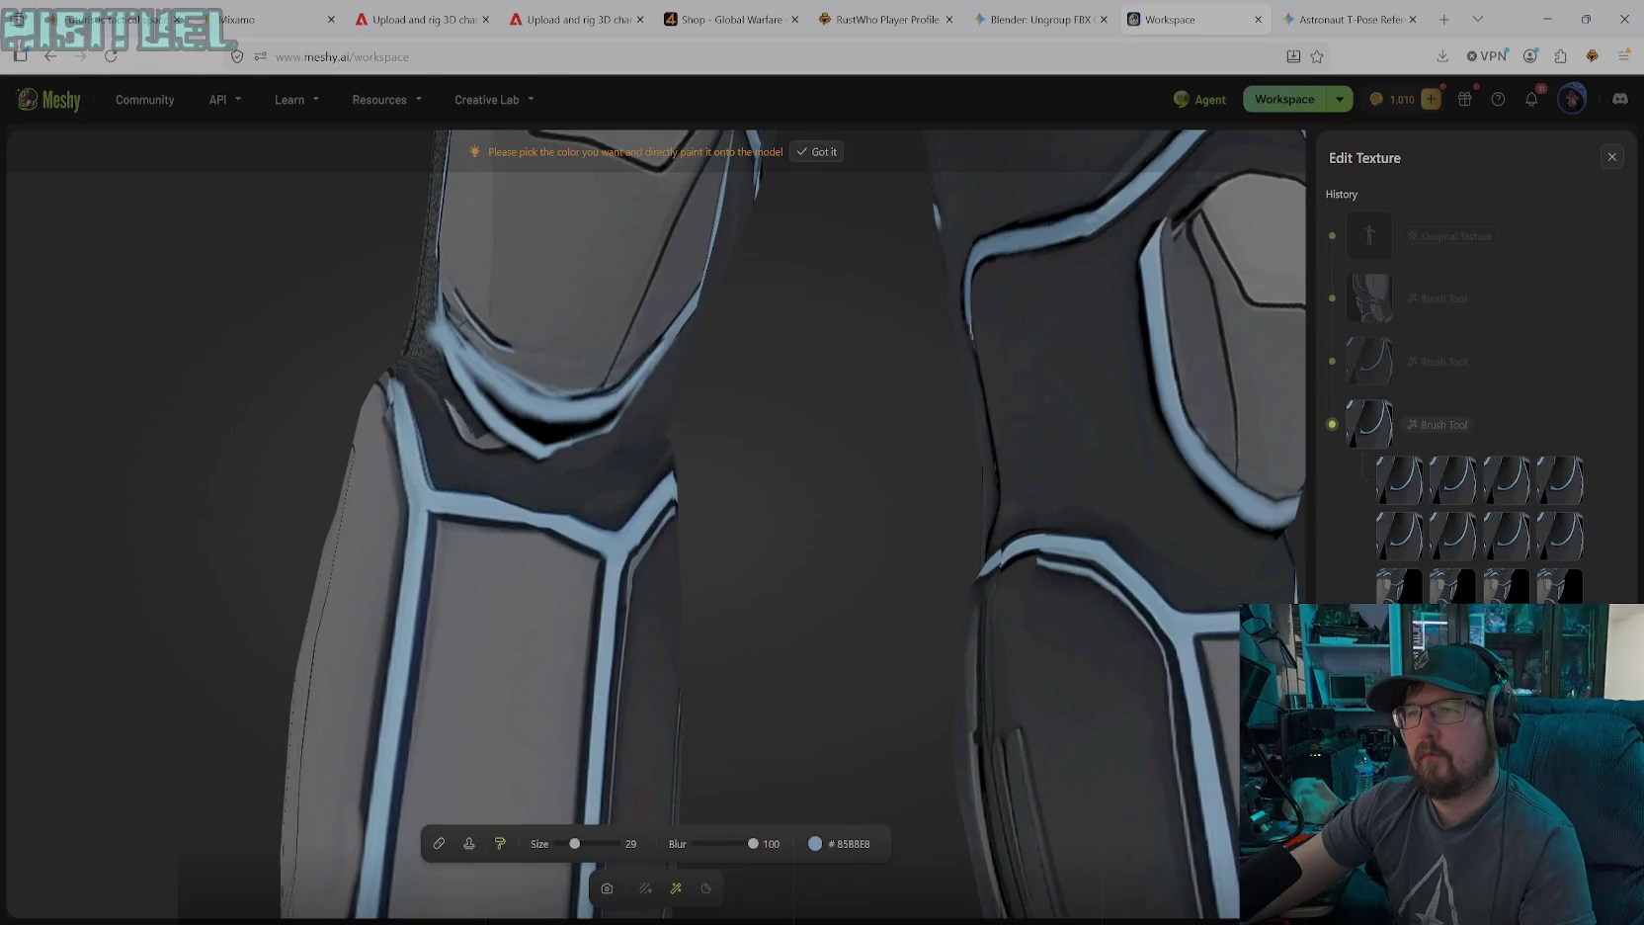
Paint a light-blue stroke along the left knee seam, then orbit closer to the knee
drag(544, 422, 479, 386)
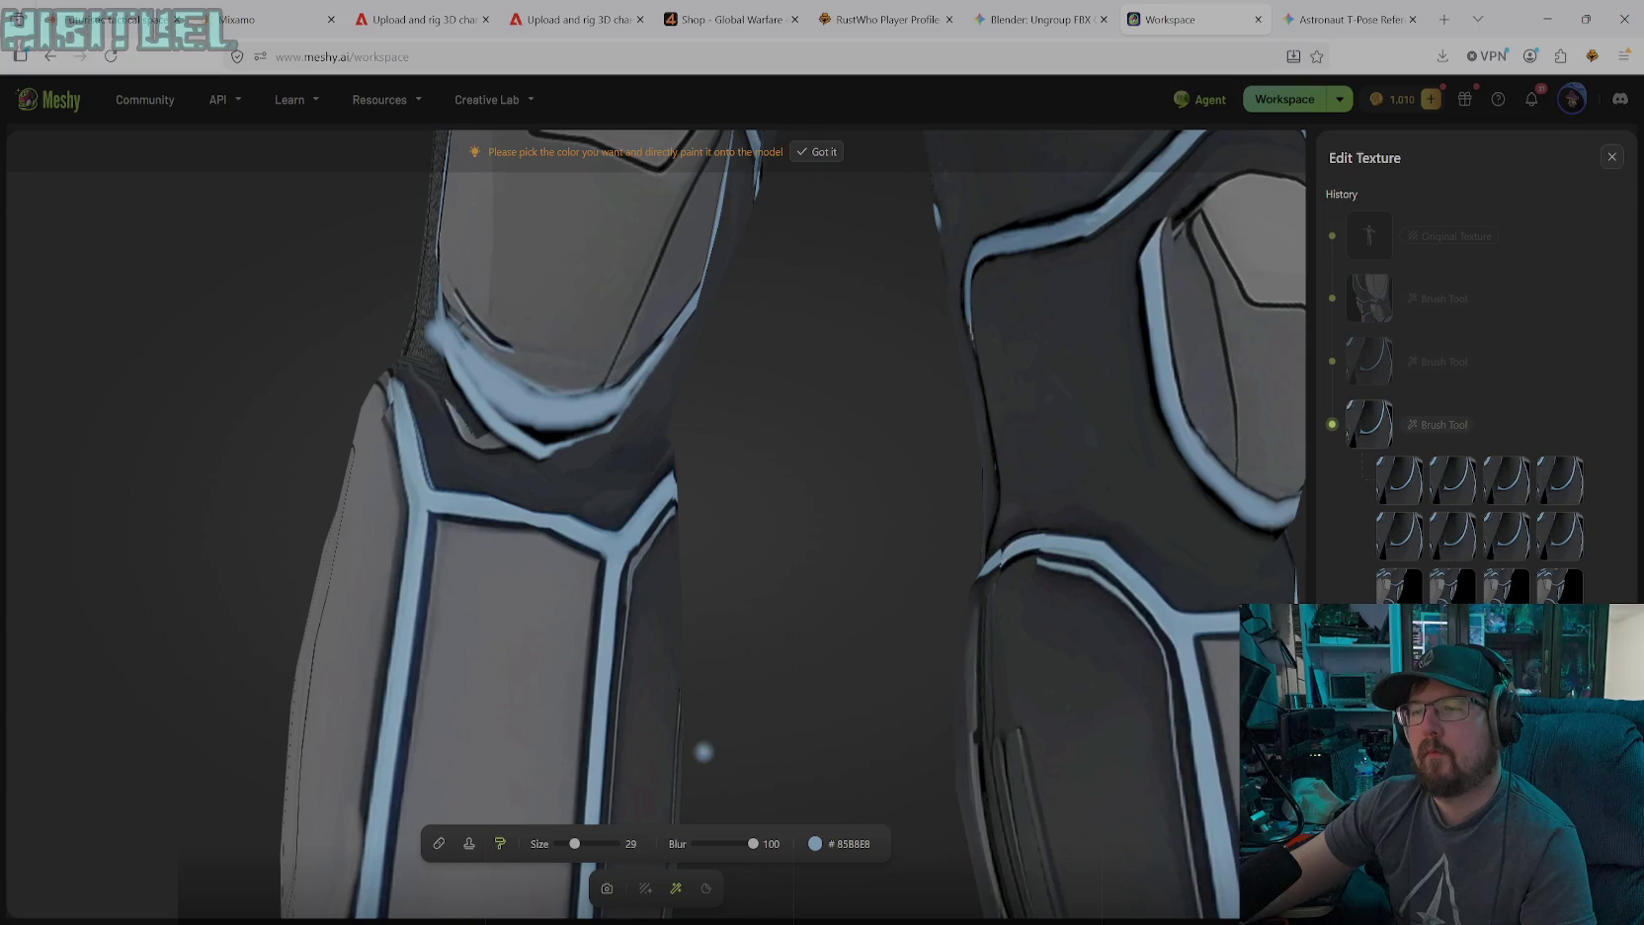
click(606, 887)
drag(593, 632, 547, 487)
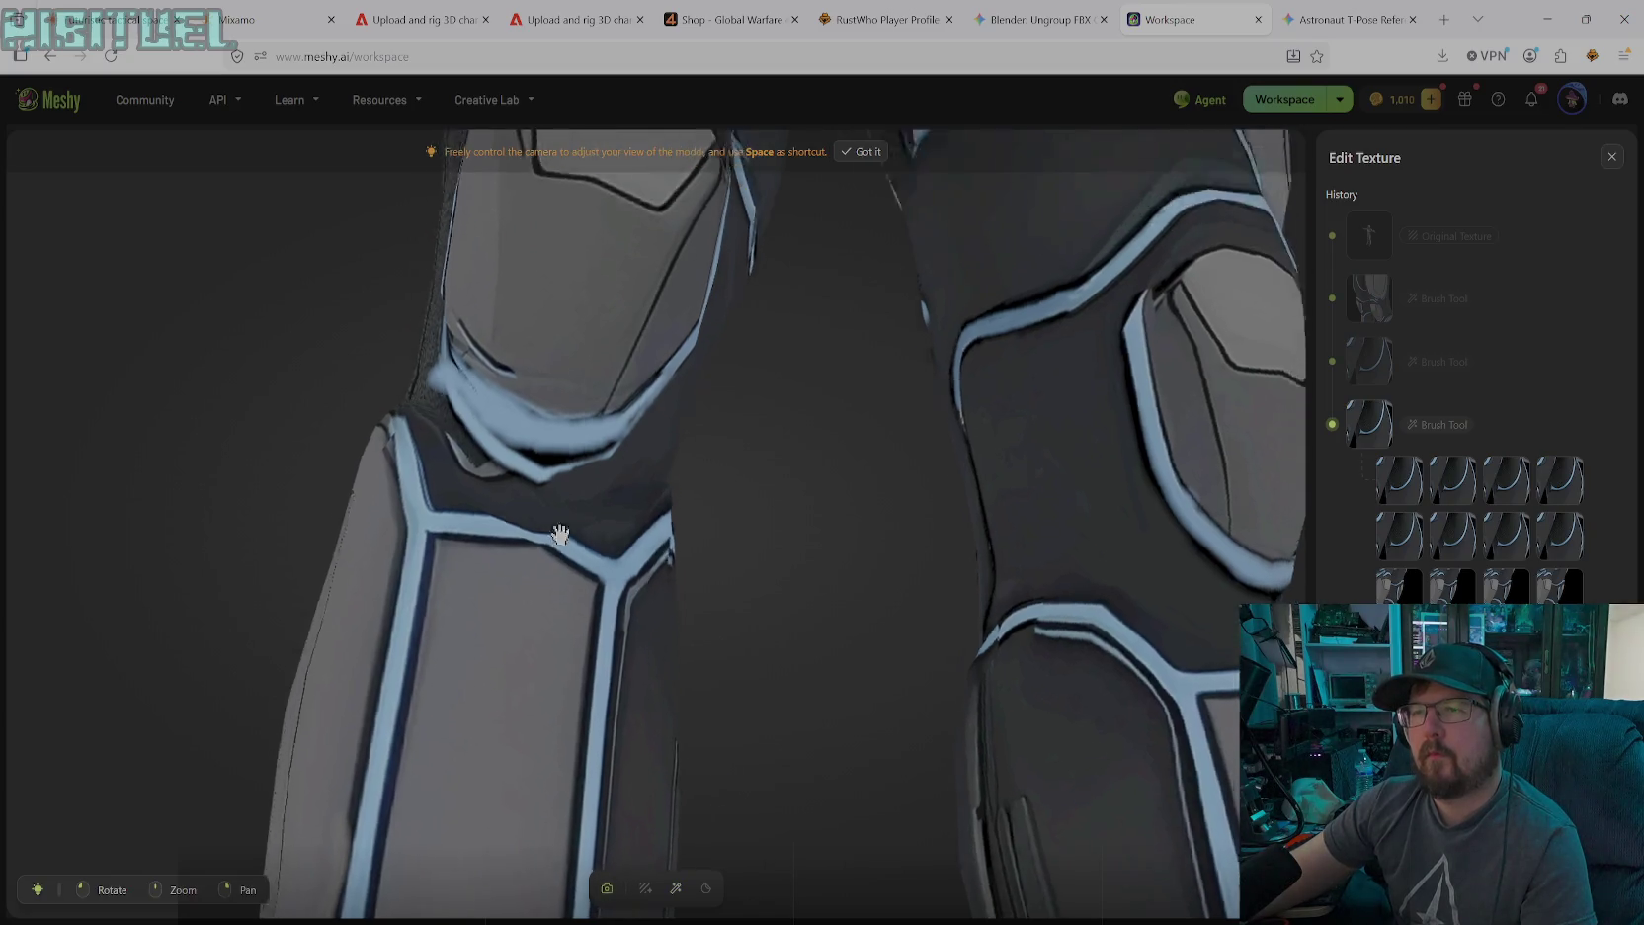
mouse_move(844, 543)
mouse_down()
mouse_move(902, 580)
mouse_move(705, 798)
mouse_up()
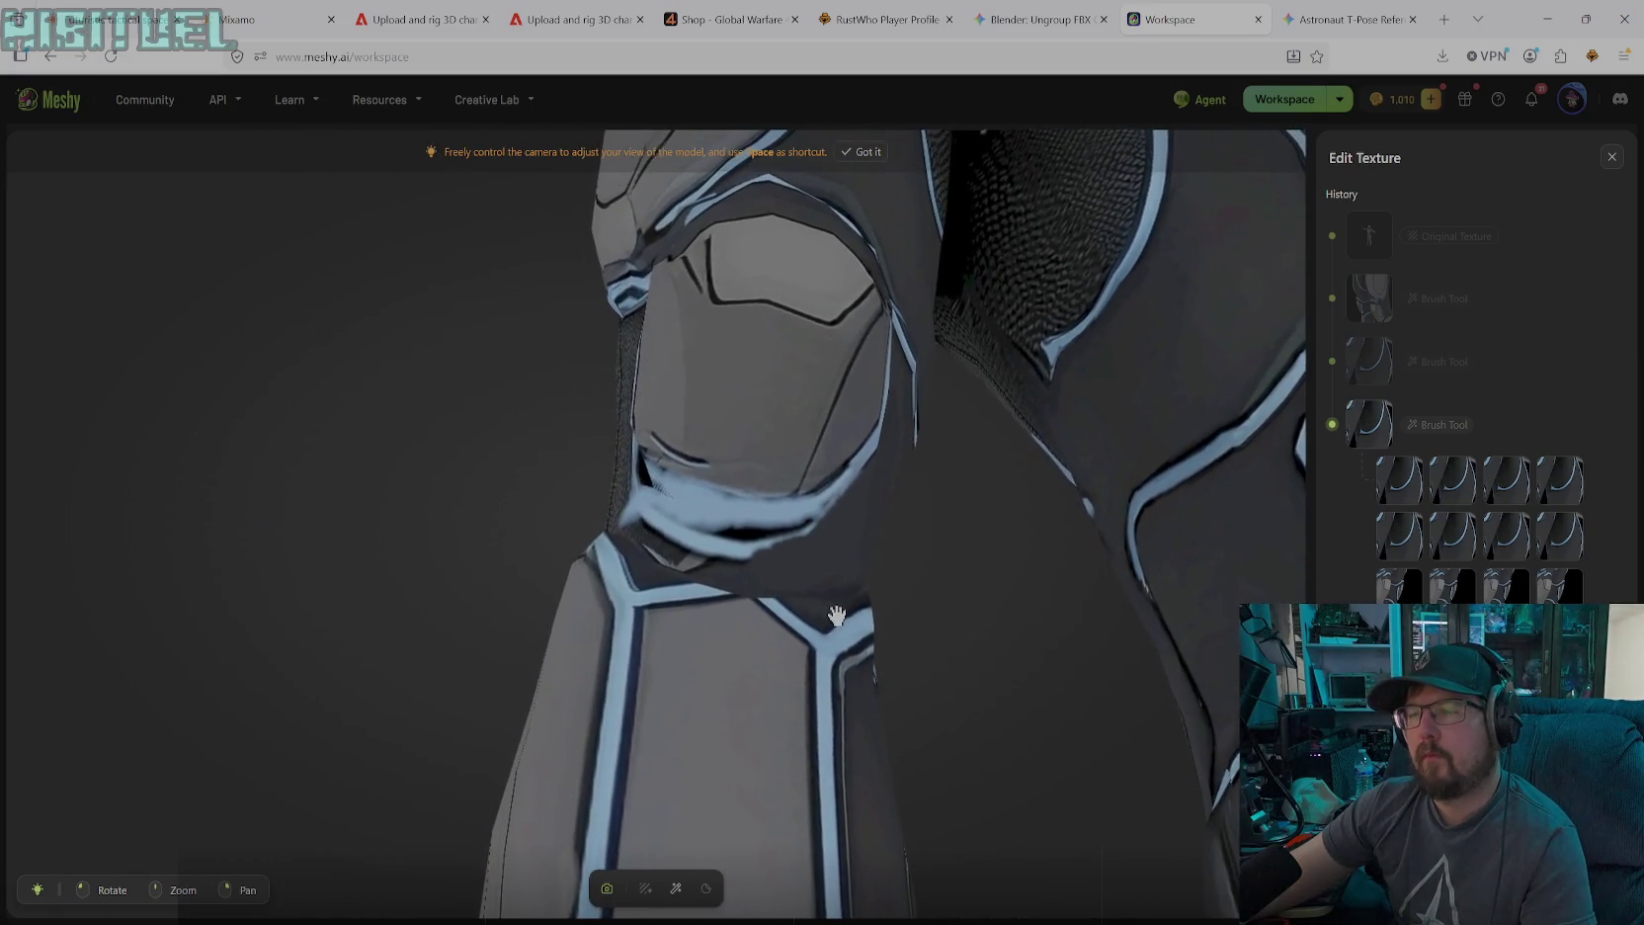
Sample dark grey #282E30 from the model and dab it over the stray light-blue spot
click(676, 887)
click(845, 852)
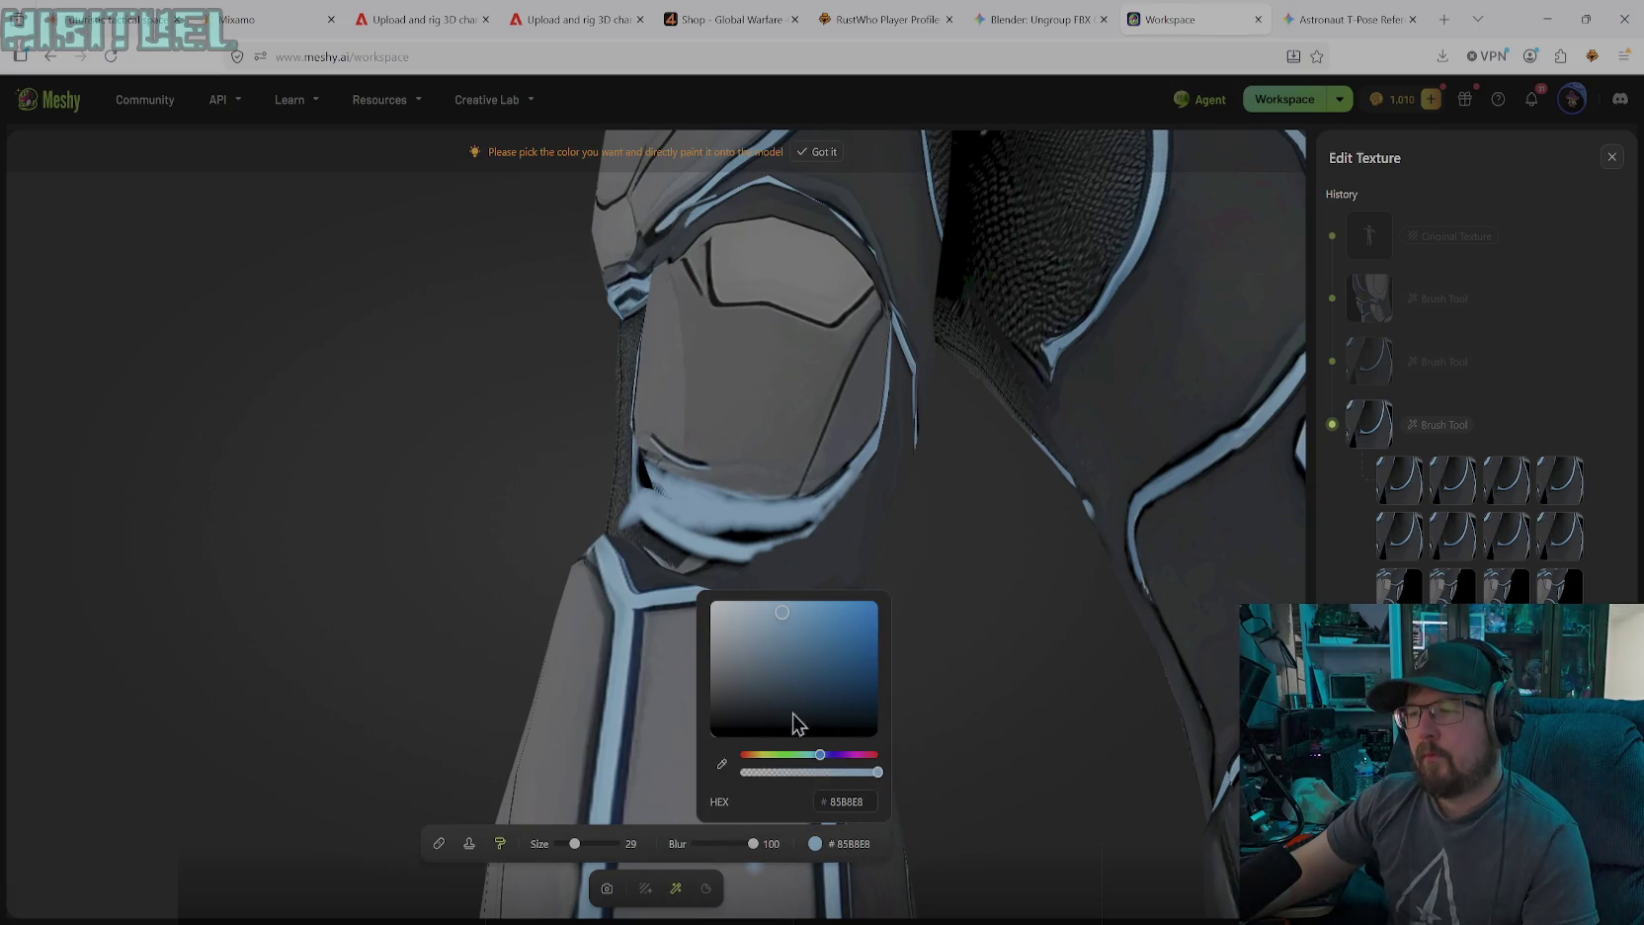
click(731, 759)
click(787, 564)
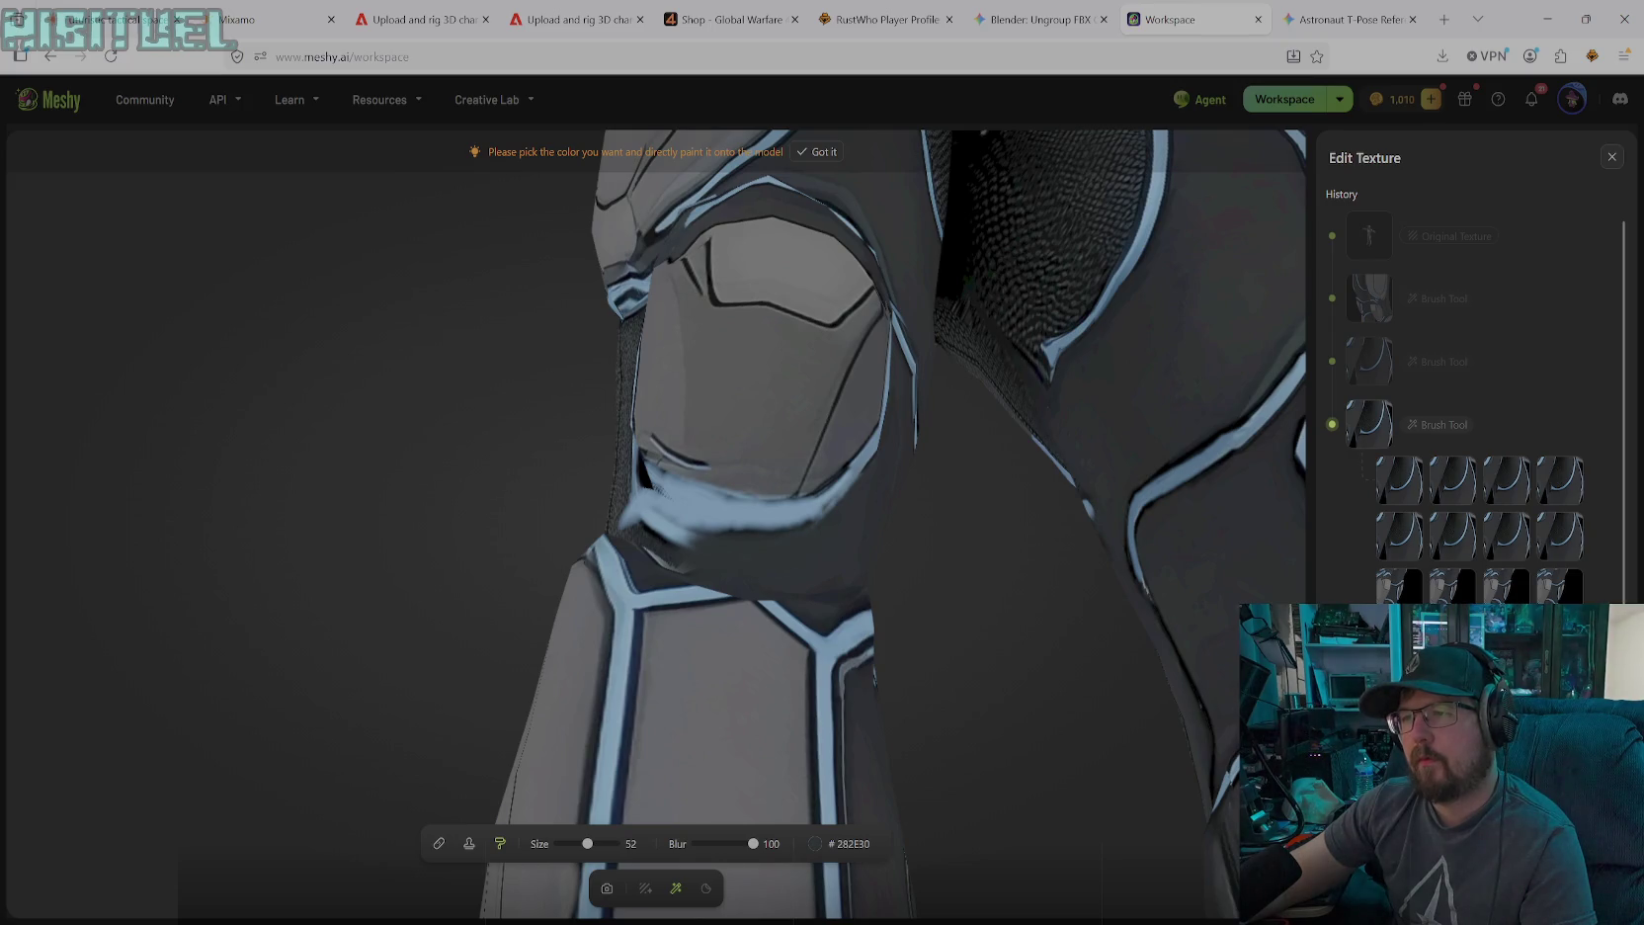
drag(706, 532, 681, 522)
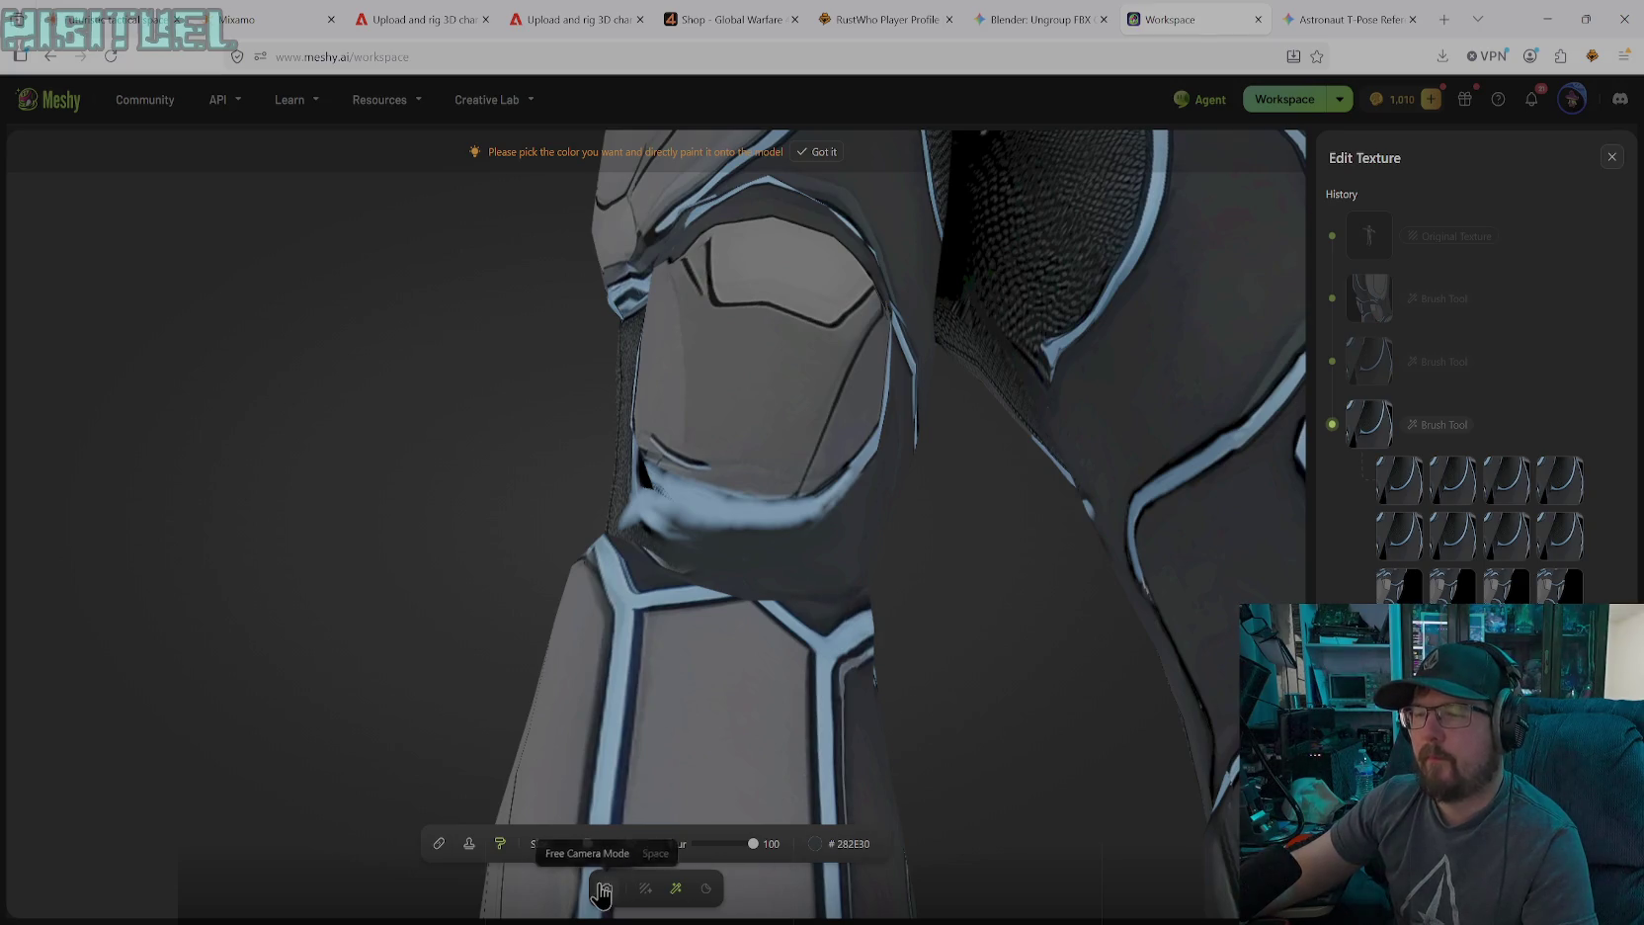
Zoom out and tilt the view down to the knees and shins
click(601, 895)
scroll(932, 569, down, 5)
mouse_move(991, 654)
mouse_down()
mouse_move(892, 686)
mouse_move(705, 551)
mouse_move(632, 570)
mouse_move(704, 600)
mouse_up()
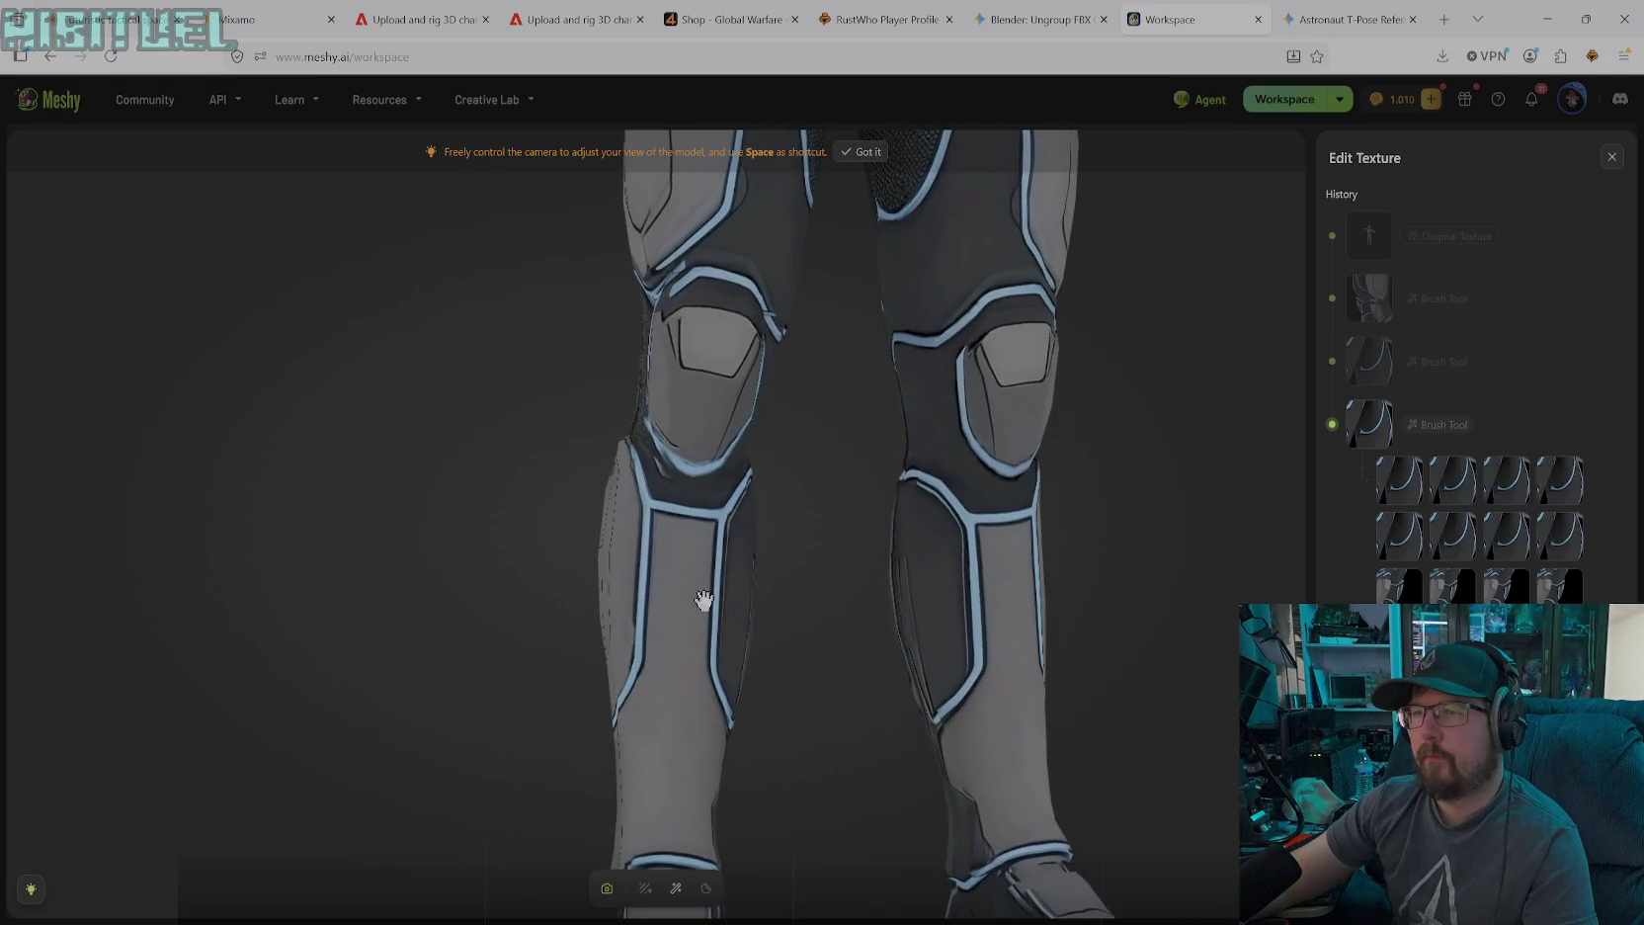
Zoom in closely on the left shin and turn the close-up view
scroll(652, 464, up, 1)
scroll(646, 450, up, 2)
scroll(662, 437, up, 1)
scroll(670, 431, up, 2)
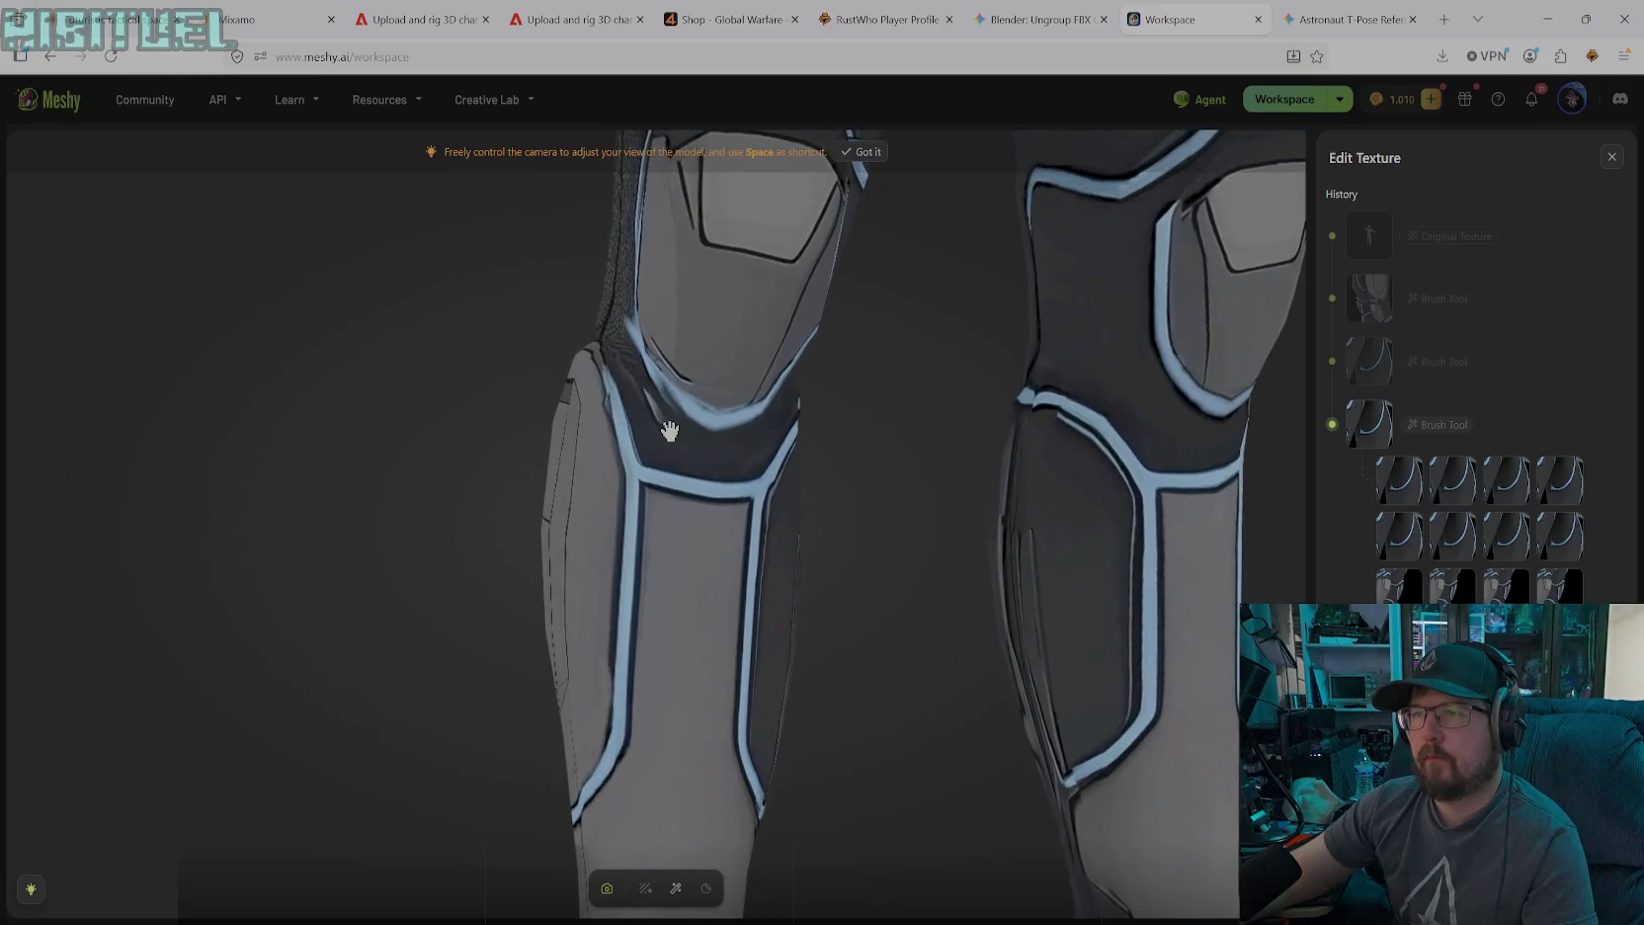
scroll(662, 420, up, 3)
drag(653, 404, 719, 503)
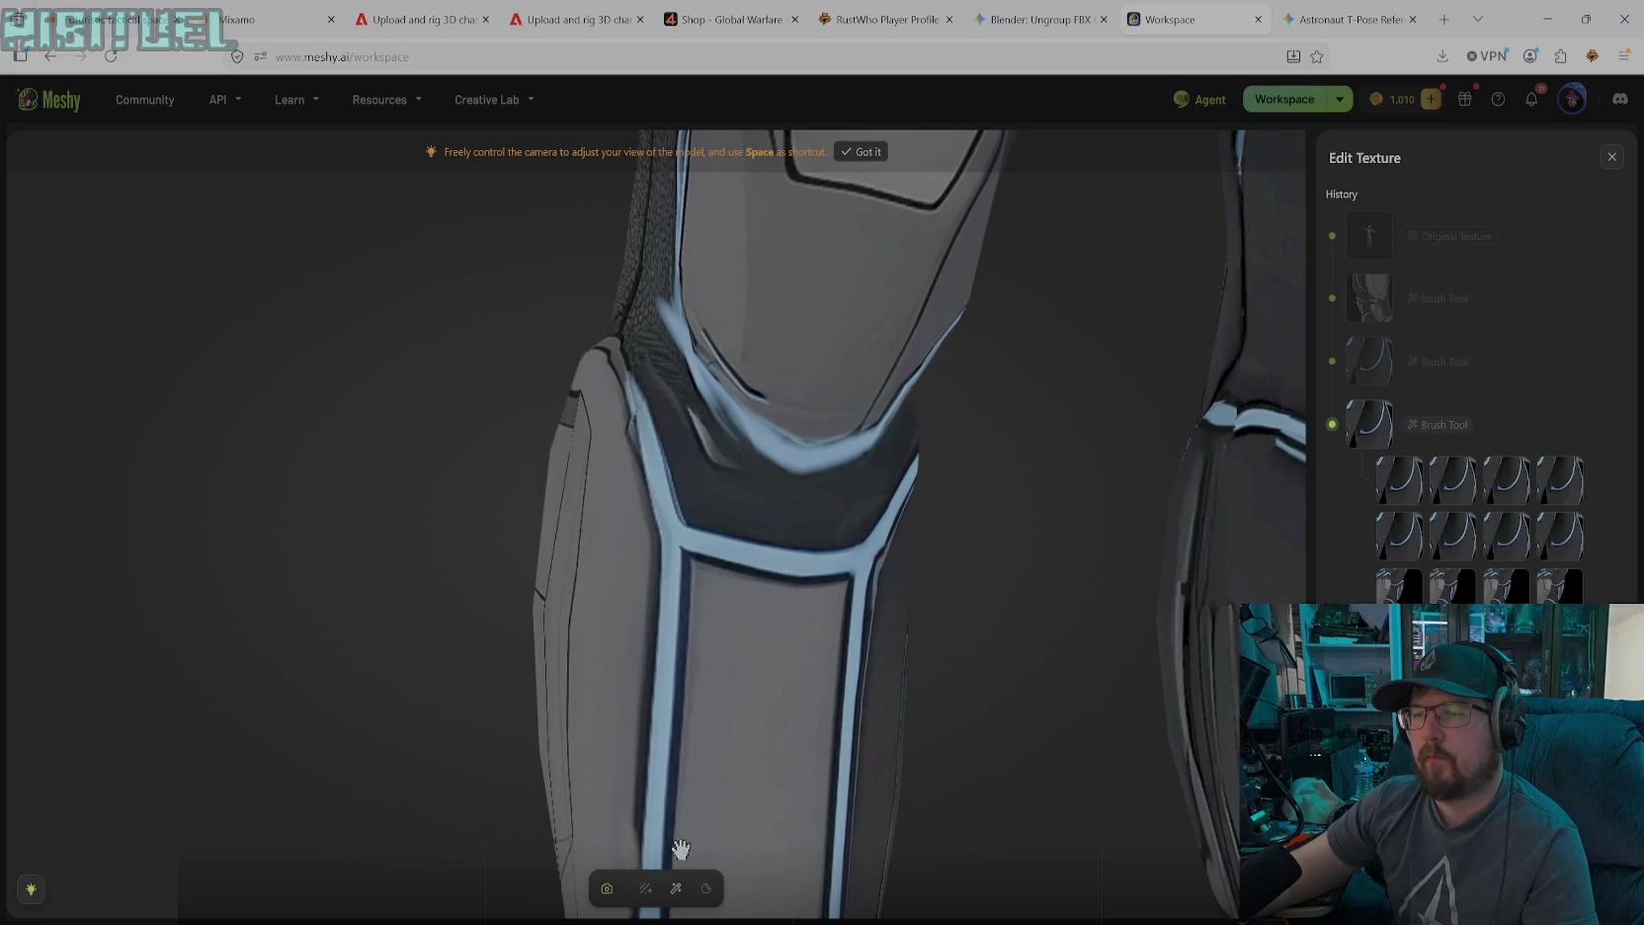
Set the paint brush to black #000000 at size 14
click(676, 889)
click(816, 843)
drag(722, 721, 678, 782)
drag(587, 843, 565, 846)
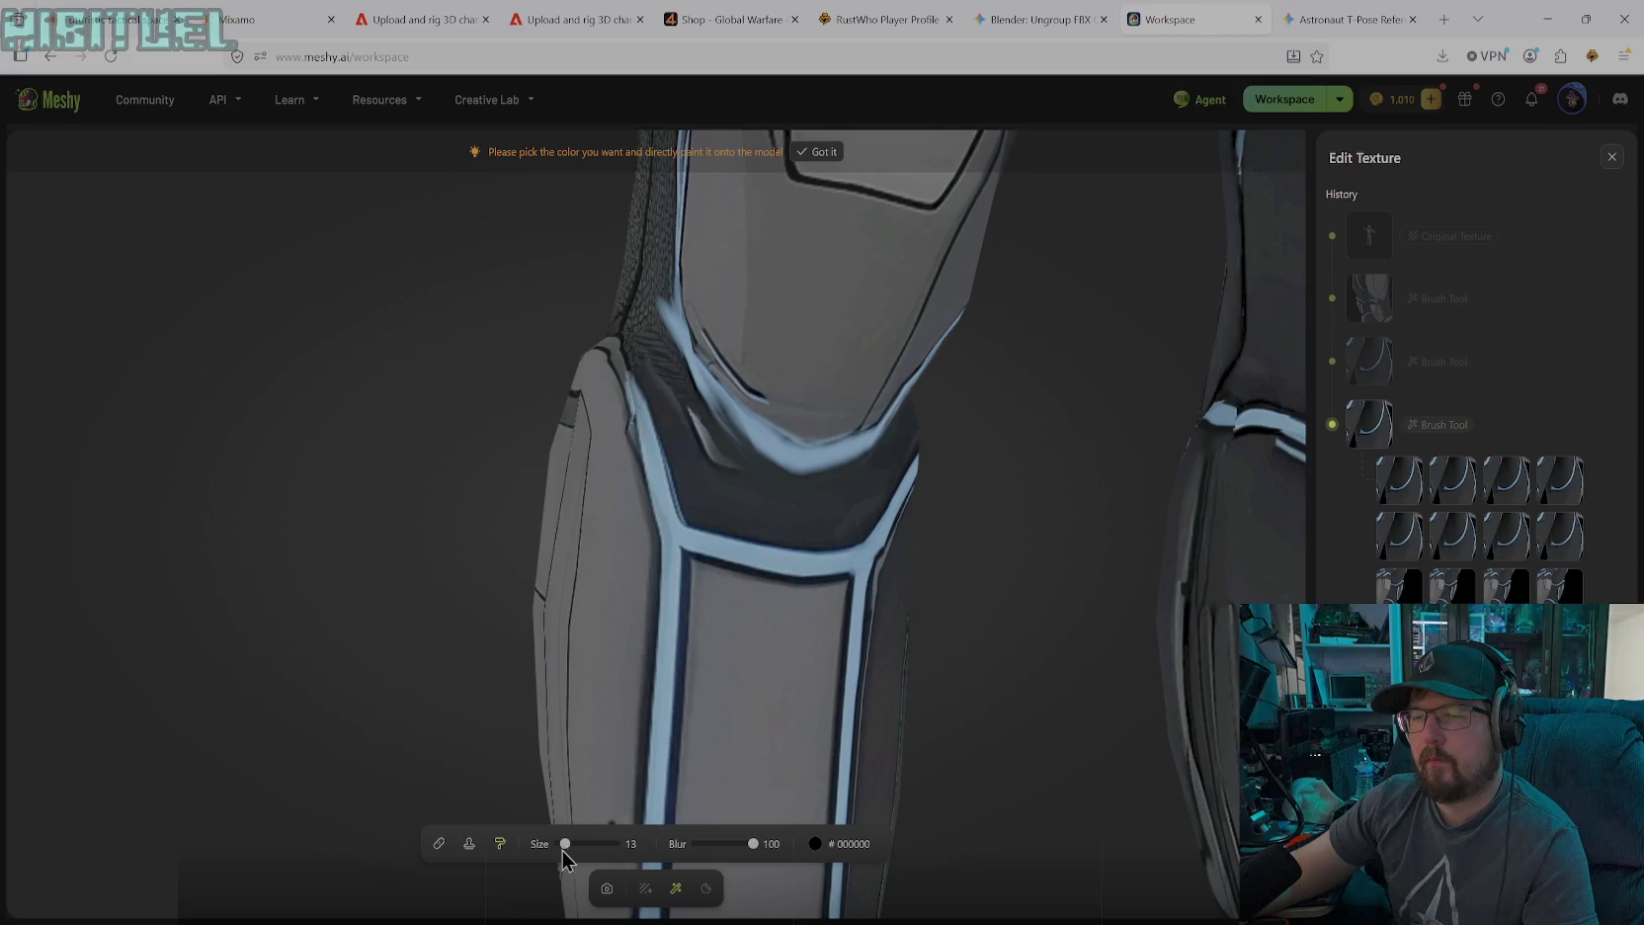
click(564, 845)
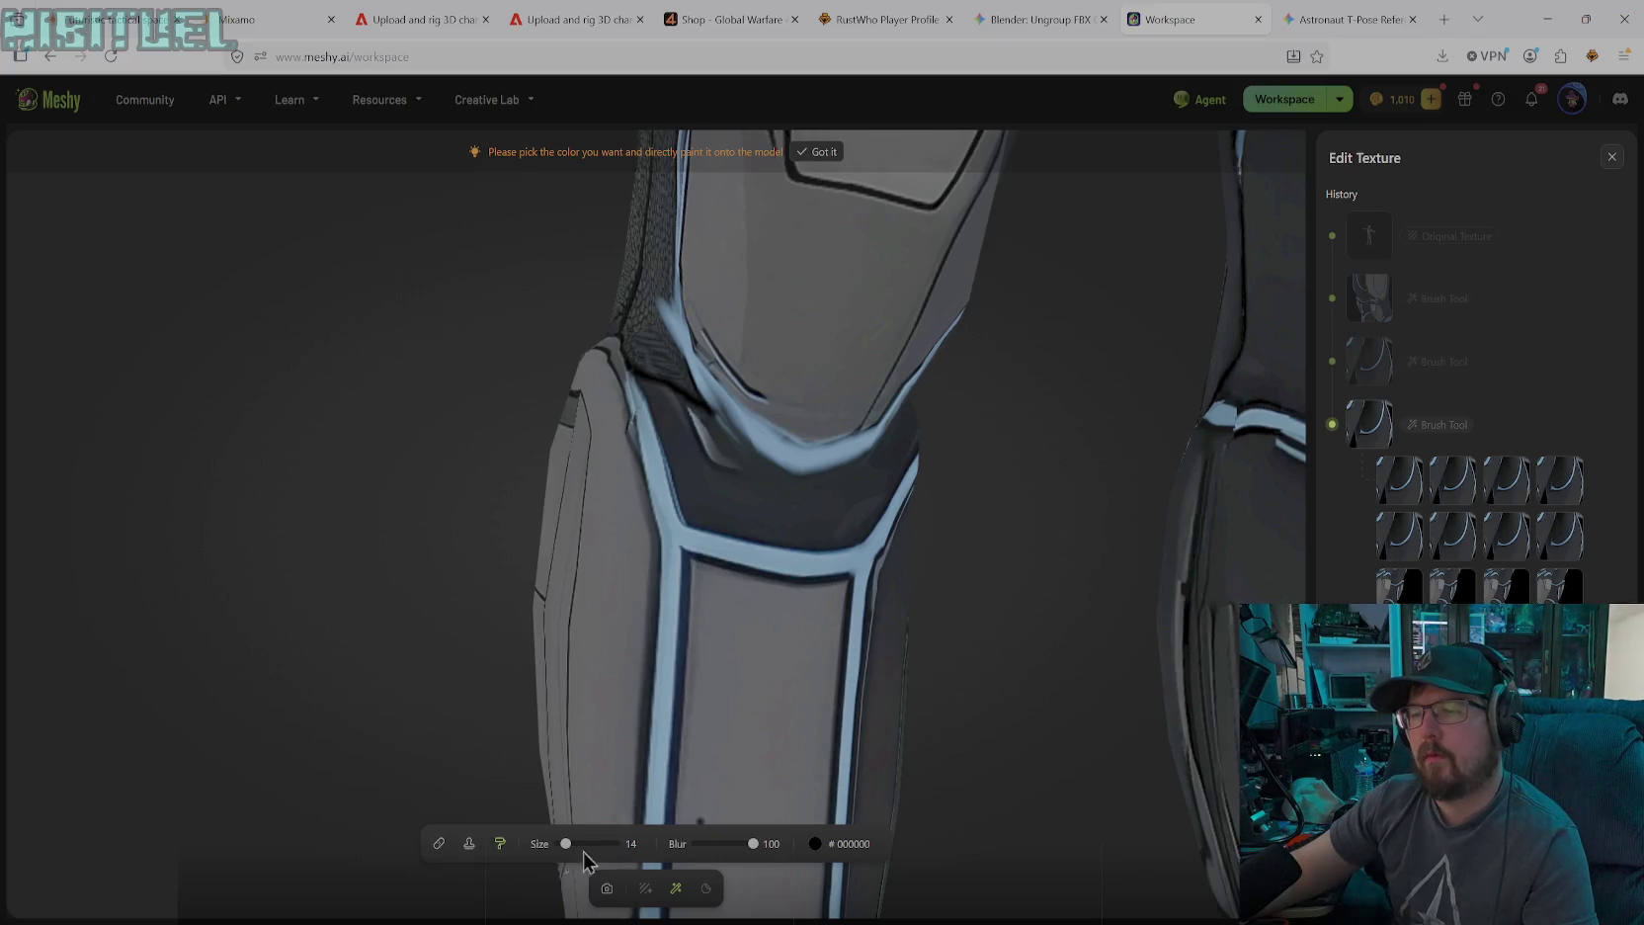
Orbit to a front view of both knees, then rotate and zoom toward the left knee
click(606, 889)
scroll(1063, 629, down, 5)
mouse_move(1053, 624)
mouse_down()
mouse_move(990, 660)
mouse_move(870, 616)
mouse_move(775, 606)
mouse_move(777, 580)
mouse_move(855, 572)
mouse_move(828, 583)
mouse_up()
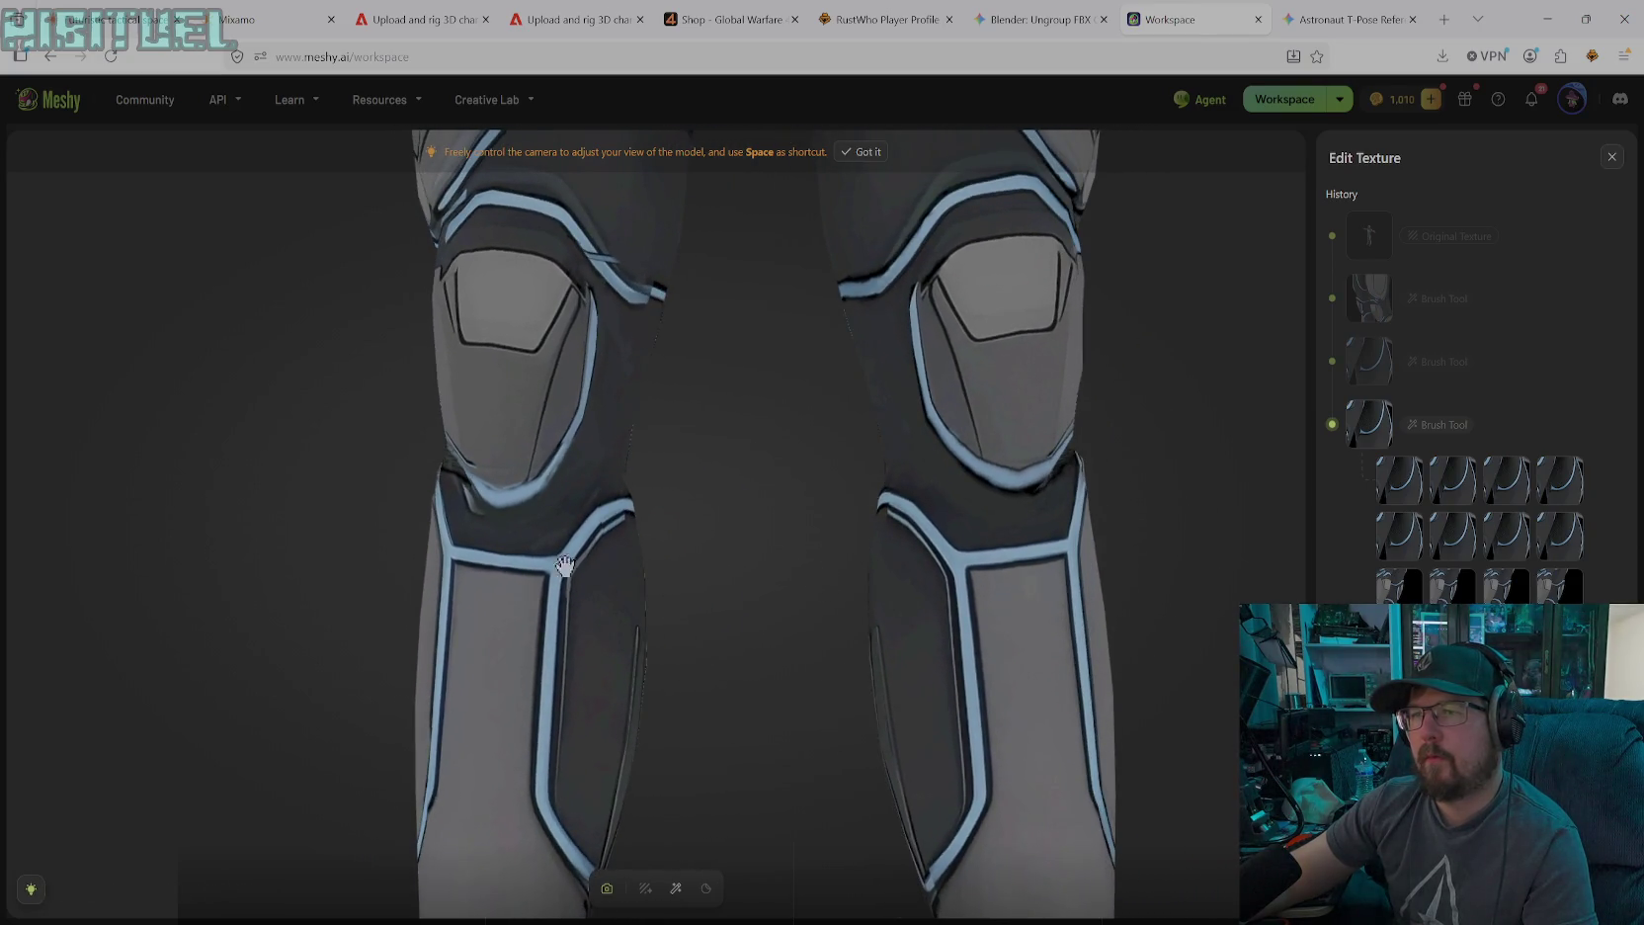
click(676, 888)
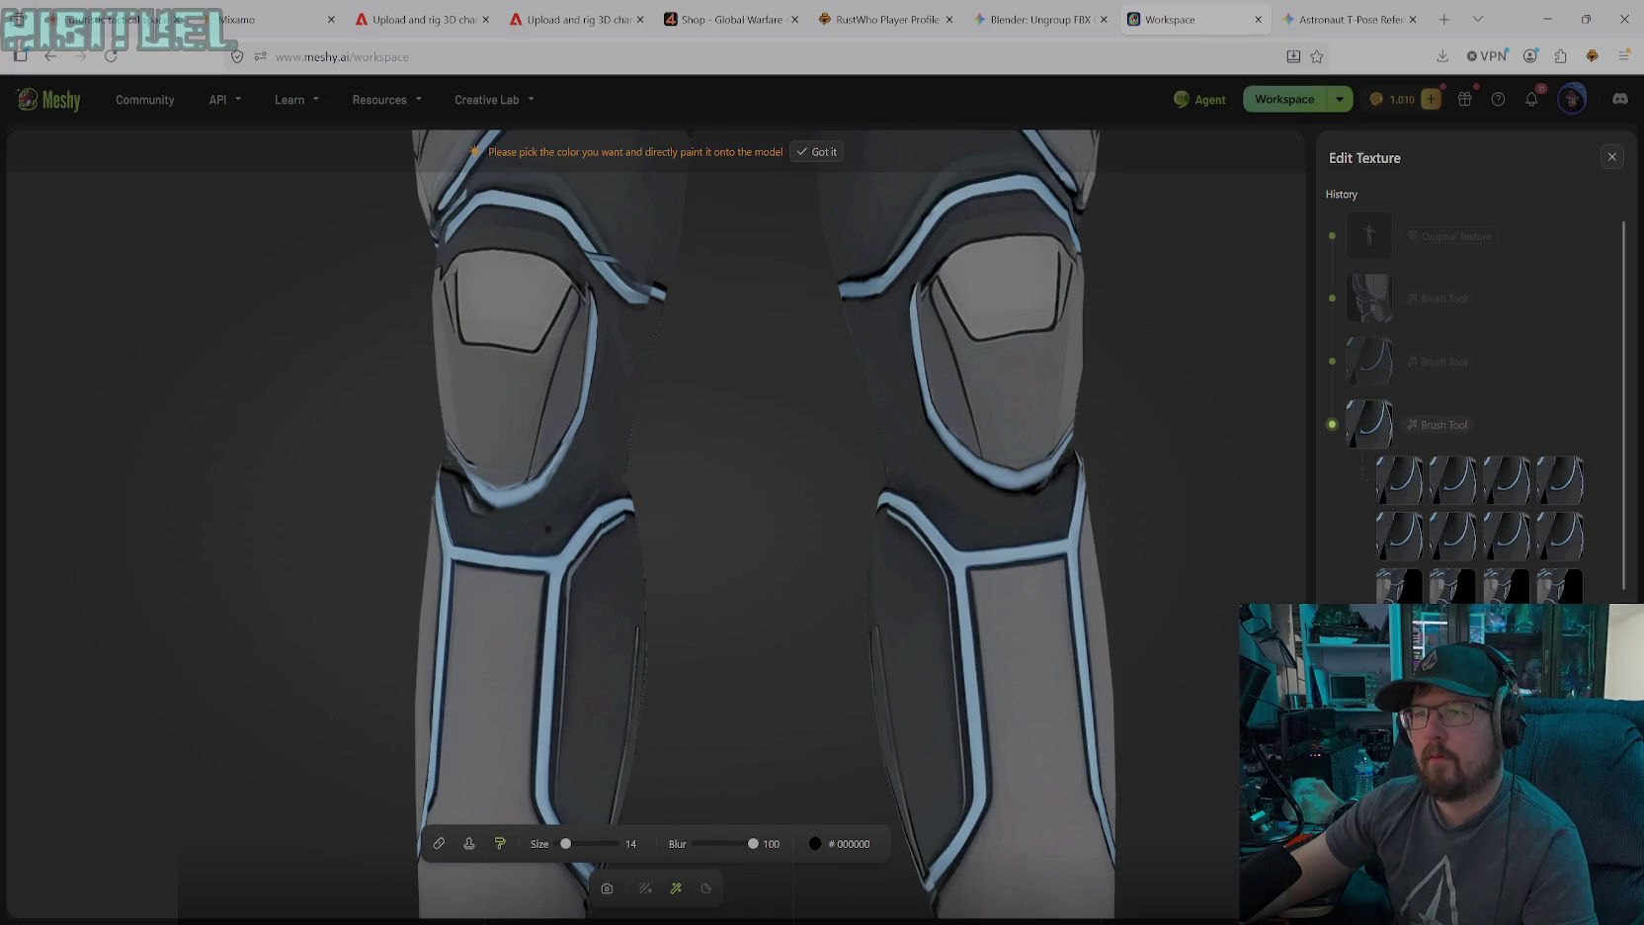
click(607, 887)
mouse_move(598, 569)
mouse_down()
mouse_move(723, 542)
mouse_move(430, 485)
mouse_up()
scroll(431, 485, up, 2)
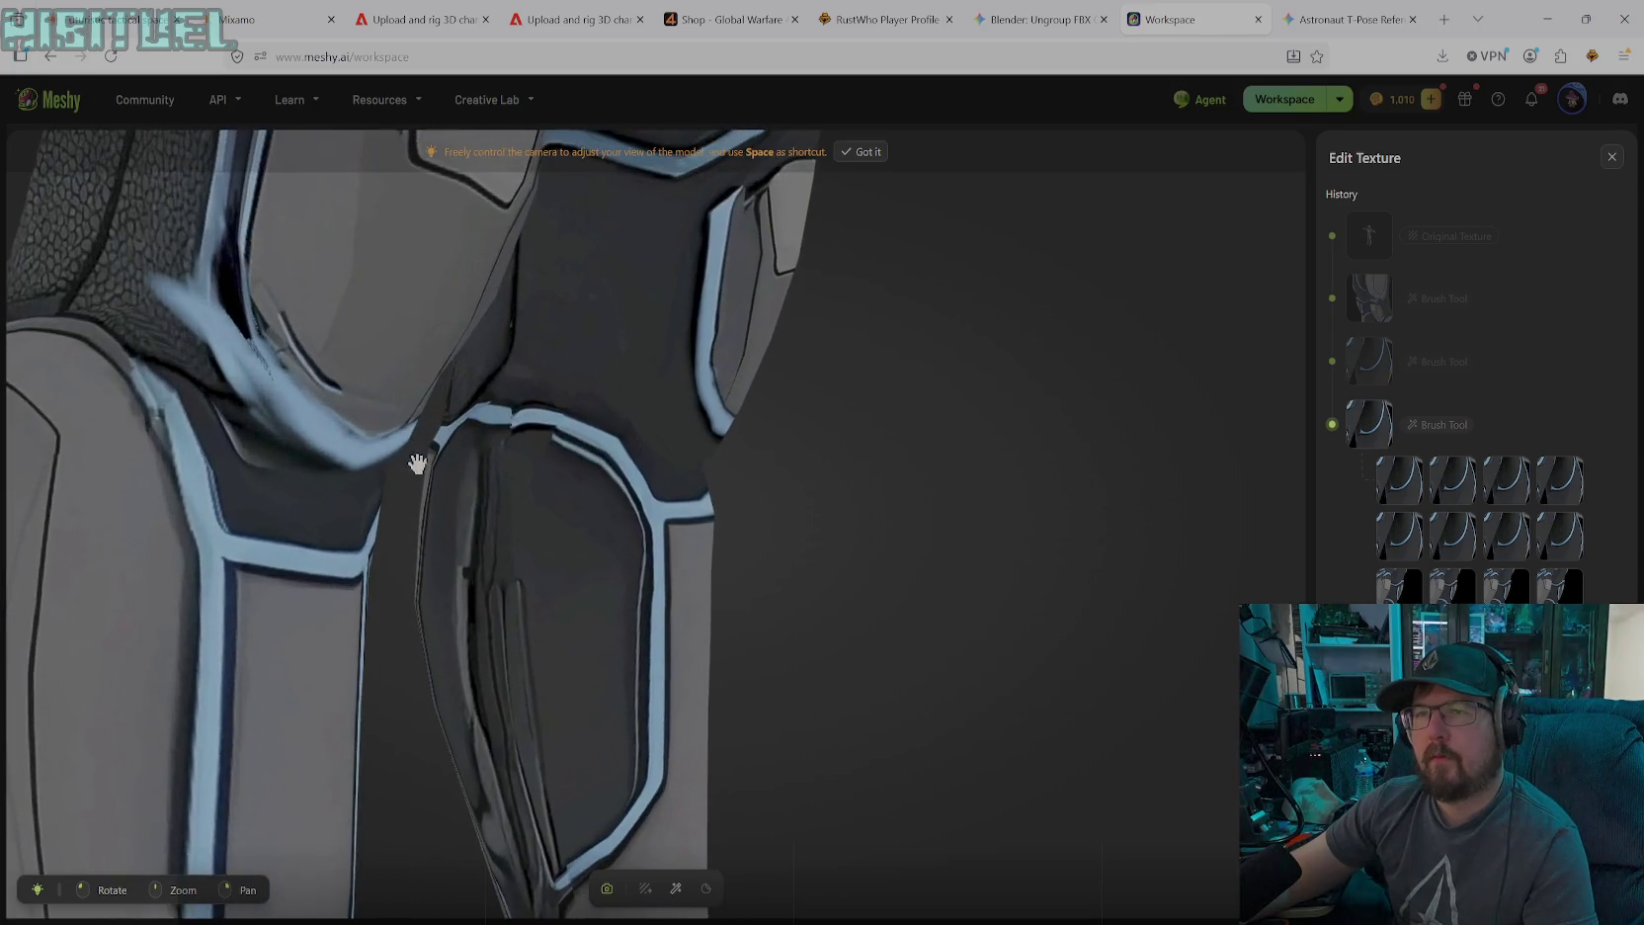
scroll(433, 435, up, 3)
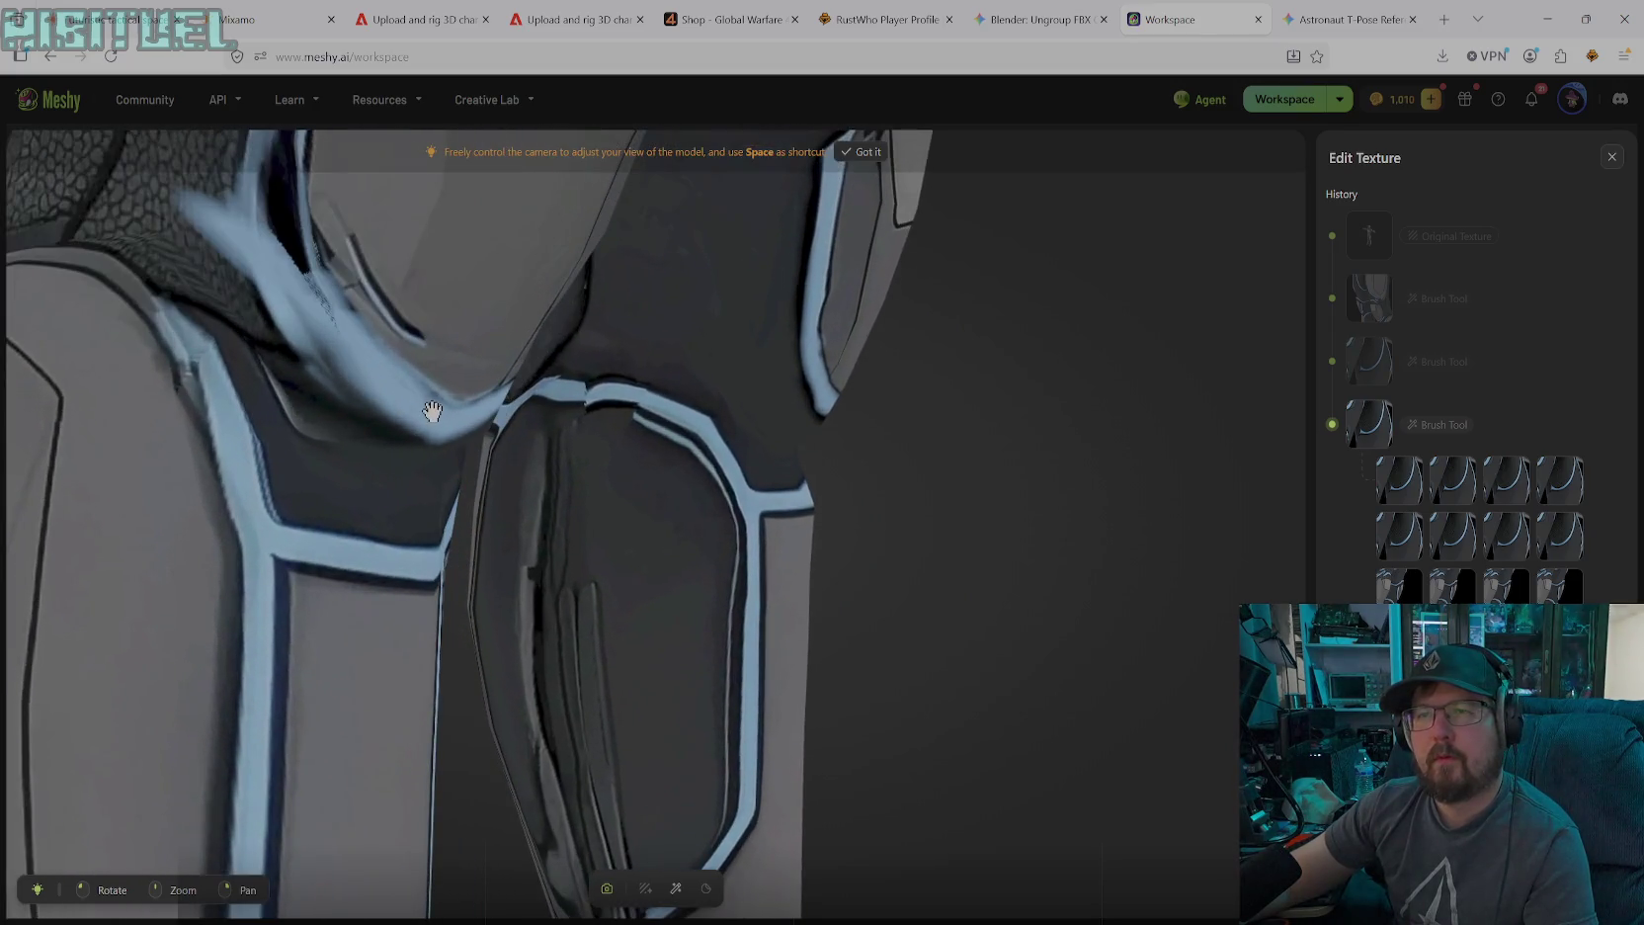
Sample dark grey #22272A from the left knee's dark panel as the brush colour
click(606, 887)
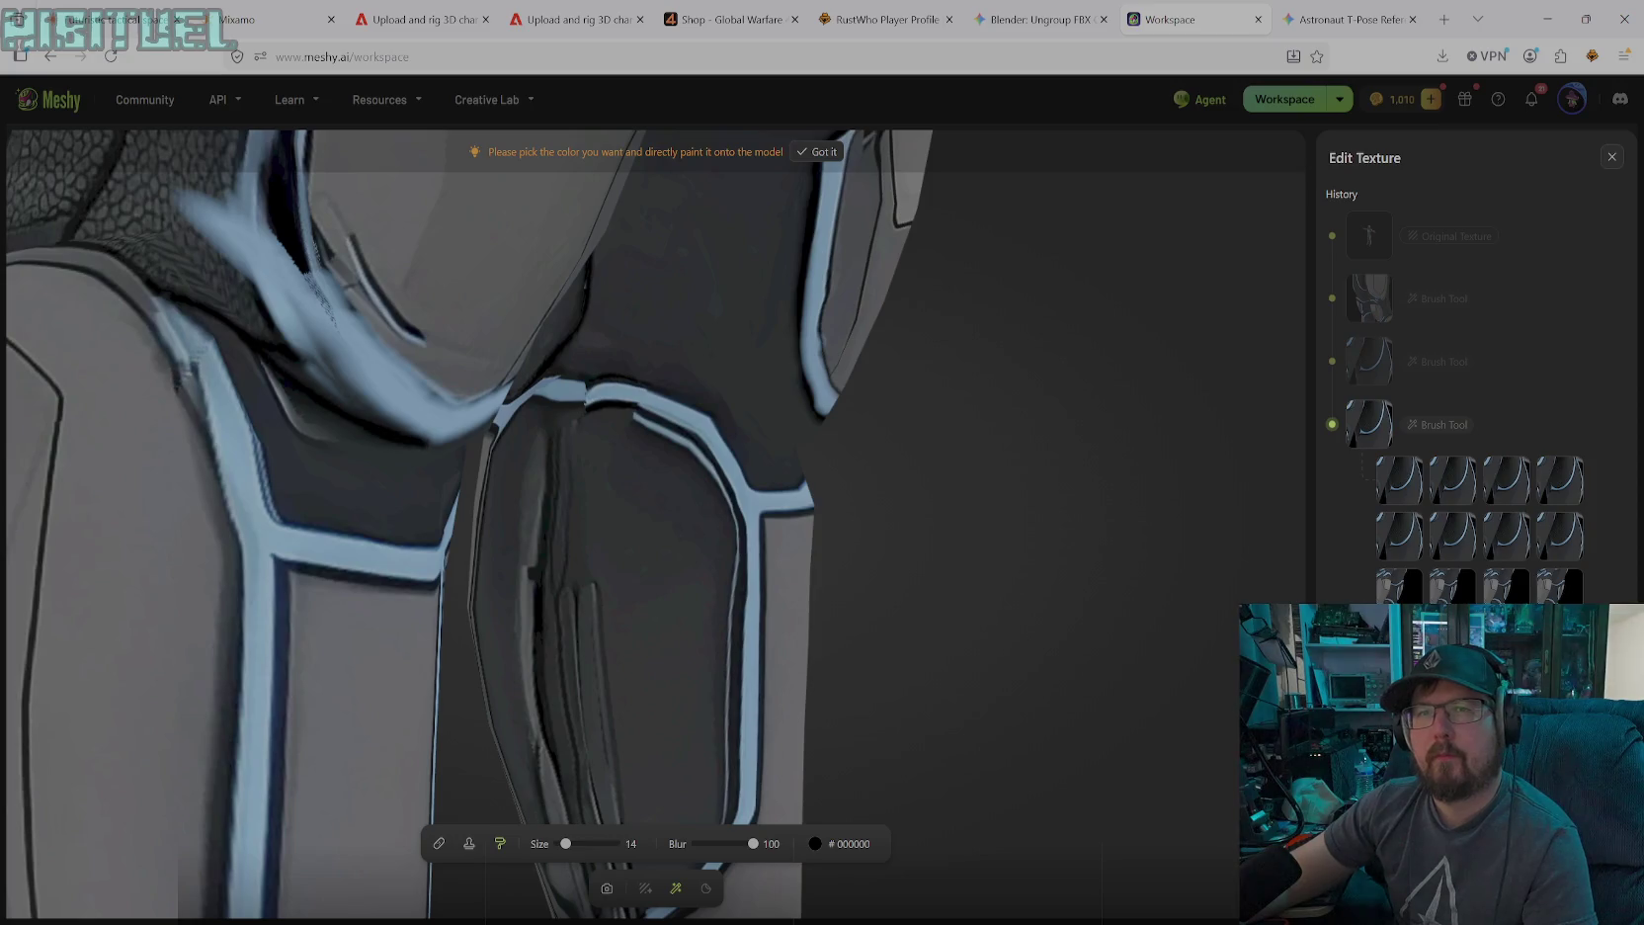
click(835, 847)
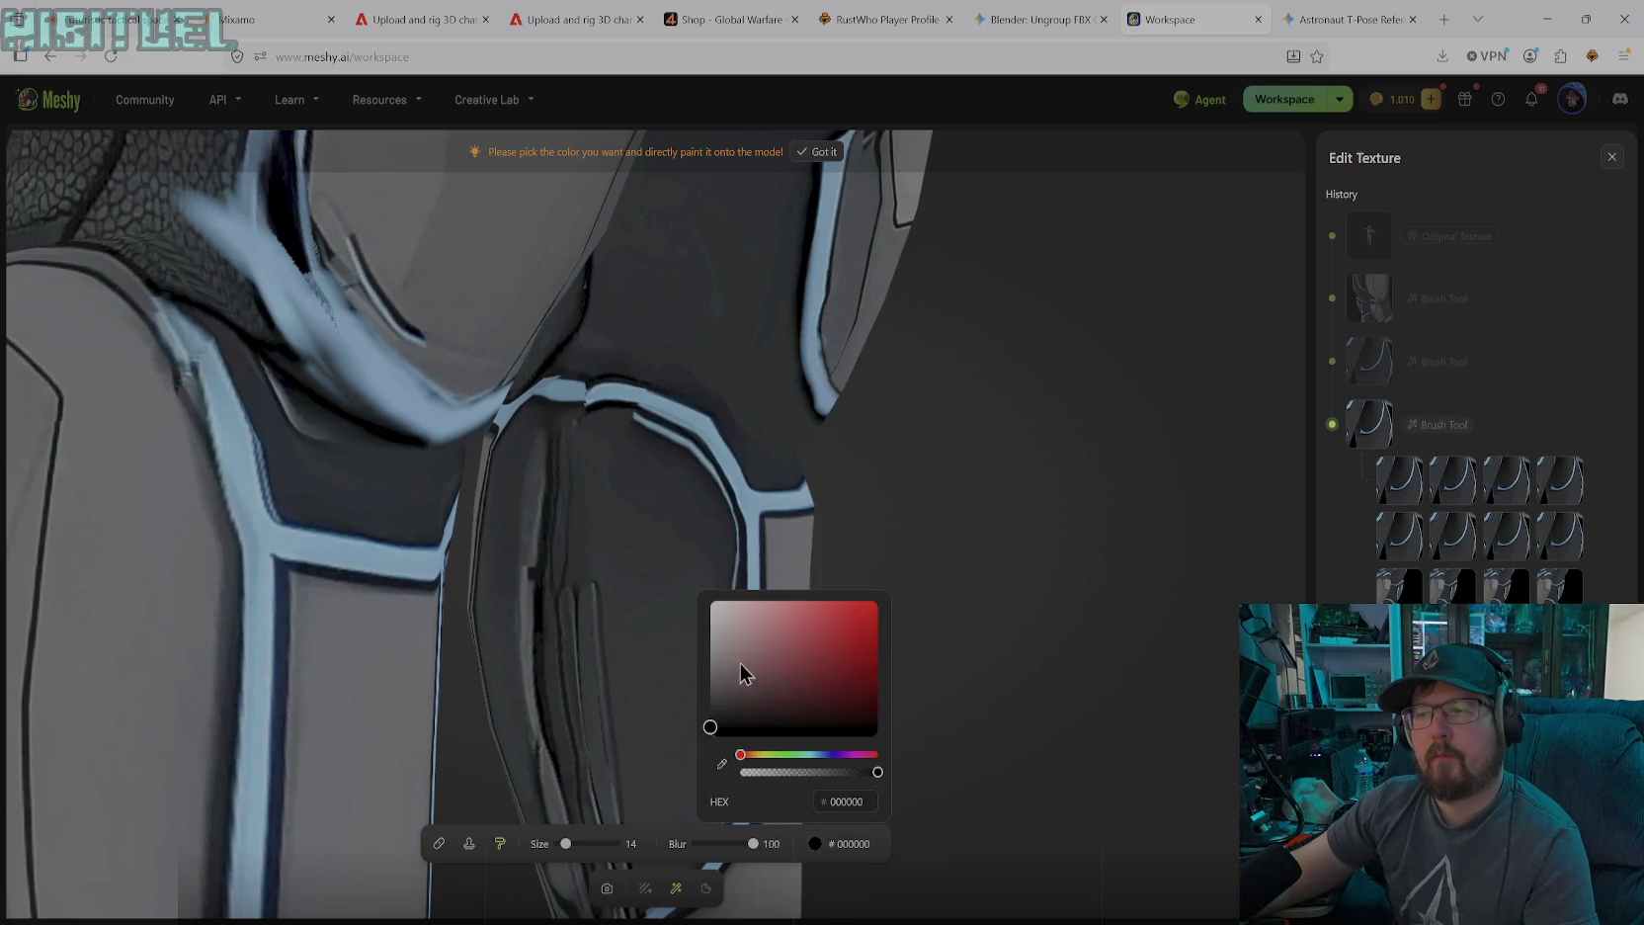
click(722, 763)
click(338, 454)
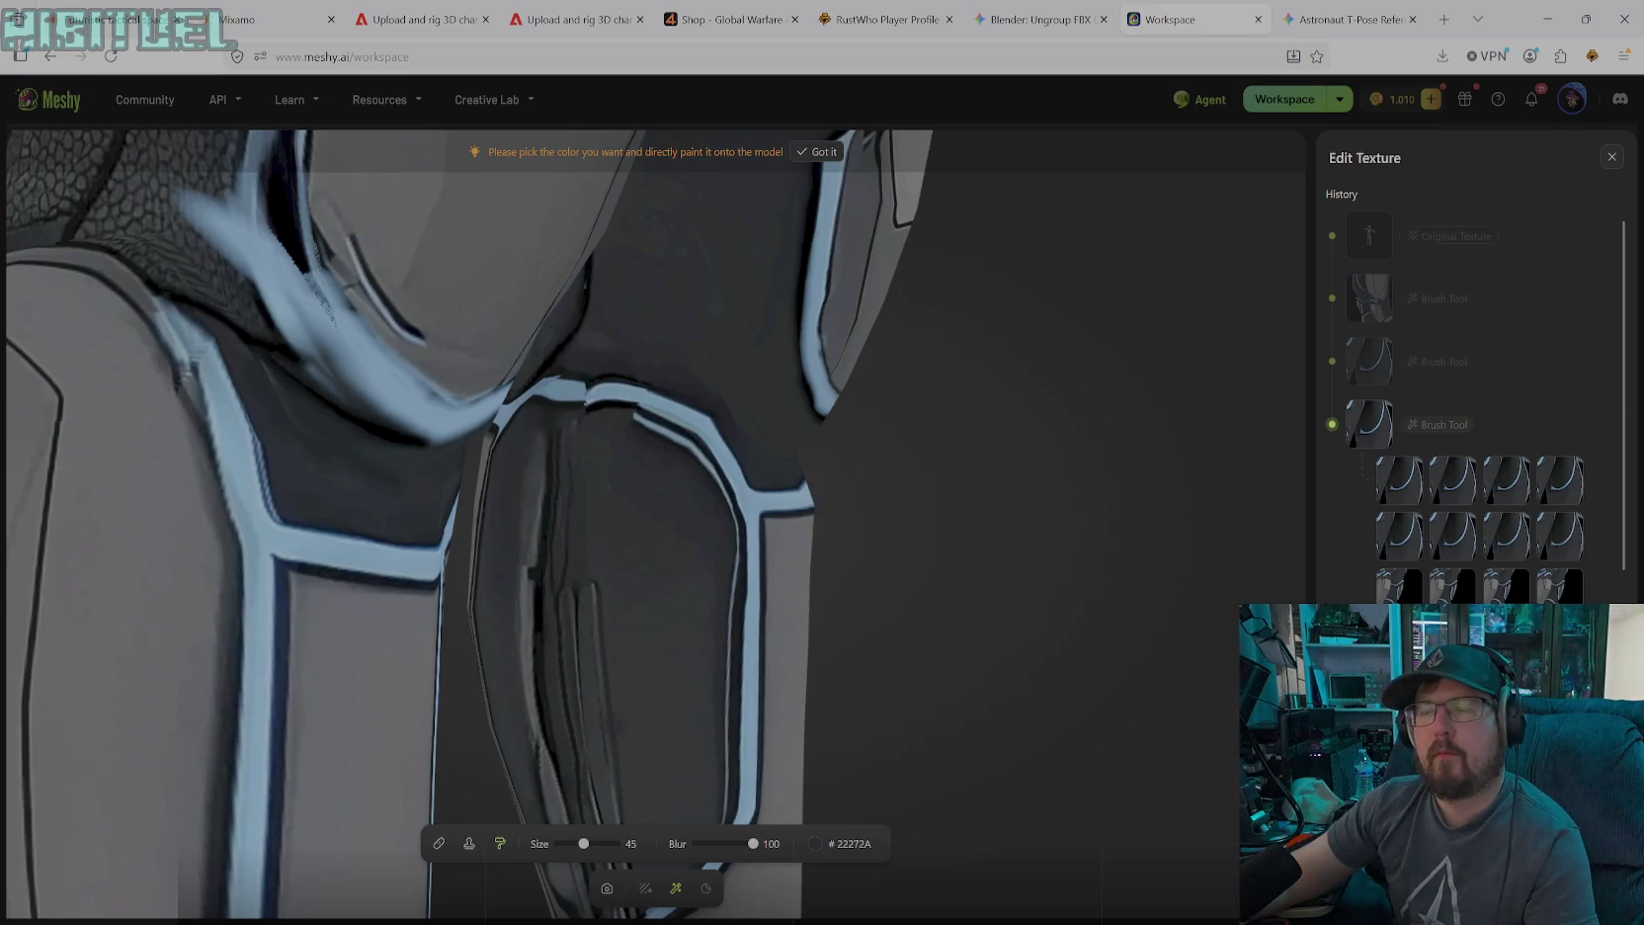
Clone dark scale texture over the light-blue streak, undoing one stroke and enlarging the brush to 40
click(469, 845)
drag(210, 228, 221, 251)
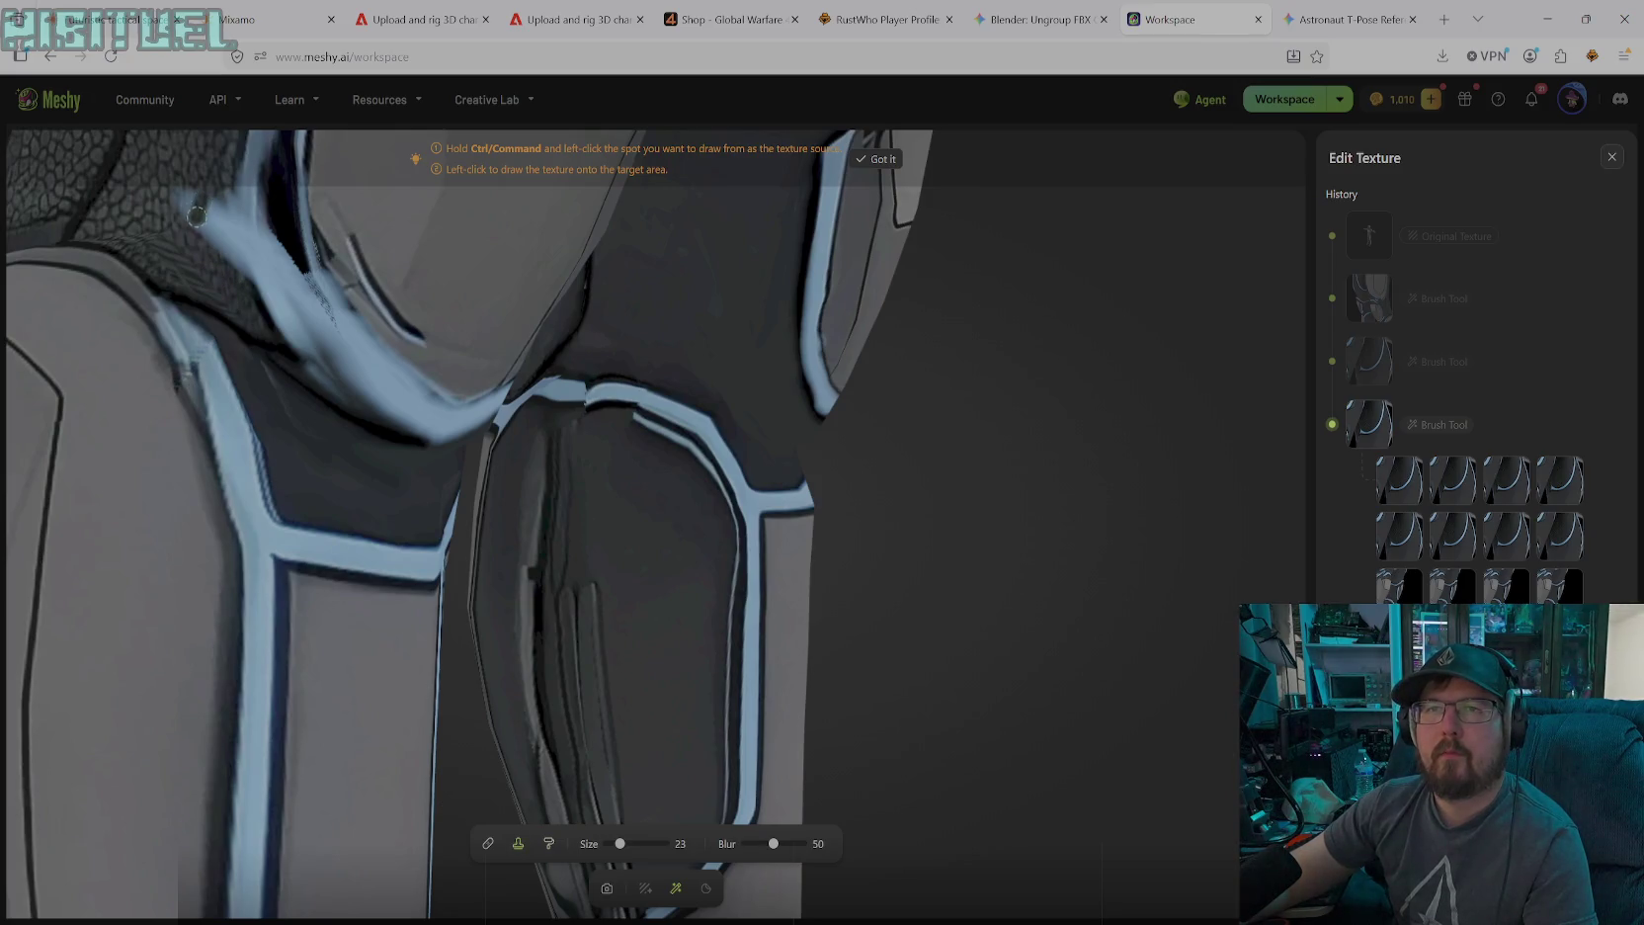
key(ctrl+z)
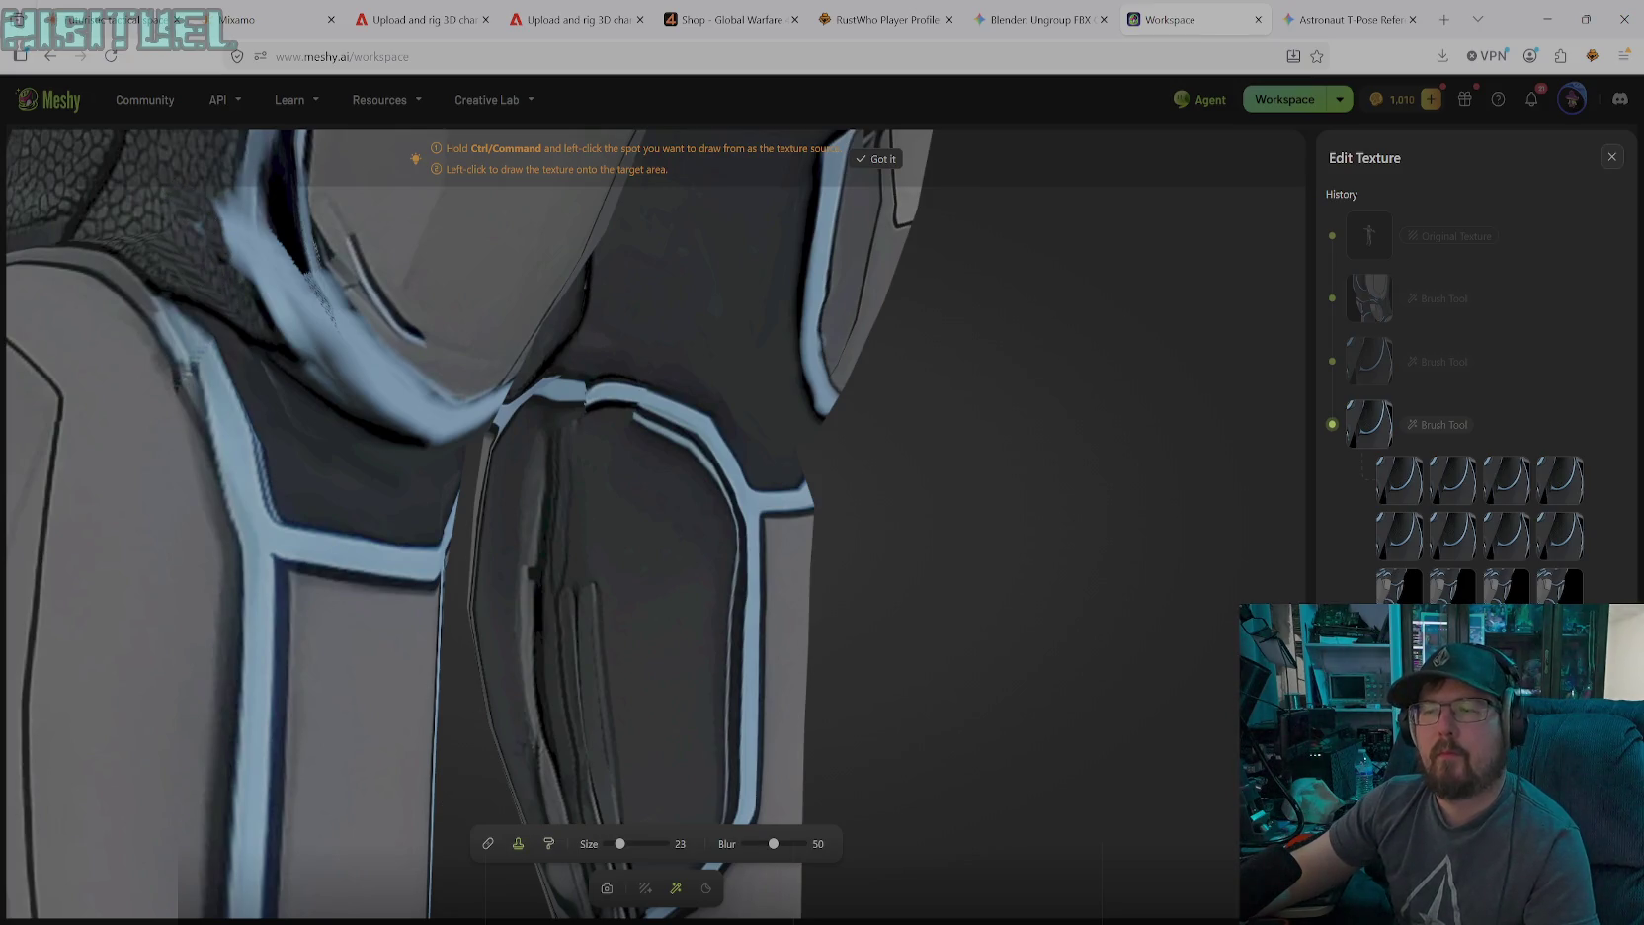
drag(627, 844, 631, 845)
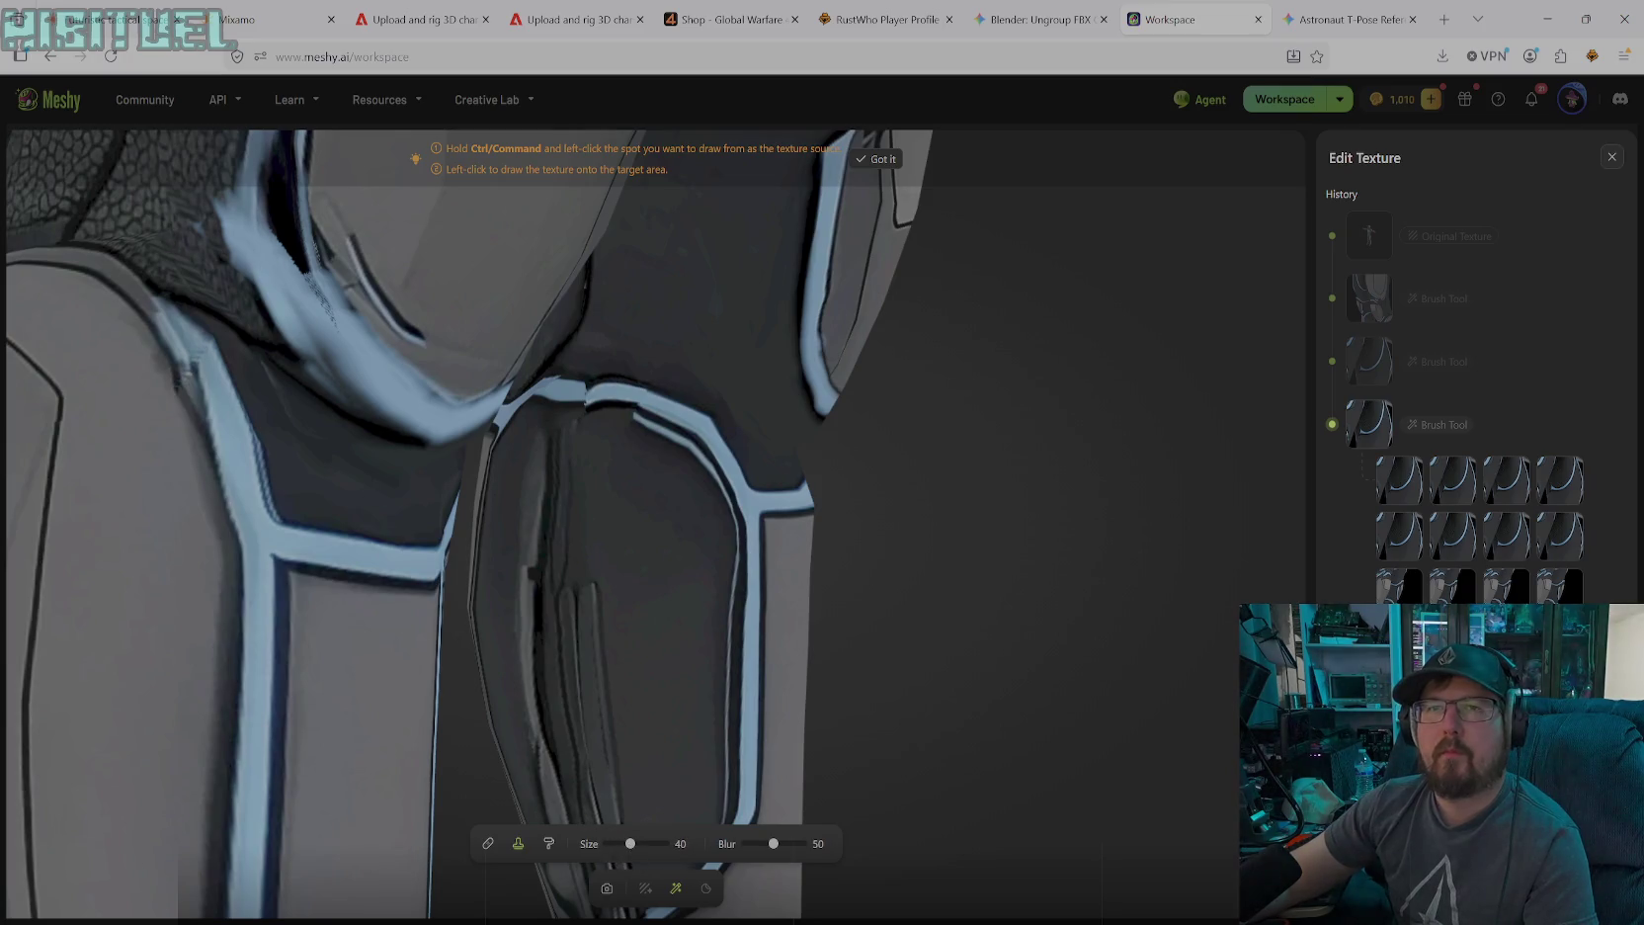
mouse_move(218, 208)
mouse_down()
mouse_move(254, 206)
mouse_move(301, 350)
mouse_move(275, 311)
mouse_move(287, 355)
mouse_move(307, 368)
mouse_move(314, 341)
mouse_move(296, 308)
mouse_move(339, 386)
mouse_move(257, 235)
mouse_move(280, 290)
mouse_up()
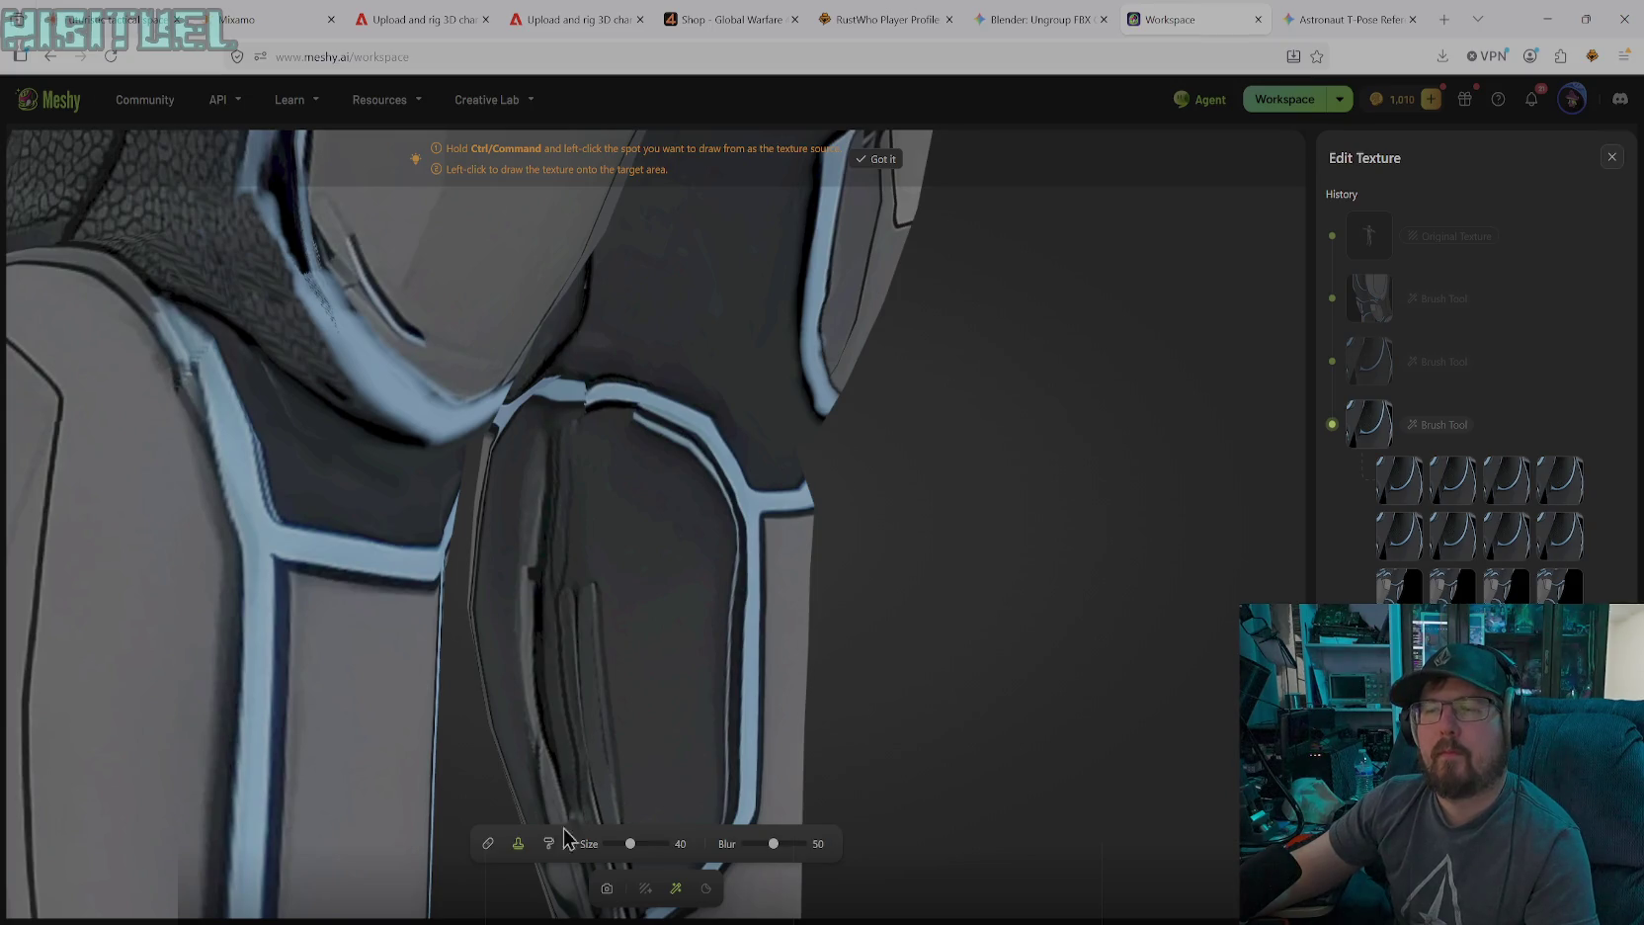
Clone texture onto the dark shin panel, then orbit to another part of the leg
drag(506, 445, 522, 480)
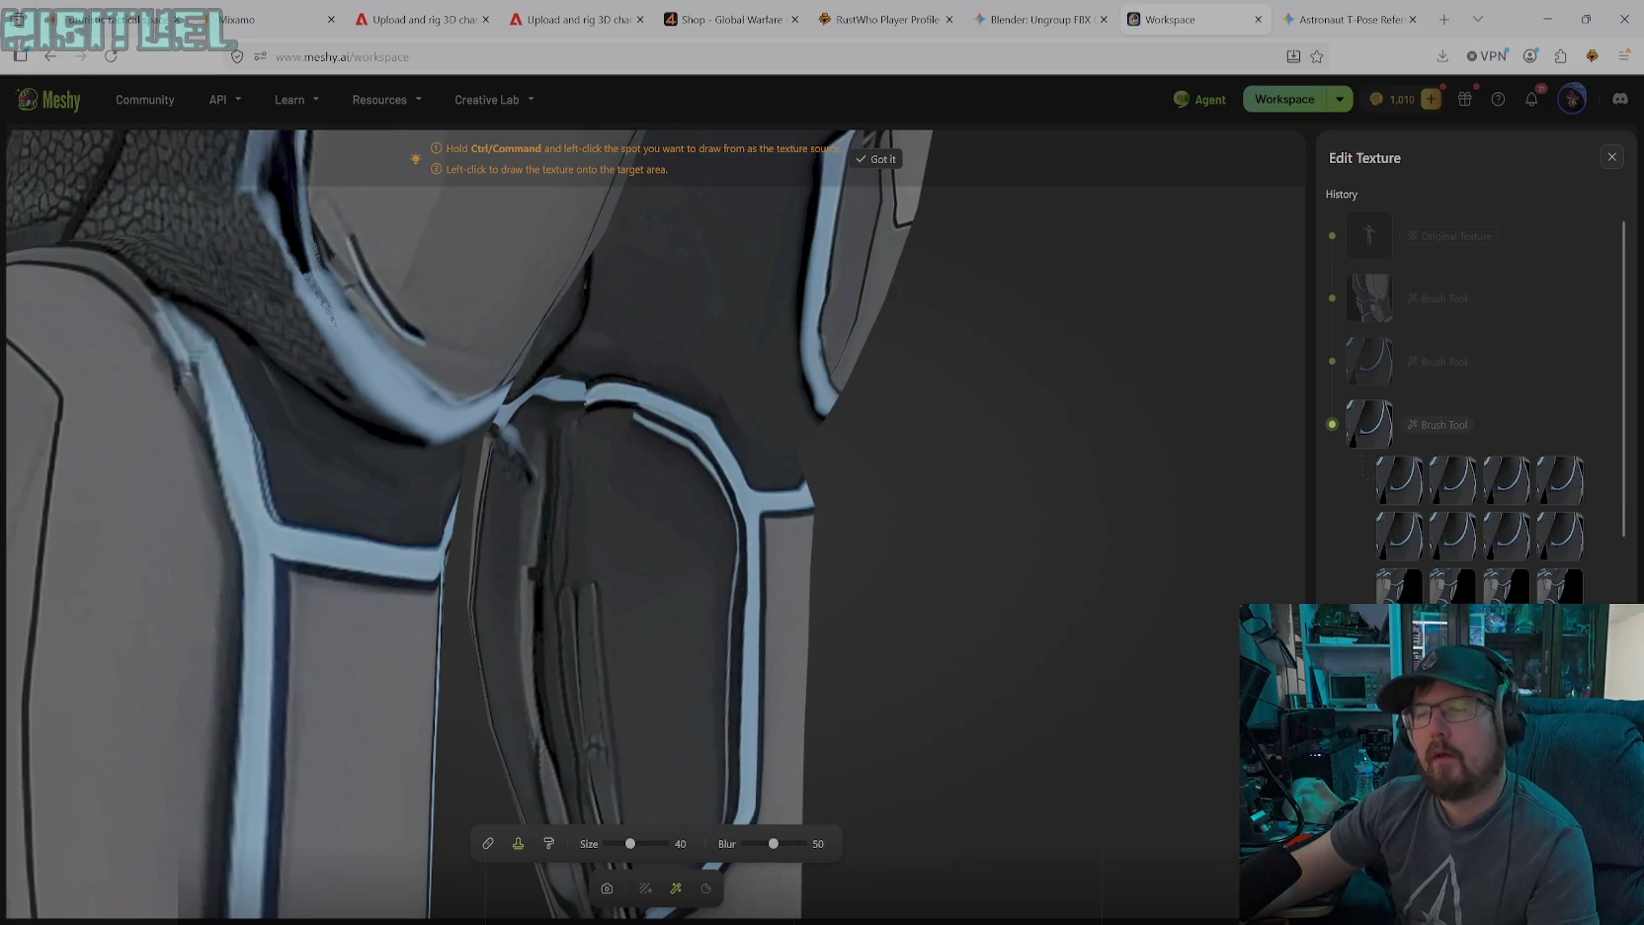
click(607, 889)
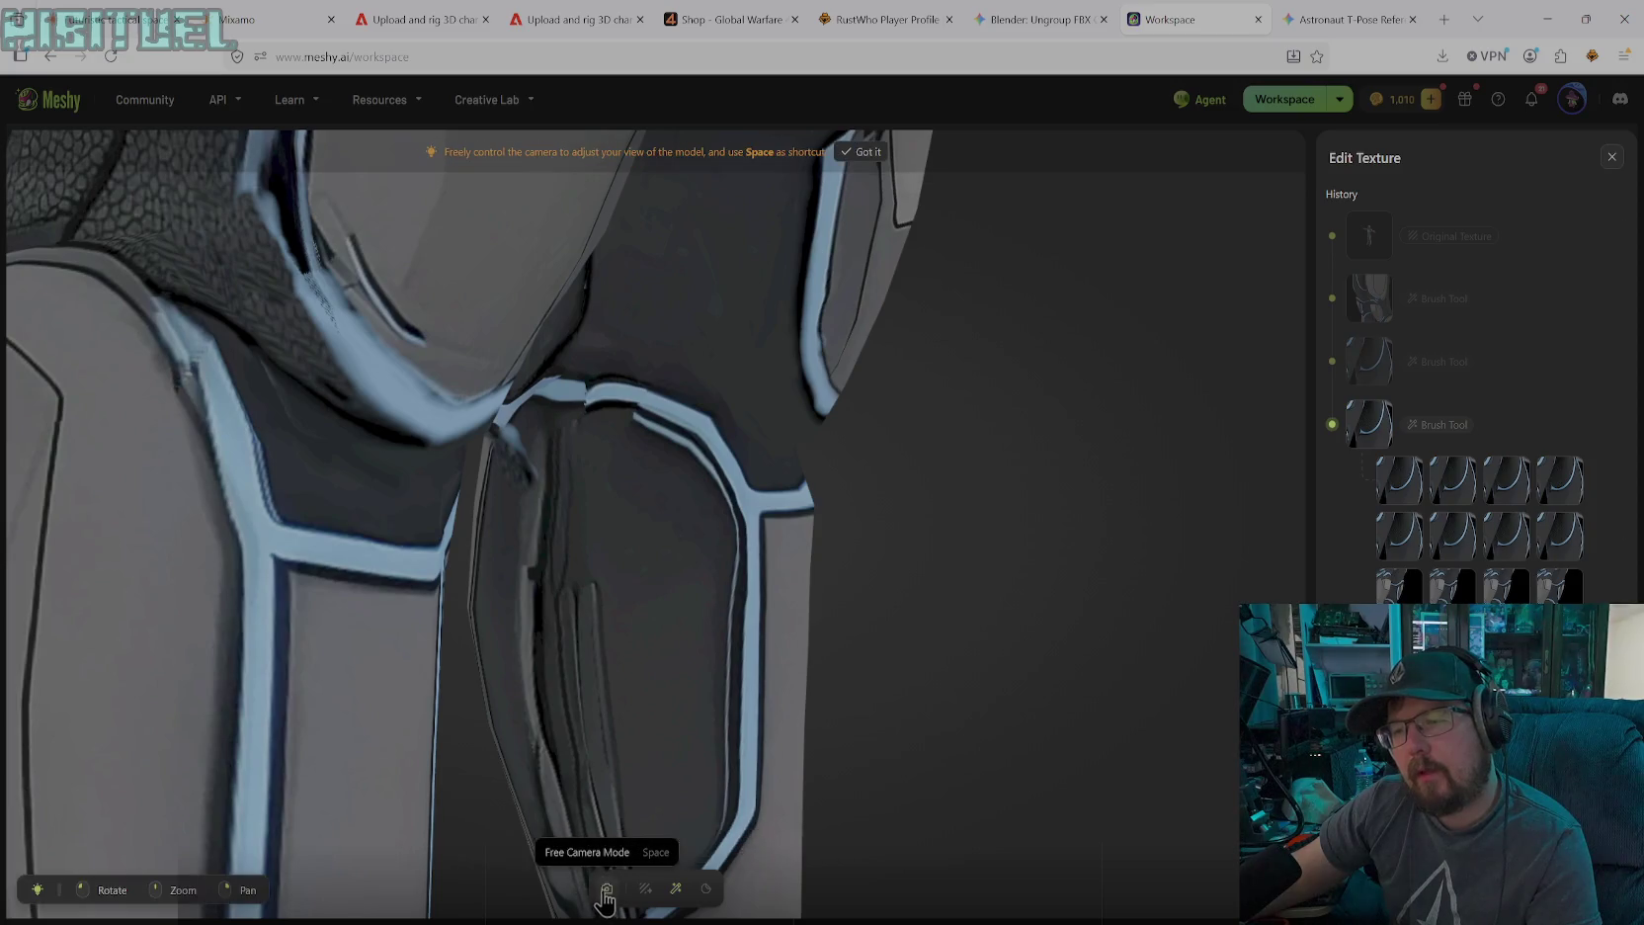
mouse_move(580, 544)
mouse_down()
mouse_move(550, 550)
mouse_move(679, 514)
mouse_move(704, 620)
mouse_move(785, 661)
mouse_move(543, 638)
mouse_move(800, 605)
mouse_move(370, 613)
mouse_move(1068, 711)
mouse_move(1084, 652)
mouse_move(888, 682)
mouse_move(745, 866)
mouse_up()
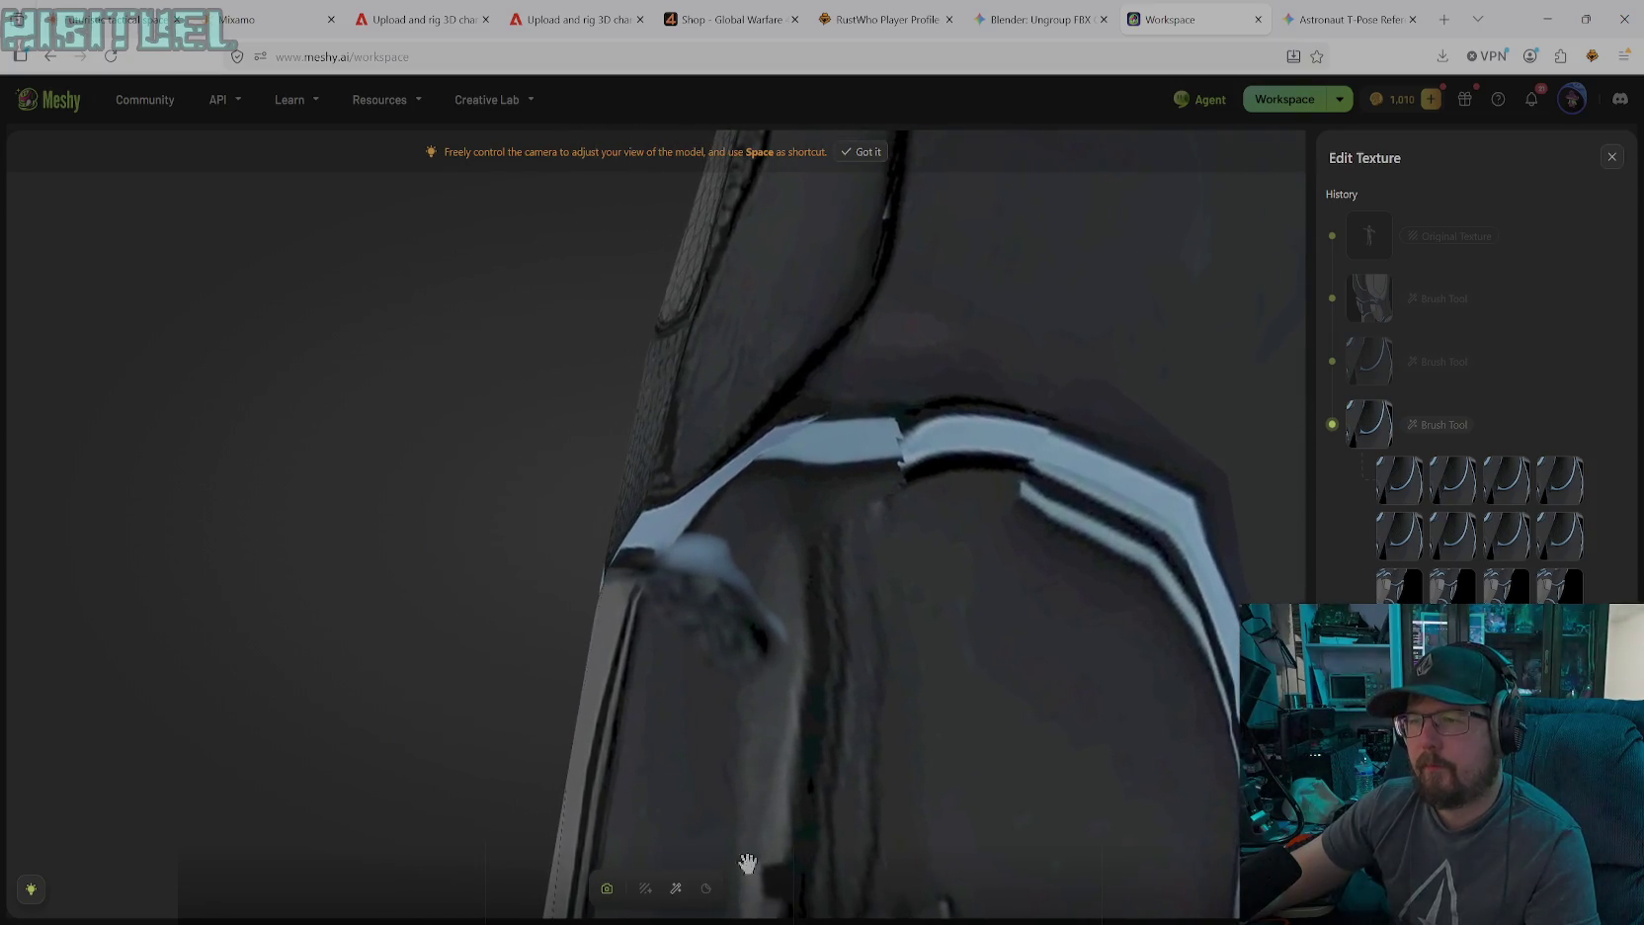
Sample dark grey #262A2A and paint over the light bluish smudge and dark blotch
click(676, 888)
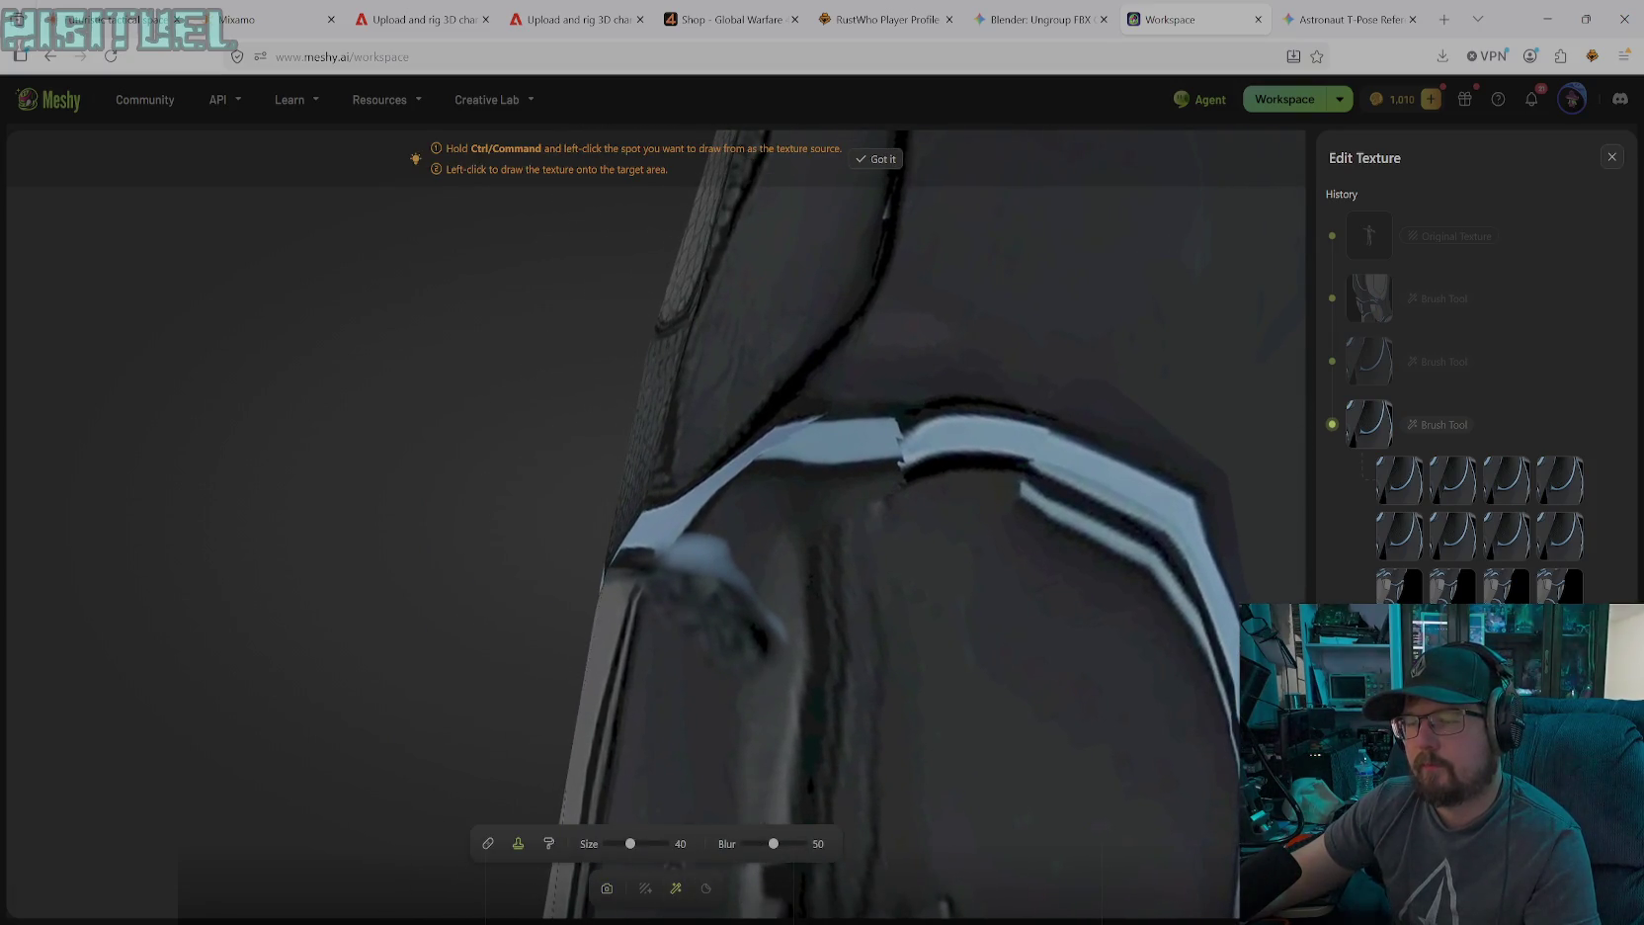
click(549, 843)
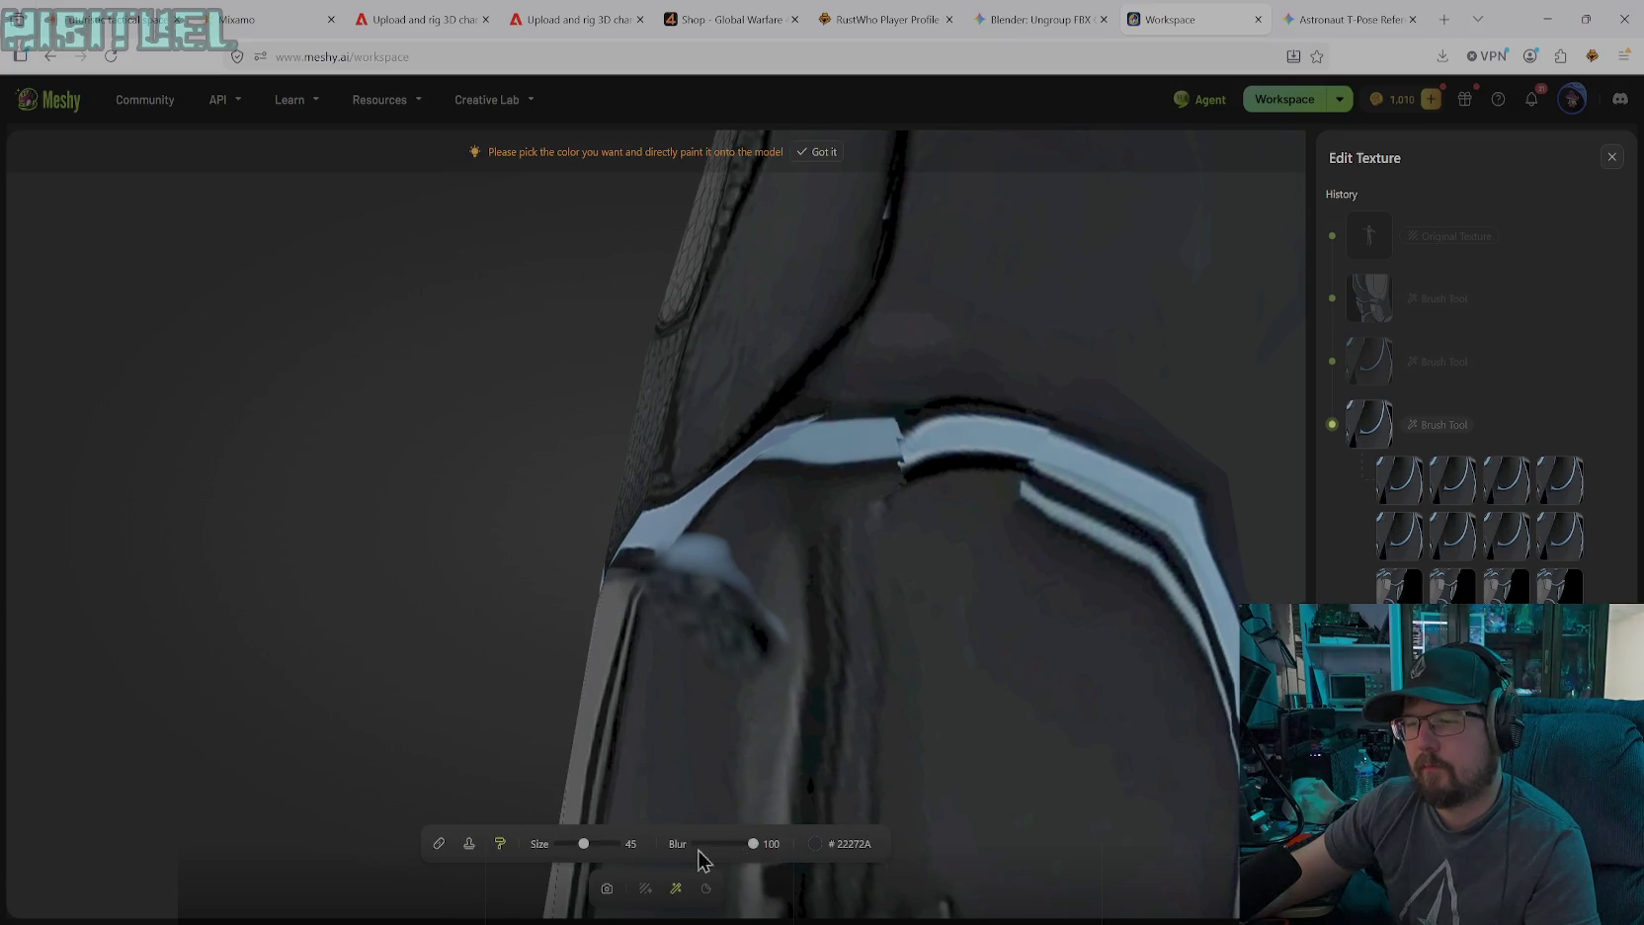
click(814, 843)
click(729, 761)
click(687, 705)
mouse_move(722, 572)
mouse_down()
mouse_move(702, 543)
mouse_move(672, 541)
mouse_up()
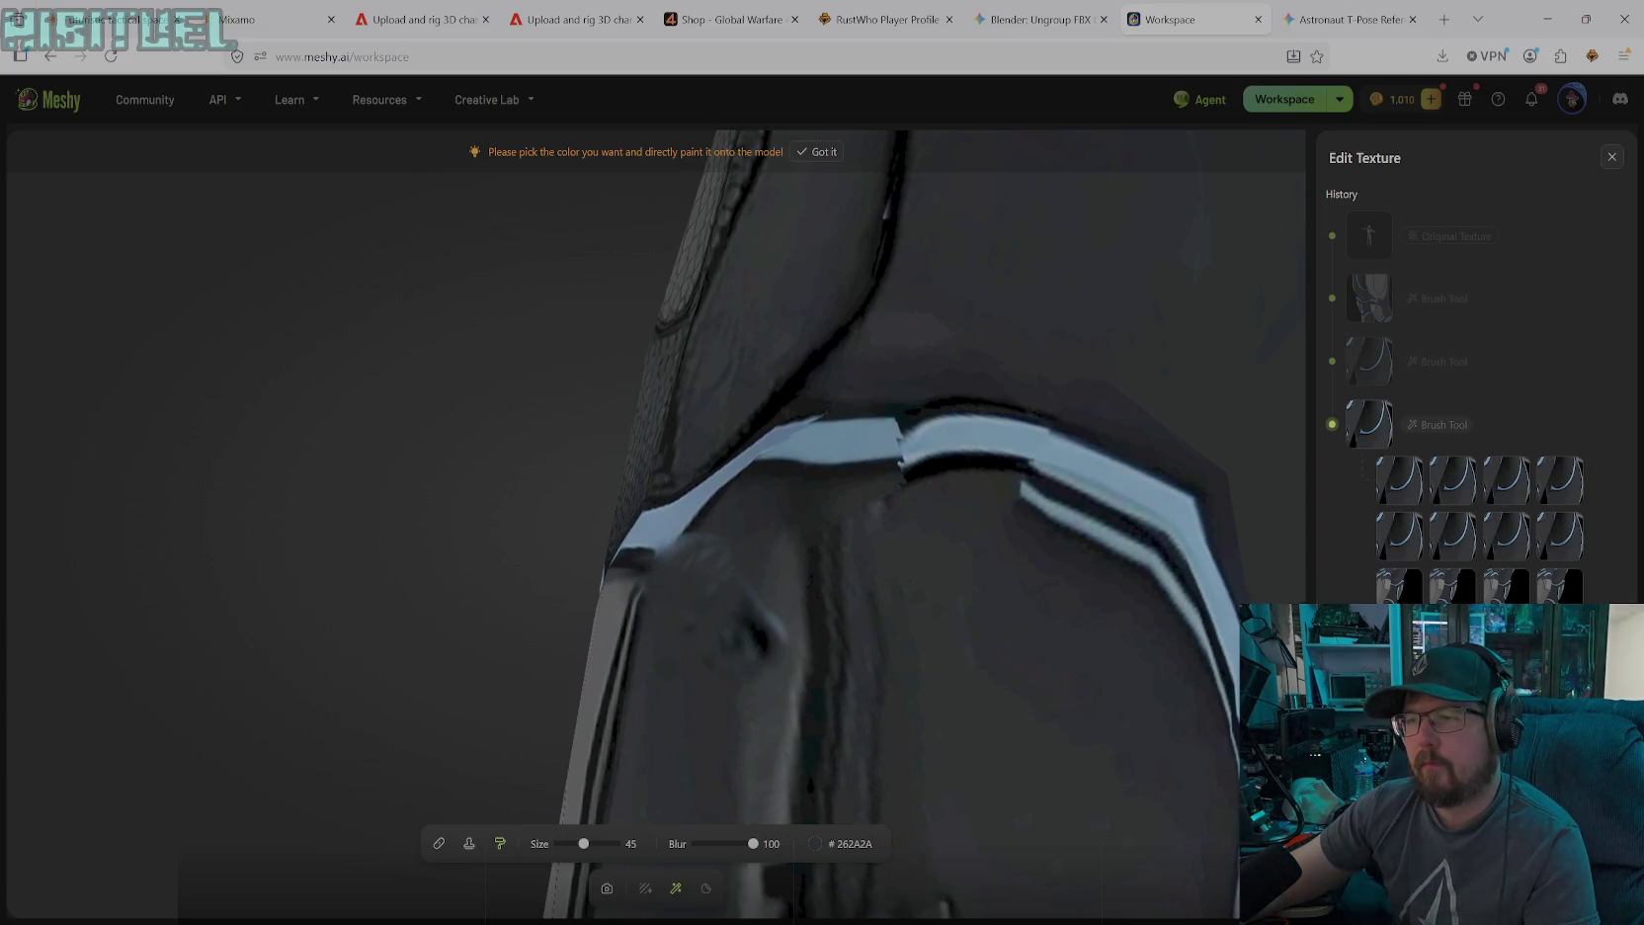
drag(736, 612, 753, 645)
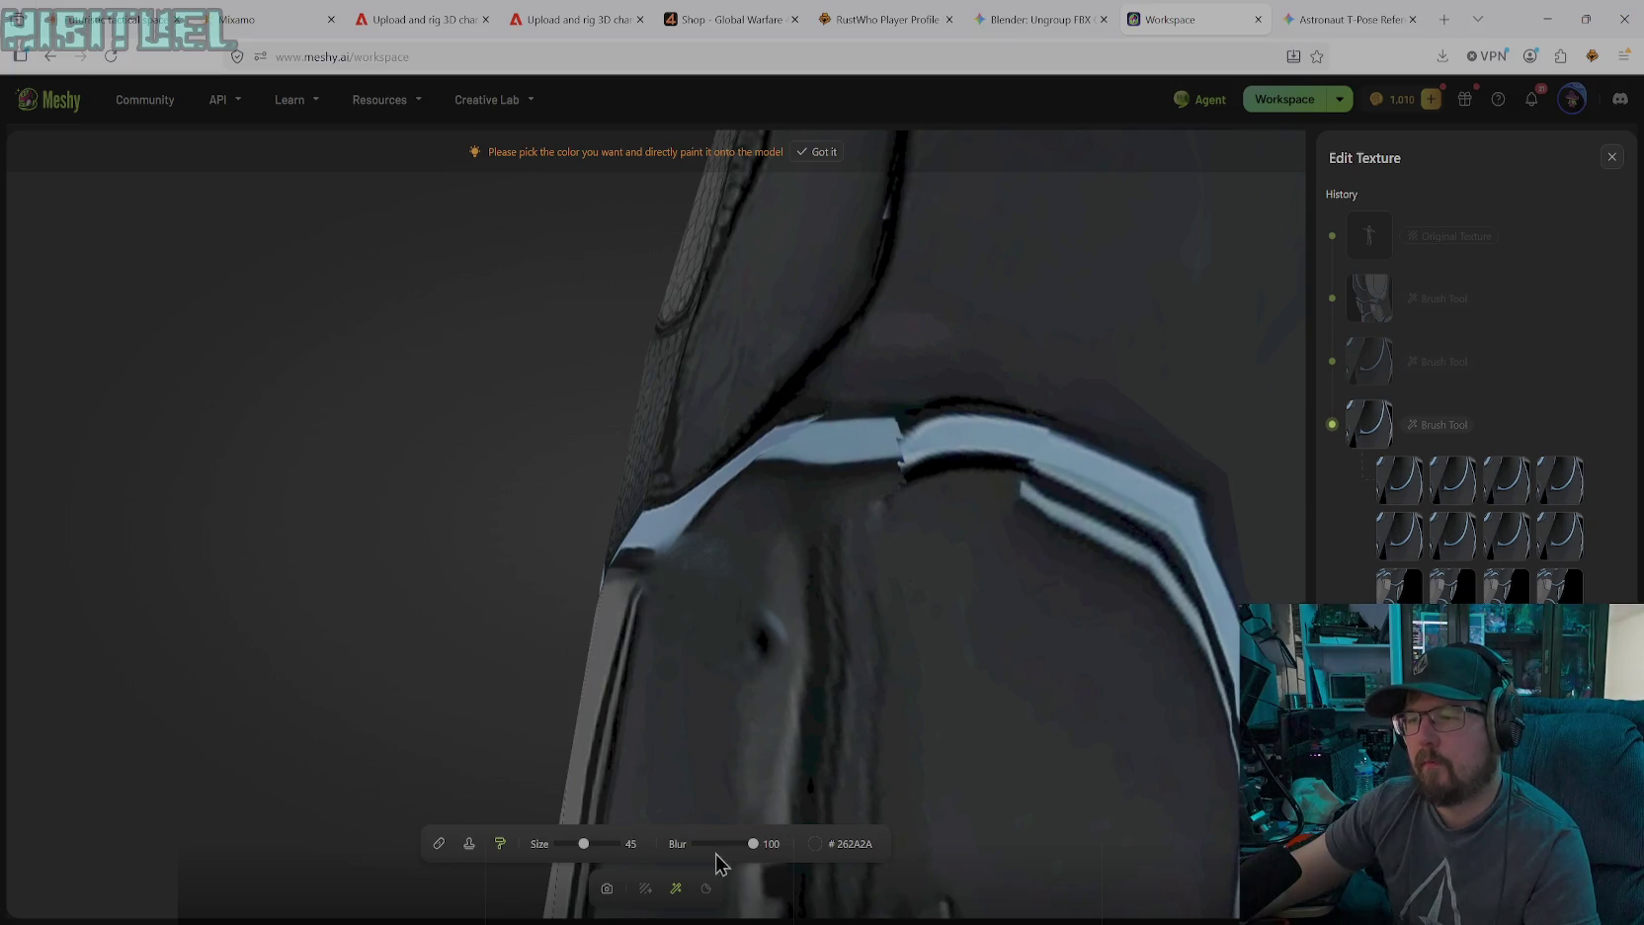
Paint lighter grey #353B3D over the dark blotch, then resample a dark grey from the leg
click(812, 842)
click(723, 782)
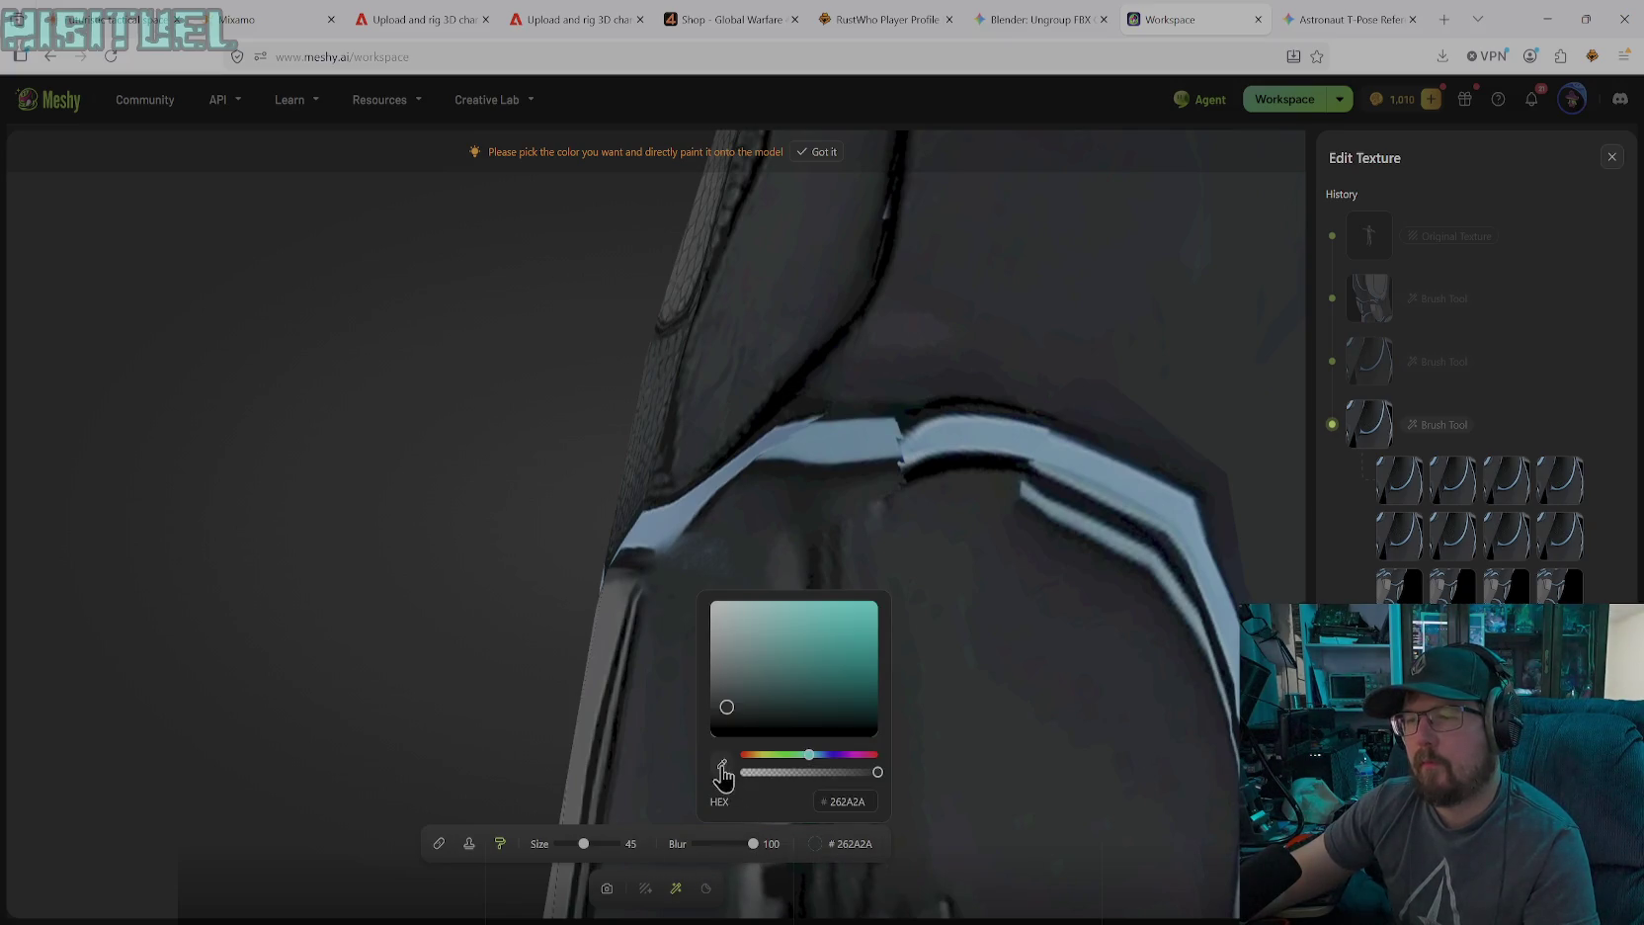
drag(766, 617, 763, 658)
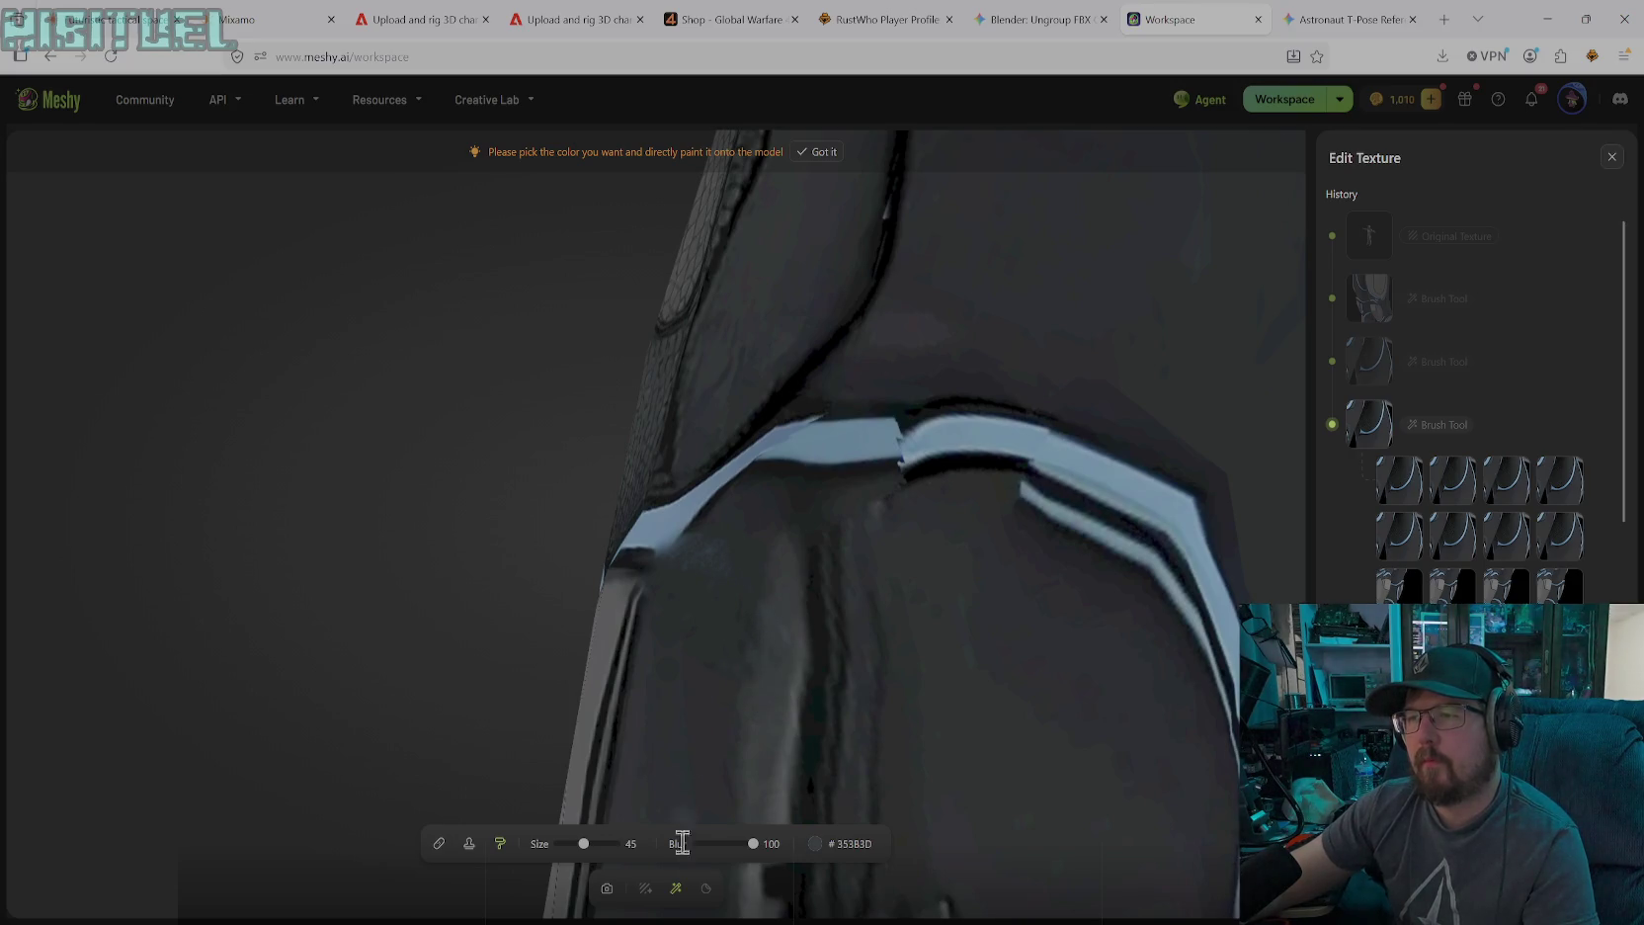
click(814, 842)
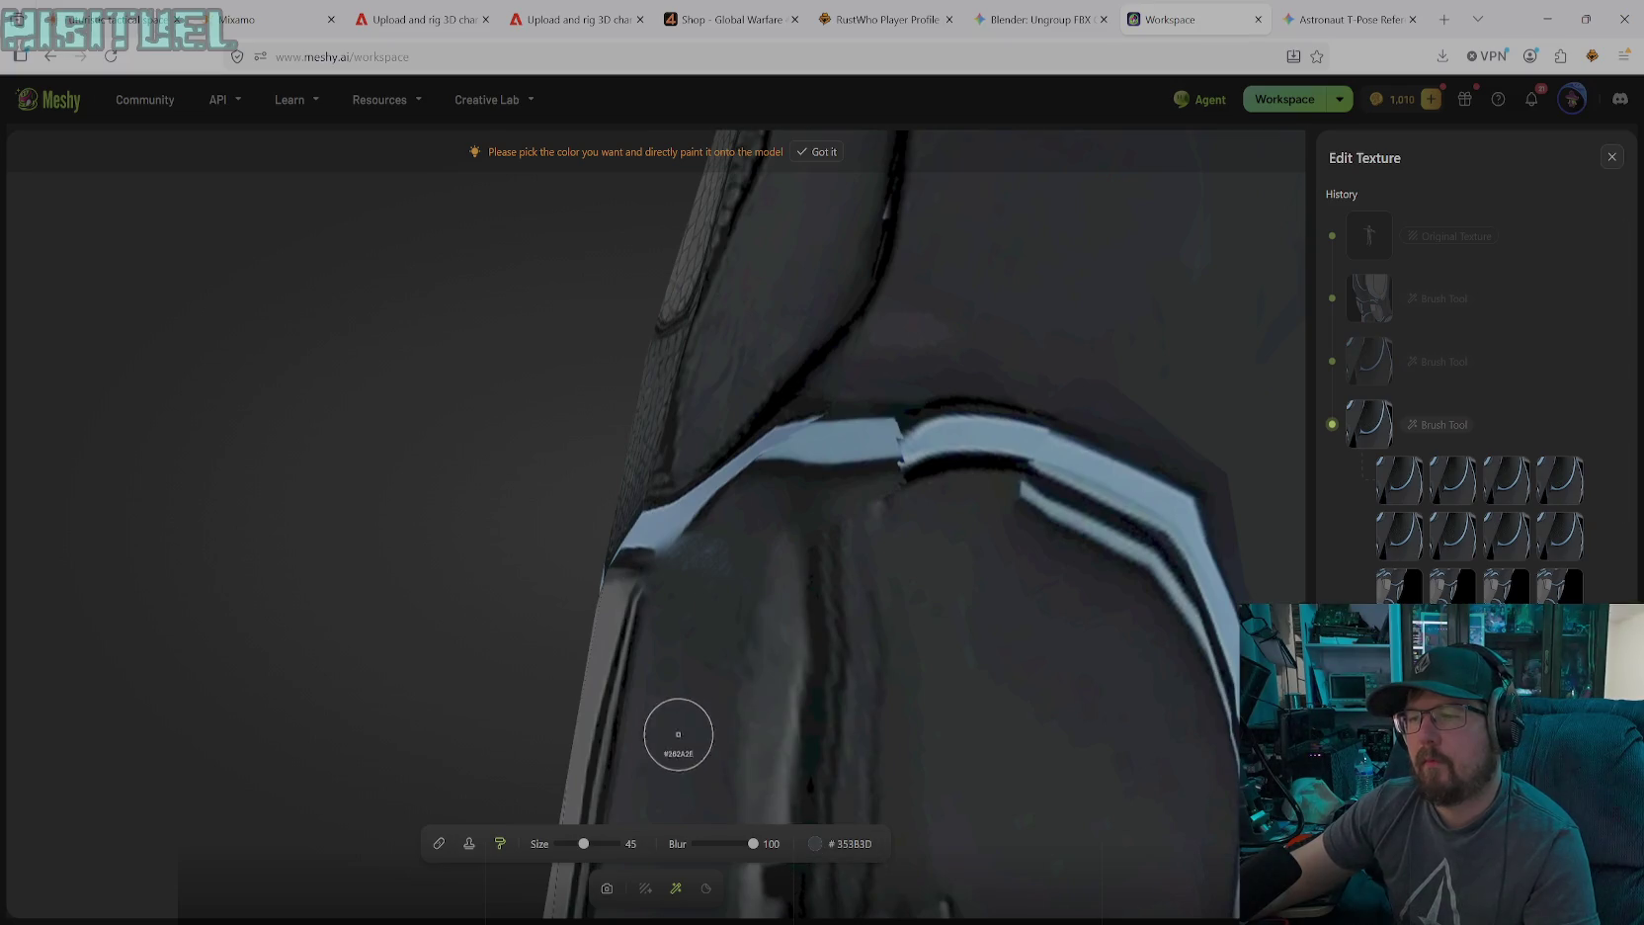
click(642, 752)
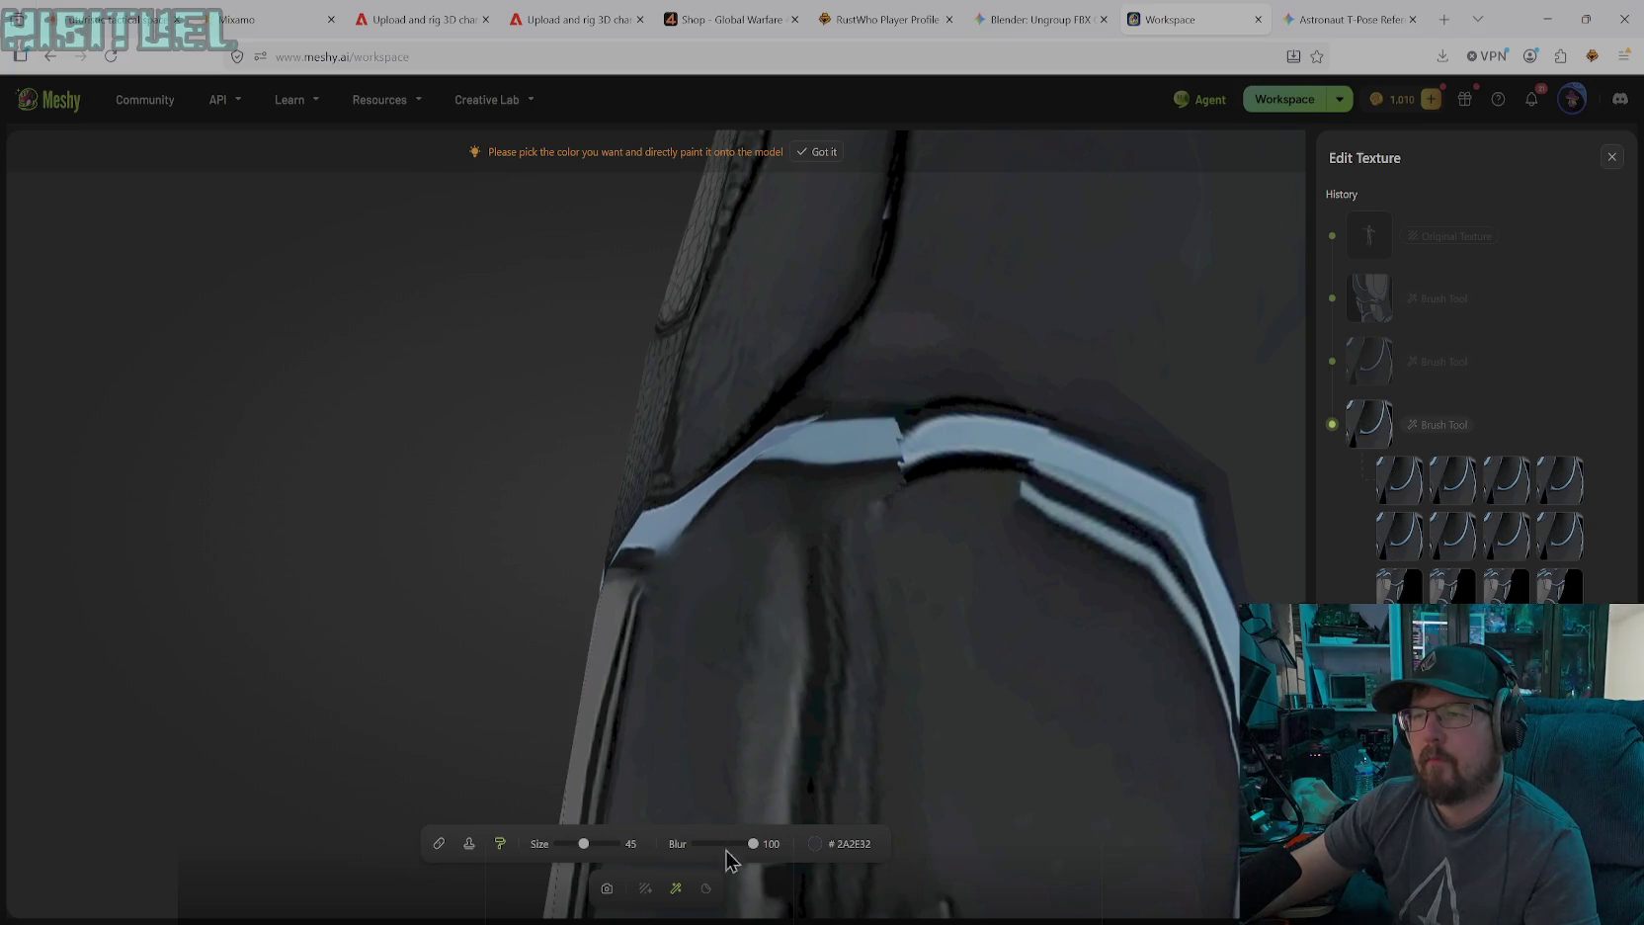
Orbit toward the leg's side panel and sample its near-black colour for the brush
click(606, 888)
mouse_move(653, 687)
mouse_down()
mouse_move(653, 653)
mouse_move(386, 559)
mouse_move(824, 699)
mouse_up()
drag(554, 632, 851, 709)
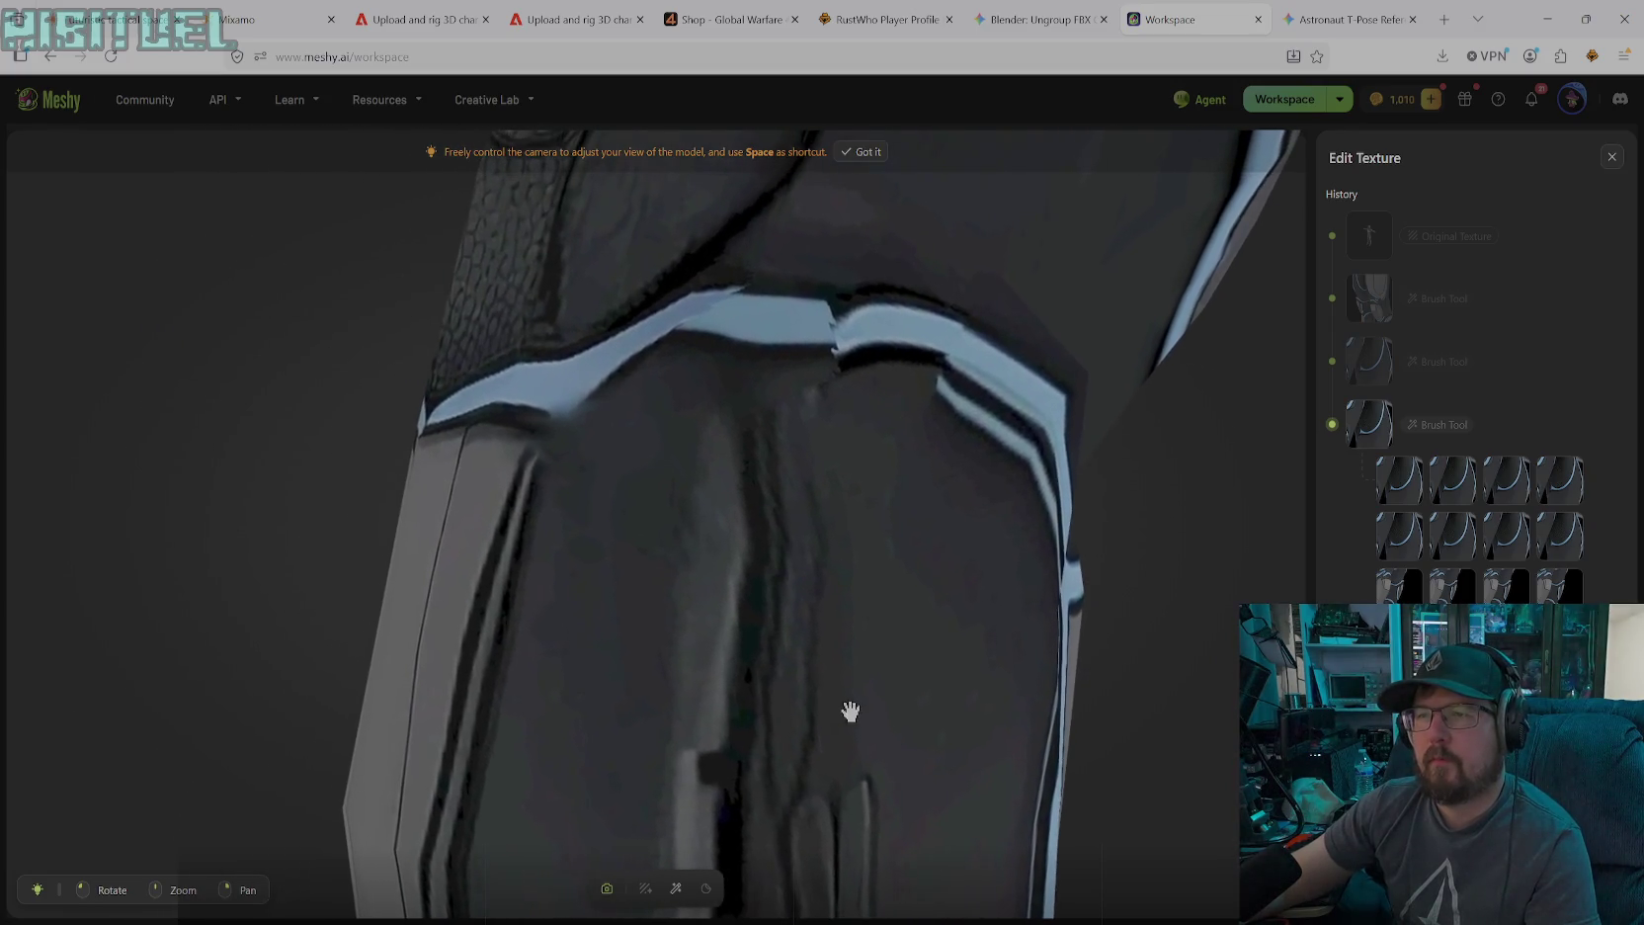
click(676, 887)
click(818, 840)
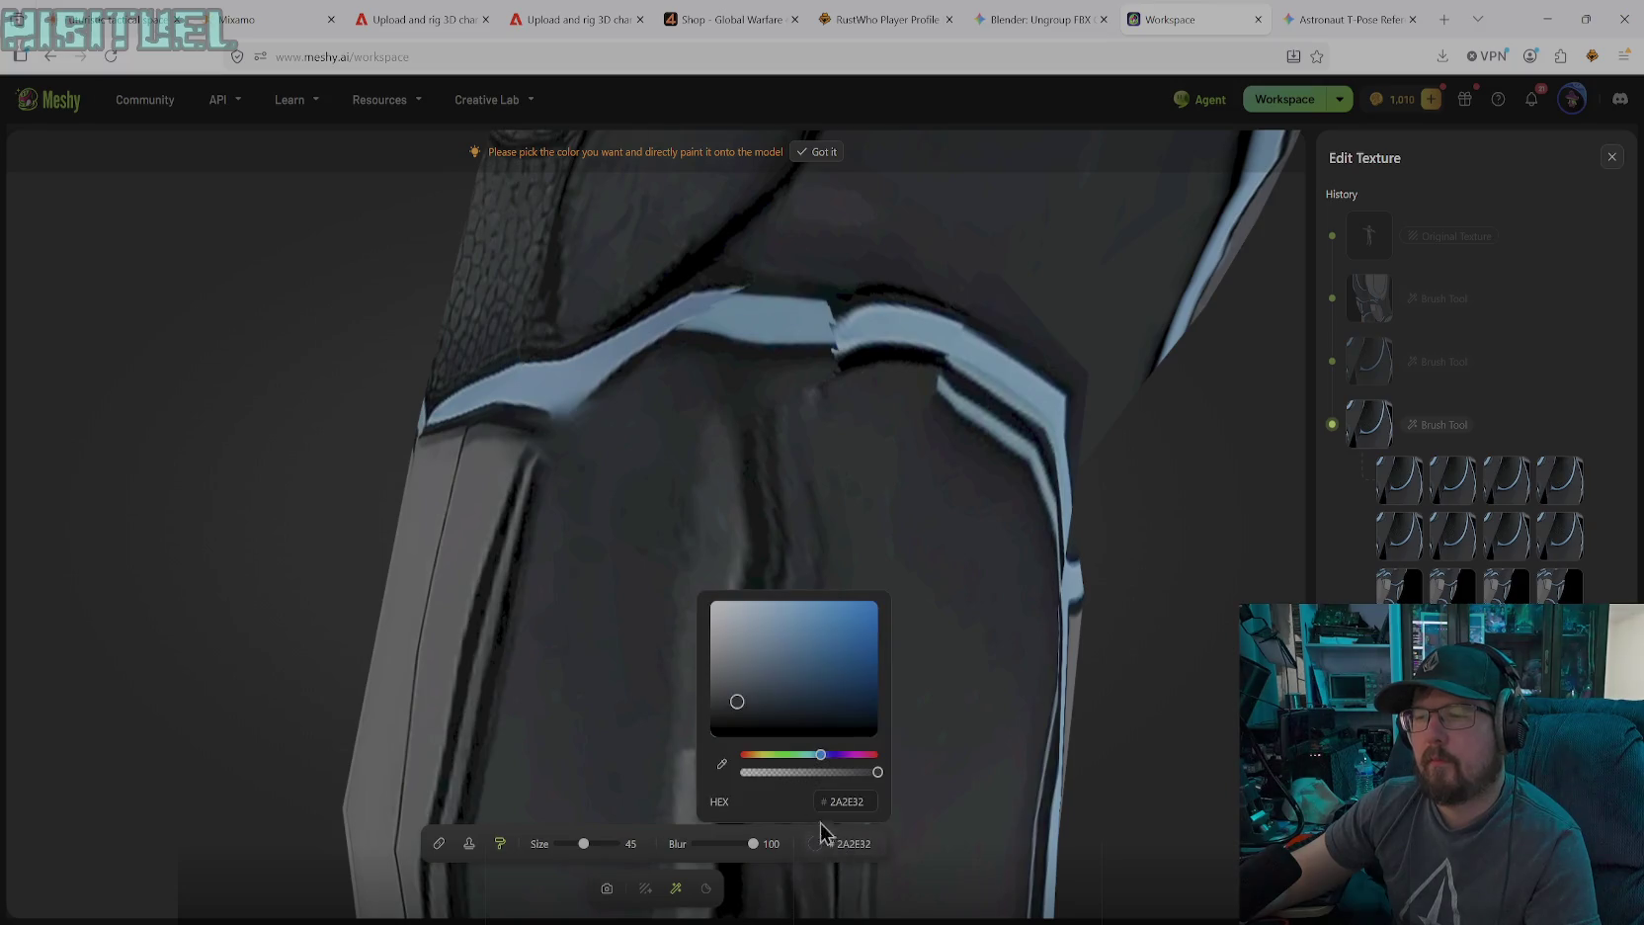
click(722, 765)
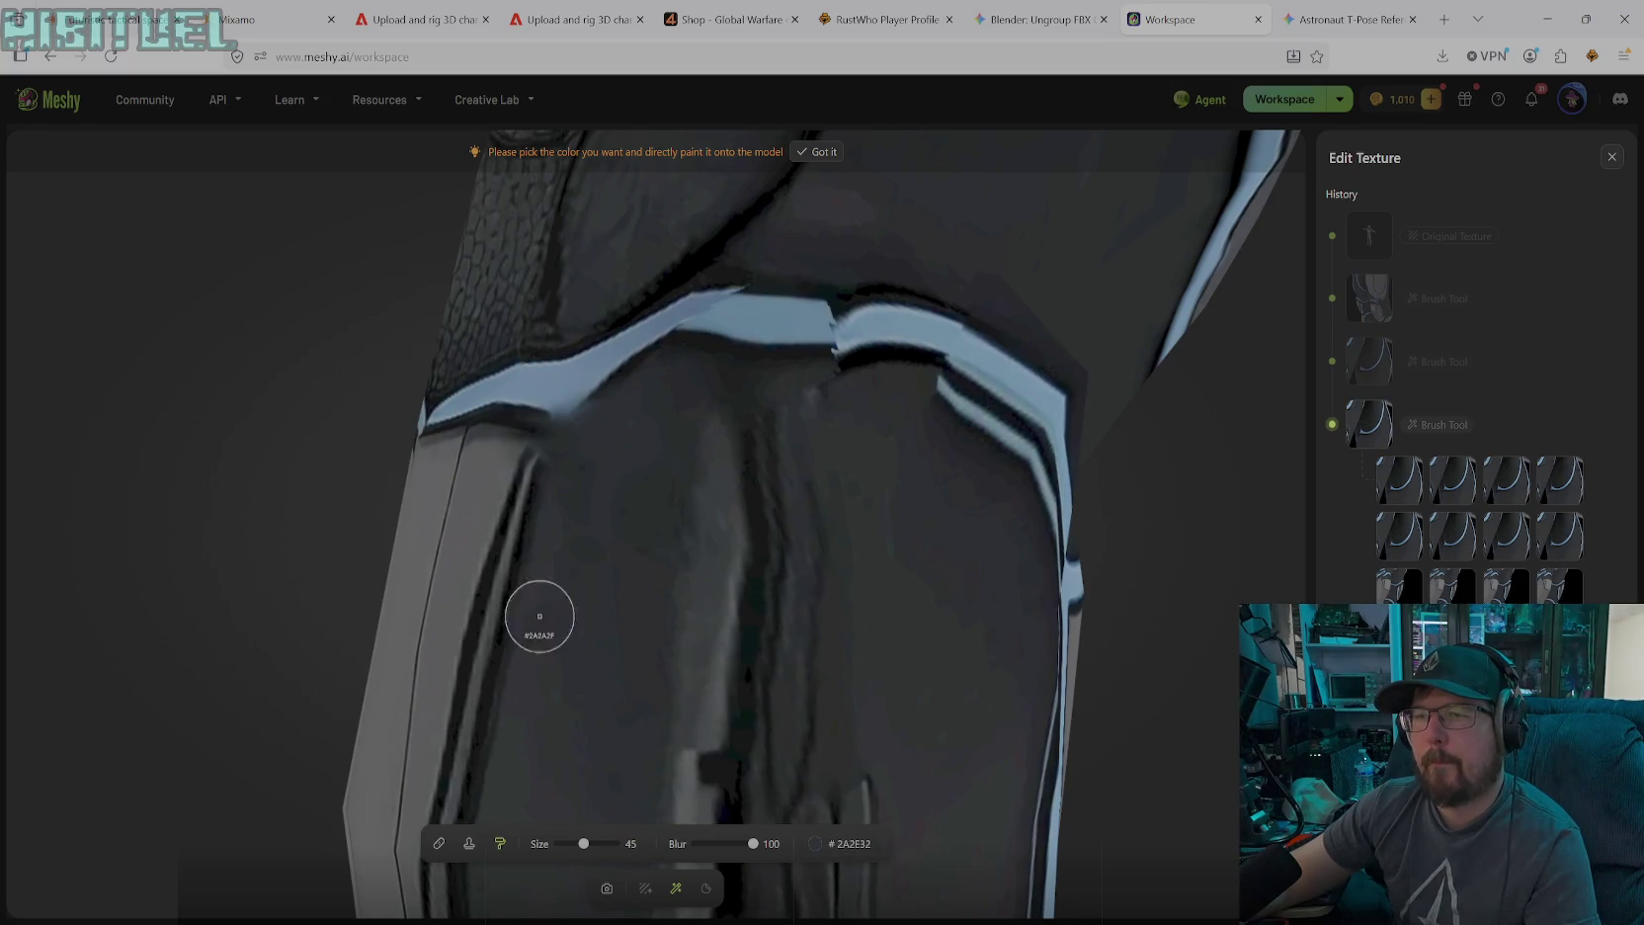
click(523, 531)
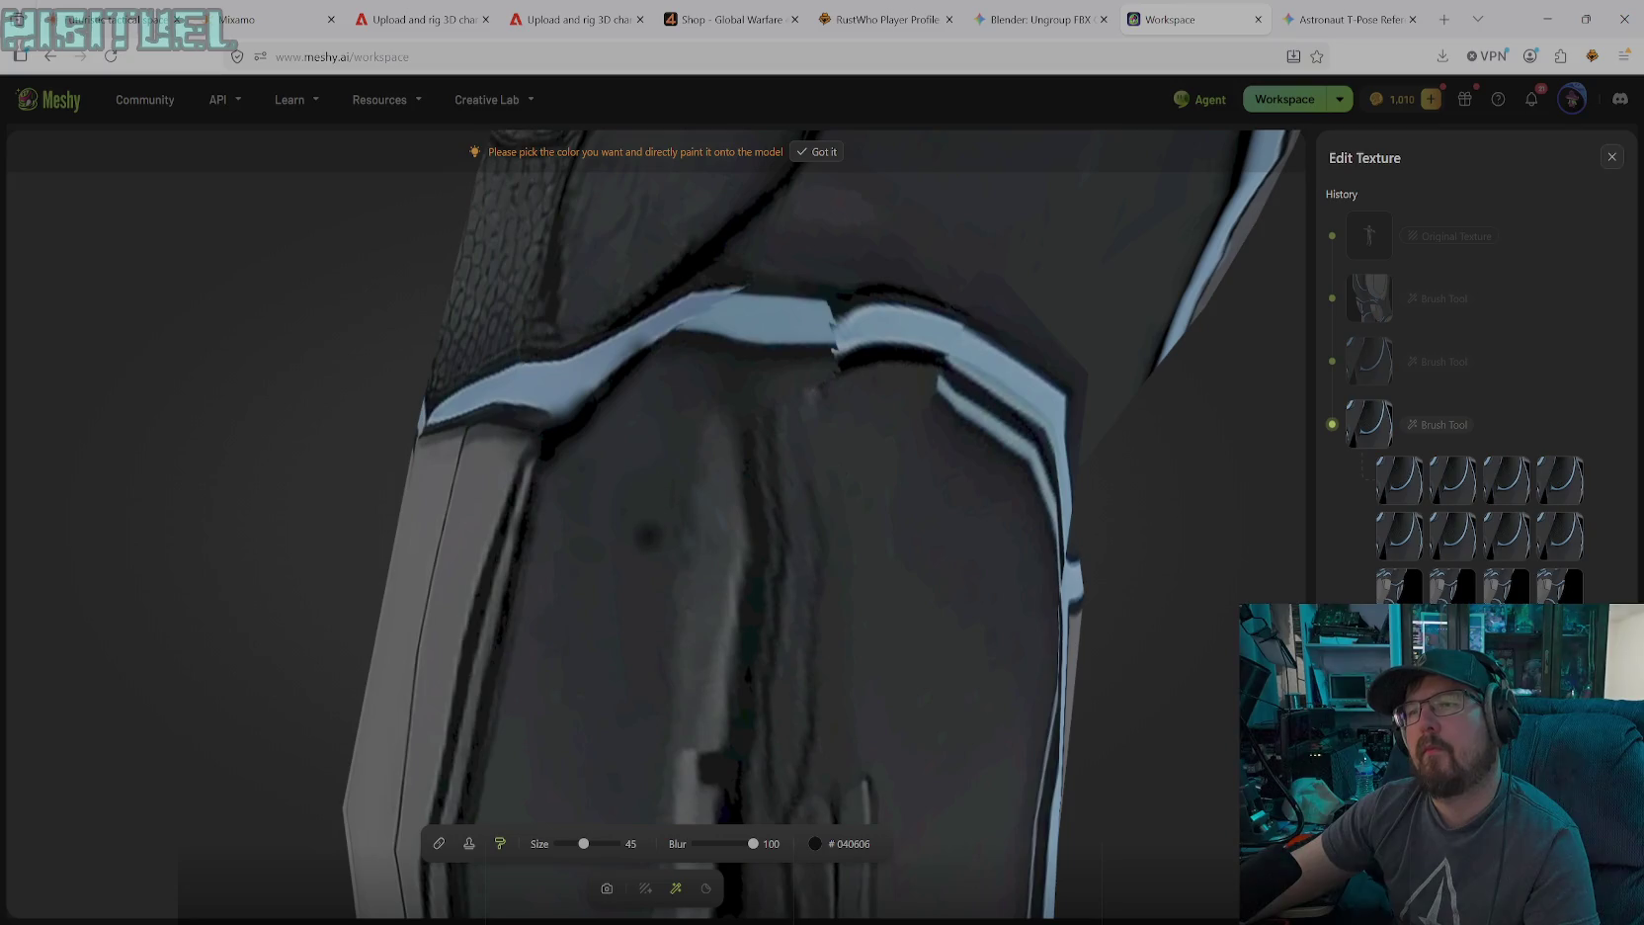
Set the brush colour to pure black, then adjust it to dark grey #232323
click(836, 845)
drag(751, 727, 709, 731)
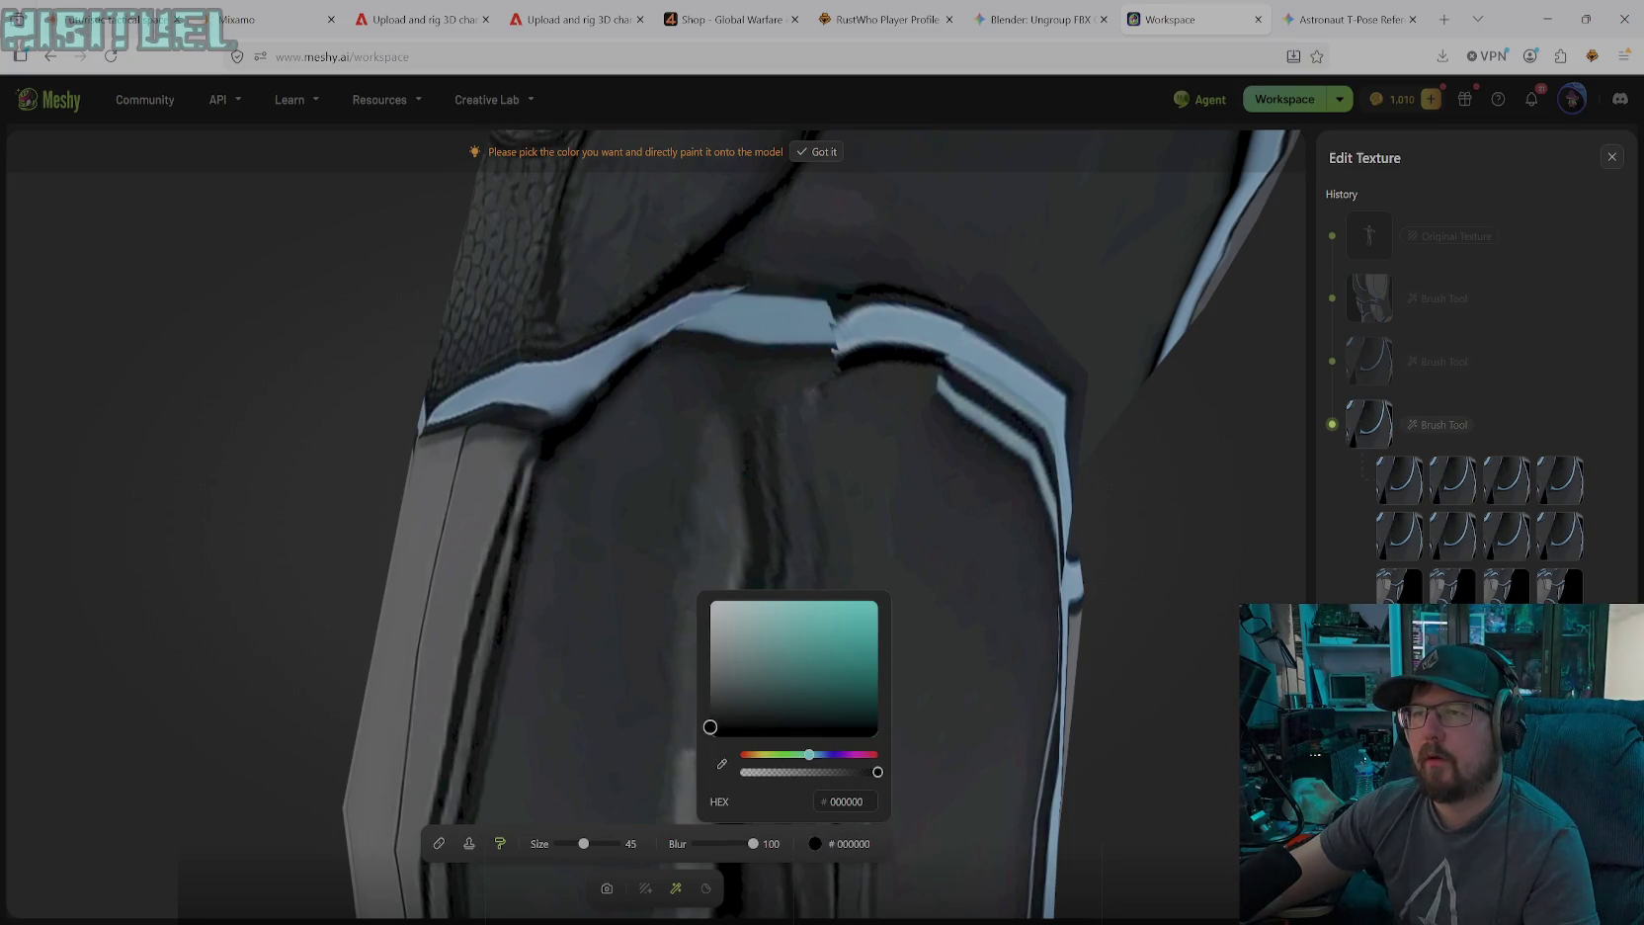
click(561, 415)
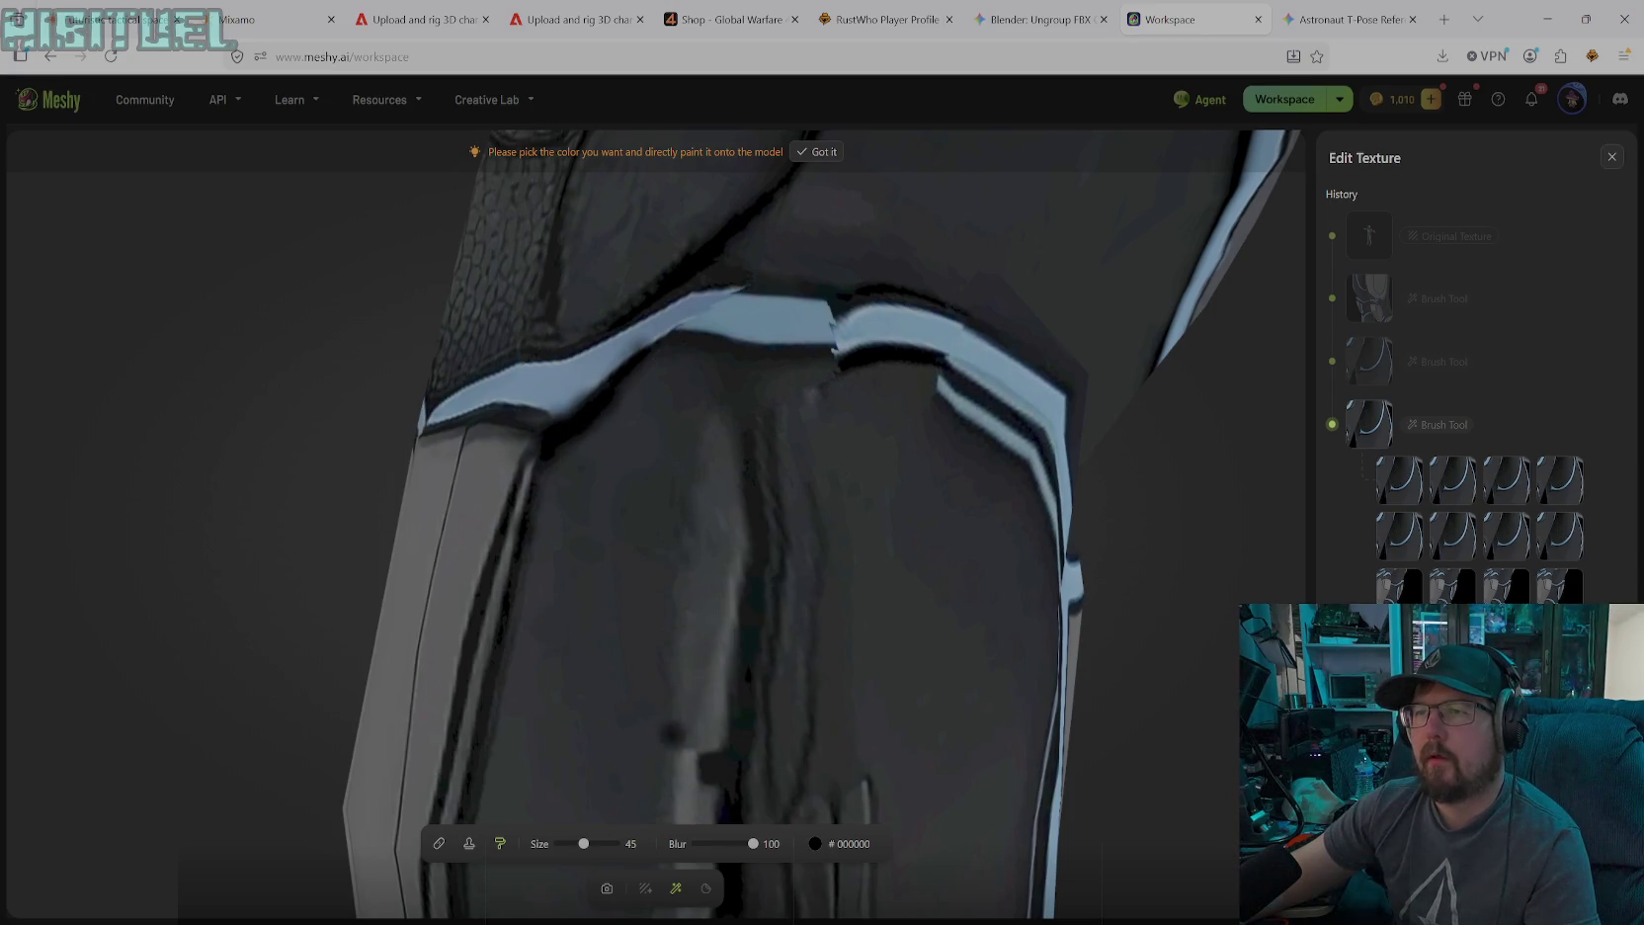
click(833, 846)
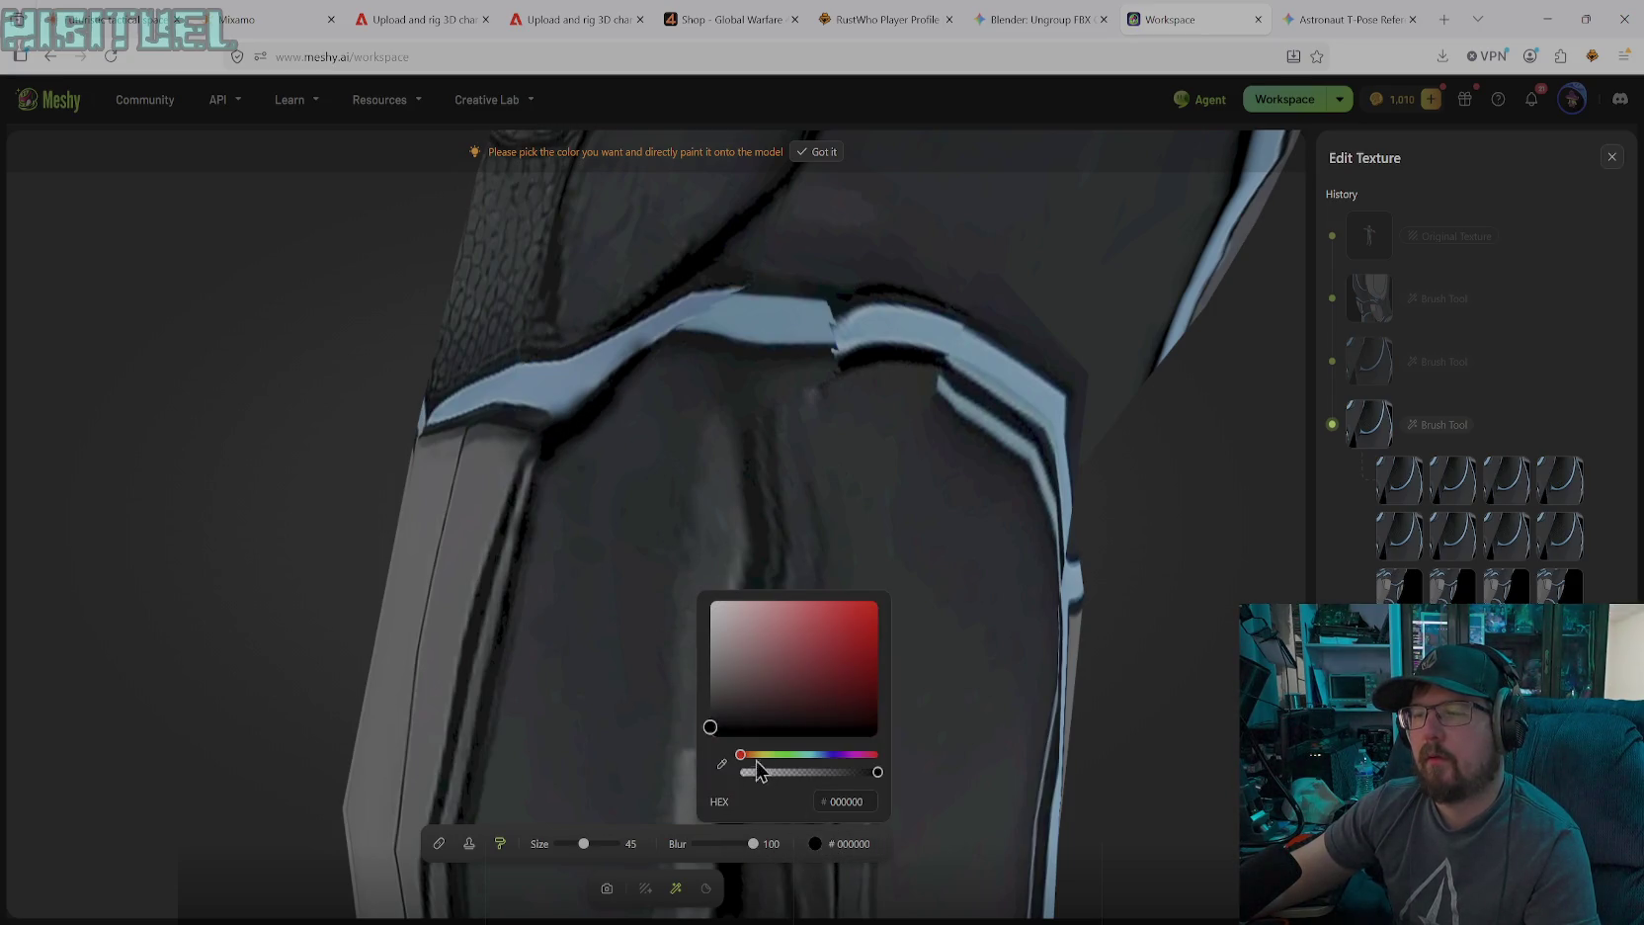
click(712, 710)
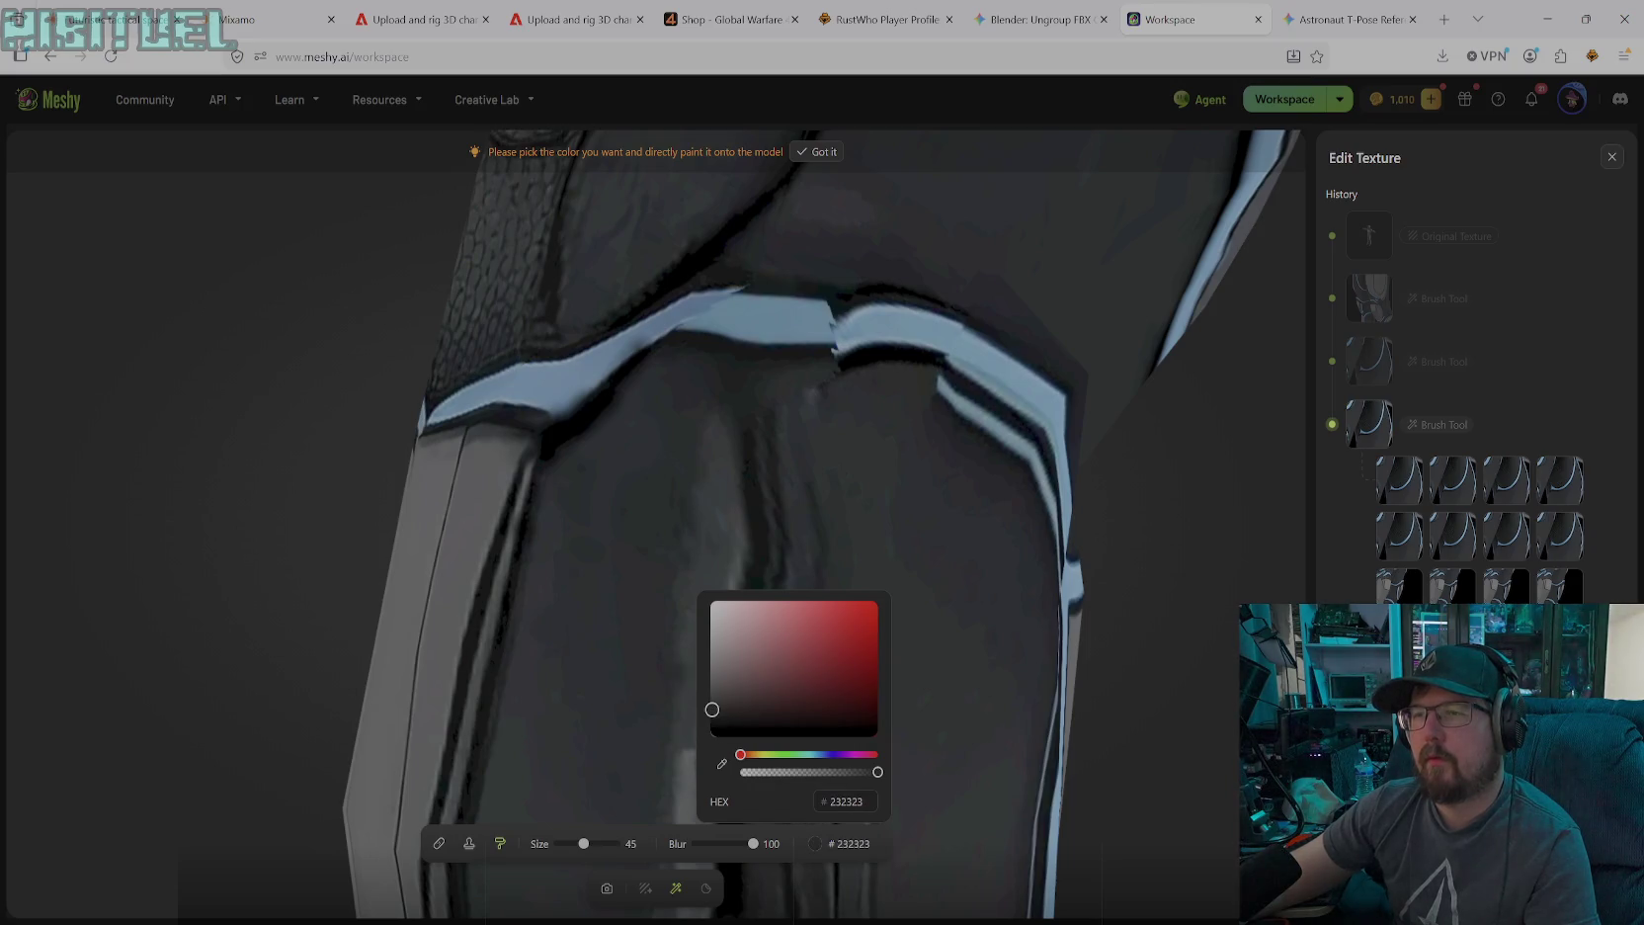
key(Escape)
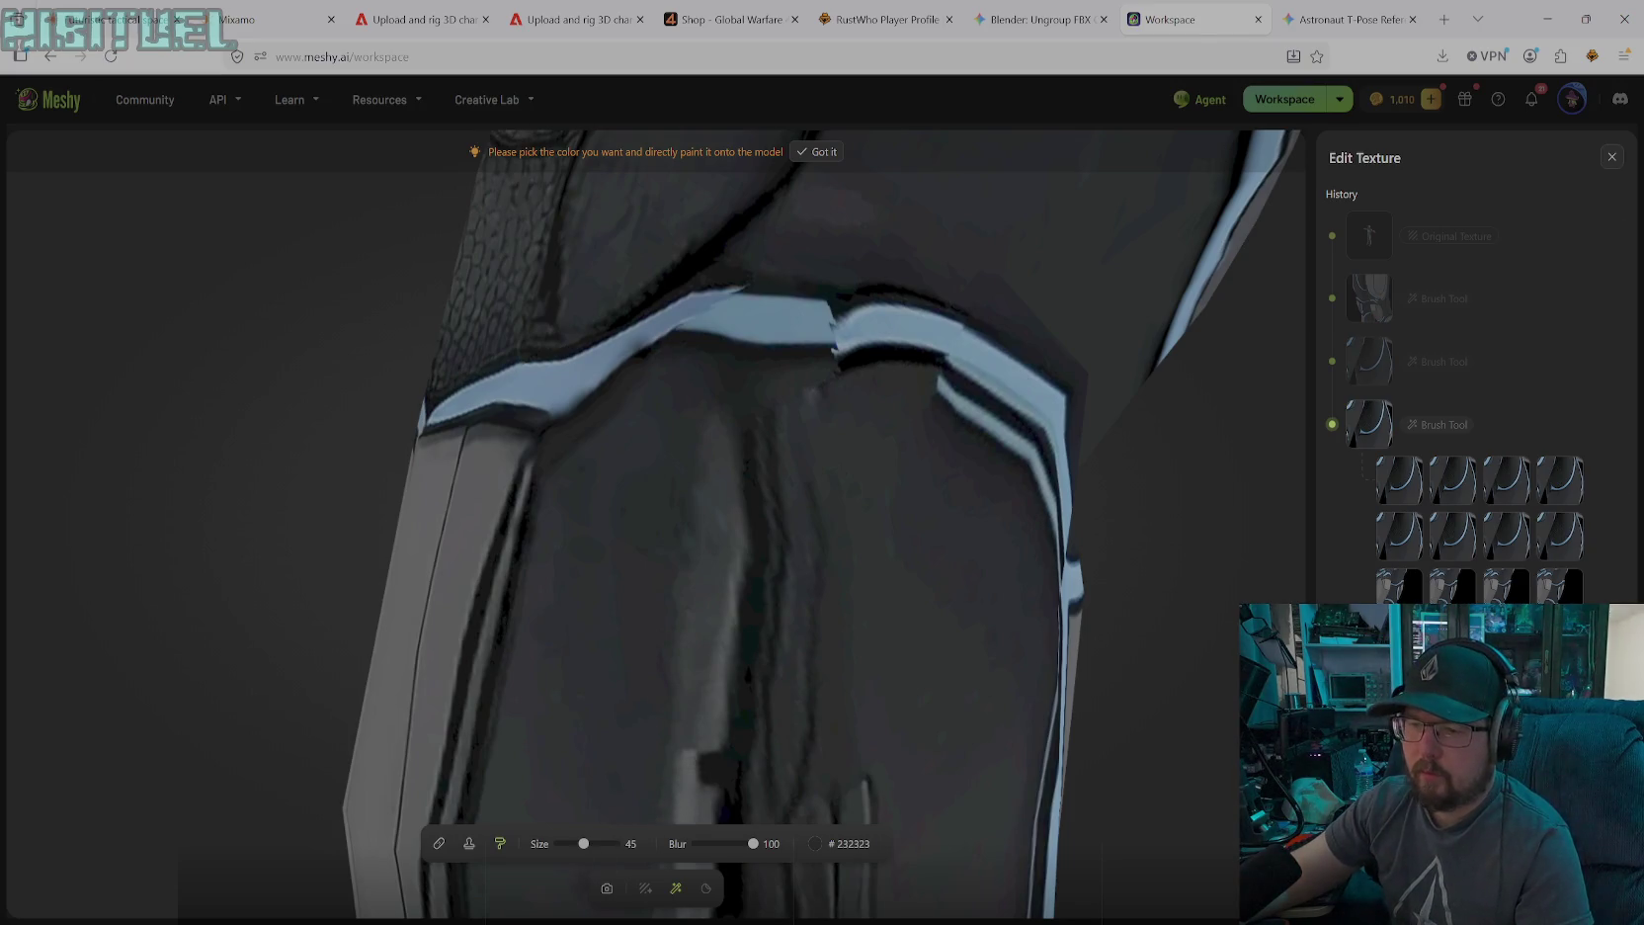
Orbit and zoom out to show both armored legs from a side angle
click(607, 889)
drag(852, 720, 951, 734)
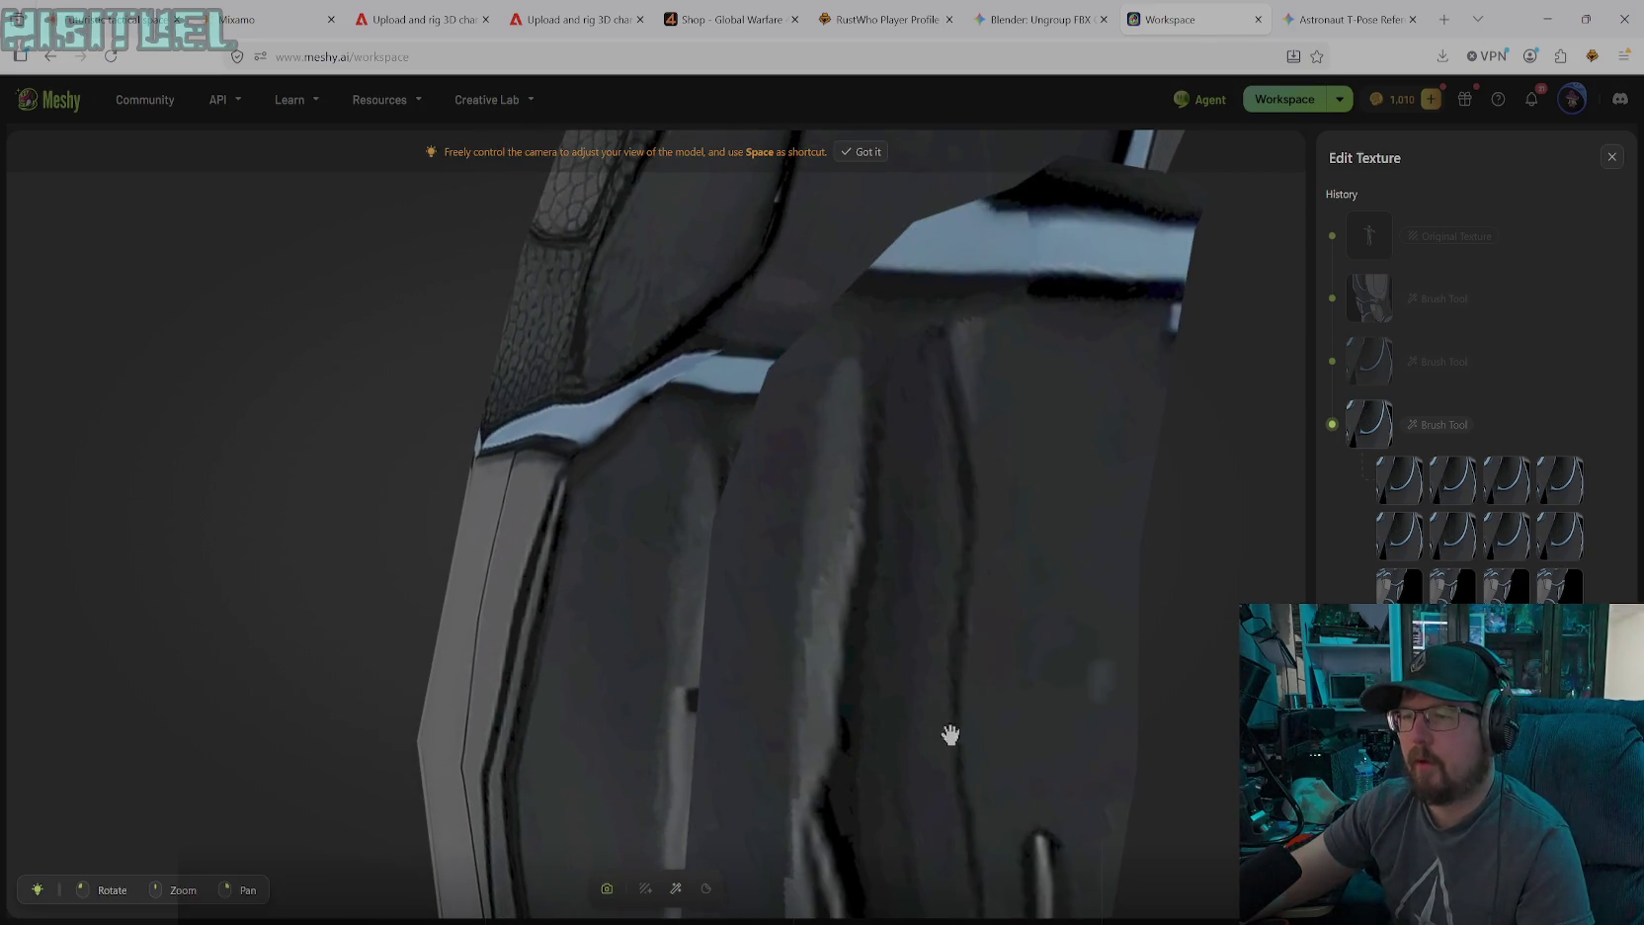
mouse_move(641, 718)
mouse_down()
mouse_move(880, 790)
mouse_move(730, 716)
mouse_move(488, 671)
mouse_move(883, 730)
mouse_up()
scroll(856, 758, down, 2)
scroll(844, 752, down, 1)
scroll(837, 749, down, 2)
scroll(833, 749, down, 2)
mouse_move(832, 754)
mouse_down()
mouse_move(855, 749)
mouse_move(818, 756)
mouse_move(998, 752)
mouse_move(739, 743)
mouse_move(918, 668)
mouse_move(612, 694)
mouse_move(781, 696)
mouse_move(837, 679)
mouse_move(726, 654)
mouse_move(433, 672)
mouse_move(801, 653)
mouse_move(444, 672)
mouse_move(844, 677)
mouse_move(607, 664)
mouse_up()
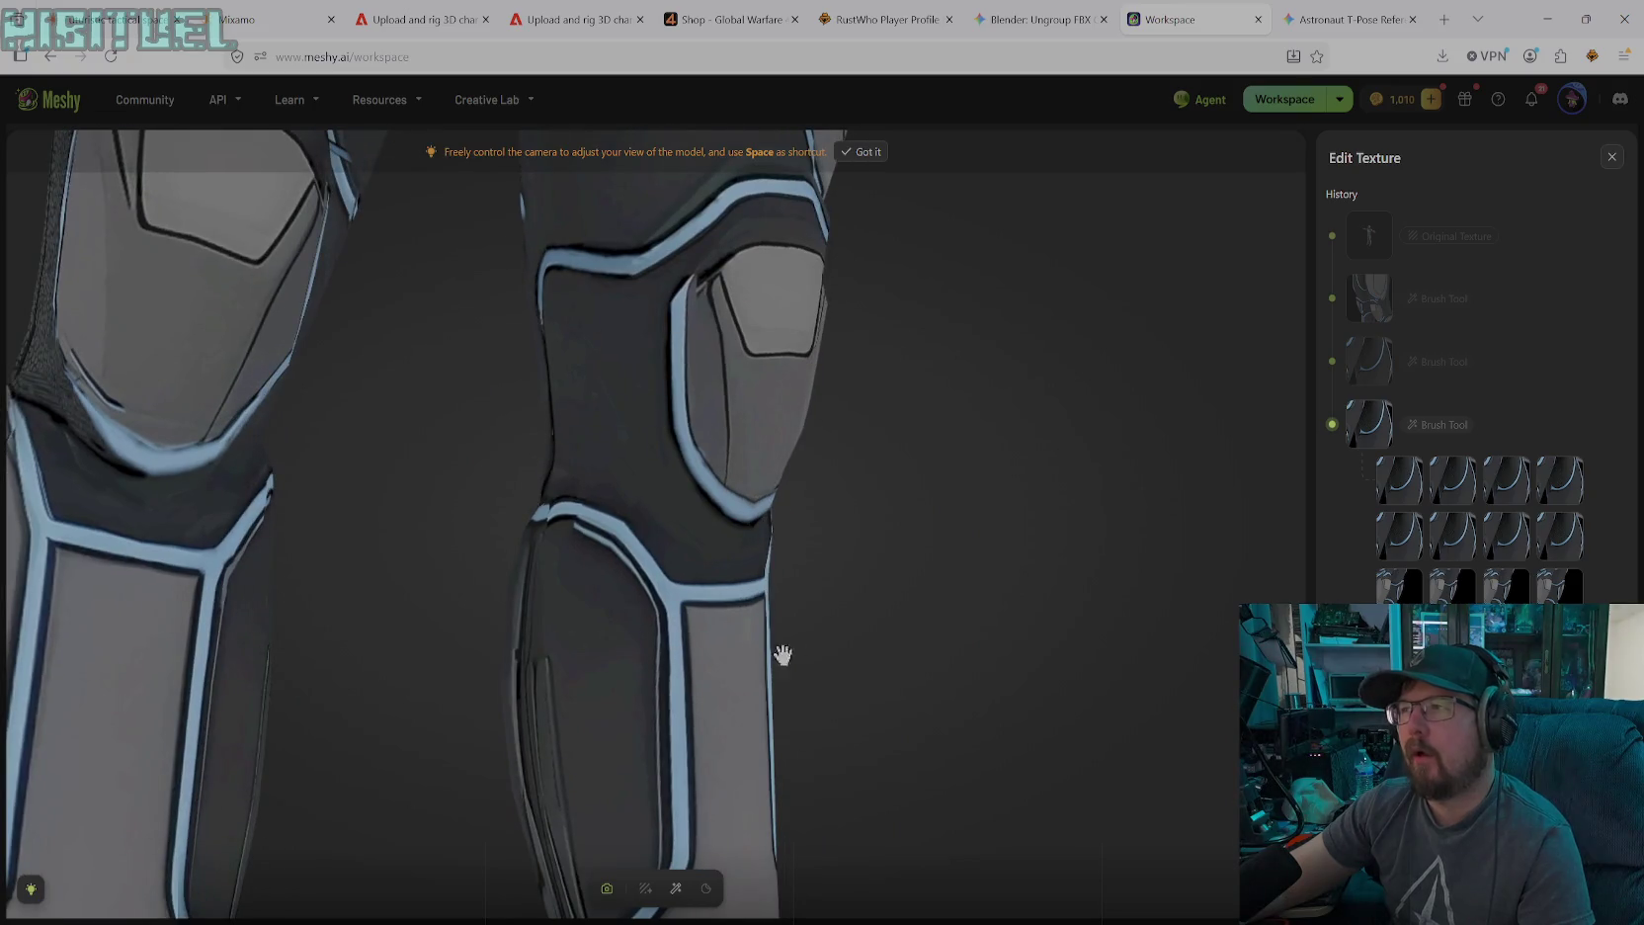
Pan, orbit and zoom to inspect both knees, including from behind, before resuming painting
mouse_move(382, 422)
mouse_down()
mouse_move(738, 503)
mouse_move(576, 499)
mouse_move(613, 525)
mouse_move(533, 505)
mouse_move(583, 477)
mouse_move(466, 435)
mouse_move(550, 470)
mouse_move(421, 452)
mouse_move(469, 521)
mouse_move(600, 584)
mouse_move(777, 637)
mouse_up()
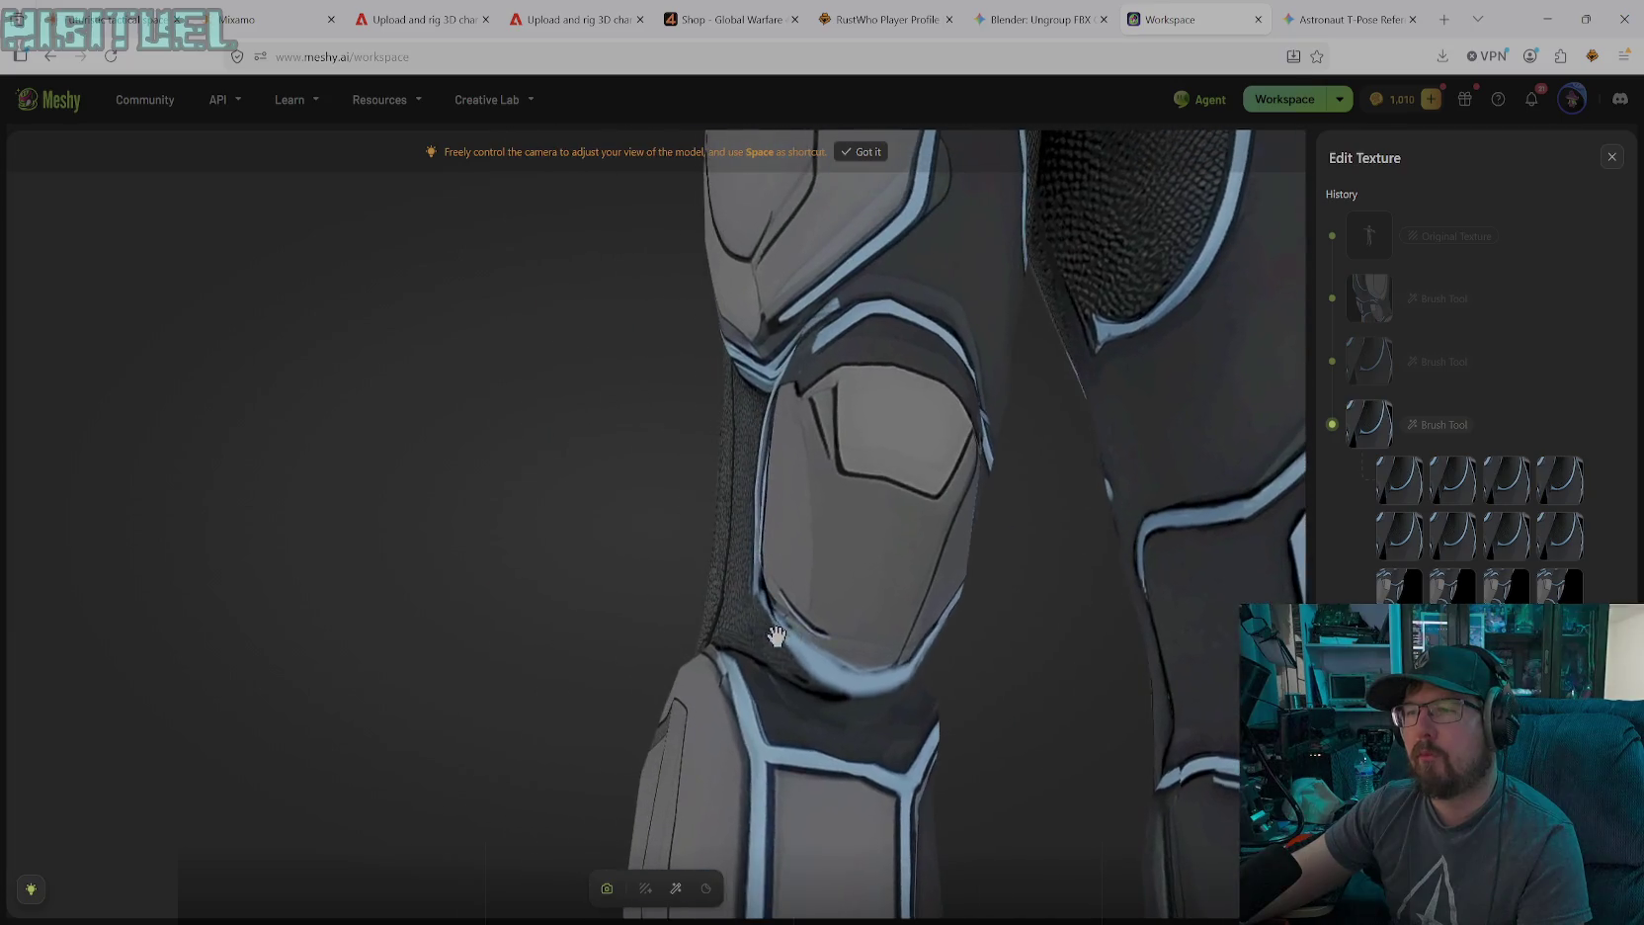
mouse_move(1001, 668)
mouse_down()
mouse_move(352, 499)
mouse_move(738, 551)
mouse_move(632, 564)
mouse_move(689, 534)
mouse_move(893, 580)
mouse_move(580, 532)
mouse_move(767, 555)
mouse_move(694, 559)
mouse_move(643, 587)
mouse_move(761, 574)
mouse_up()
scroll(691, 536, up, 2)
scroll(697, 539, up, 2)
scroll(711, 543, up, 2)
scroll(726, 548, down, 2)
mouse_move(576, 561)
mouse_down()
mouse_move(797, 576)
mouse_move(752, 580)
mouse_move(771, 595)
mouse_up()
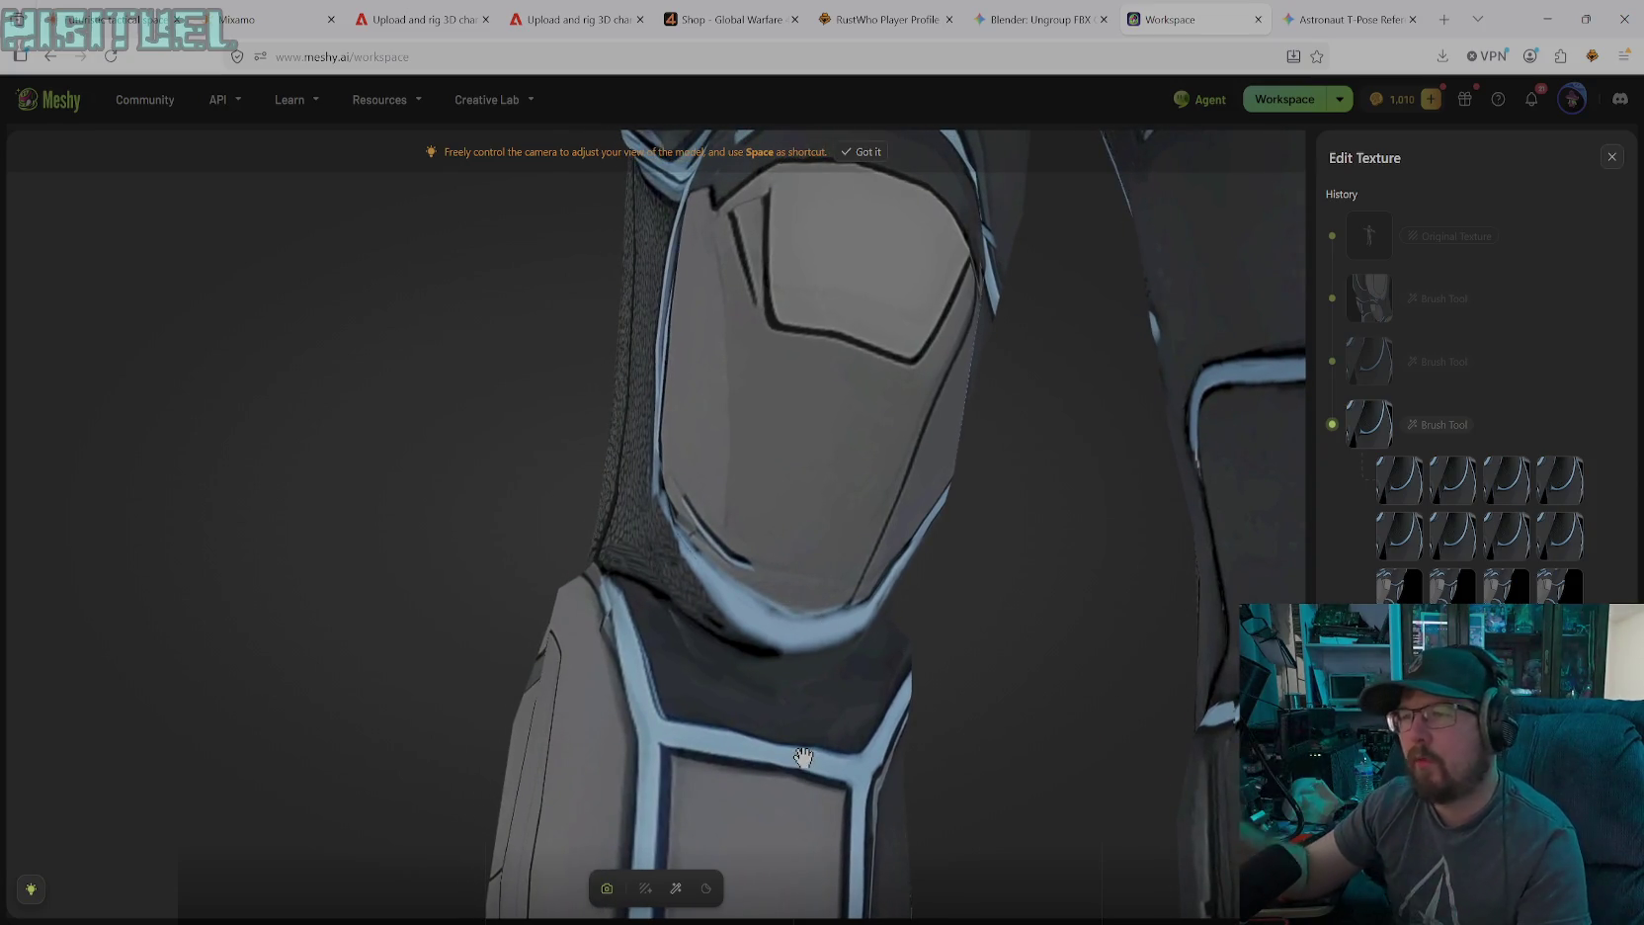
click(676, 888)
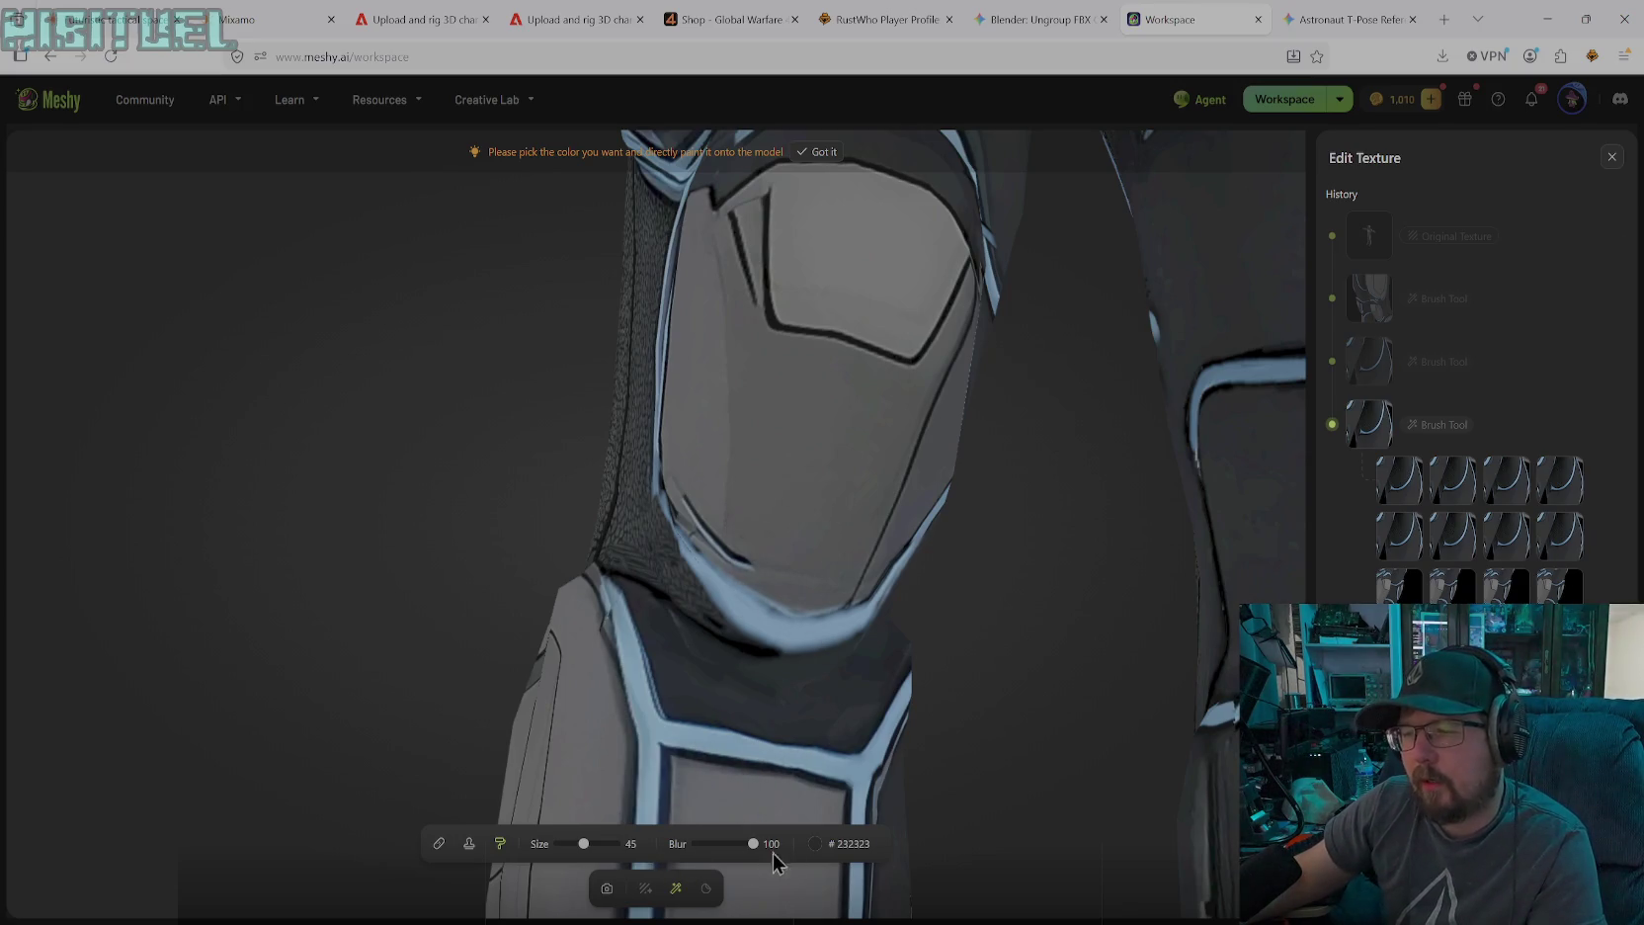
Sample the knee armor's grey #5C5C5C, then resample the panel to get #6A6A6A
click(815, 843)
click(722, 767)
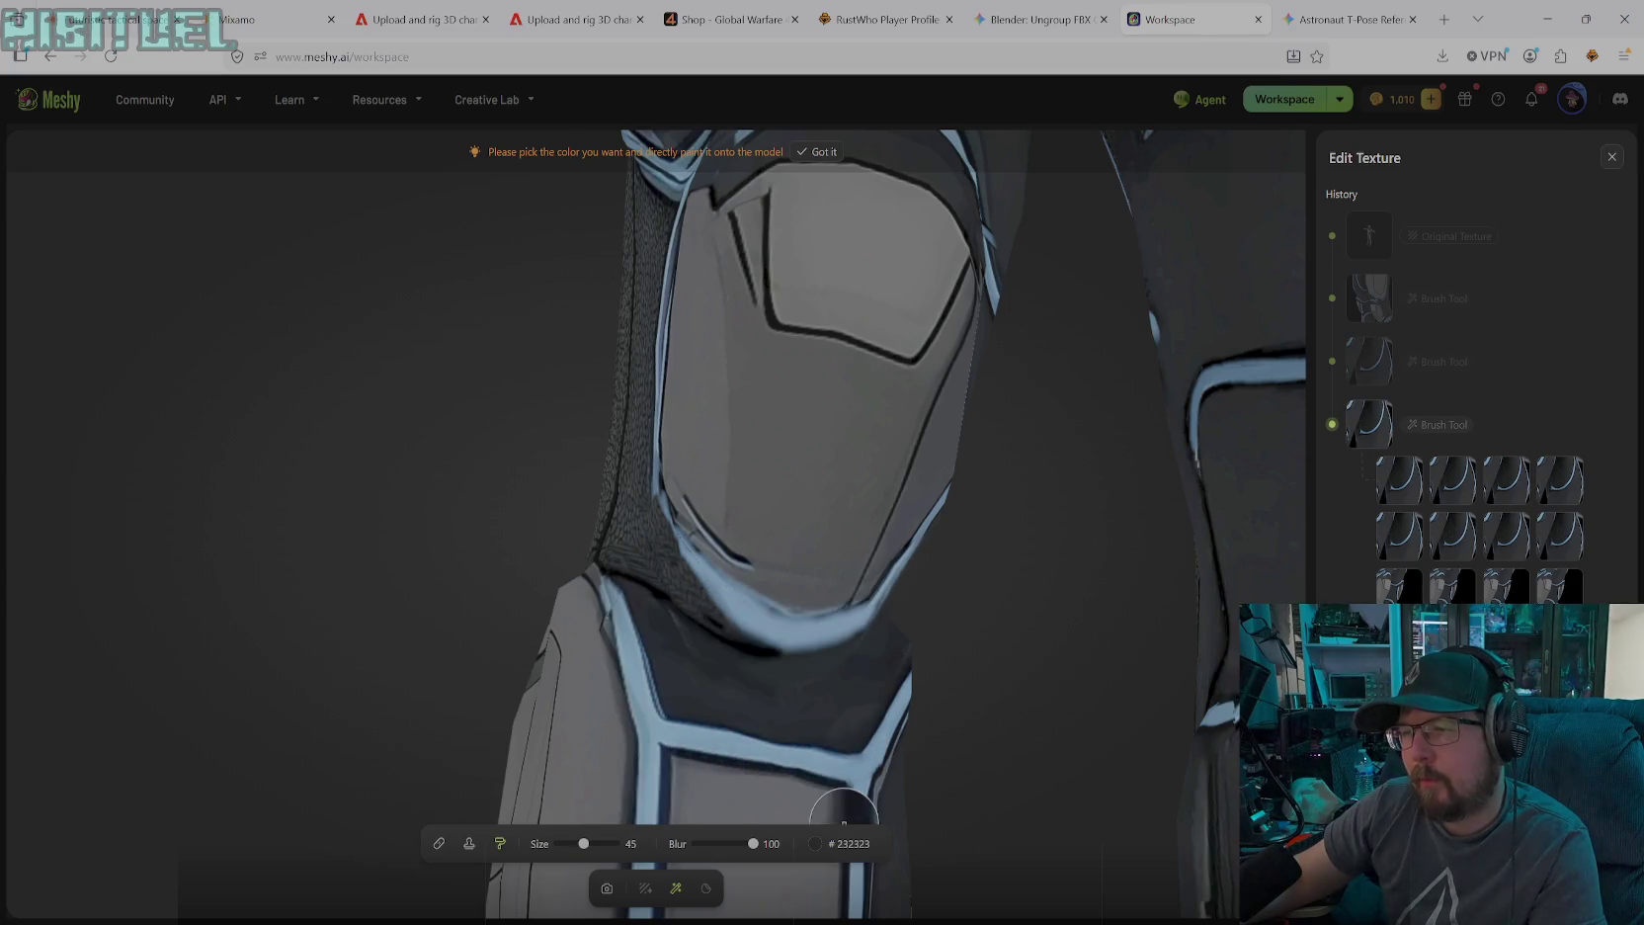
click(749, 505)
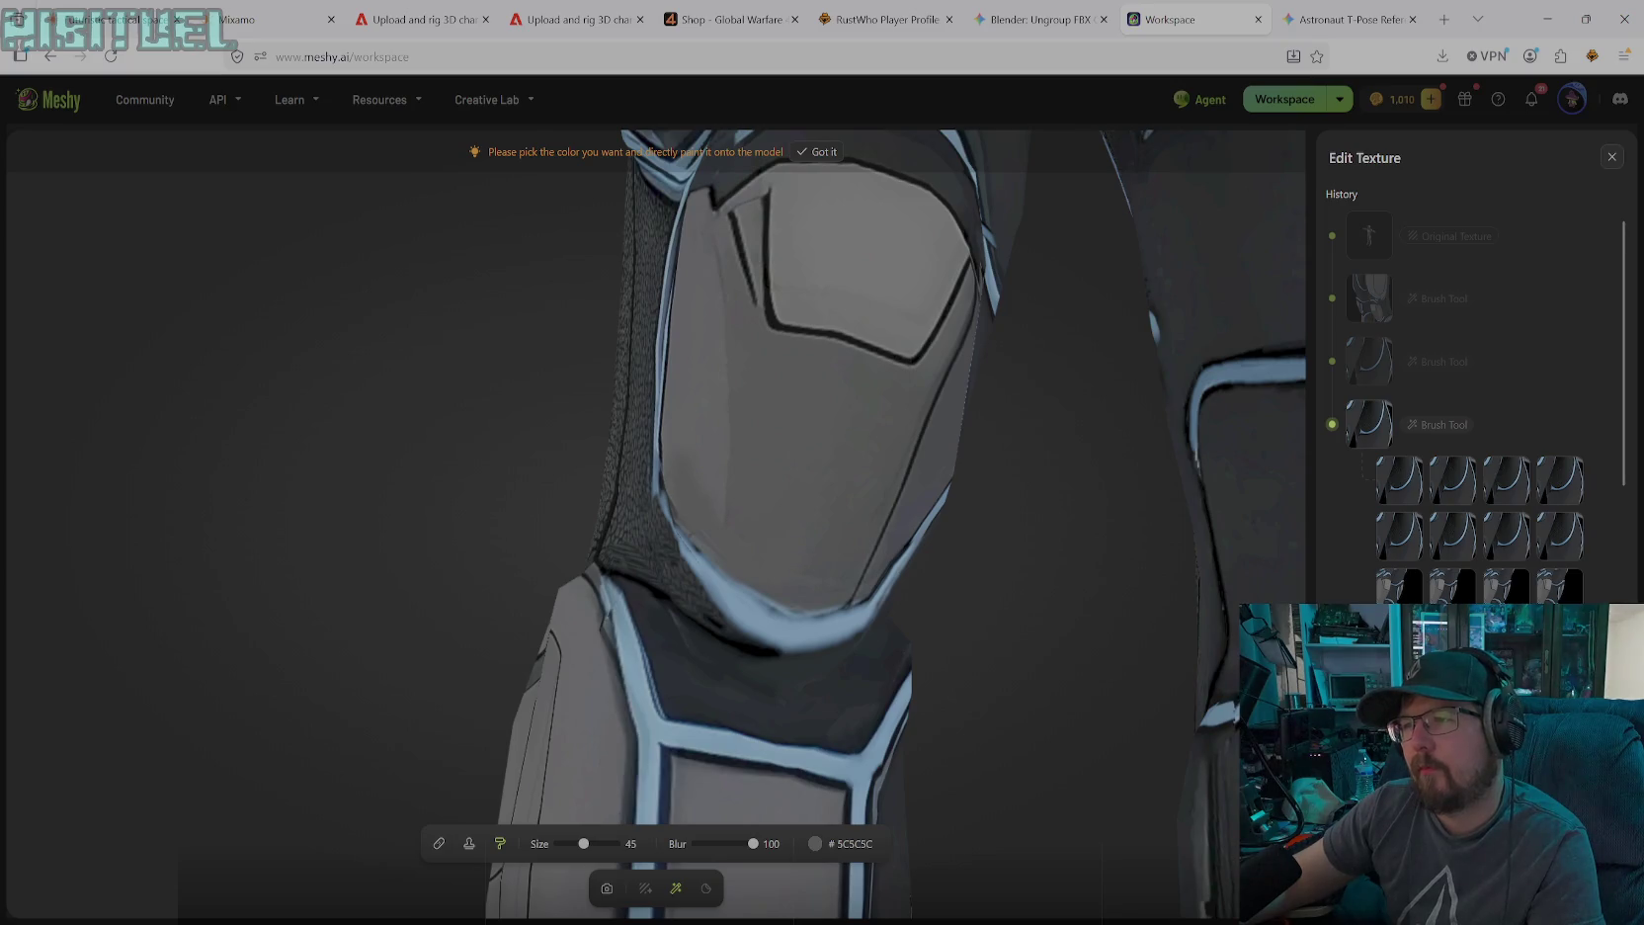
click(840, 843)
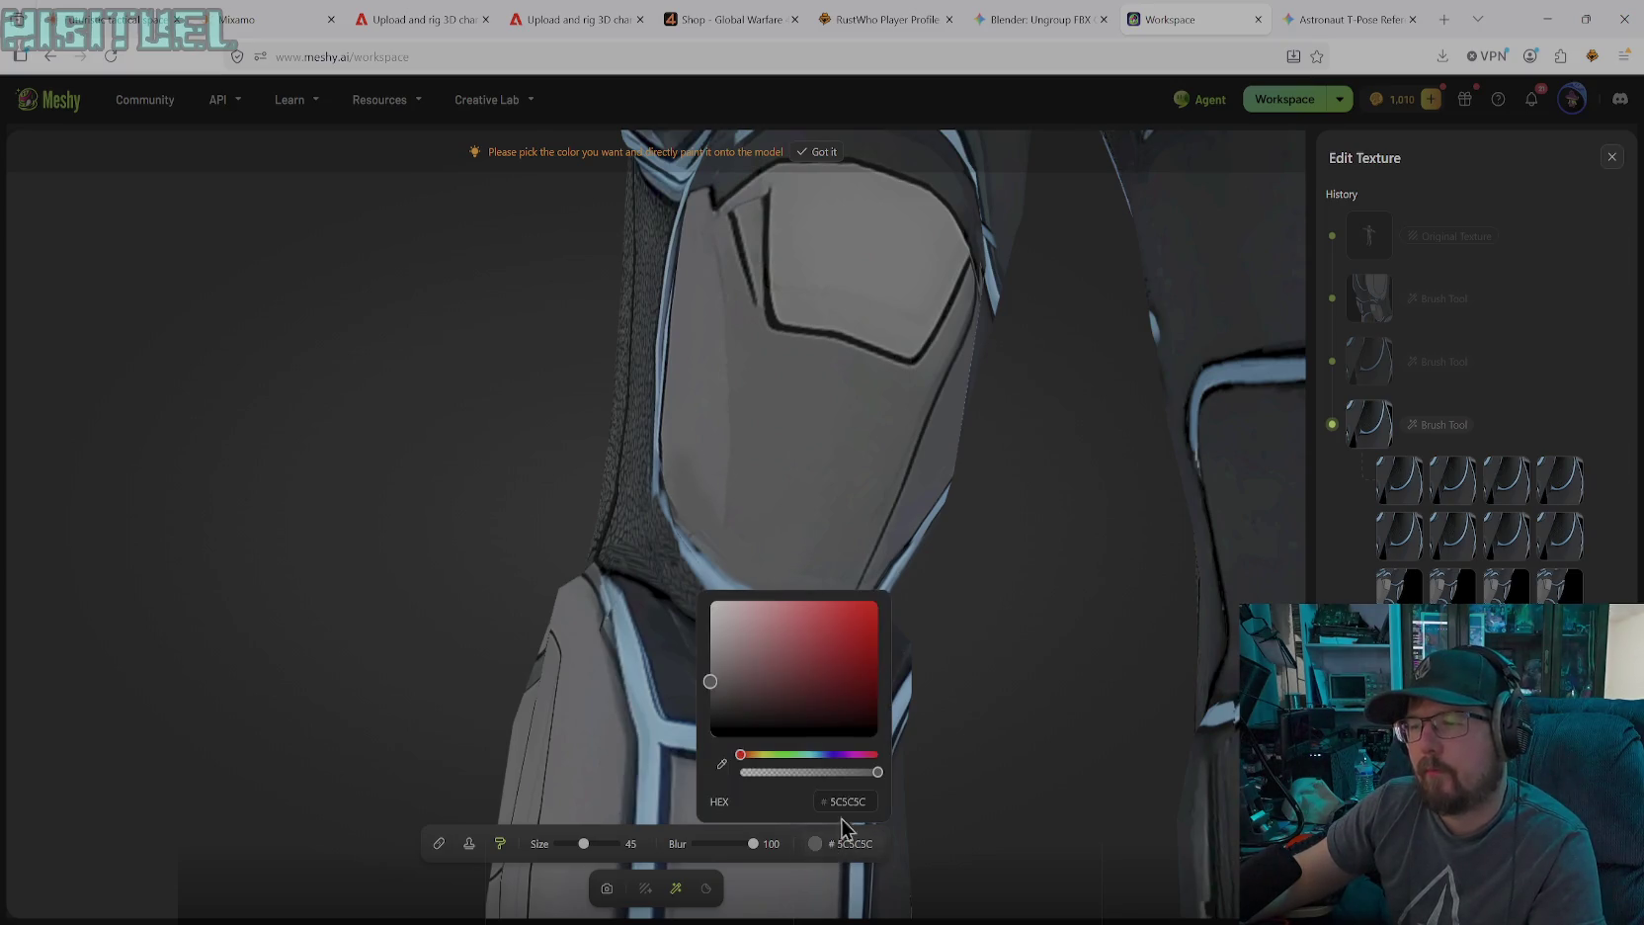
click(721, 764)
click(697, 431)
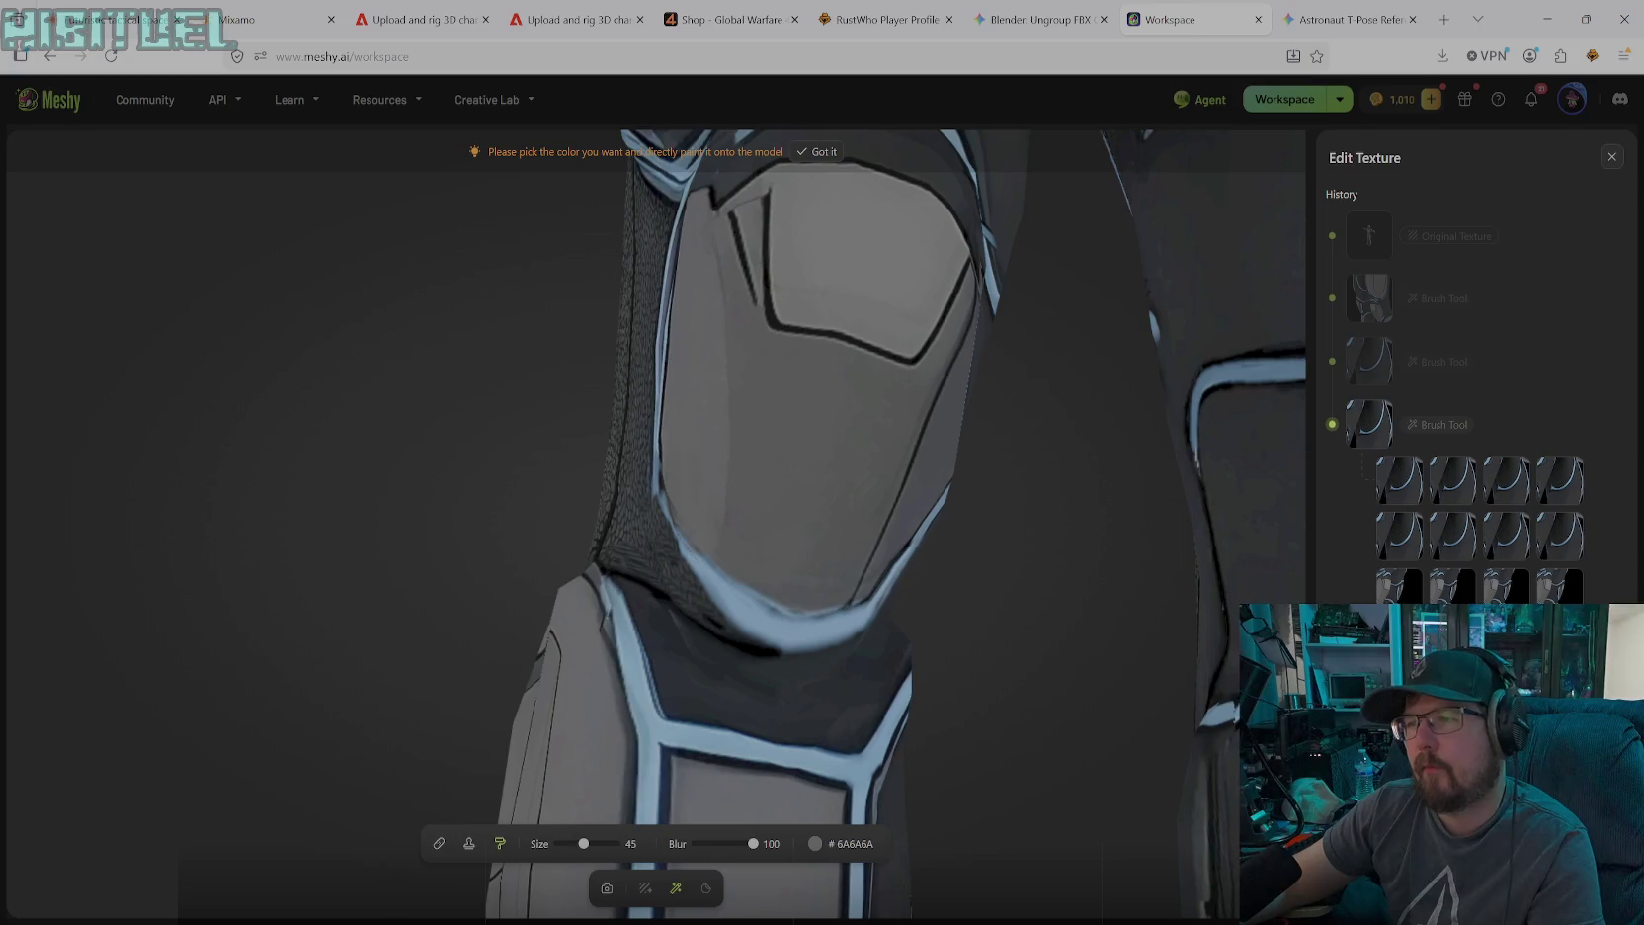
click(606, 889)
Orbit to face the plate seam and set a black #000000 brush at size 22
drag(735, 562, 786, 462)
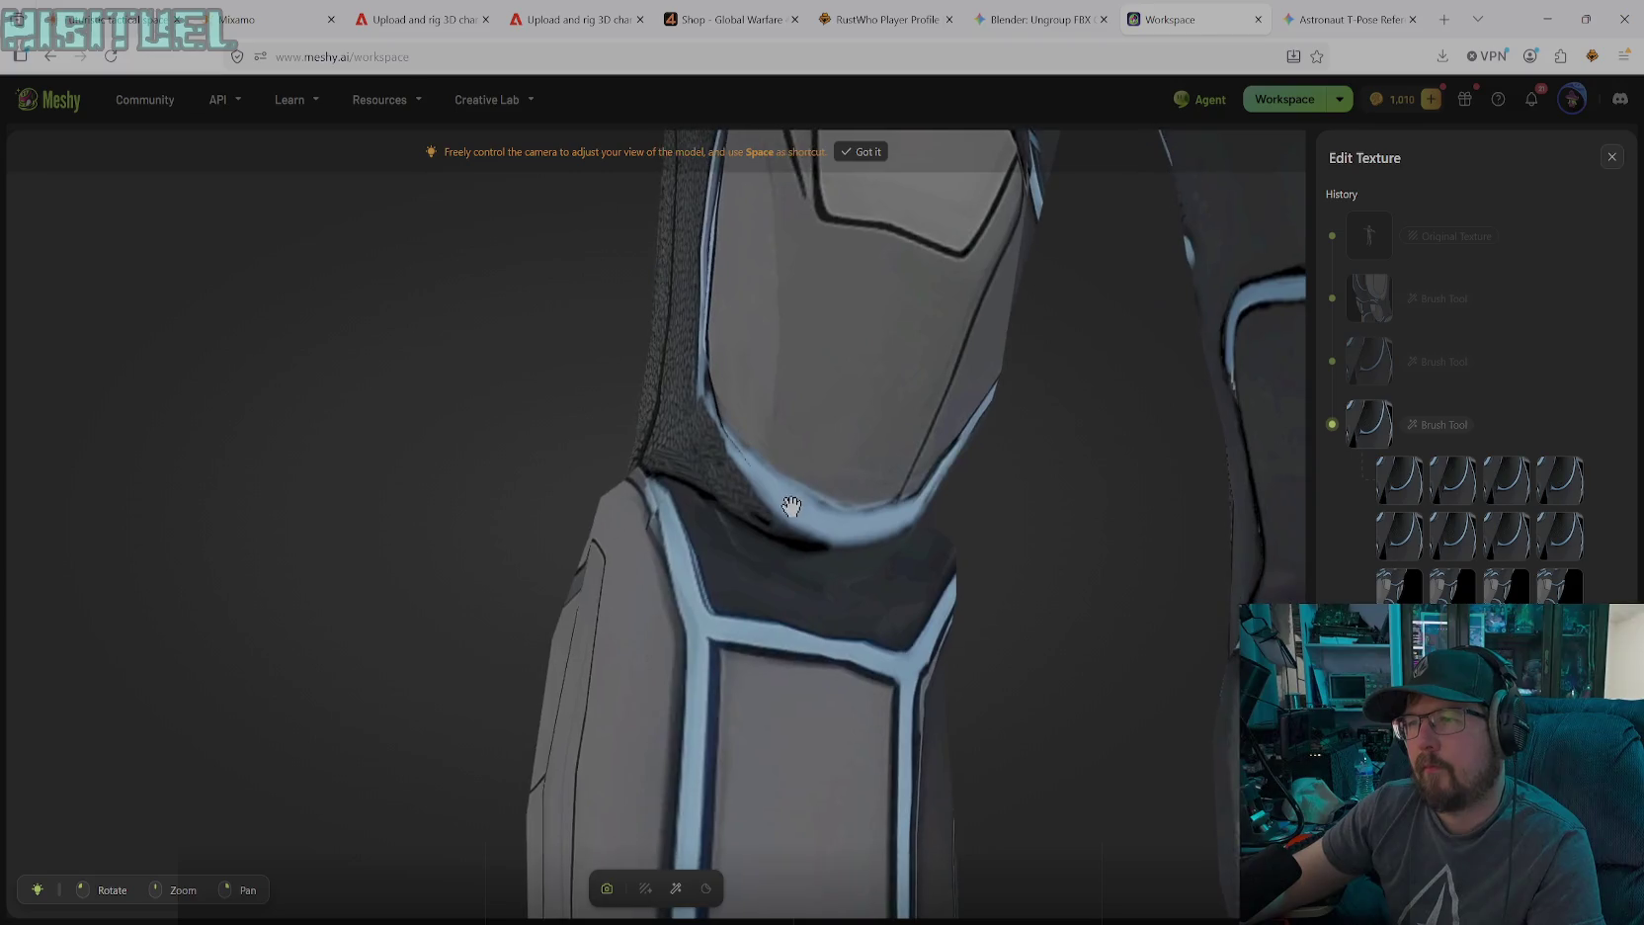
mouse_move(791, 308)
mouse_down()
mouse_move(786, 341)
mouse_move(918, 315)
mouse_move(852, 341)
mouse_move(919, 375)
mouse_move(837, 525)
mouse_move(917, 569)
mouse_move(940, 558)
mouse_move(951, 426)
mouse_move(837, 569)
mouse_move(826, 546)
mouse_move(809, 609)
mouse_up()
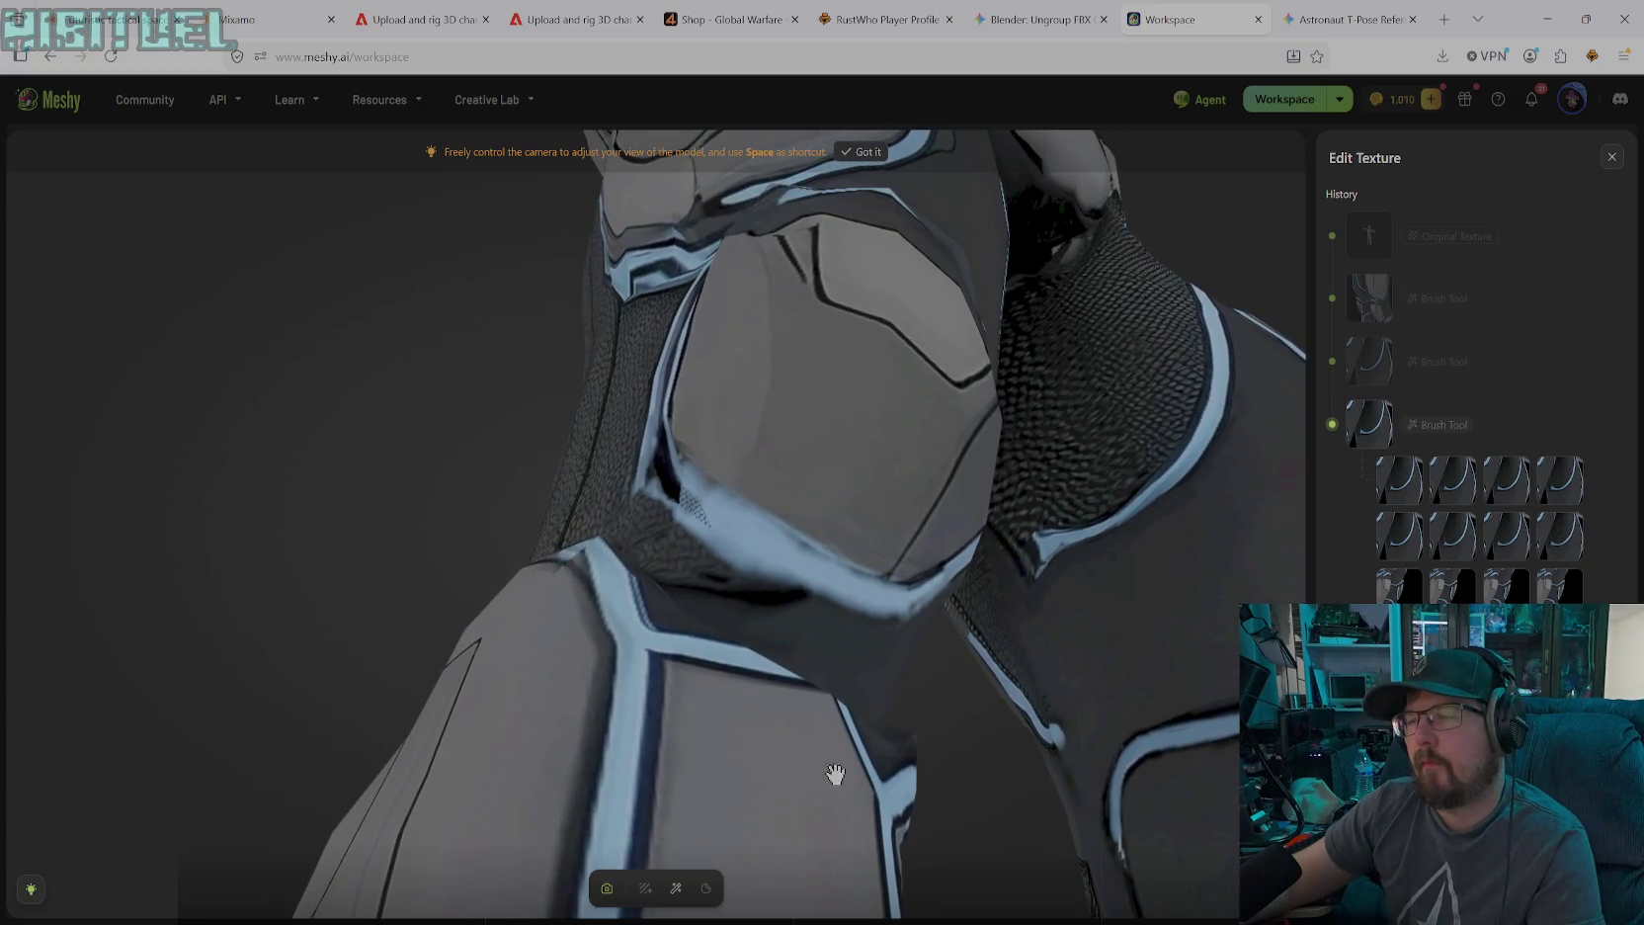
click(676, 887)
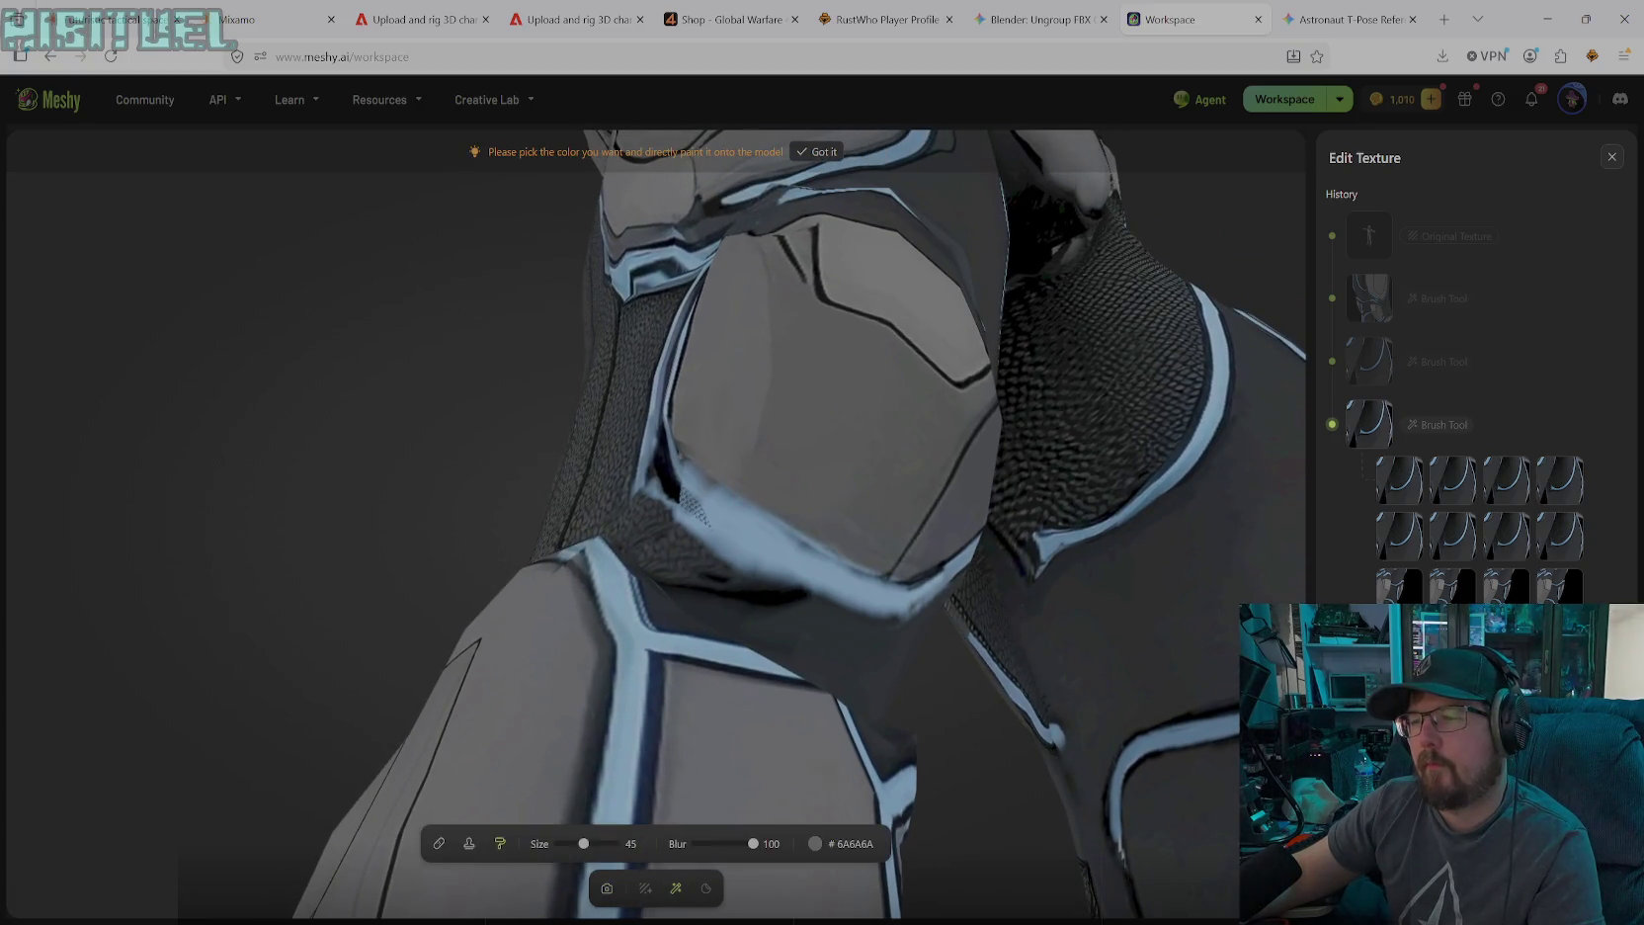
click(826, 856)
click(711, 727)
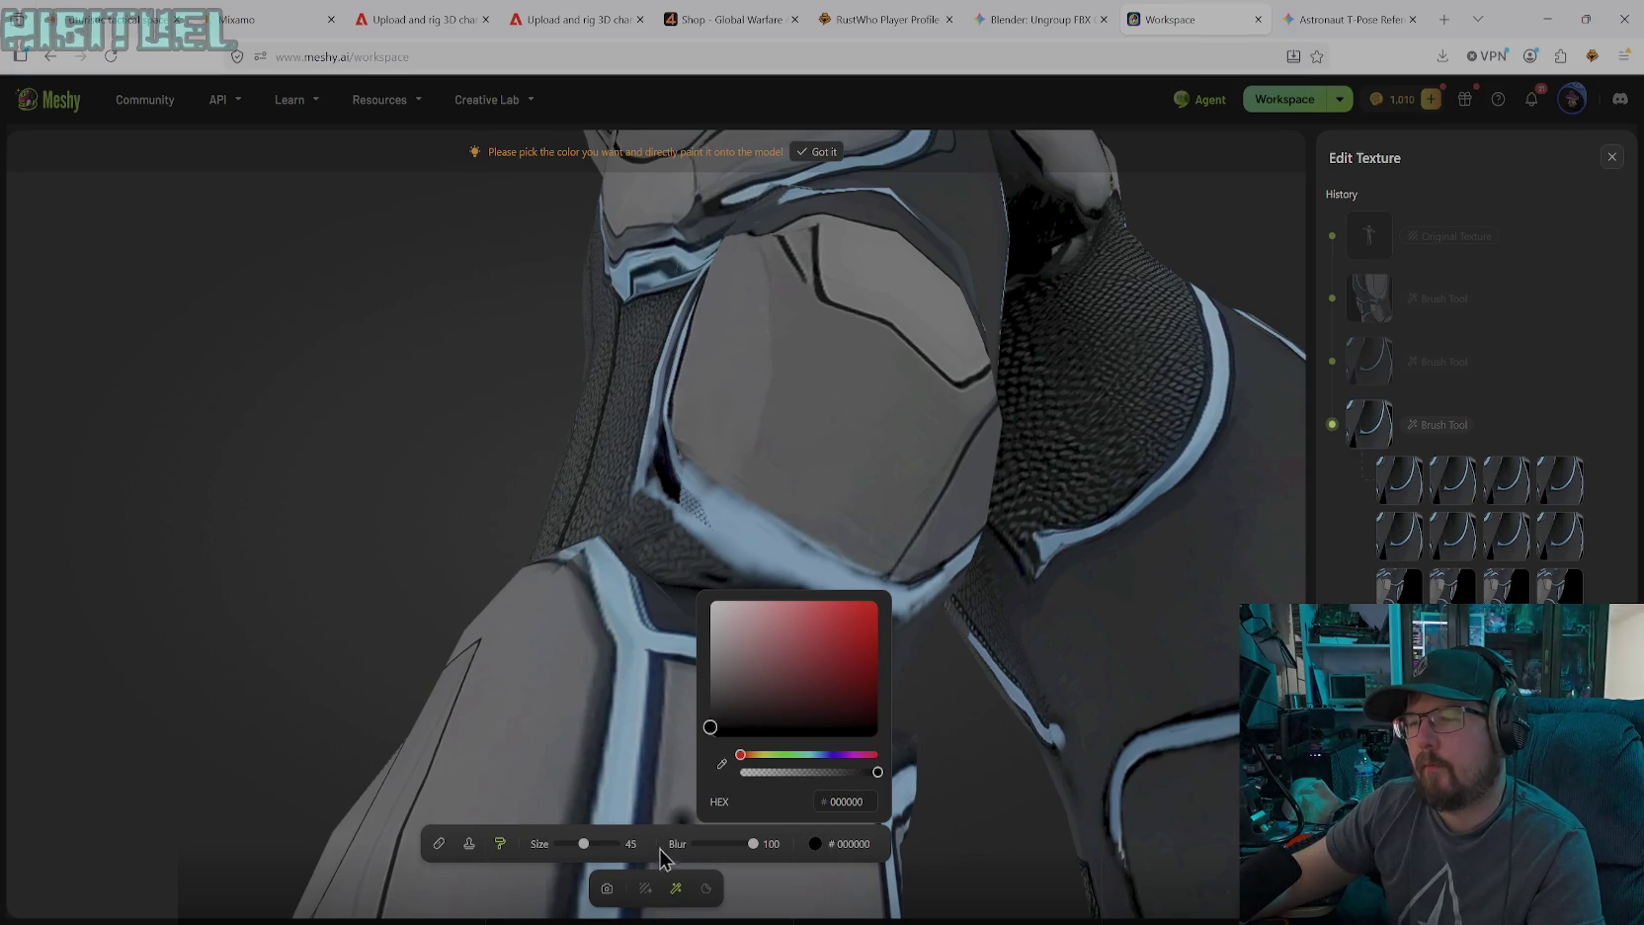
drag(590, 848, 569, 852)
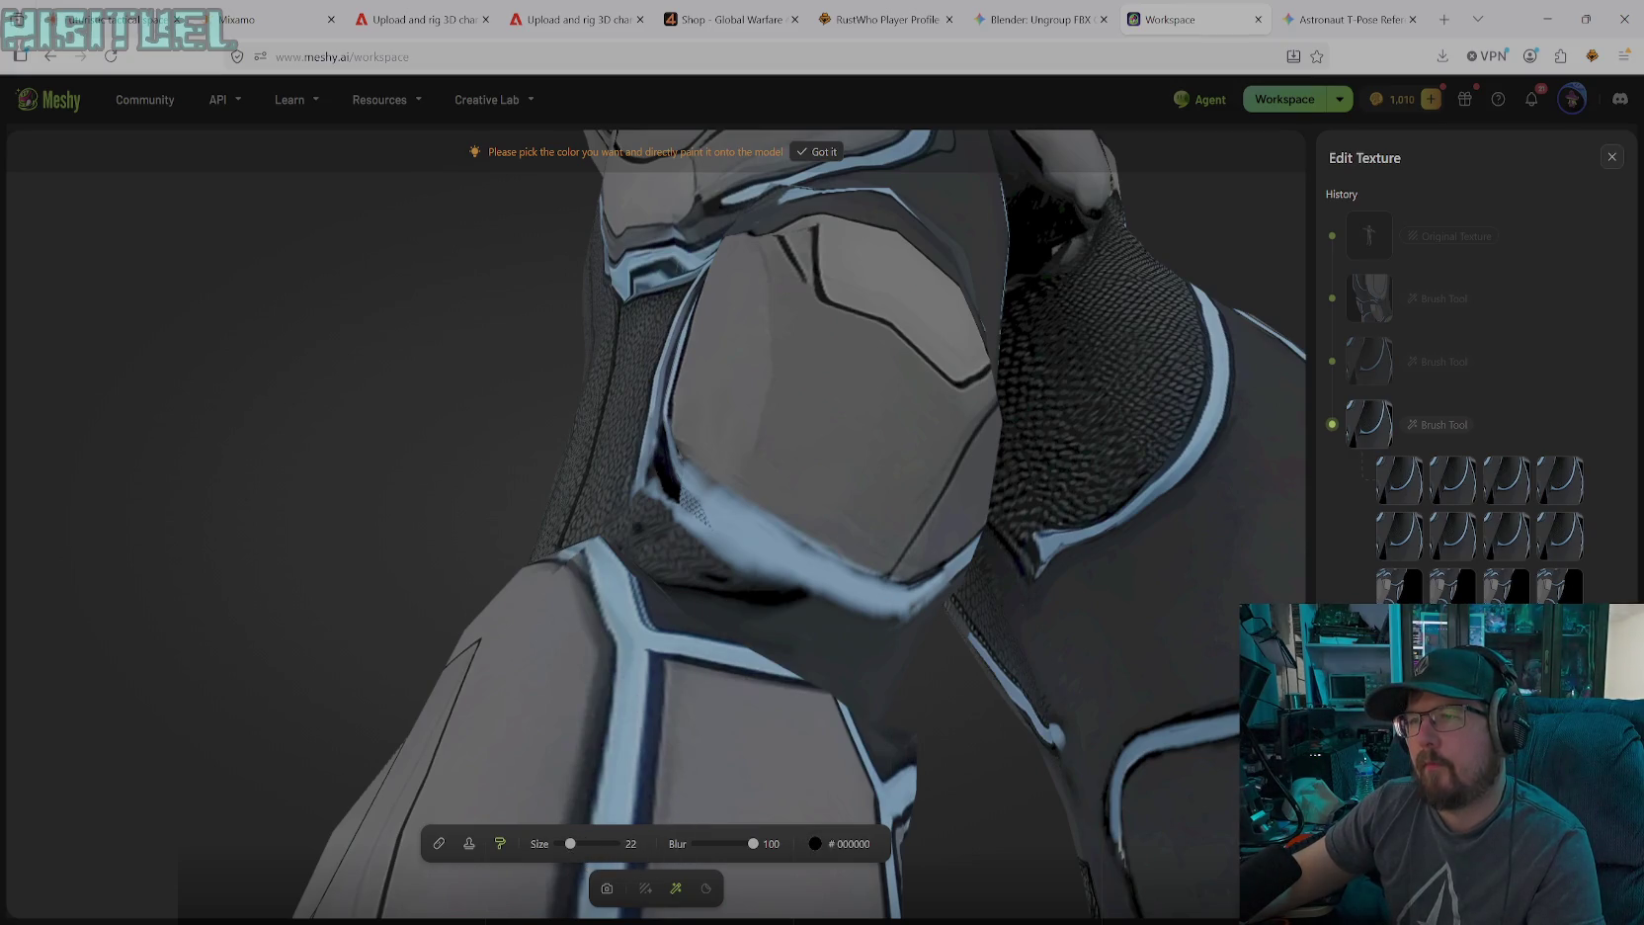
Paint thin black strokes along the seam between the rounded plate and fabric
drag(696, 516, 791, 579)
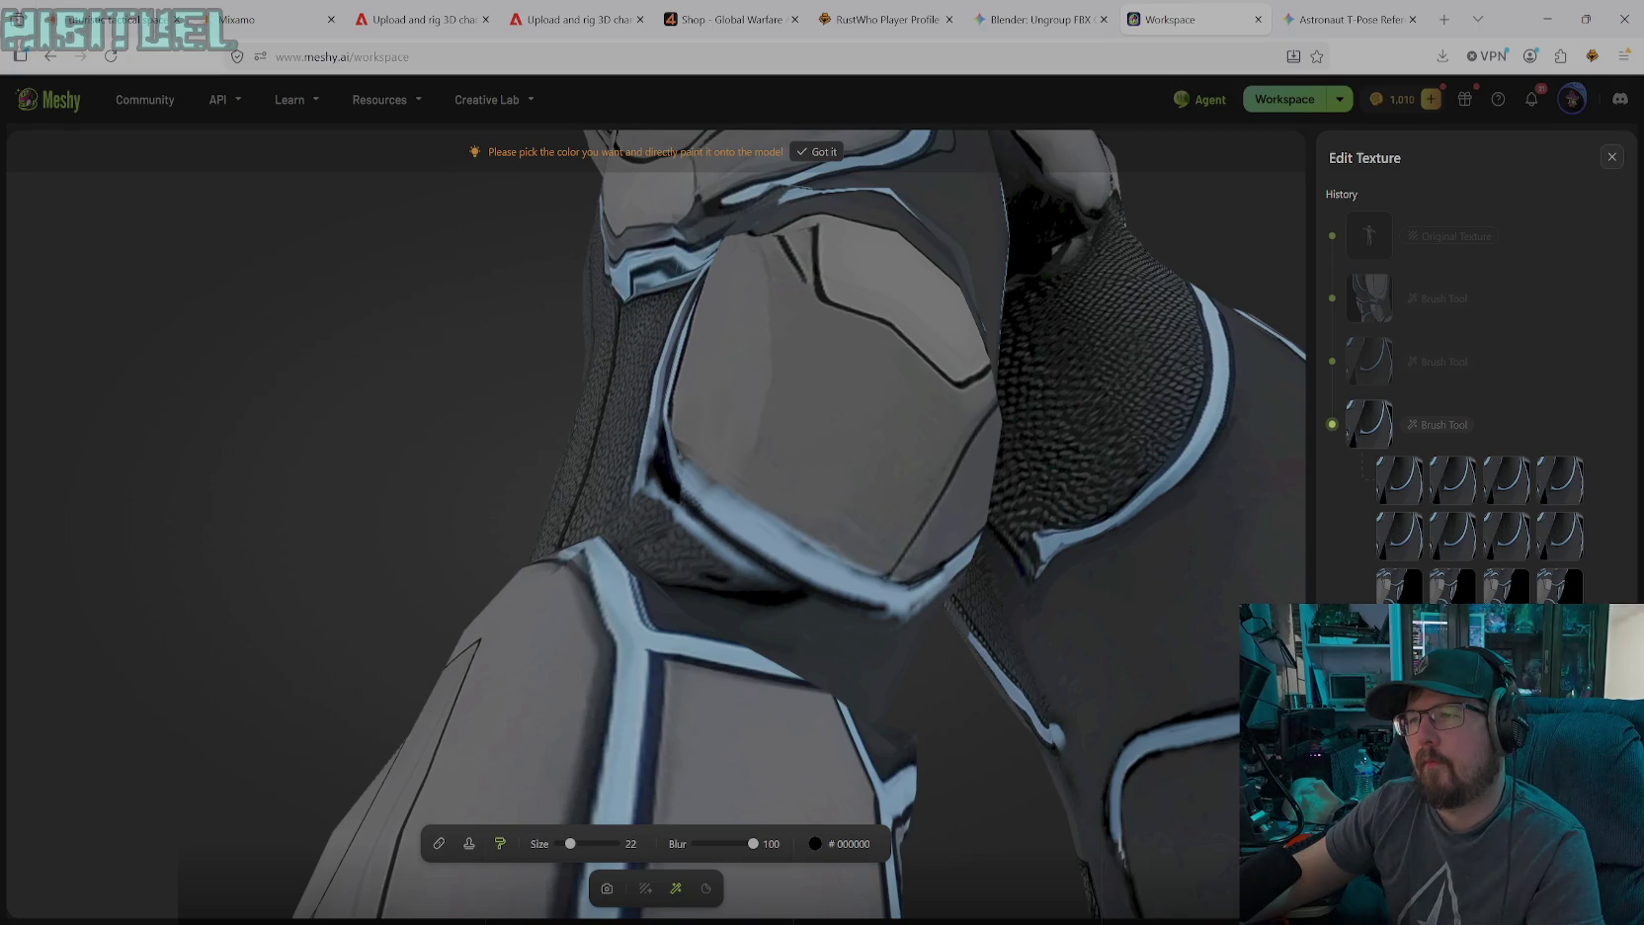
drag(703, 509, 766, 553)
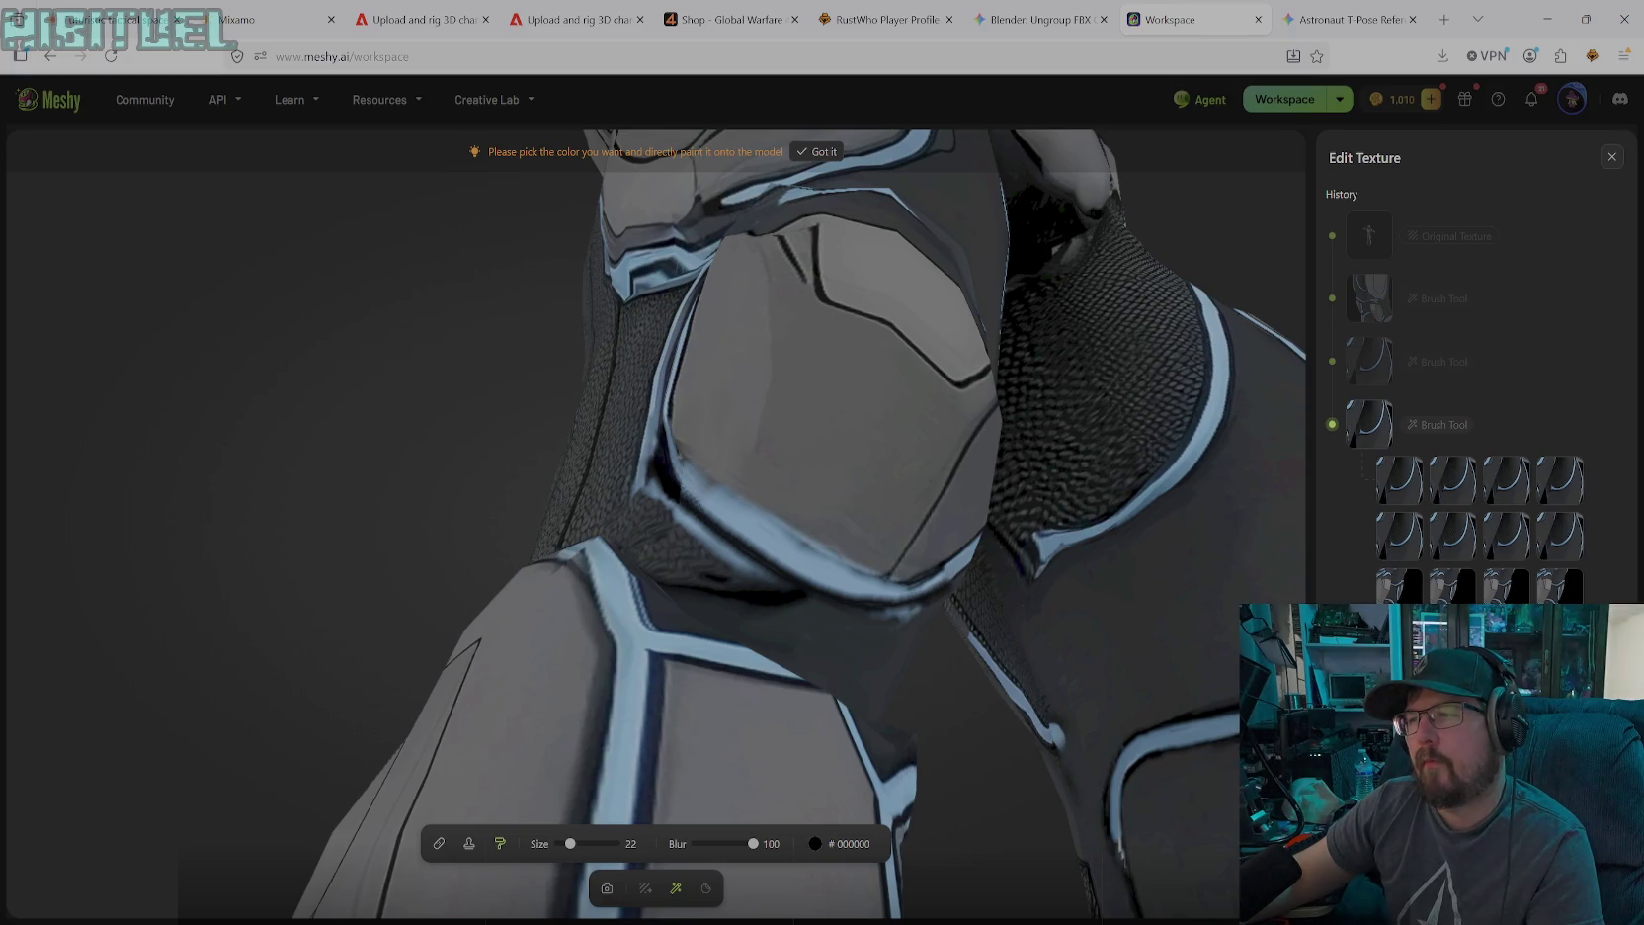
drag(732, 530, 693, 501)
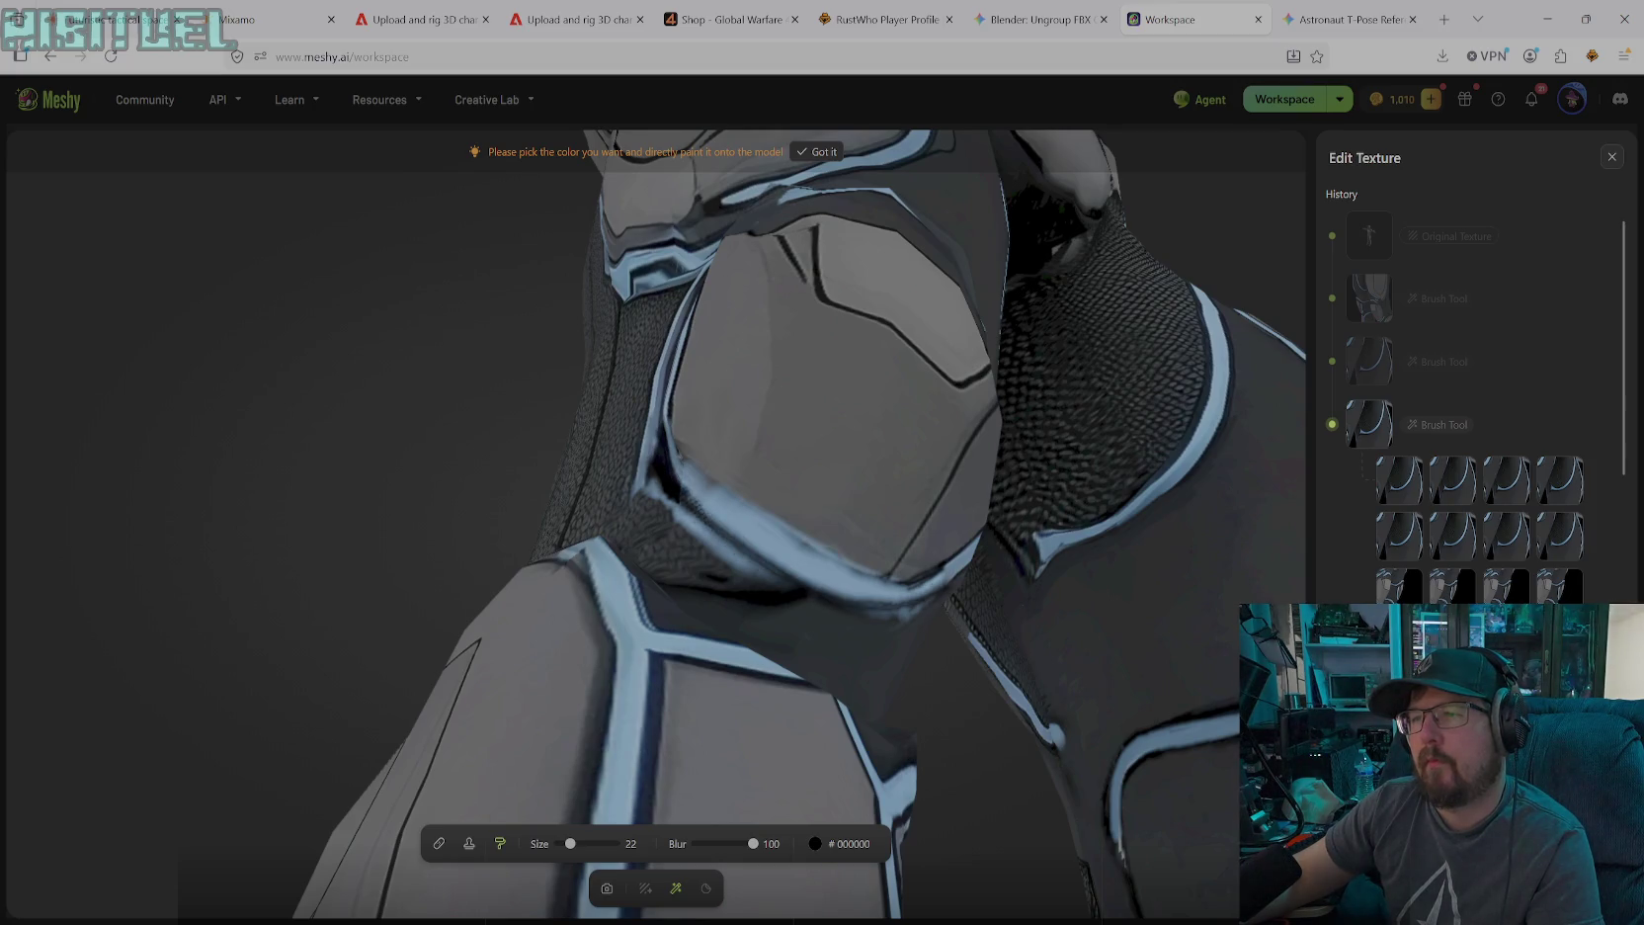
drag(709, 514, 825, 598)
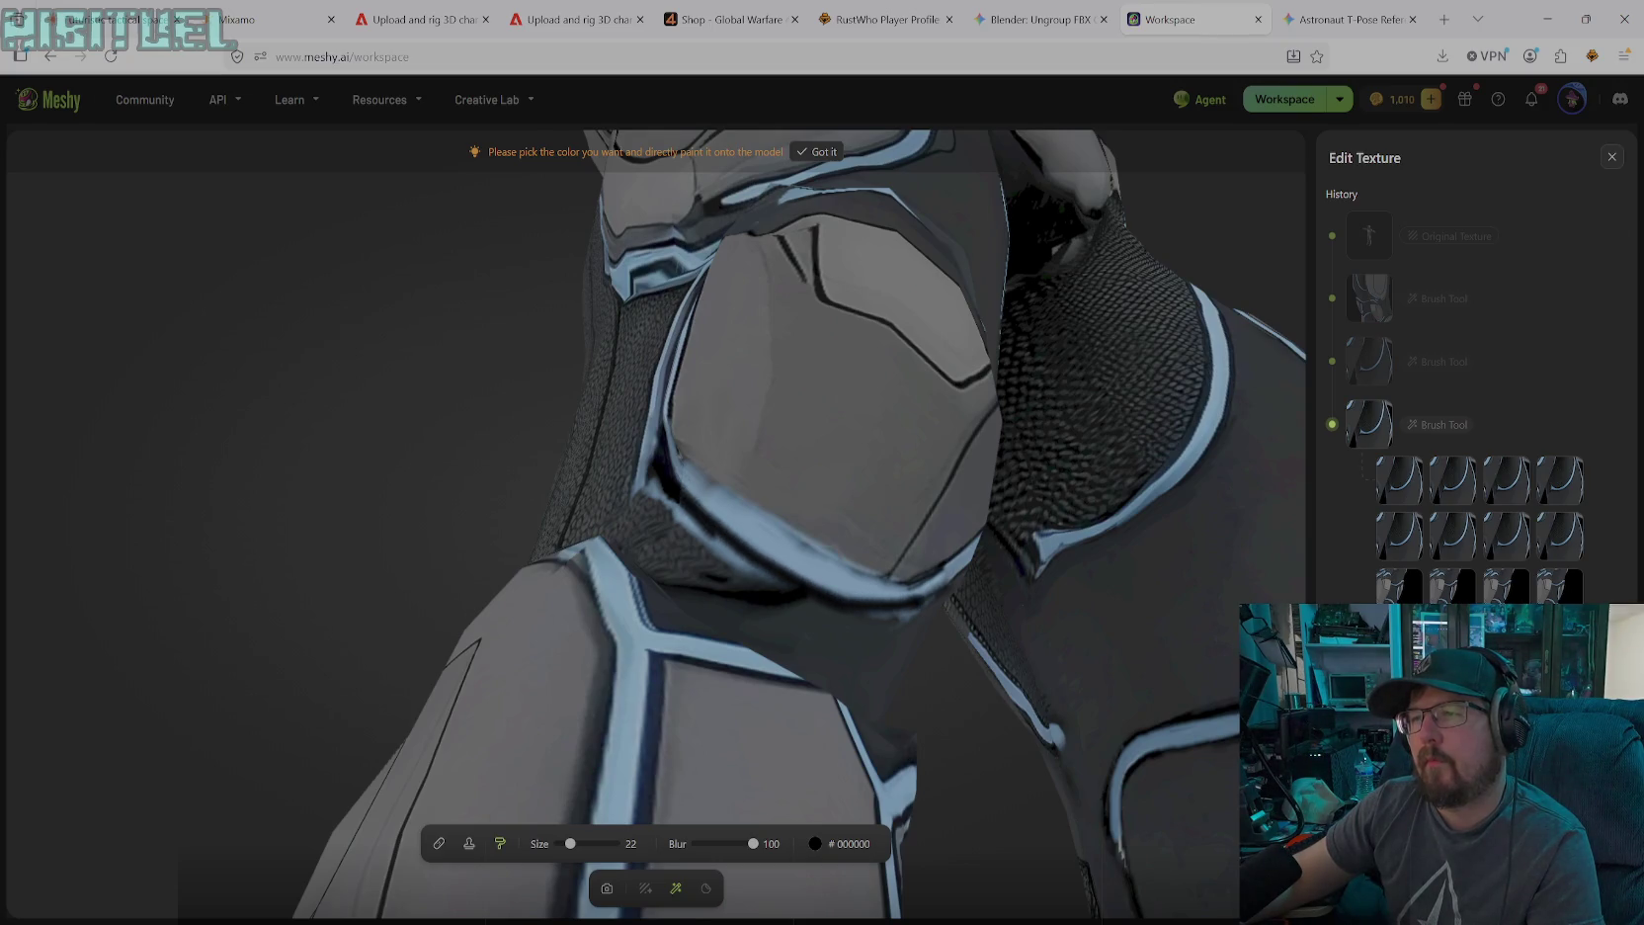
drag(711, 513, 766, 565)
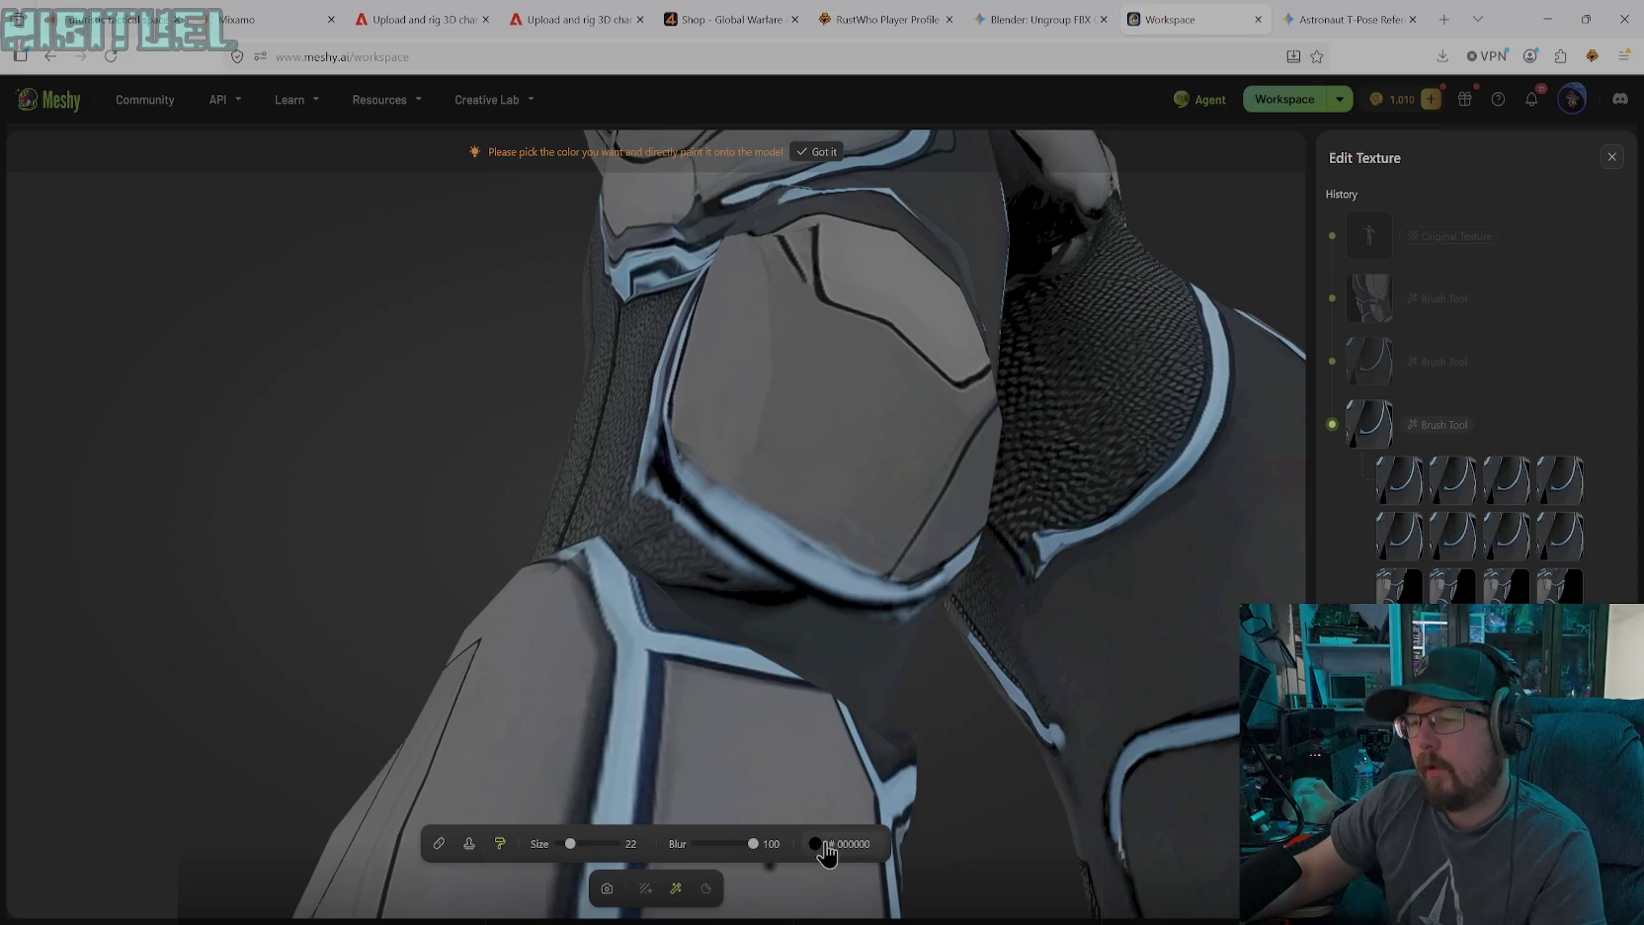
click(470, 843)
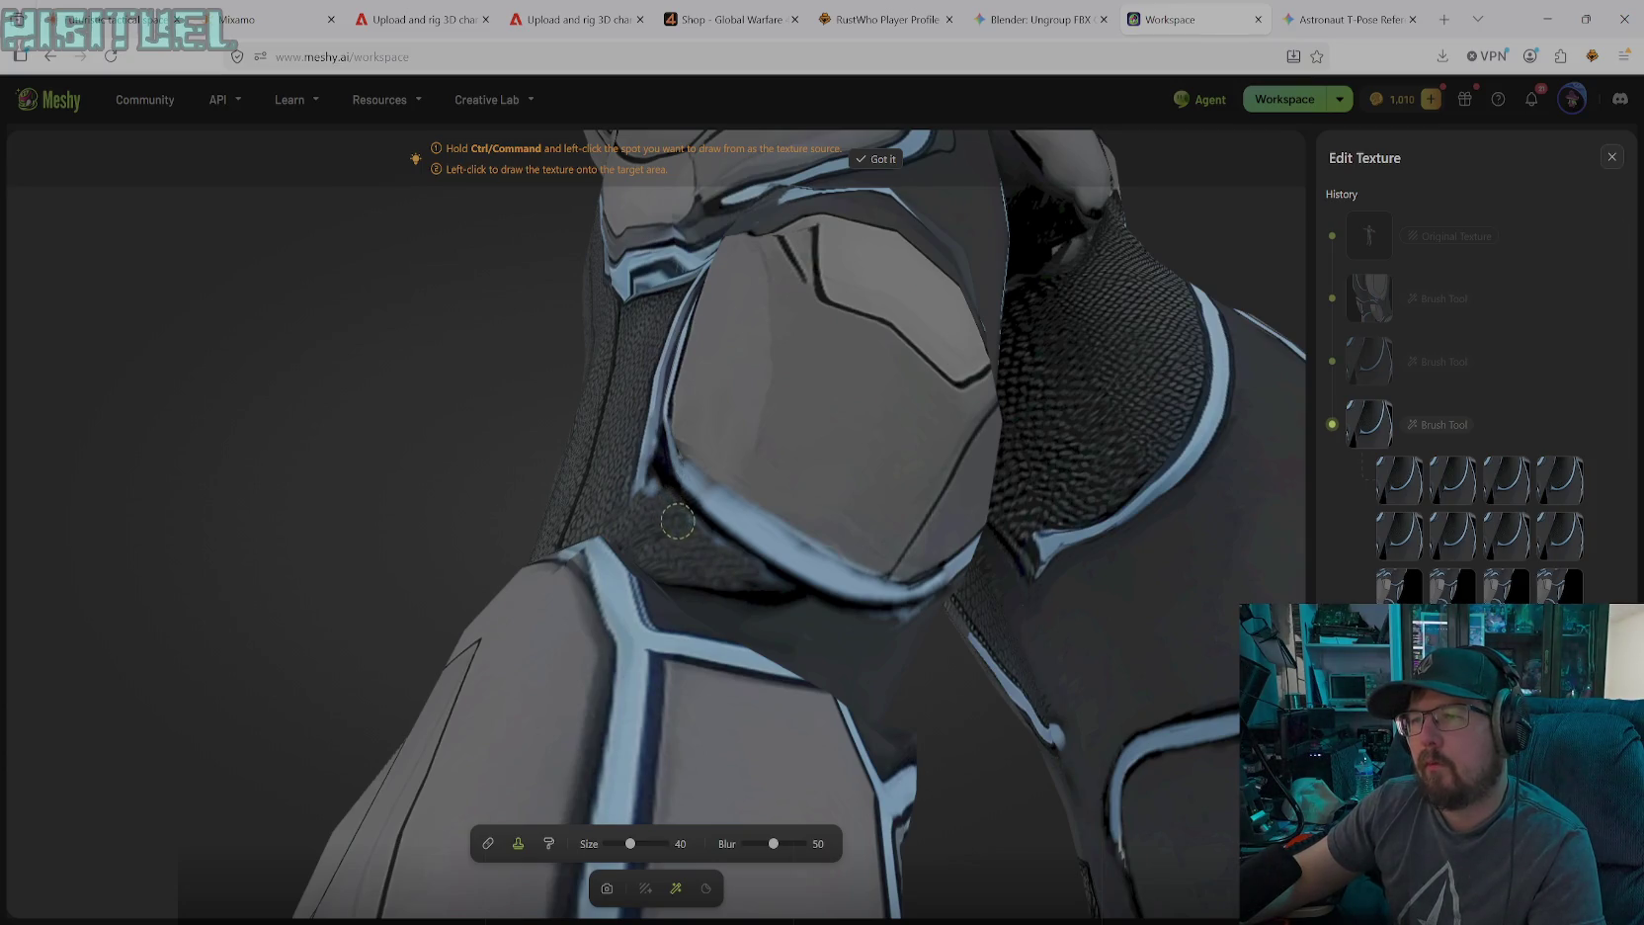
Clone-paint the light-blue rim along the knee plate's edge, then rotate to another side of the knee
drag(652, 490, 656, 466)
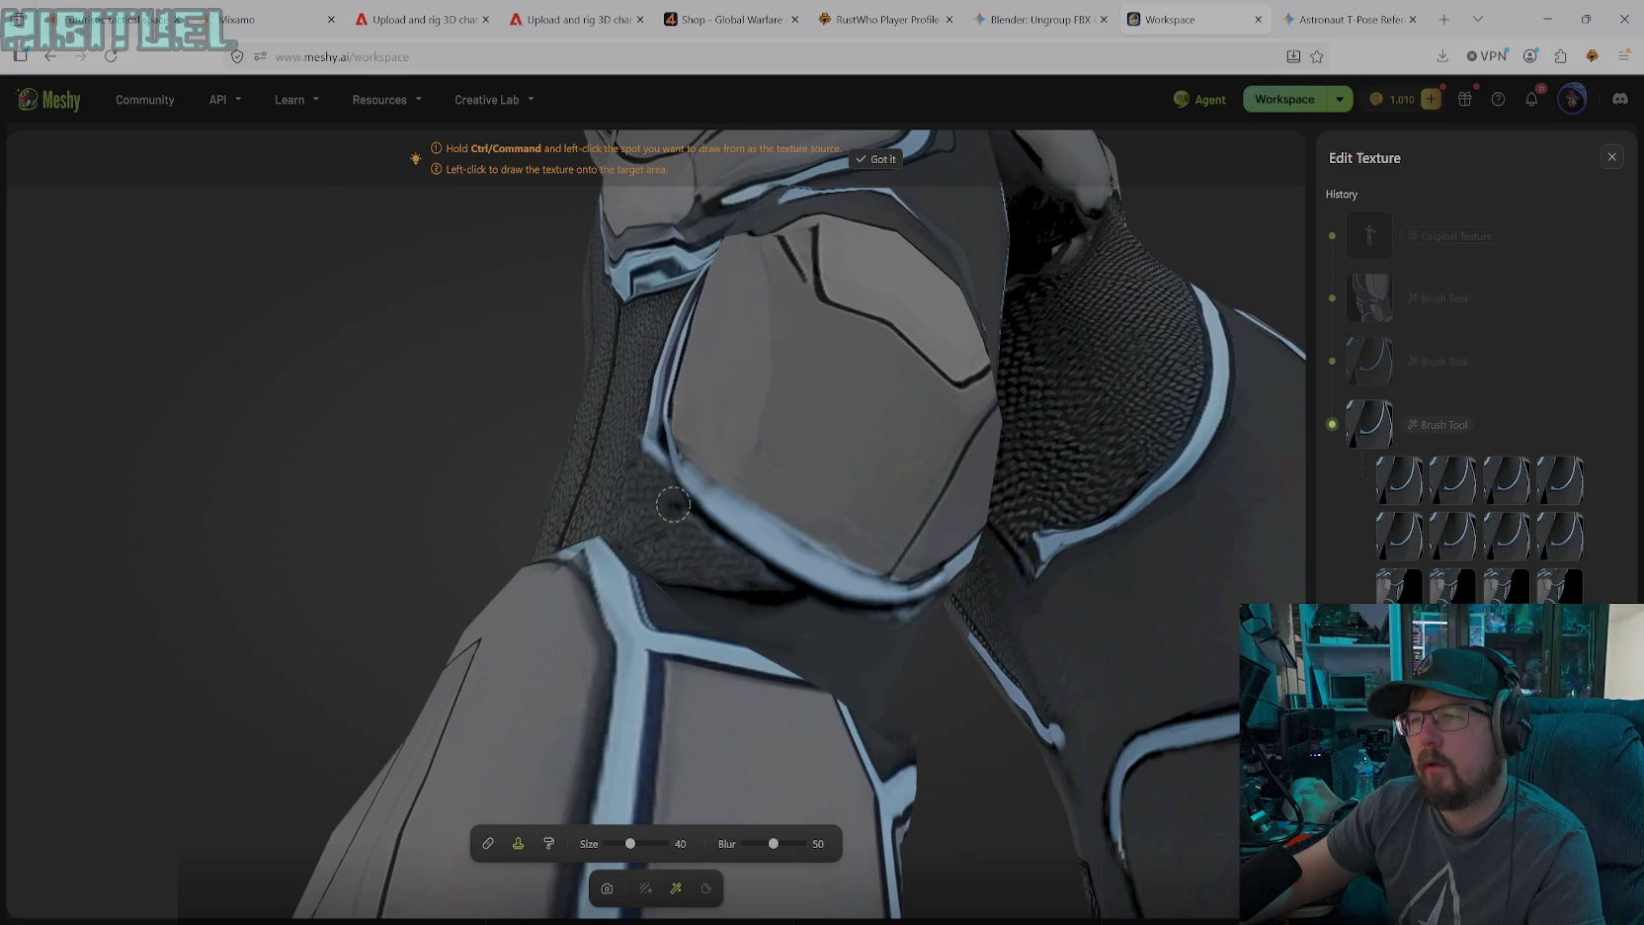
drag(672, 506, 639, 446)
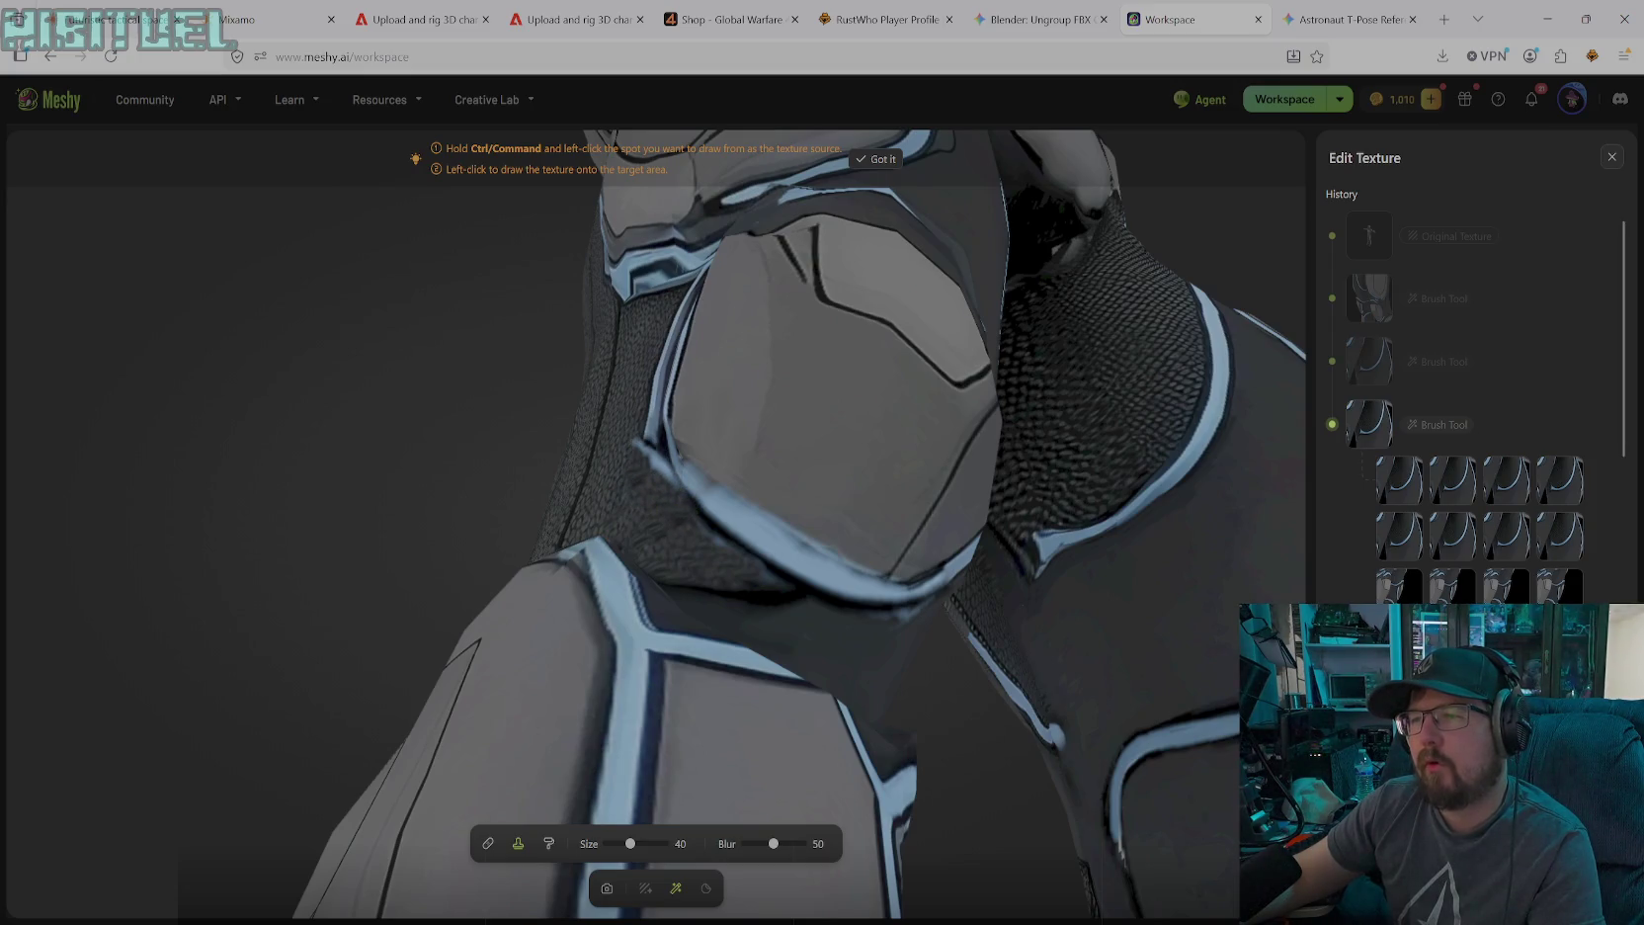
click(607, 887)
mouse_move(661, 518)
mouse_down()
mouse_move(855, 758)
mouse_move(829, 719)
mouse_up()
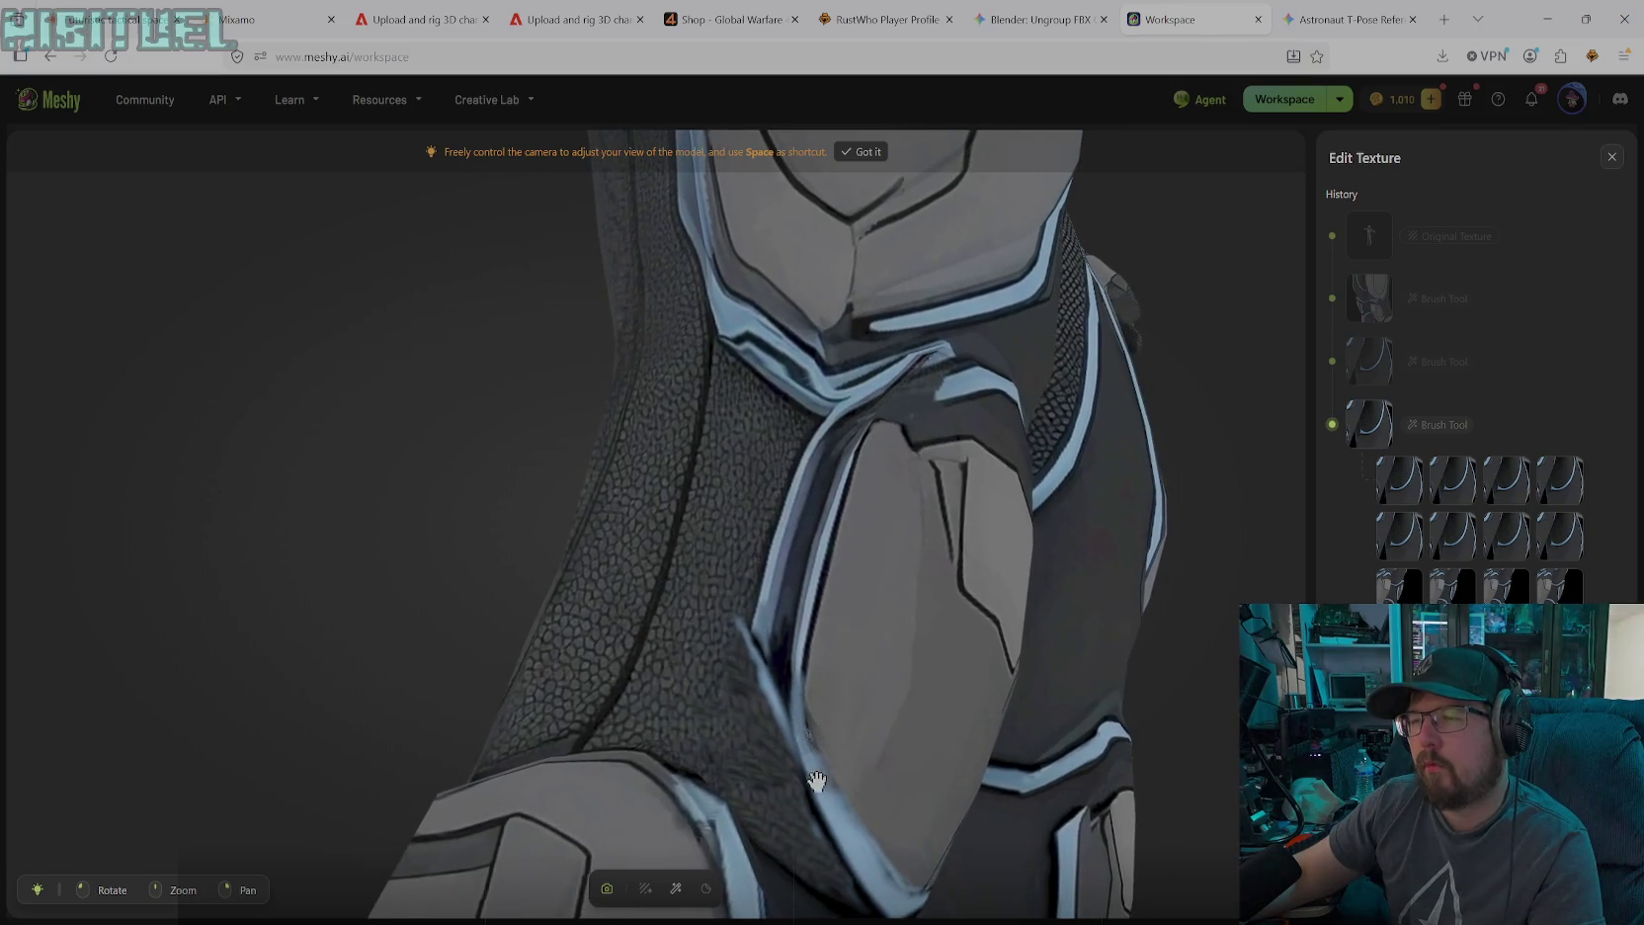
Cover the blue armour edge beside the knee plate with dark fabric texture up to its top corner
click(674, 894)
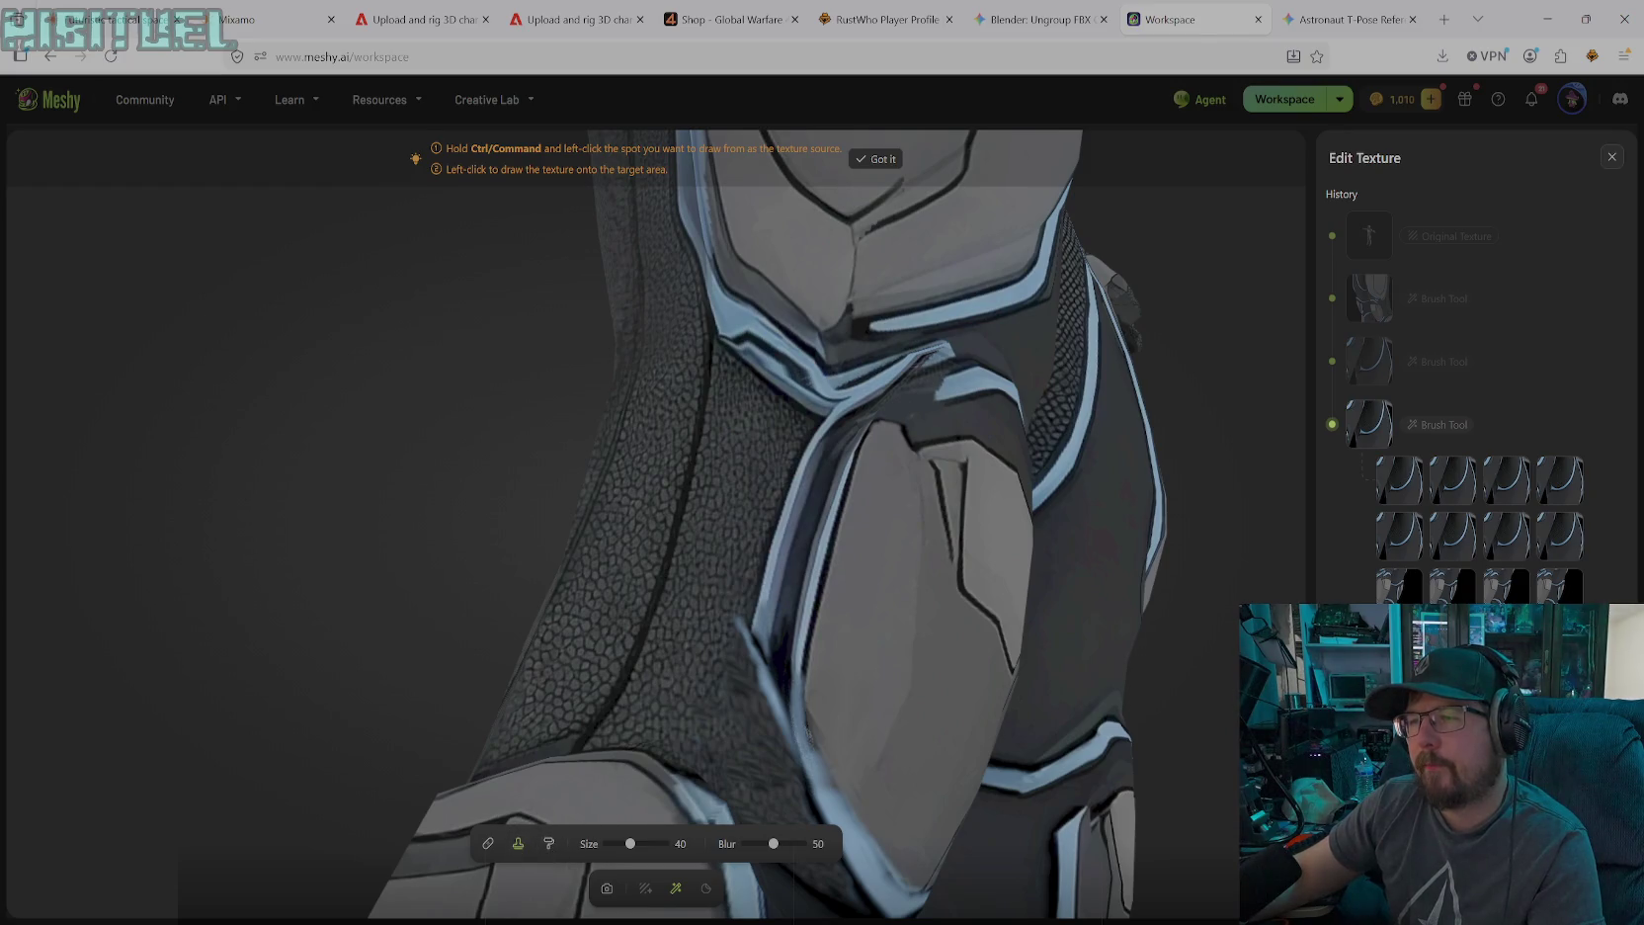
mouse_move(751, 623)
mouse_down()
mouse_move(762, 730)
mouse_move(759, 625)
mouse_up()
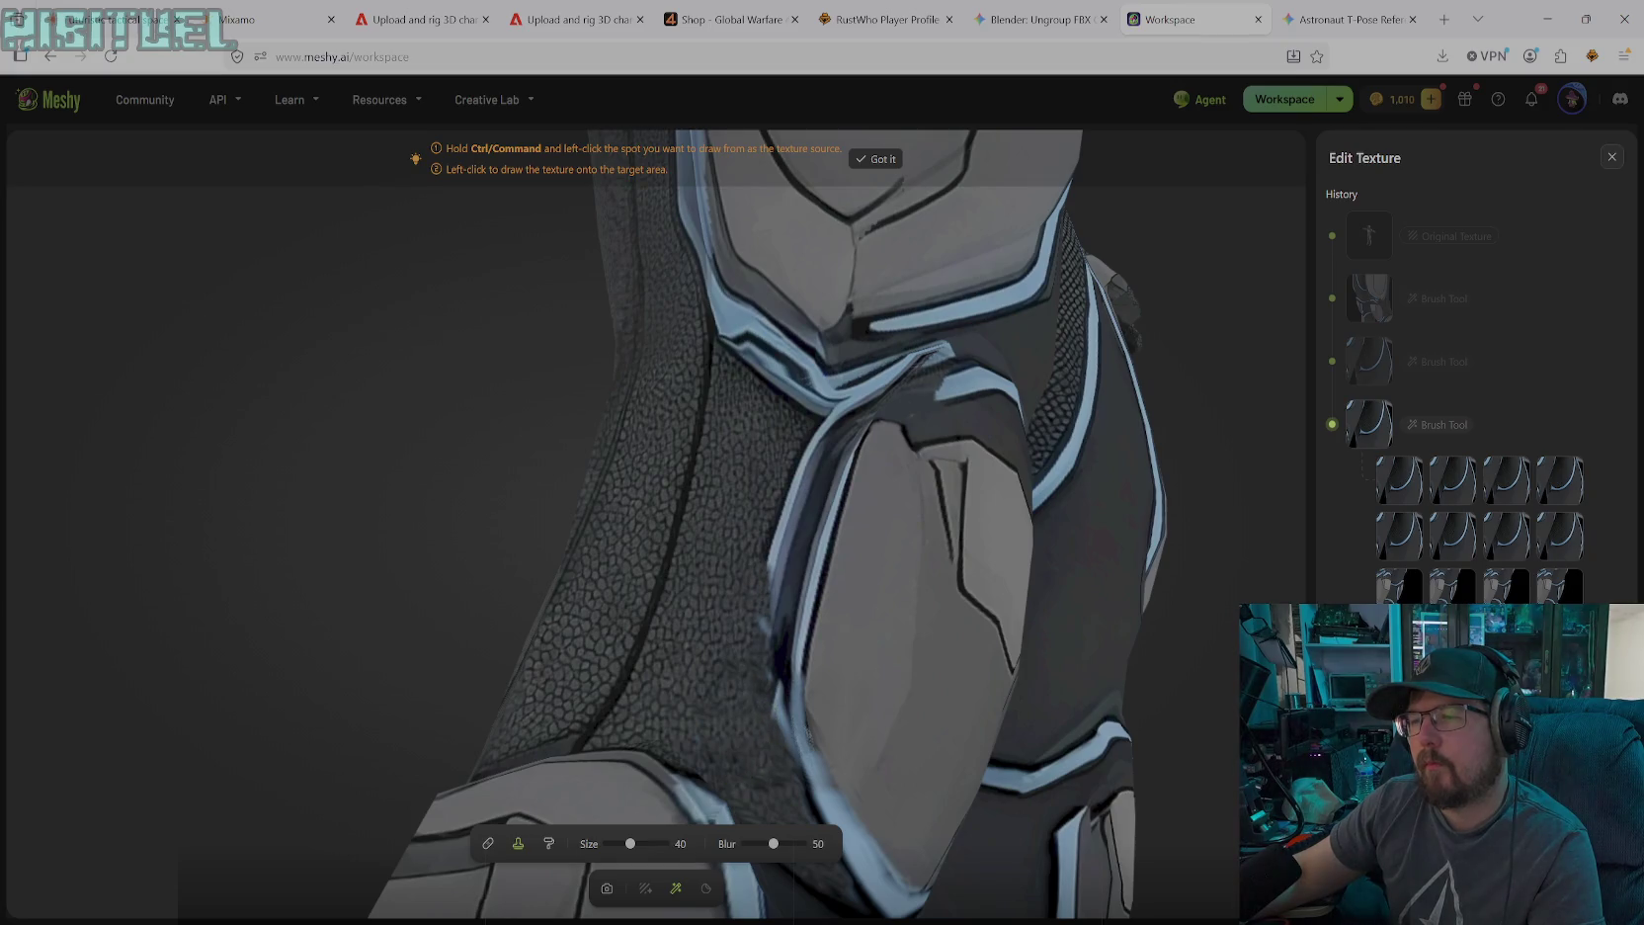
drag(767, 747, 767, 695)
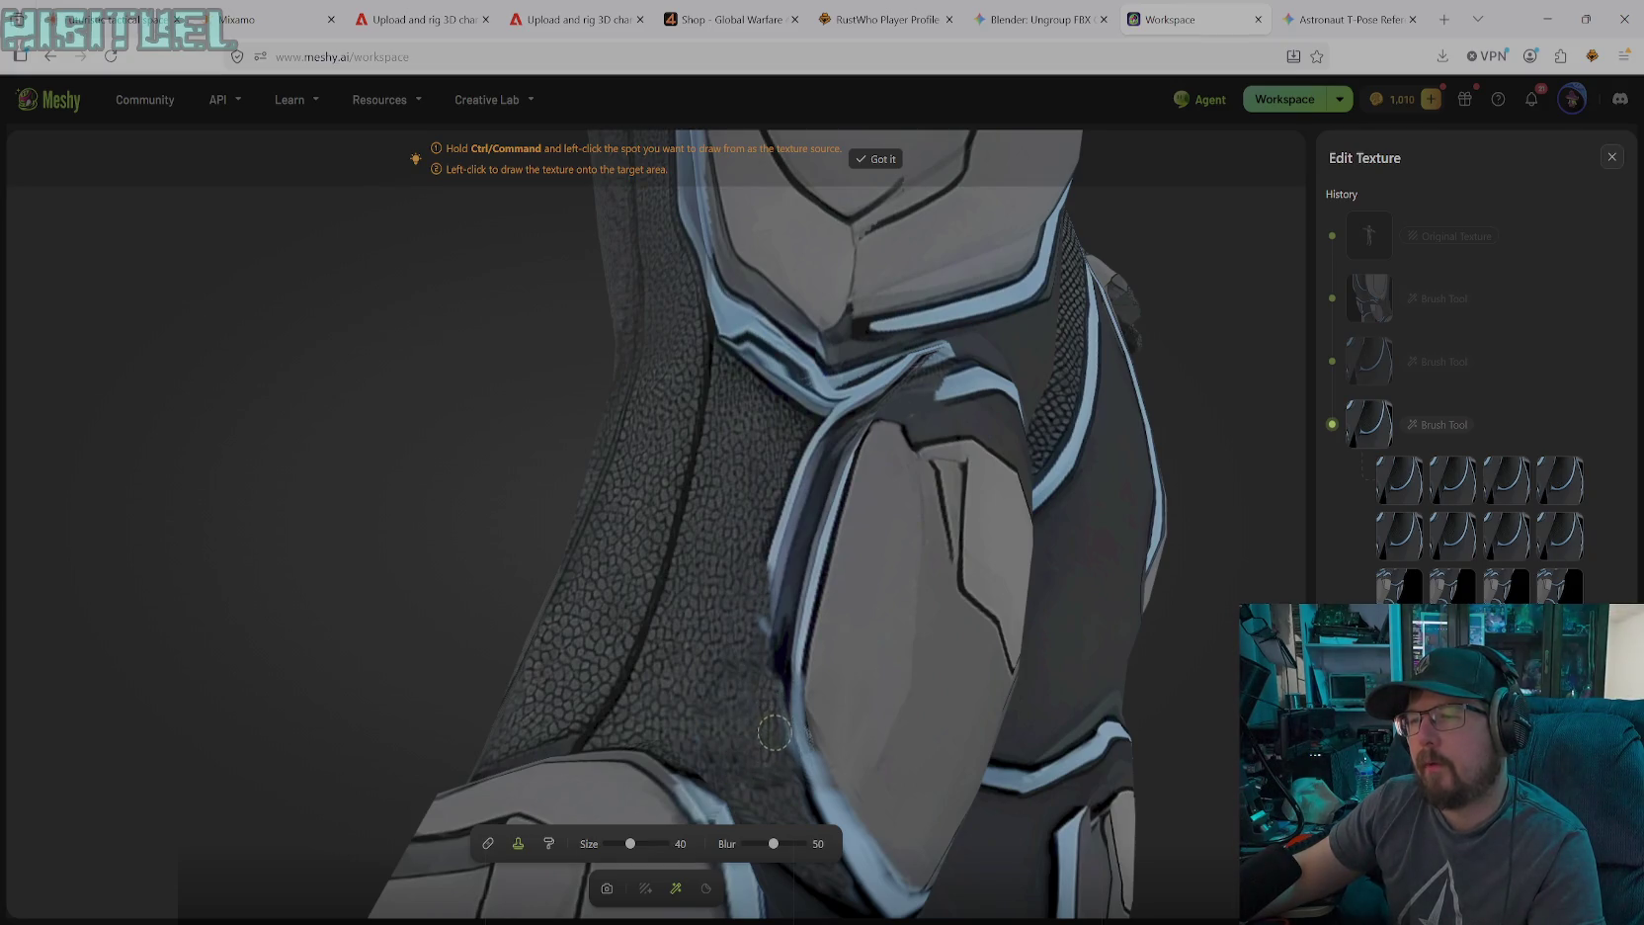
mouse_move(779, 759)
mouse_down()
mouse_move(776, 558)
mouse_move(776, 764)
mouse_up()
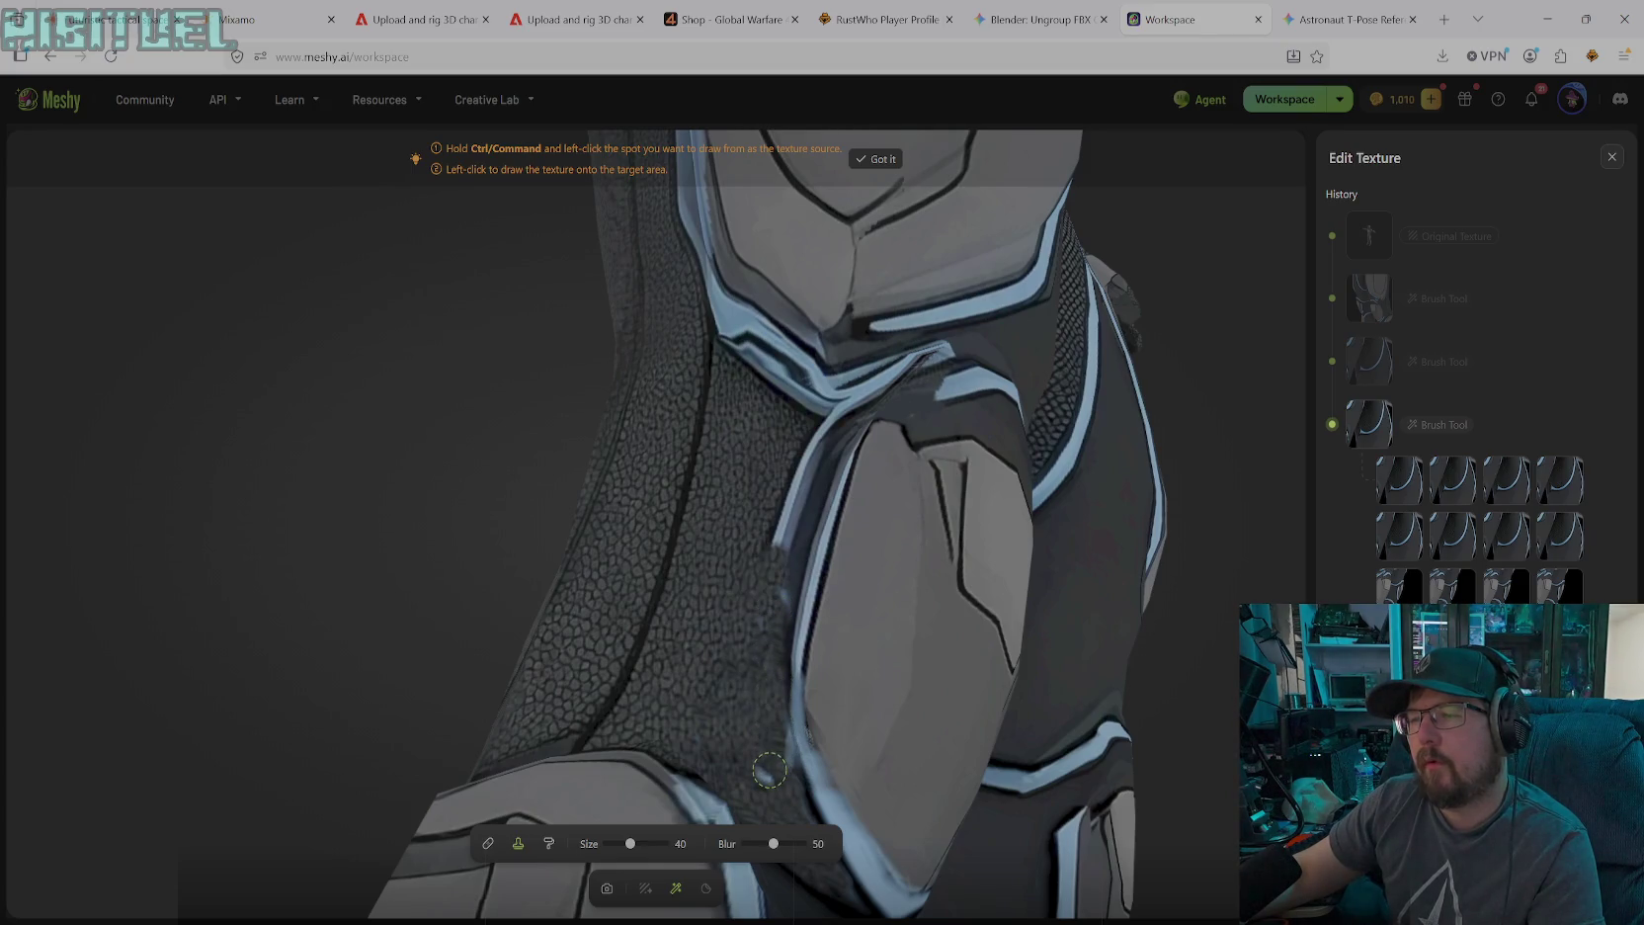
mouse_move(777, 632)
mouse_down()
mouse_move(799, 472)
mouse_move(762, 543)
mouse_move(818, 441)
mouse_up()
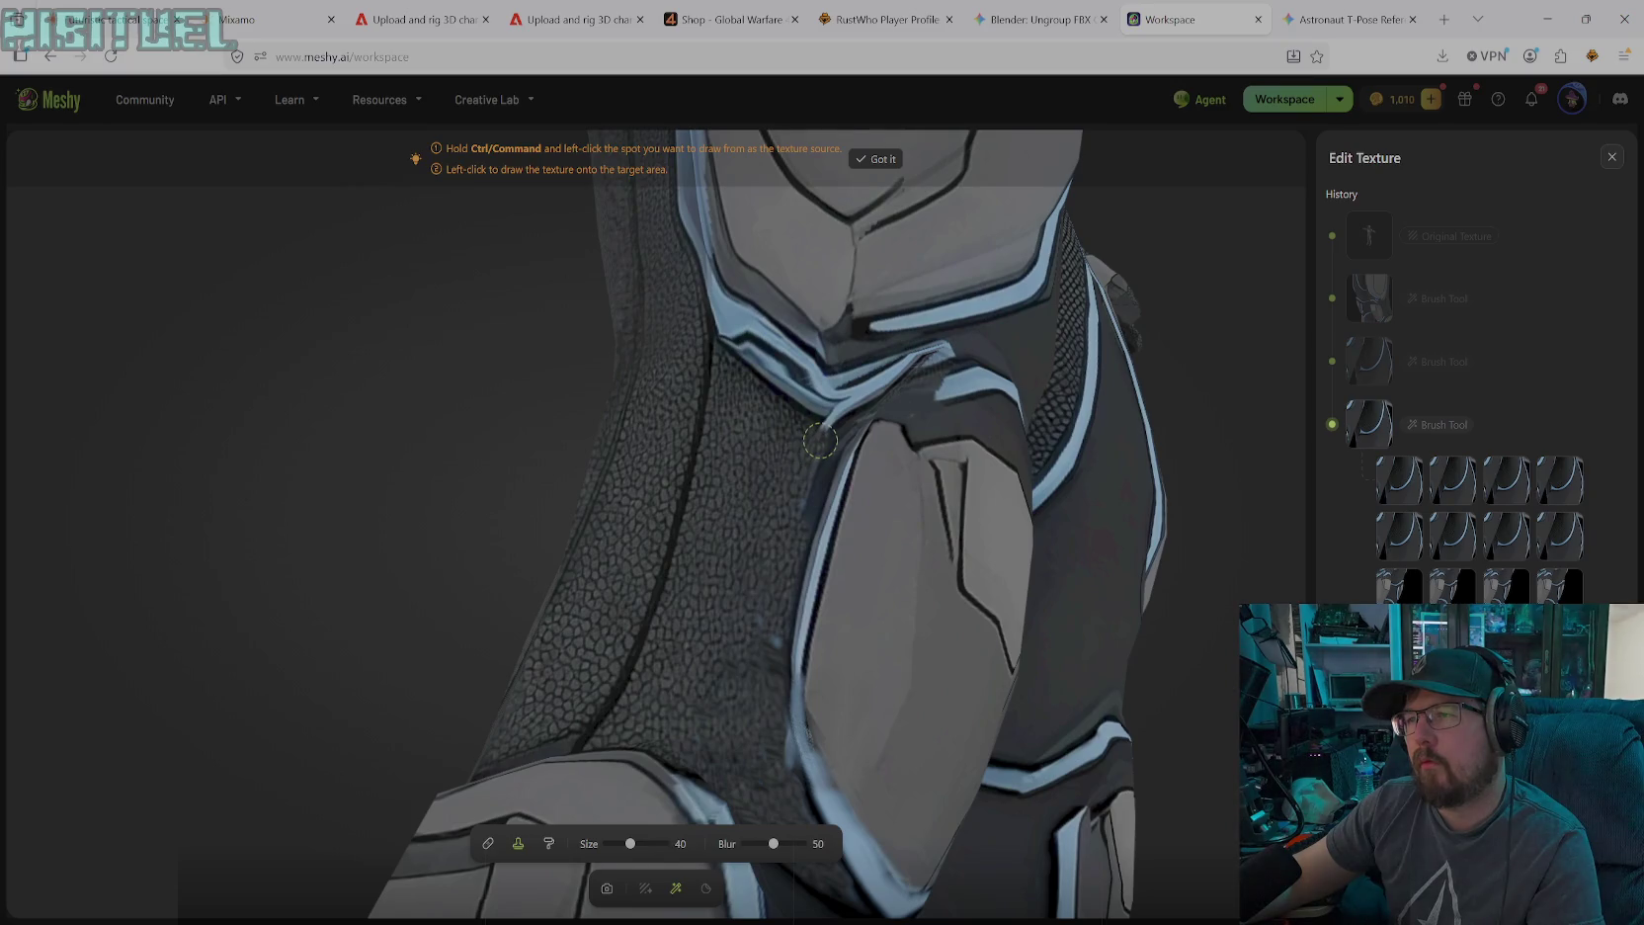
drag(804, 471, 794, 387)
mouse_move(768, 376)
mouse_down()
mouse_move(819, 409)
mouse_move(786, 400)
mouse_up()
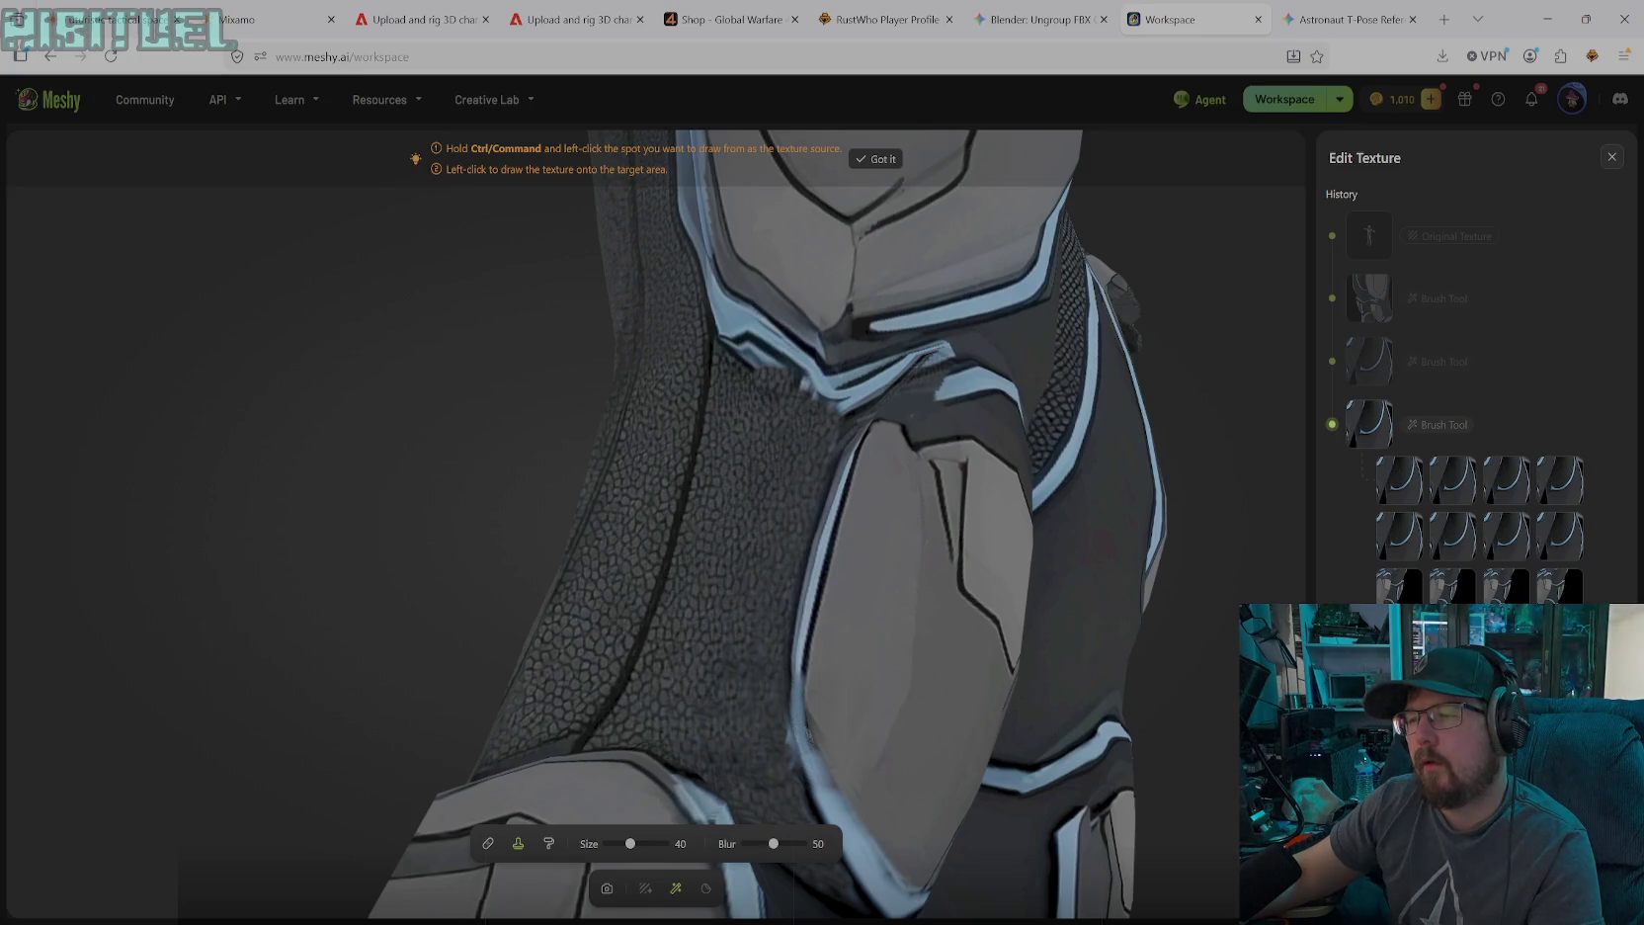
Sample the pebbled fabric as source and clone it over the light patches near the plate's top
click(776, 741)
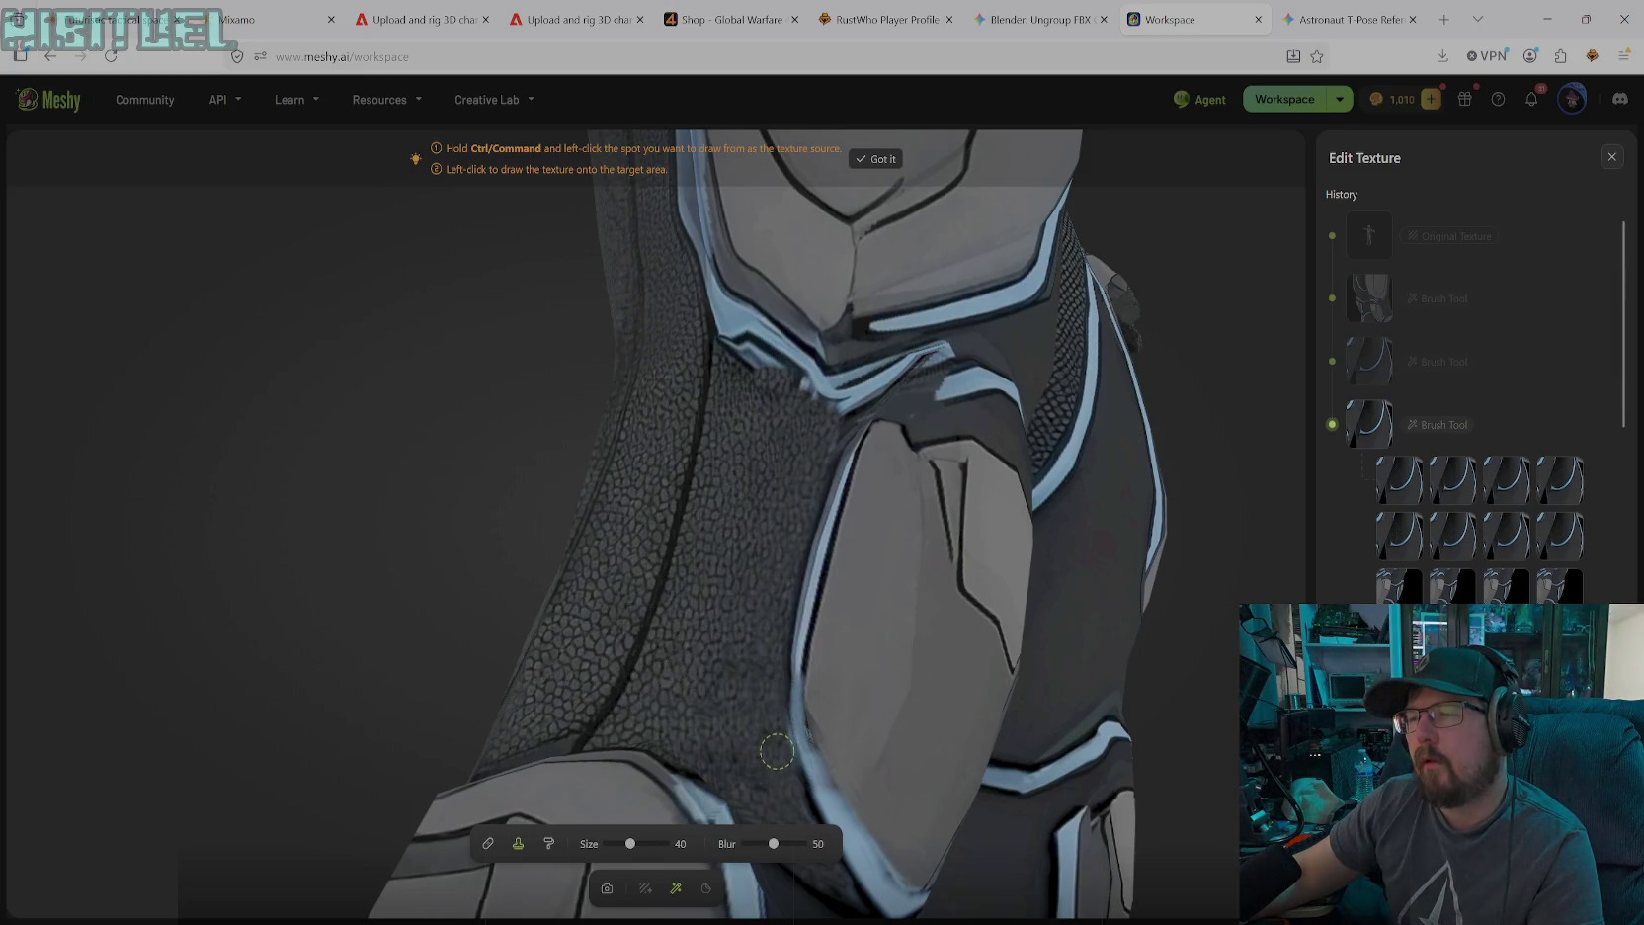
mouse_move(741, 354)
mouse_down()
mouse_move(780, 357)
mouse_move(751, 338)
mouse_move(825, 388)
mouse_move(855, 385)
mouse_up()
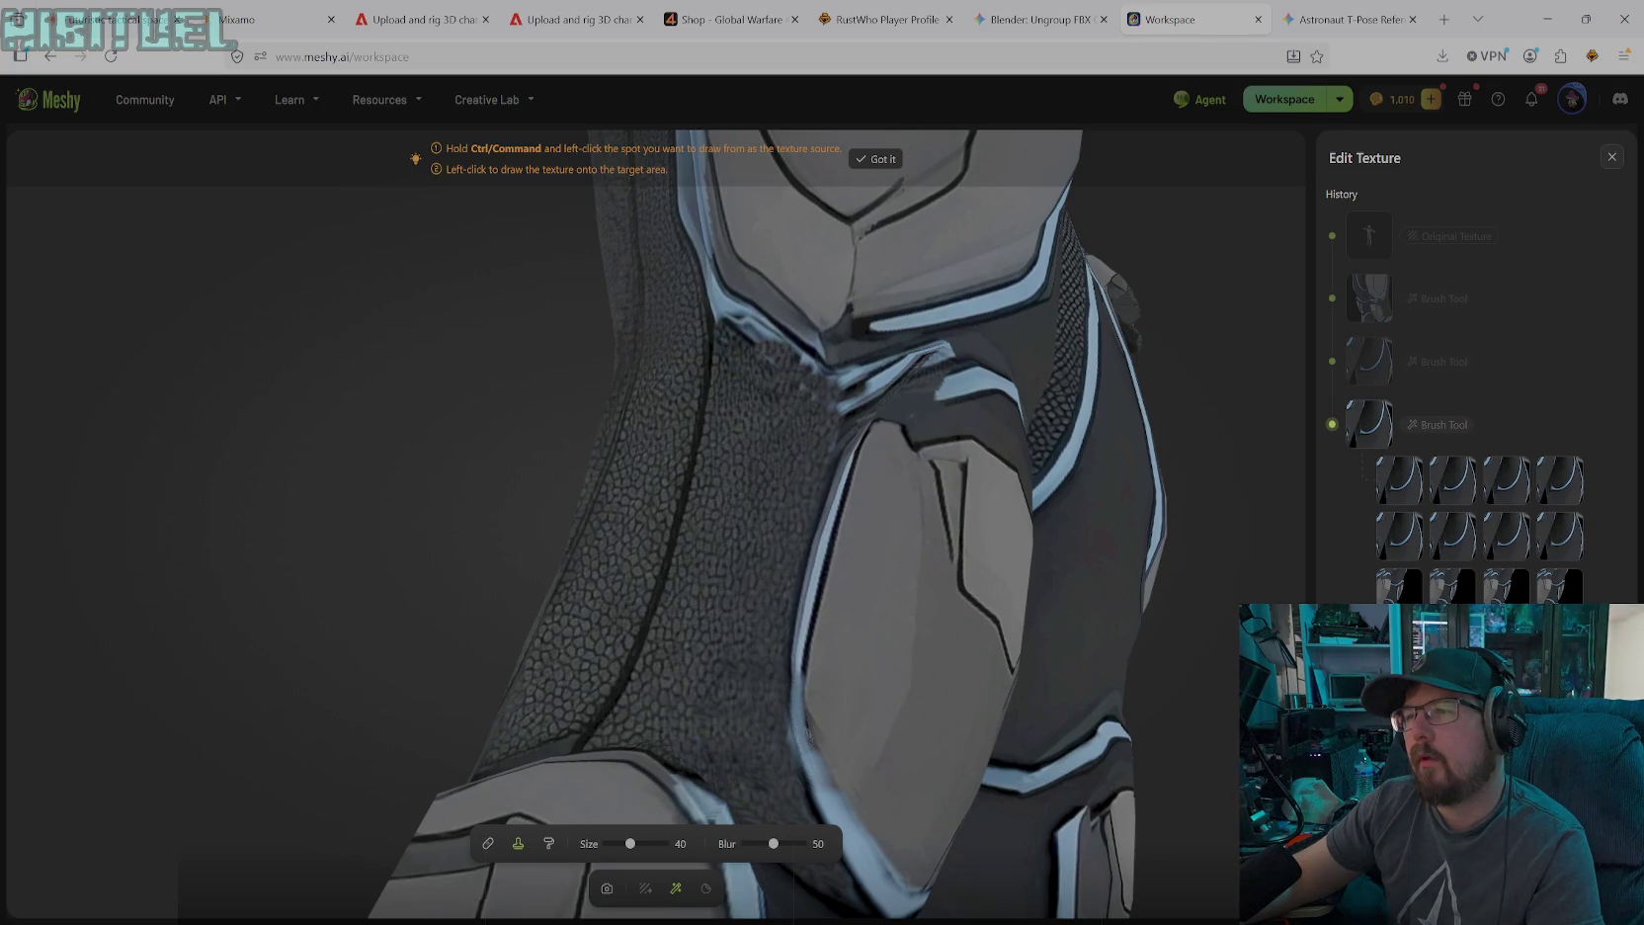
mouse_move(802, 380)
mouse_down()
mouse_move(799, 361)
mouse_move(870, 381)
mouse_move(842, 405)
mouse_move(914, 358)
mouse_move(825, 380)
mouse_move(731, 312)
mouse_move(766, 395)
mouse_up()
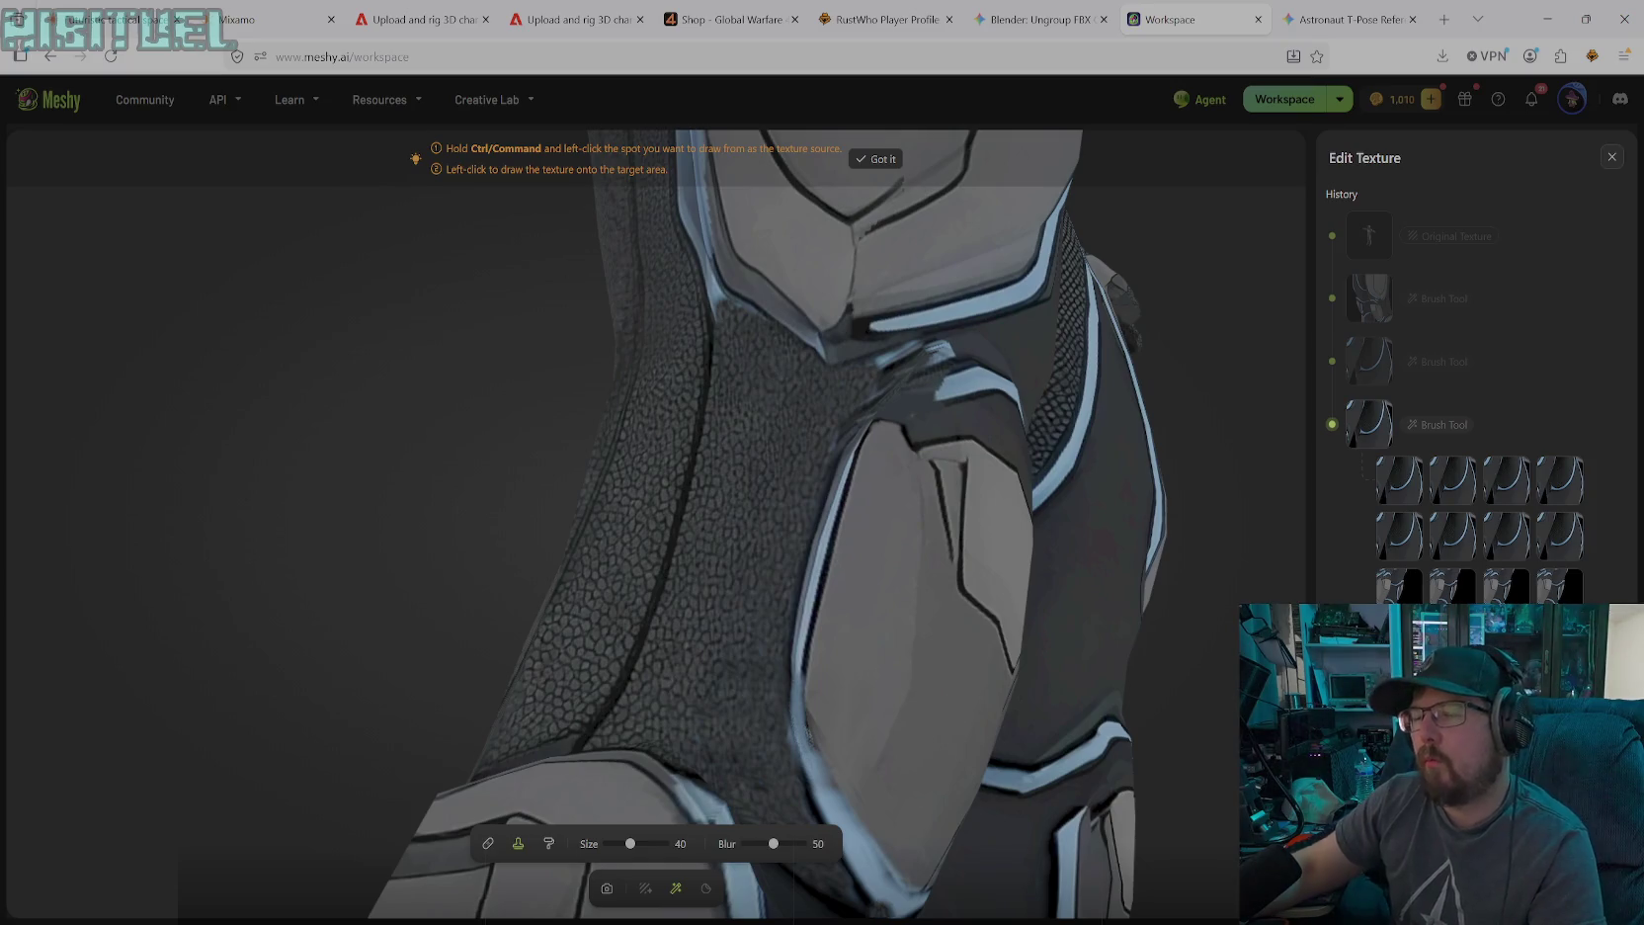
click(609, 889)
Rotate and zoom out to view the knee from the side
mouse_move(991, 679)
mouse_down()
mouse_move(910, 683)
mouse_move(953, 635)
mouse_move(873, 639)
mouse_move(914, 627)
mouse_move(826, 653)
mouse_move(807, 682)
mouse_move(1061, 660)
mouse_move(1086, 668)
mouse_move(827, 672)
mouse_move(1075, 672)
mouse_move(1162, 693)
mouse_move(870, 672)
mouse_move(783, 706)
mouse_move(1130, 697)
mouse_up()
scroll(914, 628, down, 5)
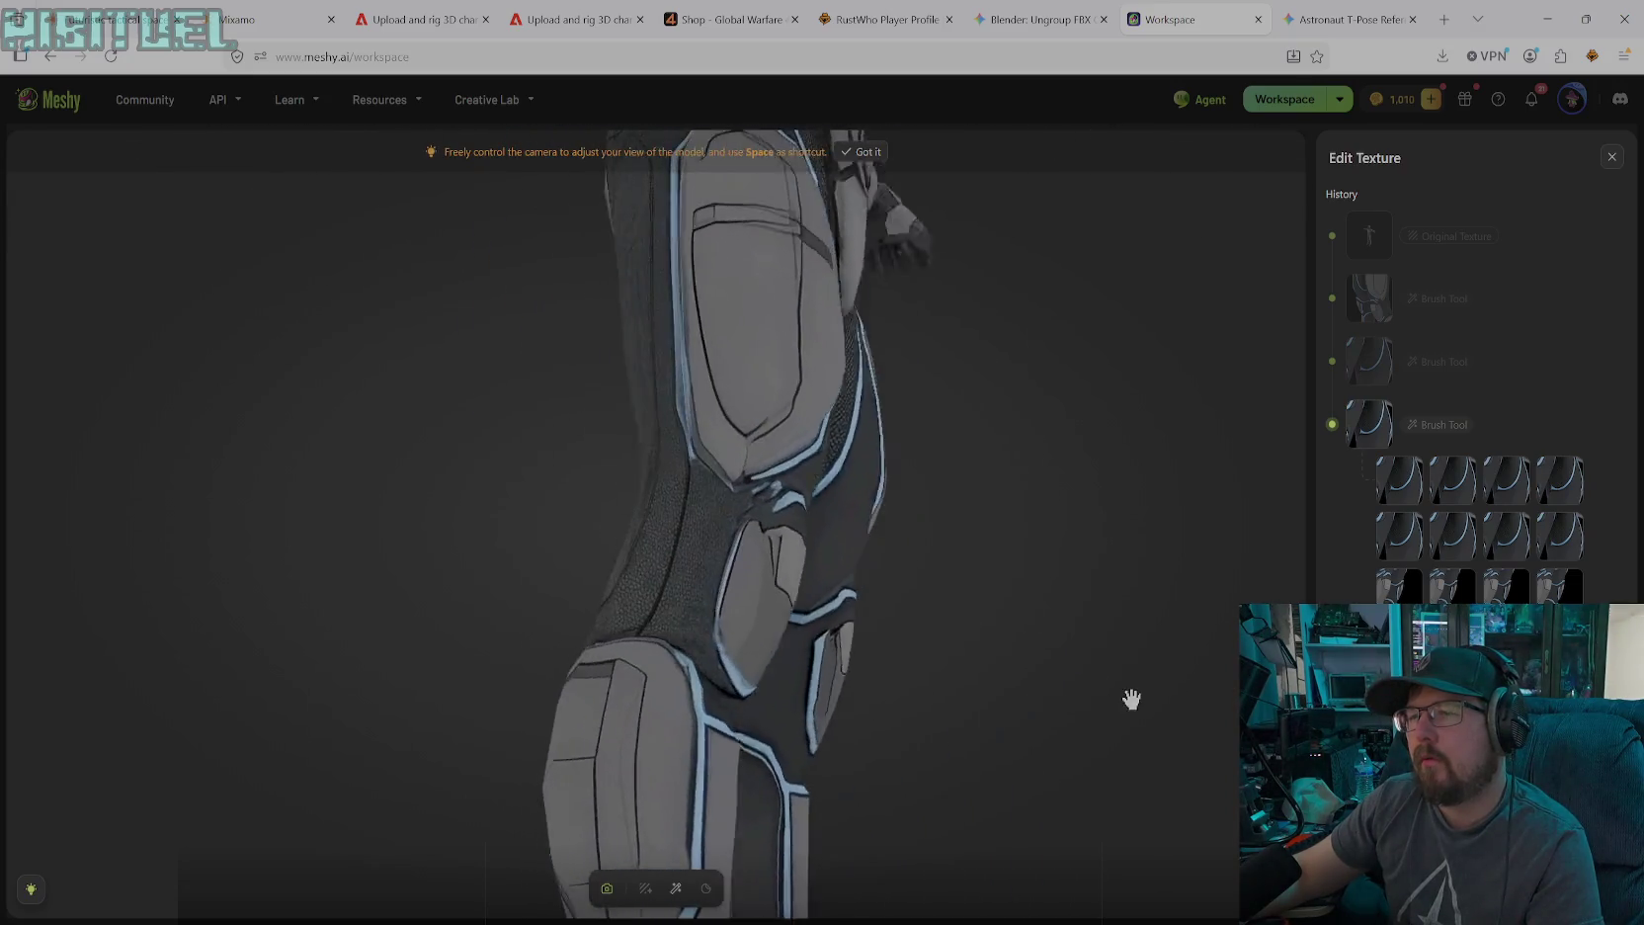
mouse_move(798, 700)
mouse_down()
mouse_move(780, 657)
mouse_move(796, 746)
mouse_up()
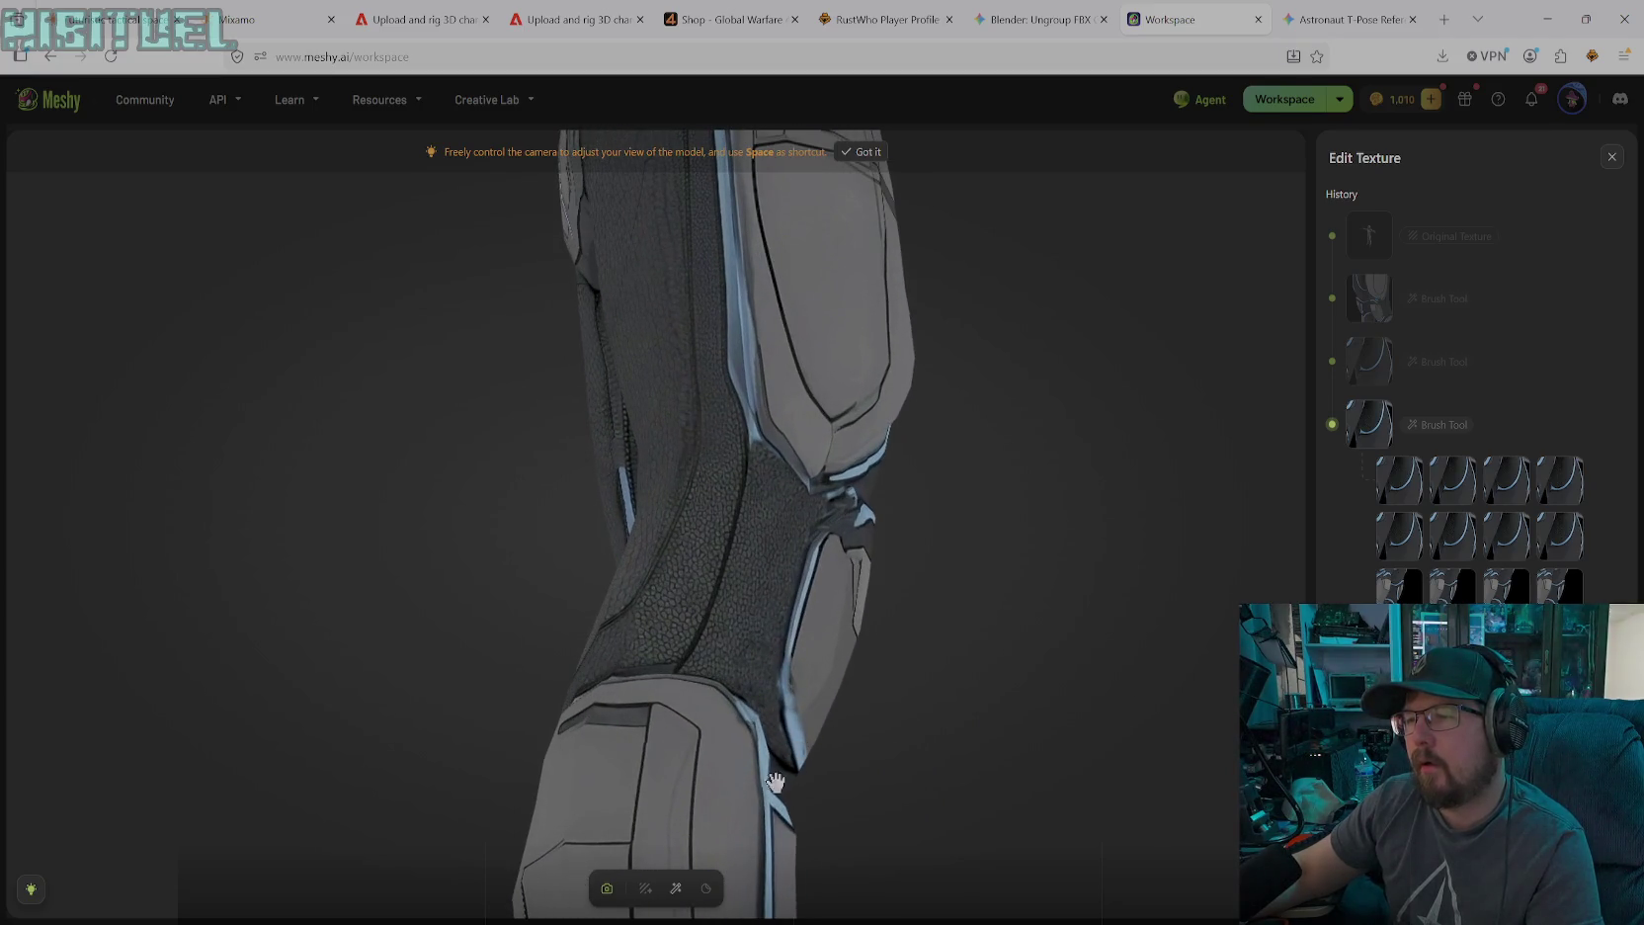
Switch to solid-colour painting in black #000000 with the brush size reduced to 17
click(676, 888)
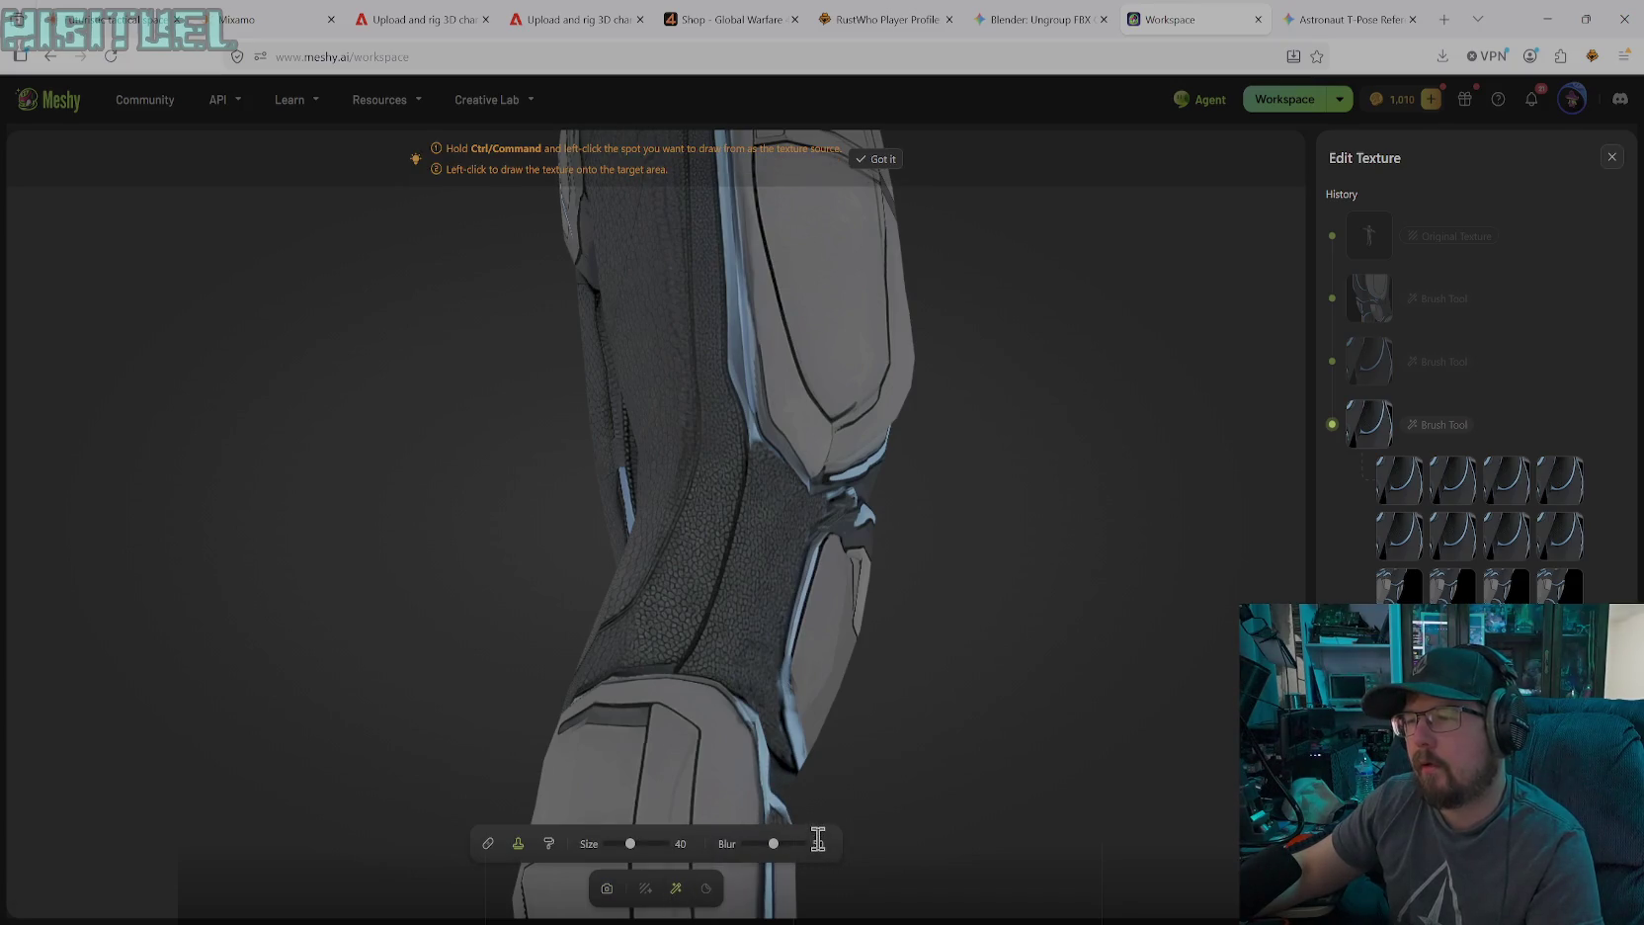
click(549, 843)
click(824, 848)
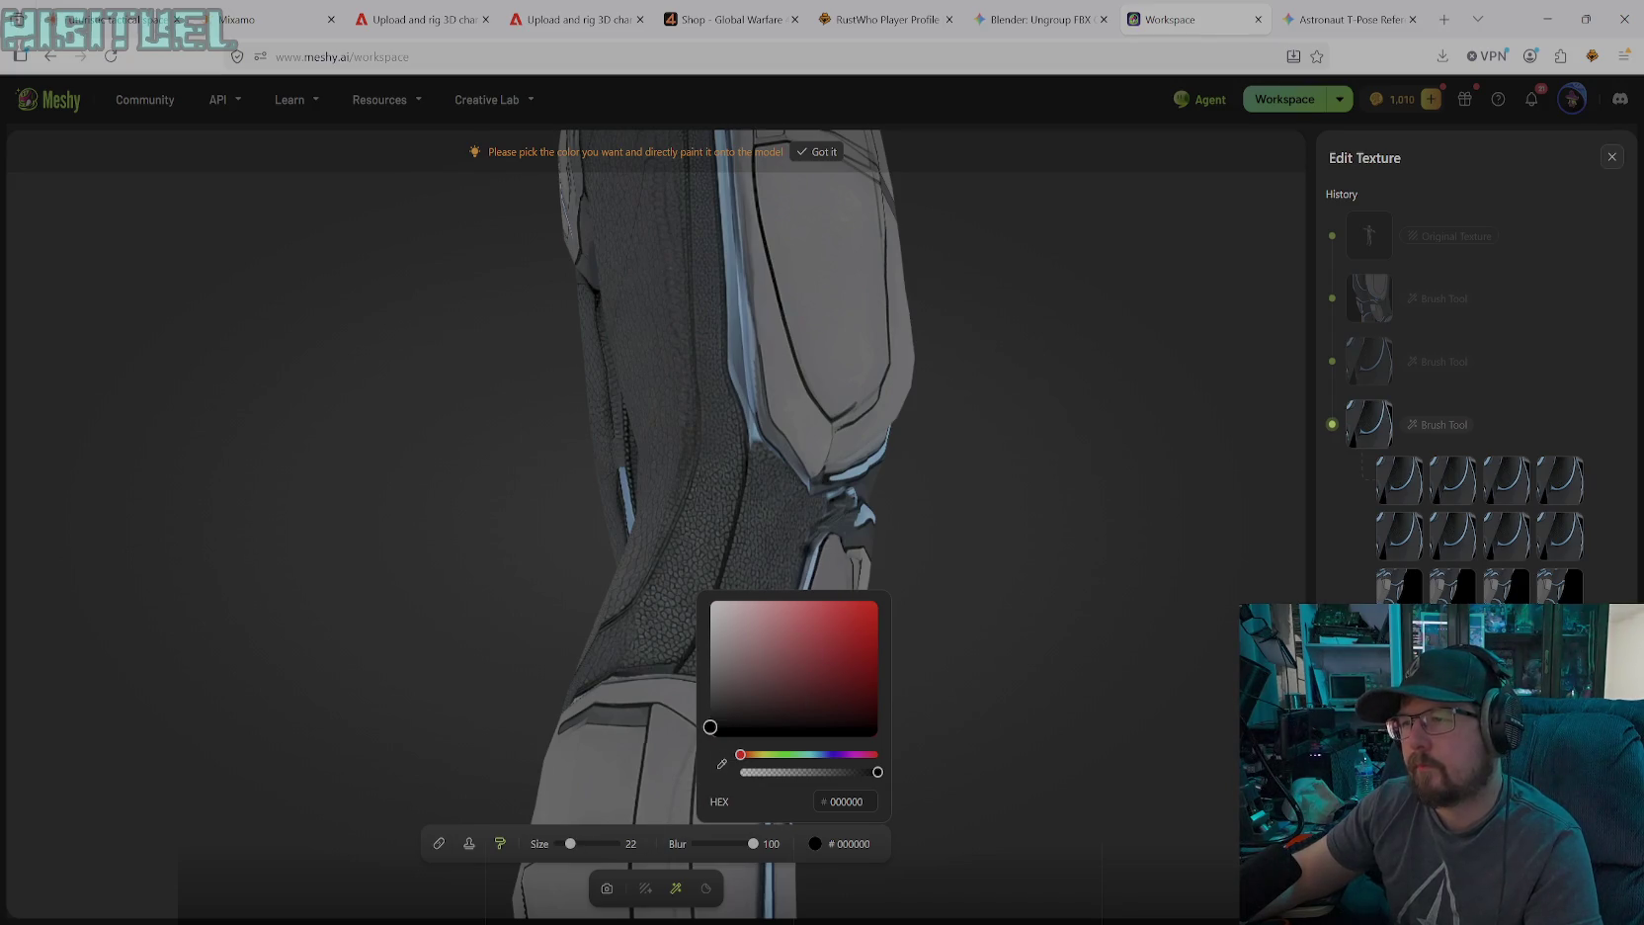
drag(570, 843, 567, 843)
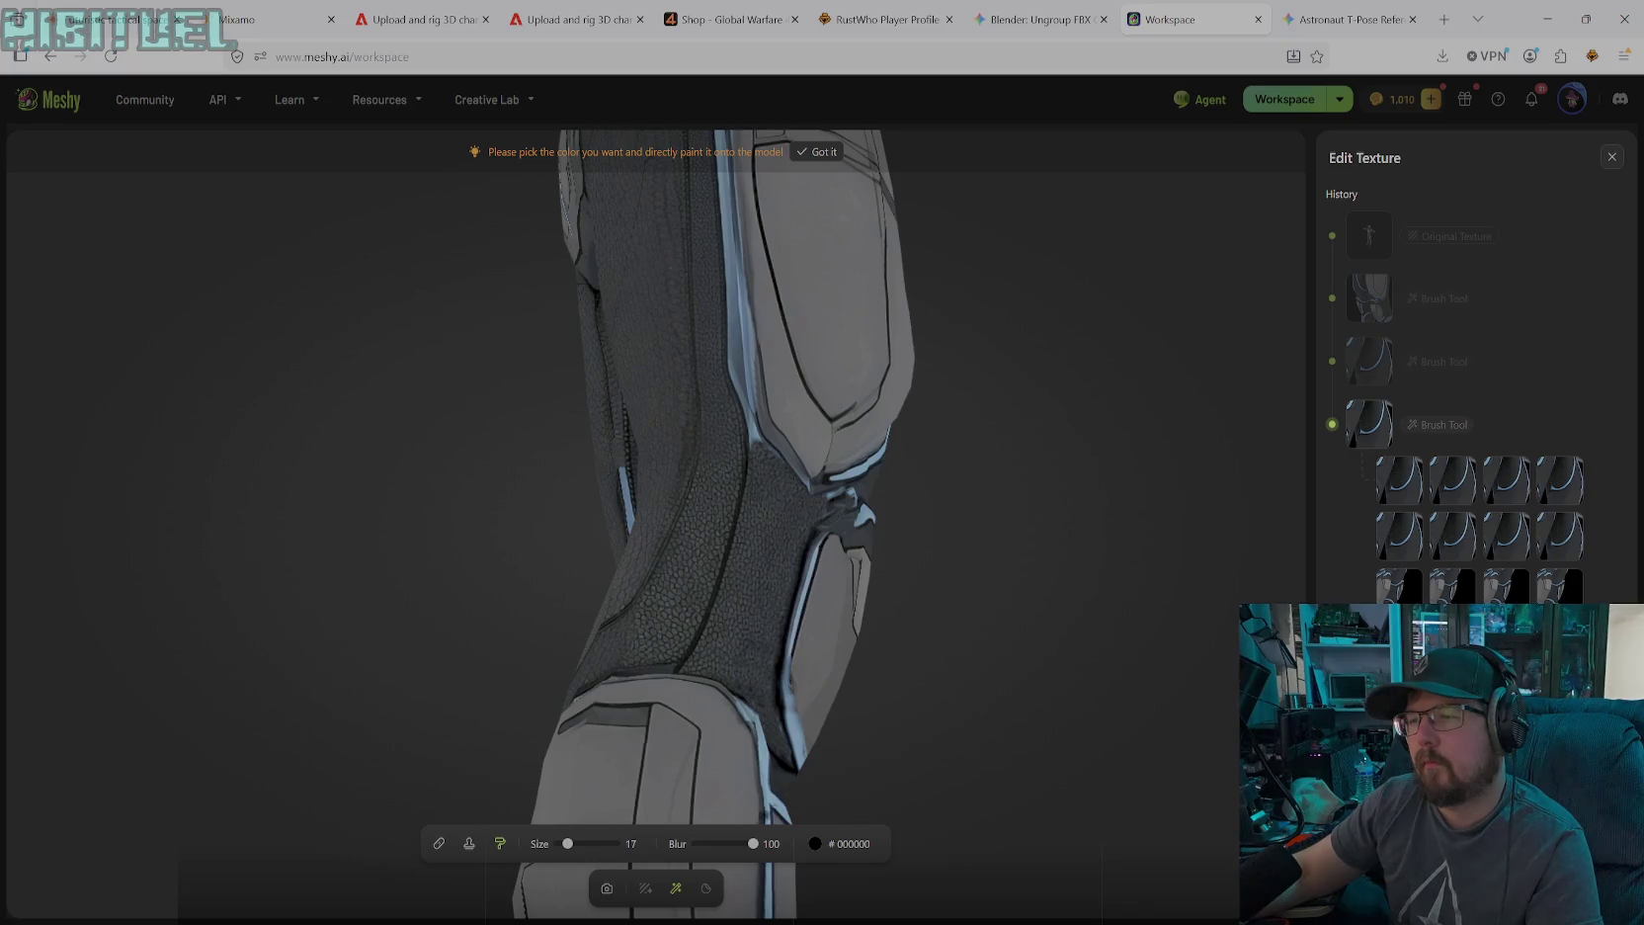
Zoom and rotate onto the knee plate and its dark side panel, ready to paint black at size 12
click(607, 889)
scroll(874, 780, up, 3)
scroll(875, 784, down, 3)
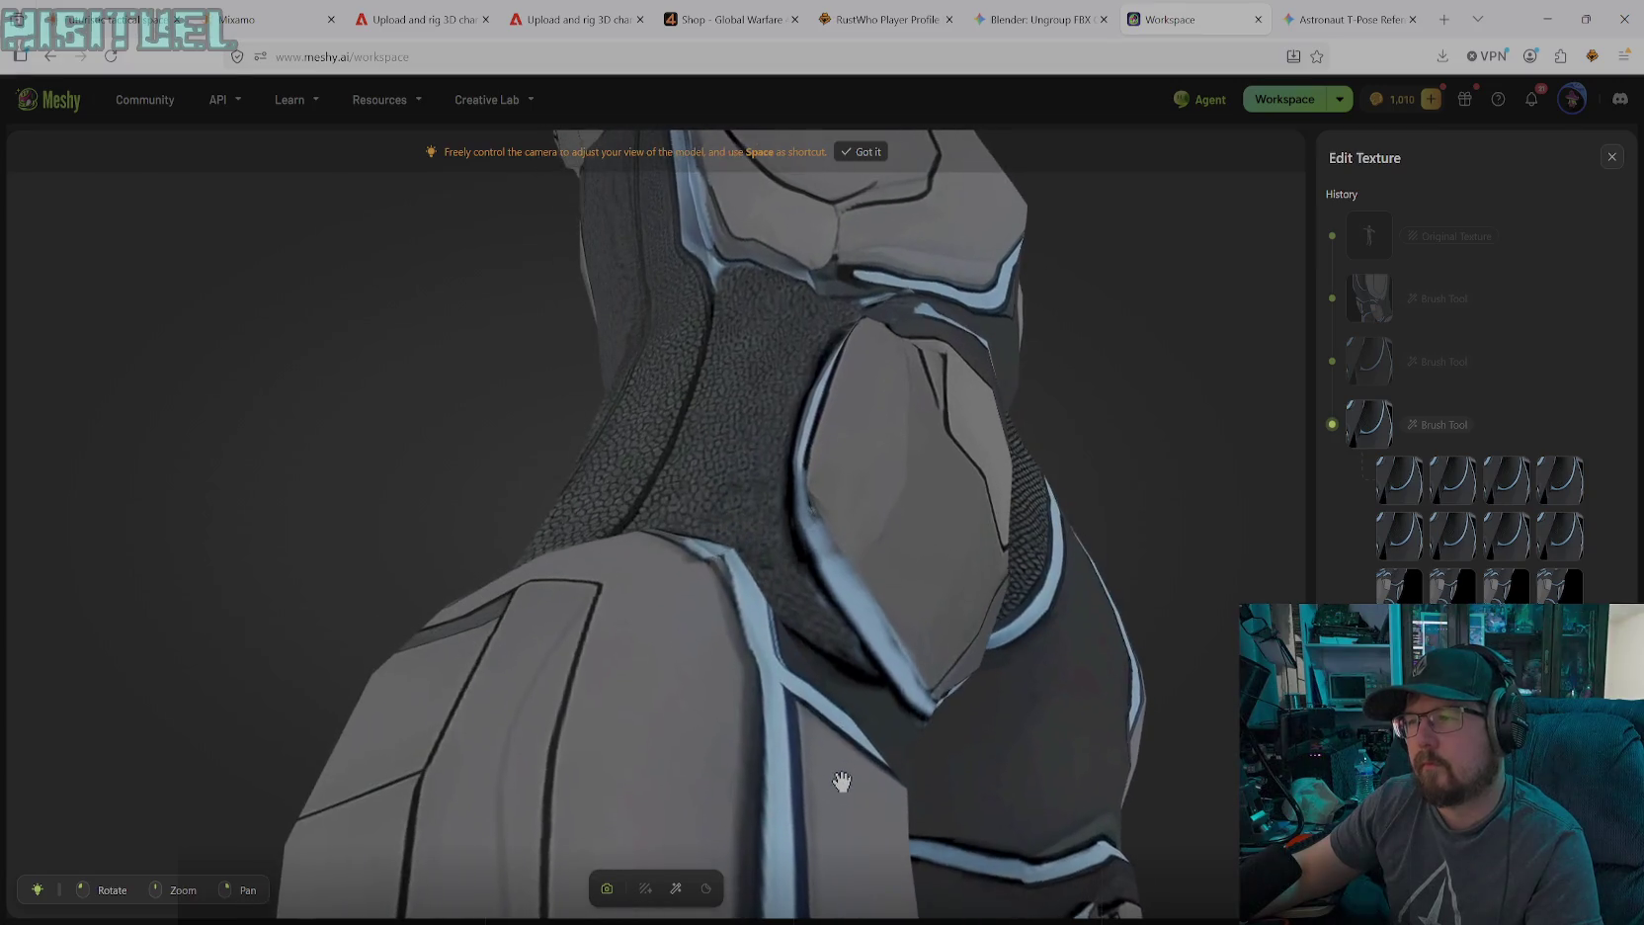
click(676, 888)
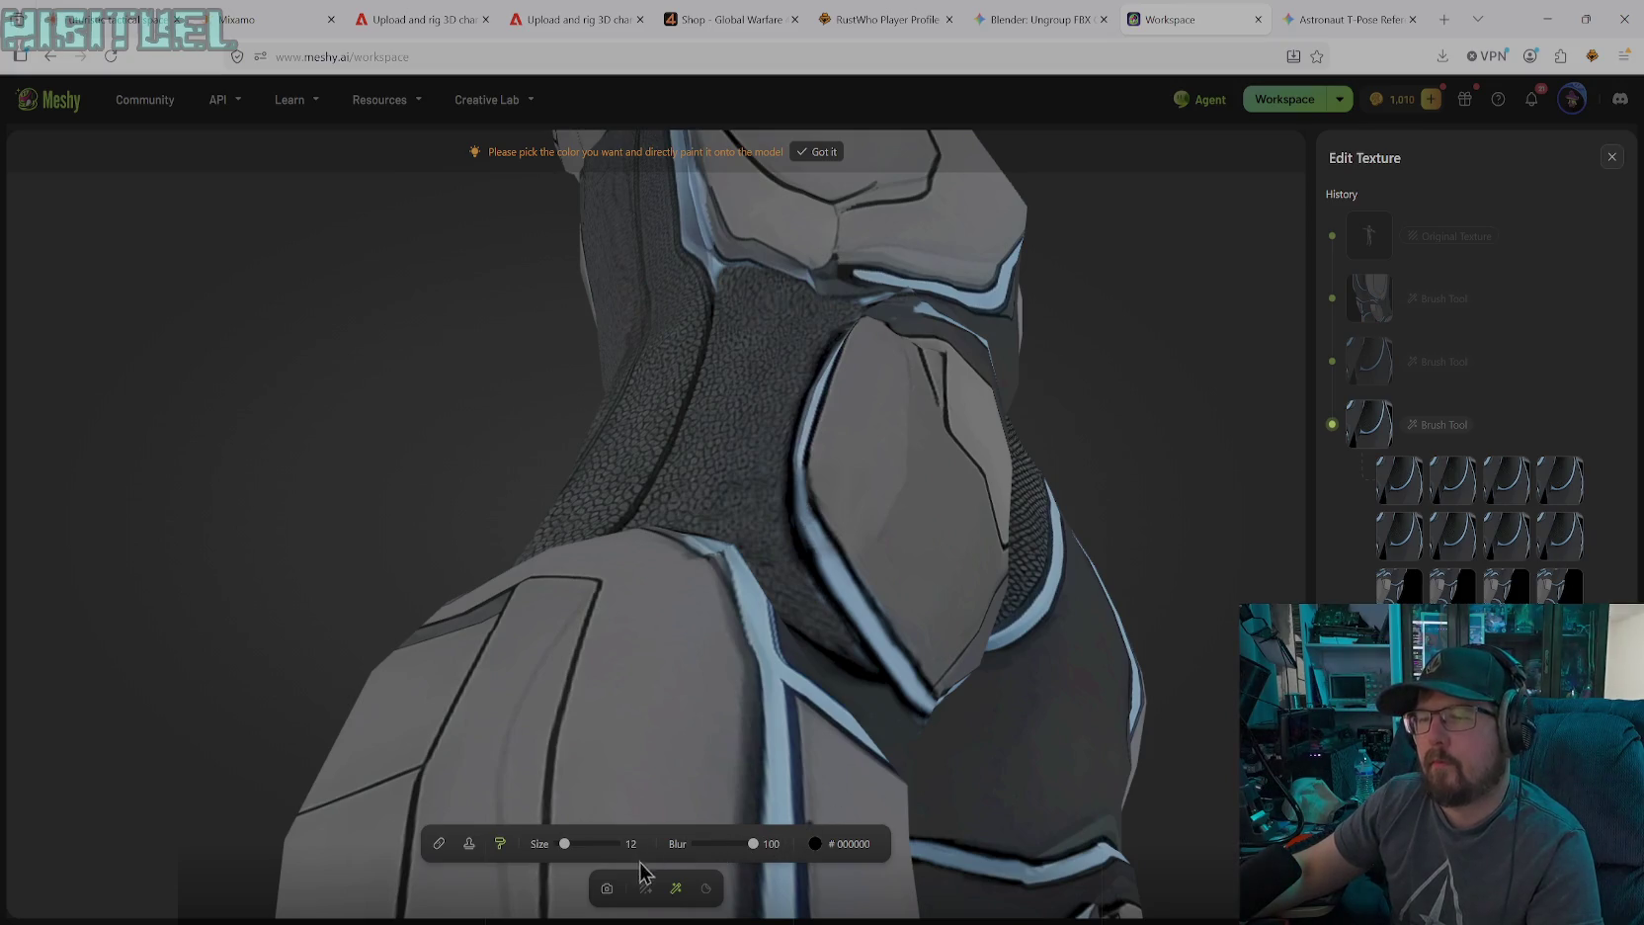
click(607, 887)
scroll(926, 607, down, 3)
scroll(926, 607, down, 2)
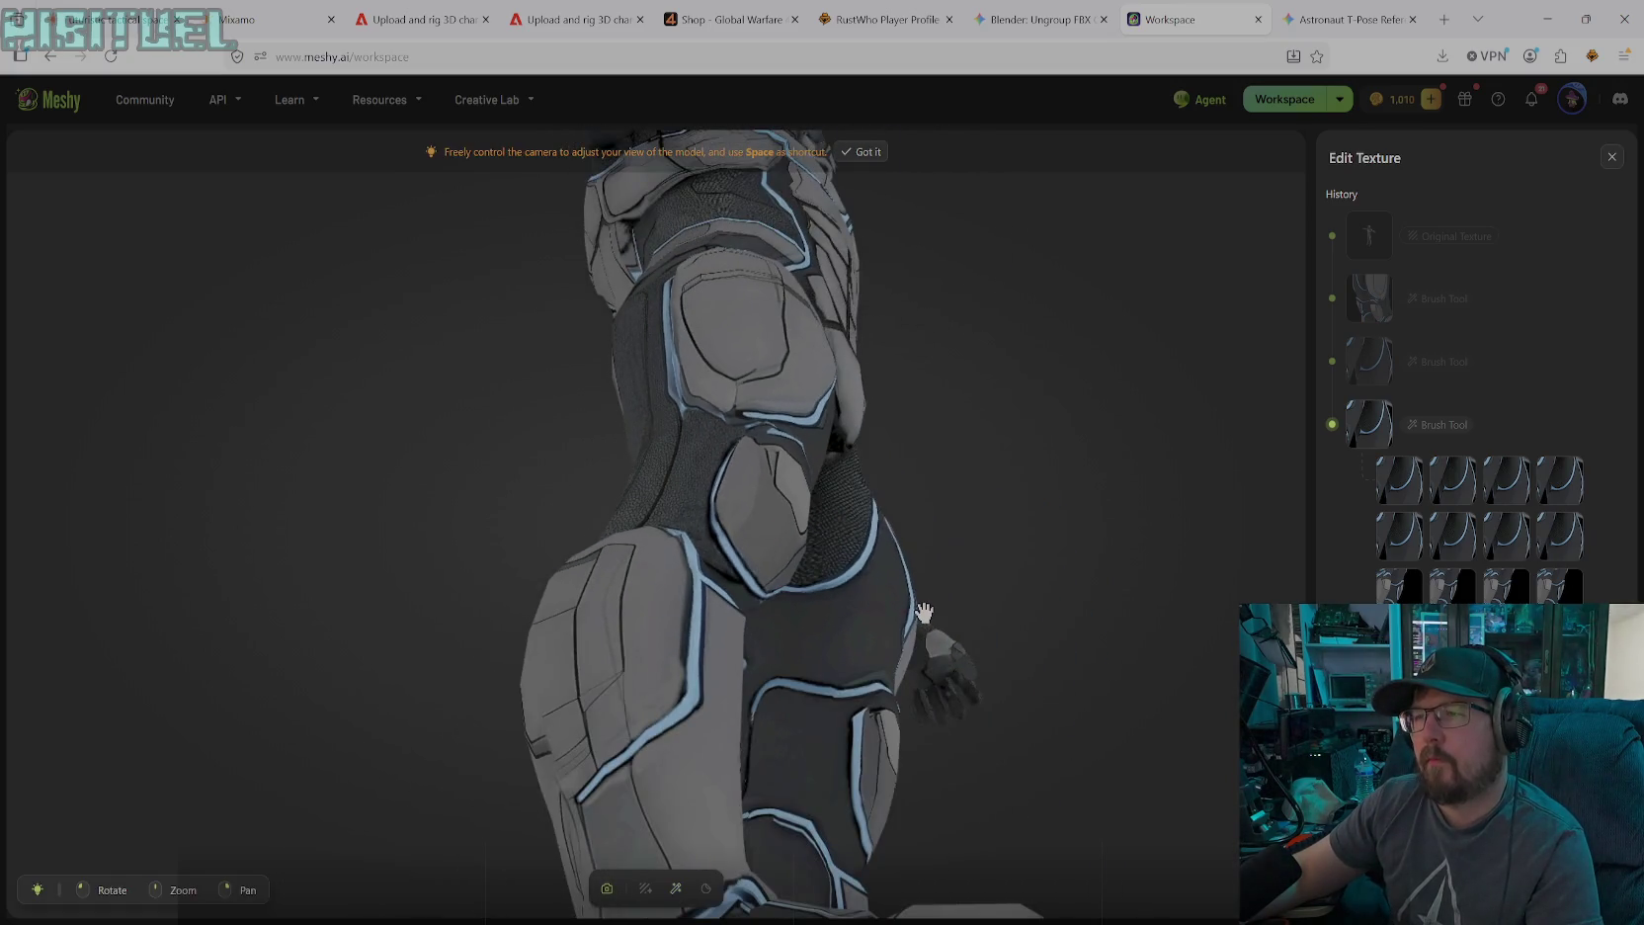
mouse_move(926, 607)
mouse_down()
mouse_move(791, 626)
mouse_move(613, 682)
mouse_up()
mouse_move(783, 658)
mouse_down()
mouse_move(734, 653)
mouse_move(841, 587)
mouse_move(779, 634)
mouse_move(745, 555)
mouse_move(770, 598)
mouse_move(822, 603)
mouse_move(698, 704)
mouse_move(679, 690)
mouse_move(684, 789)
mouse_move(756, 683)
mouse_move(756, 730)
mouse_move(797, 690)
mouse_move(695, 836)
mouse_up()
click(676, 889)
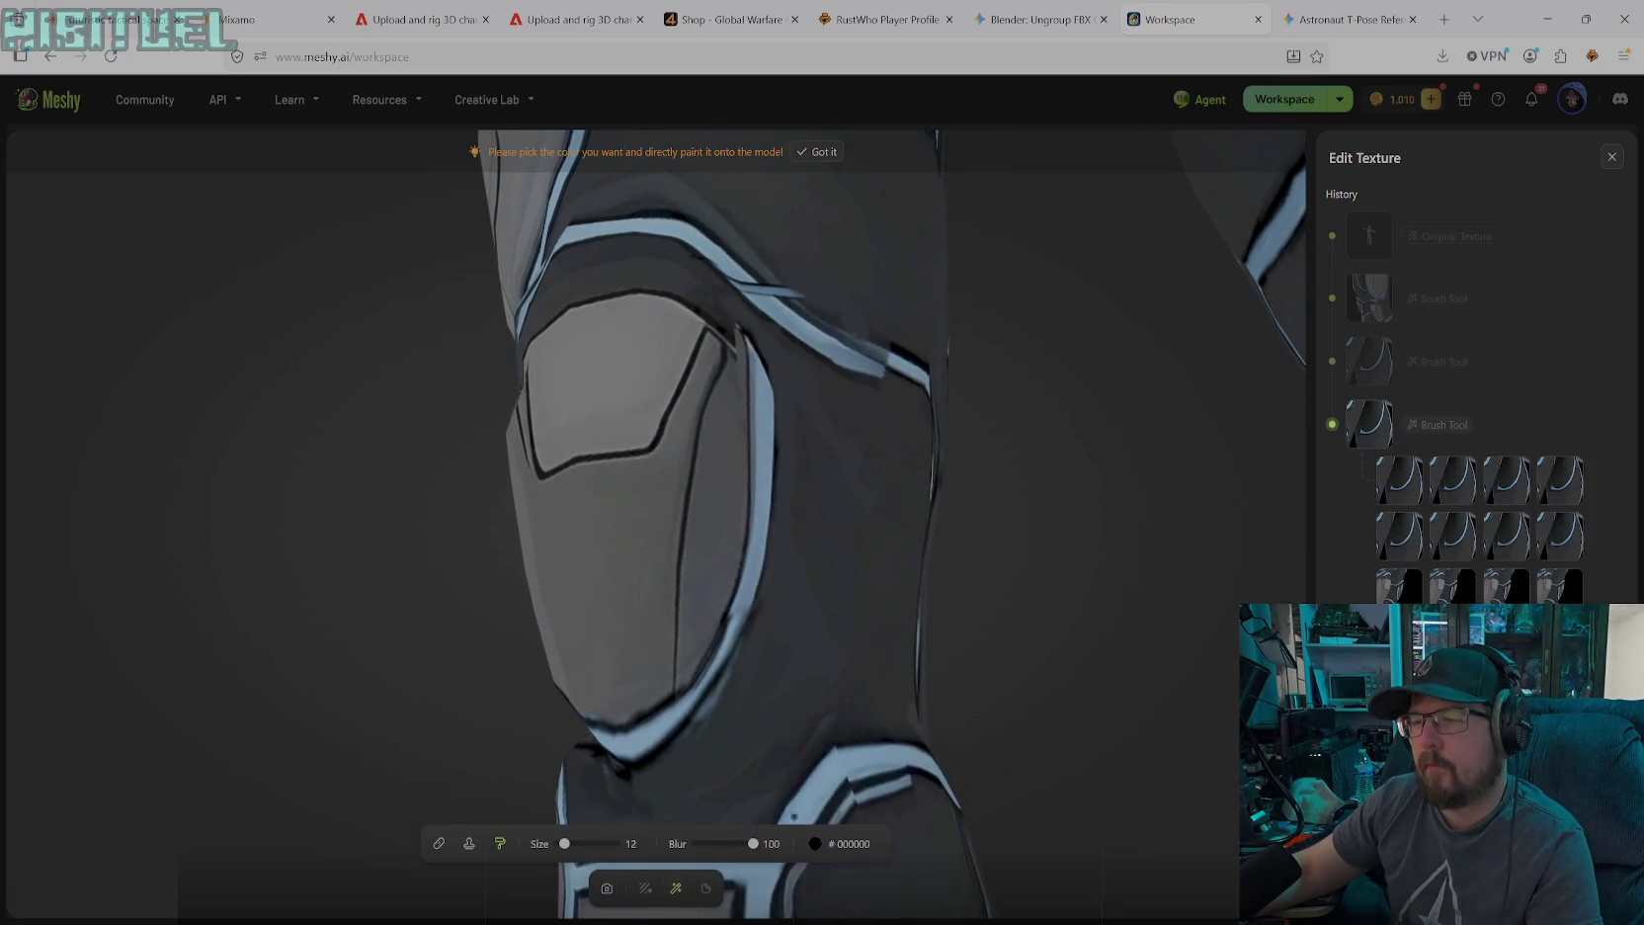
Raise the brush to size 19 and thicken the light-blue #75A2CC stripe along the plate's lower curve
drag(564, 845, 568, 846)
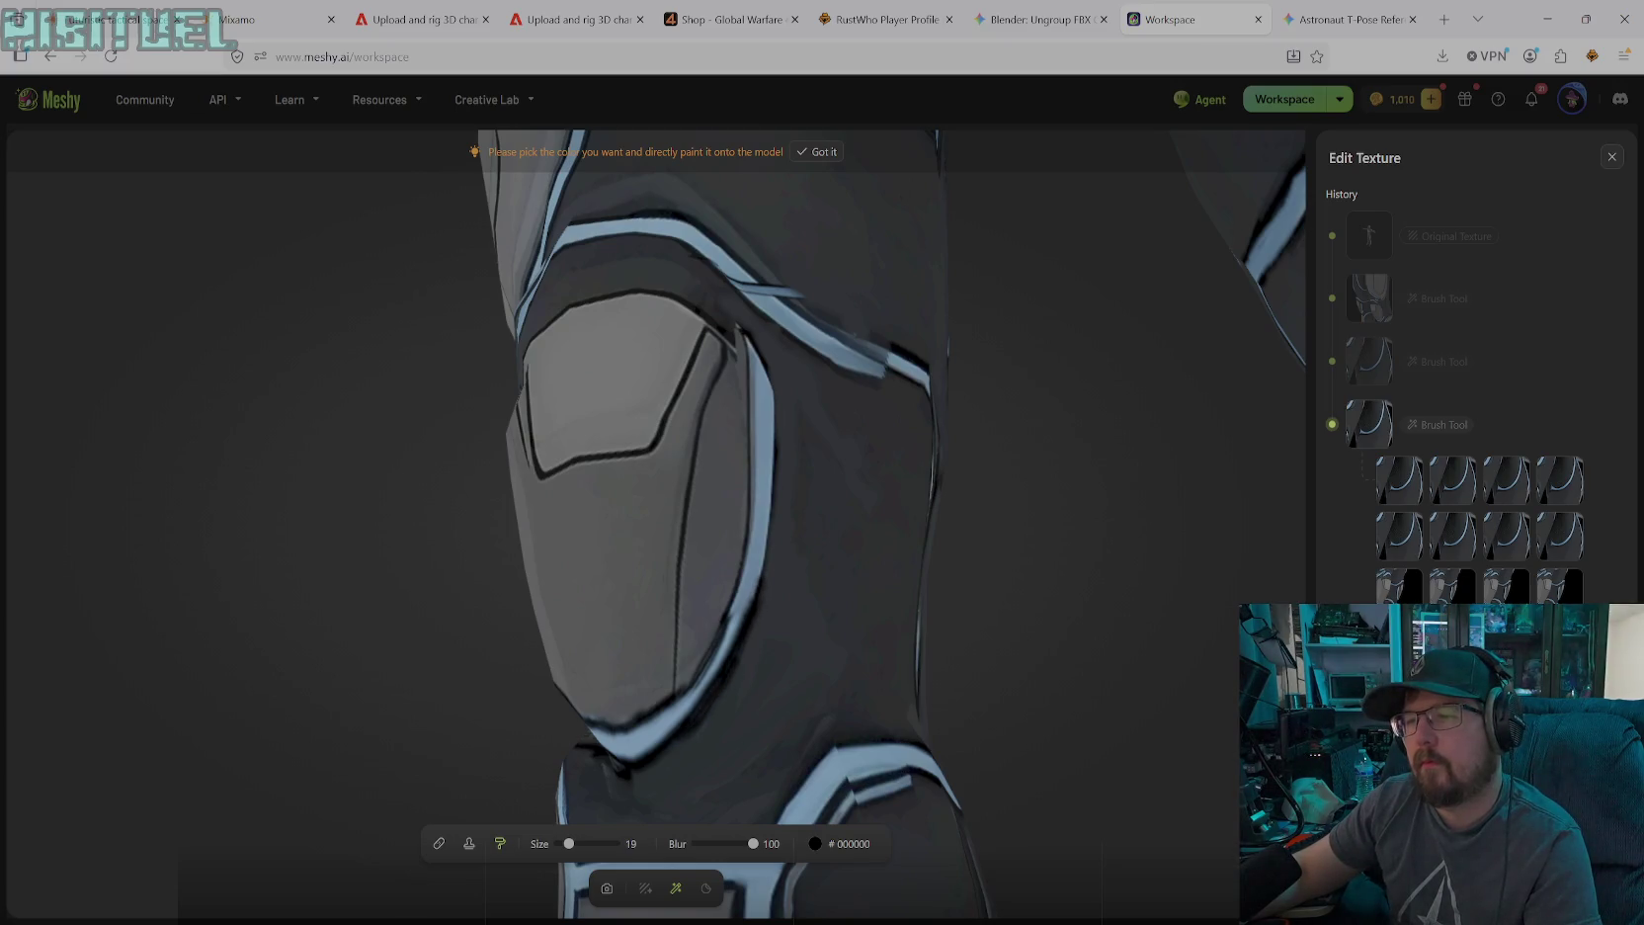
click(816, 843)
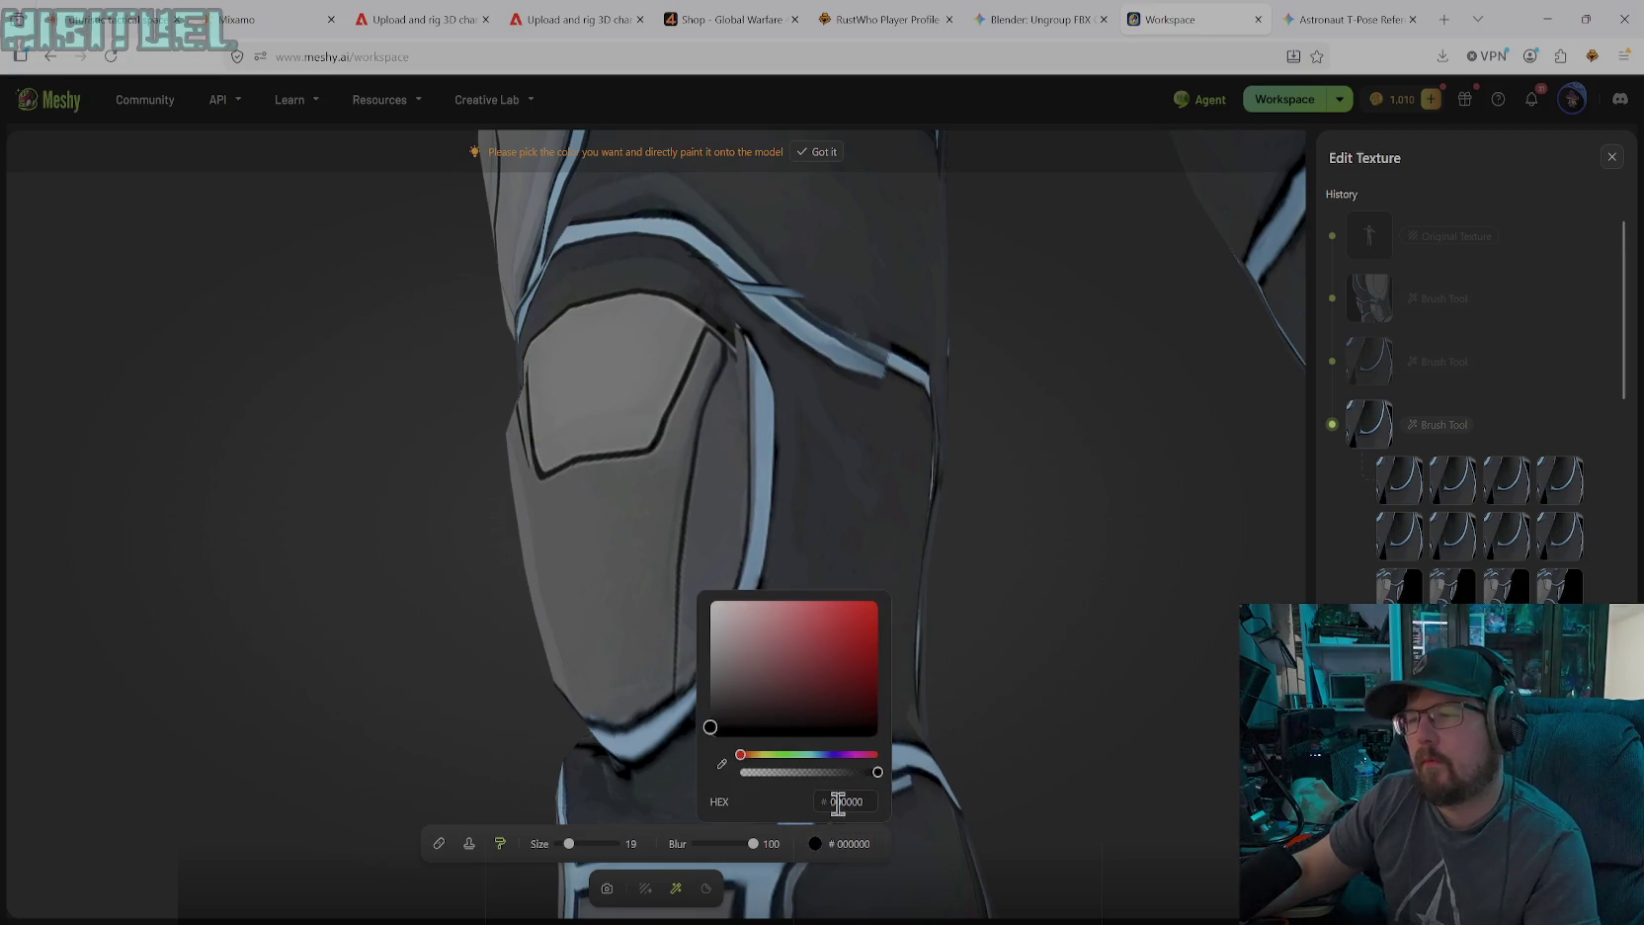
click(722, 763)
click(674, 733)
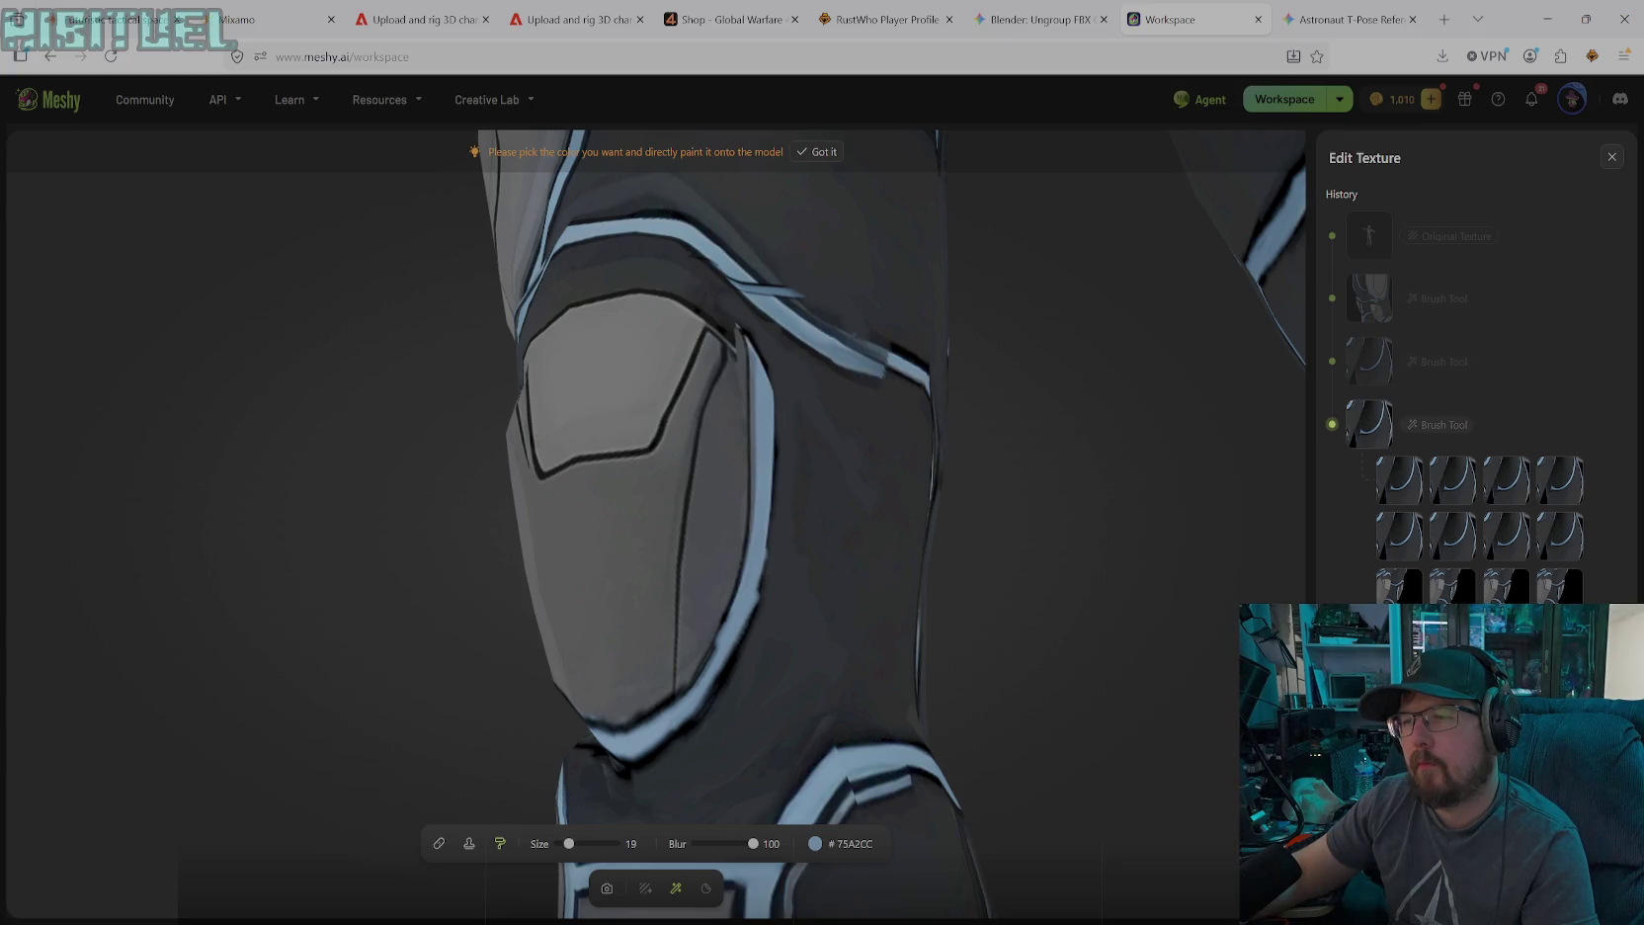
drag(763, 558, 676, 731)
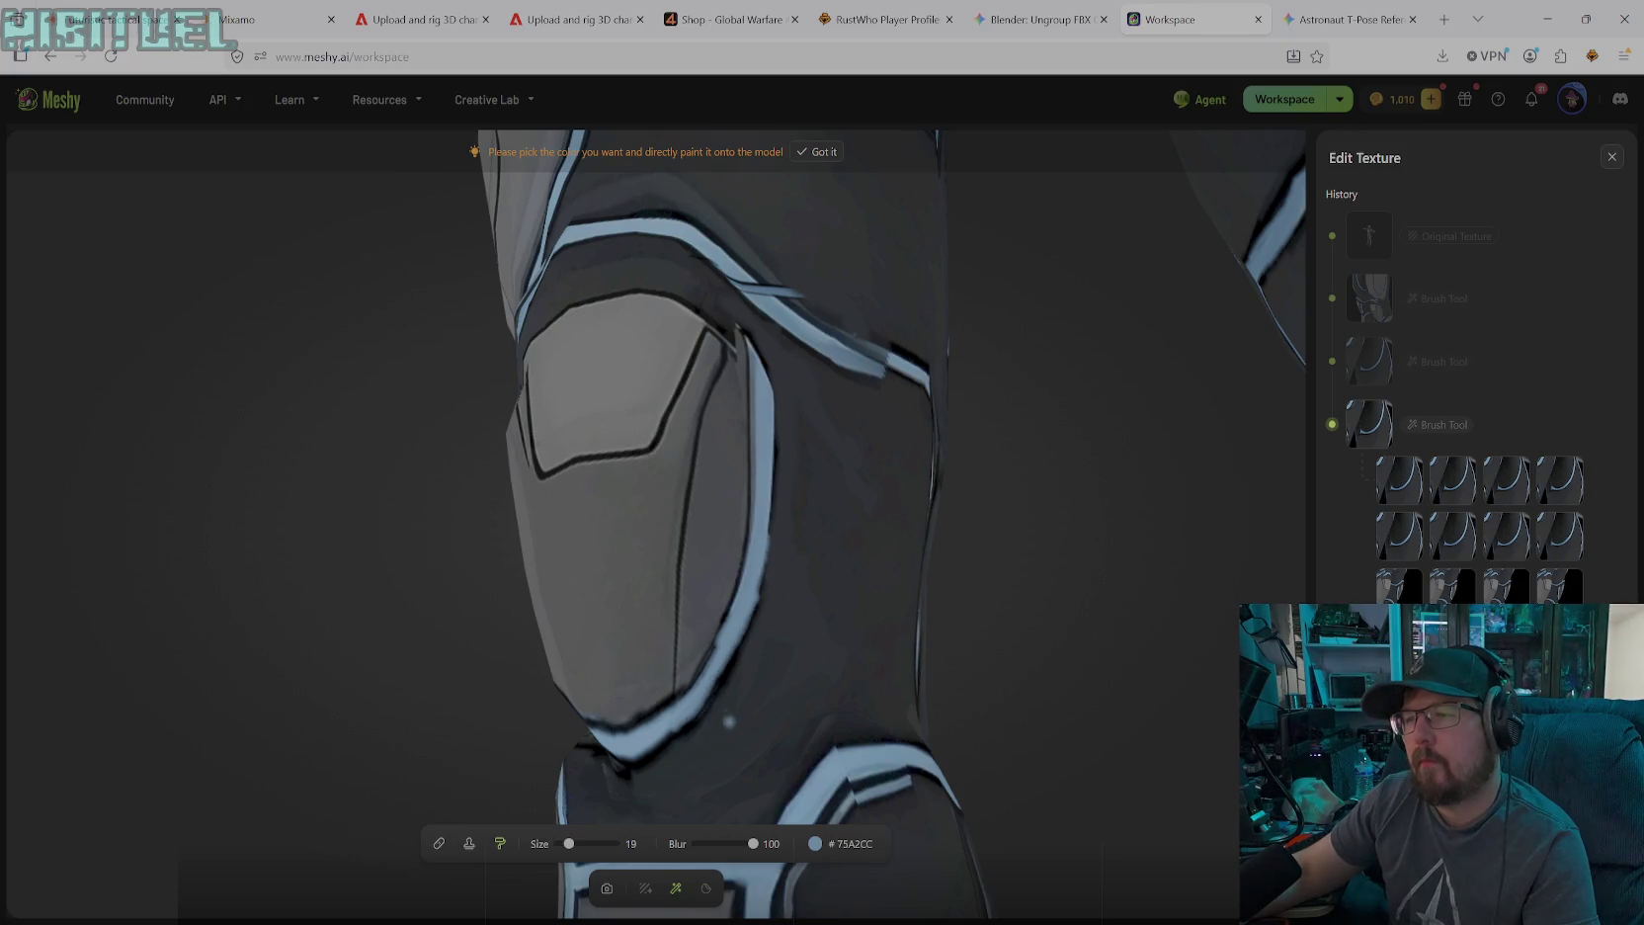
Reset the paint colour to black and rotate the view to the dark panel beside the knee
click(820, 843)
drag(766, 674, 710, 727)
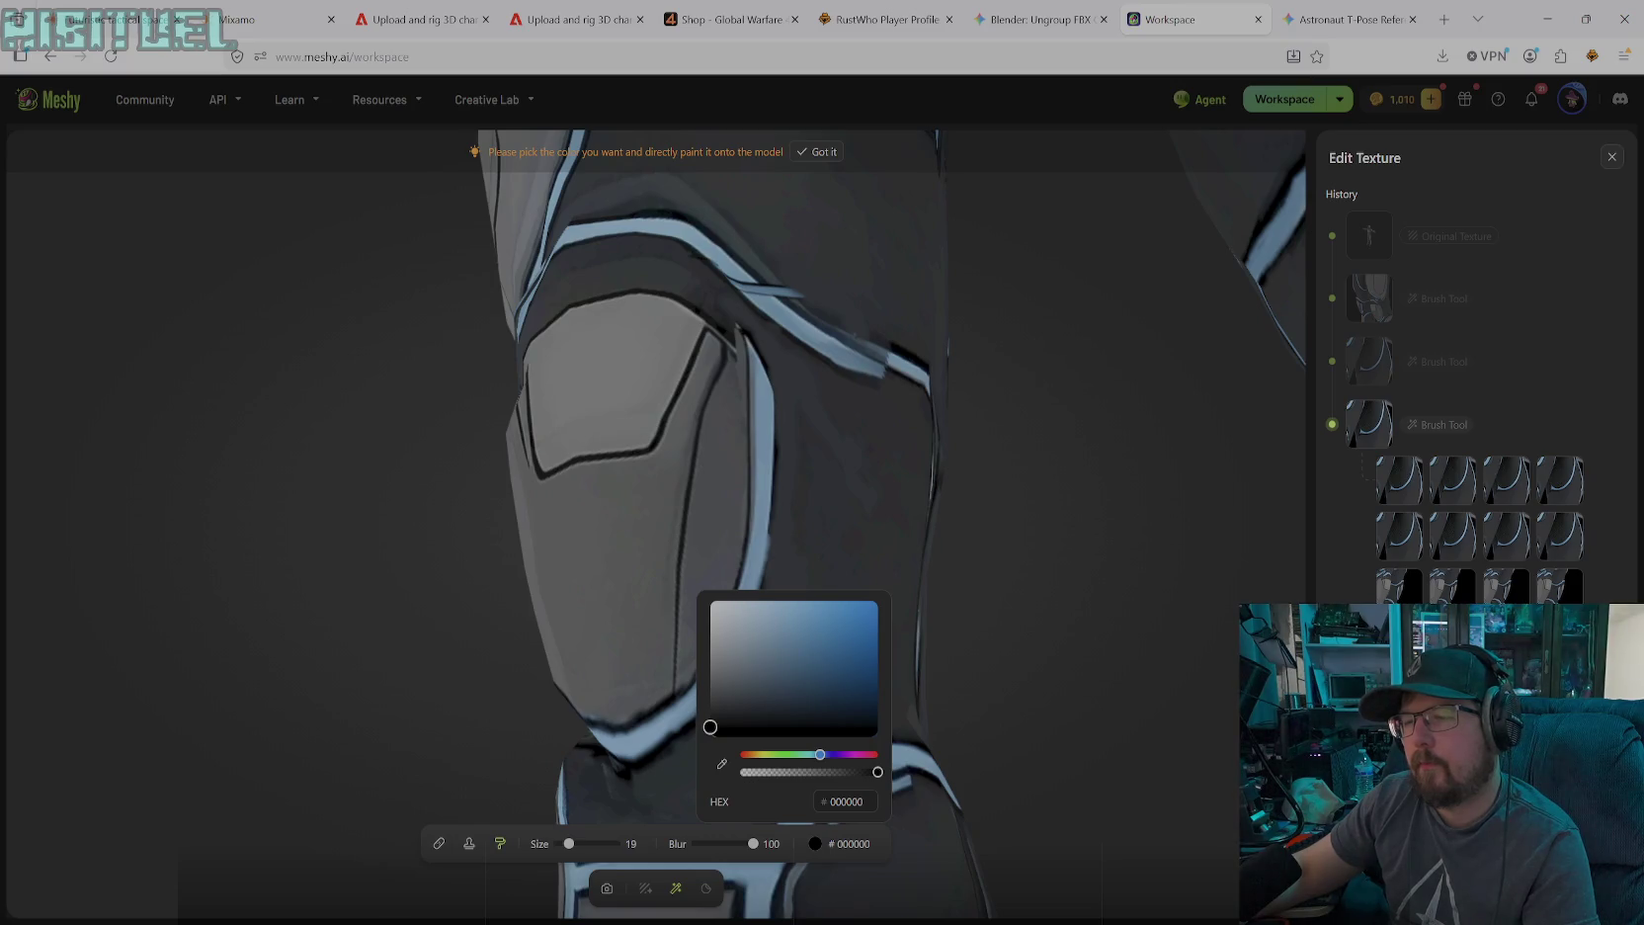
click(681, 726)
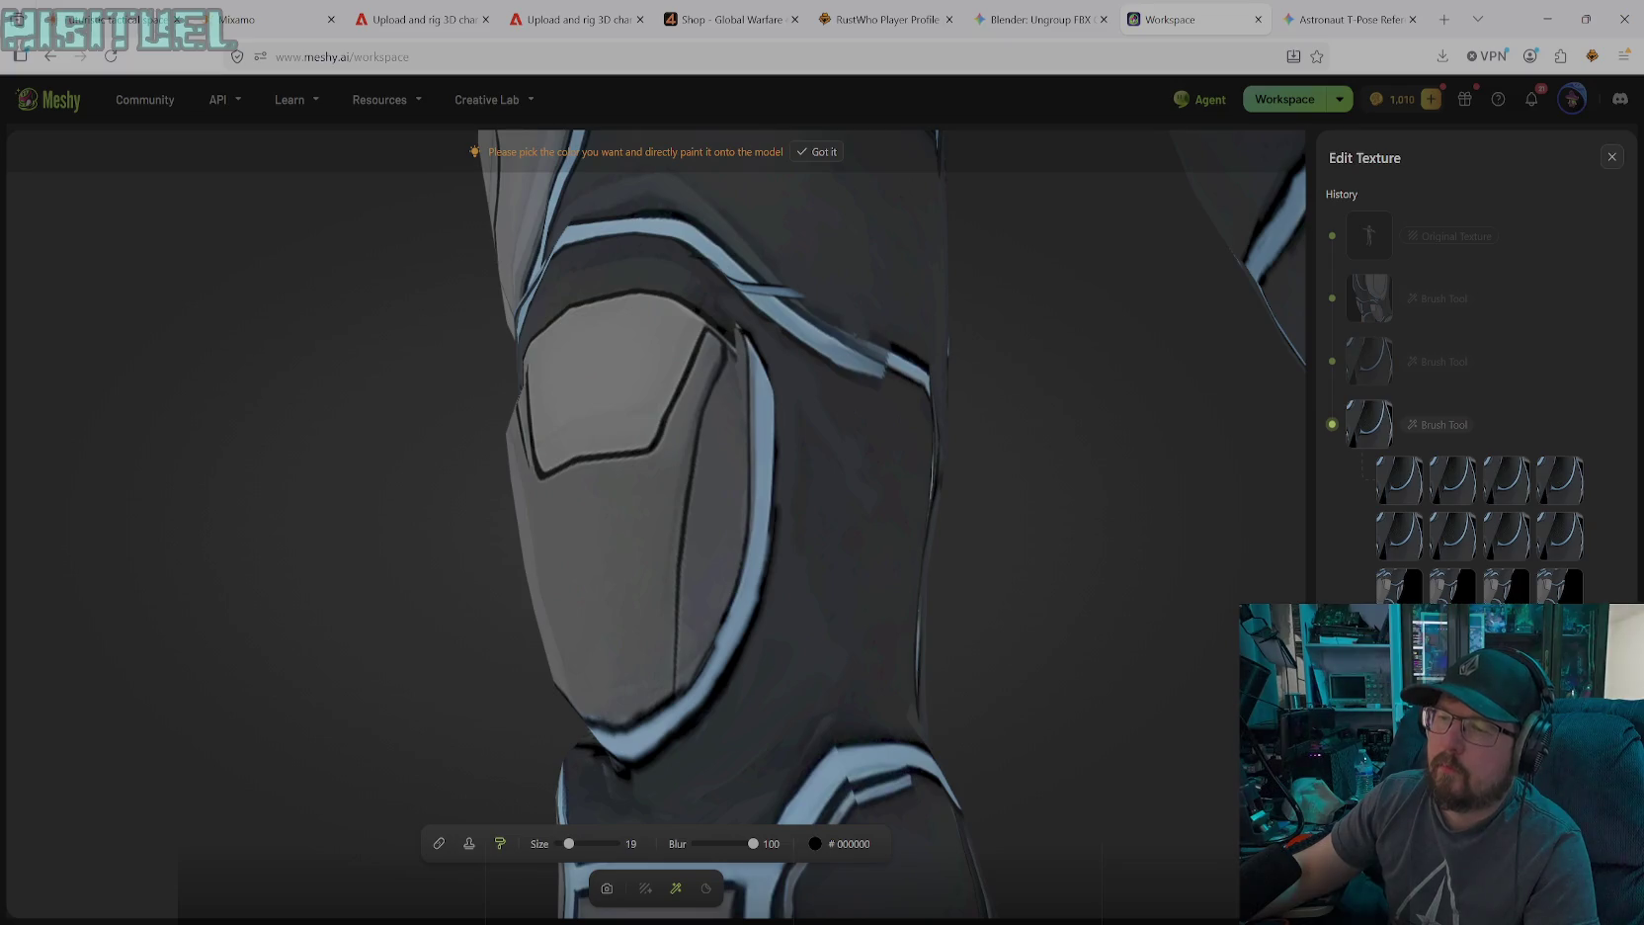
click(607, 887)
drag(632, 790, 703, 780)
mouse_move(793, 783)
mouse_down()
mouse_move(793, 606)
mouse_move(800, 690)
mouse_move(687, 683)
mouse_move(576, 761)
mouse_move(723, 551)
mouse_move(654, 646)
mouse_move(712, 646)
mouse_move(703, 671)
mouse_up()
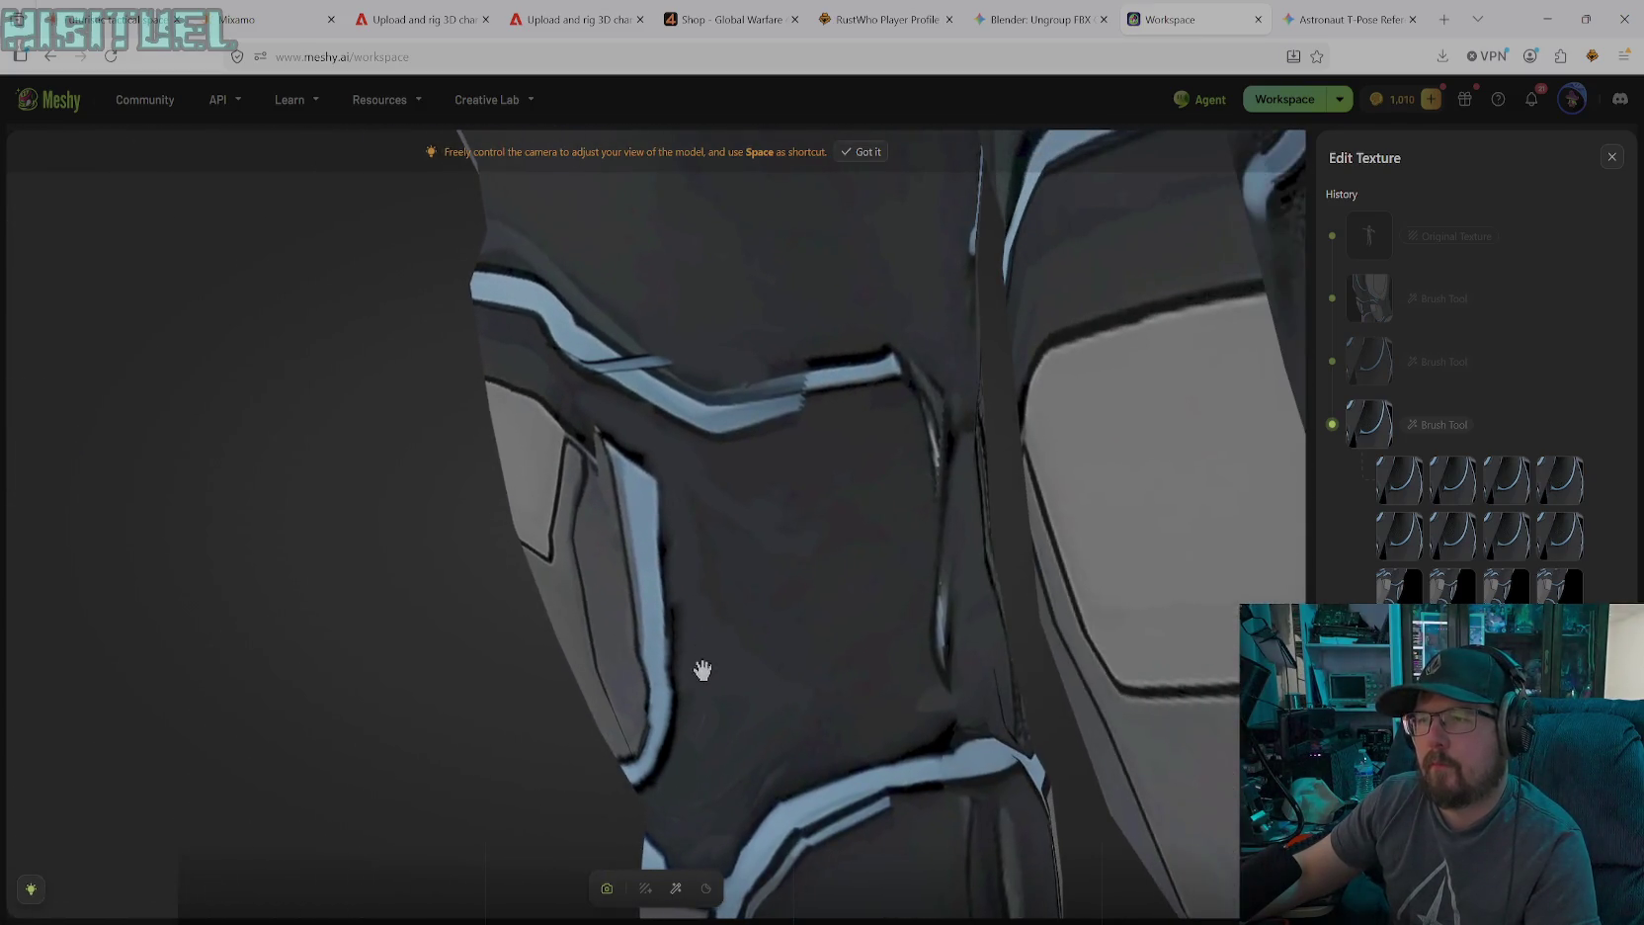
Swing the camera around and zoom out to show the knee pad between its armour plates
click(680, 896)
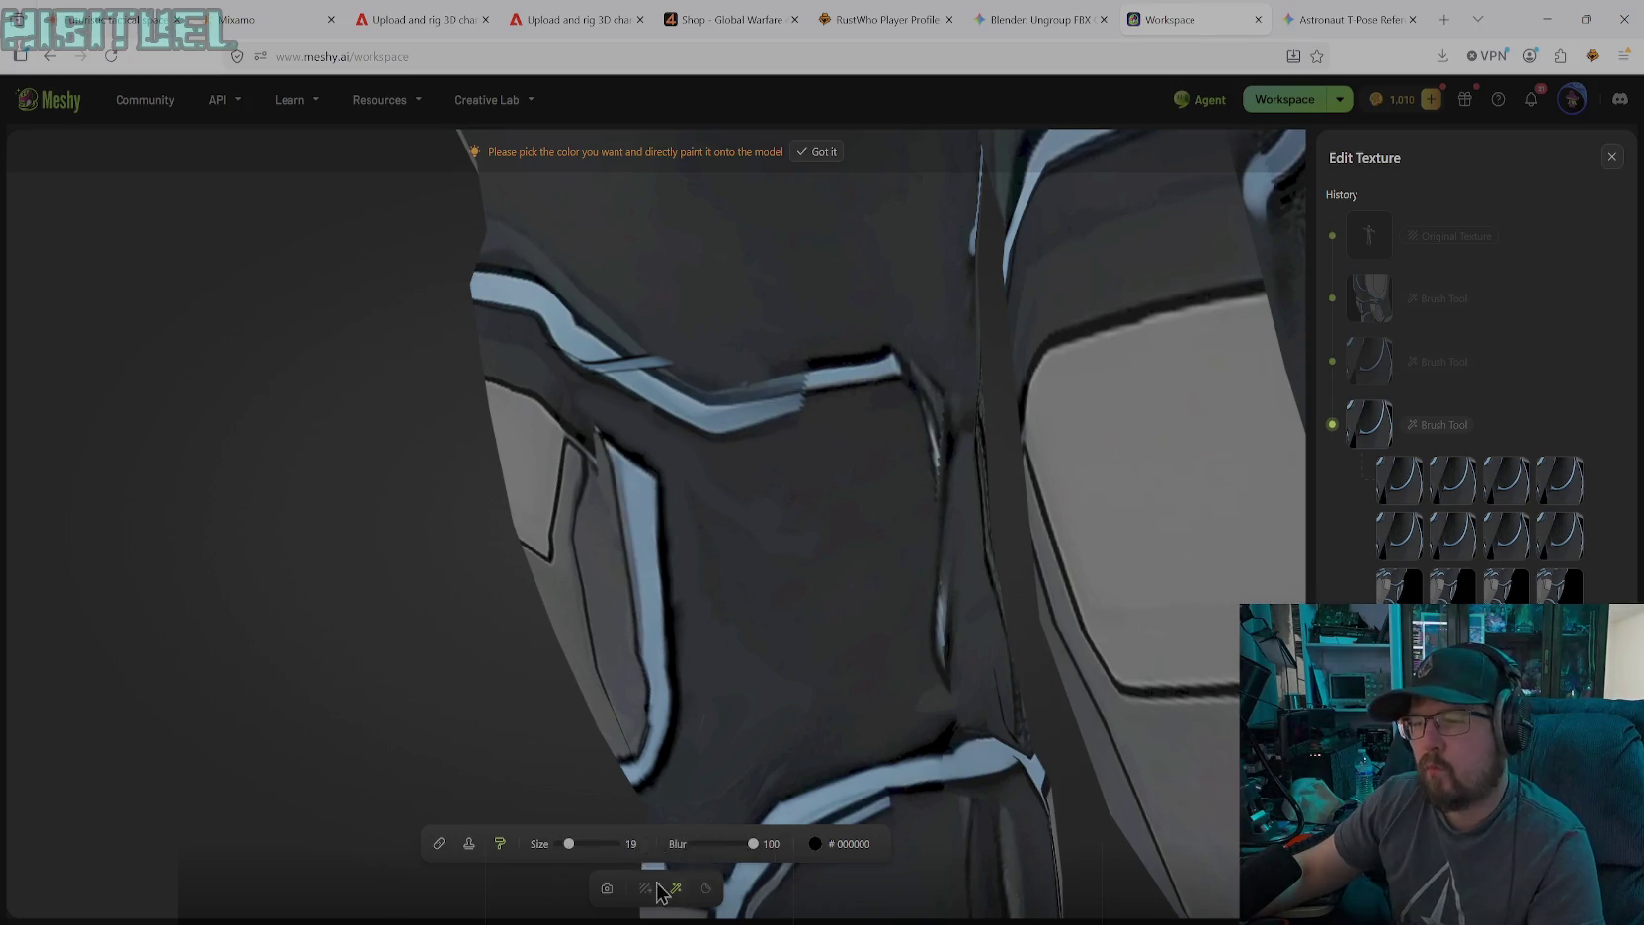
key(space)
mouse_move(690, 778)
mouse_down()
mouse_move(954, 649)
mouse_move(1086, 616)
mouse_move(1068, 580)
mouse_move(967, 544)
mouse_move(1009, 495)
mouse_move(1054, 525)
mouse_move(1017, 569)
mouse_move(1058, 578)
mouse_move(1031, 595)
mouse_move(1219, 576)
mouse_move(1242, 594)
mouse_move(1212, 559)
mouse_move(1167, 587)
mouse_move(1117, 581)
mouse_move(1101, 653)
mouse_move(1265, 643)
mouse_move(1064, 631)
mouse_move(1138, 642)
mouse_move(1053, 660)
mouse_move(1113, 628)
mouse_move(1003, 645)
mouse_move(1275, 640)
mouse_up()
scroll(953, 649, down, 5)
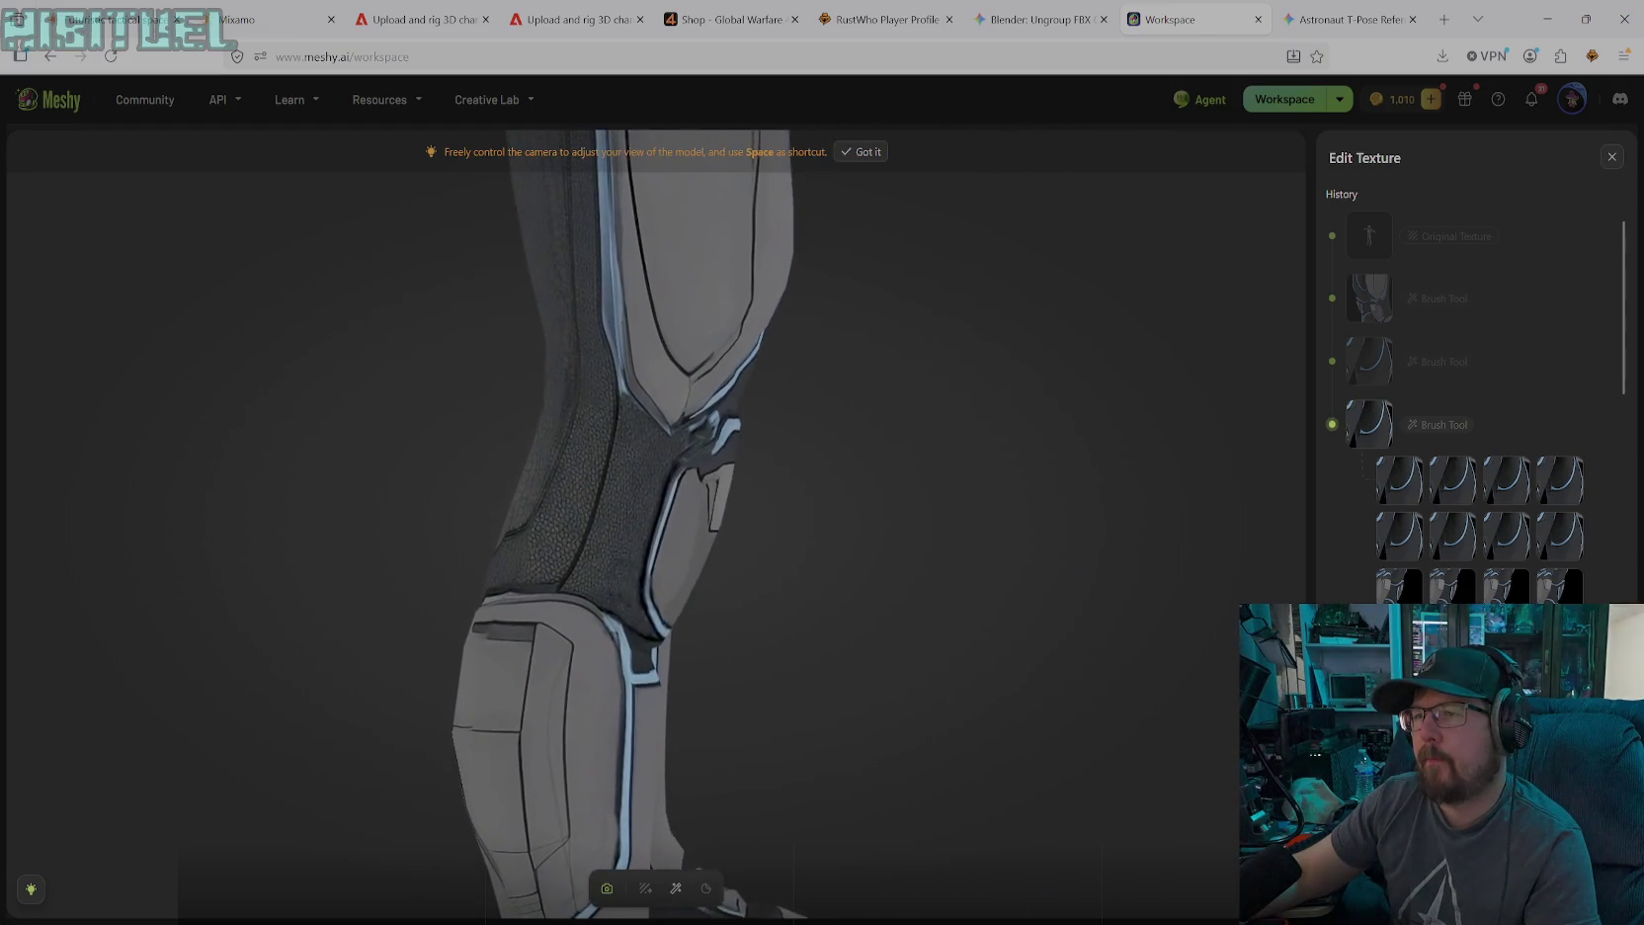
Zoom in on the knee seam and paint a light-blue #6EA1CA trim stroke along it
scroll(771, 477, up, 2)
scroll(792, 425, up, 3)
scroll(805, 410, up, 1)
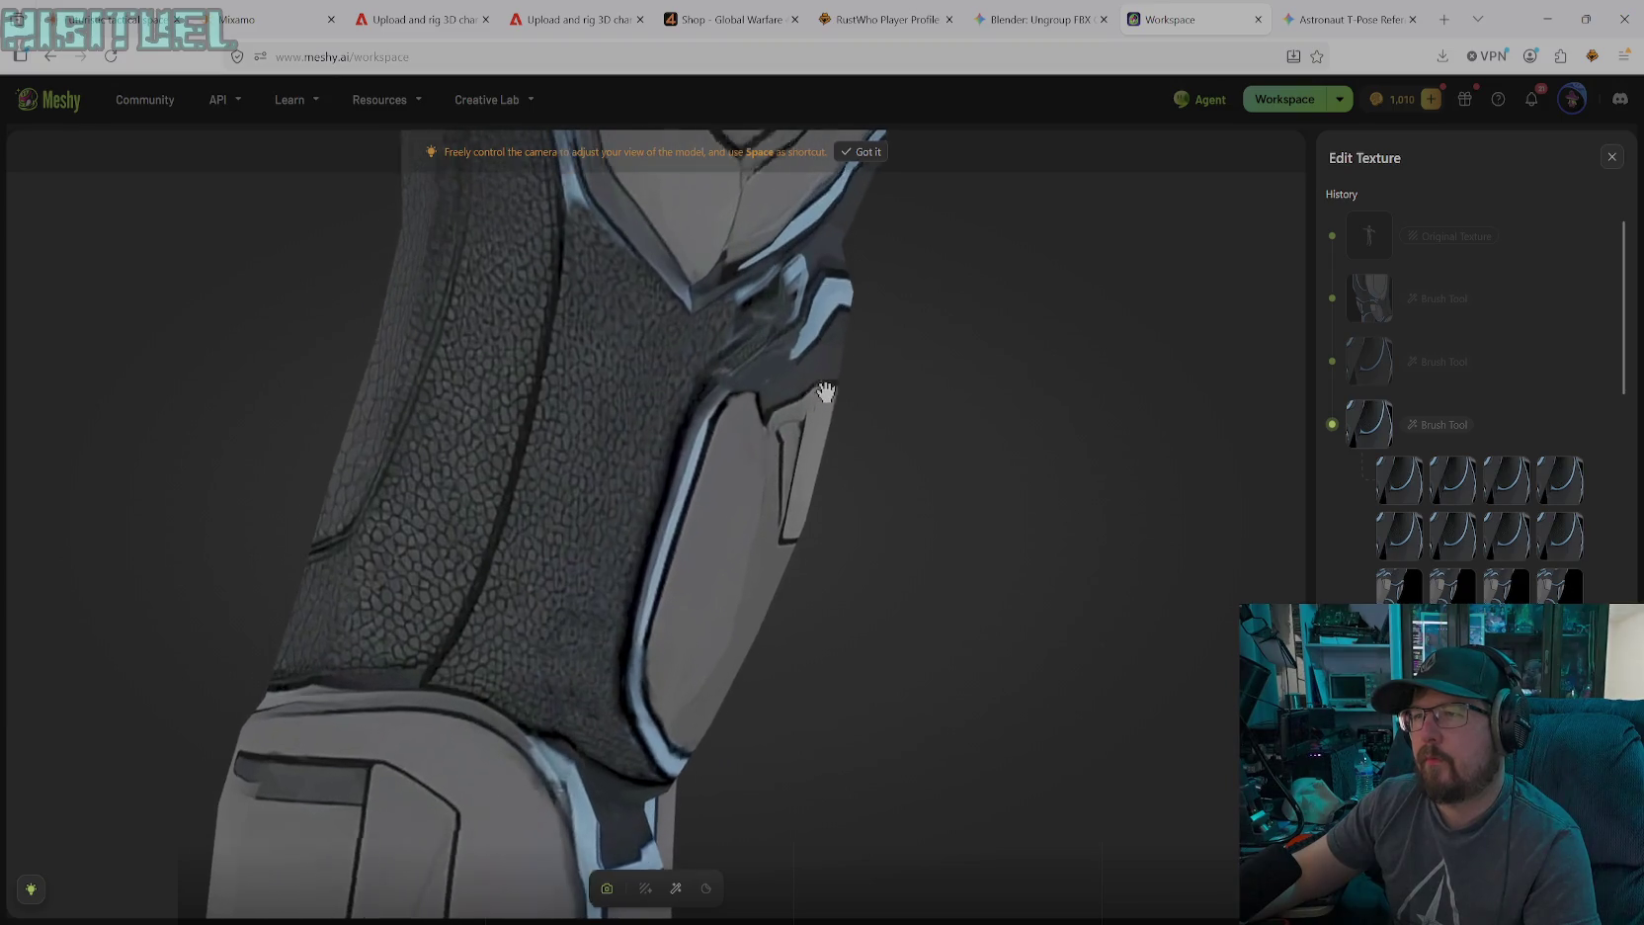
scroll(810, 401, up, 1)
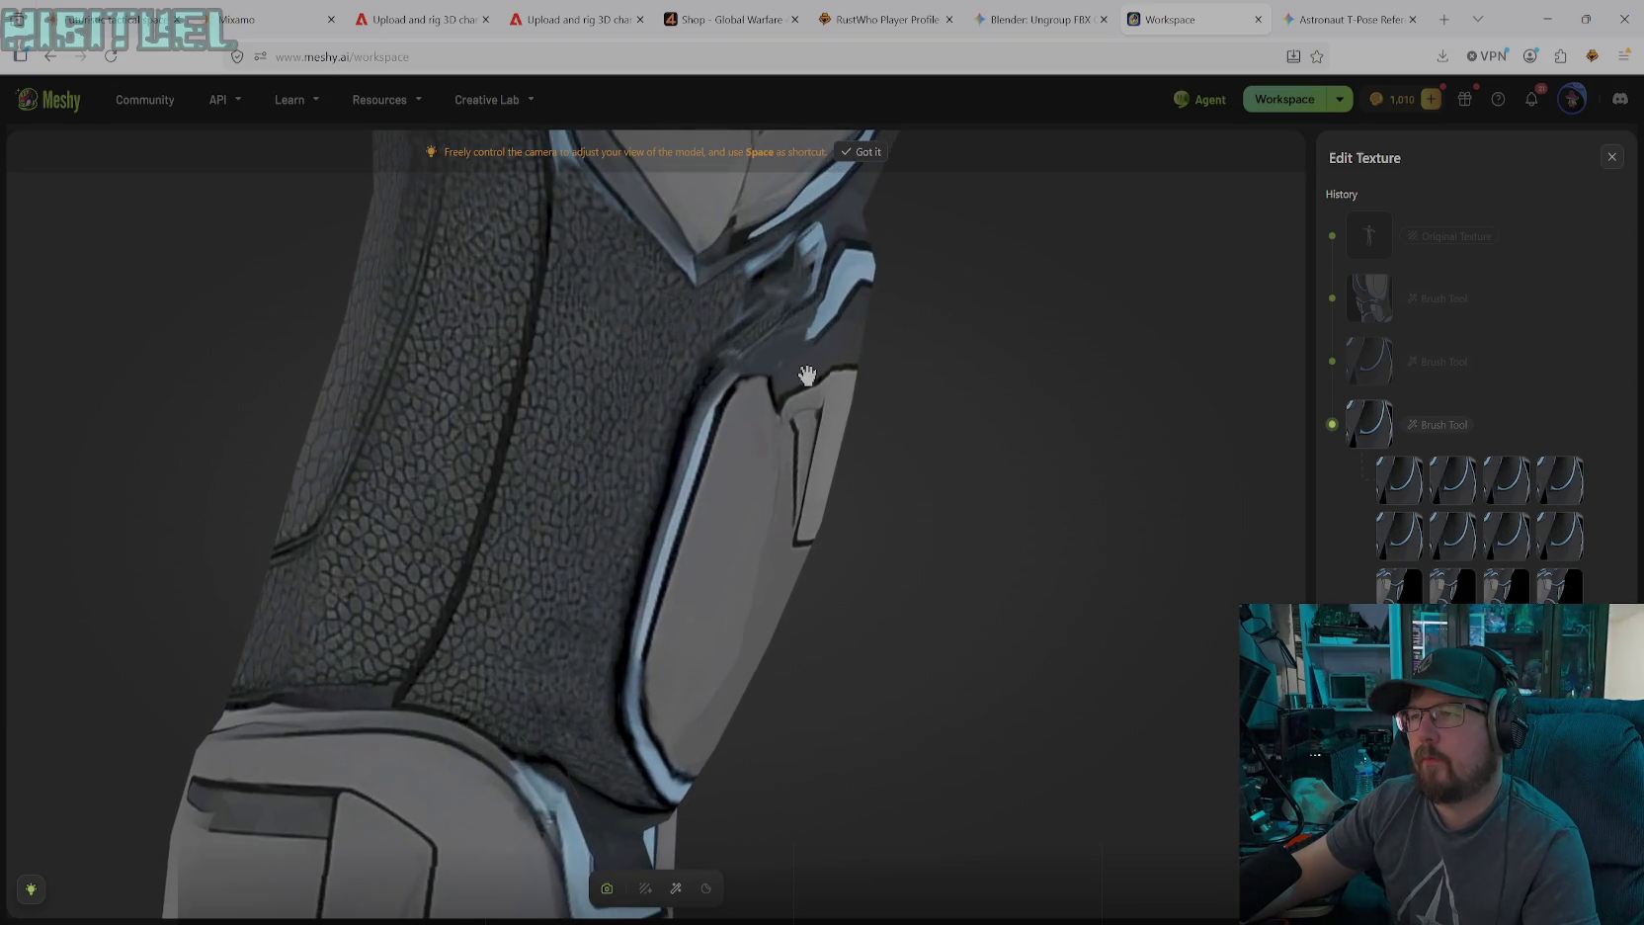
scroll(805, 380, down, 2)
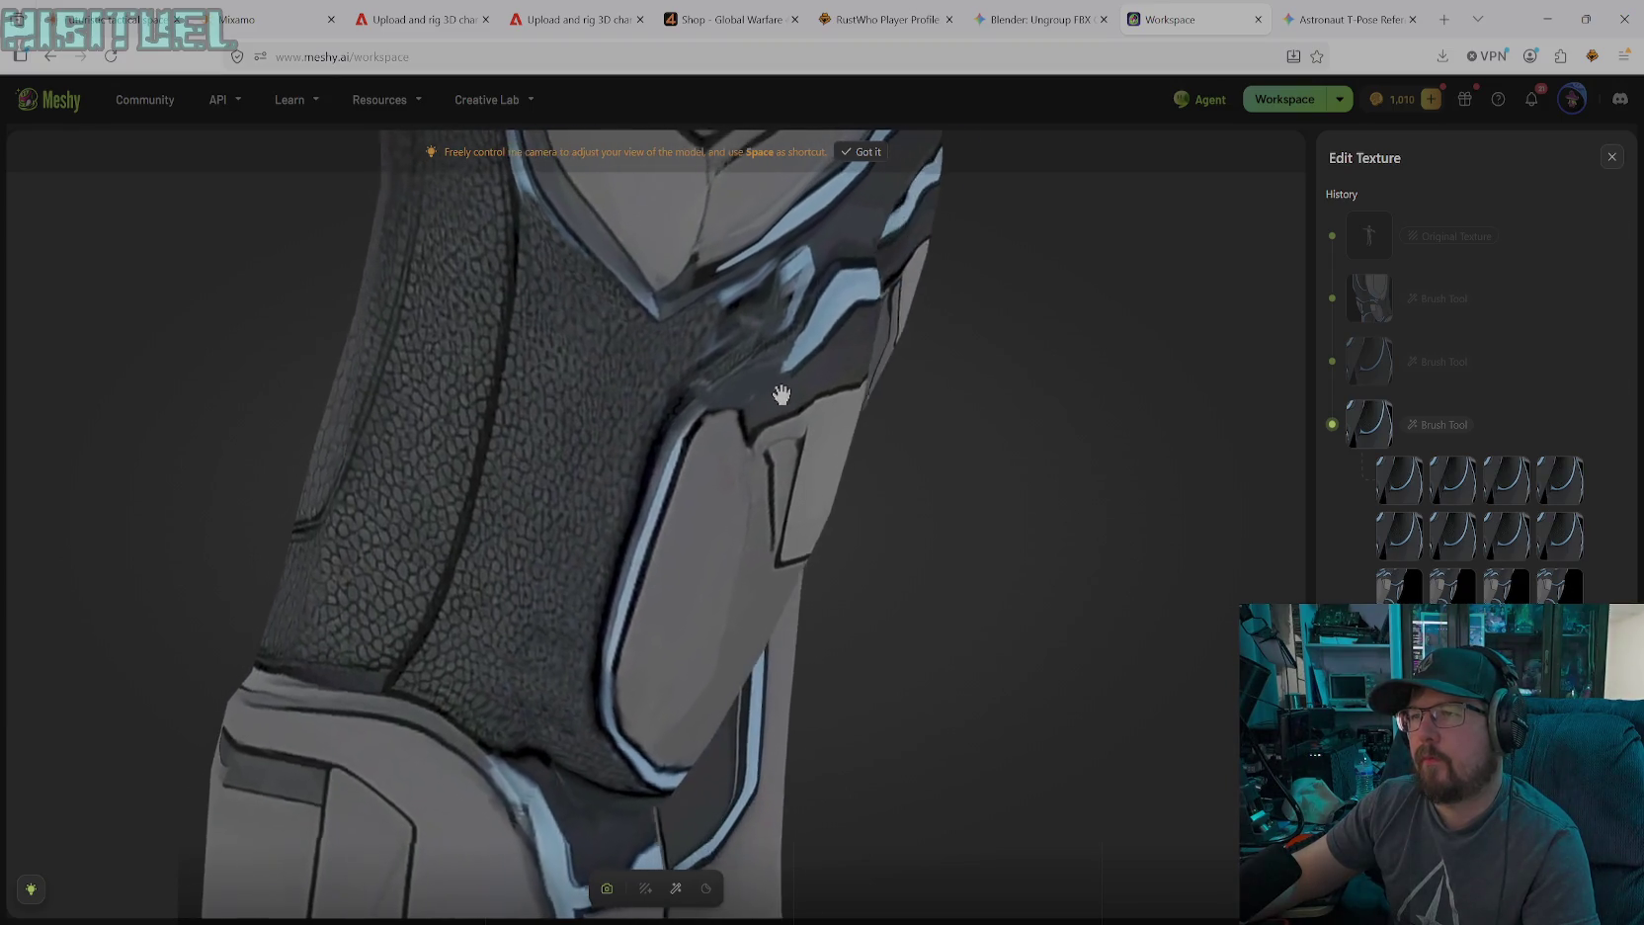
click(676, 888)
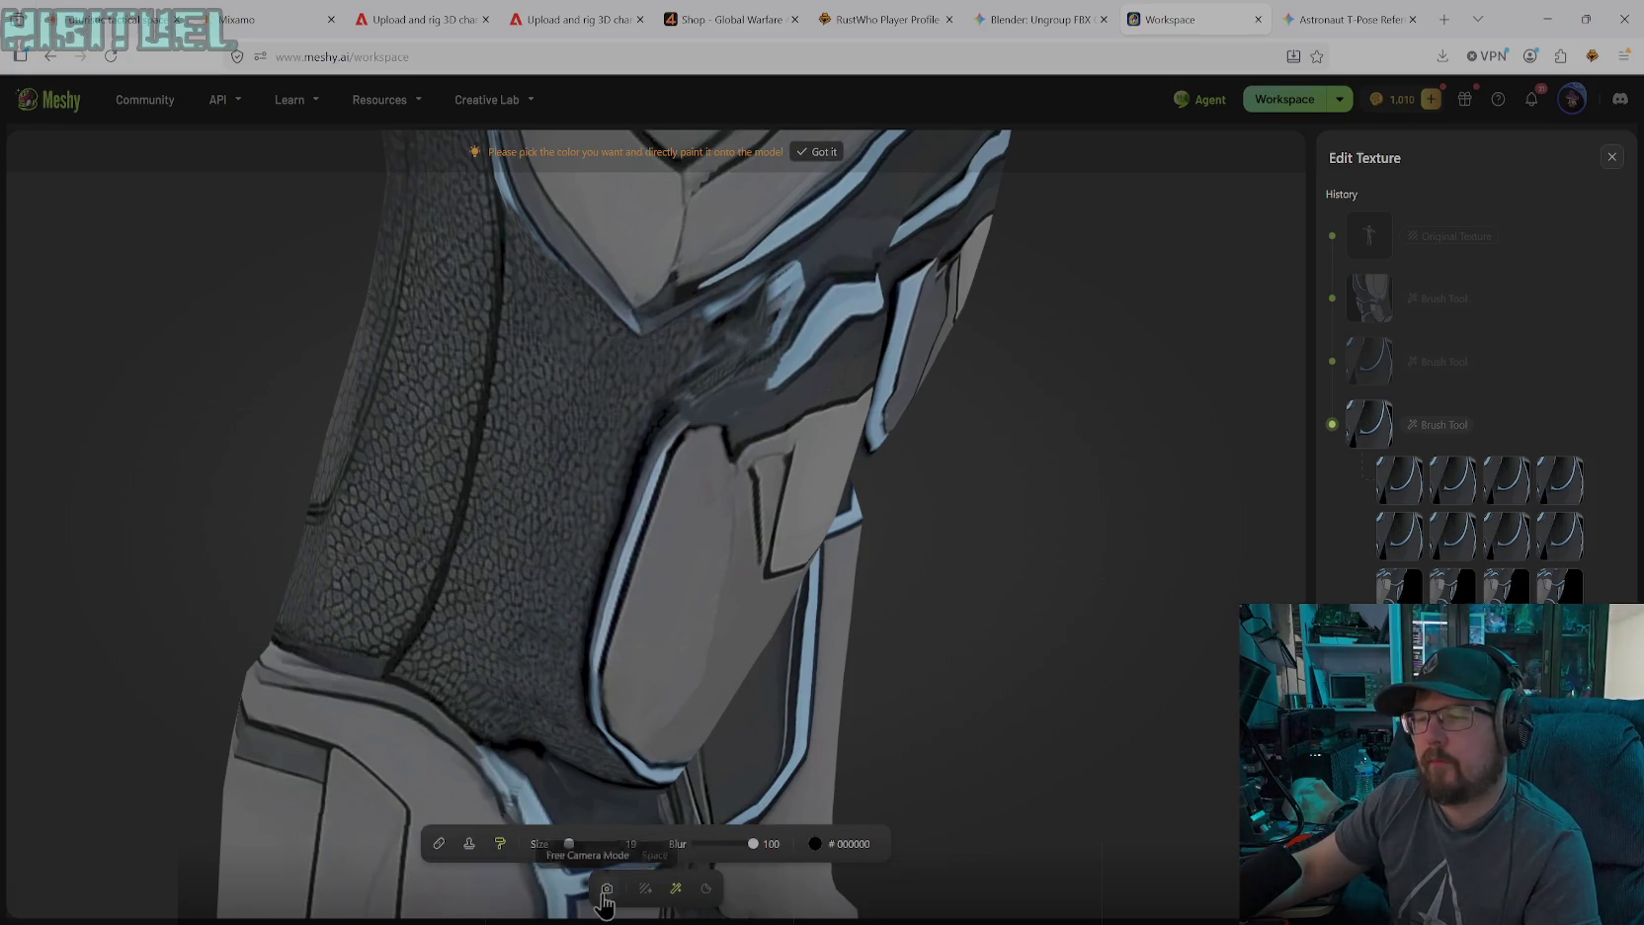
click(833, 845)
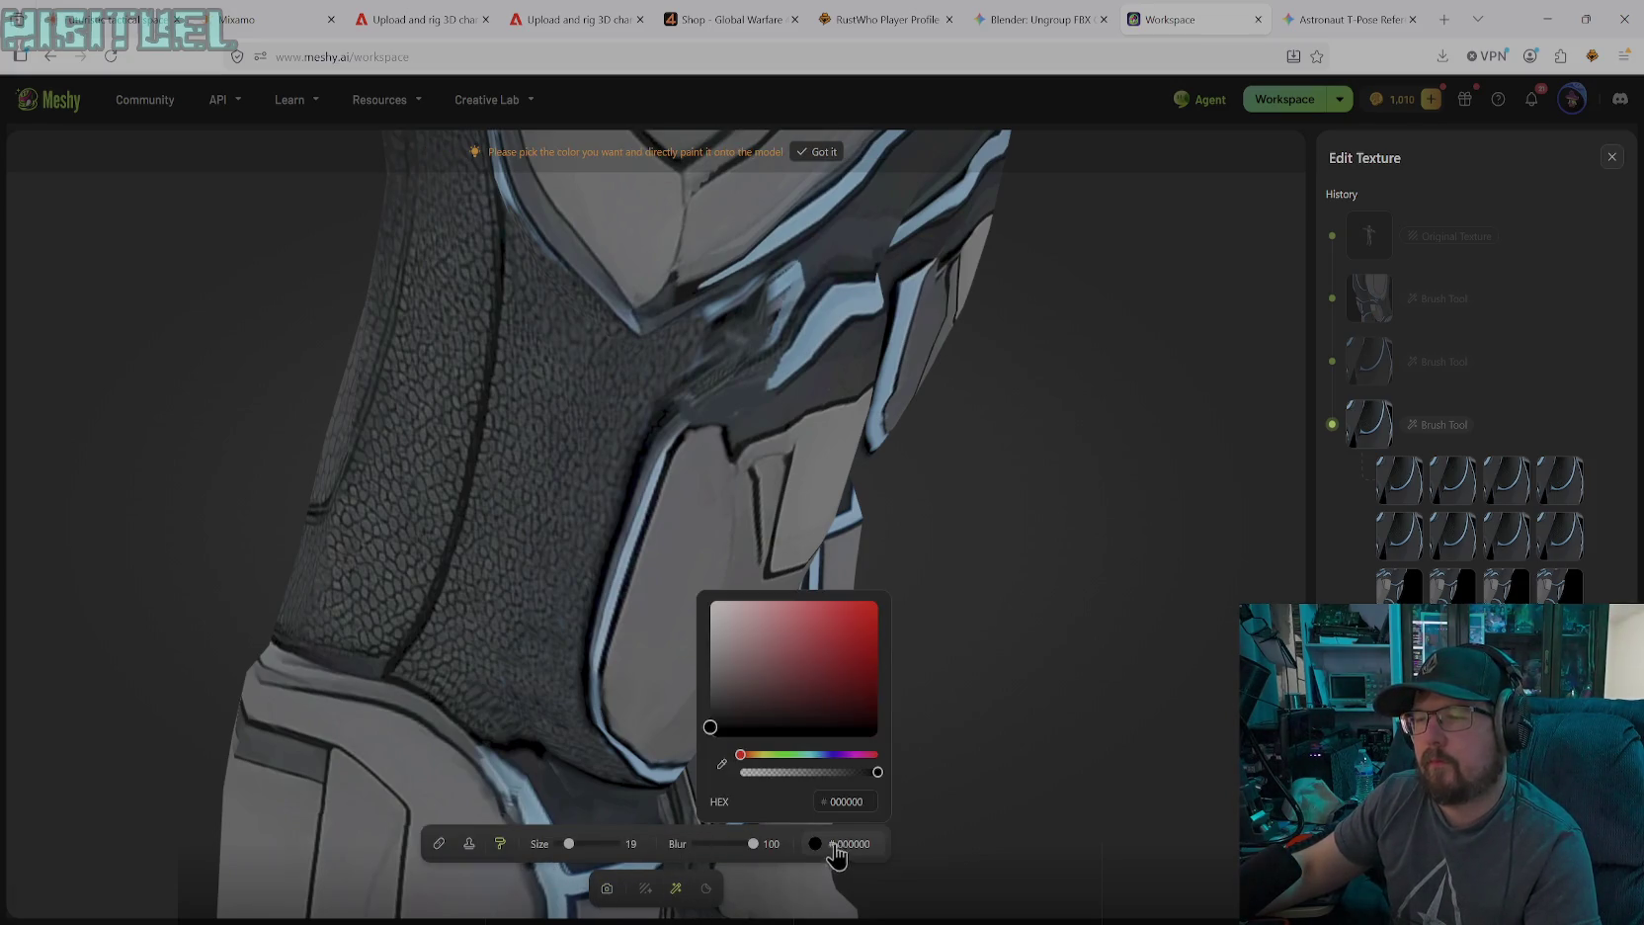
click(722, 763)
click(800, 339)
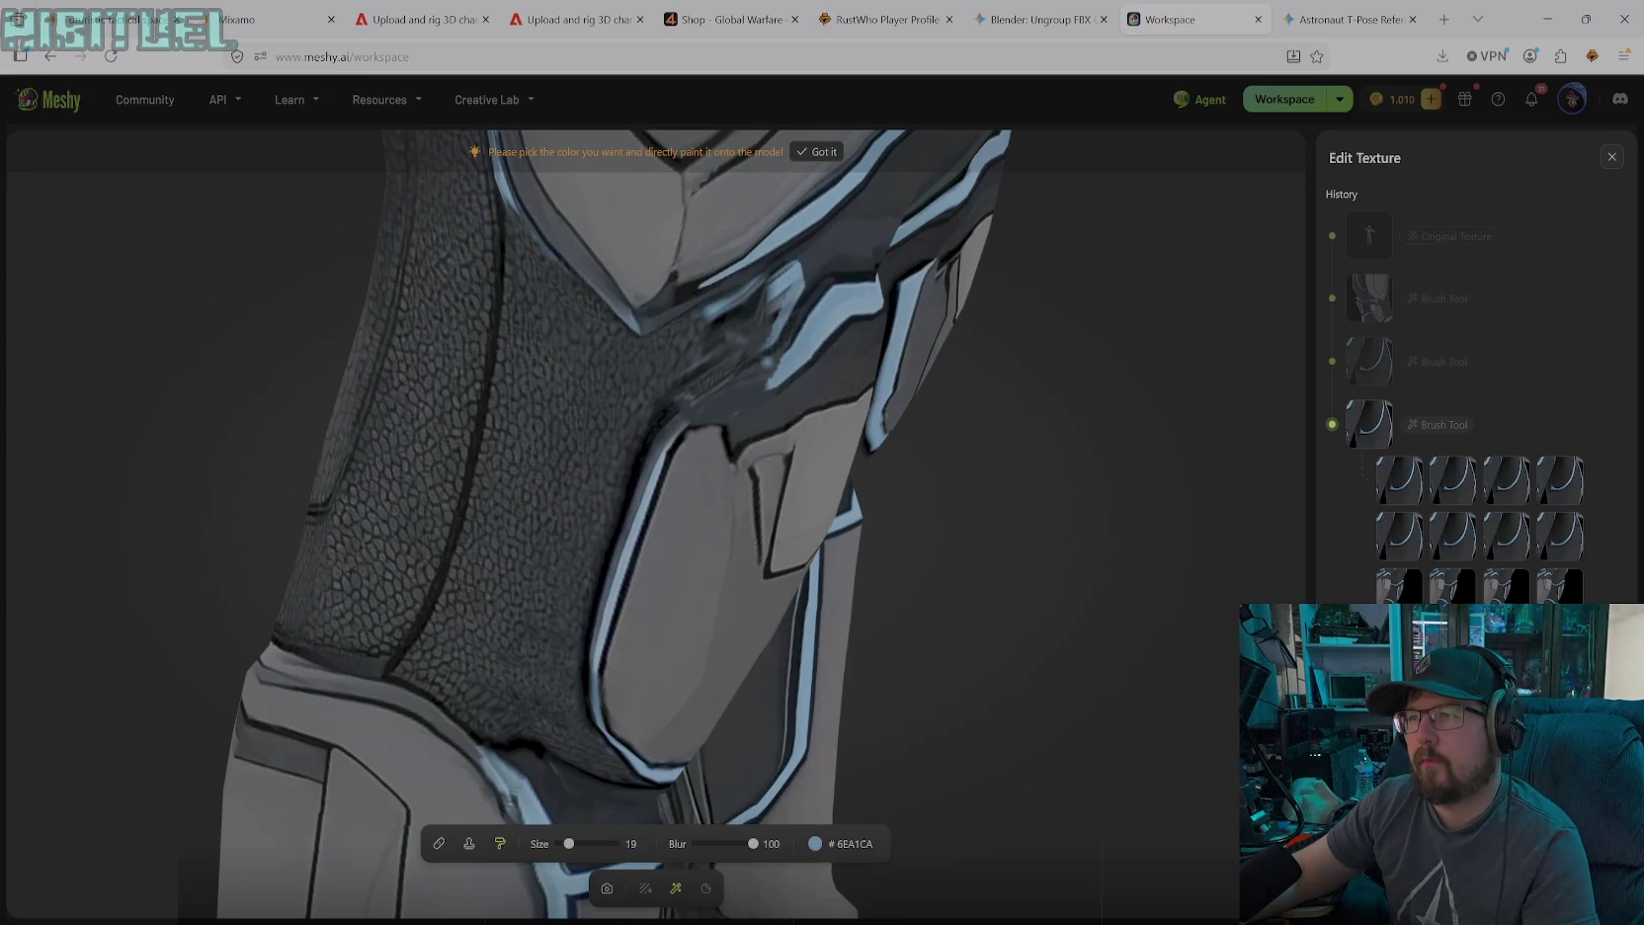
drag(767, 372, 662, 441)
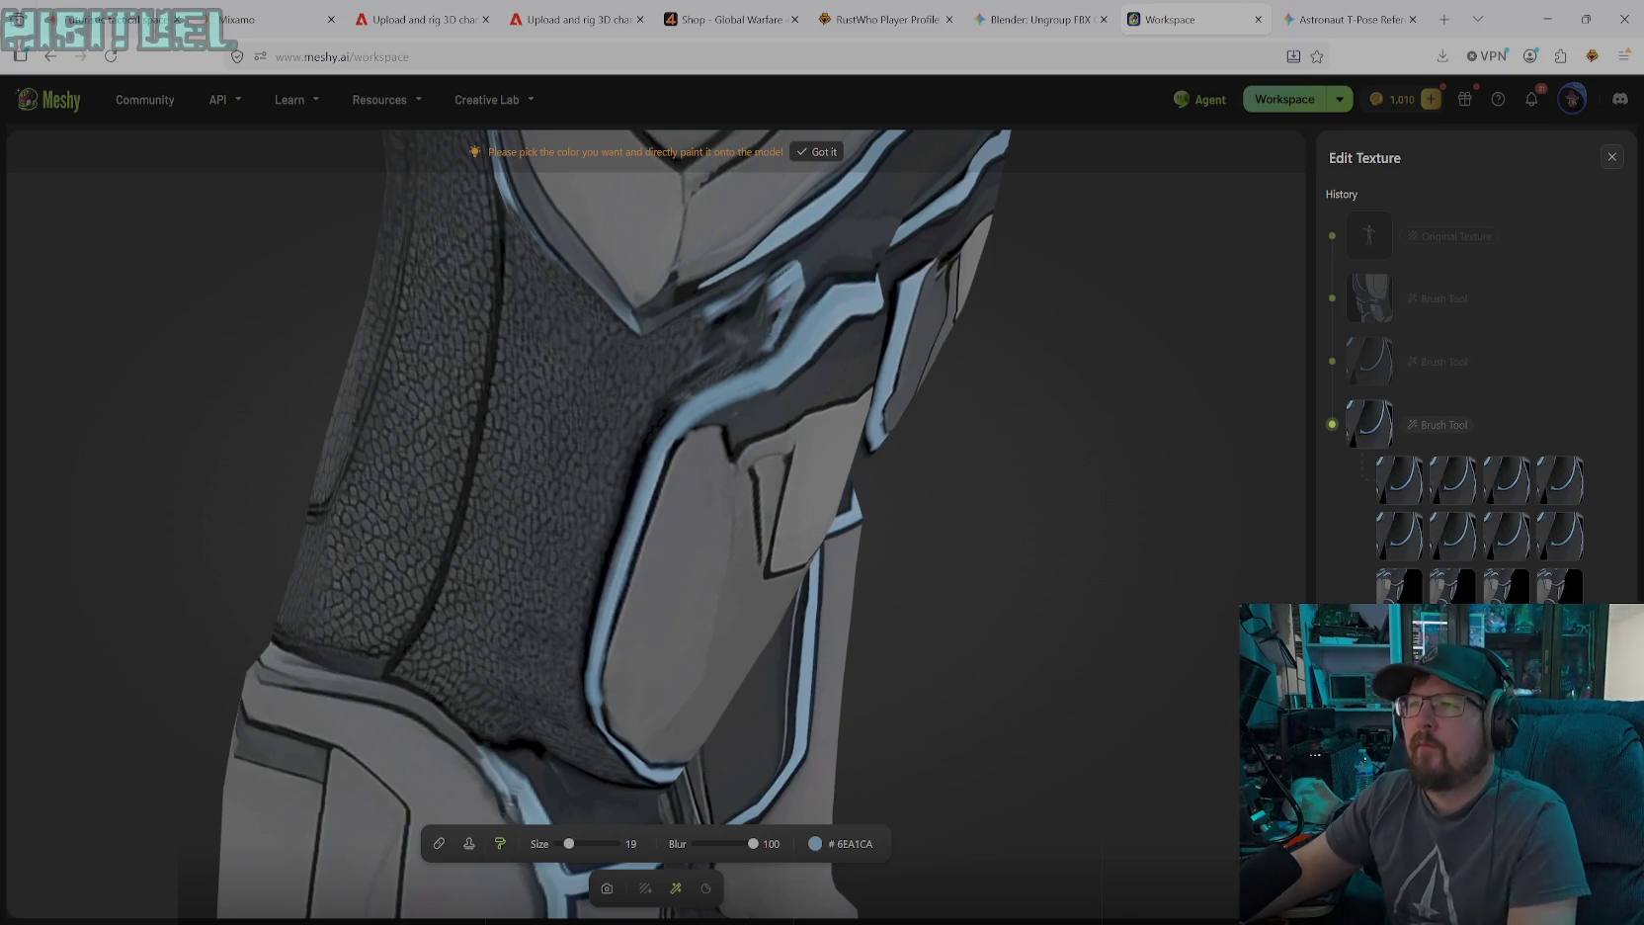
Switch to black #000000 and paint over the stray blue trim on the knee
click(815, 843)
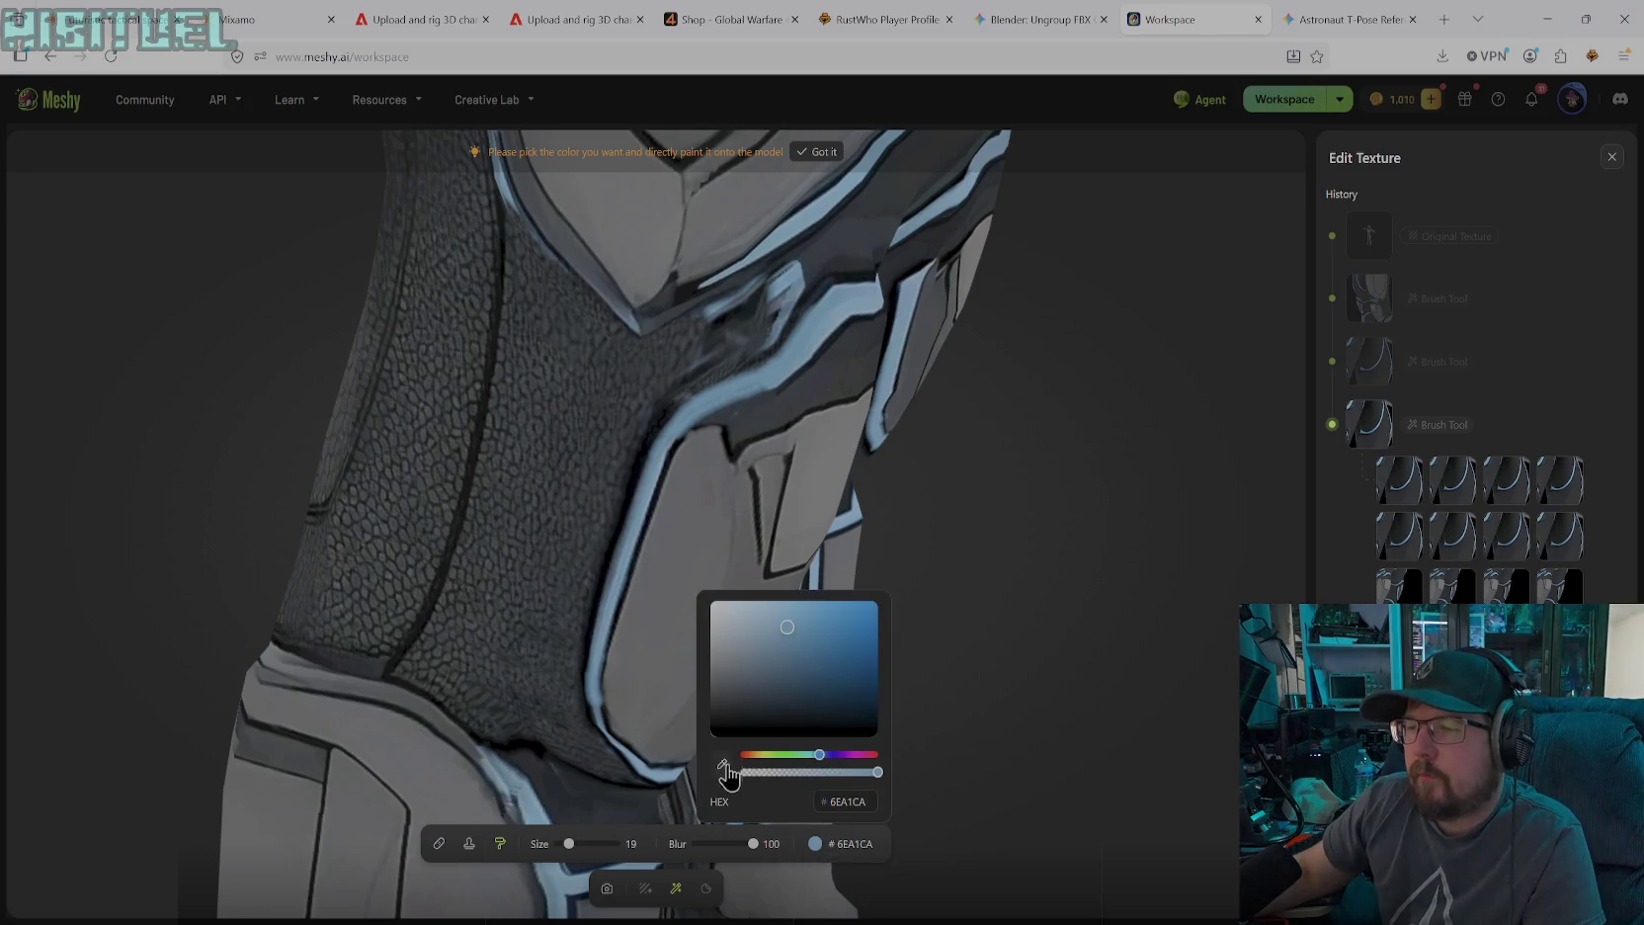
click(682, 588)
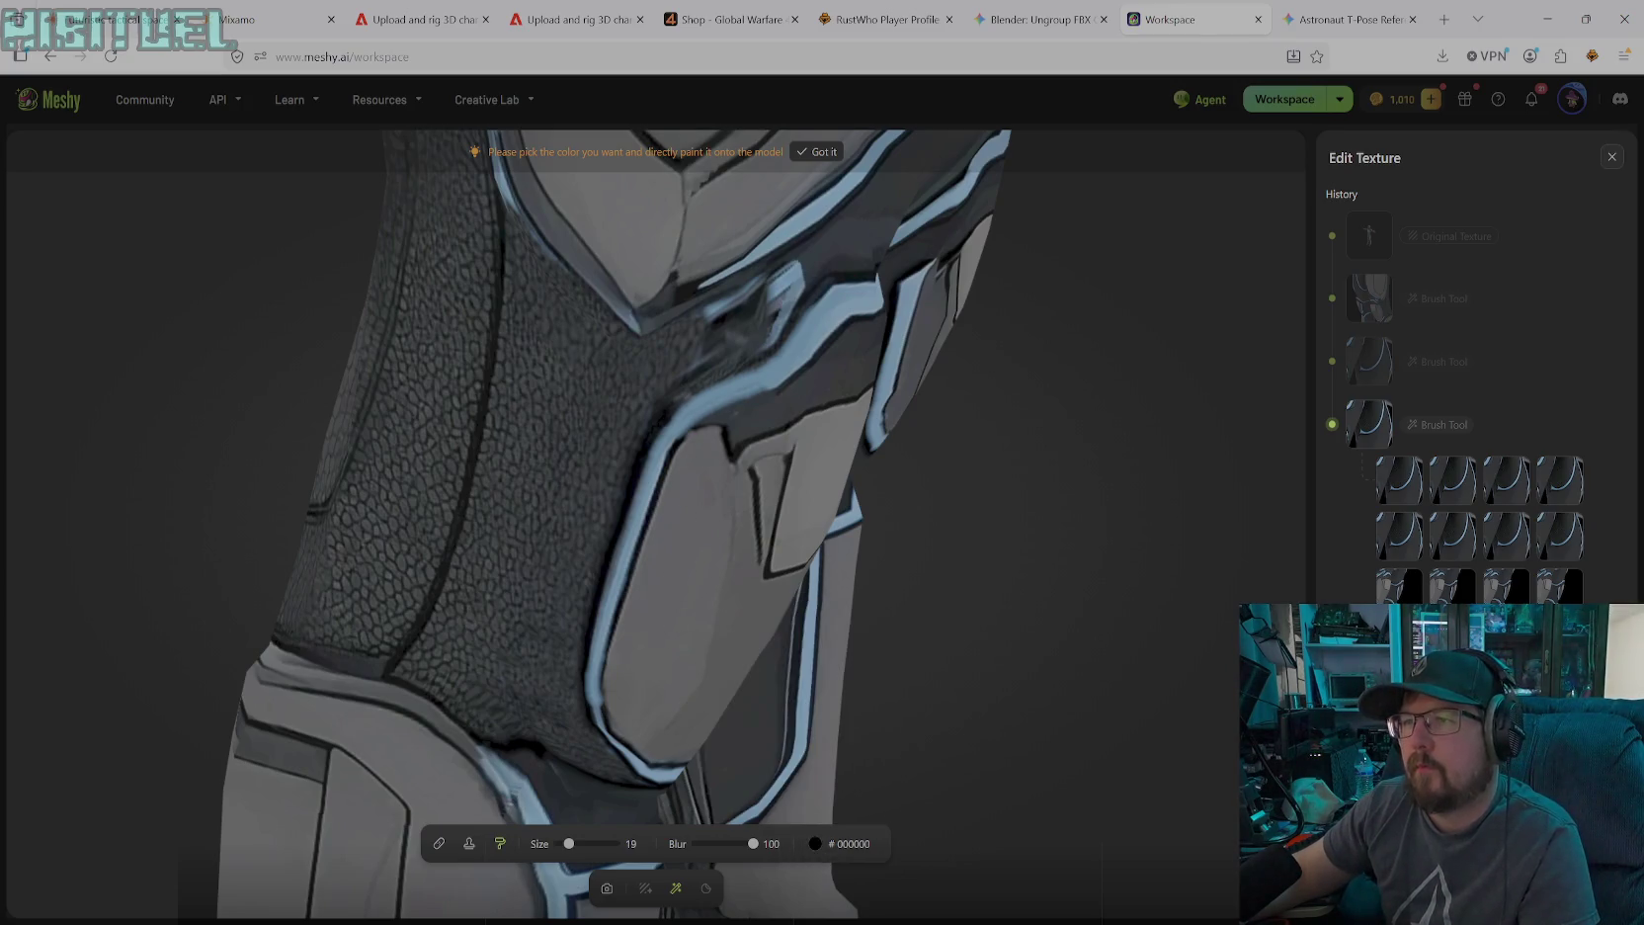
drag(682, 397, 812, 306)
mouse_move(721, 380)
mouse_down()
mouse_move(776, 358)
mouse_move(718, 410)
mouse_move(823, 348)
mouse_up()
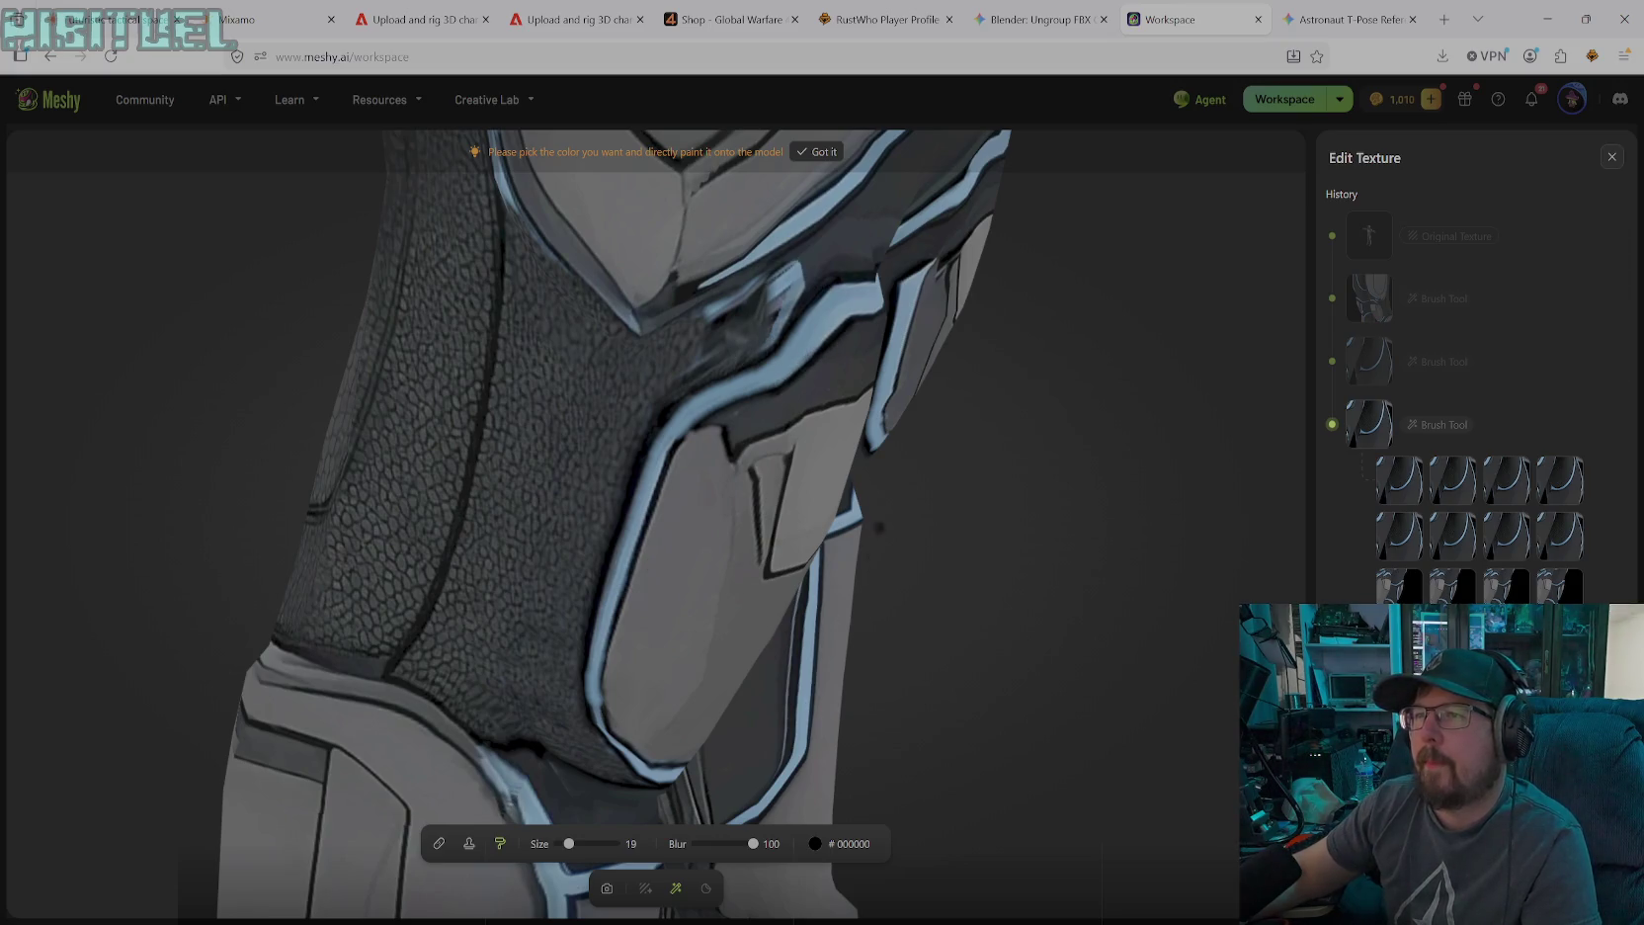
click(606, 889)
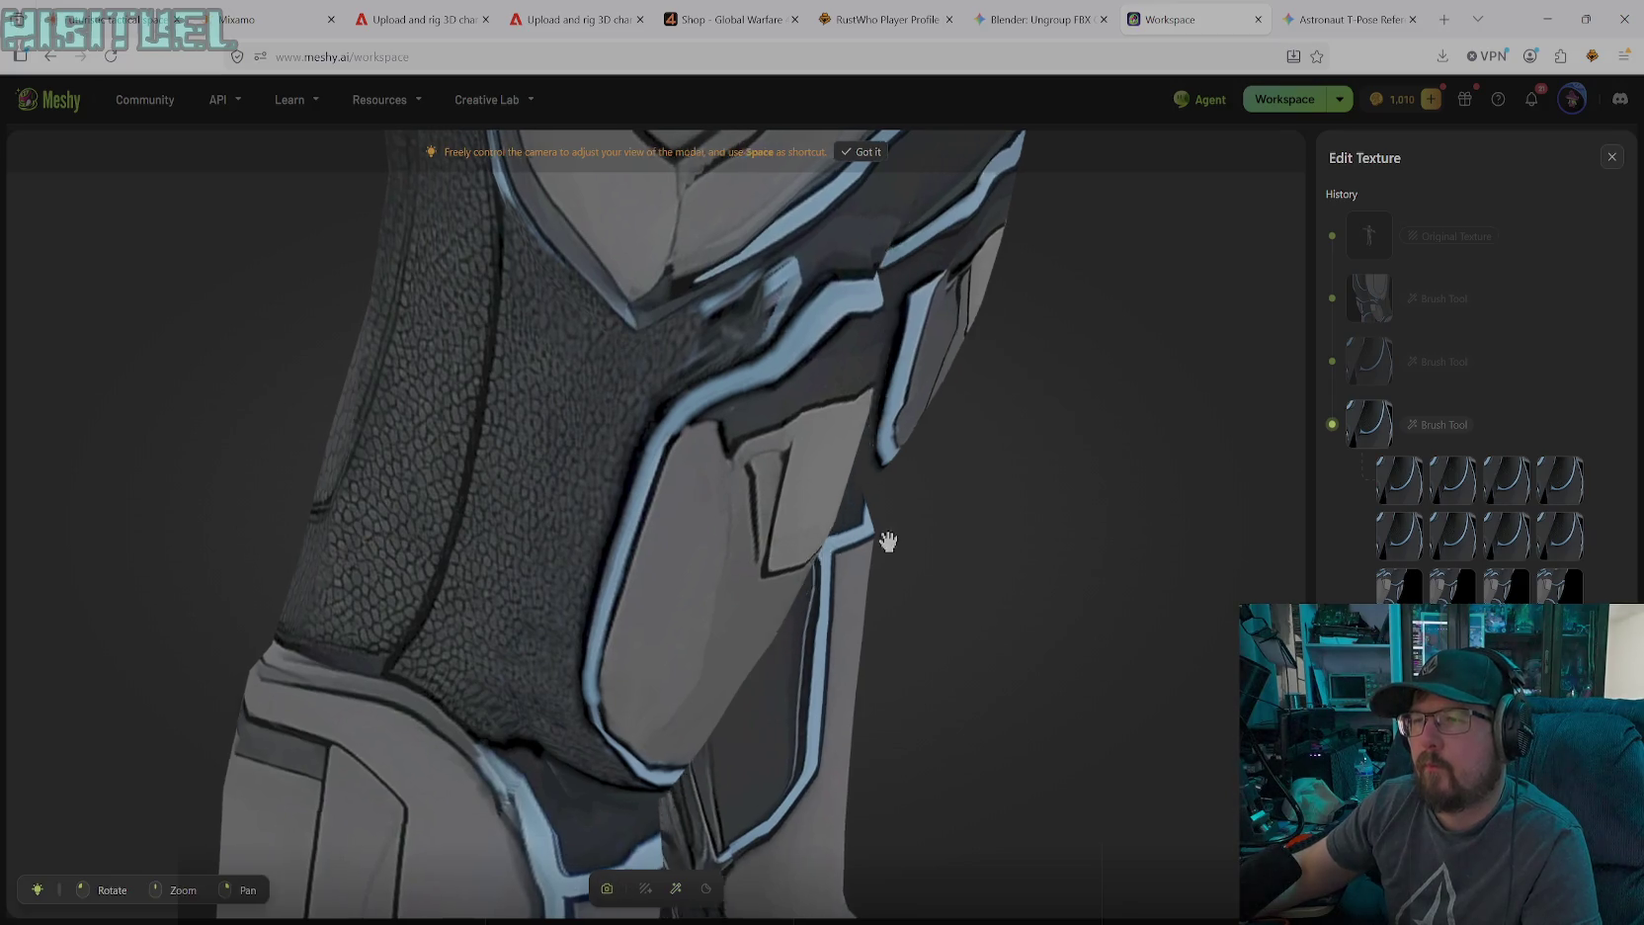
Orbit so both knees show, then paint black across the light-blue stripe on the knee
drag(884, 543, 786, 533)
scroll(991, 532, down, 5)
scroll(910, 433, up, 3)
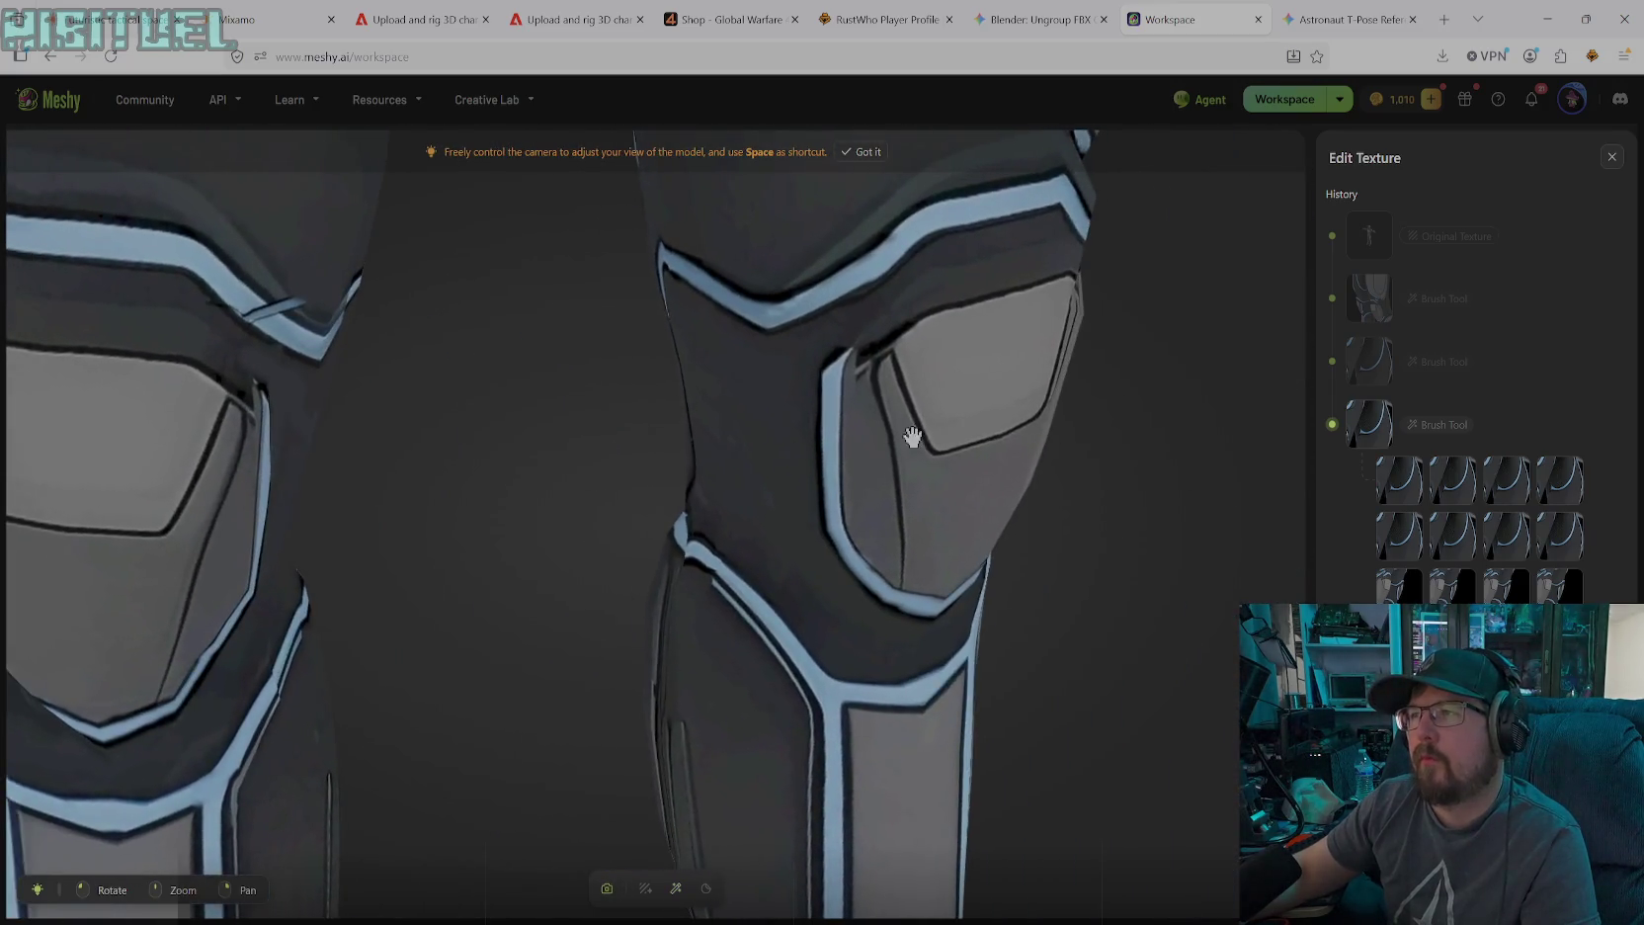
scroll(825, 430, up, 2)
drag(826, 430, 687, 444)
scroll(694, 438, up, 2)
mouse_move(604, 391)
mouse_down()
mouse_move(889, 407)
mouse_move(781, 396)
mouse_move(579, 423)
mouse_move(778, 488)
mouse_up()
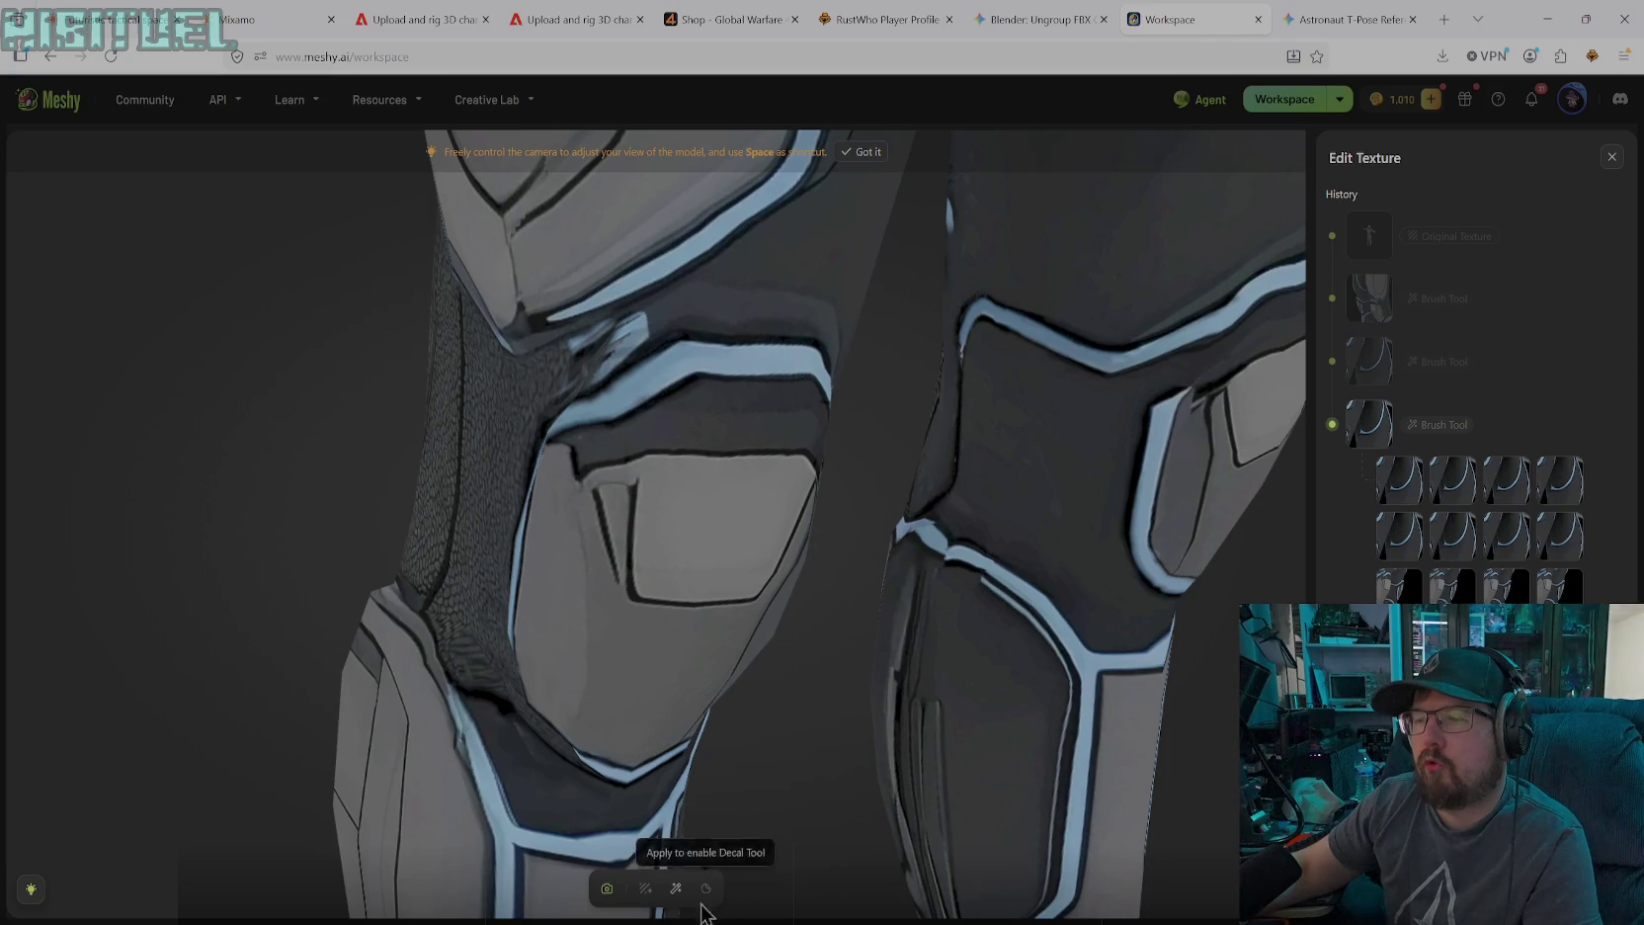
click(673, 886)
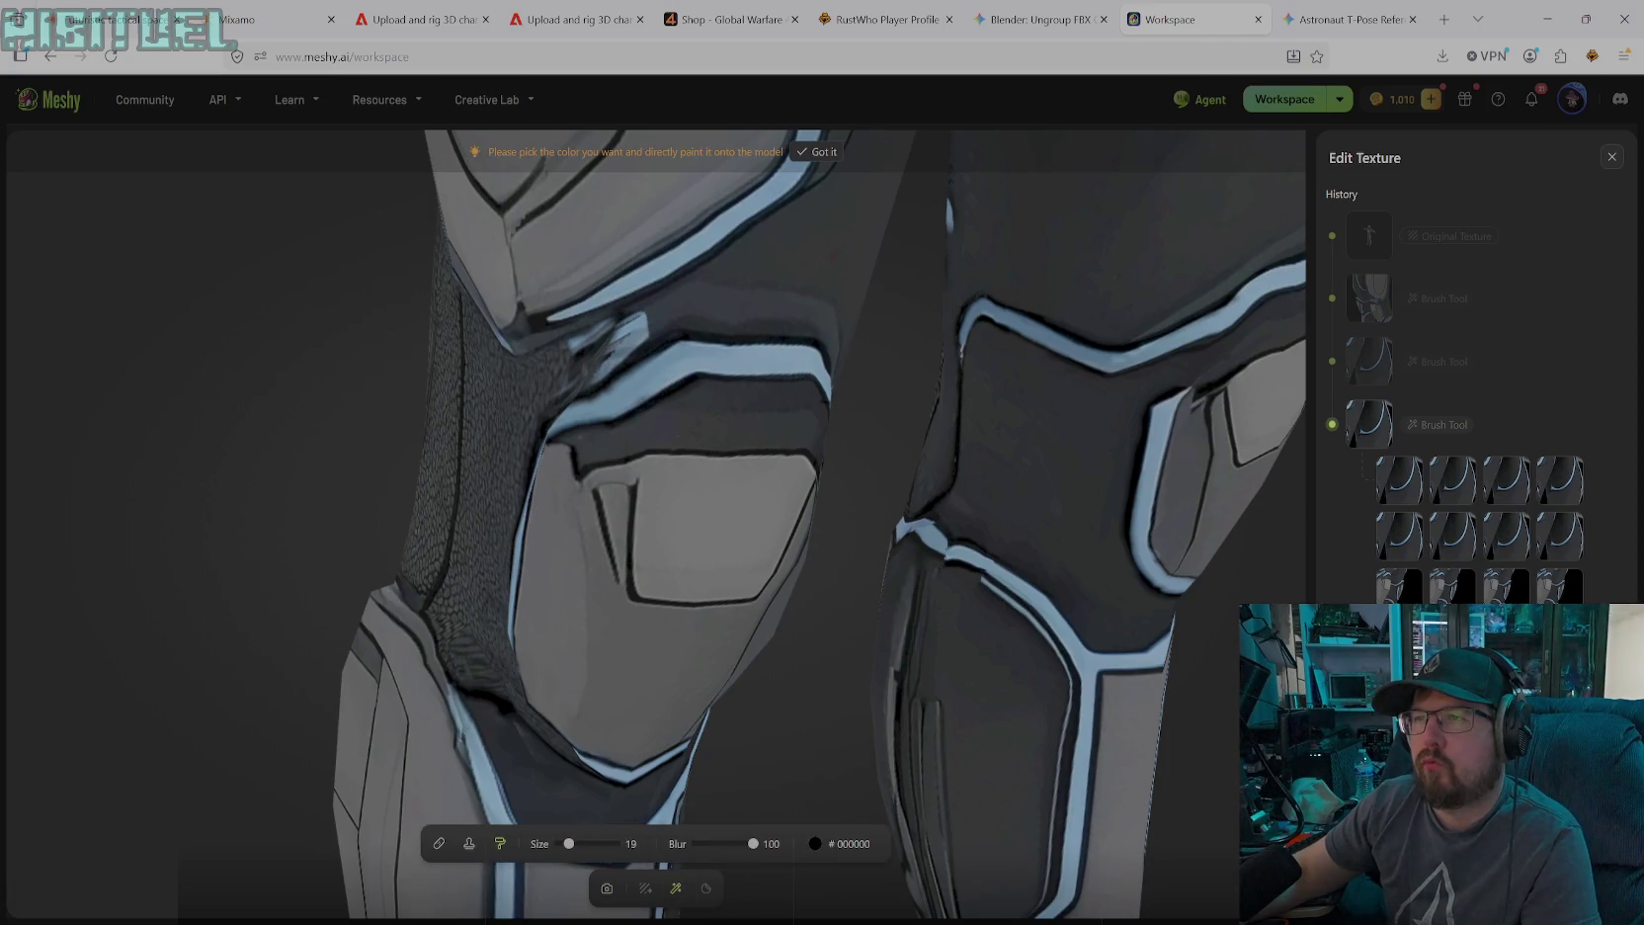
drag(623, 326, 569, 407)
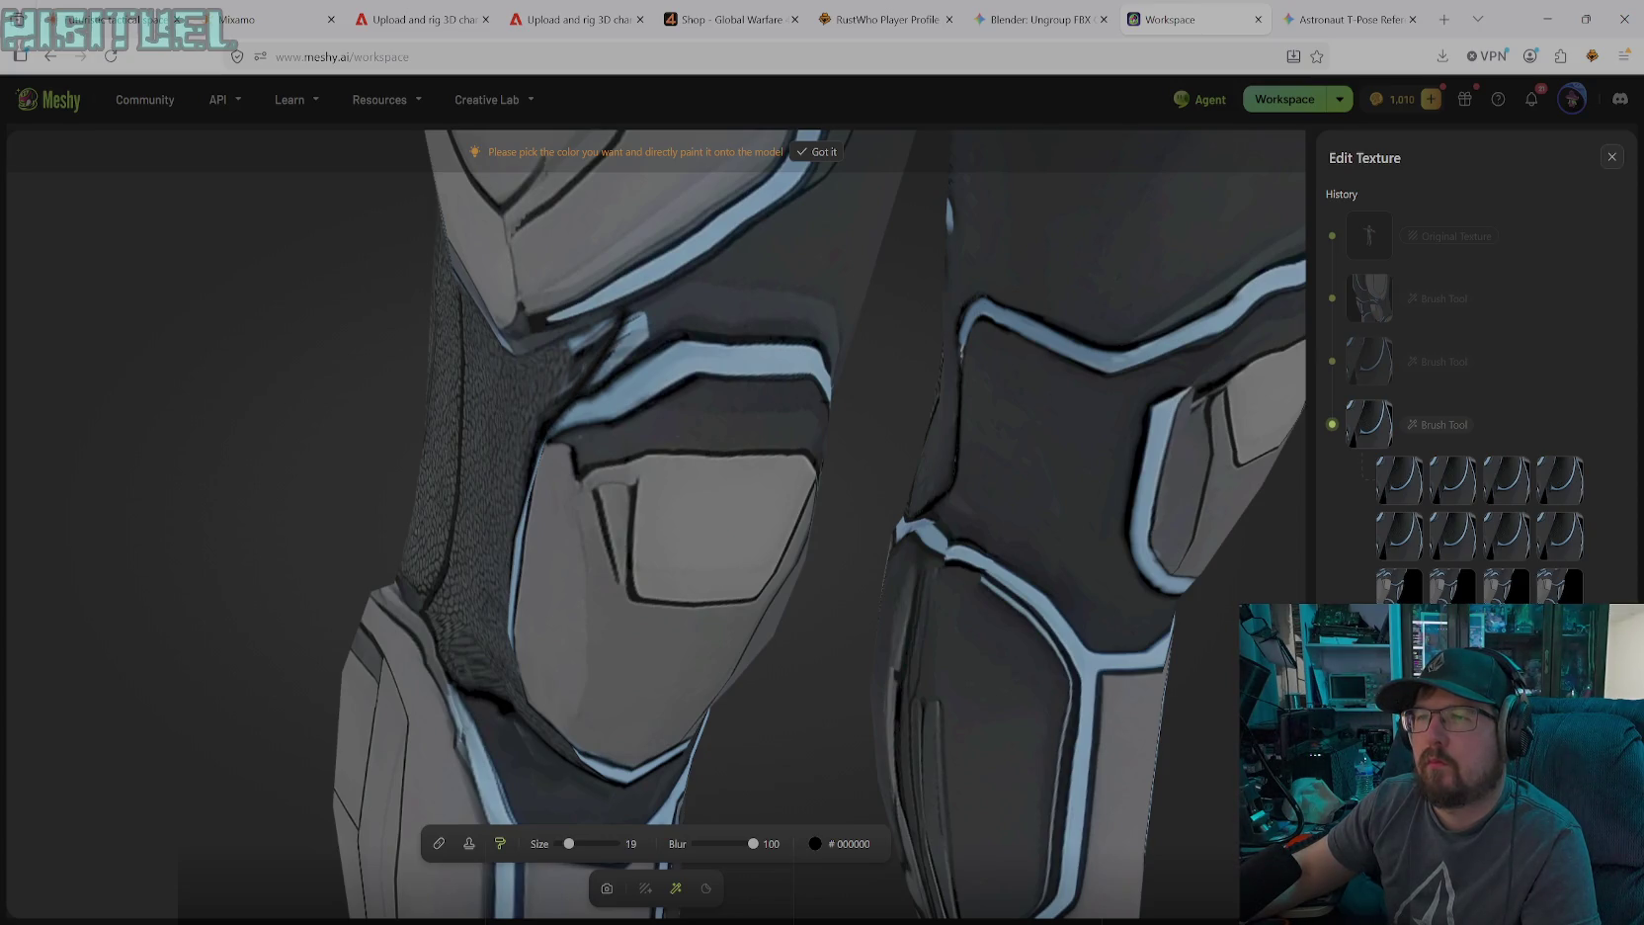
Rotate to the side of the knee and fill the gaps along the seam with black
click(607, 887)
drag(597, 503, 677, 507)
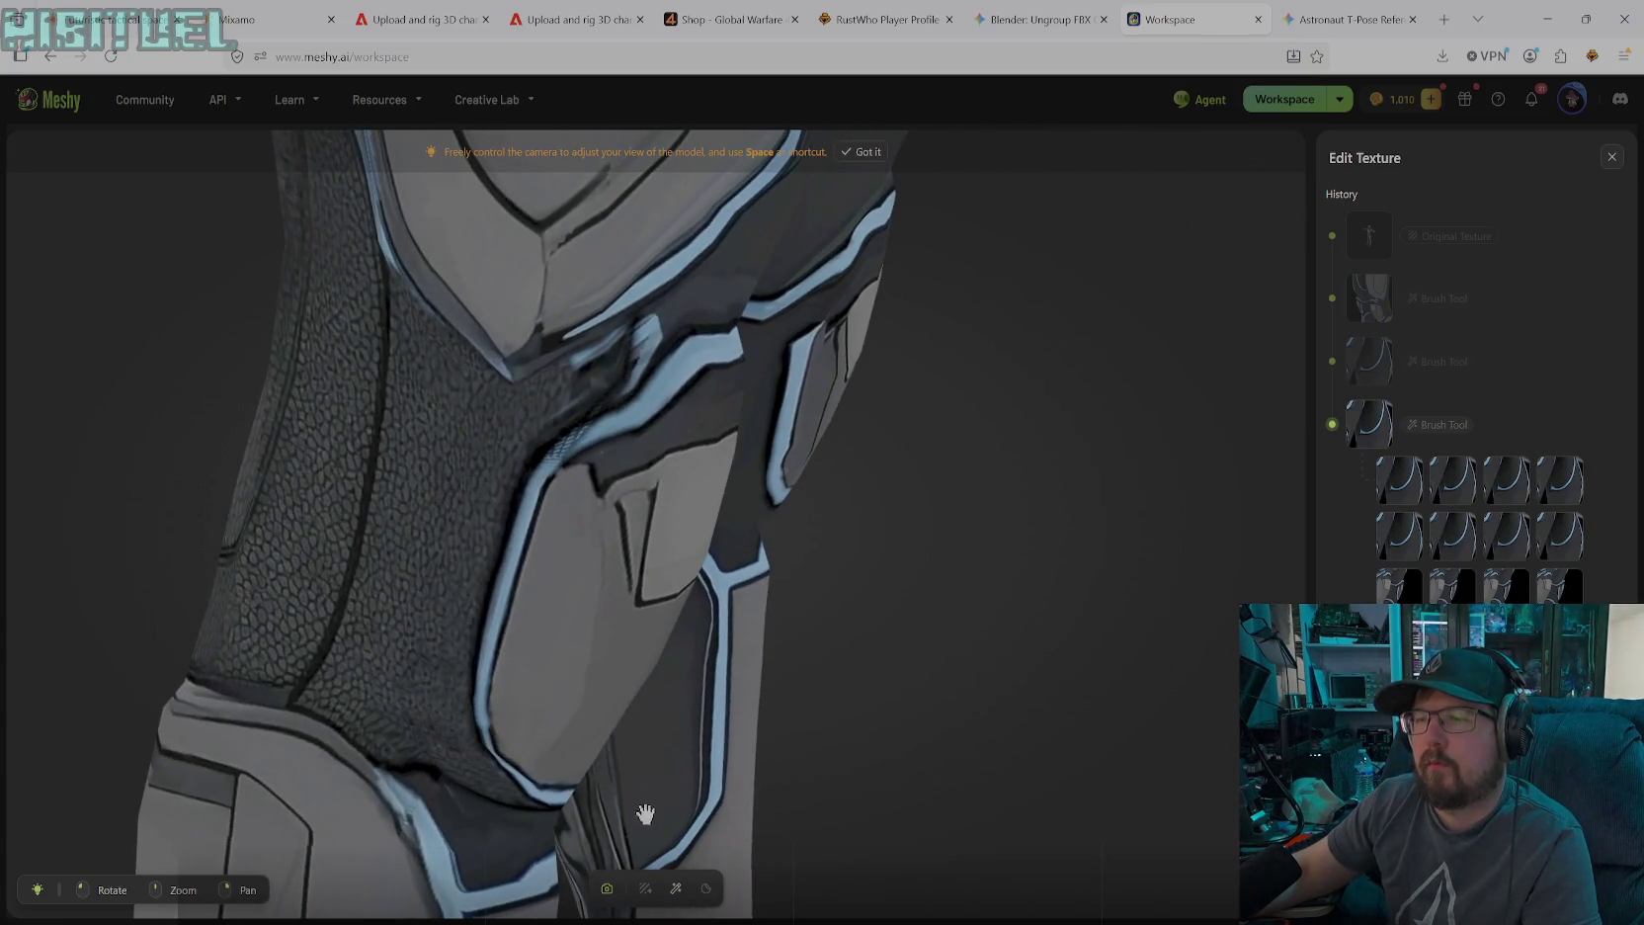
click(675, 887)
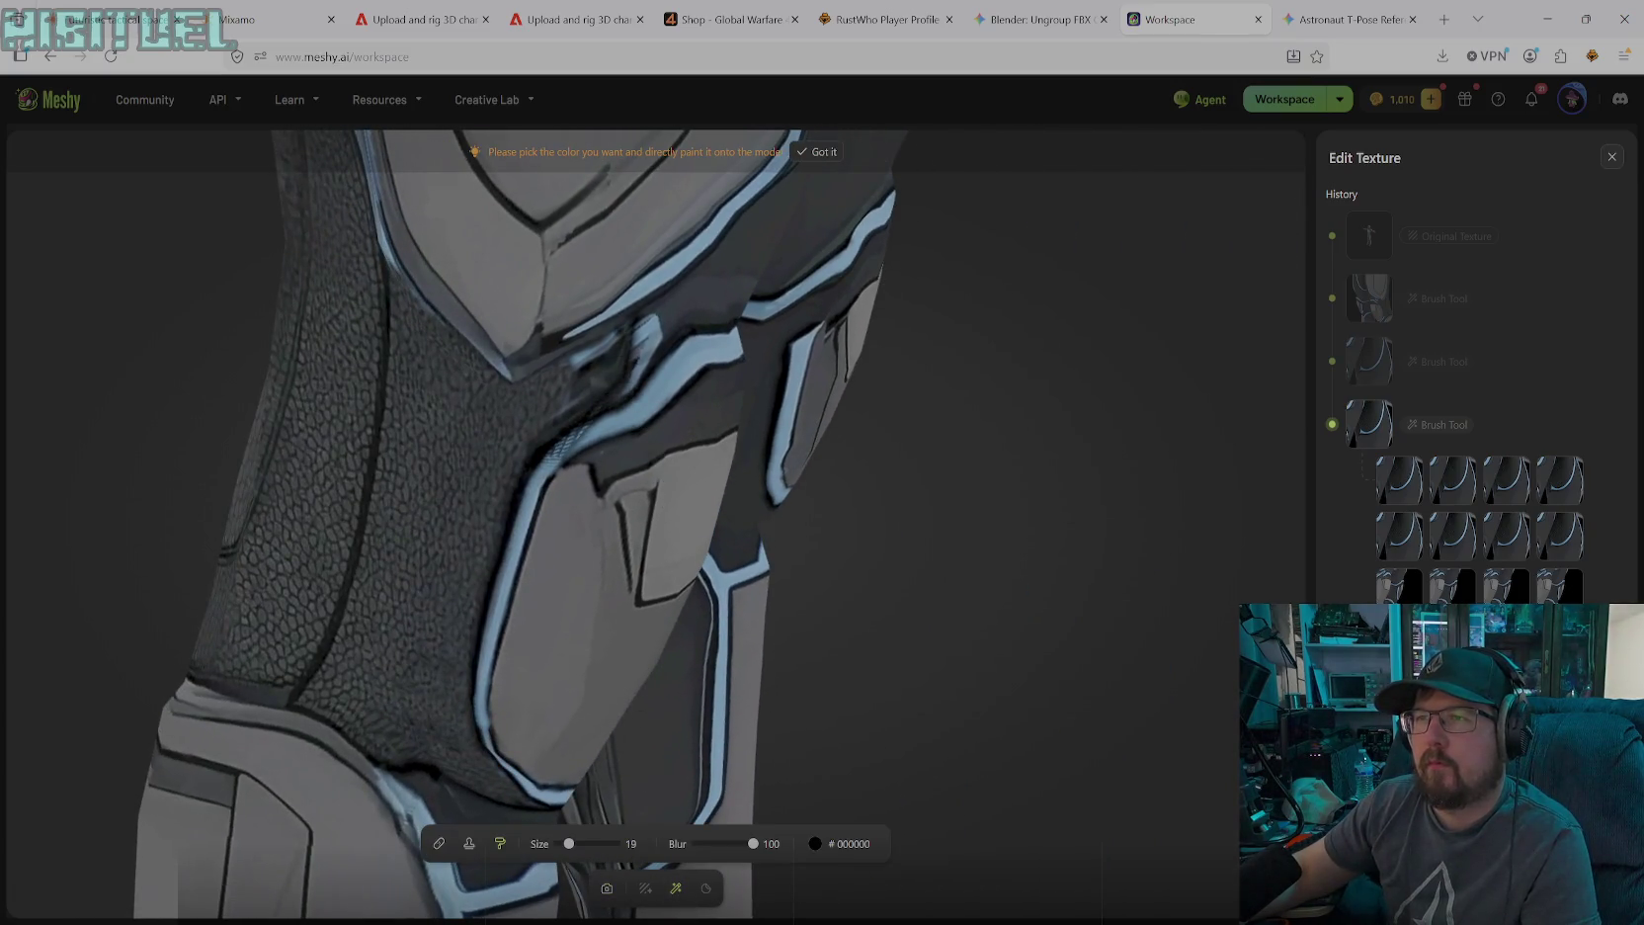
mouse_move(601, 362)
mouse_down()
mouse_move(541, 439)
mouse_move(601, 346)
mouse_move(607, 366)
mouse_move(640, 321)
mouse_up()
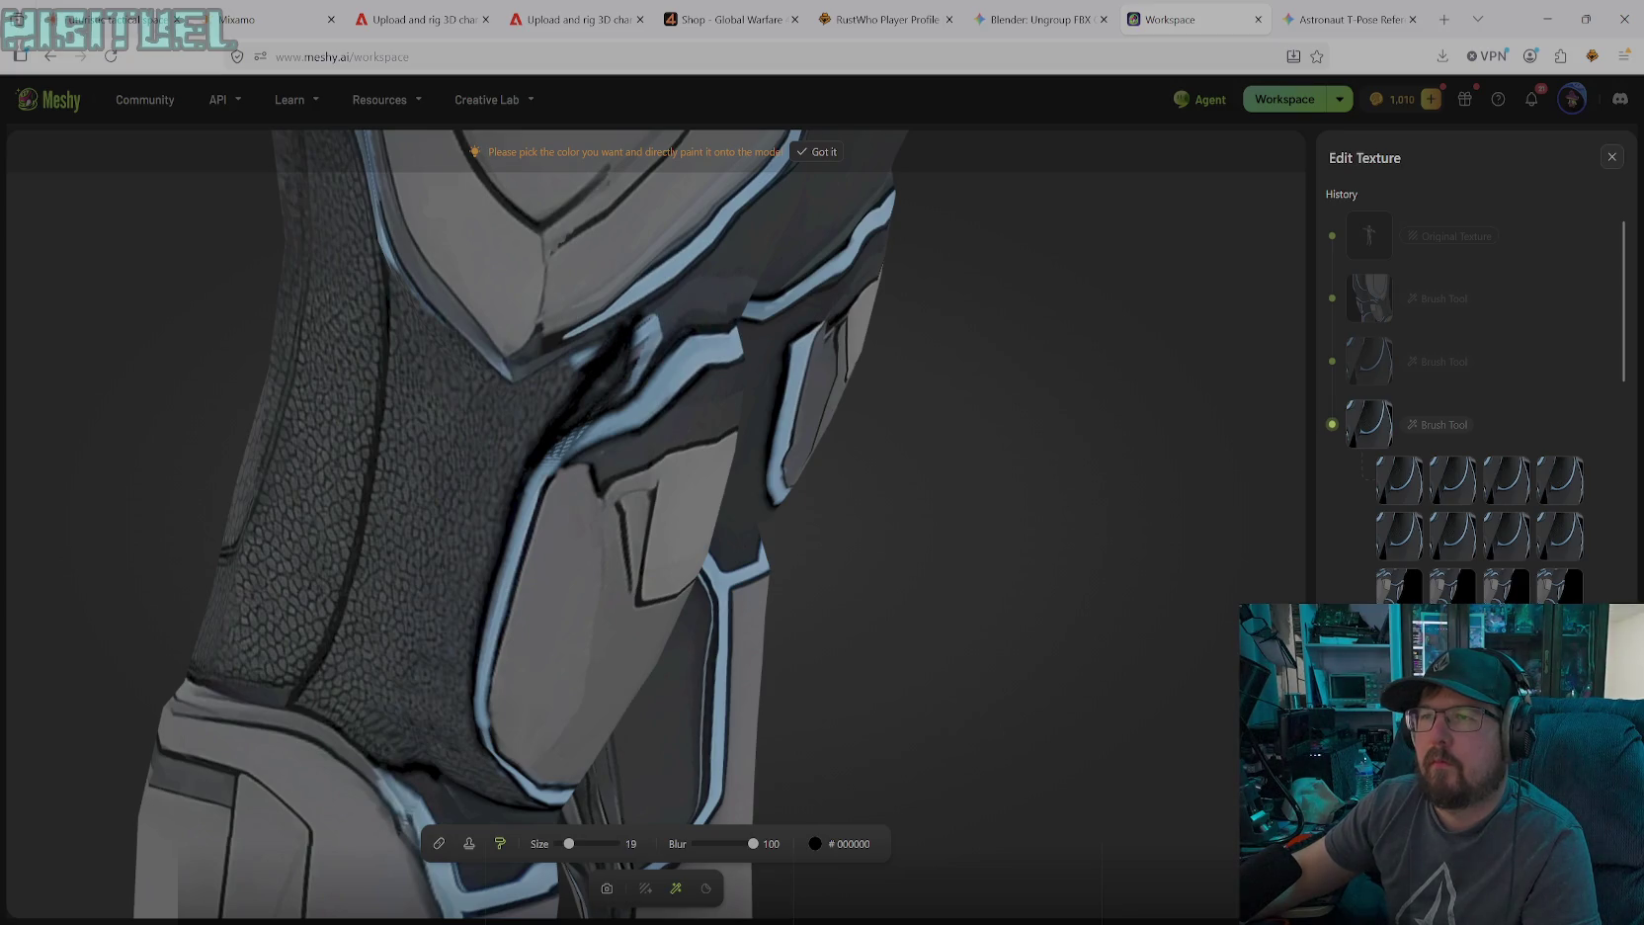
drag(595, 344, 537, 371)
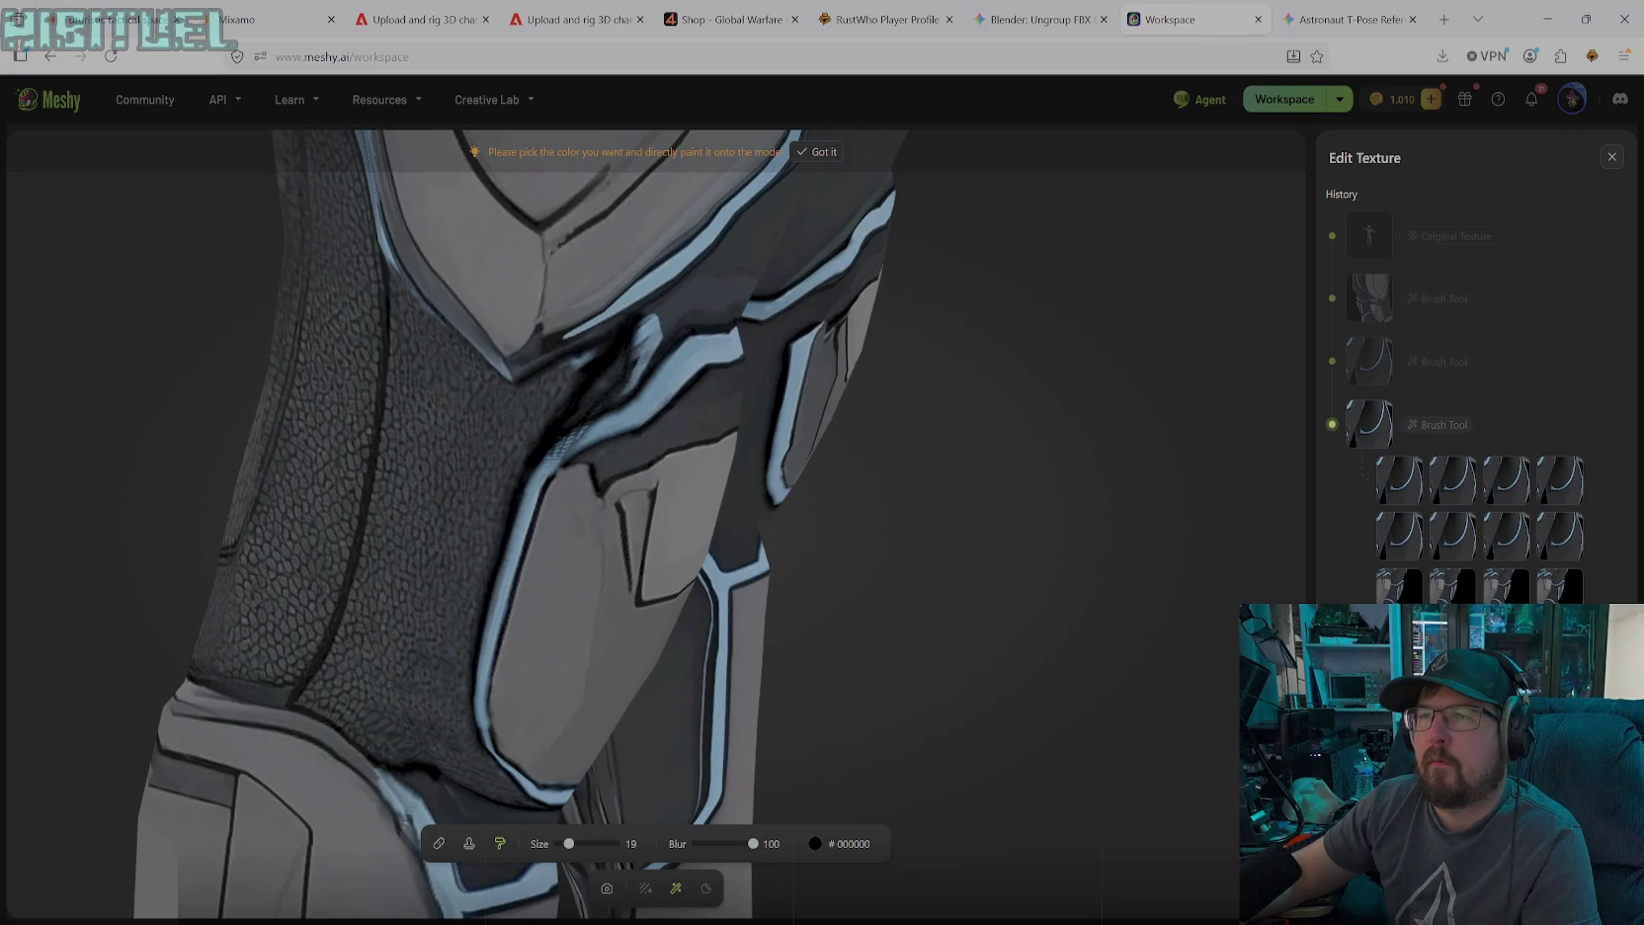
mouse_move(583, 358)
mouse_down()
mouse_move(509, 376)
mouse_move(618, 316)
mouse_move(561, 366)
mouse_up()
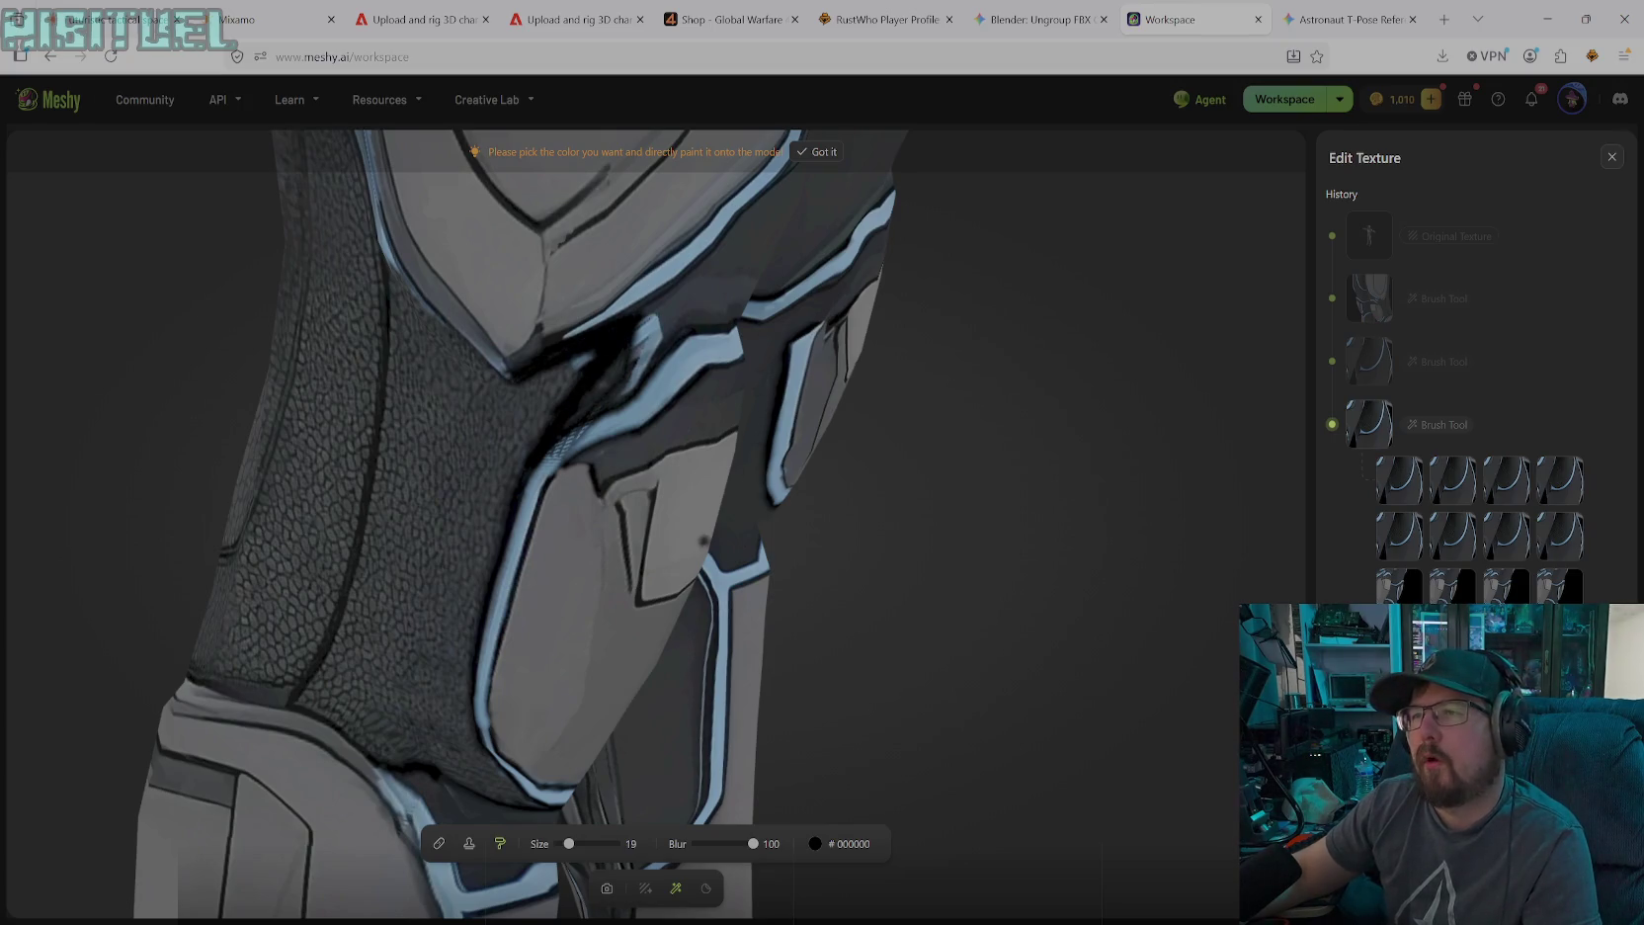
Sample dark grey #2E3232, then light blue #81AED3, and extend the trim along the knee seam
click(832, 845)
click(721, 764)
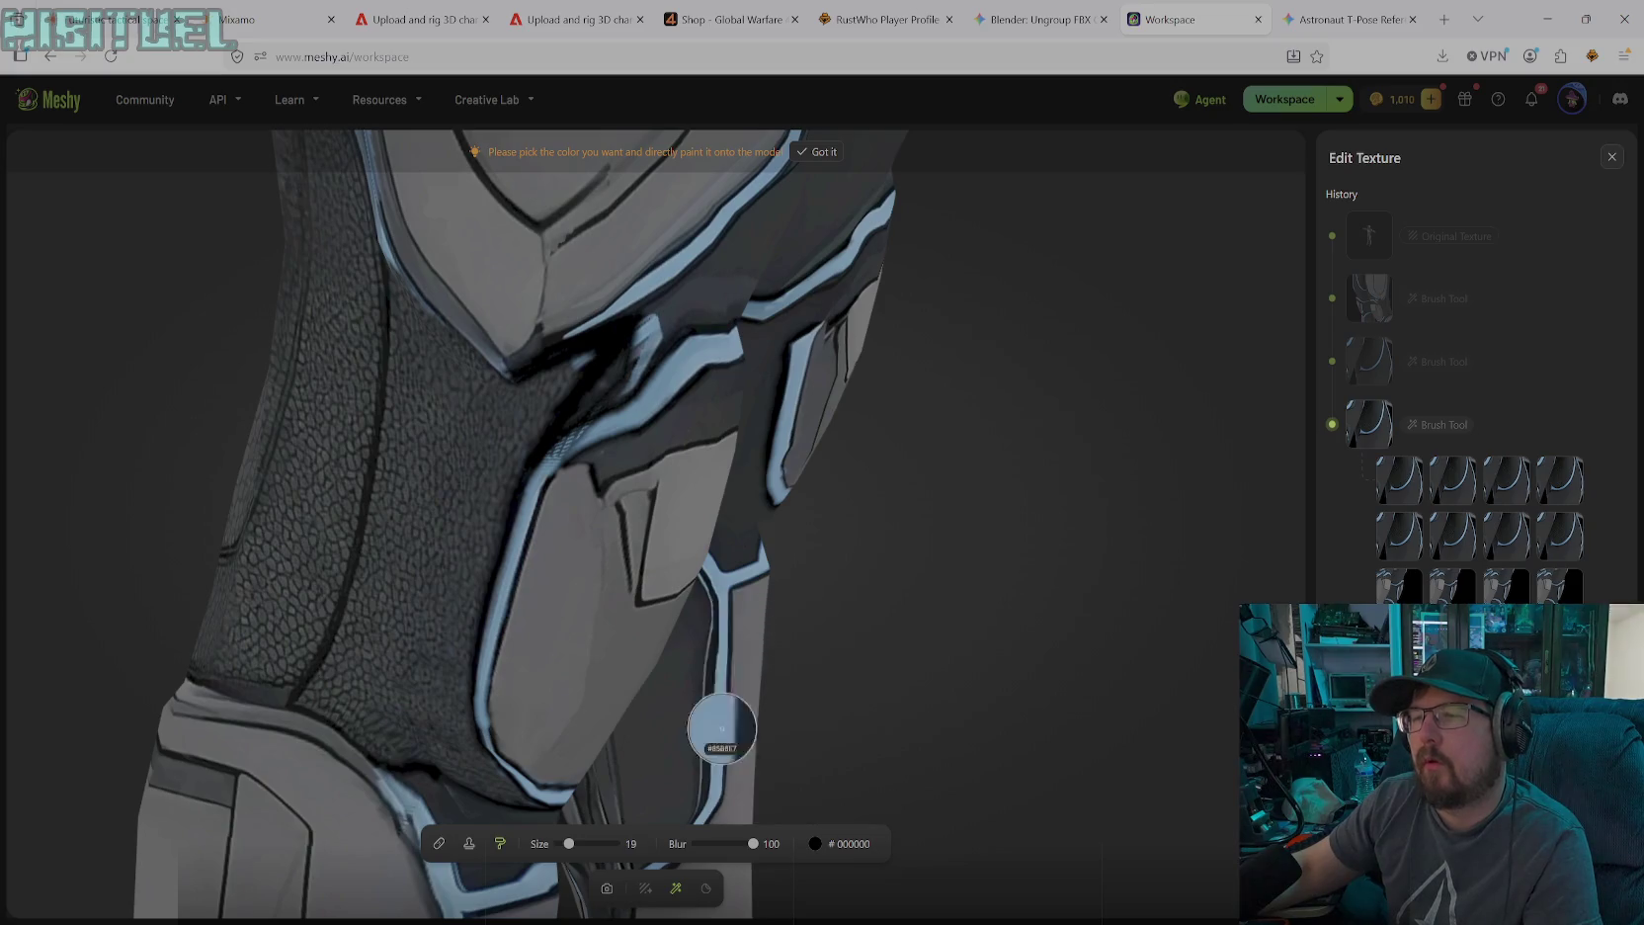
click(759, 241)
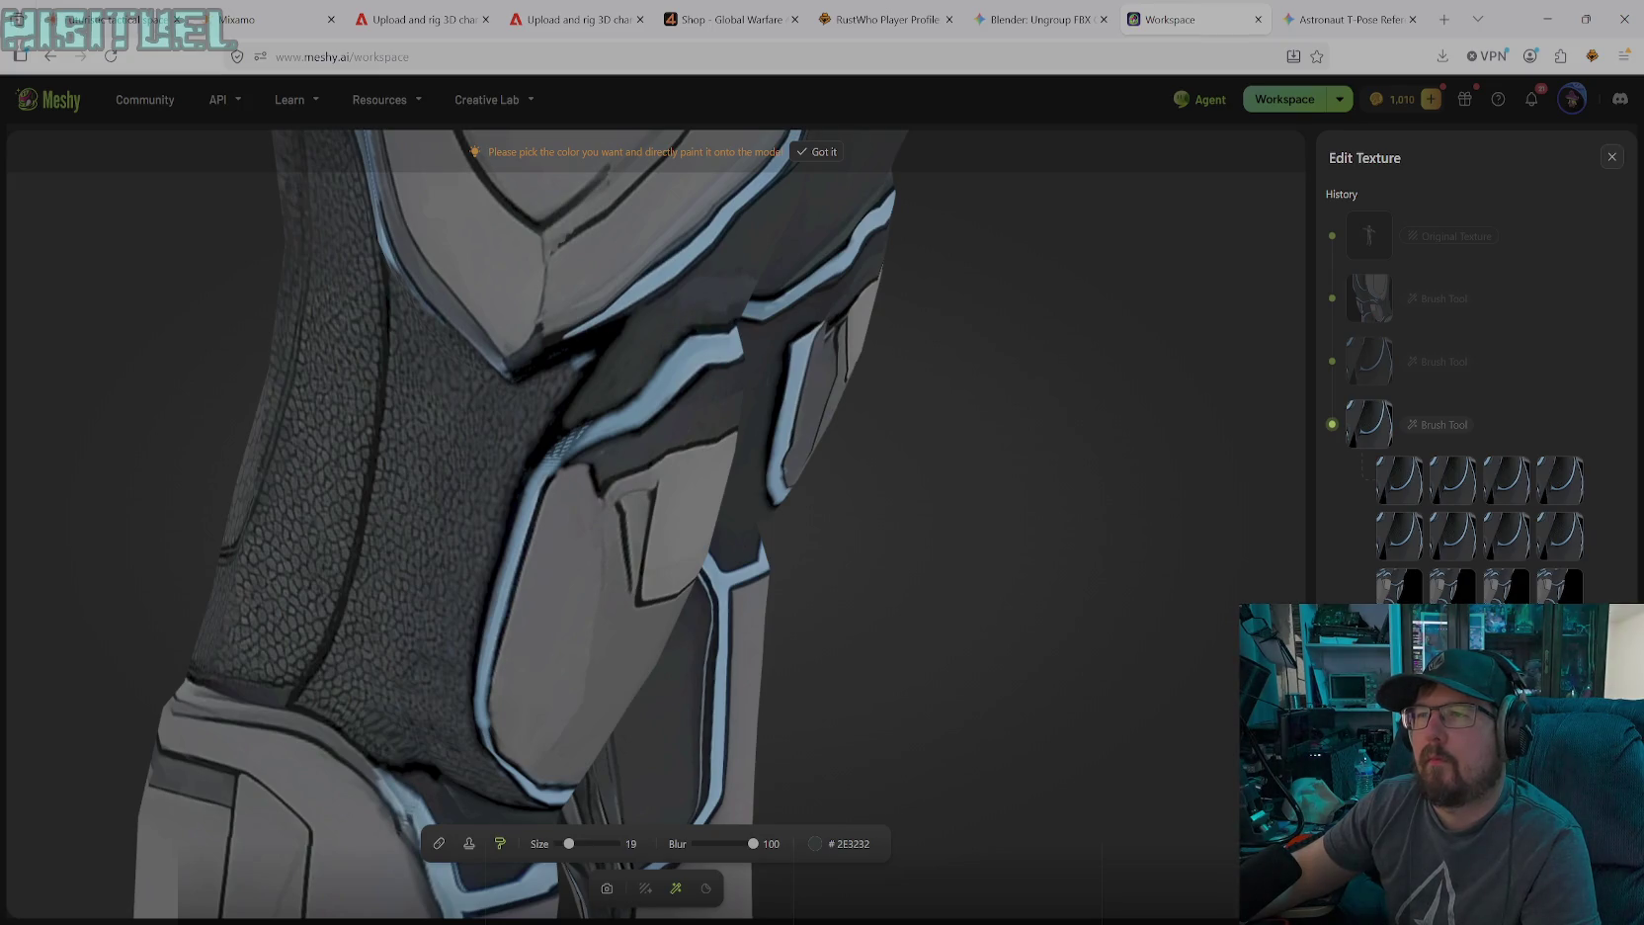
click(814, 843)
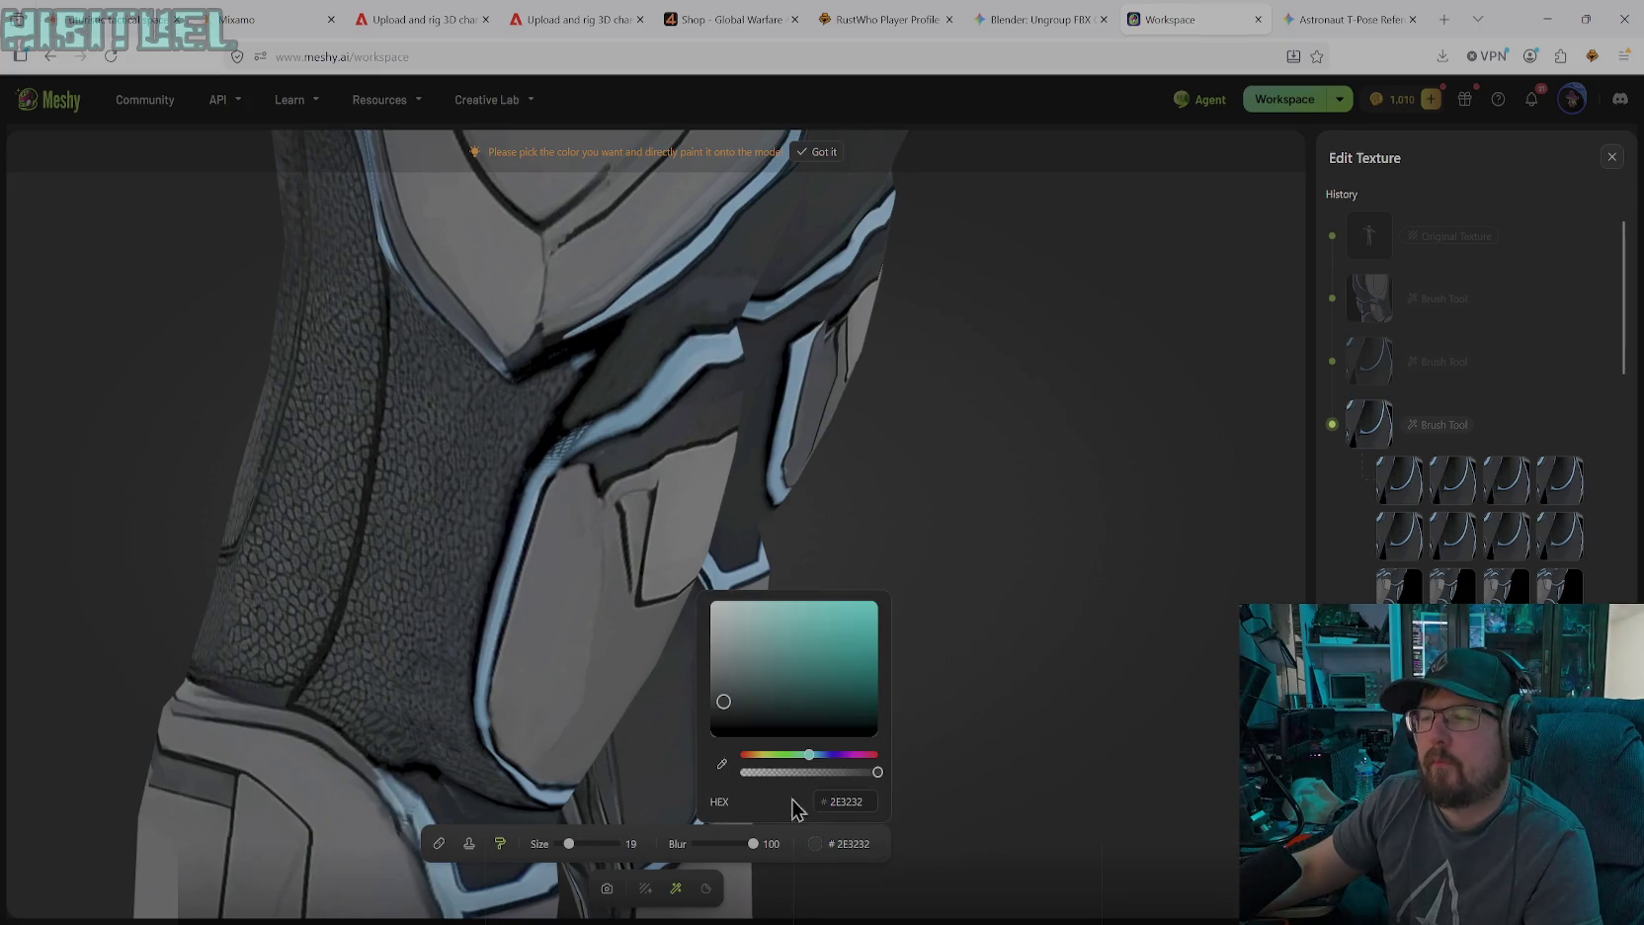
click(724, 768)
click(530, 502)
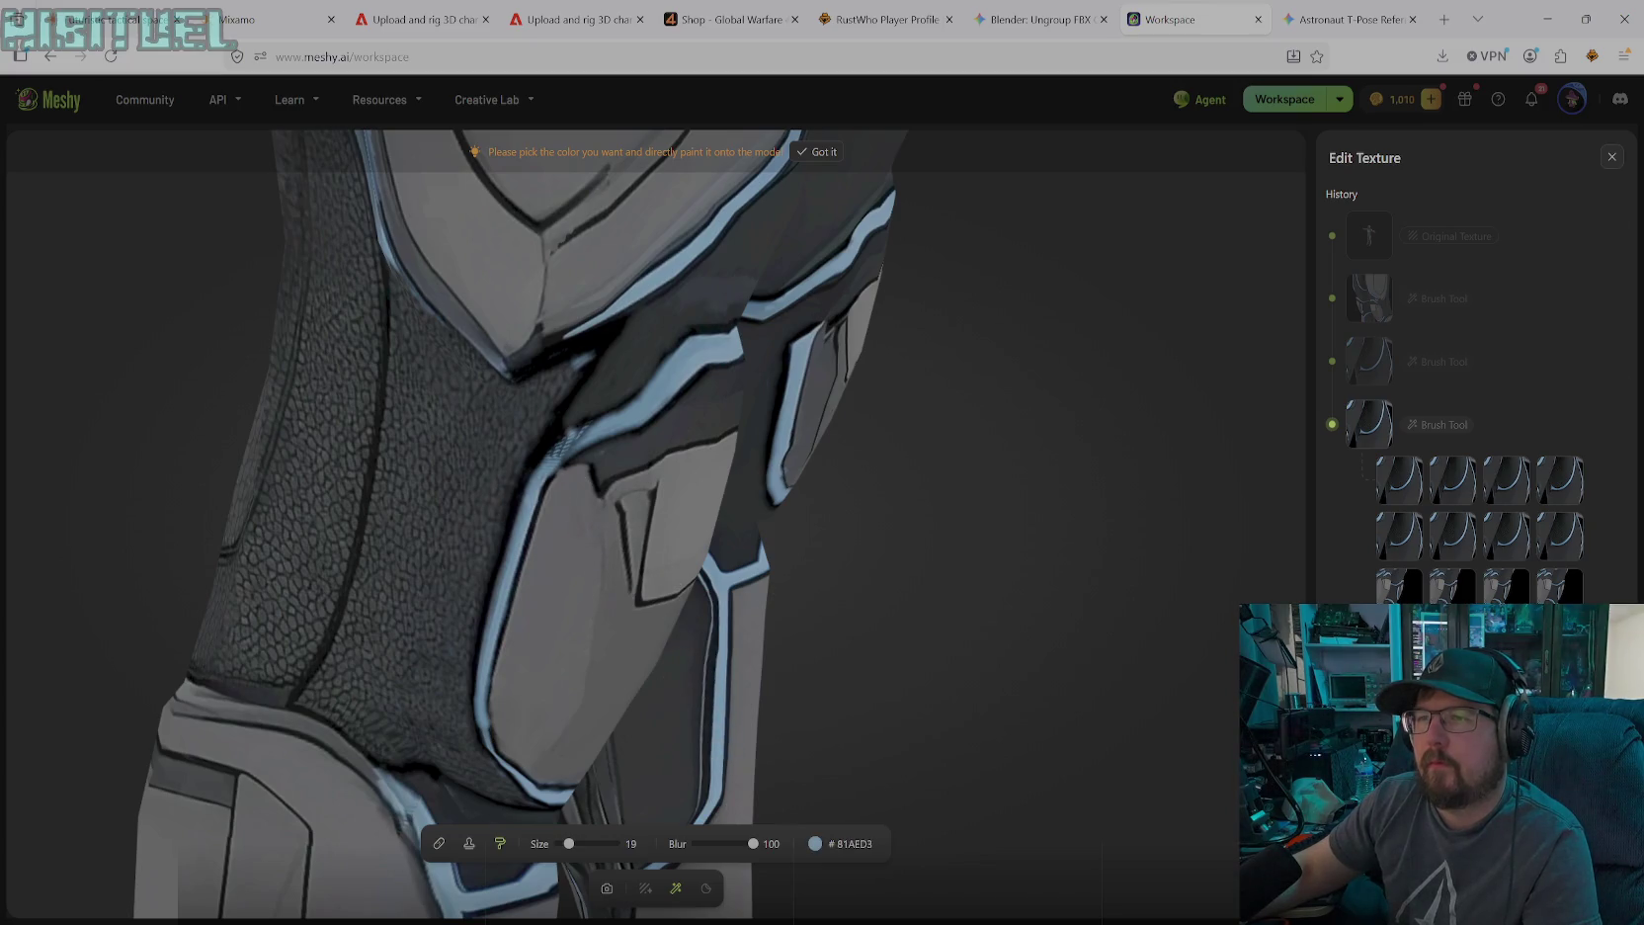
mouse_move(573, 432)
mouse_down()
mouse_move(603, 413)
mouse_move(549, 462)
mouse_move(569, 455)
mouse_up()
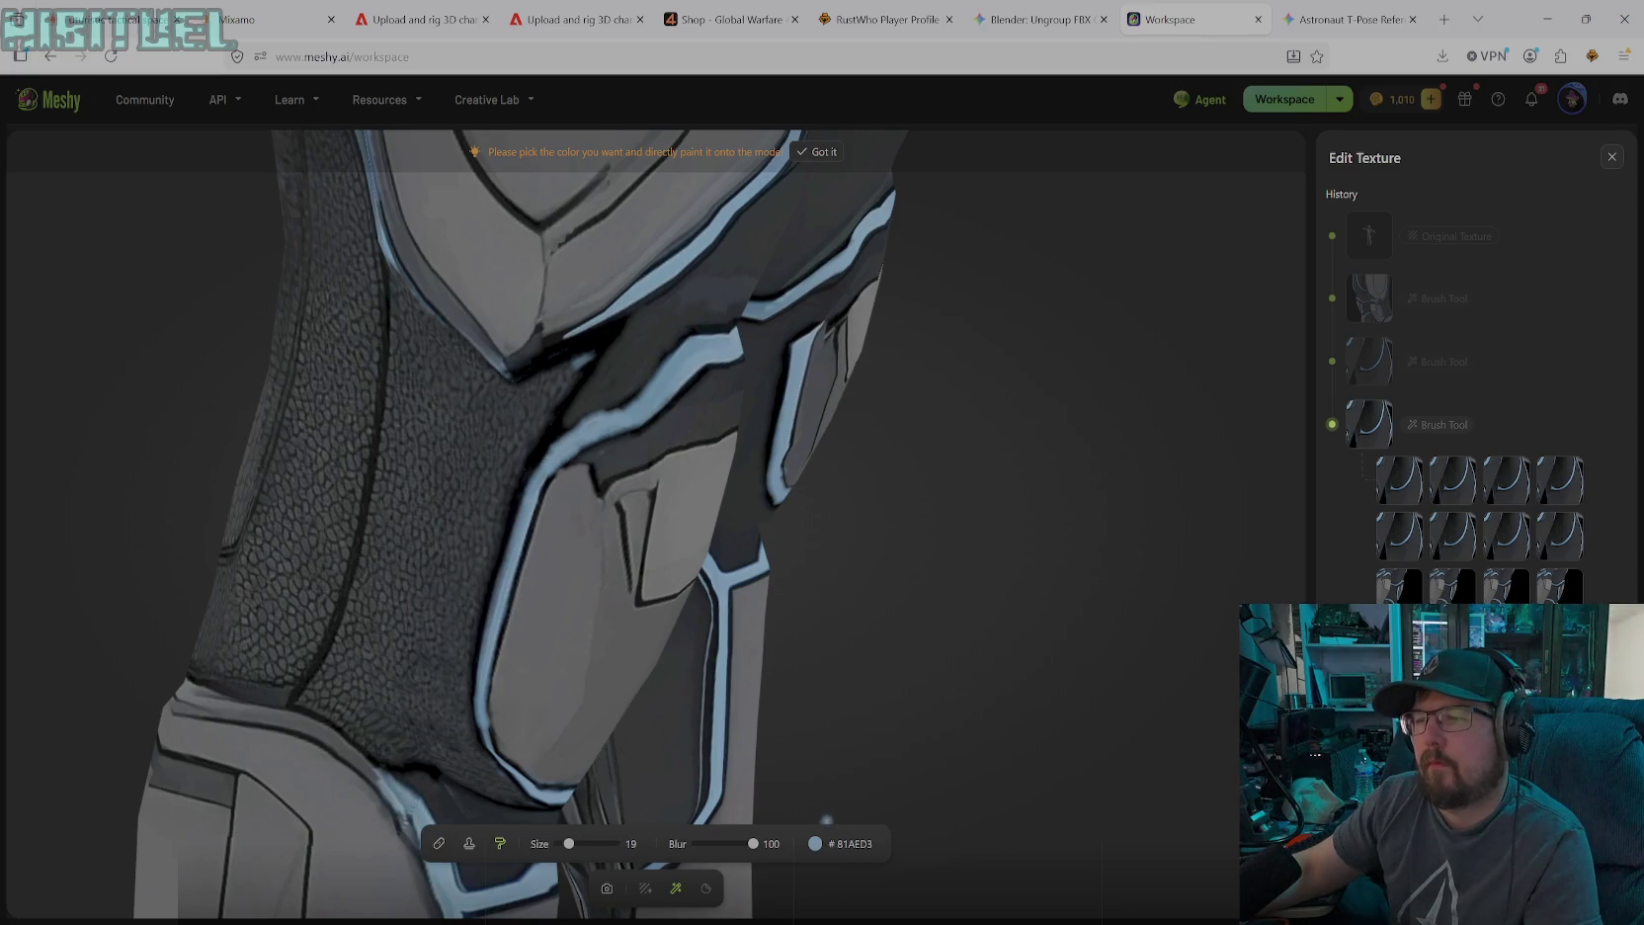
Set the paint colour back to pure black #000000
click(815, 843)
click(713, 729)
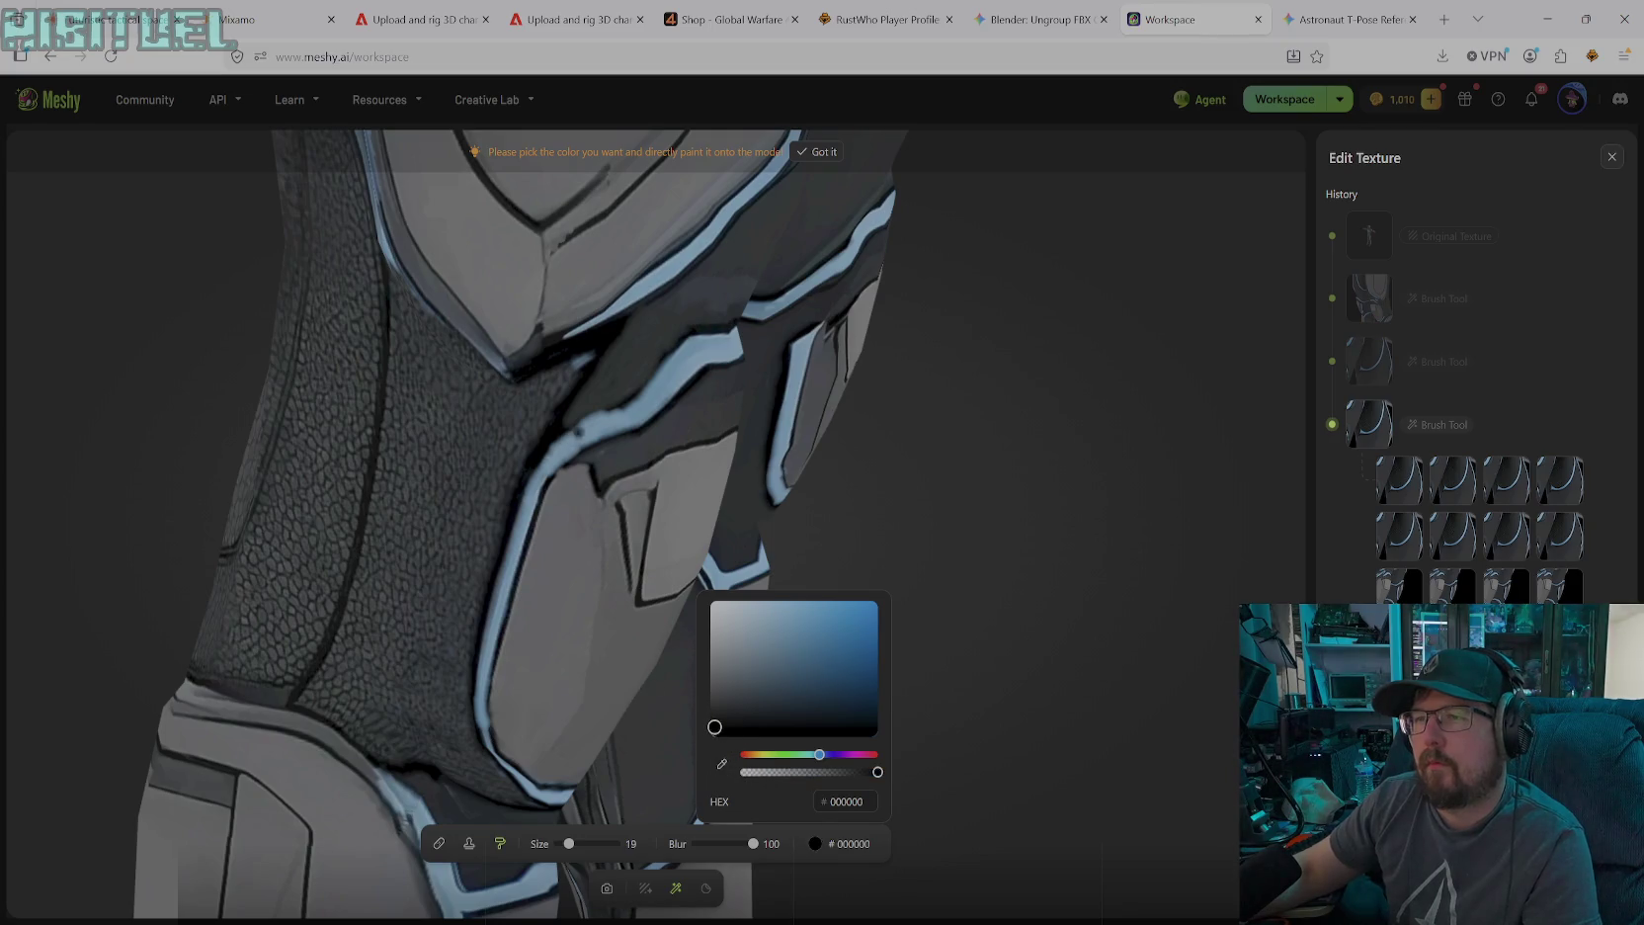
click(609, 413)
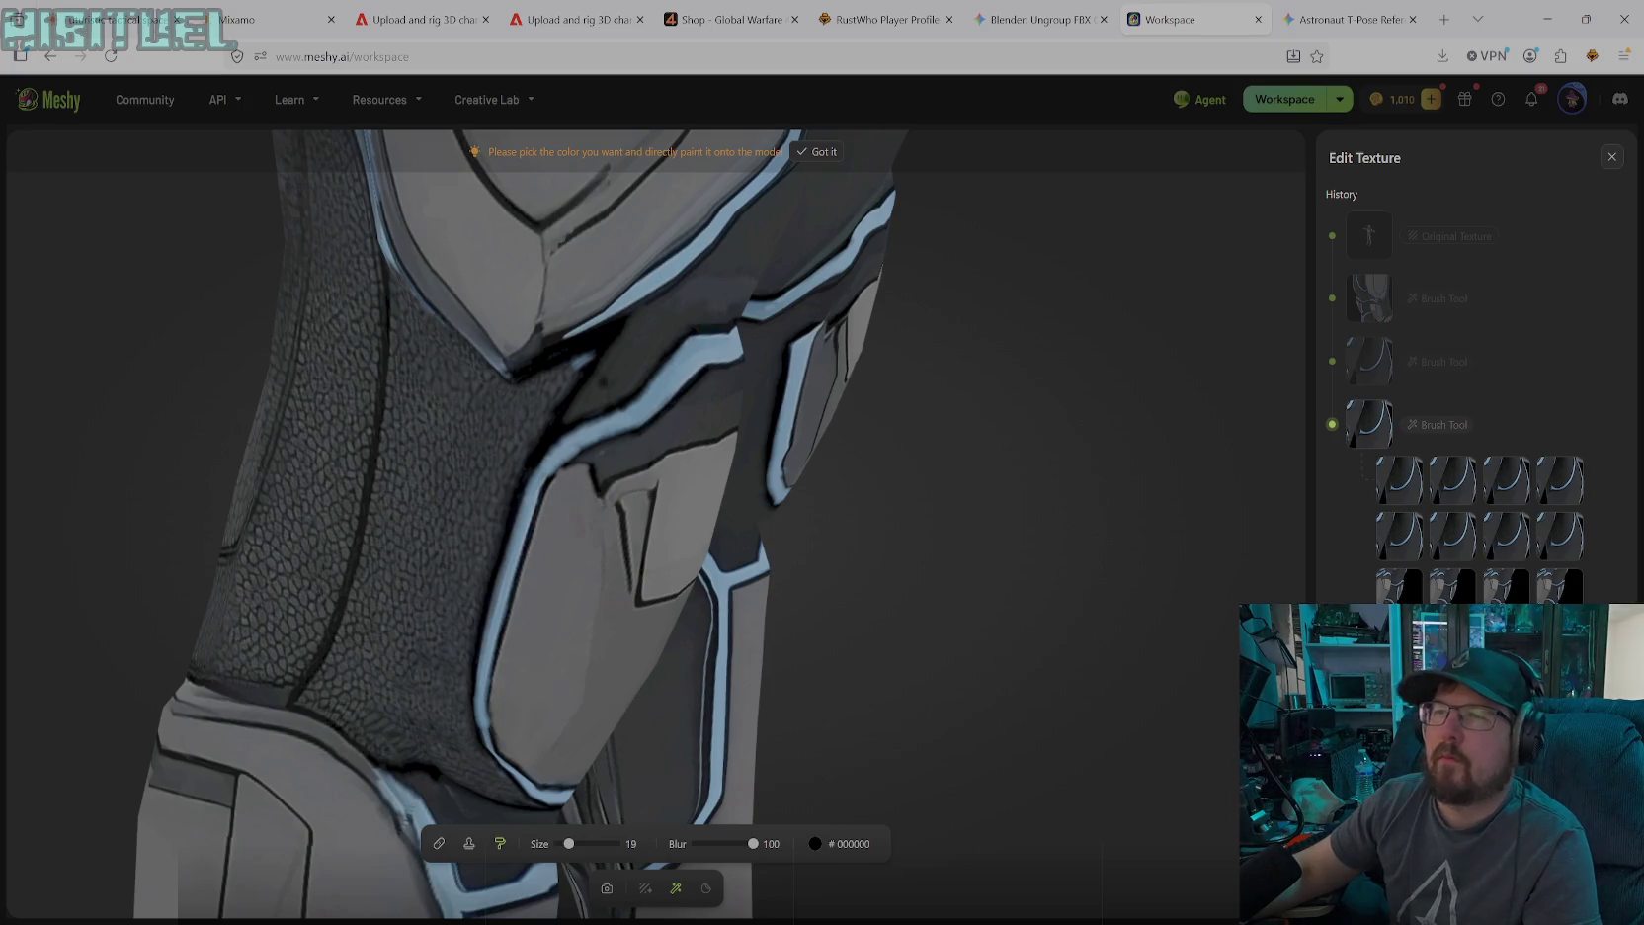
Select the Clone Stamp, shrink it to size 23, and return to free camera control
click(469, 843)
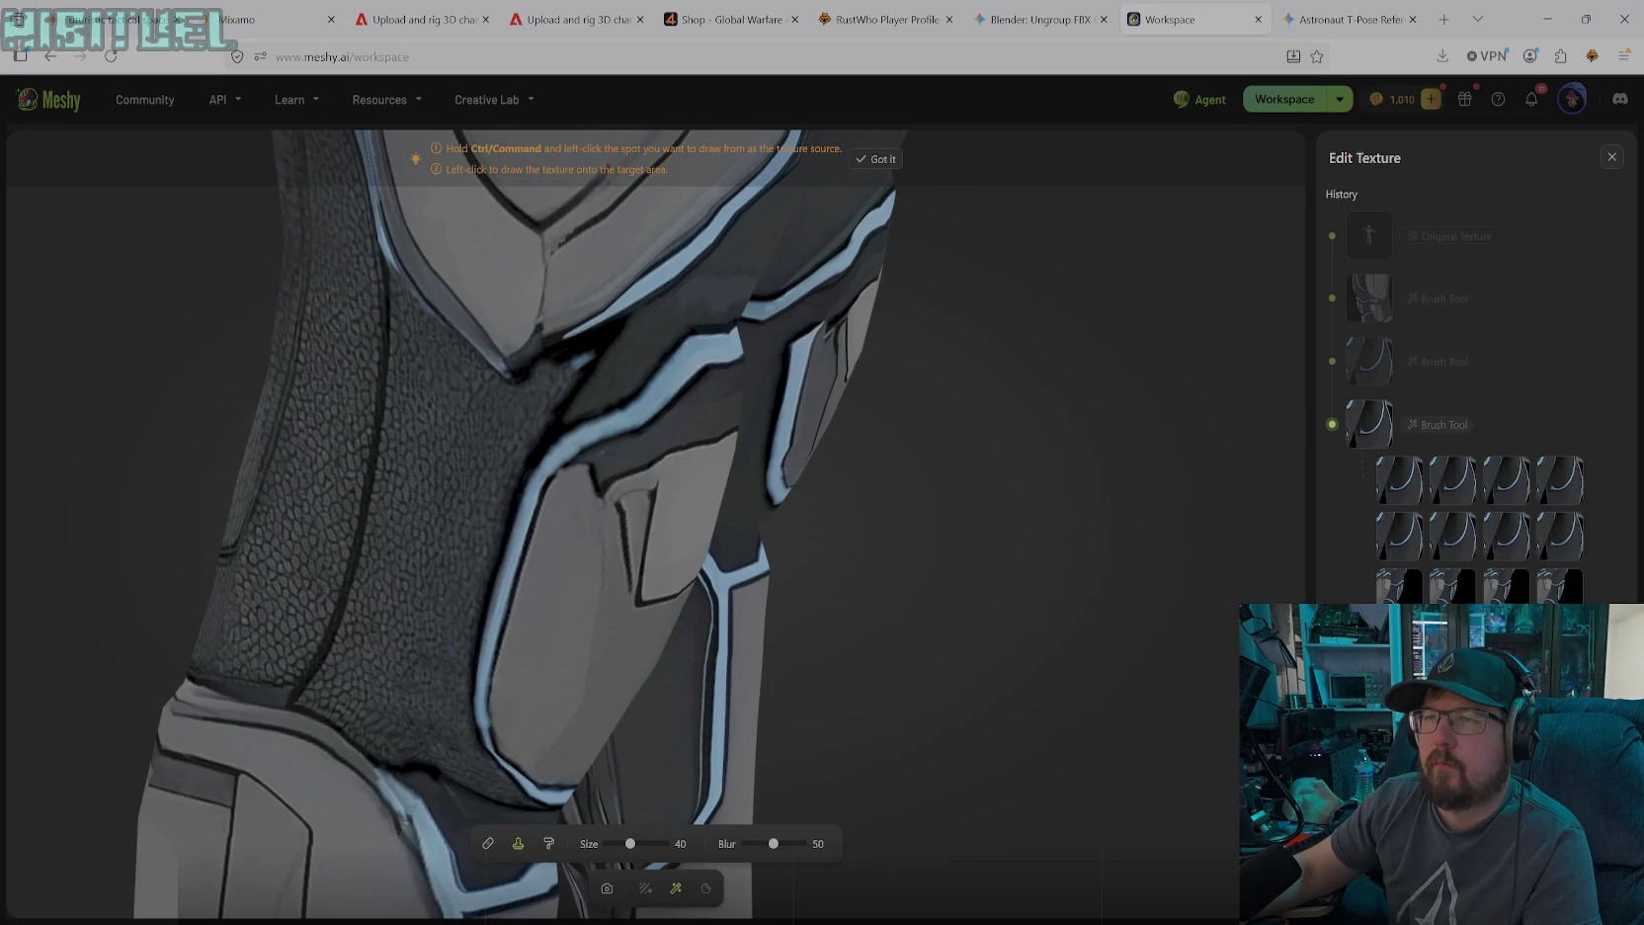
drag(629, 843, 613, 843)
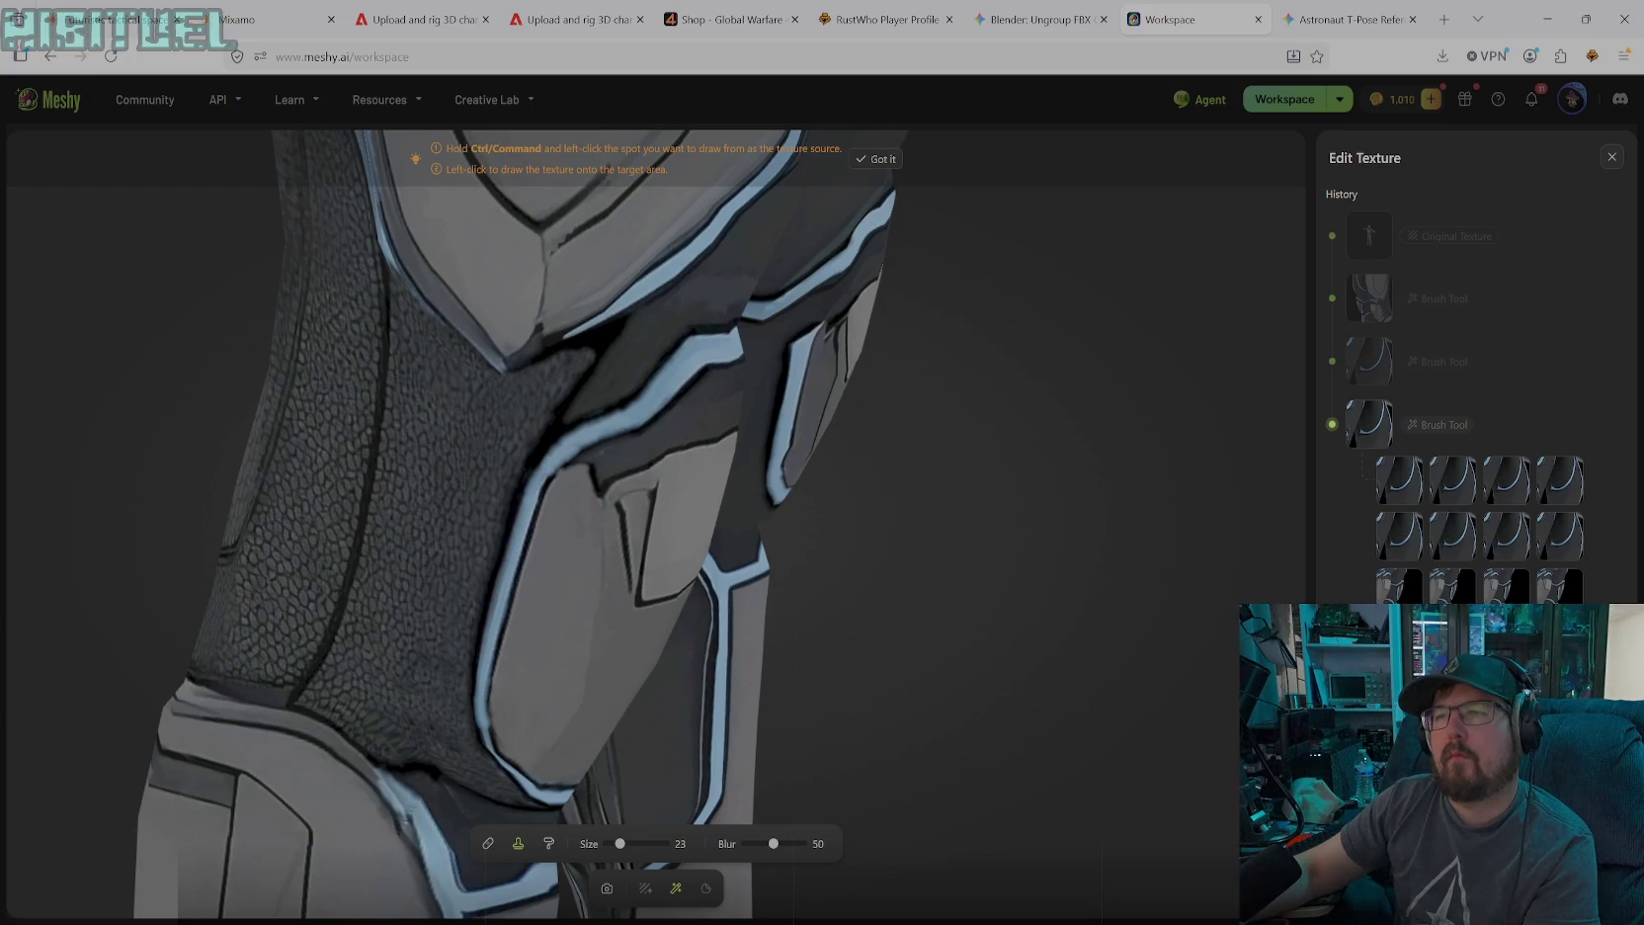
key(space)
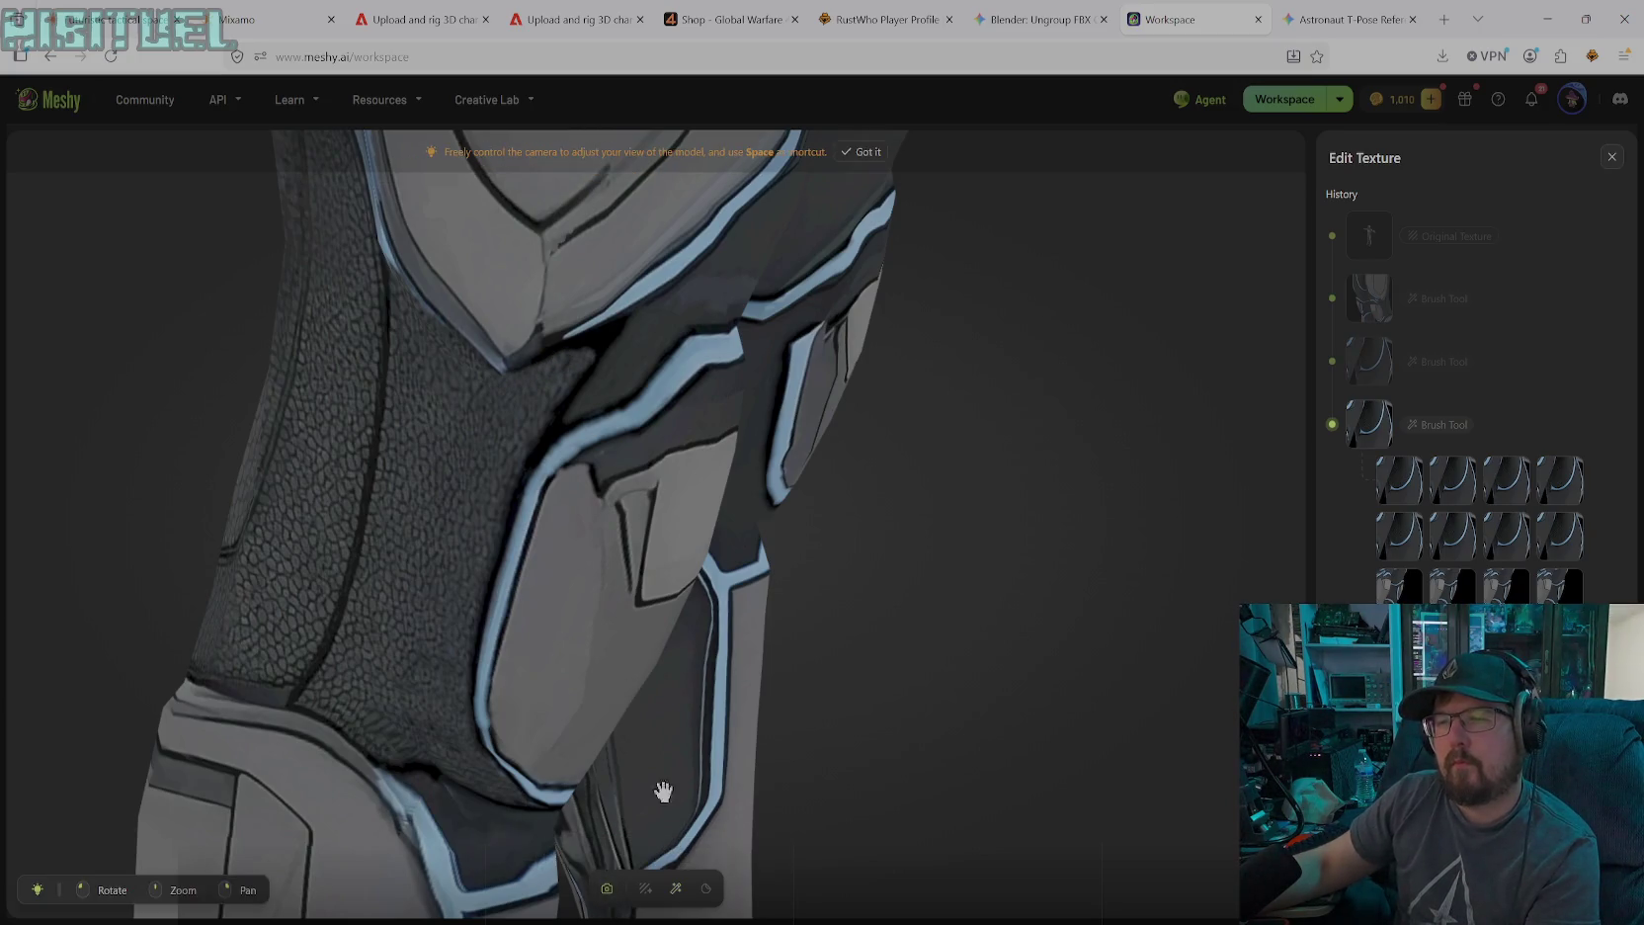
Rotate and zoom the view in close on the knee pad, facing both knees
scroll(663, 792, down, 5)
scroll(1482, 415, down, 5)
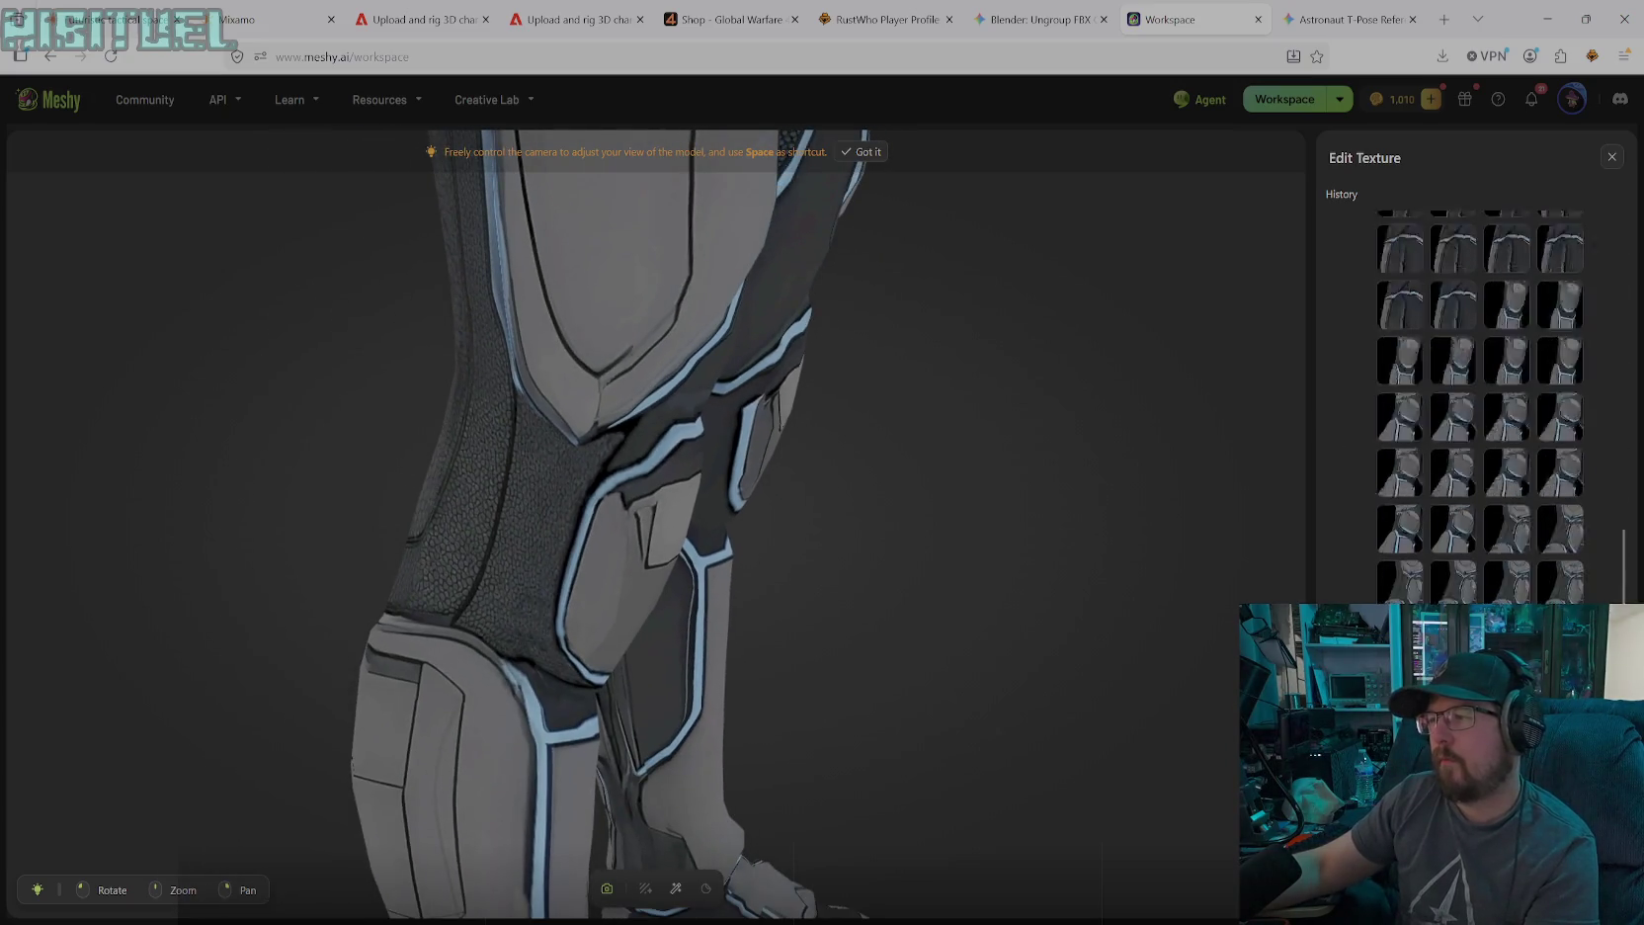
scroll(1480, 405, down, 3)
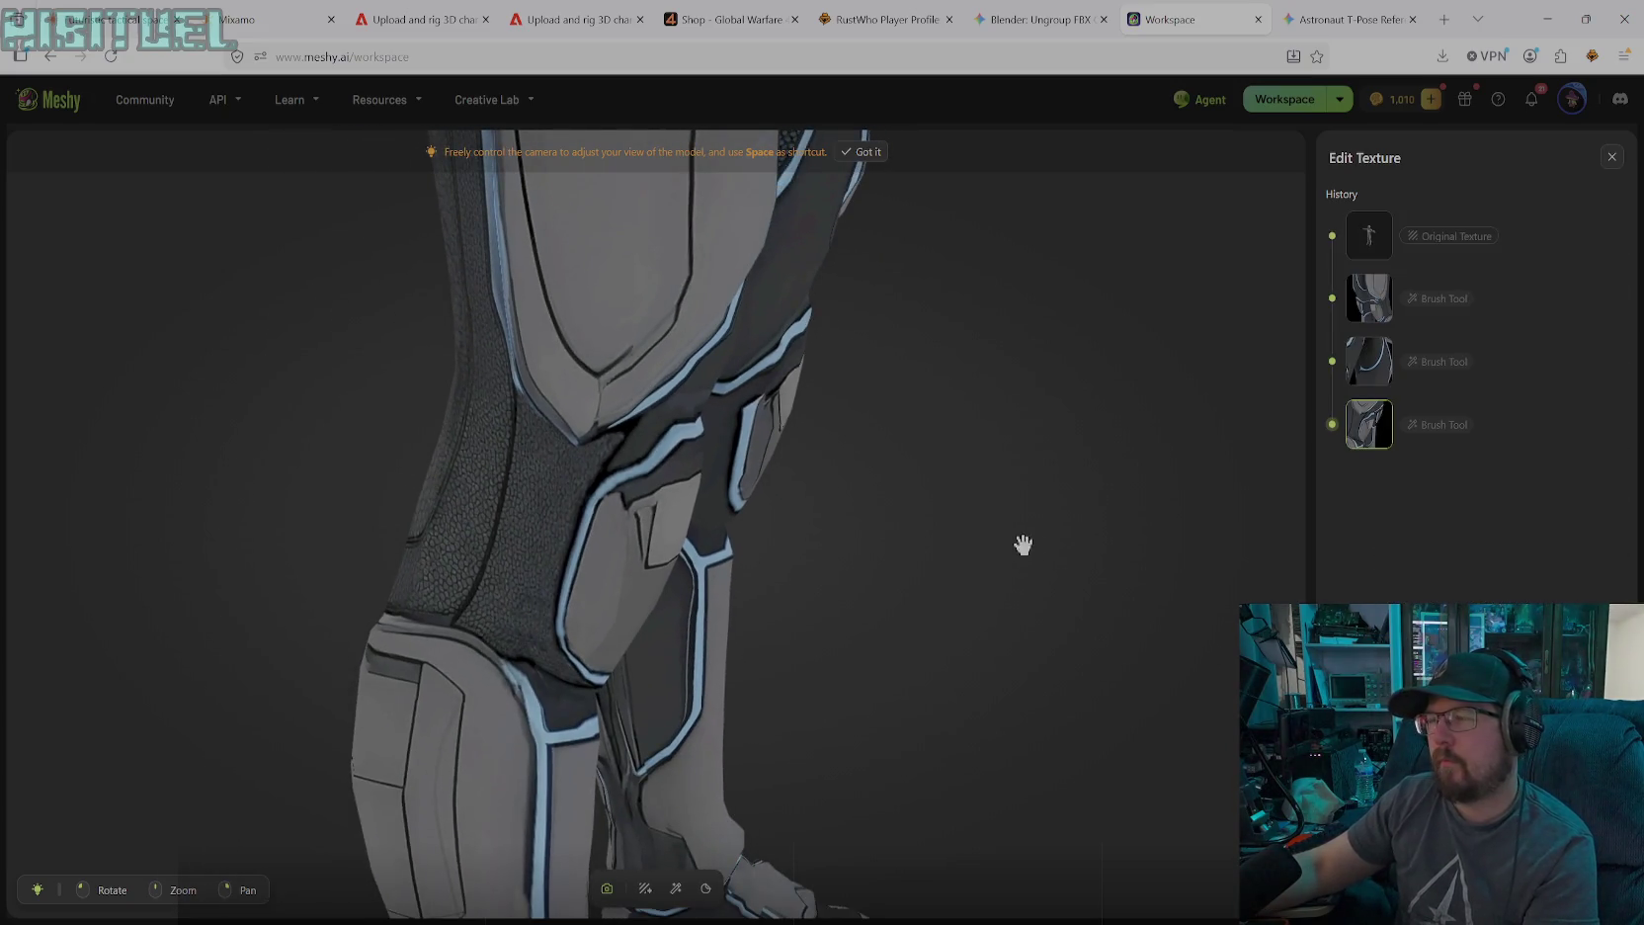
mouse_move(893, 598)
mouse_down()
mouse_move(787, 567)
mouse_move(1185, 649)
mouse_move(1080, 646)
mouse_move(1198, 652)
mouse_move(833, 664)
mouse_move(829, 647)
mouse_move(745, 649)
mouse_move(1031, 657)
mouse_move(672, 569)
mouse_up()
drag(345, 441, 521, 474)
scroll(521, 474, up, 2)
scroll(518, 460, up, 2)
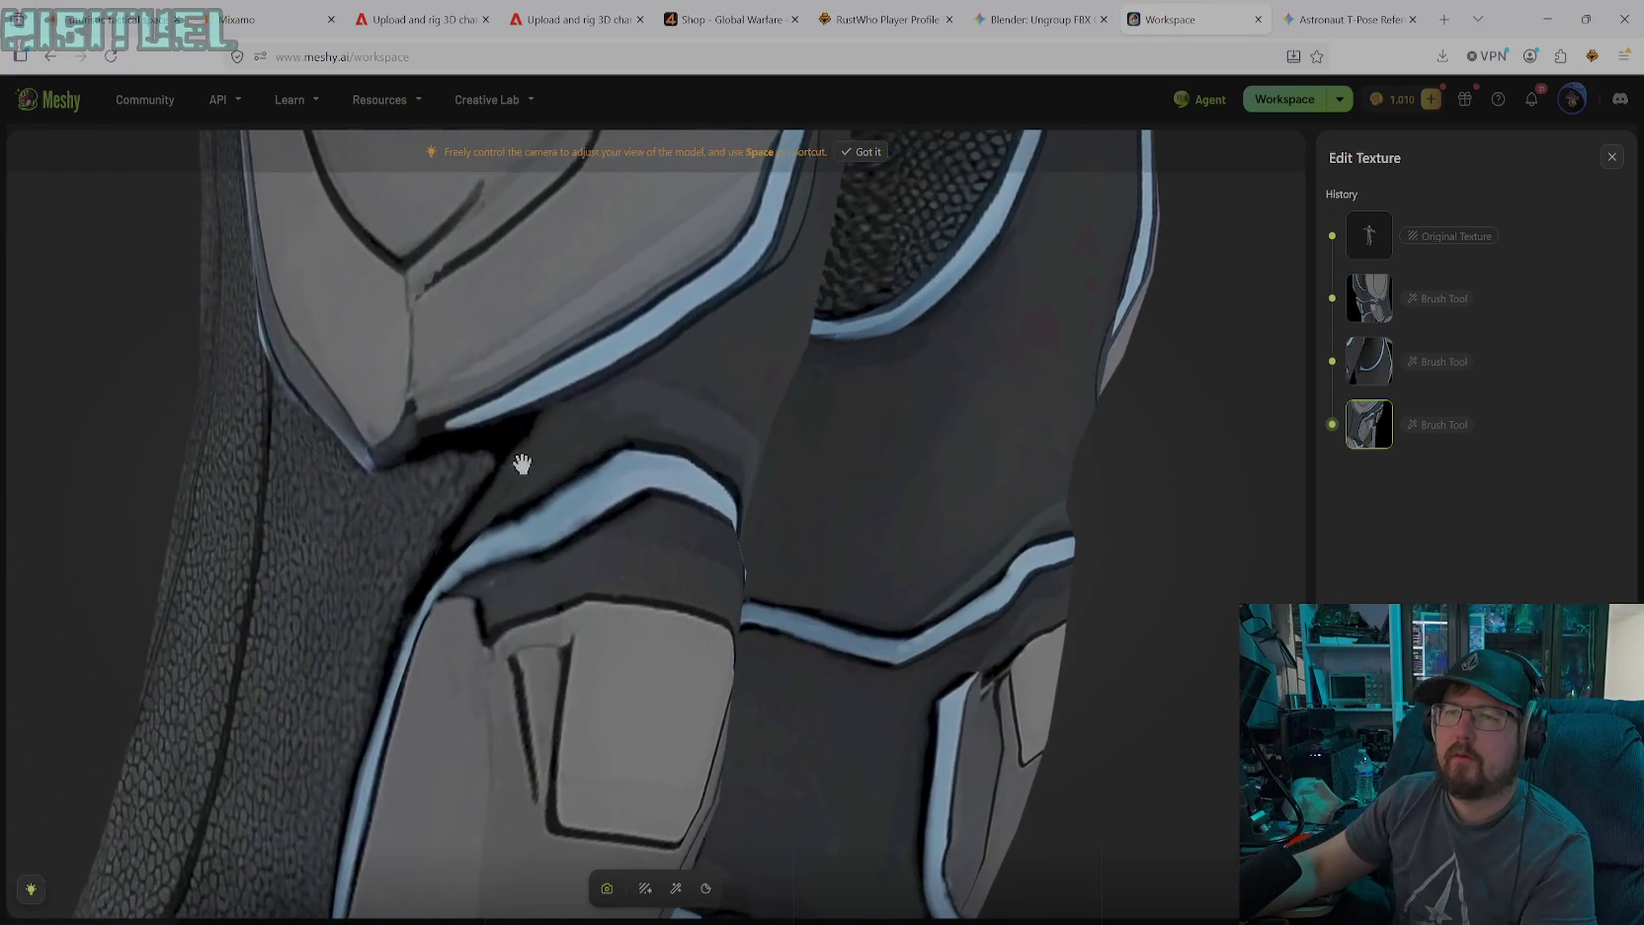
Clone nearby texture over the dark seam under the upper plate, shrinking the stamp to size 11
click(676, 888)
click(548, 842)
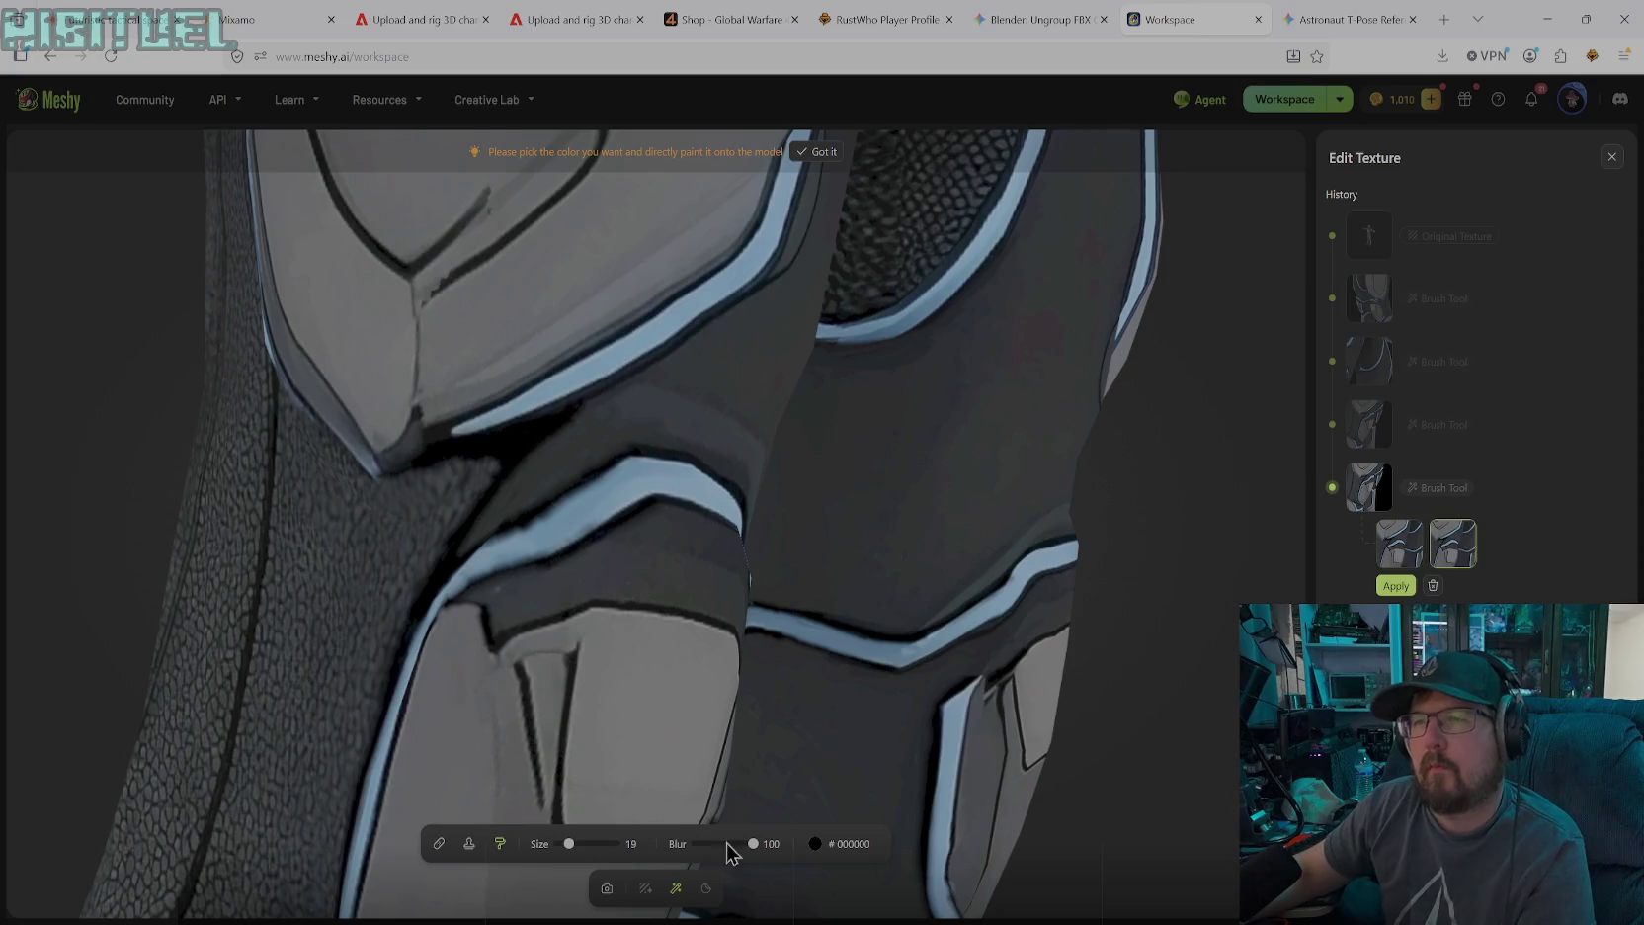
click(469, 843)
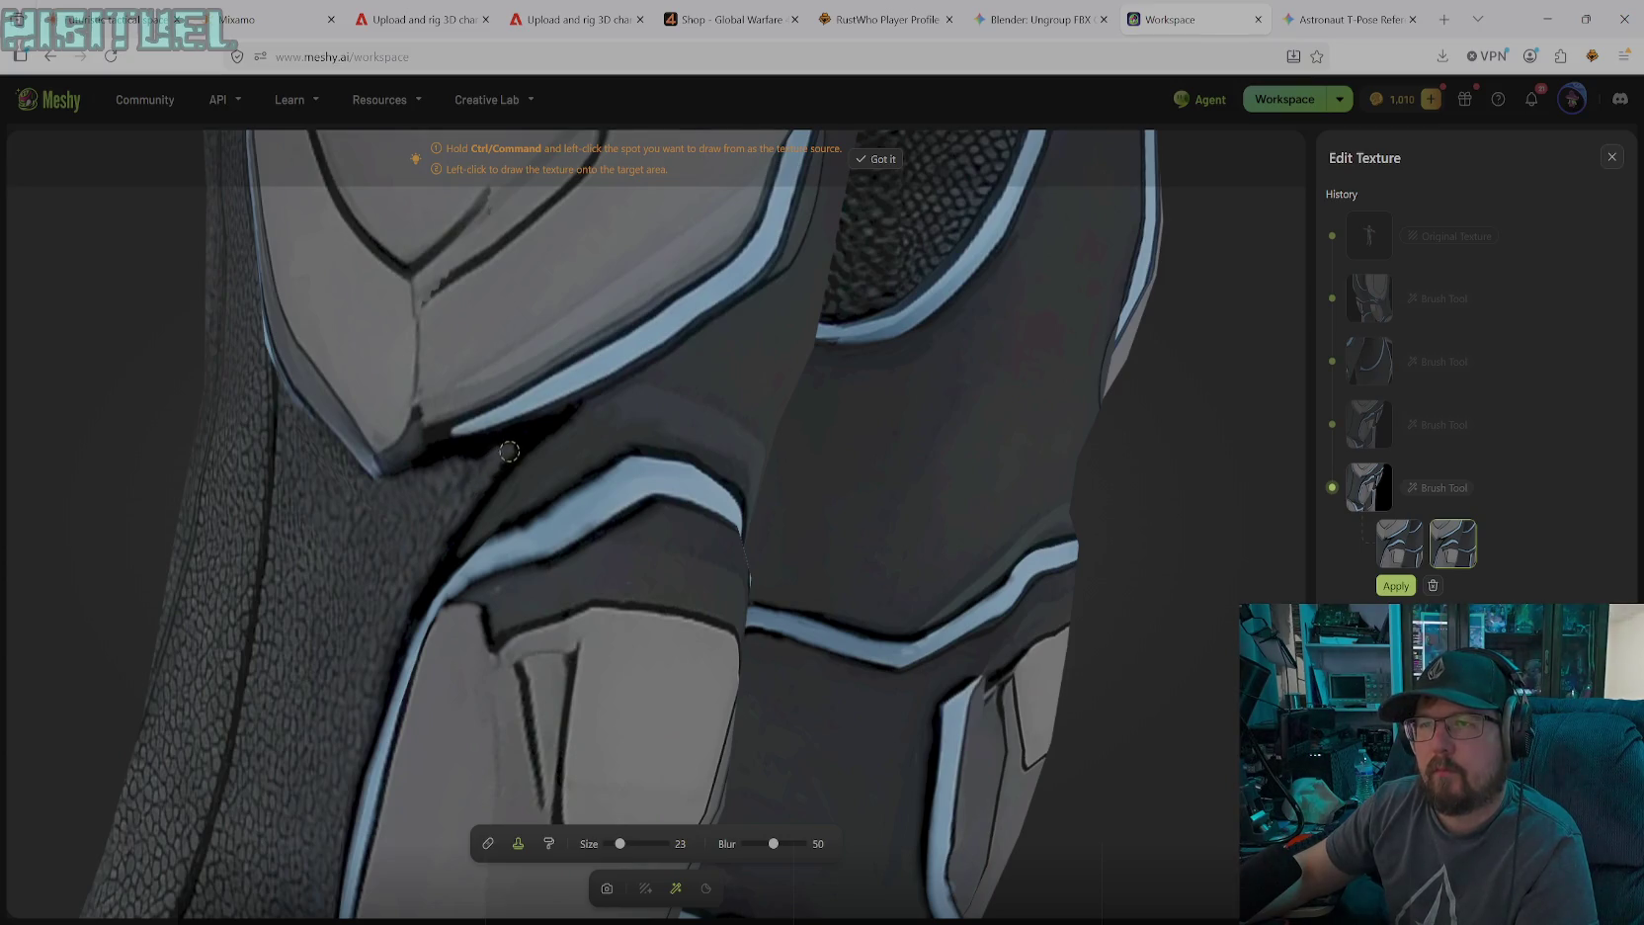
drag(531, 435, 492, 453)
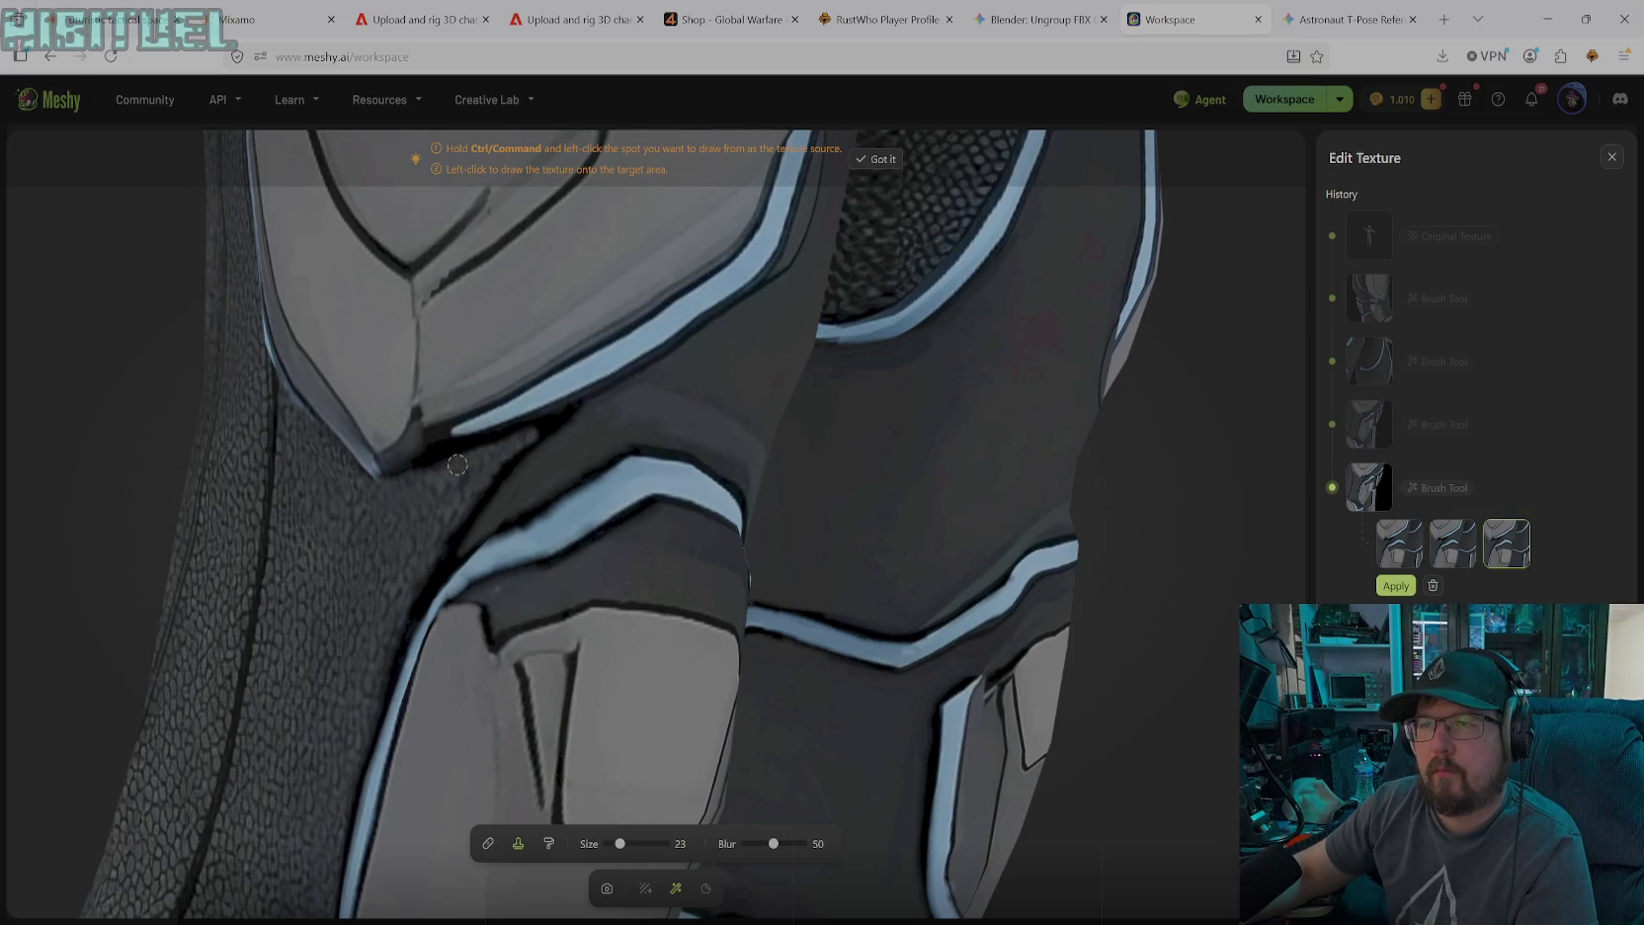
click(463, 459)
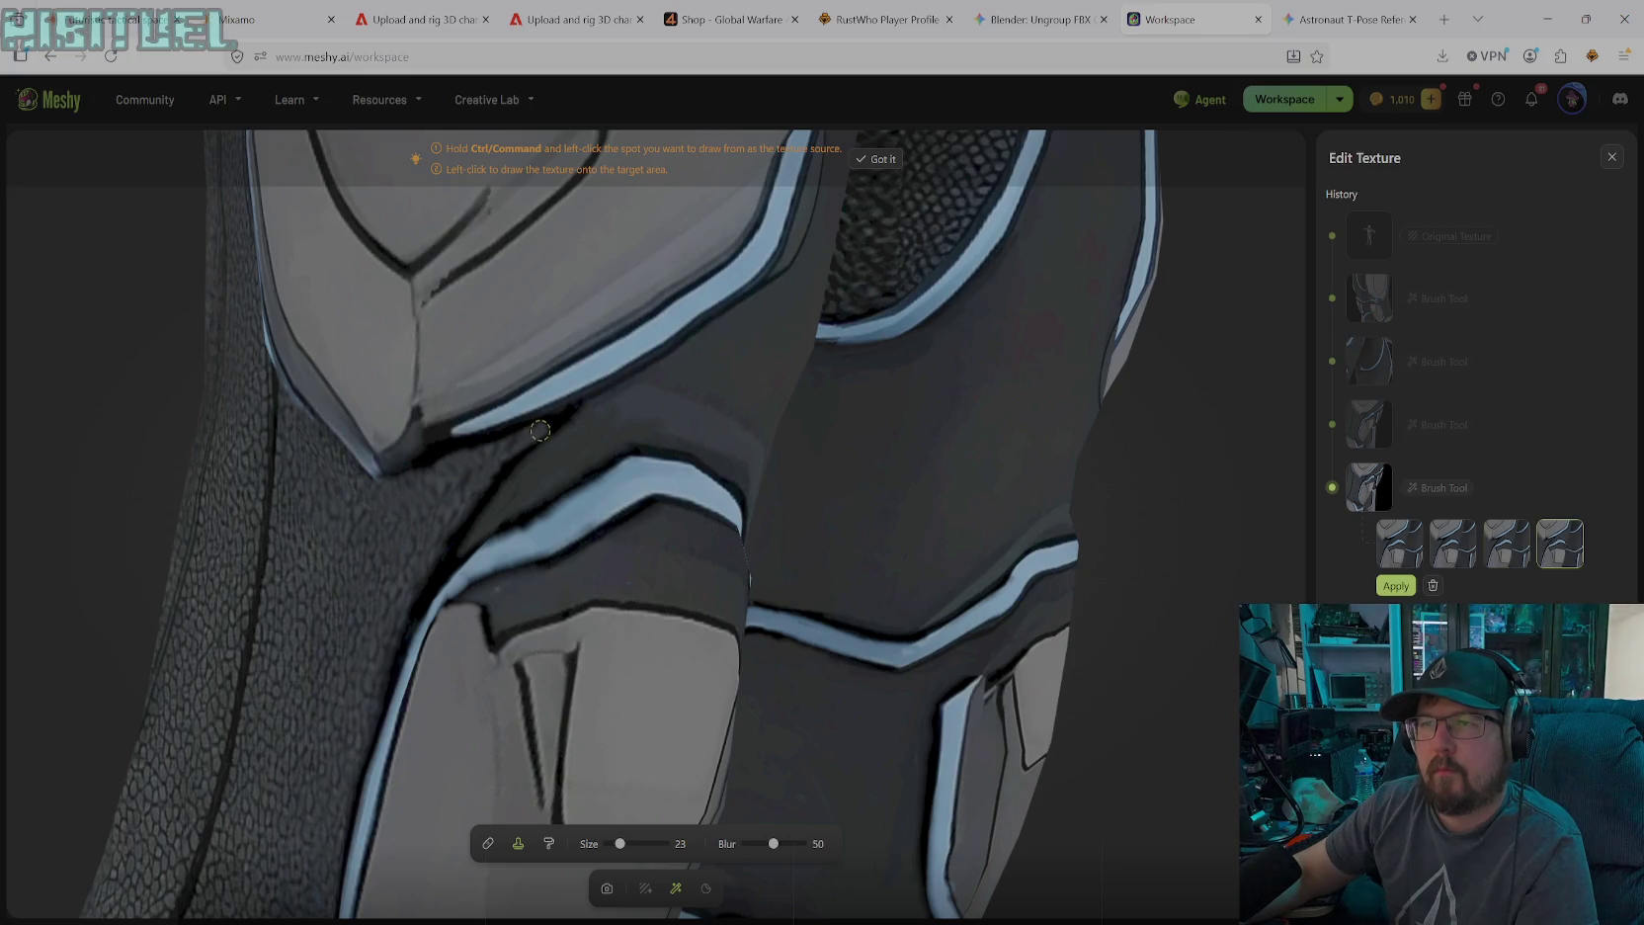
drag(620, 844, 612, 844)
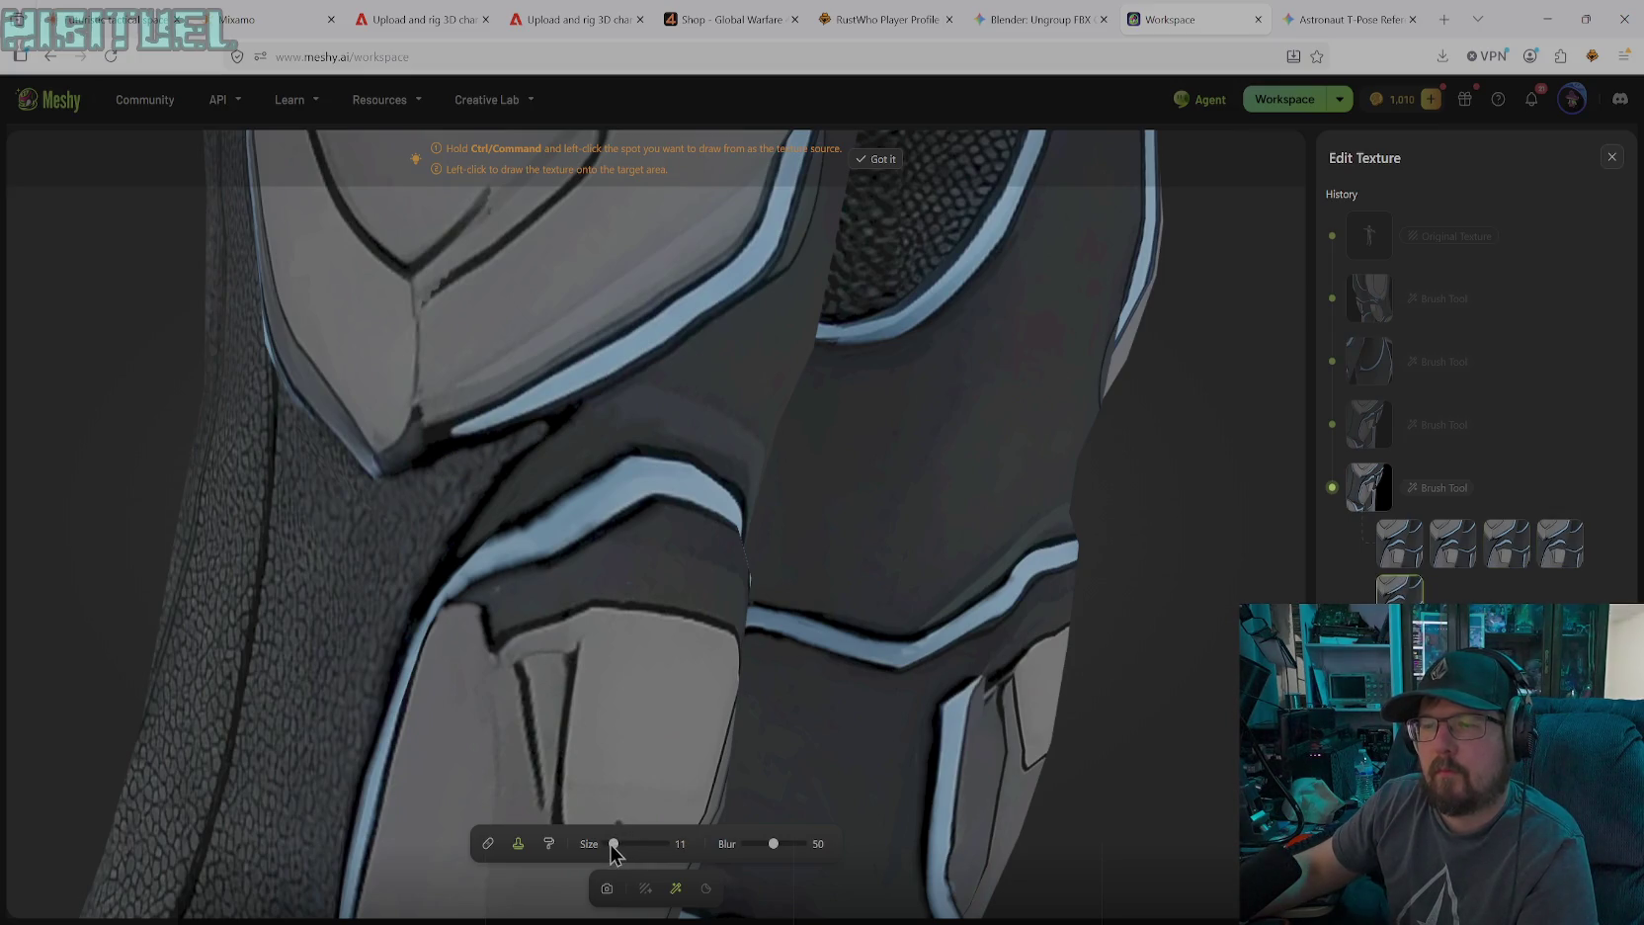
click(534, 431)
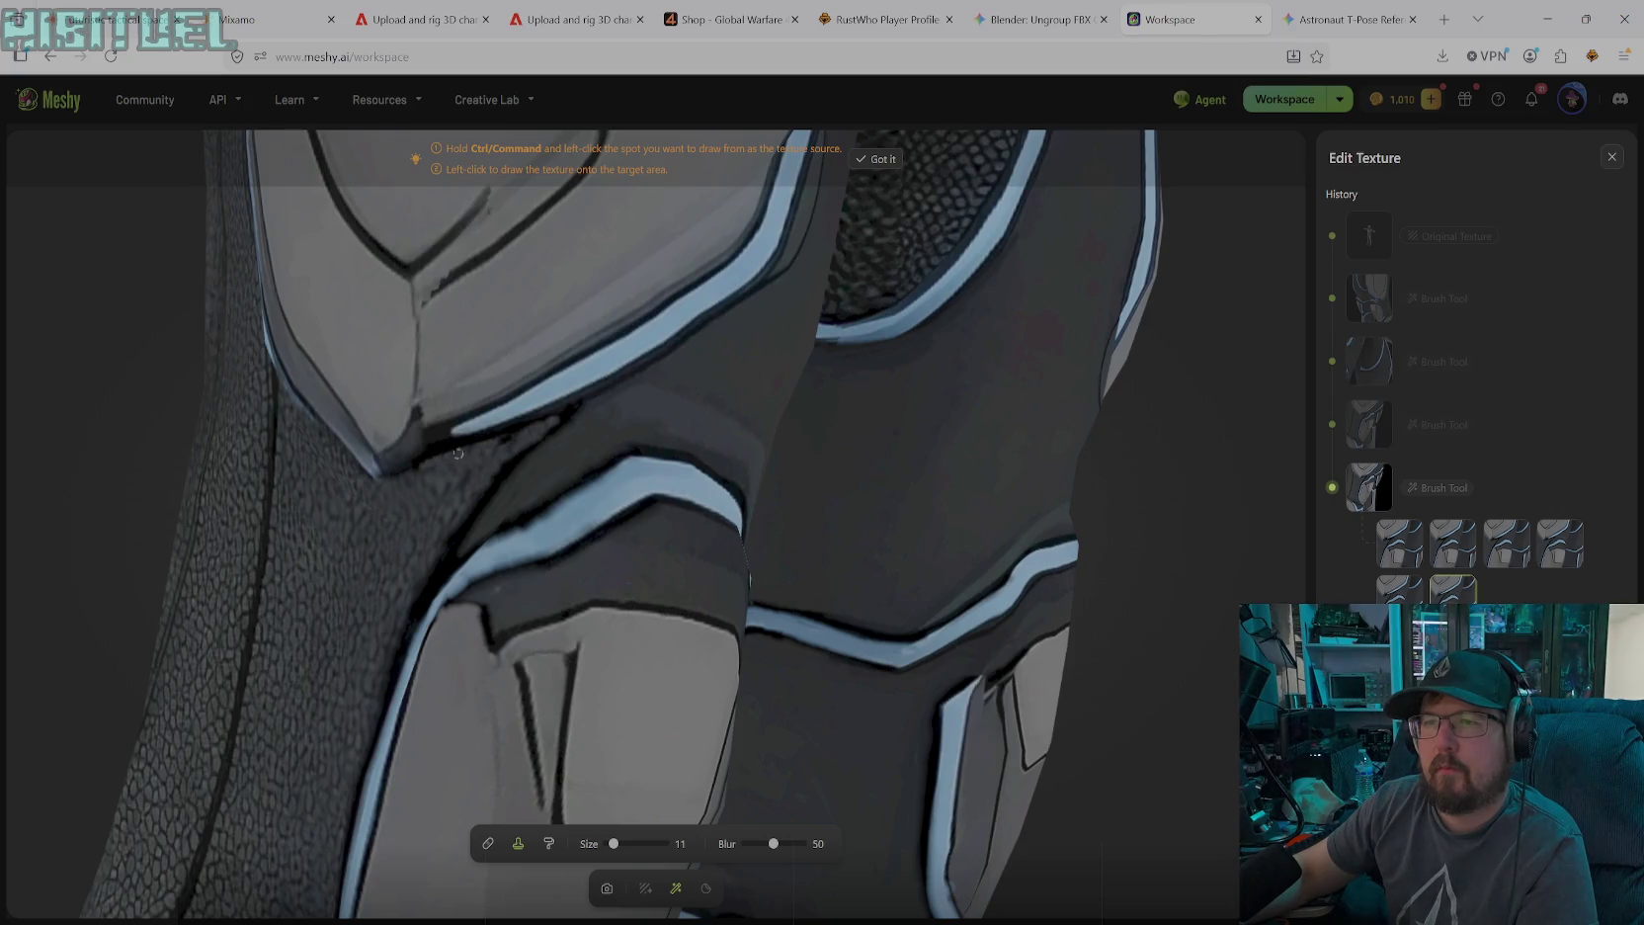
click(500, 445)
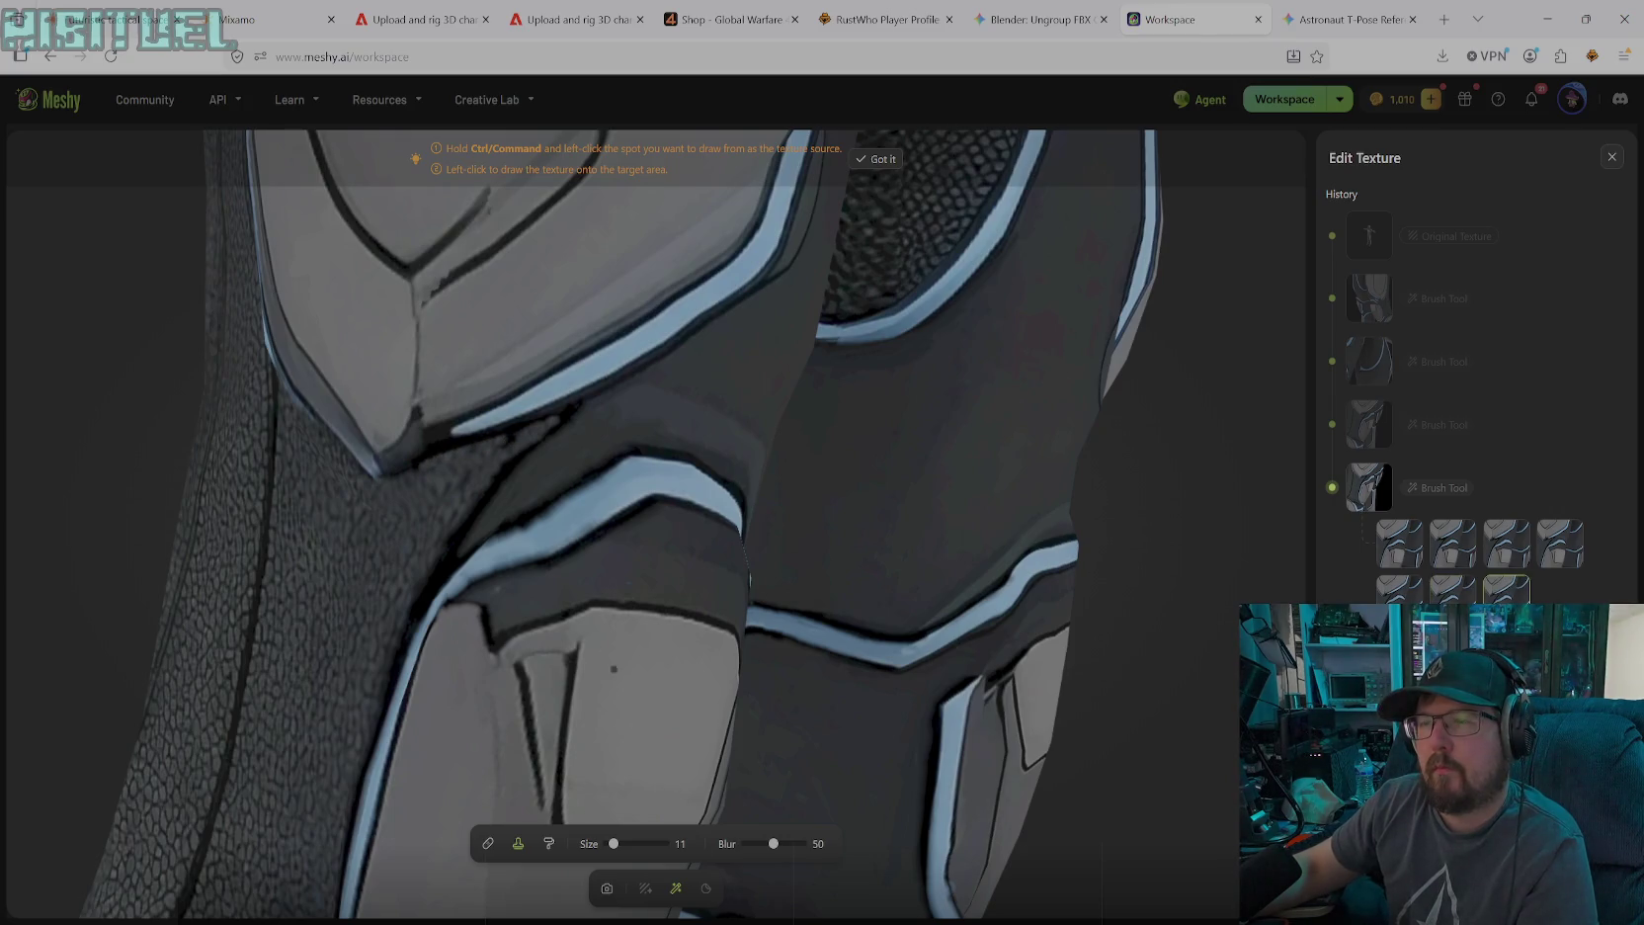
click(502, 445)
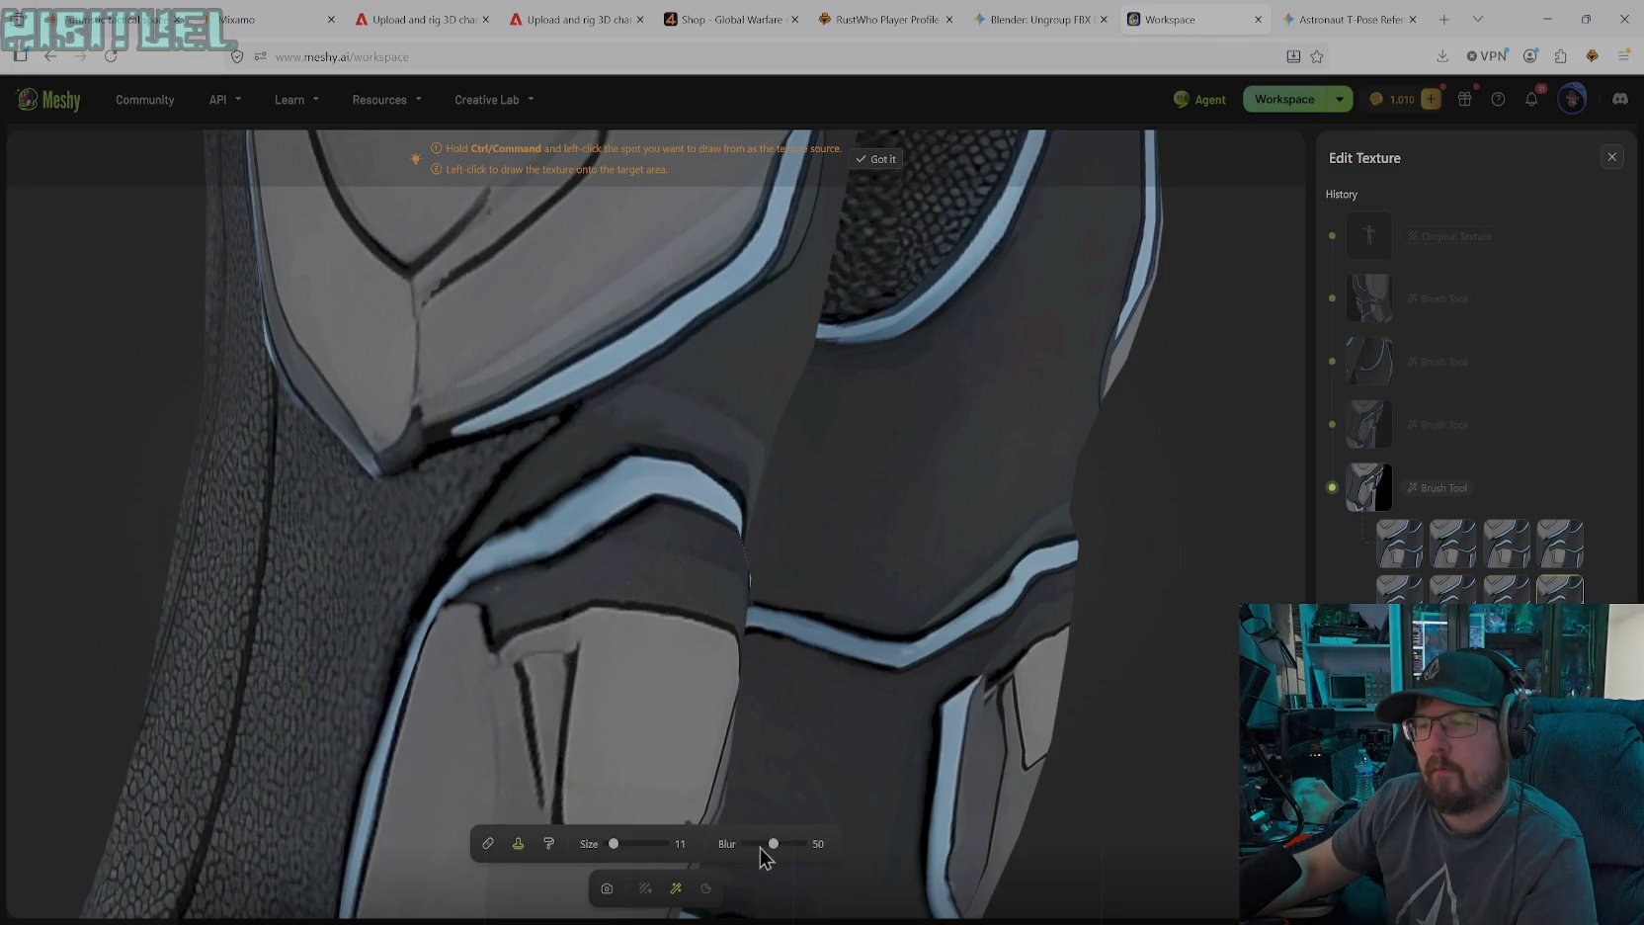
click(549, 843)
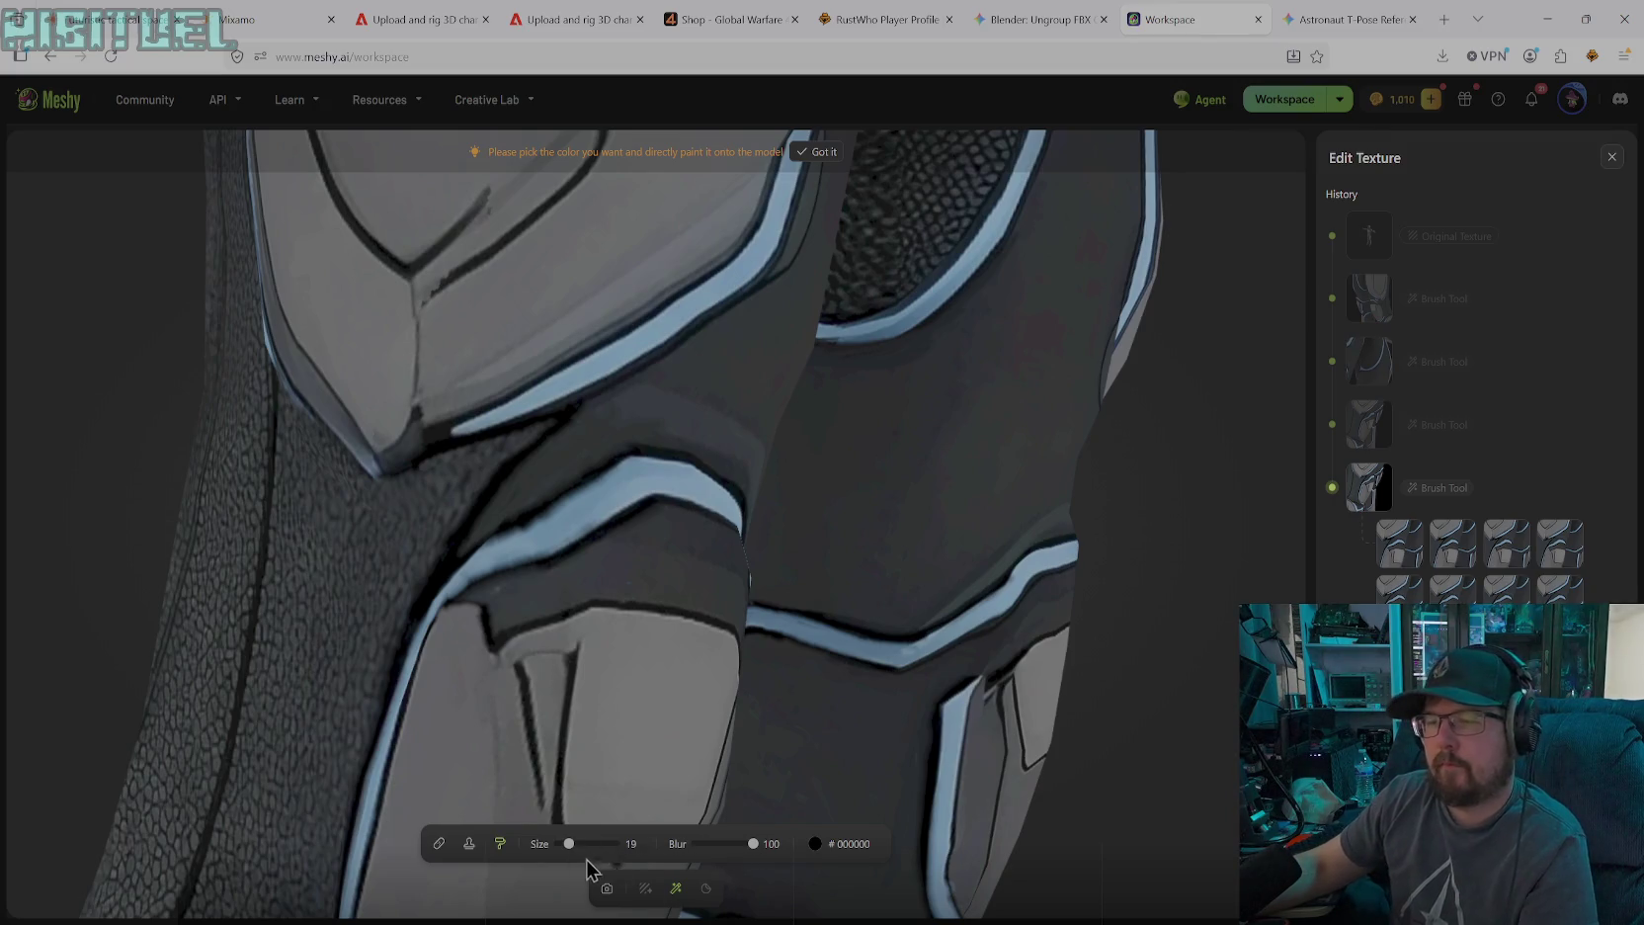
Pull the camera back to view the whole character
click(606, 888)
scroll(766, 622, down, 5)
mouse_move(869, 573)
mouse_down()
mouse_move(470, 595)
mouse_move(366, 576)
mouse_move(694, 597)
mouse_move(710, 577)
mouse_move(540, 590)
mouse_move(620, 578)
mouse_move(561, 435)
mouse_up()
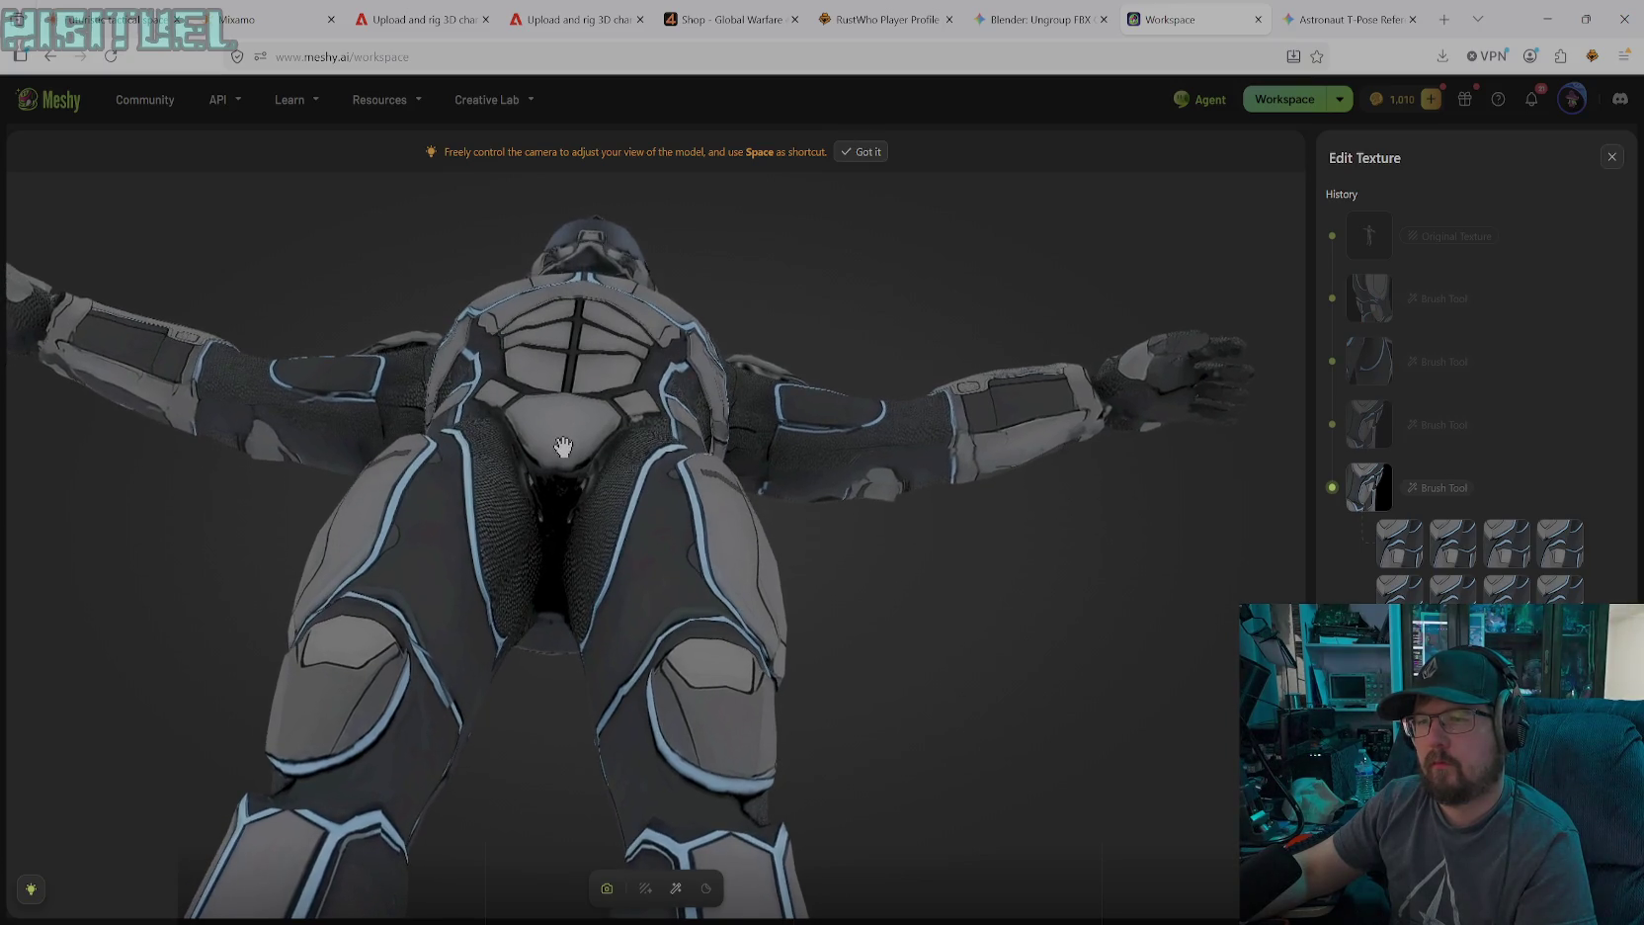
Orbit and zoom in on the broken light-blue stripe of the leg armour
mouse_move(558, 439)
mouse_down()
mouse_move(558, 459)
mouse_move(471, 510)
mouse_move(507, 569)
mouse_move(610, 617)
mouse_move(590, 608)
mouse_move(656, 772)
mouse_move(623, 481)
mouse_move(612, 719)
mouse_up()
scroll(656, 771, up, 2)
scroll(653, 792, up, 2)
scroll(653, 803, up, 2)
scroll(614, 732, up, 2)
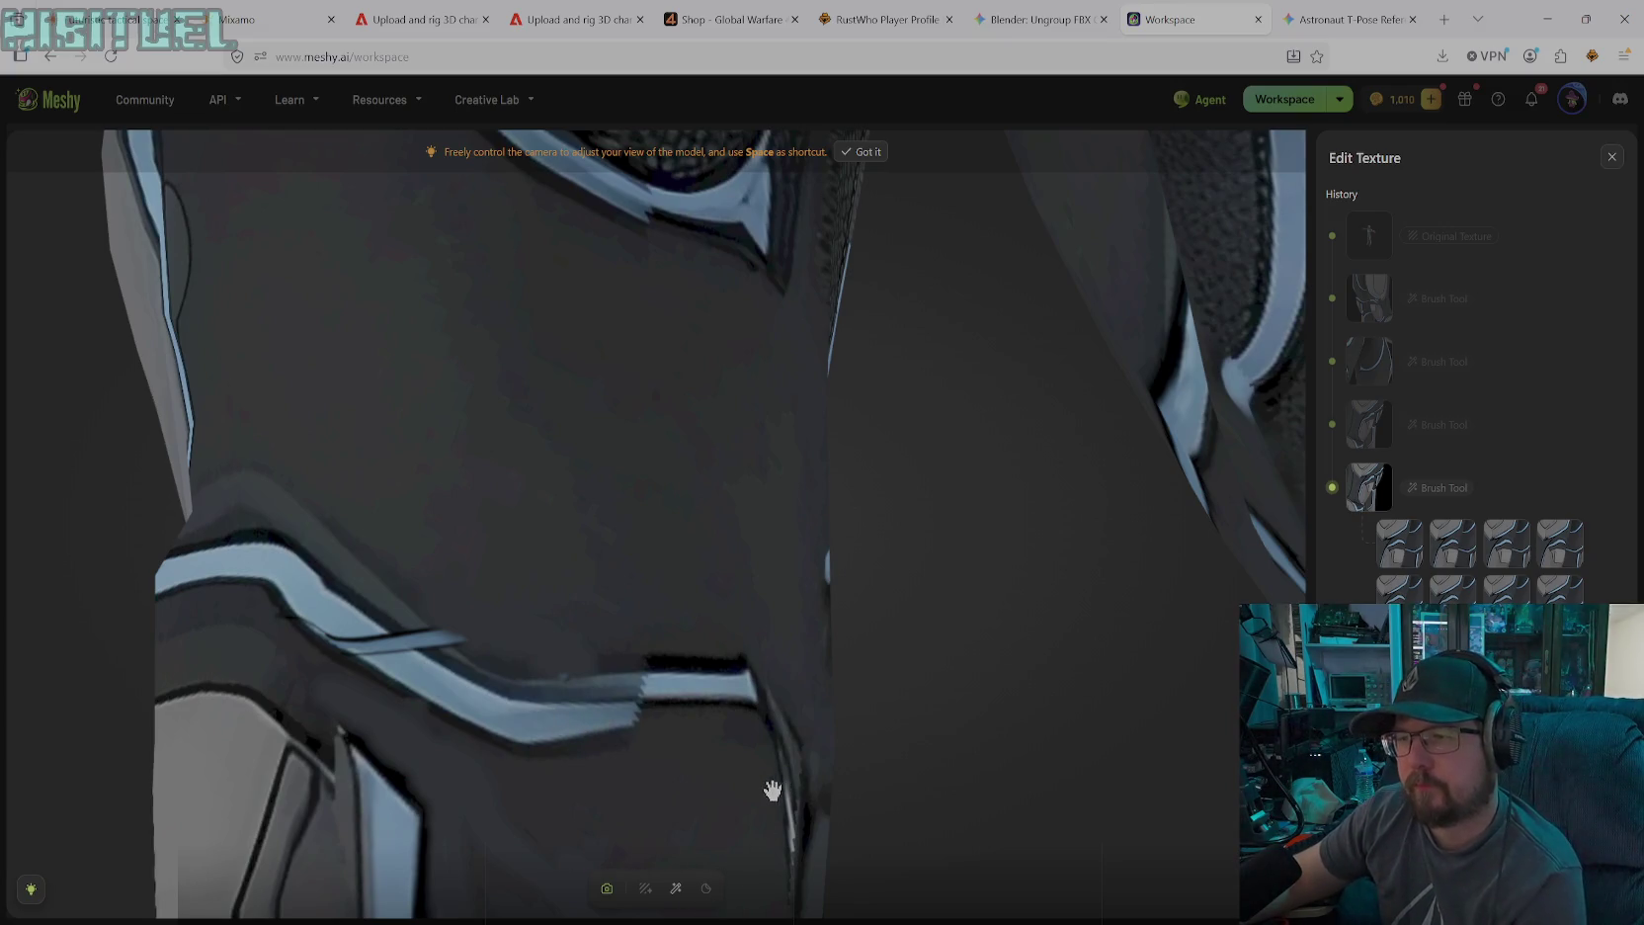
mouse_move(760, 790)
mouse_down()
mouse_move(854, 790)
mouse_move(907, 841)
mouse_move(796, 698)
mouse_move(686, 632)
mouse_move(844, 852)
mouse_move(760, 617)
mouse_move(1082, 719)
mouse_move(1131, 705)
mouse_move(1072, 709)
mouse_up()
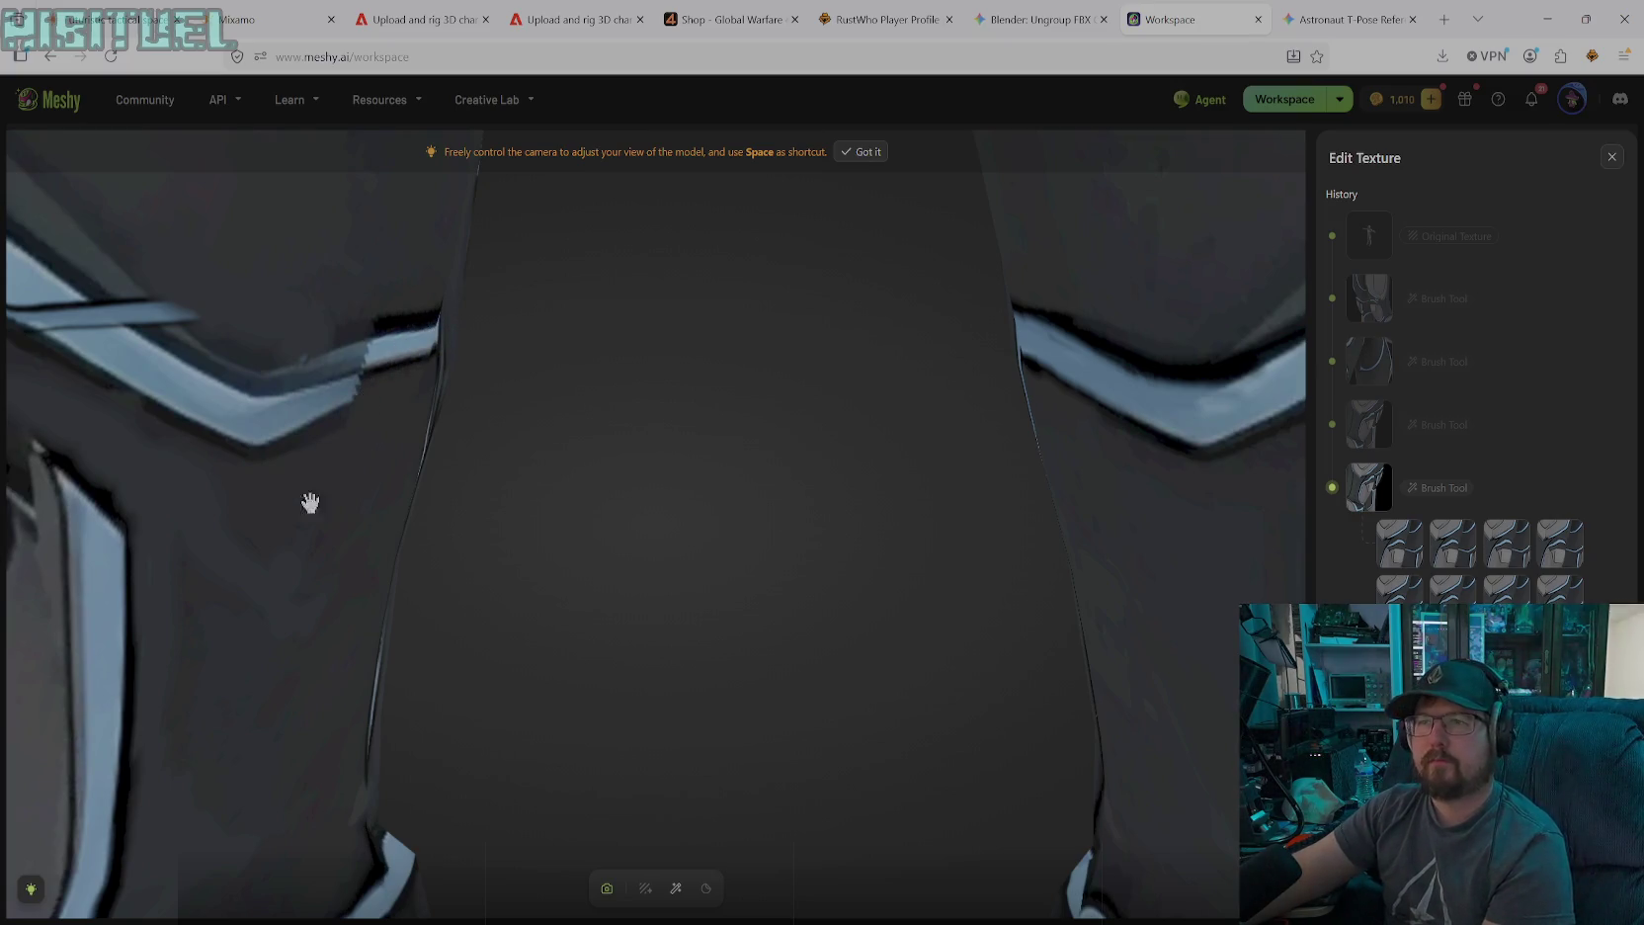
scroll(507, 573, down, 5)
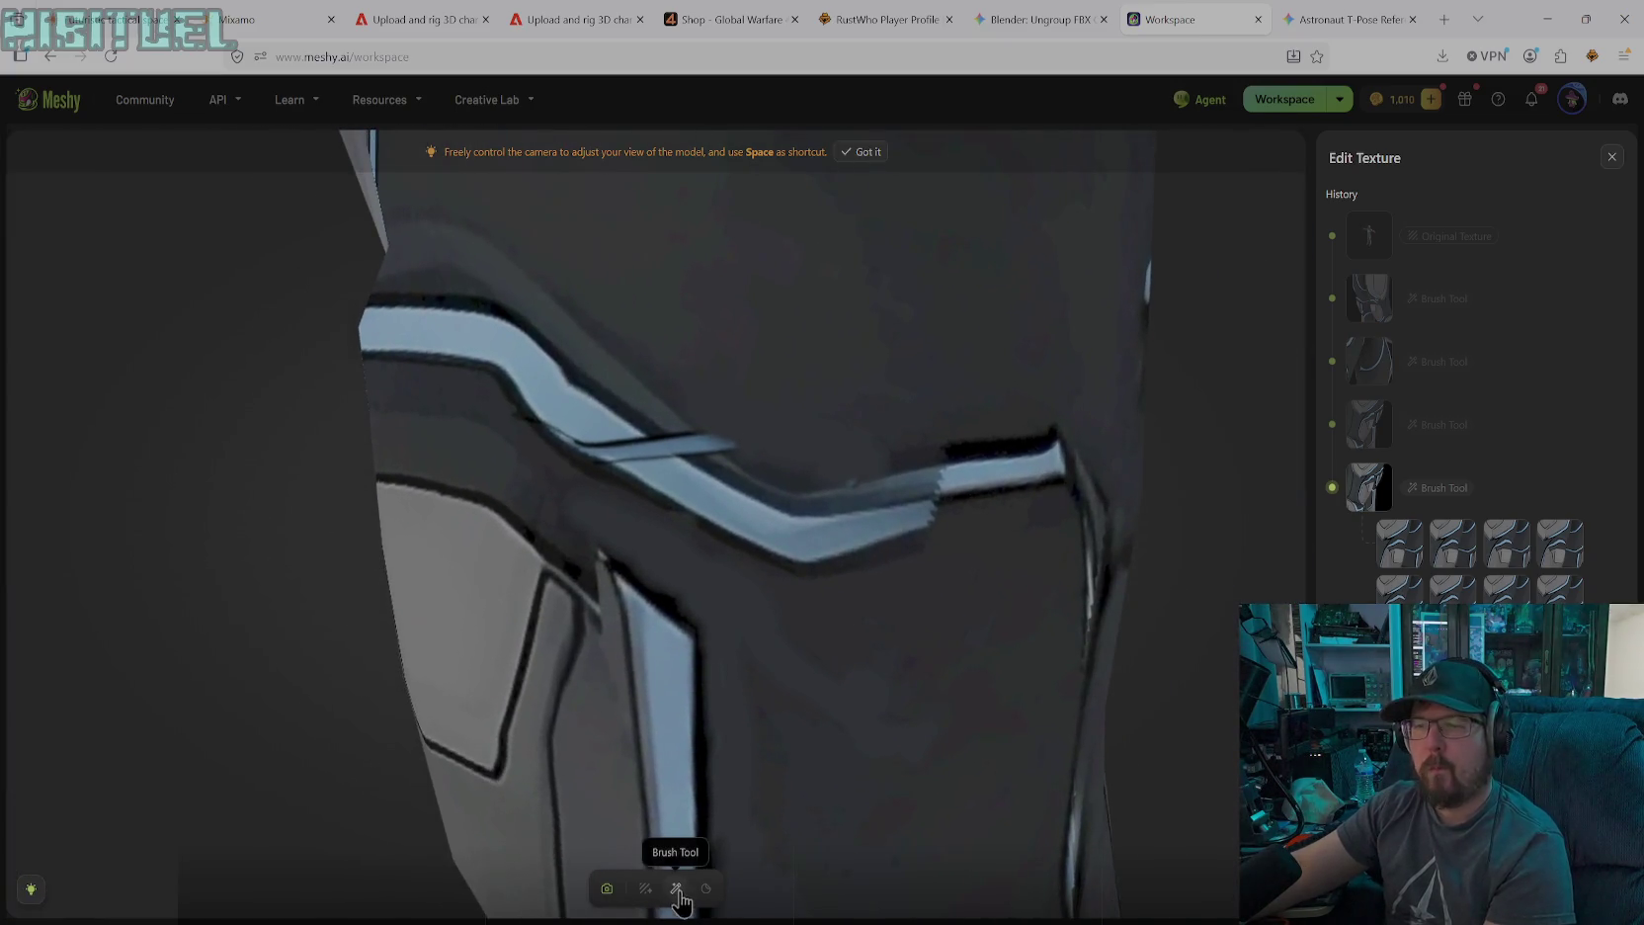
Sample the stripe blue #6C97BB and repaint the broken section as one band at size 42
click(676, 888)
click(814, 843)
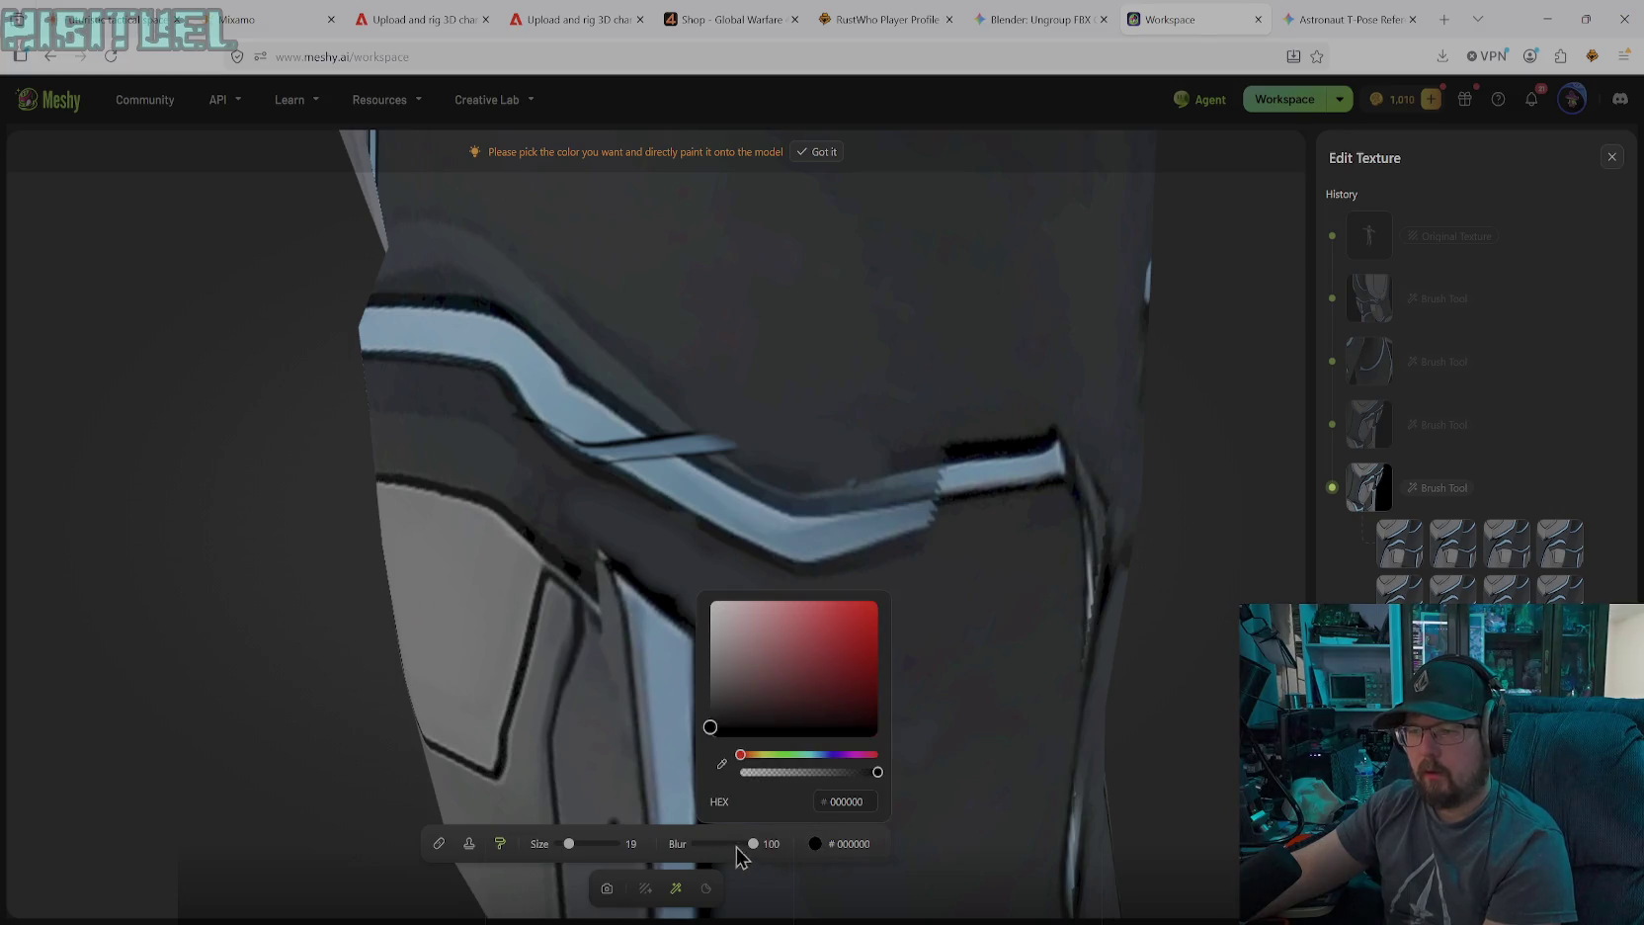
click(720, 781)
click(740, 518)
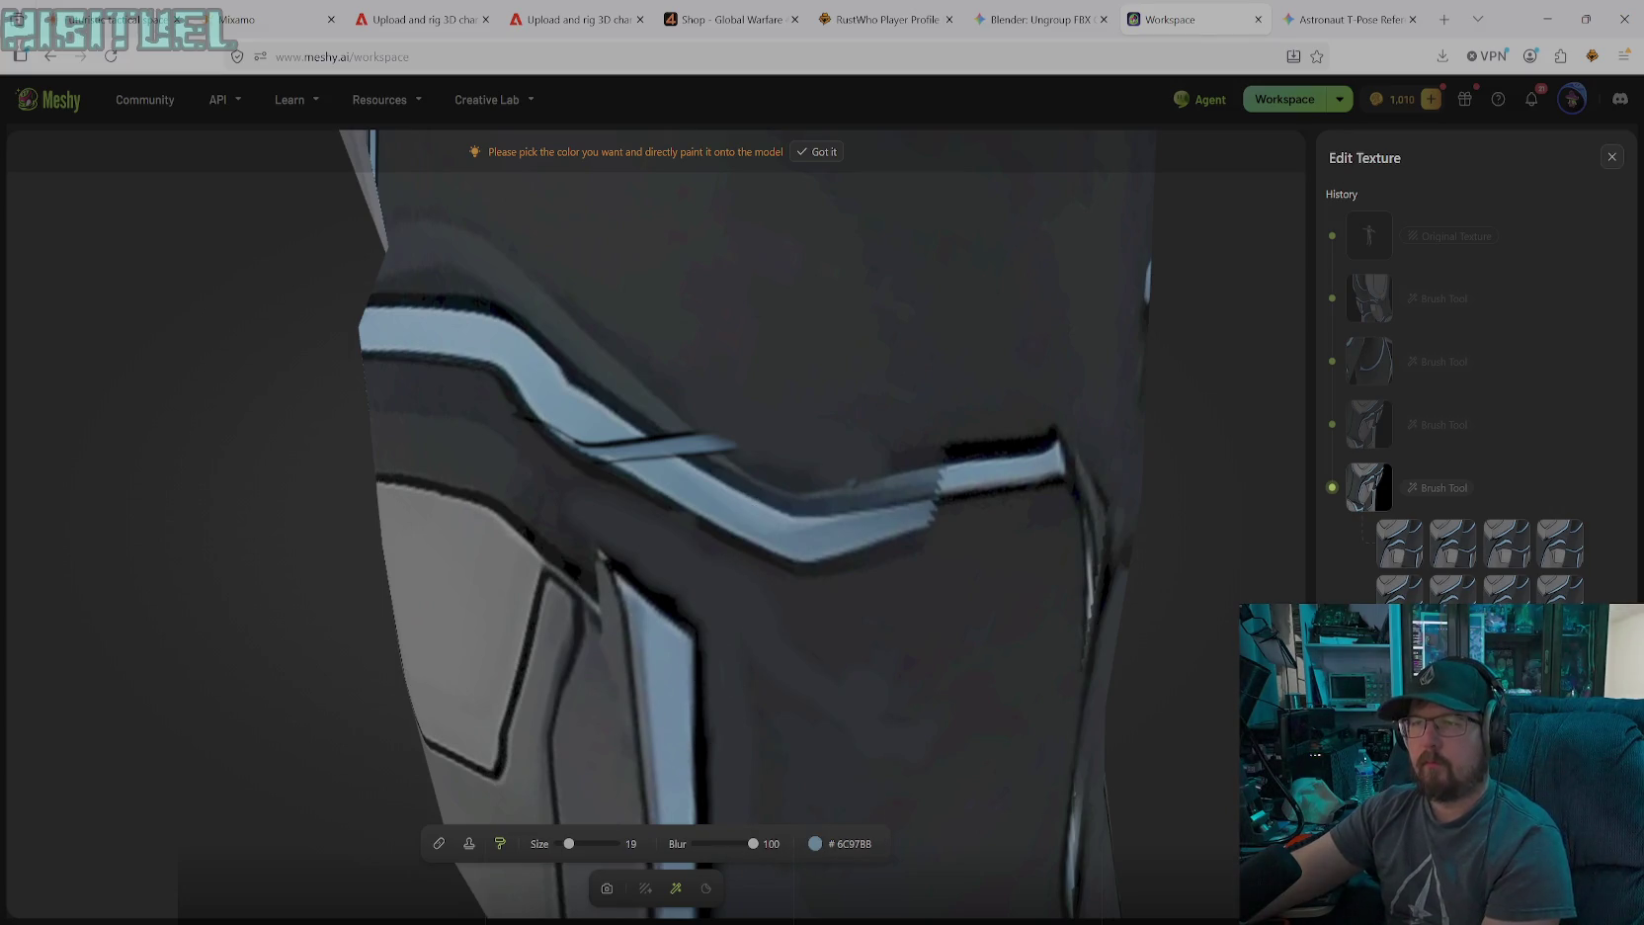
drag(570, 844, 582, 844)
drag(579, 442, 652, 460)
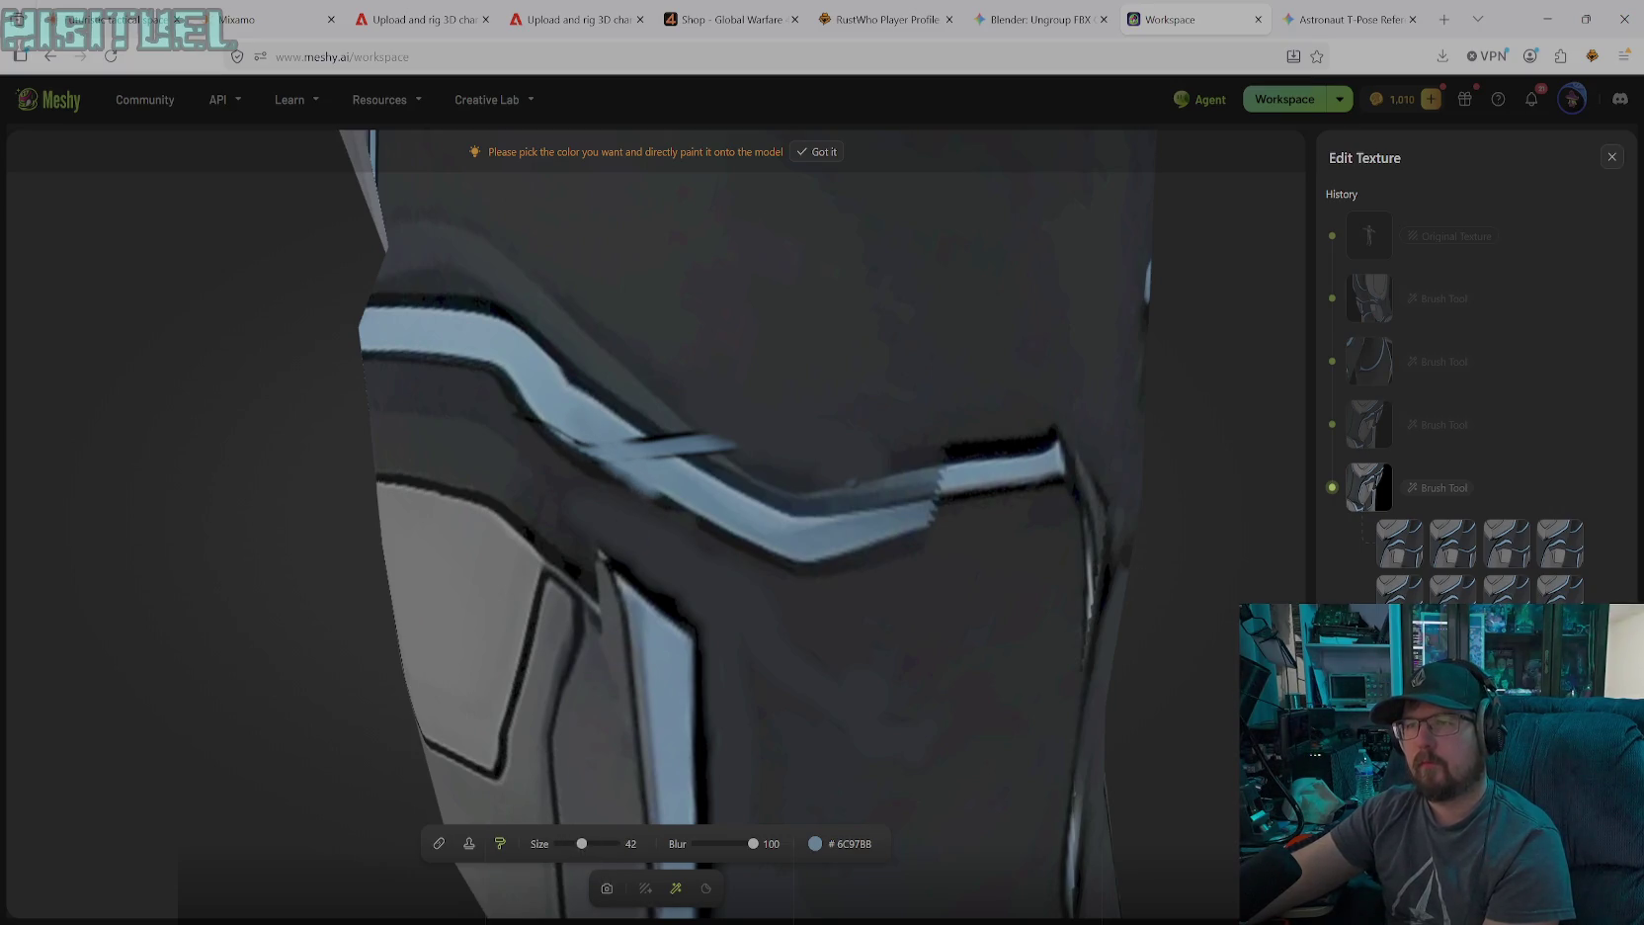
mouse_move(815, 529)
mouse_down()
mouse_move(934, 494)
mouse_move(894, 484)
mouse_move(944, 464)
mouse_move(964, 499)
mouse_move(1013, 452)
mouse_up()
drag(919, 515, 964, 500)
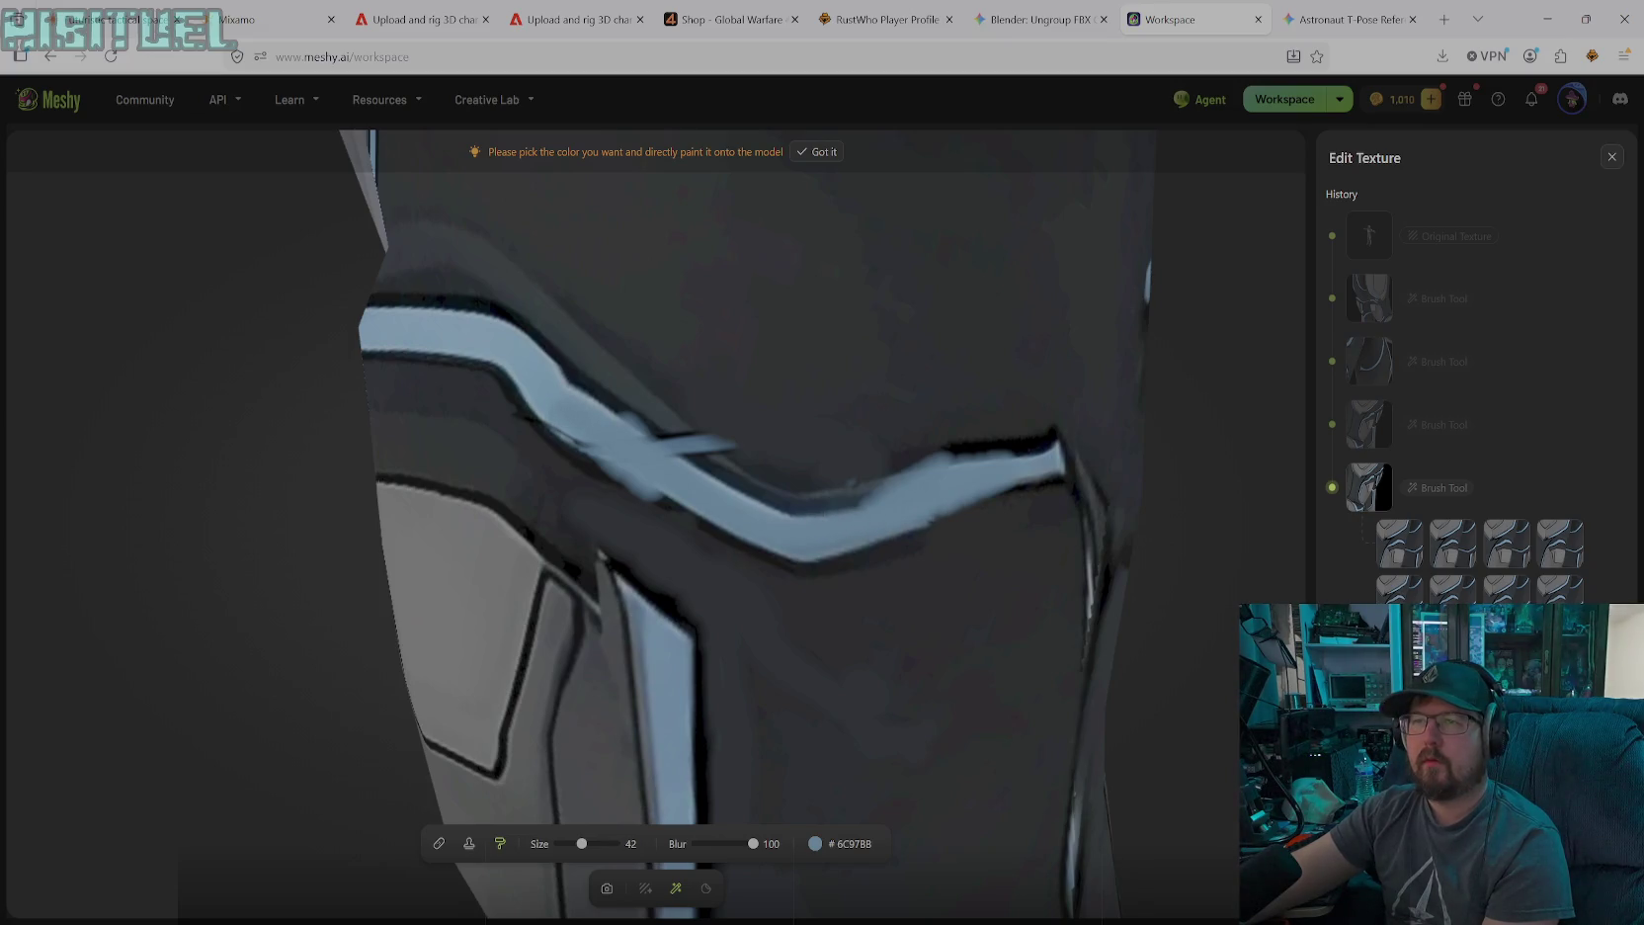
mouse_move(1033, 481)
mouse_down()
mouse_move(934, 519)
mouse_move(820, 506)
mouse_move(1042, 452)
mouse_up()
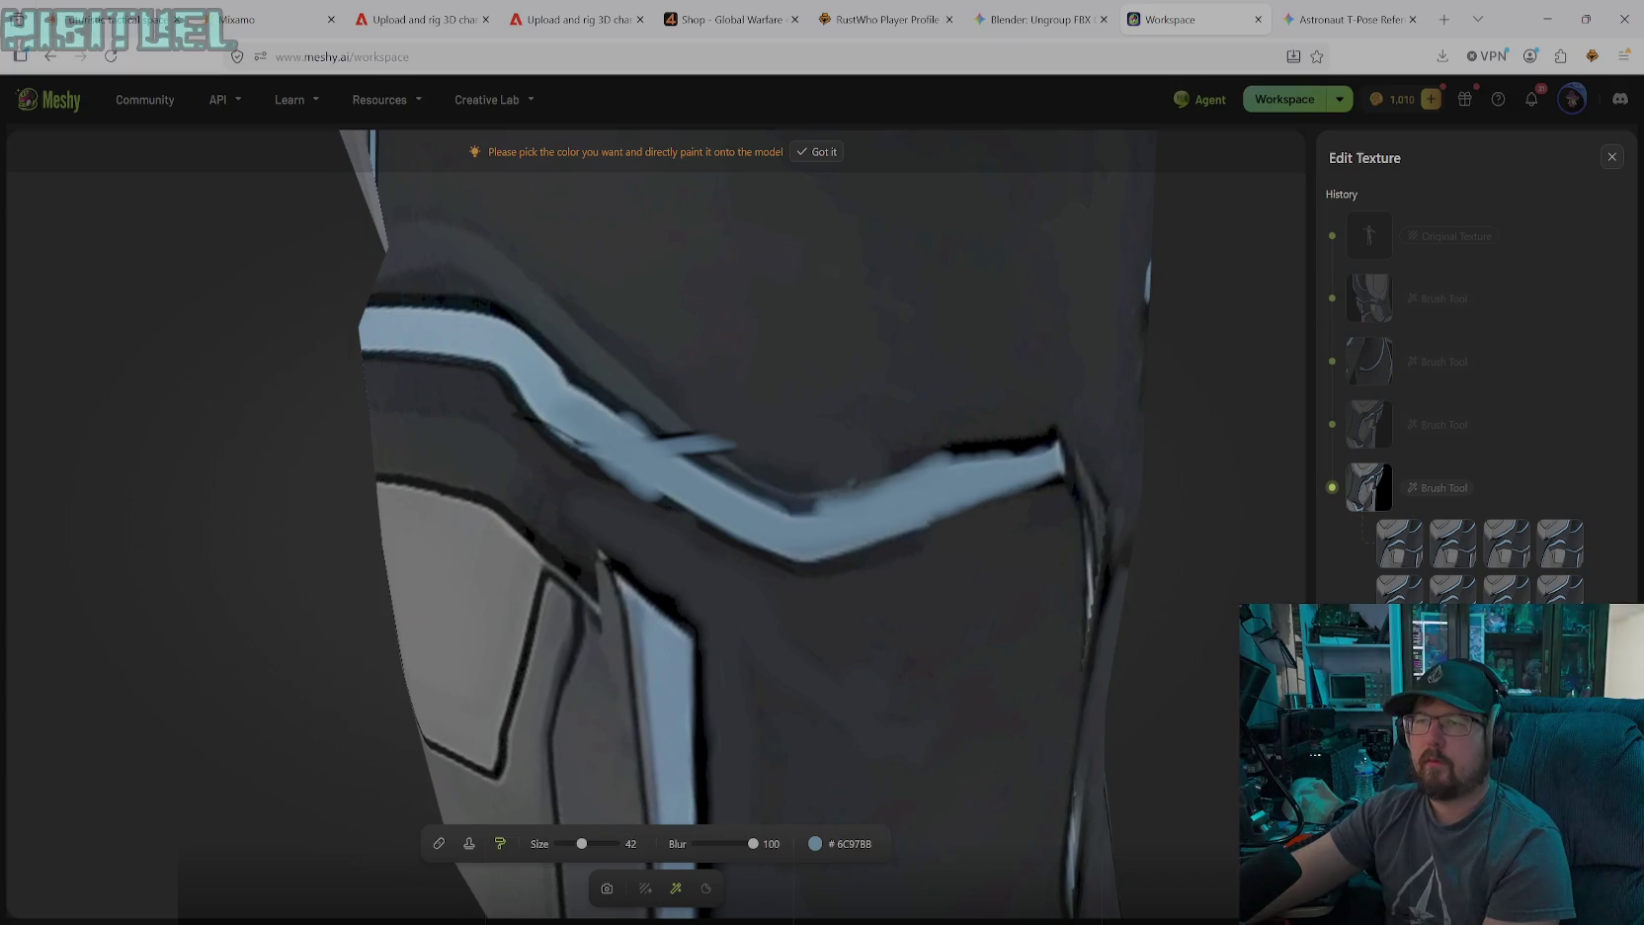
Set the brush colour to black #000000 and shrink it to size 15
click(817, 844)
drag(729, 727, 705, 731)
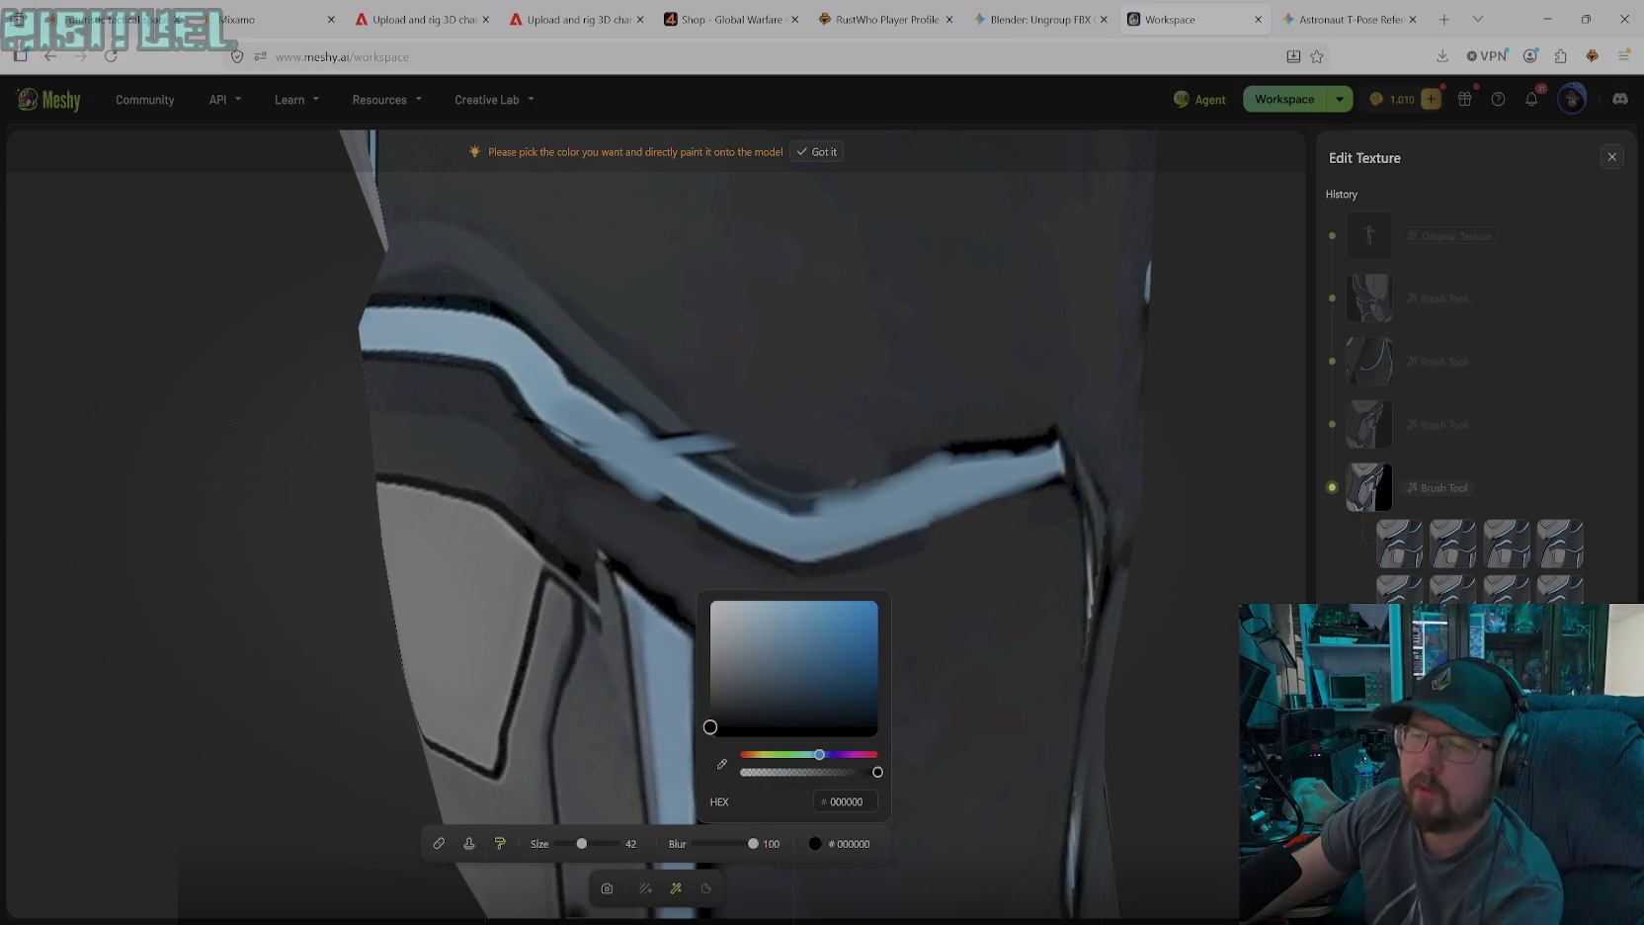
click(582, 844)
drag(581, 843, 565, 844)
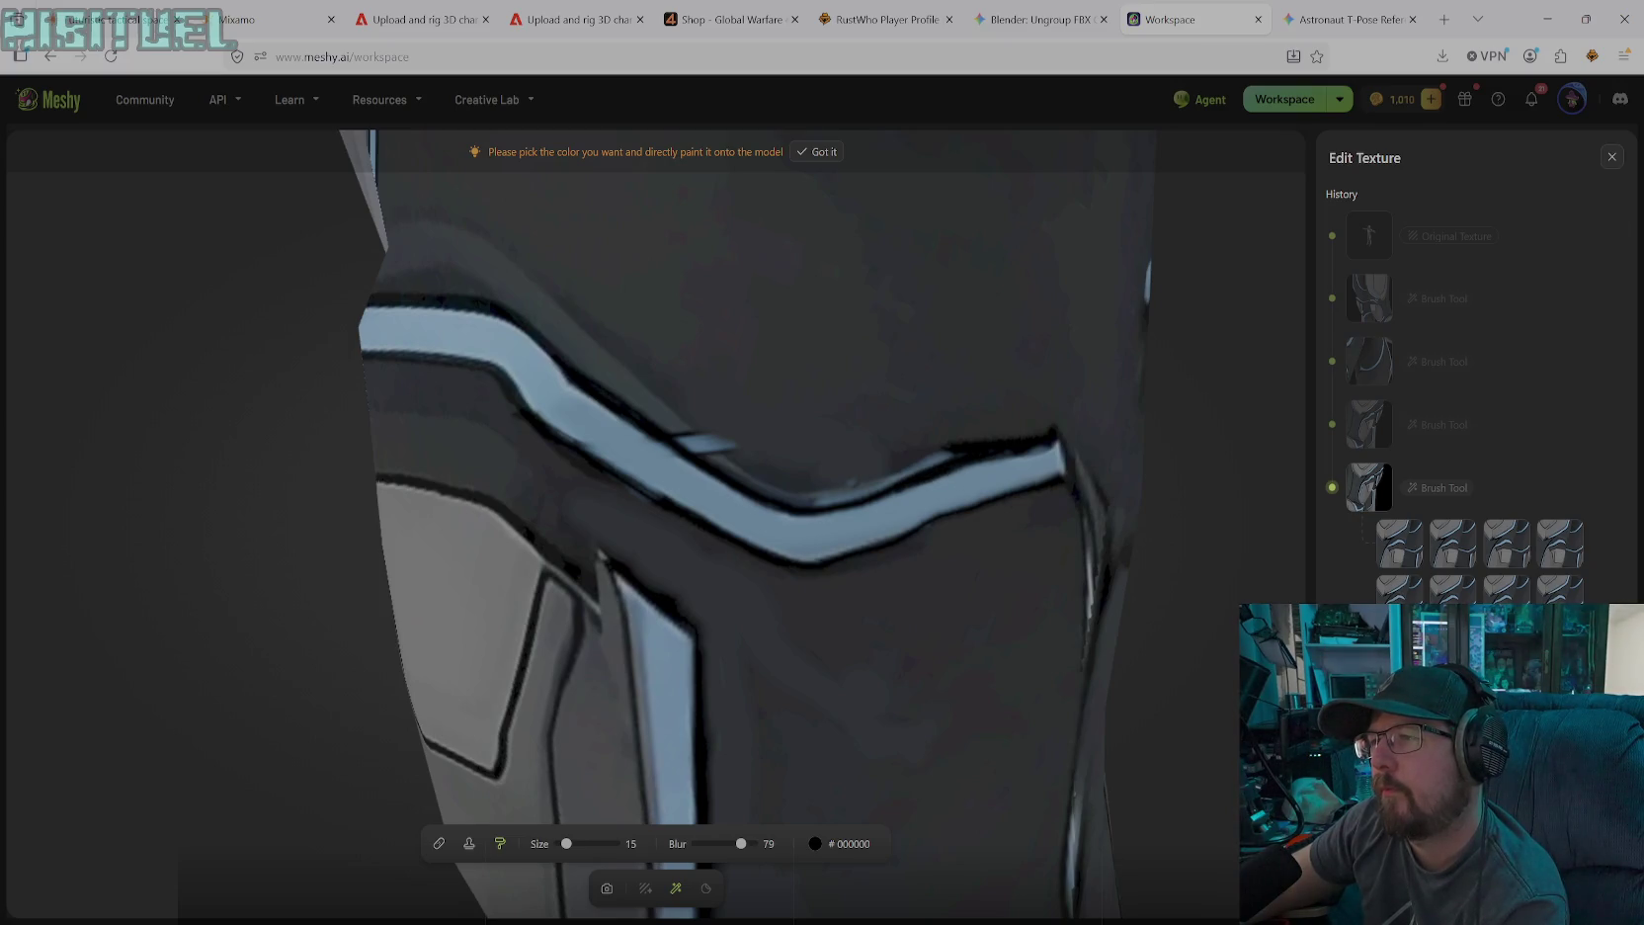
Sample the dark grey #262A2E from the model and enlarge the brush to size 46
click(815, 843)
click(722, 767)
click(870, 453)
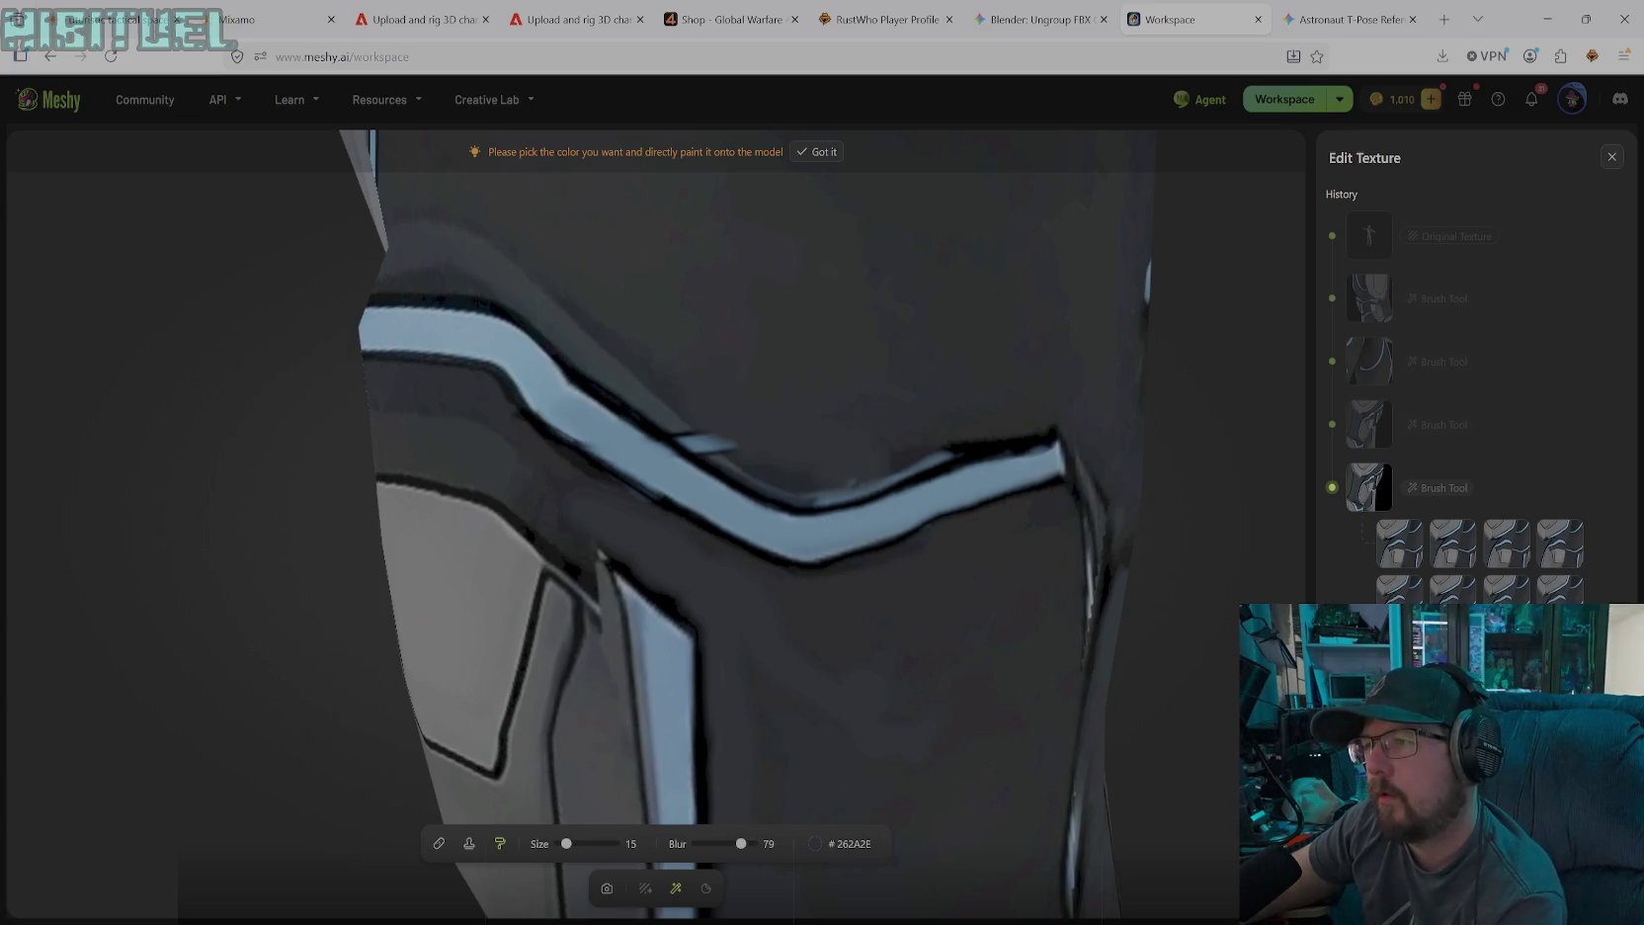
drag(566, 843, 584, 843)
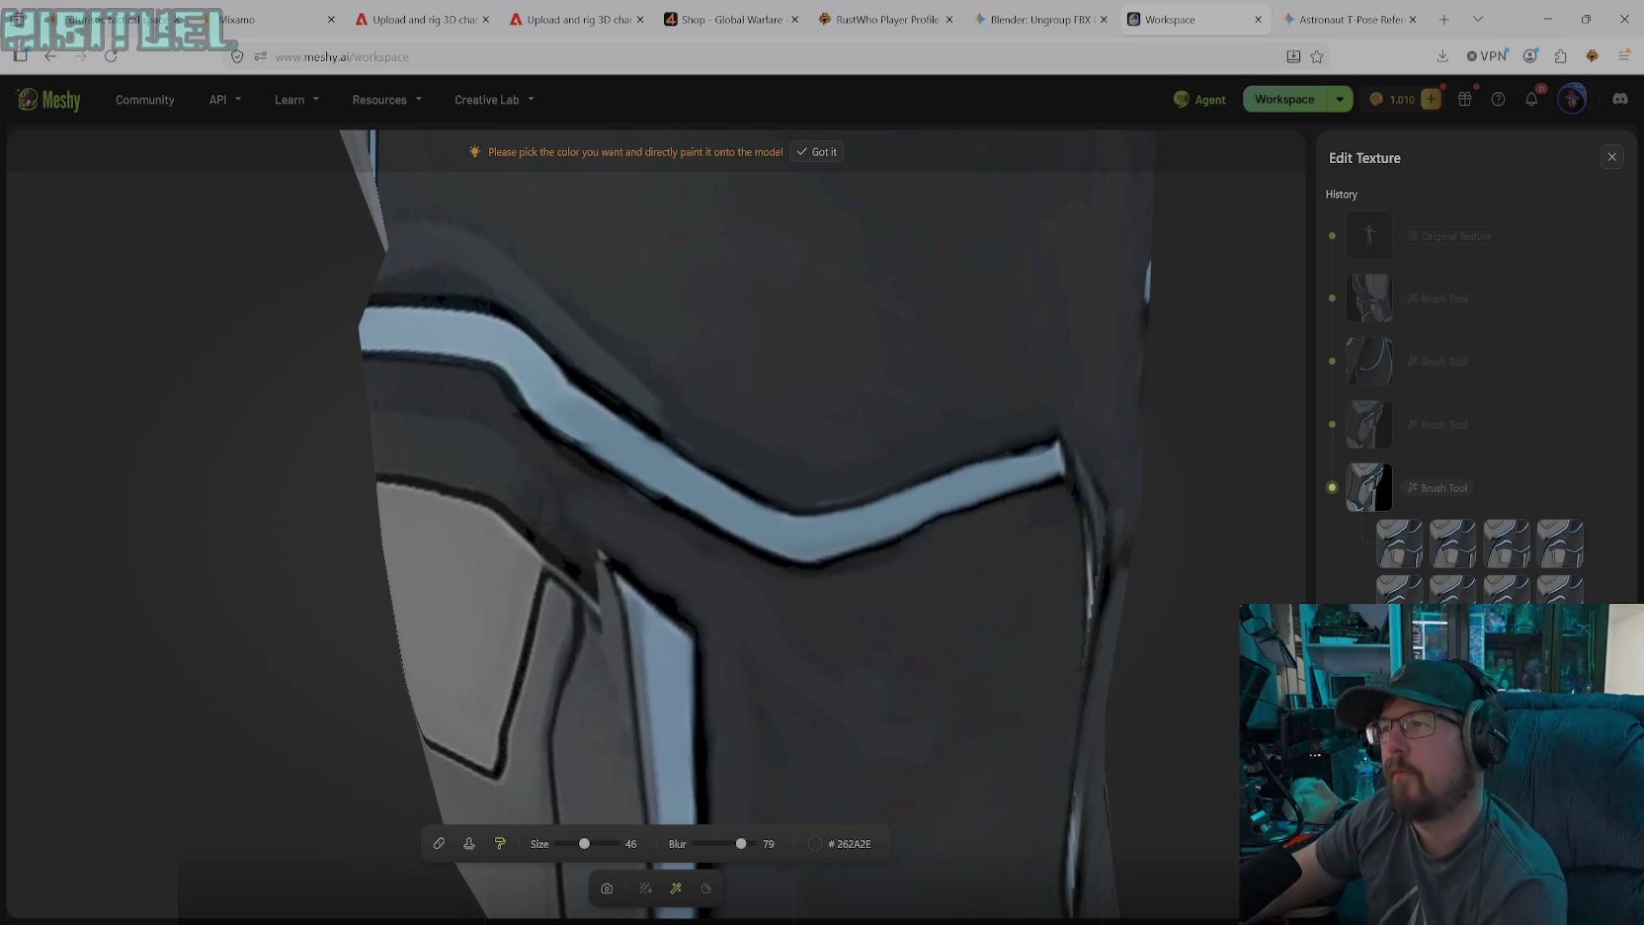
Zoom and orbit around the knees to a close view of the next stray stripe
click(607, 888)
scroll(854, 614, down, 2)
scroll(869, 598, down, 2)
scroll(856, 598, down, 2)
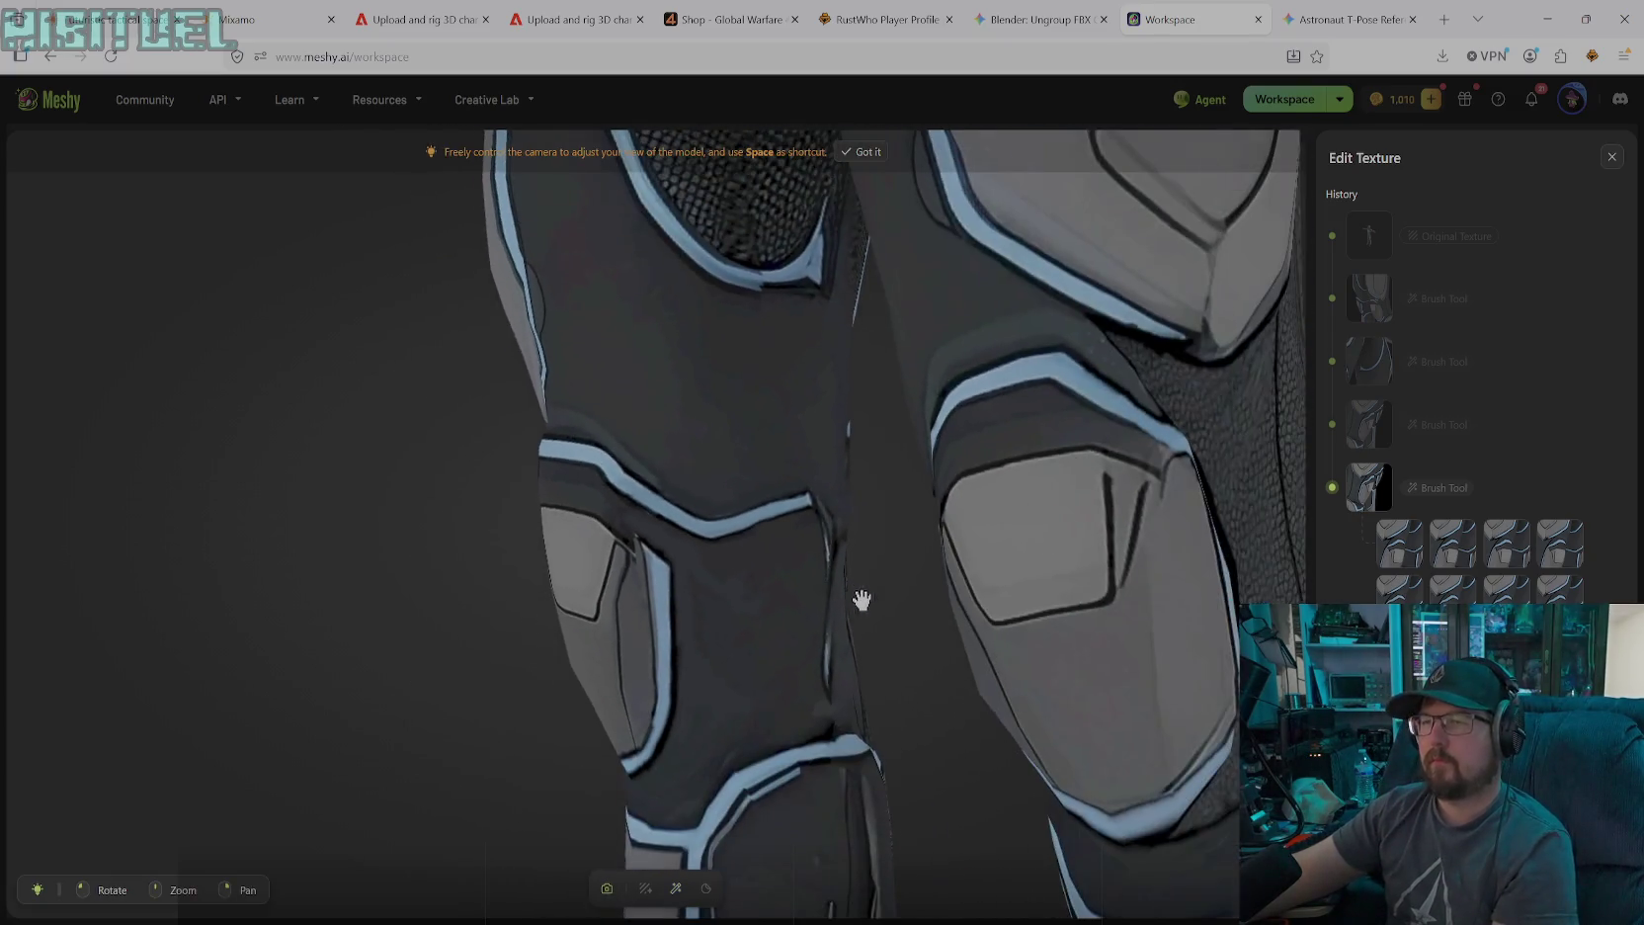
scroll(865, 634, down, 1)
mouse_move(948, 625)
mouse_down()
mouse_move(920, 631)
mouse_move(997, 631)
mouse_move(887, 635)
mouse_move(947, 624)
mouse_move(1013, 638)
mouse_move(841, 646)
mouse_move(852, 605)
mouse_move(969, 628)
mouse_move(1009, 664)
mouse_move(999, 695)
mouse_move(1160, 679)
mouse_move(764, 694)
mouse_move(790, 678)
mouse_move(1058, 683)
mouse_move(899, 683)
mouse_move(943, 657)
mouse_move(790, 646)
mouse_move(953, 643)
mouse_up()
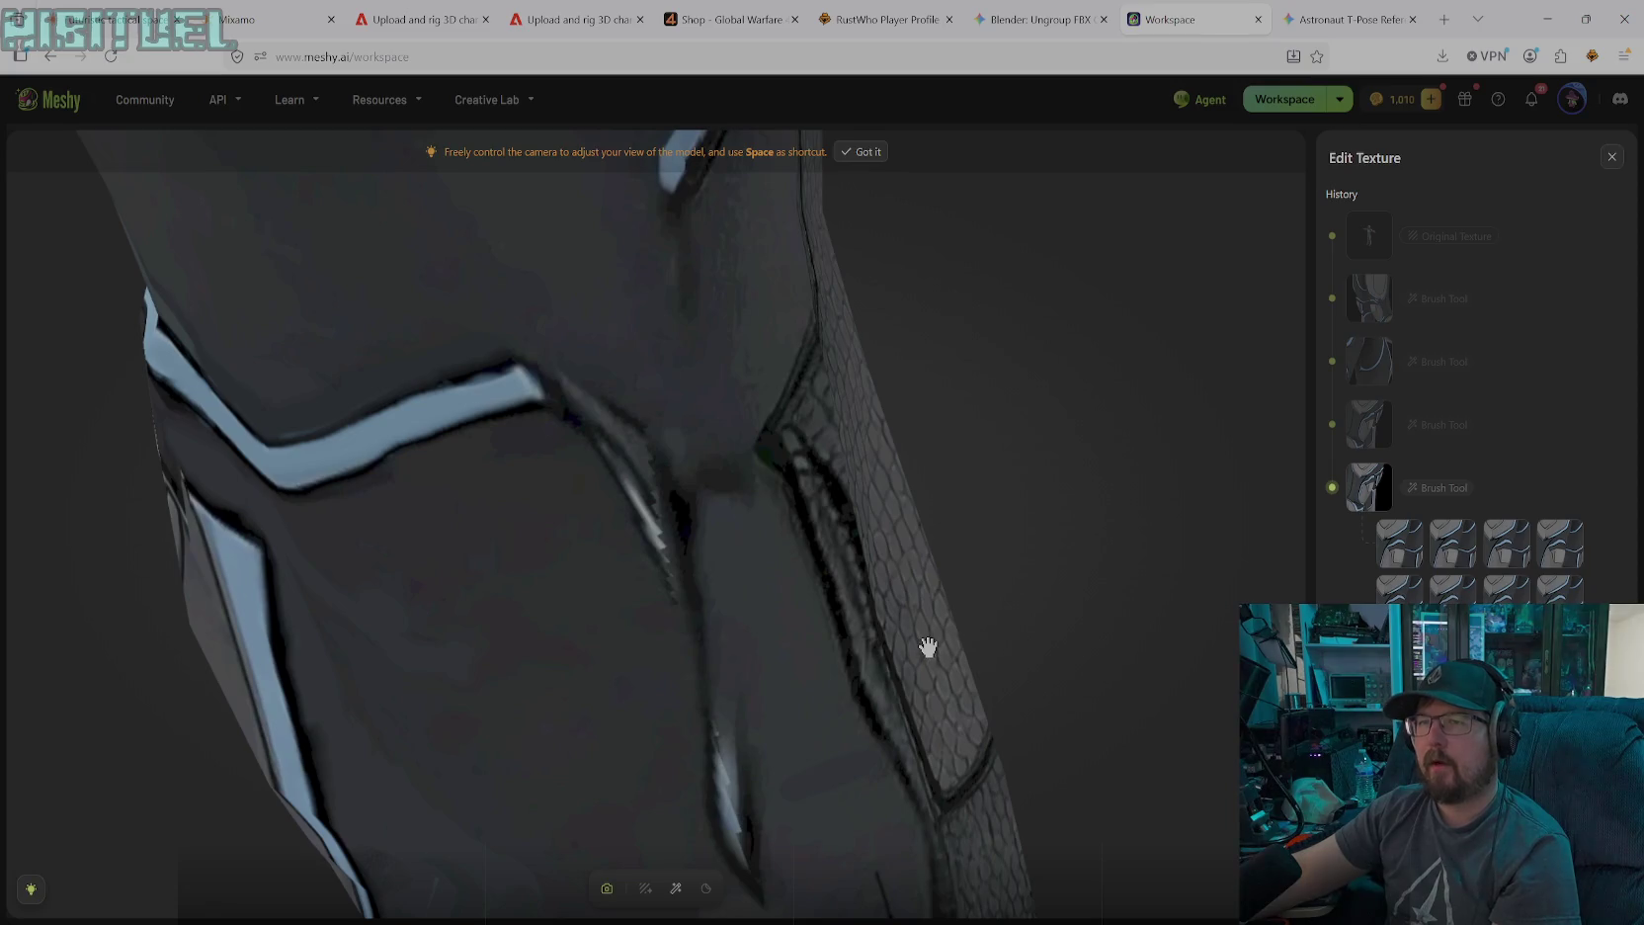
mouse_move(888, 701)
mouse_down()
mouse_move(1009, 698)
mouse_move(590, 588)
mouse_move(604, 573)
mouse_move(637, 870)
mouse_up()
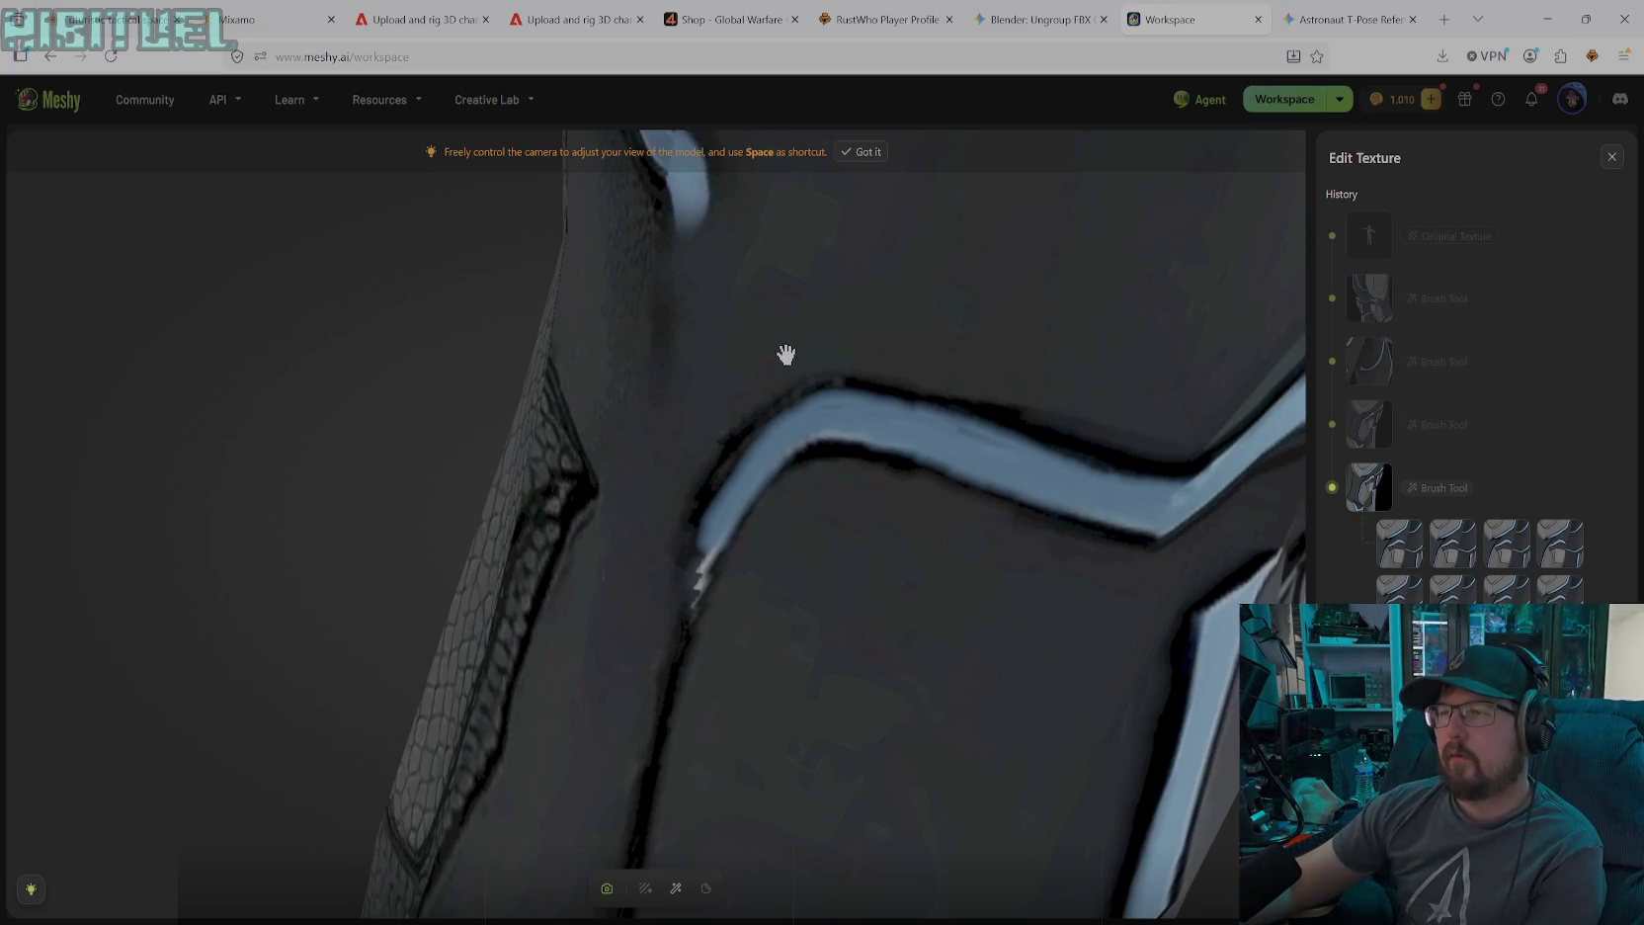
mouse_move(628, 467)
mouse_down()
mouse_move(654, 452)
mouse_move(870, 535)
mouse_move(866, 509)
mouse_move(789, 518)
mouse_move(533, 466)
mouse_move(686, 397)
mouse_up()
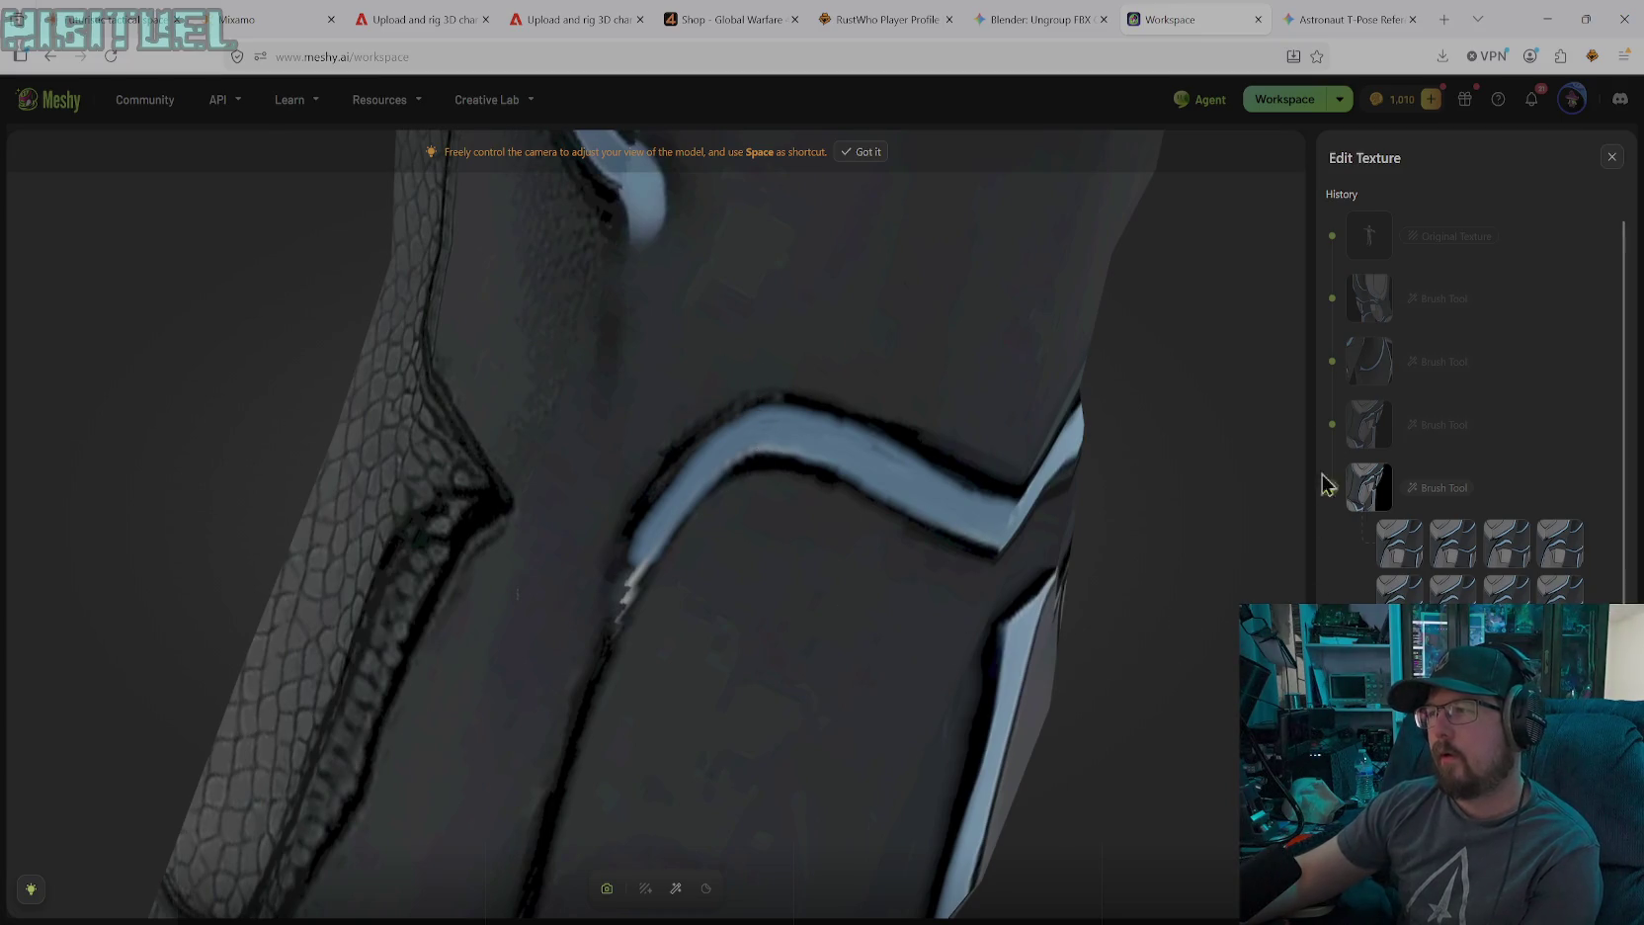
click(676, 888)
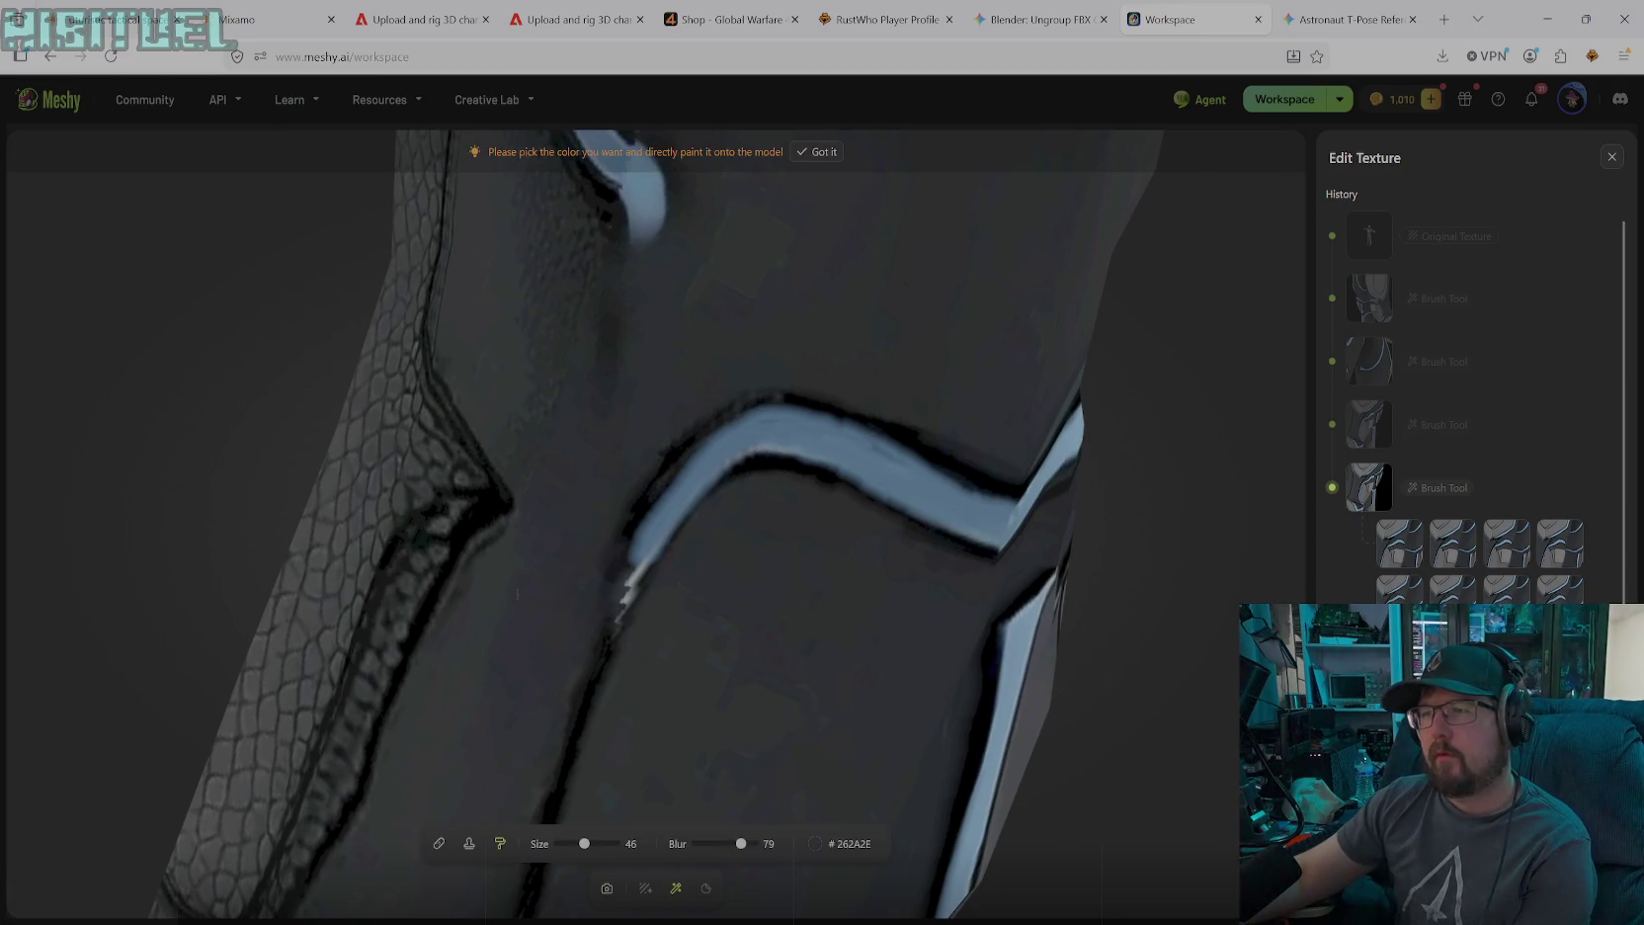
Sample dark grey #26262A from the leg and paint over the stray pale stripe
click(828, 843)
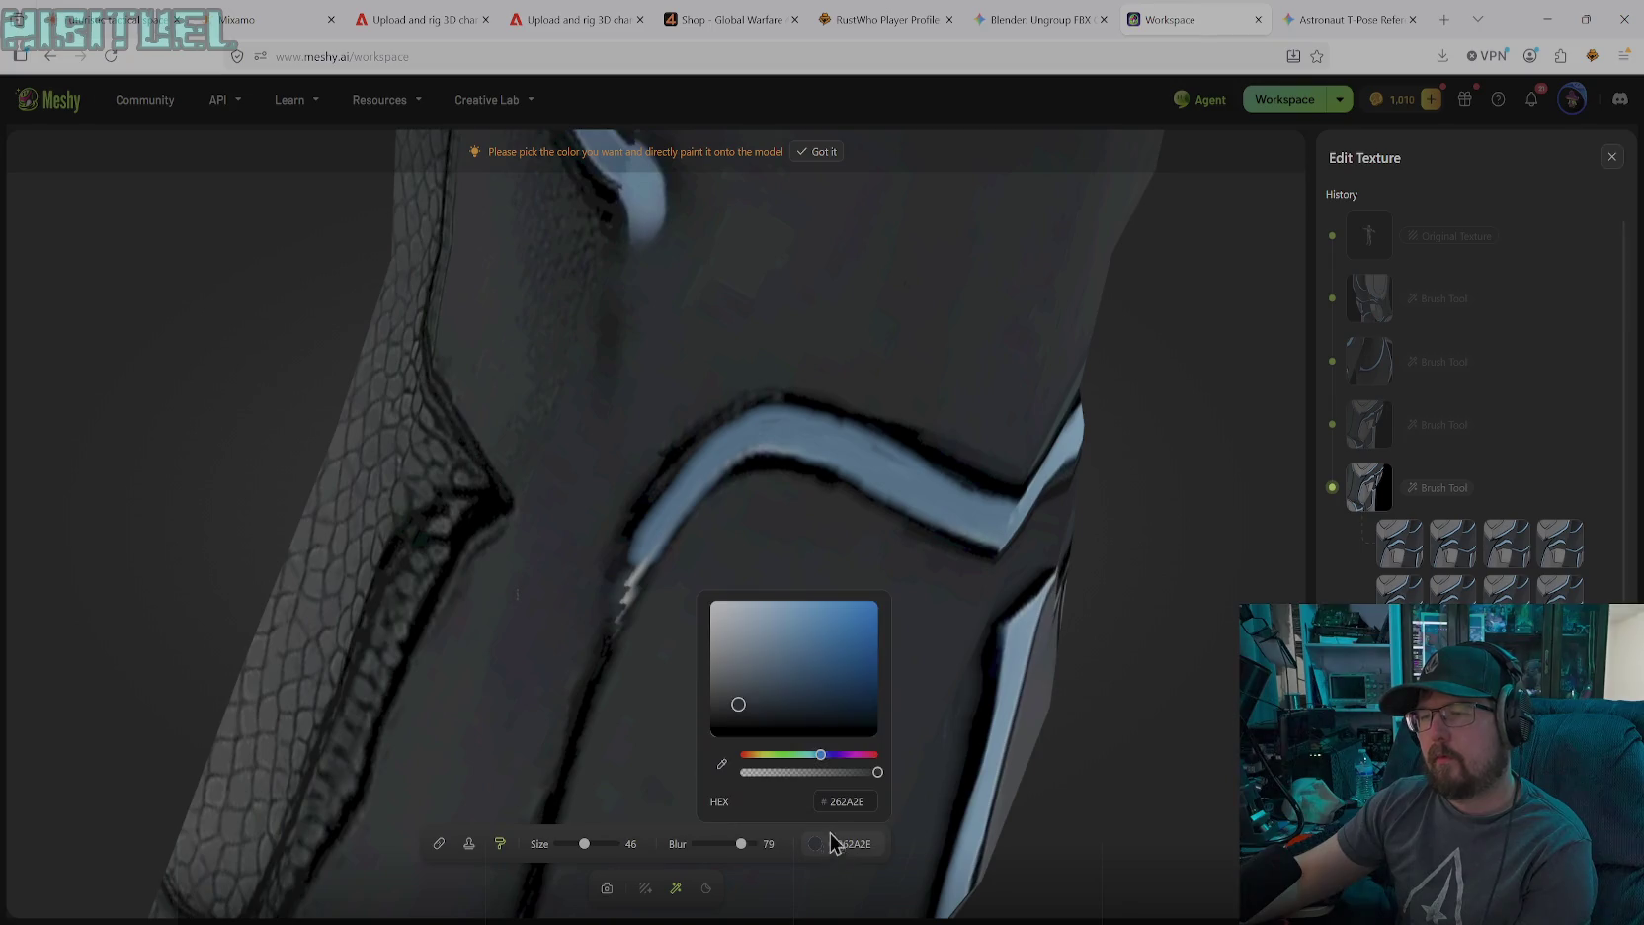
click(722, 764)
click(796, 548)
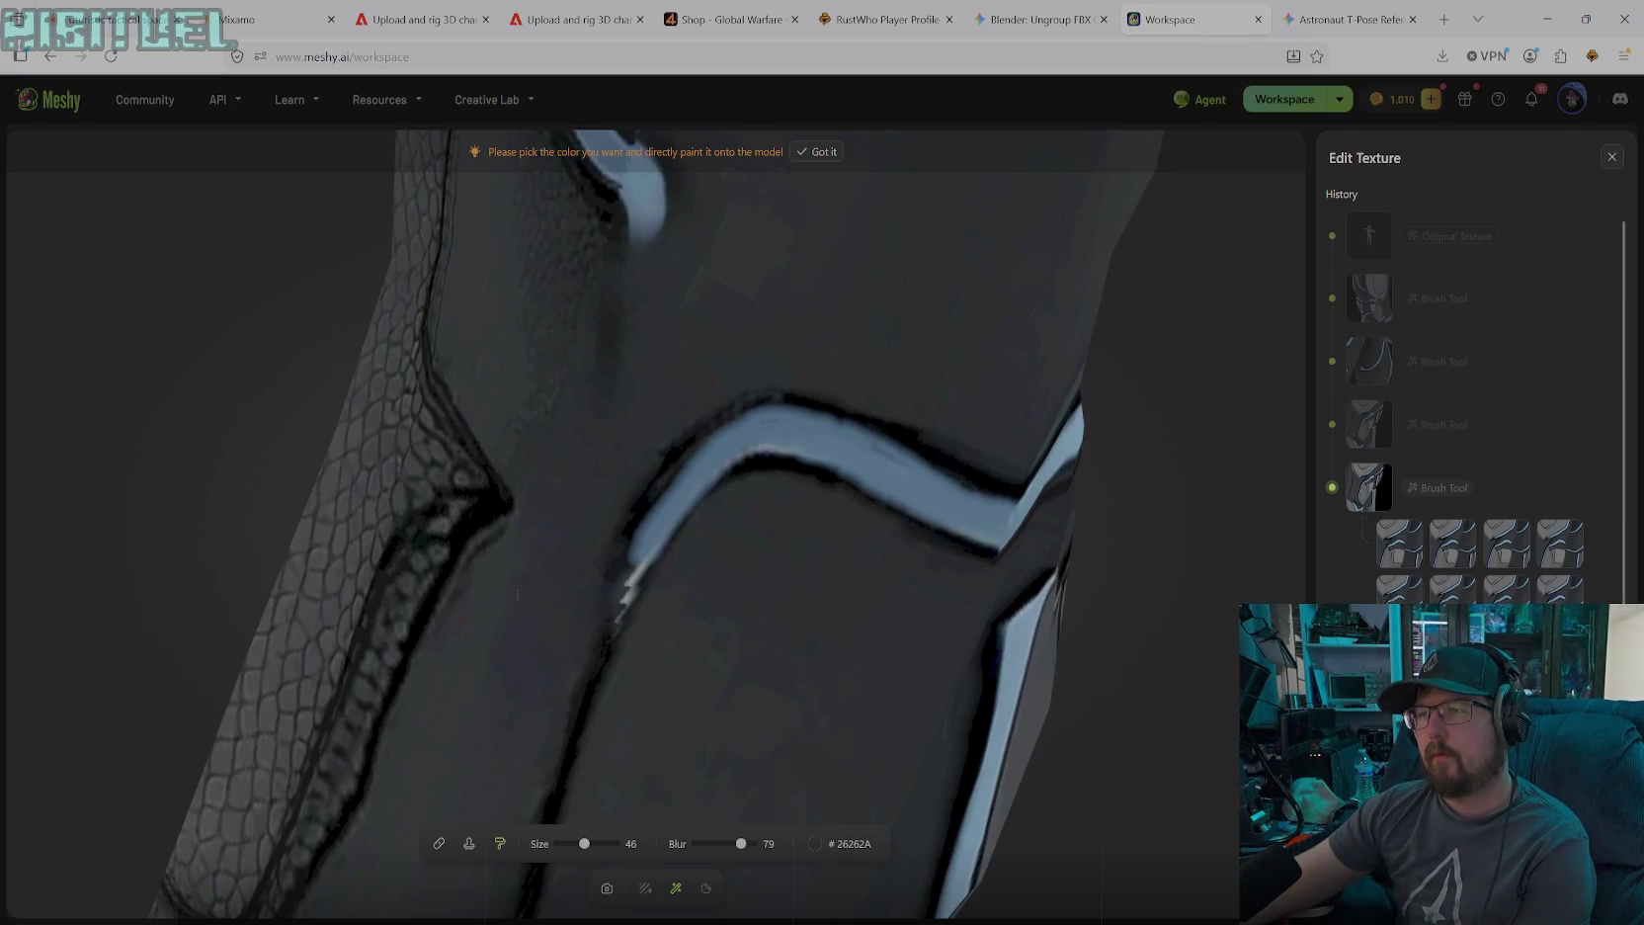
drag(782, 423, 622, 602)
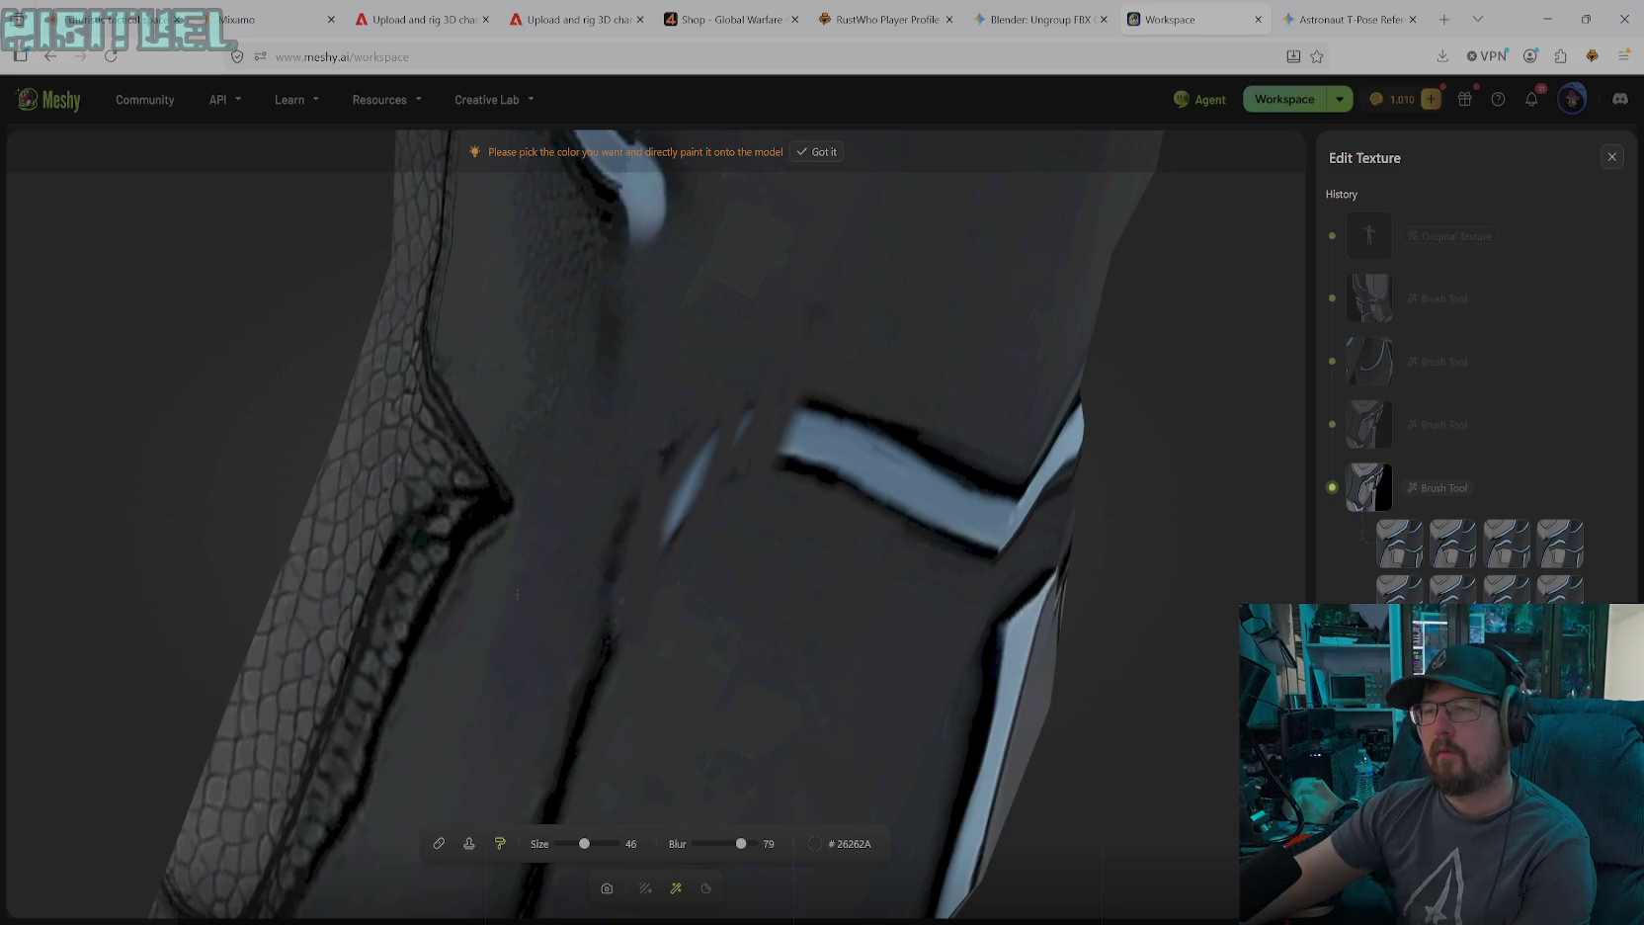
drag(667, 538, 707, 446)
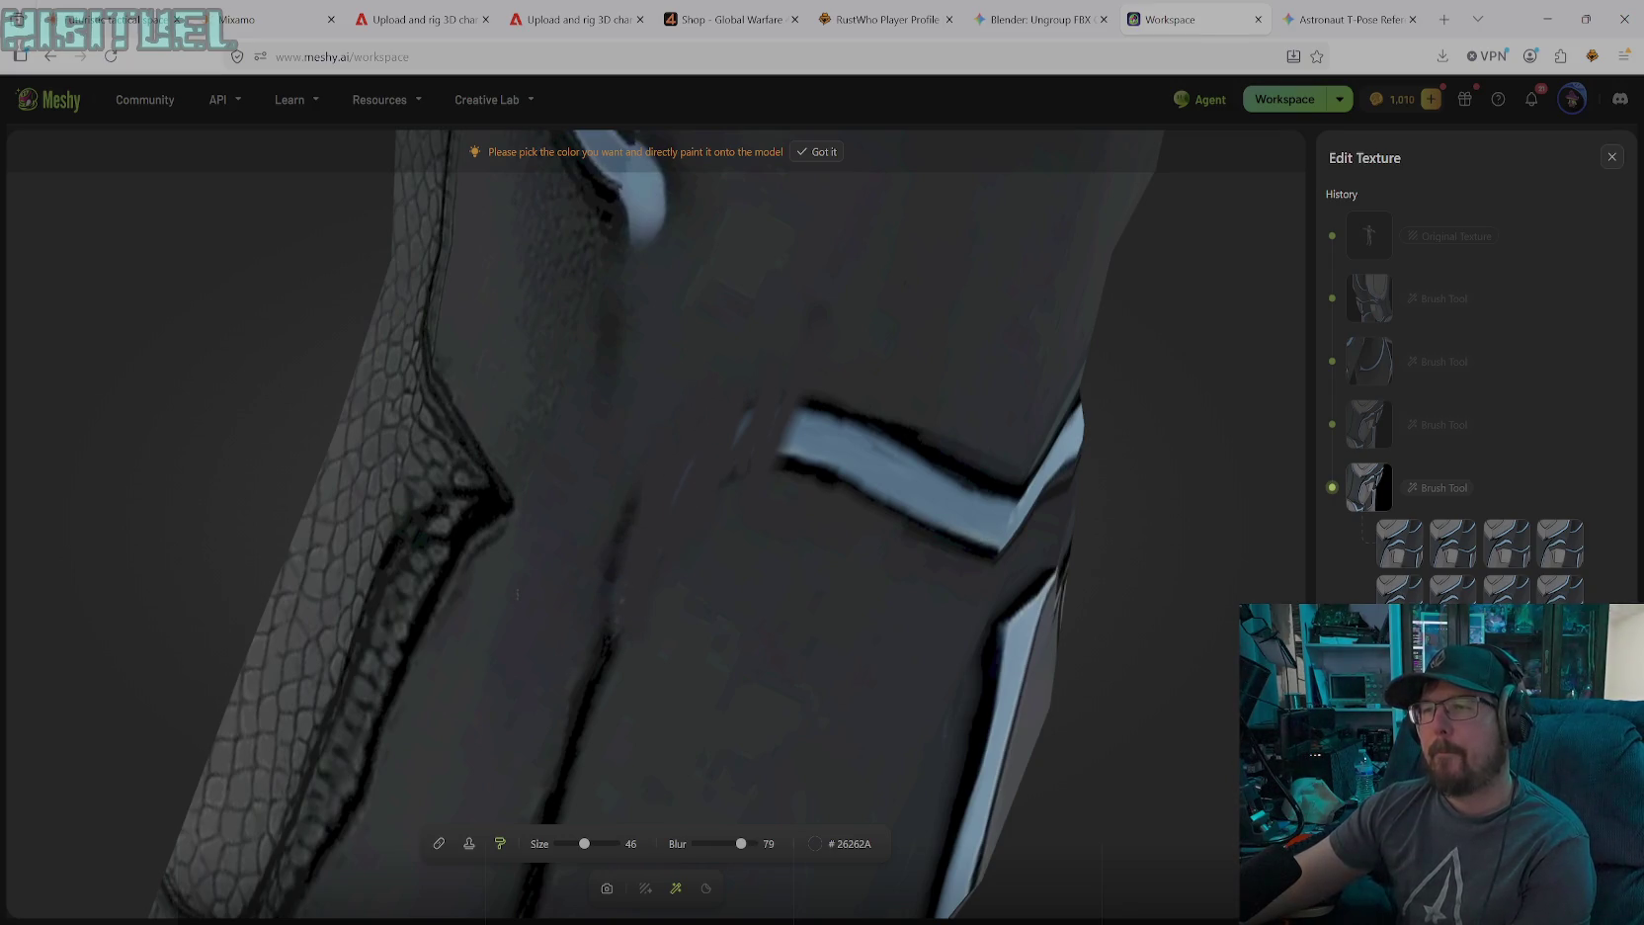
Smooth the blotchy panel with sampled #2E3232 at blur 100, then set the brush colour to black
click(815, 843)
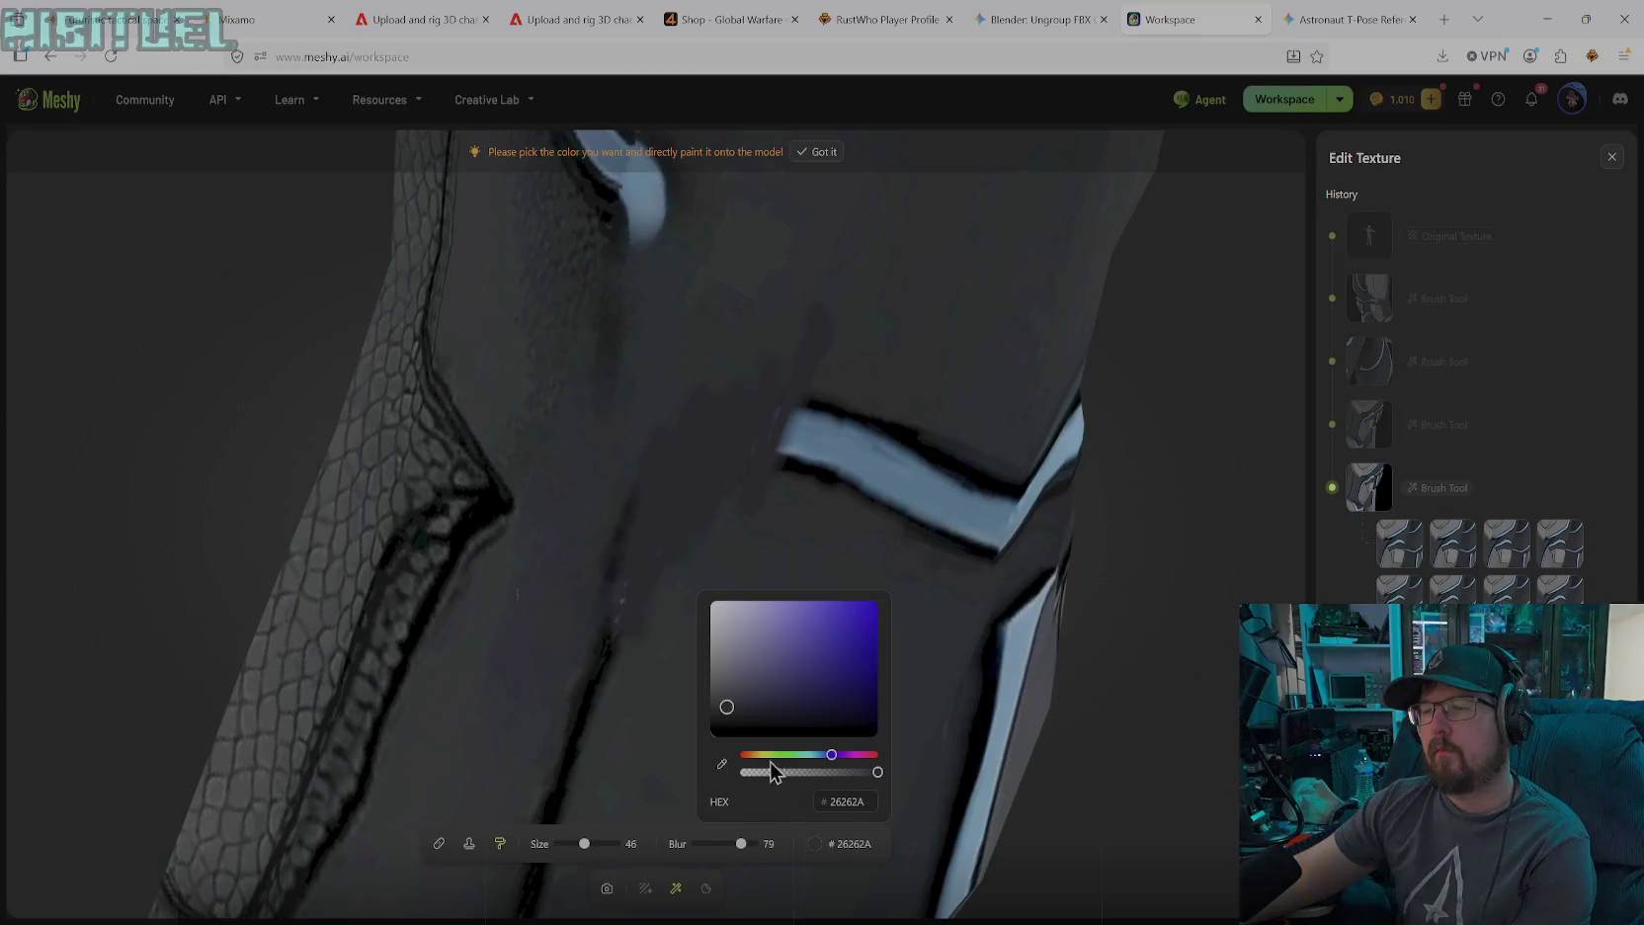
click(722, 764)
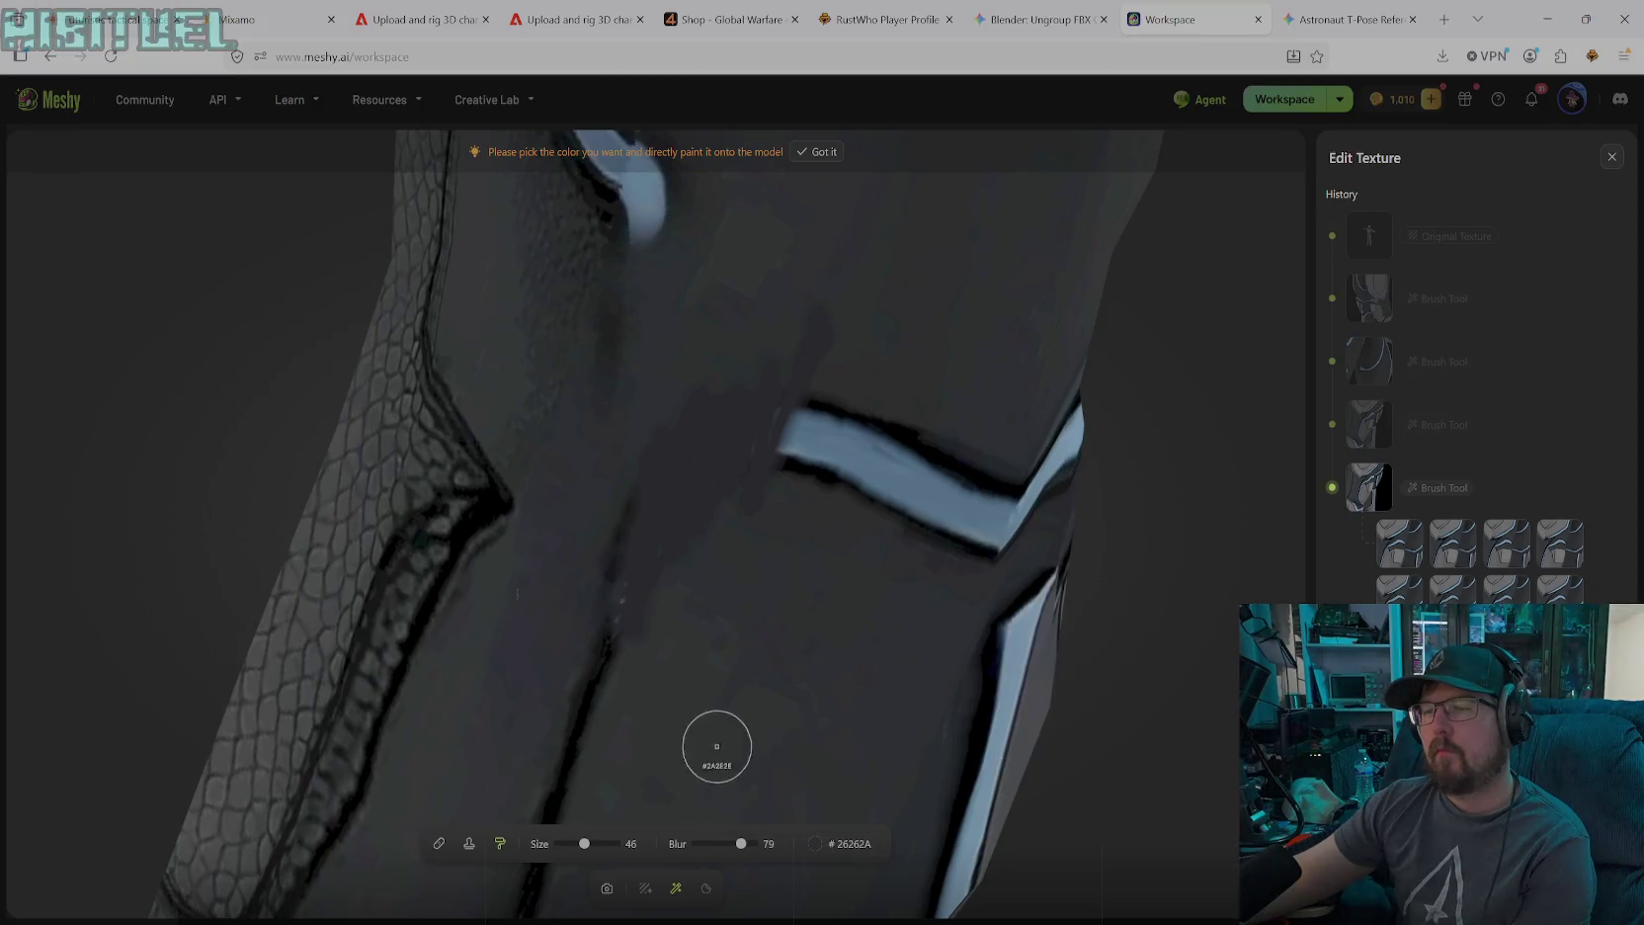
click(499, 395)
drag(729, 423, 692, 508)
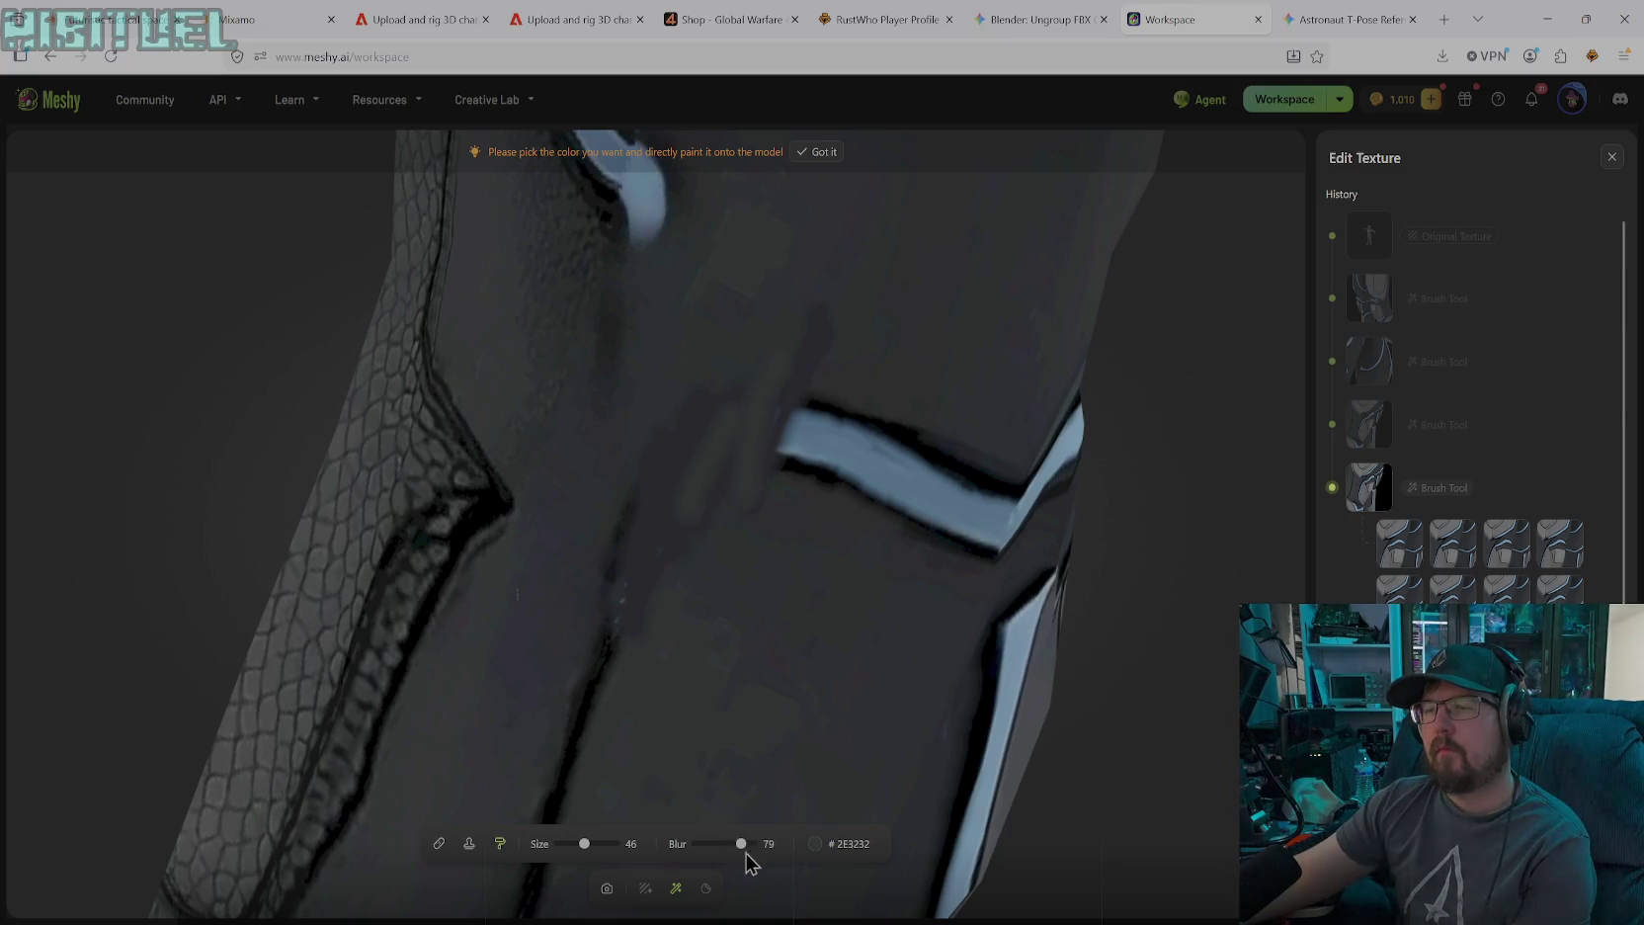
drag(744, 843, 766, 843)
drag(662, 465, 803, 356)
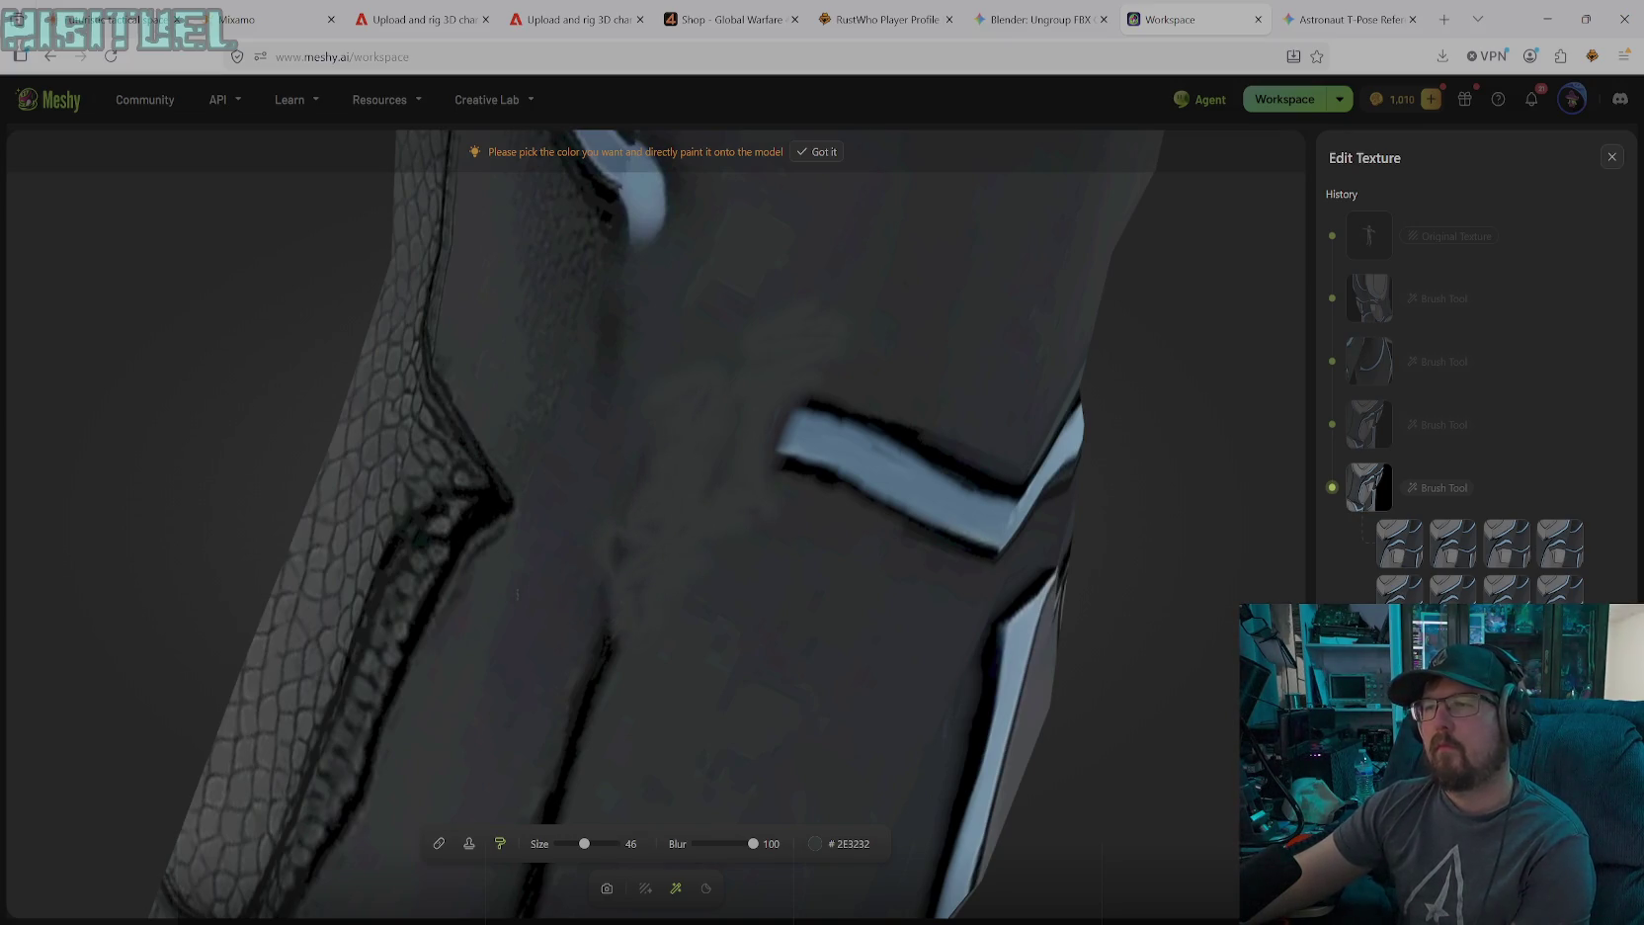
click(815, 843)
drag(756, 706, 710, 727)
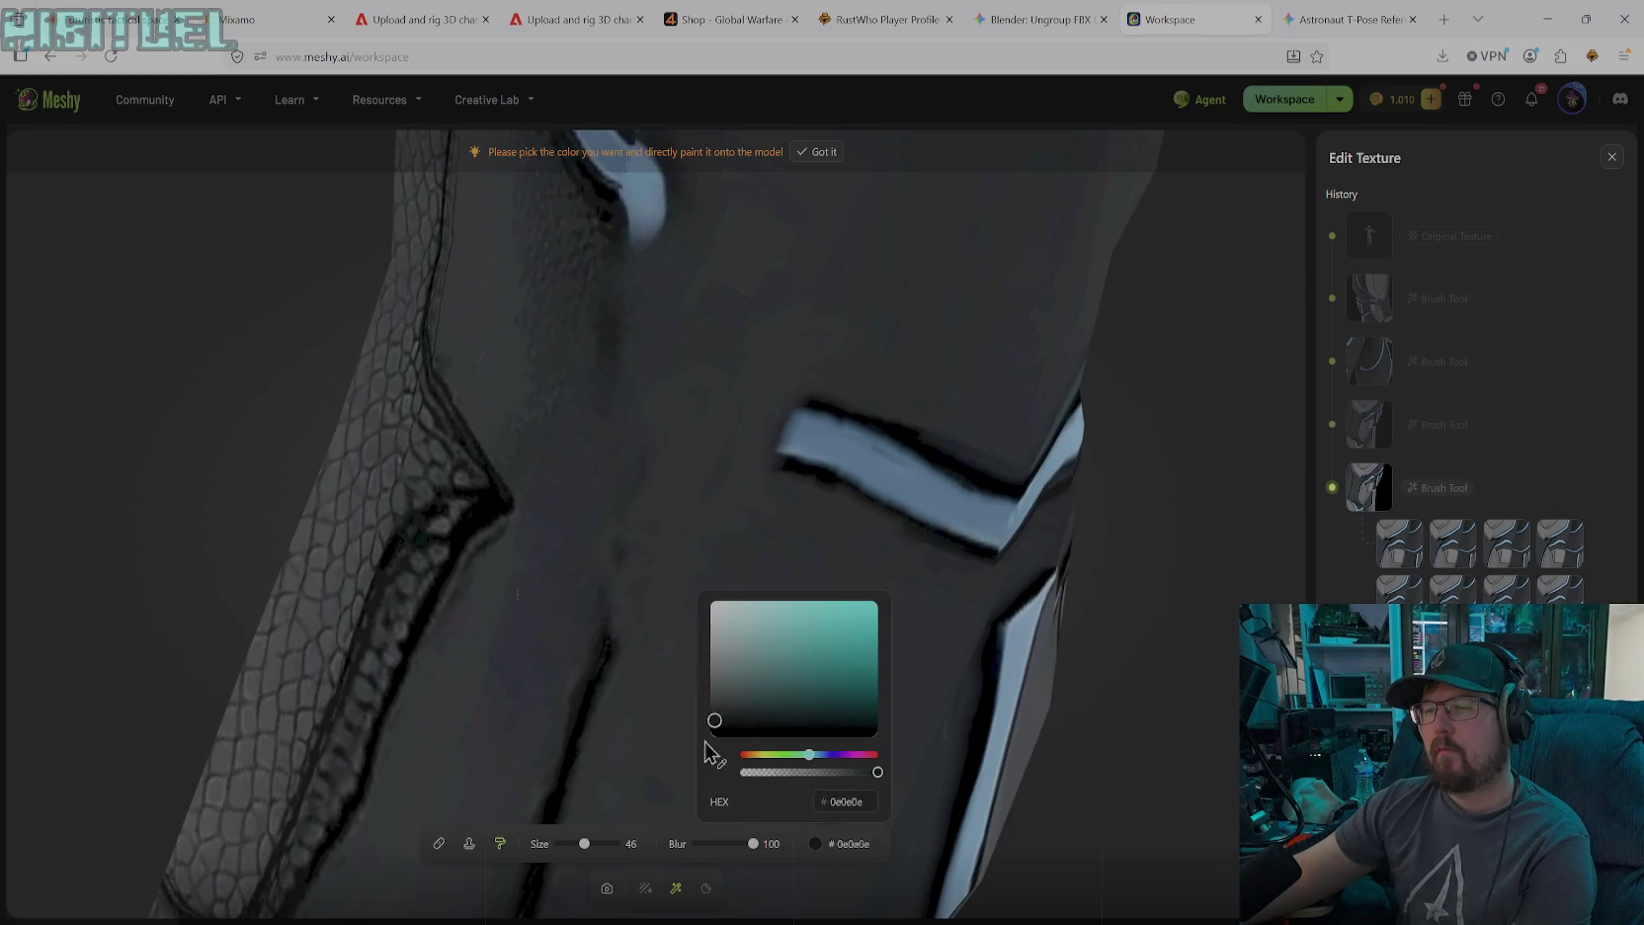
Shrink the brush to size 13 for the black edge, then sample panel dark grey #2A2E2E
drag(578, 846, 565, 854)
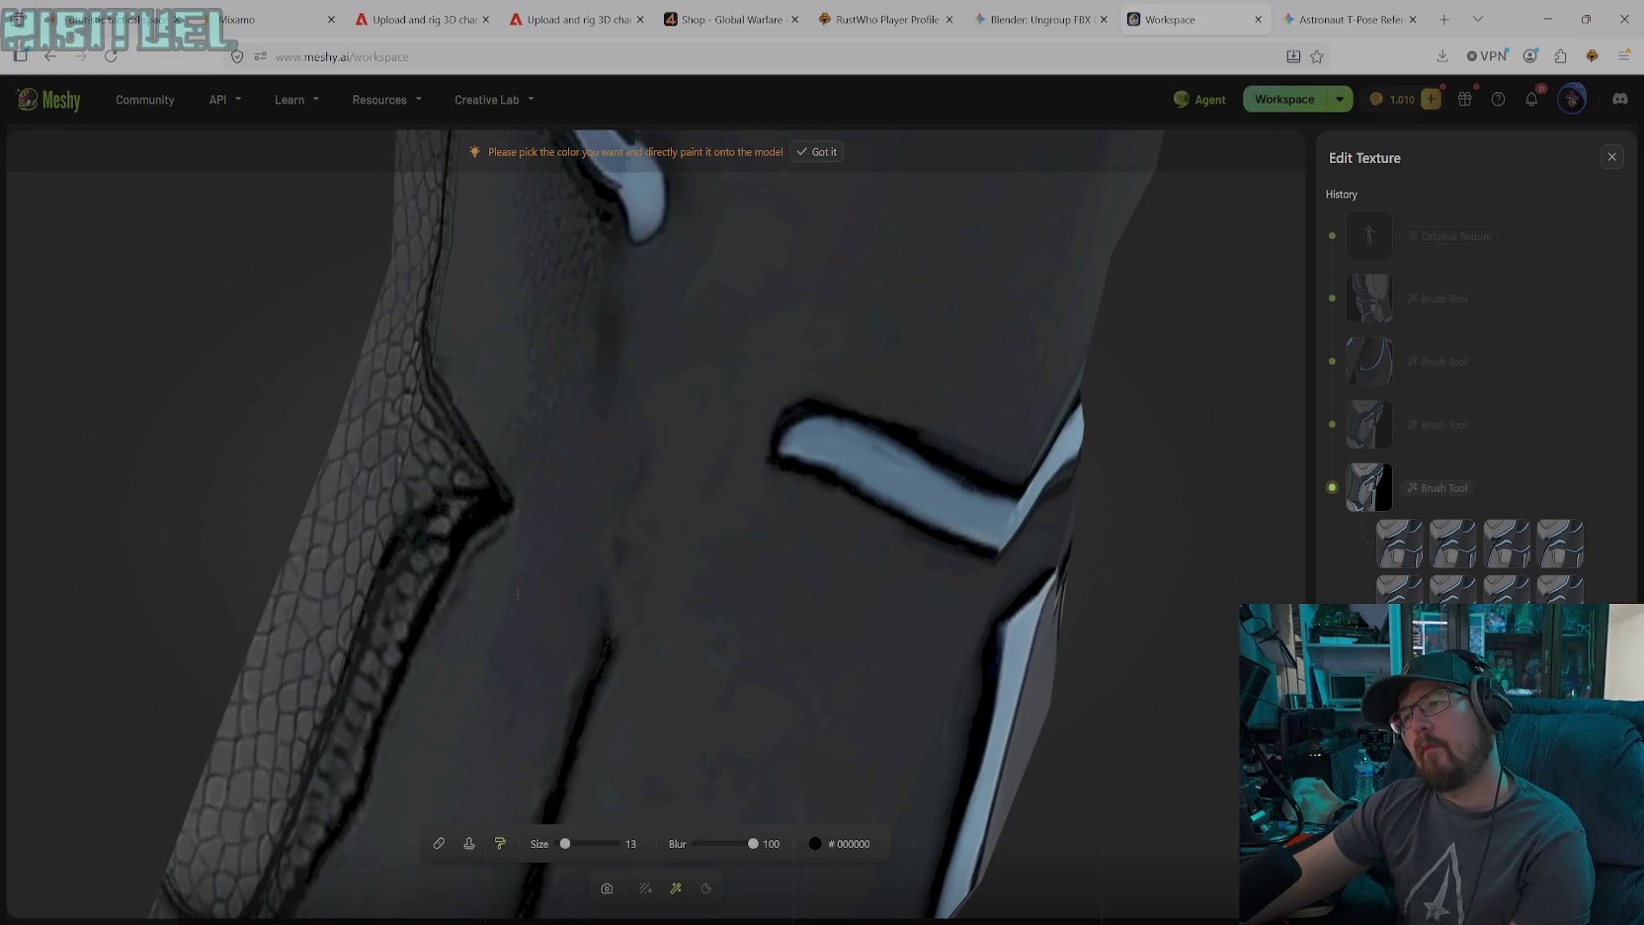
click(838, 843)
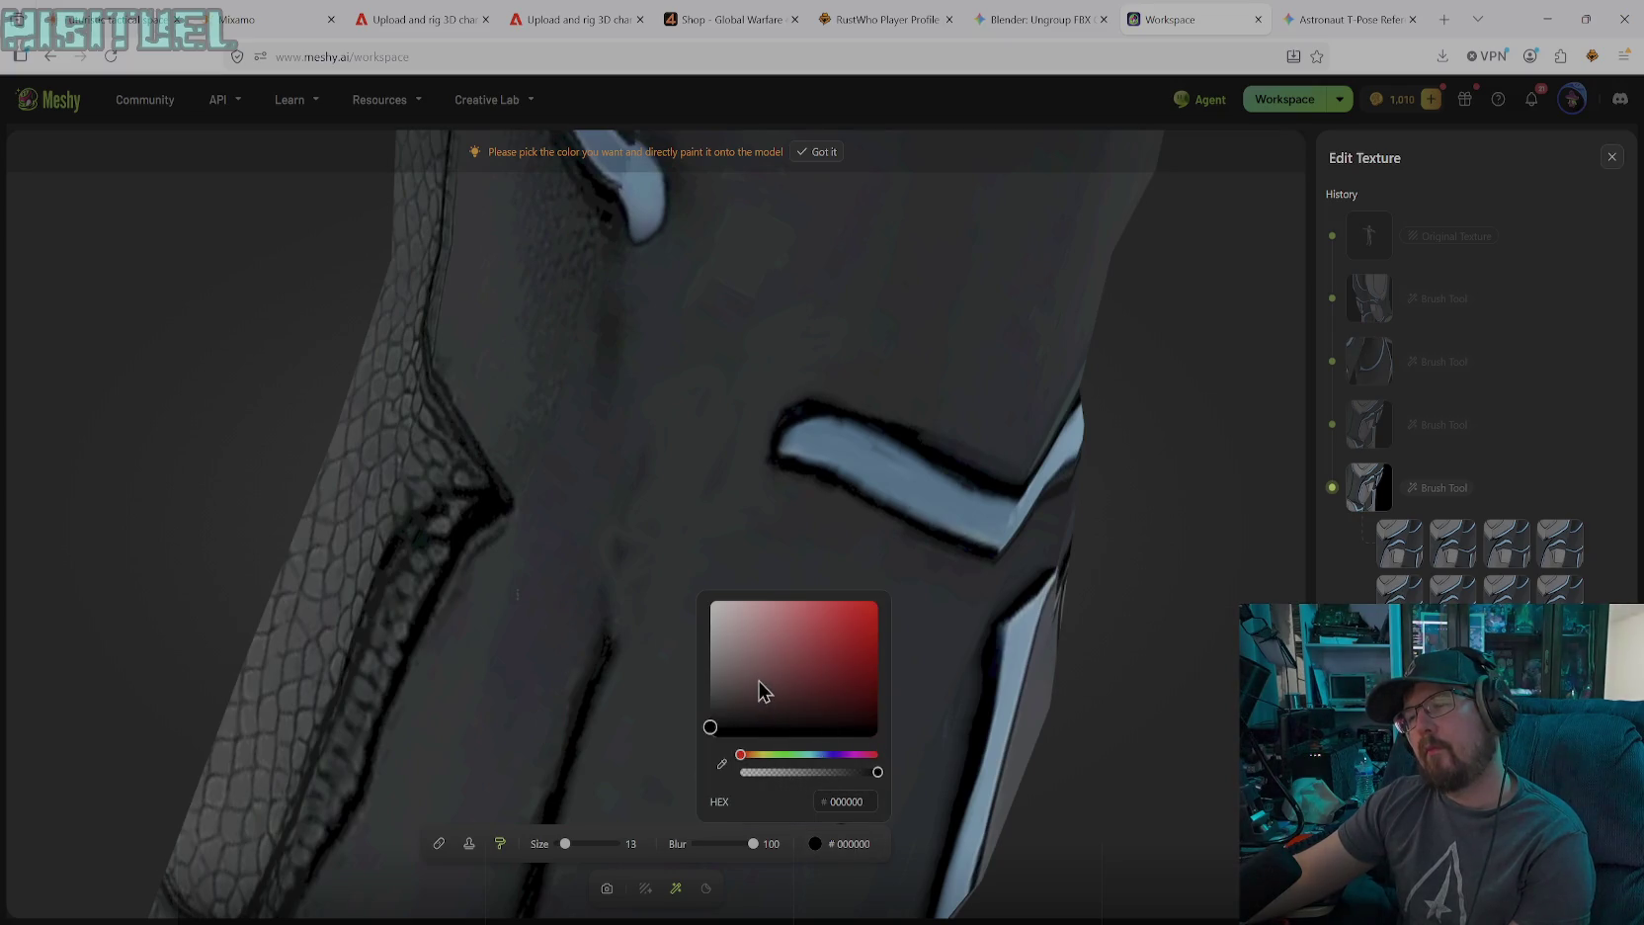
click(721, 763)
click(764, 425)
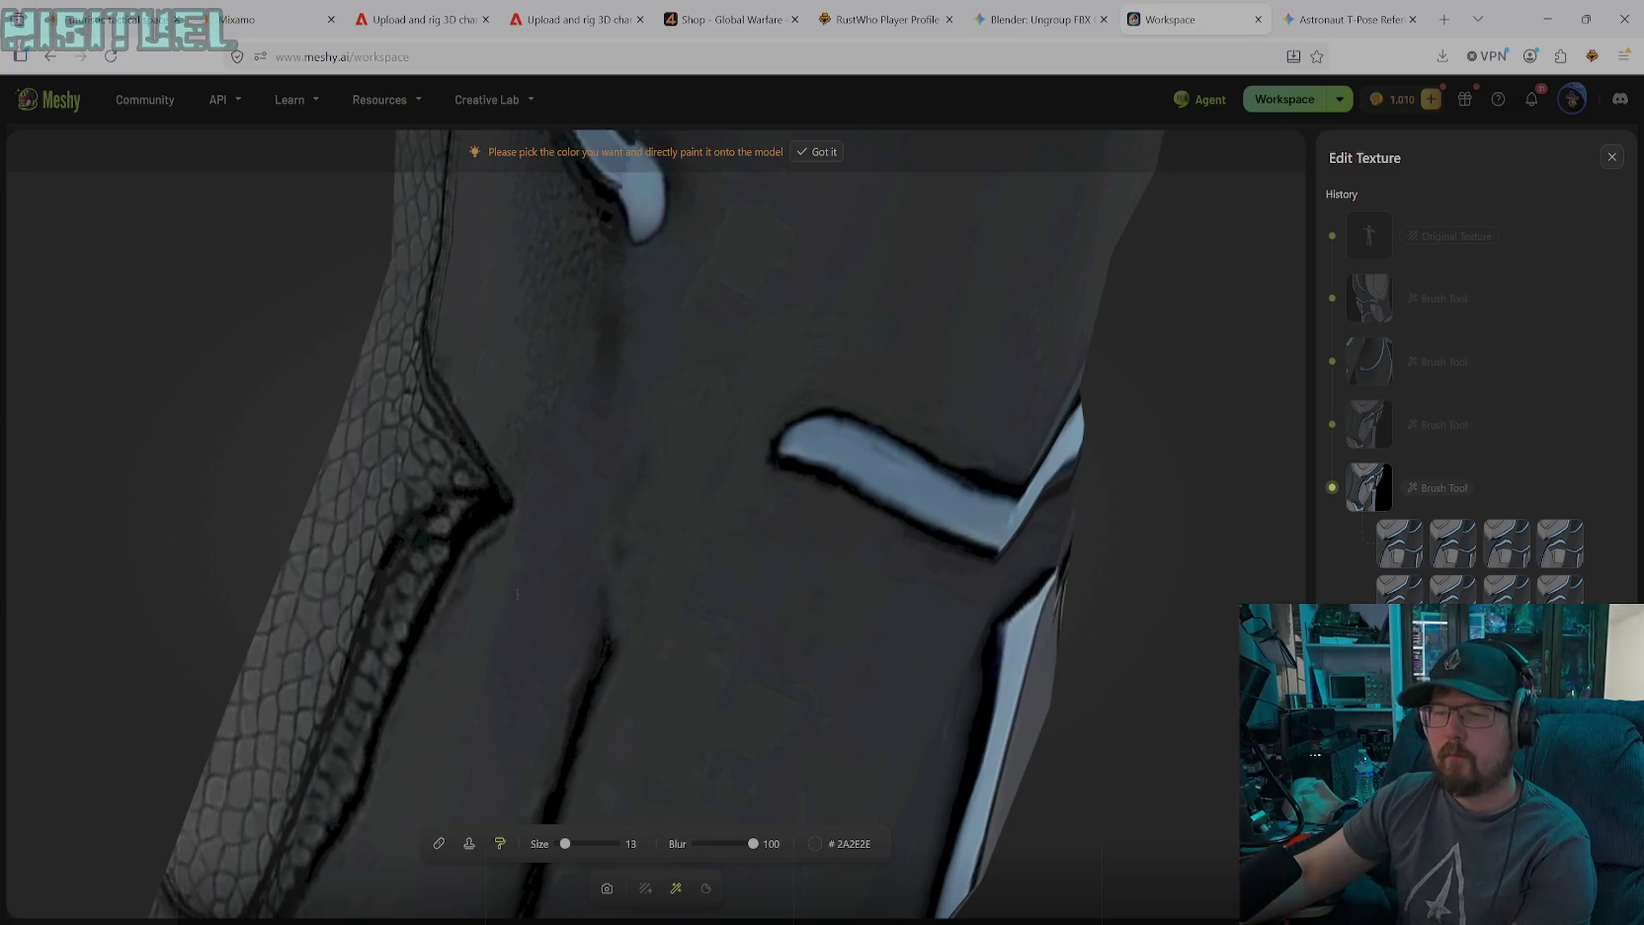
Rotate and zoom around the knee to settle the view on the strap seam
click(607, 887)
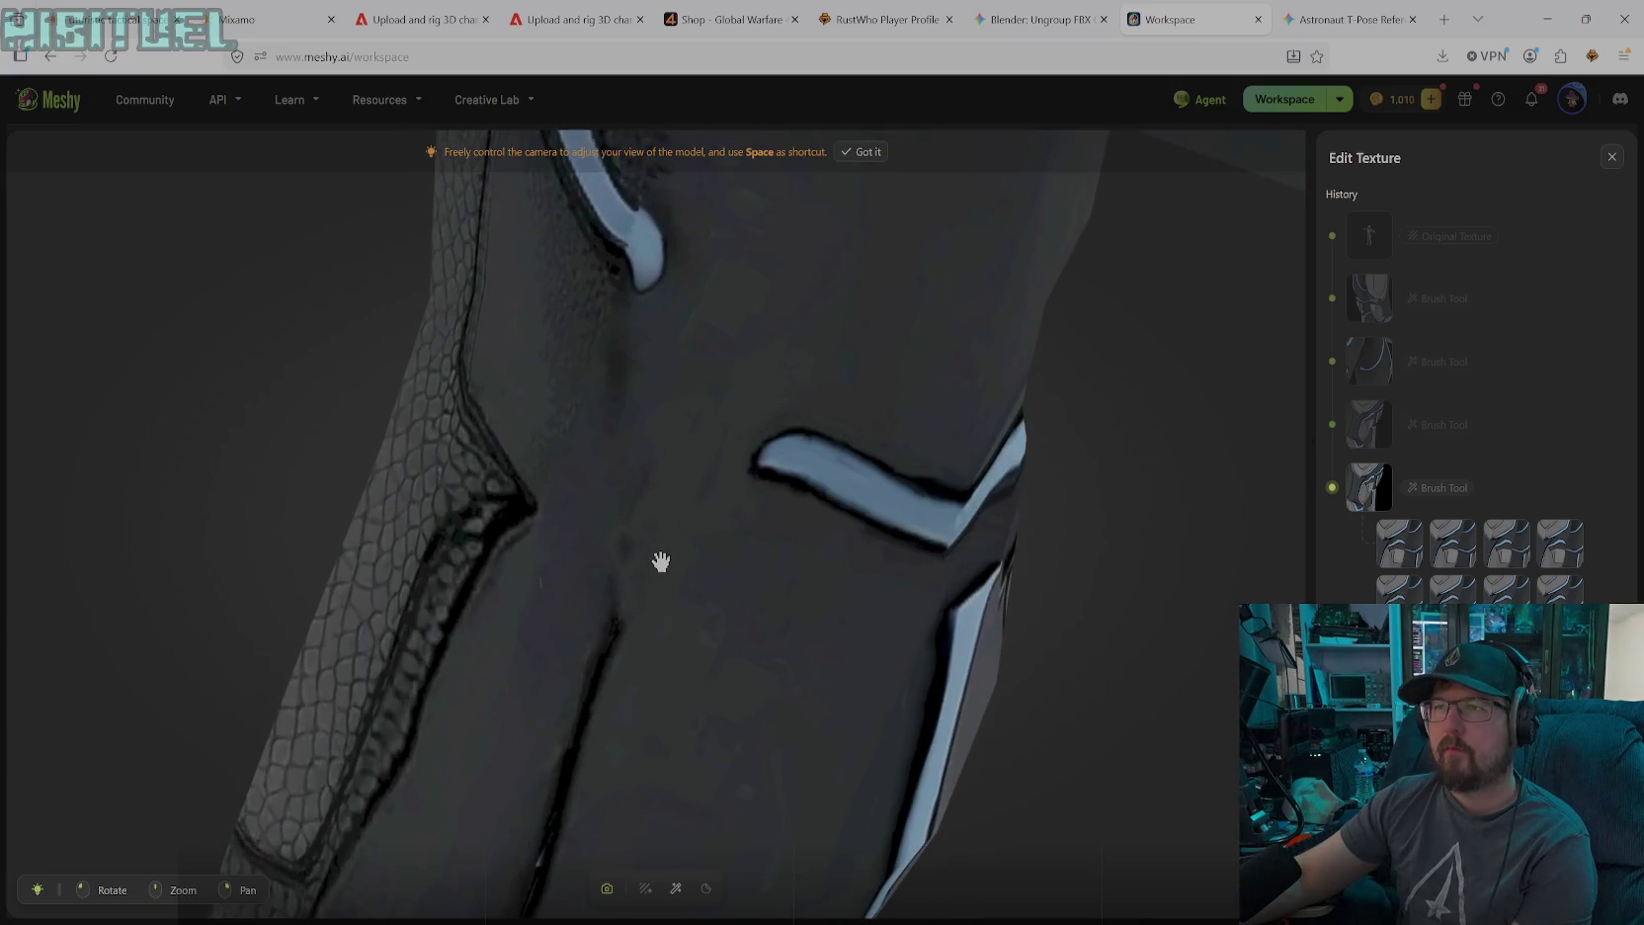
mouse_move(654, 380)
mouse_down()
mouse_move(682, 560)
mouse_move(745, 525)
mouse_move(1031, 489)
mouse_move(1024, 524)
mouse_move(721, 584)
mouse_move(870, 543)
mouse_move(889, 411)
mouse_move(904, 433)
mouse_move(944, 321)
mouse_move(936, 220)
mouse_move(892, 172)
mouse_move(914, 161)
mouse_move(947, 212)
mouse_move(1097, 263)
mouse_move(1152, 235)
mouse_move(1064, 271)
mouse_move(1137, 264)
mouse_move(874, 264)
mouse_move(873, 191)
mouse_move(854, 263)
mouse_move(1049, 370)
mouse_move(764, 378)
mouse_move(1162, 374)
mouse_up()
mouse_move(1197, 456)
mouse_down()
mouse_move(1094, 518)
mouse_move(1141, 481)
mouse_move(670, 482)
mouse_move(837, 561)
mouse_move(1009, 606)
mouse_move(1123, 594)
mouse_move(1025, 611)
mouse_move(1024, 672)
mouse_move(1105, 672)
mouse_move(970, 644)
mouse_move(966, 613)
mouse_move(1069, 572)
mouse_move(822, 466)
mouse_up()
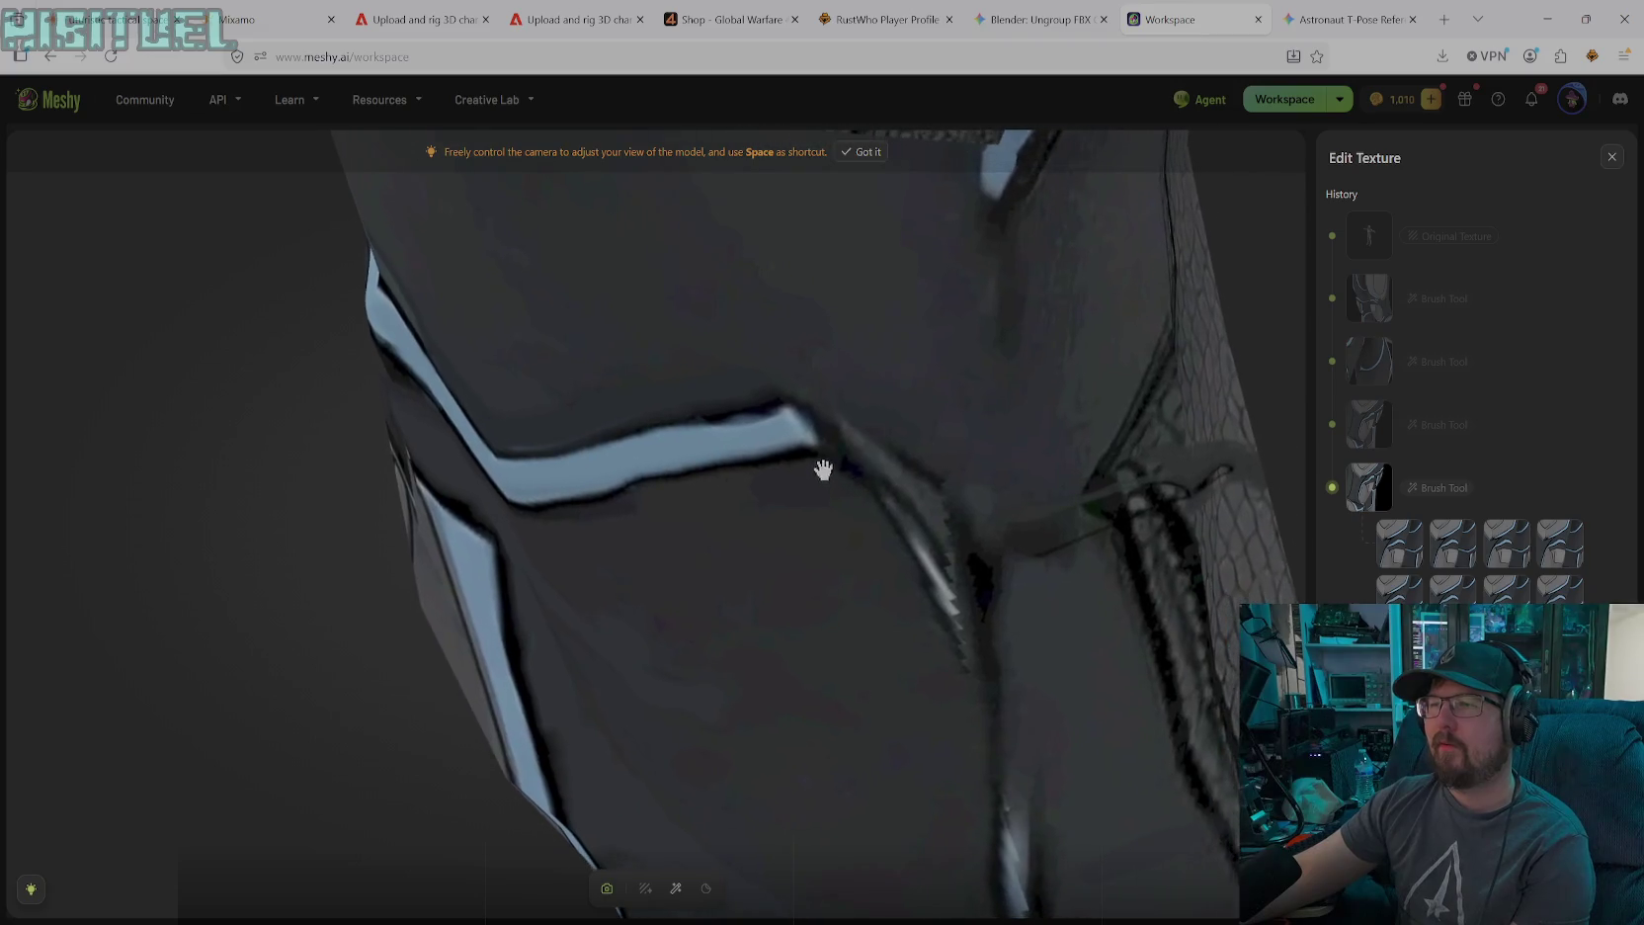
drag(905, 522, 785, 467)
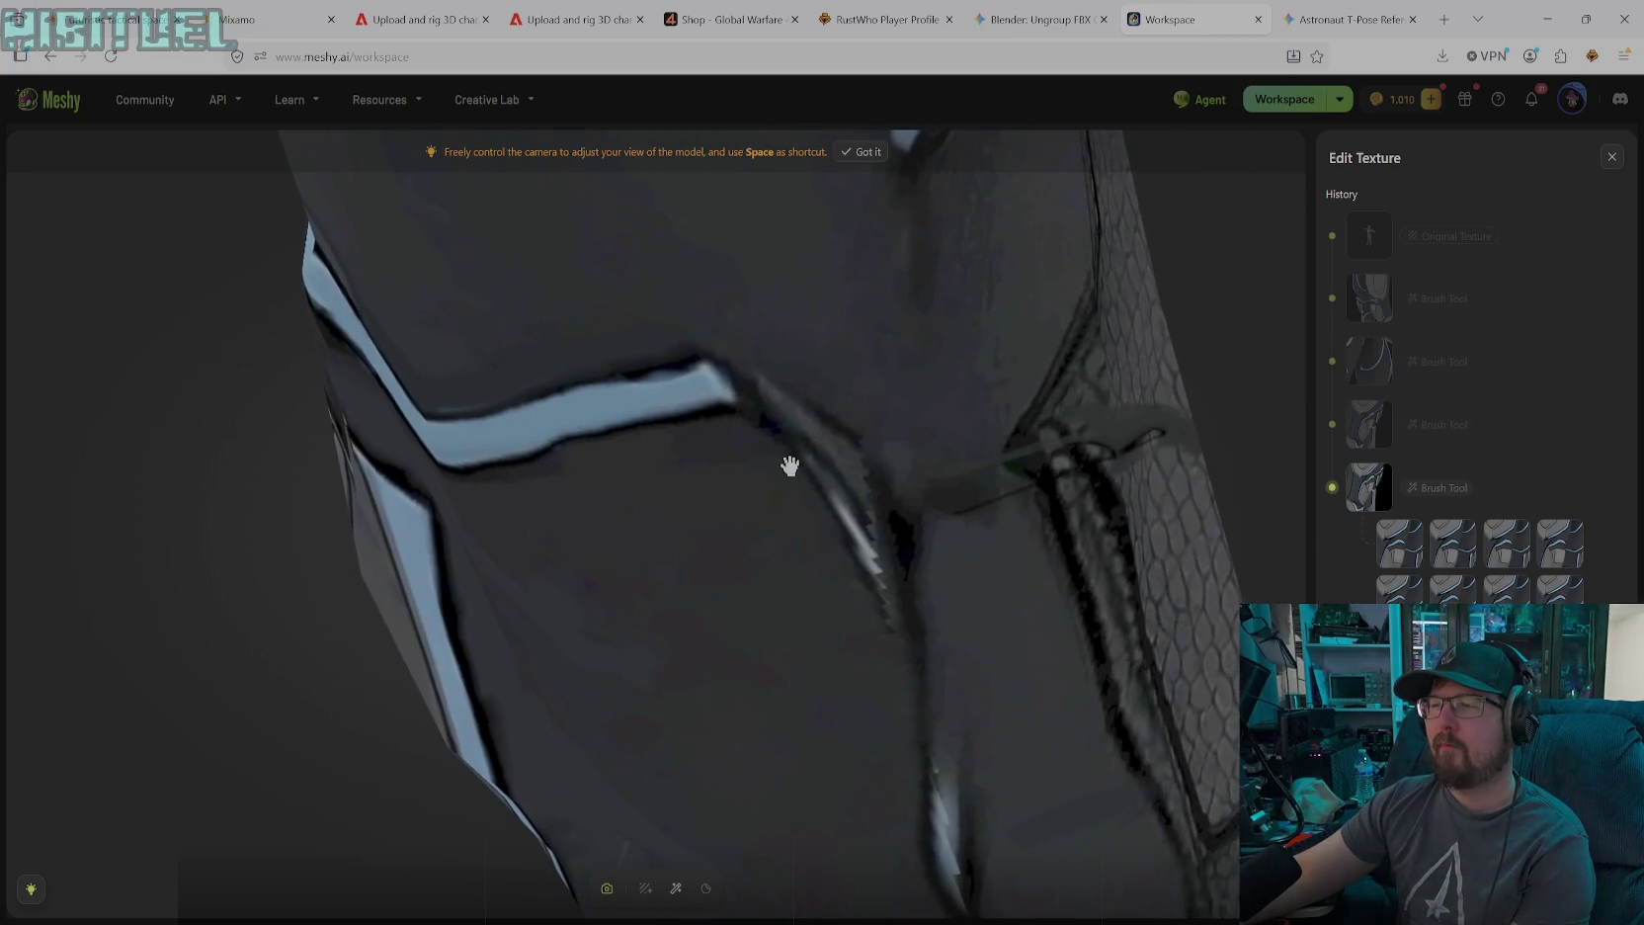
click(676, 888)
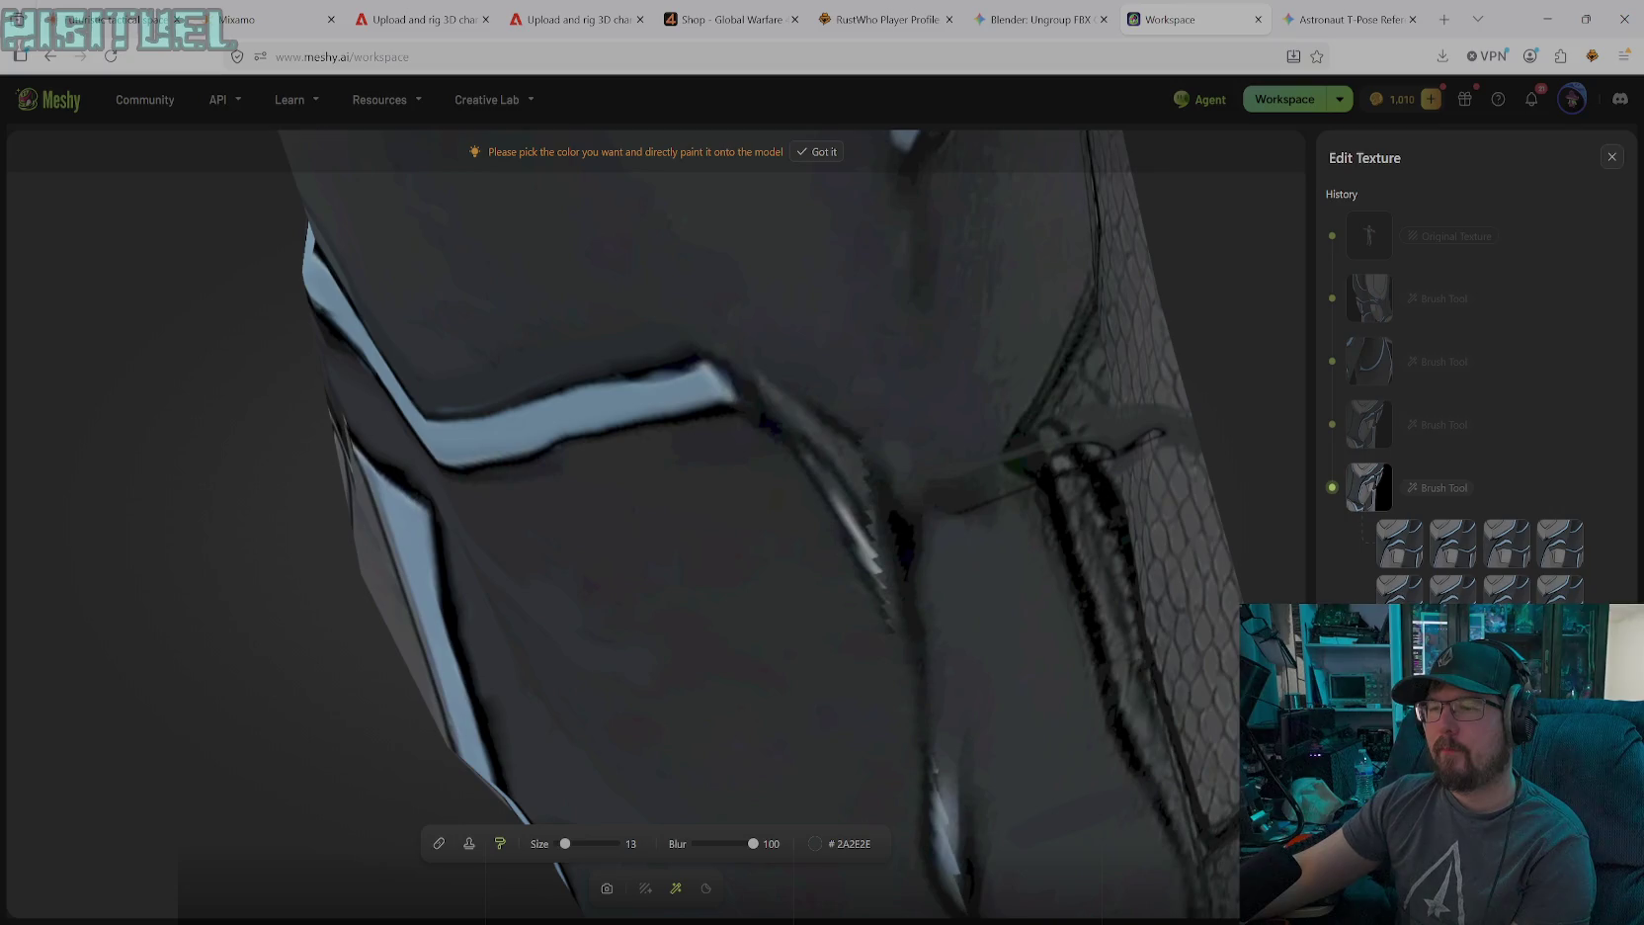
Sample dark grey #262A2A, raise brush size to 56, and paint out the bright streaks by the seam
click(814, 844)
click(722, 772)
click(739, 553)
drag(565, 844, 583, 846)
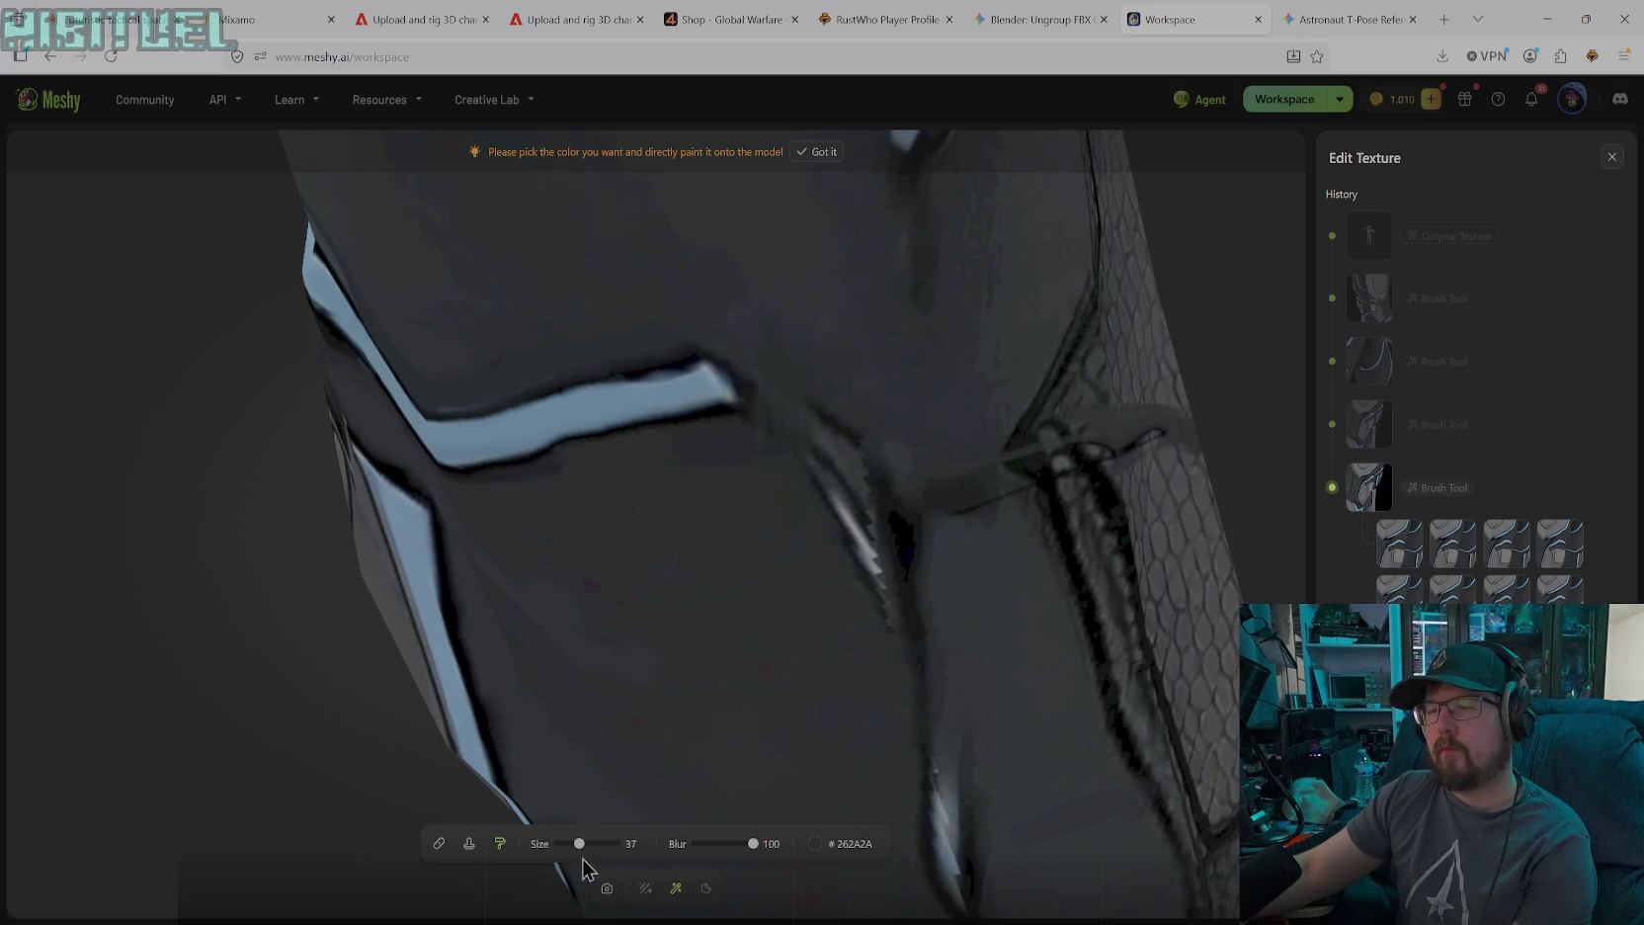
drag(825, 480, 854, 543)
drag(869, 466, 874, 568)
mouse_move(889, 489)
mouse_down()
mouse_move(964, 879)
mouse_move(943, 894)
mouse_up()
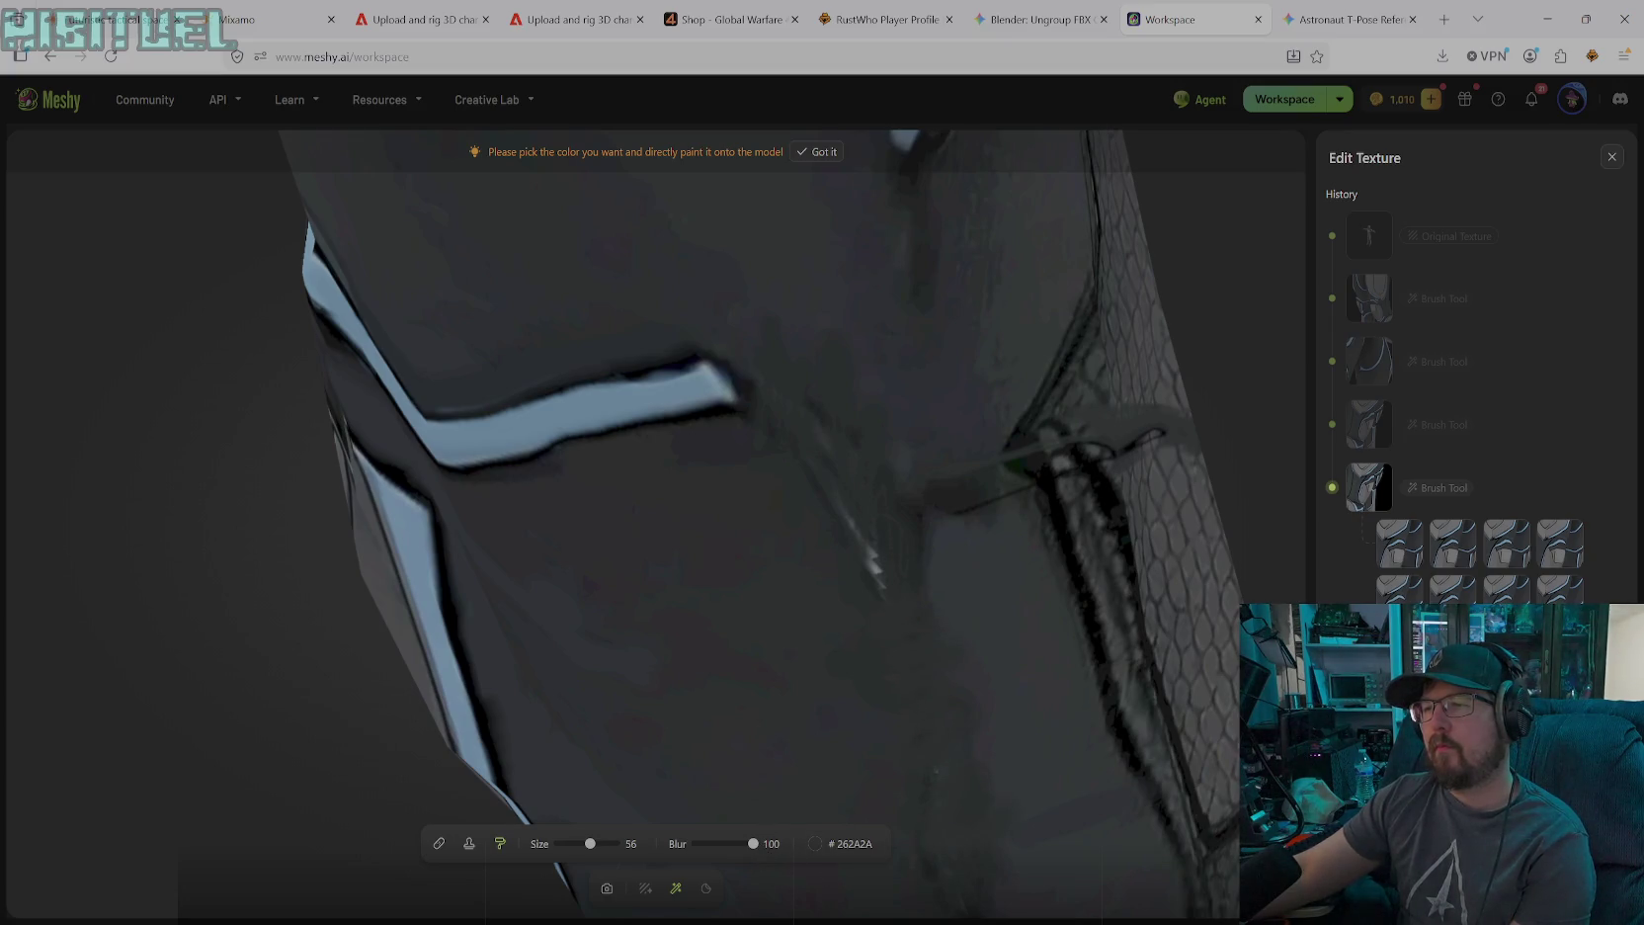
click(873, 559)
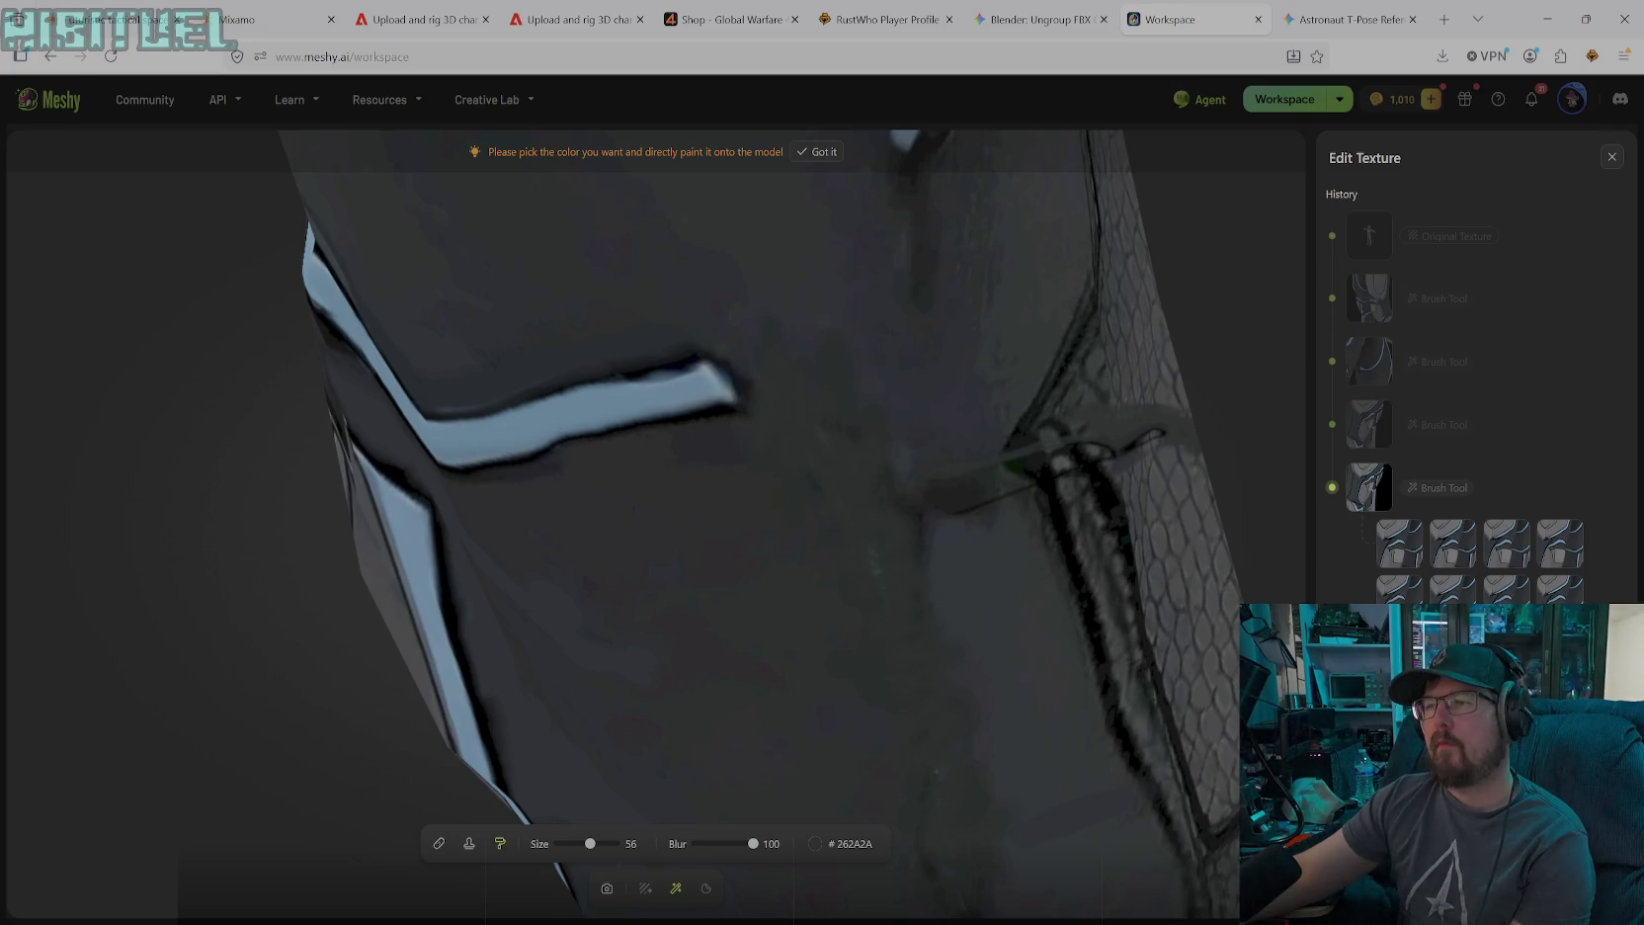
Sample the panel's blue-grey, lighten it, and paint a light grey stroke on the lower panel
click(814, 843)
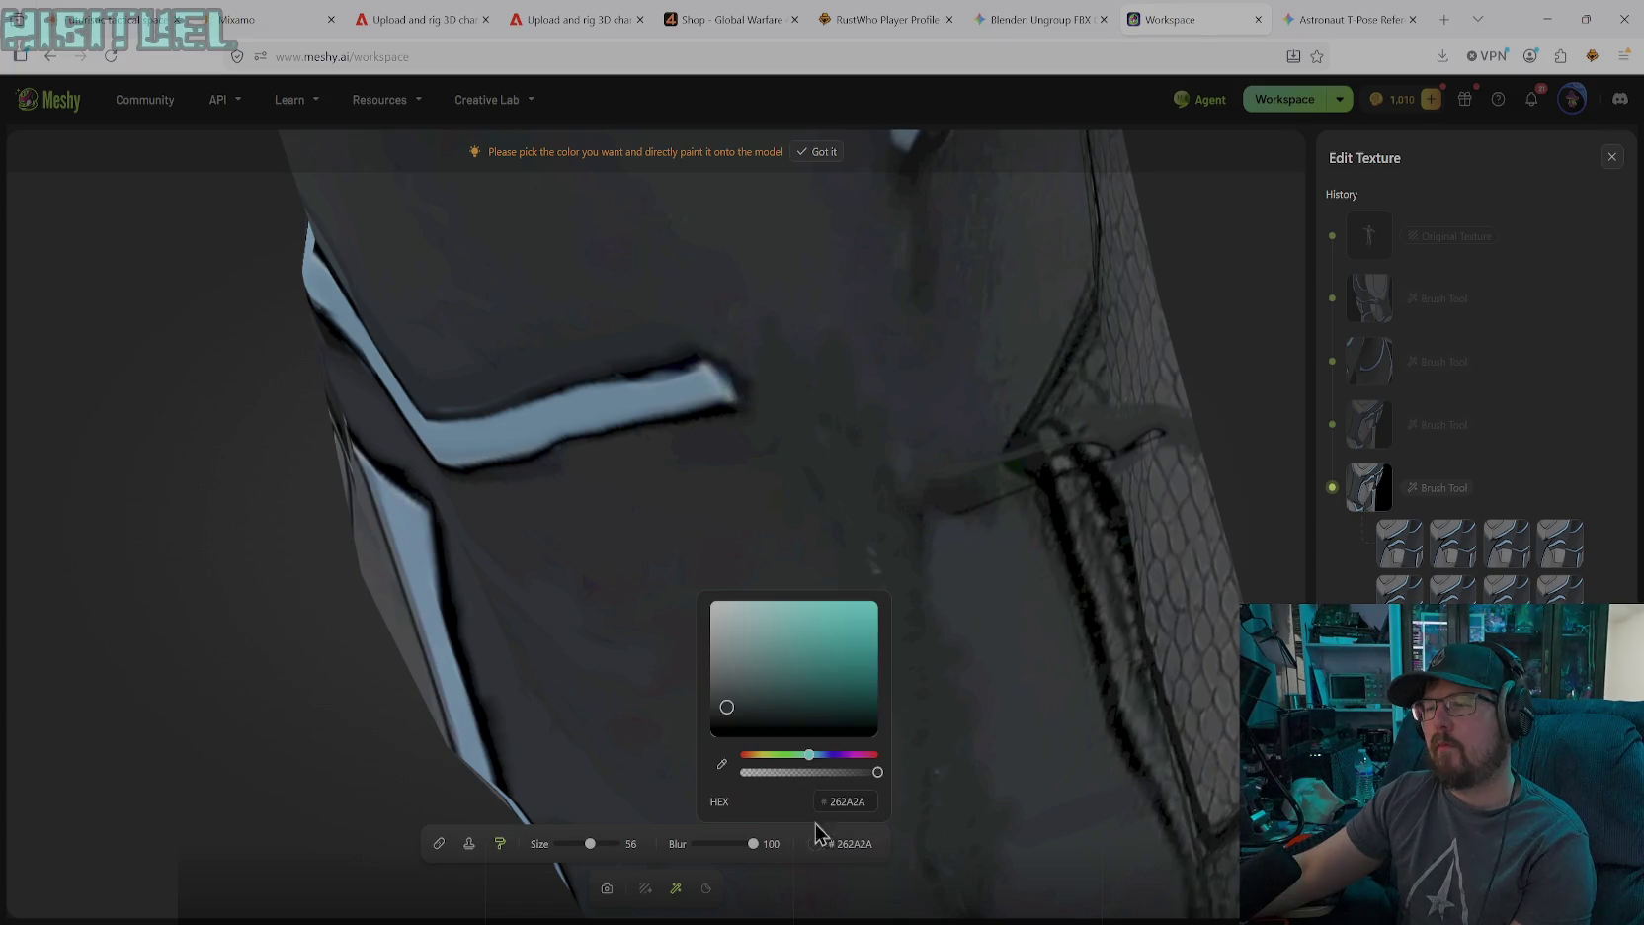
click(726, 773)
click(1020, 698)
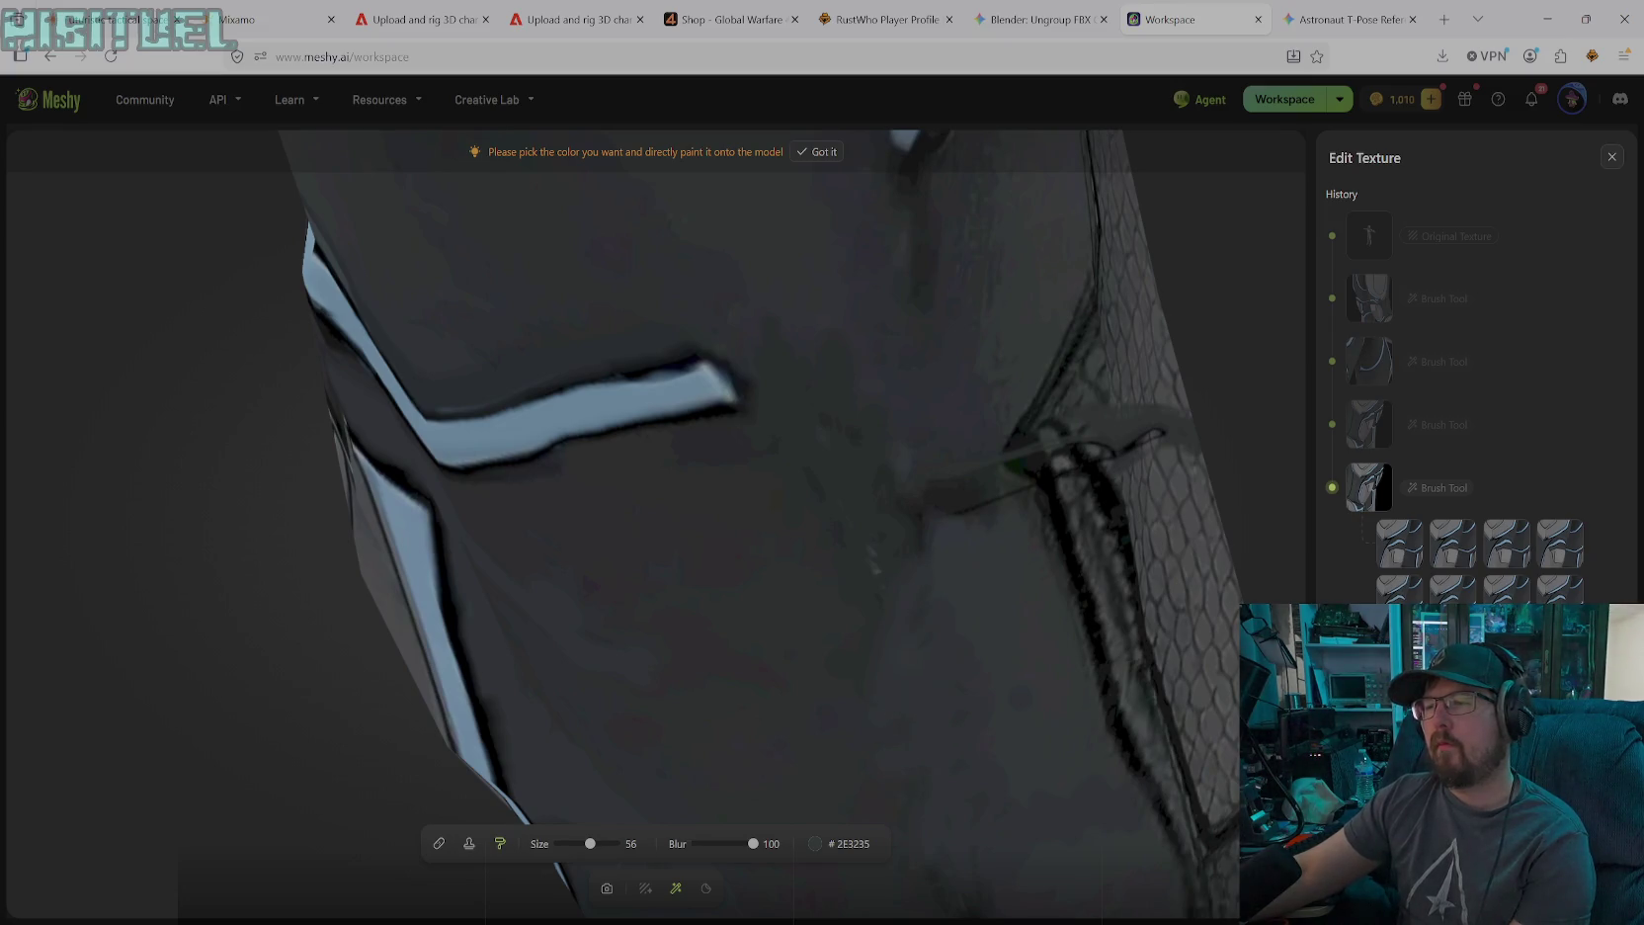
click(833, 852)
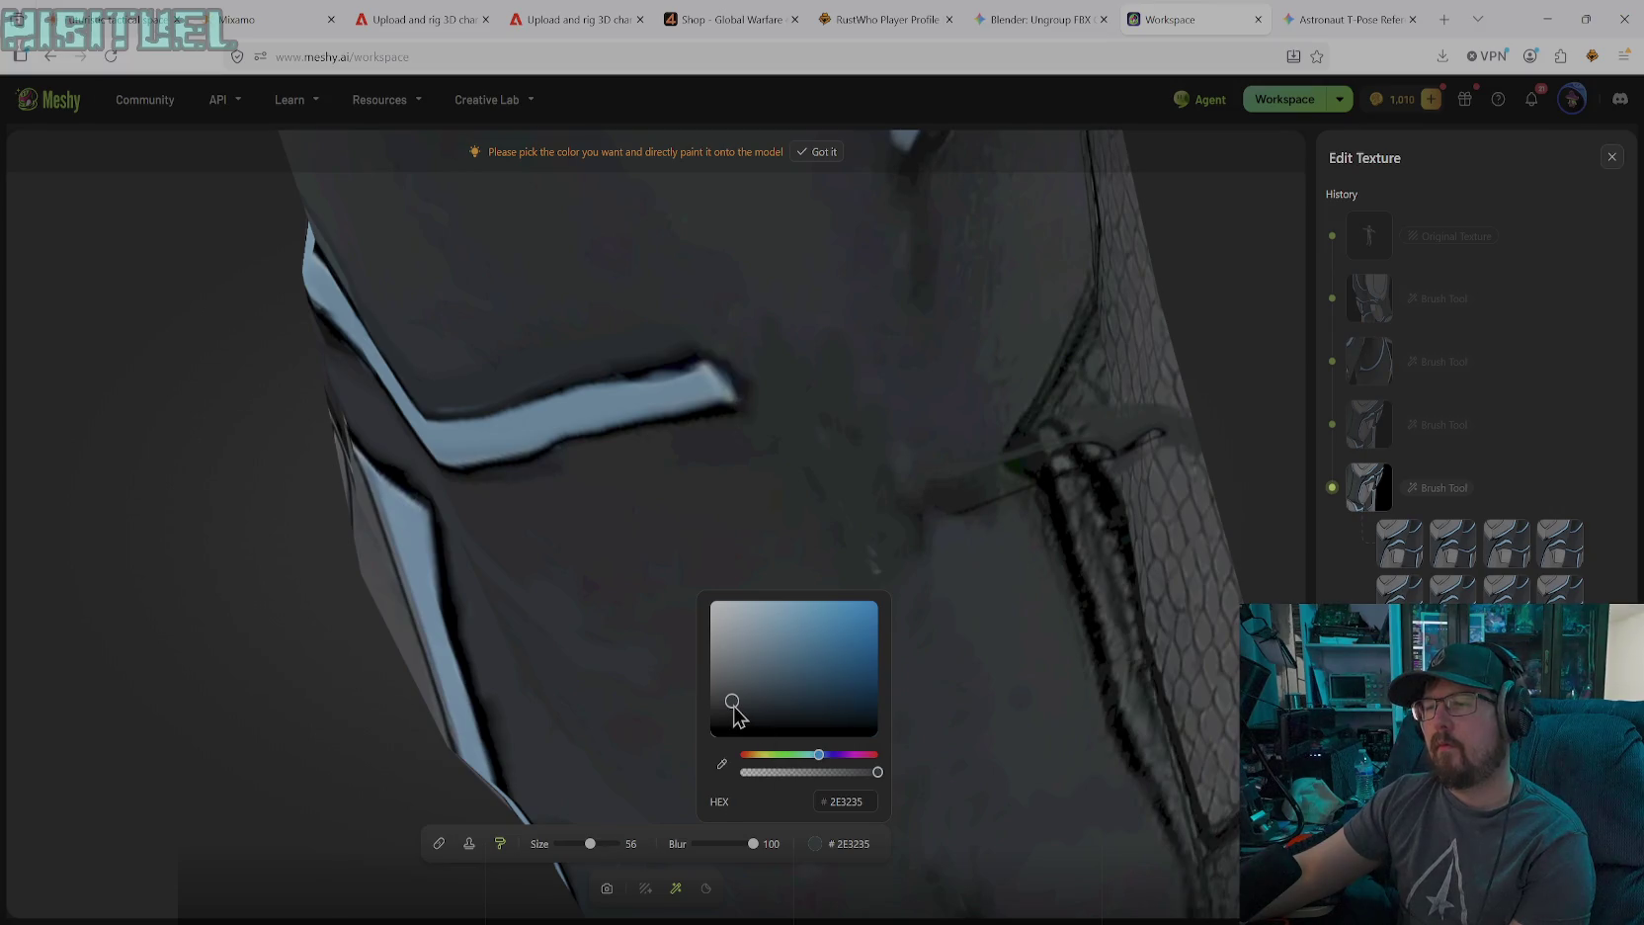
drag(735, 706, 731, 696)
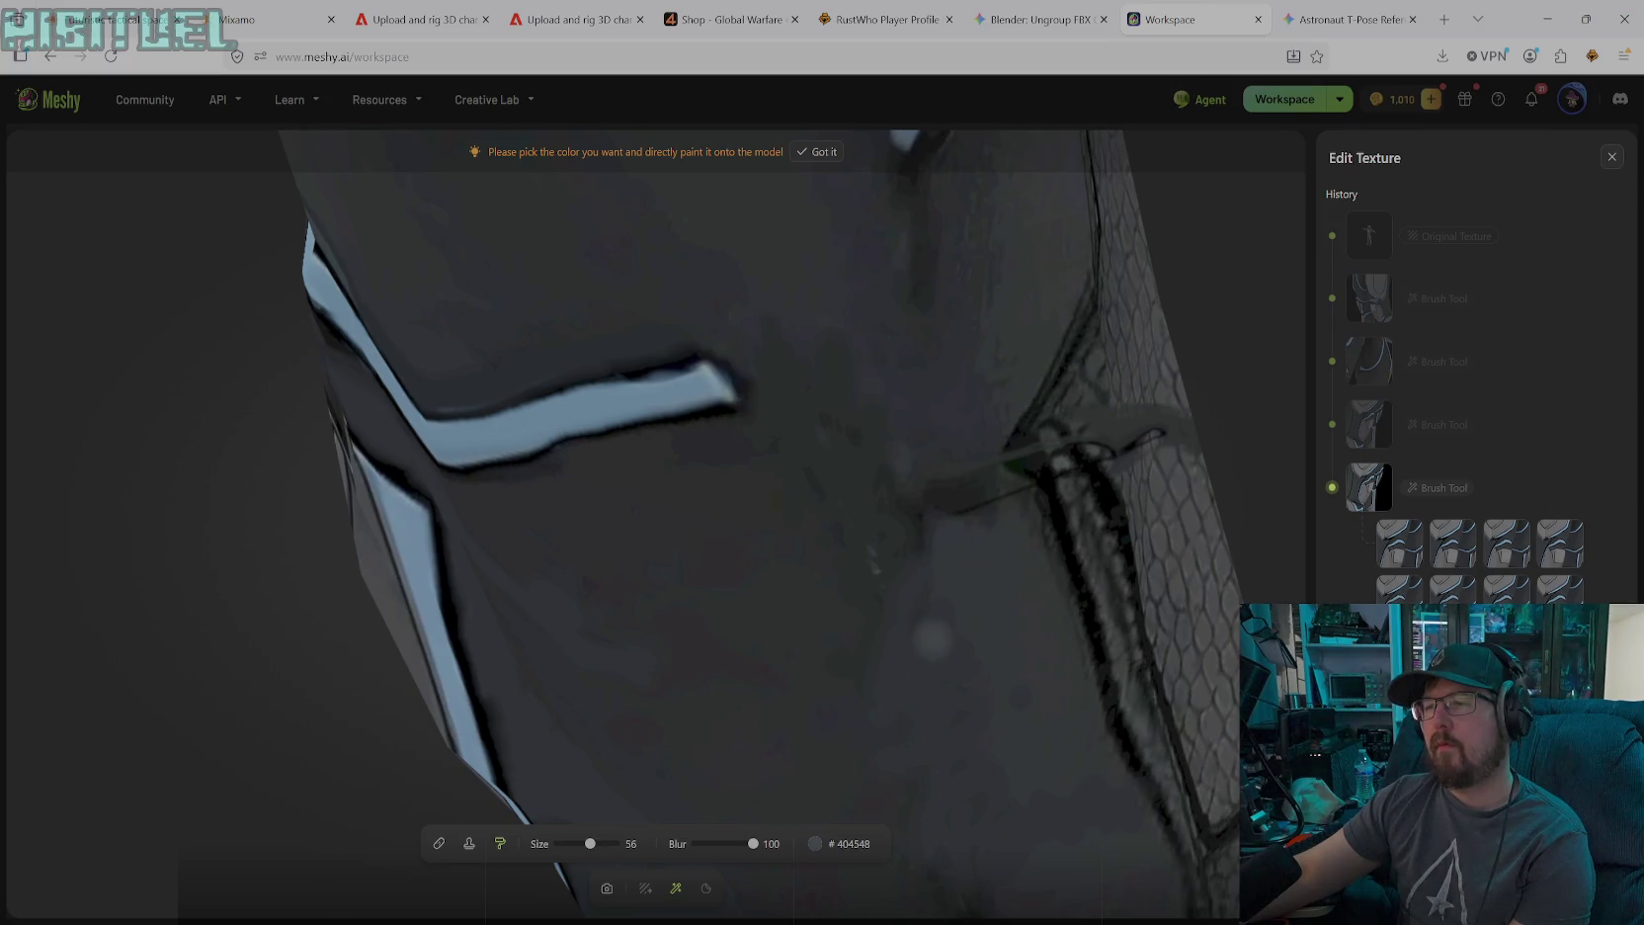
click(934, 640)
mouse_move(860, 687)
mouse_down()
mouse_move(954, 654)
mouse_move(1031, 824)
mouse_up()
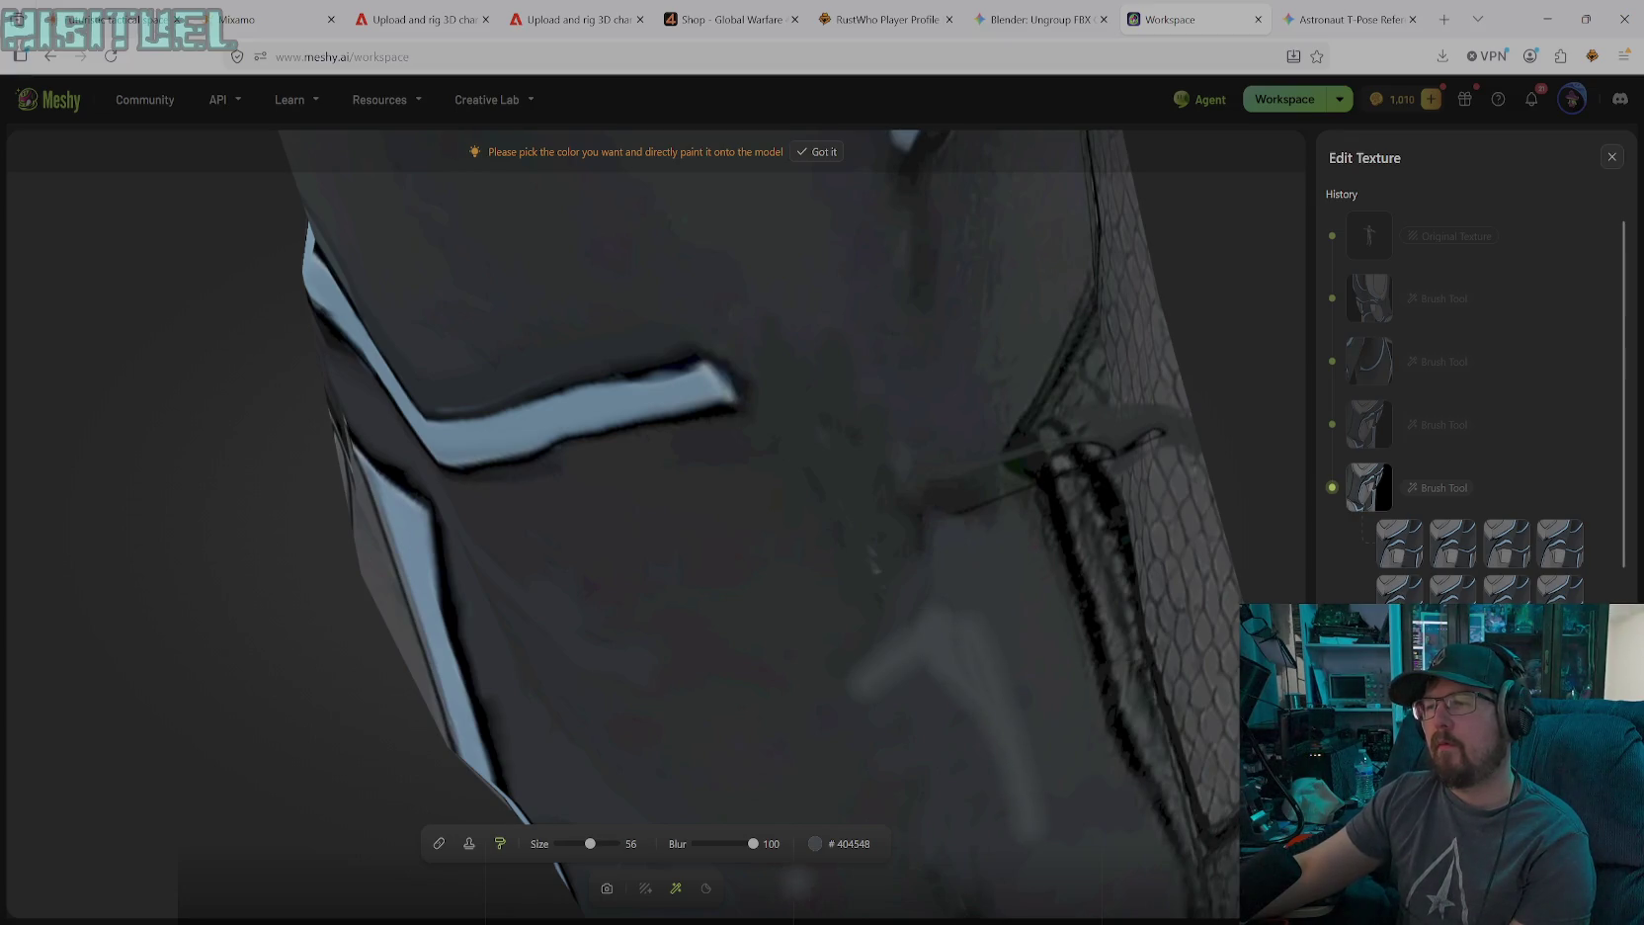
Adjust the colour to #35393C and spread the light patch lower, upward and left
click(828, 845)
drag(728, 692, 730, 699)
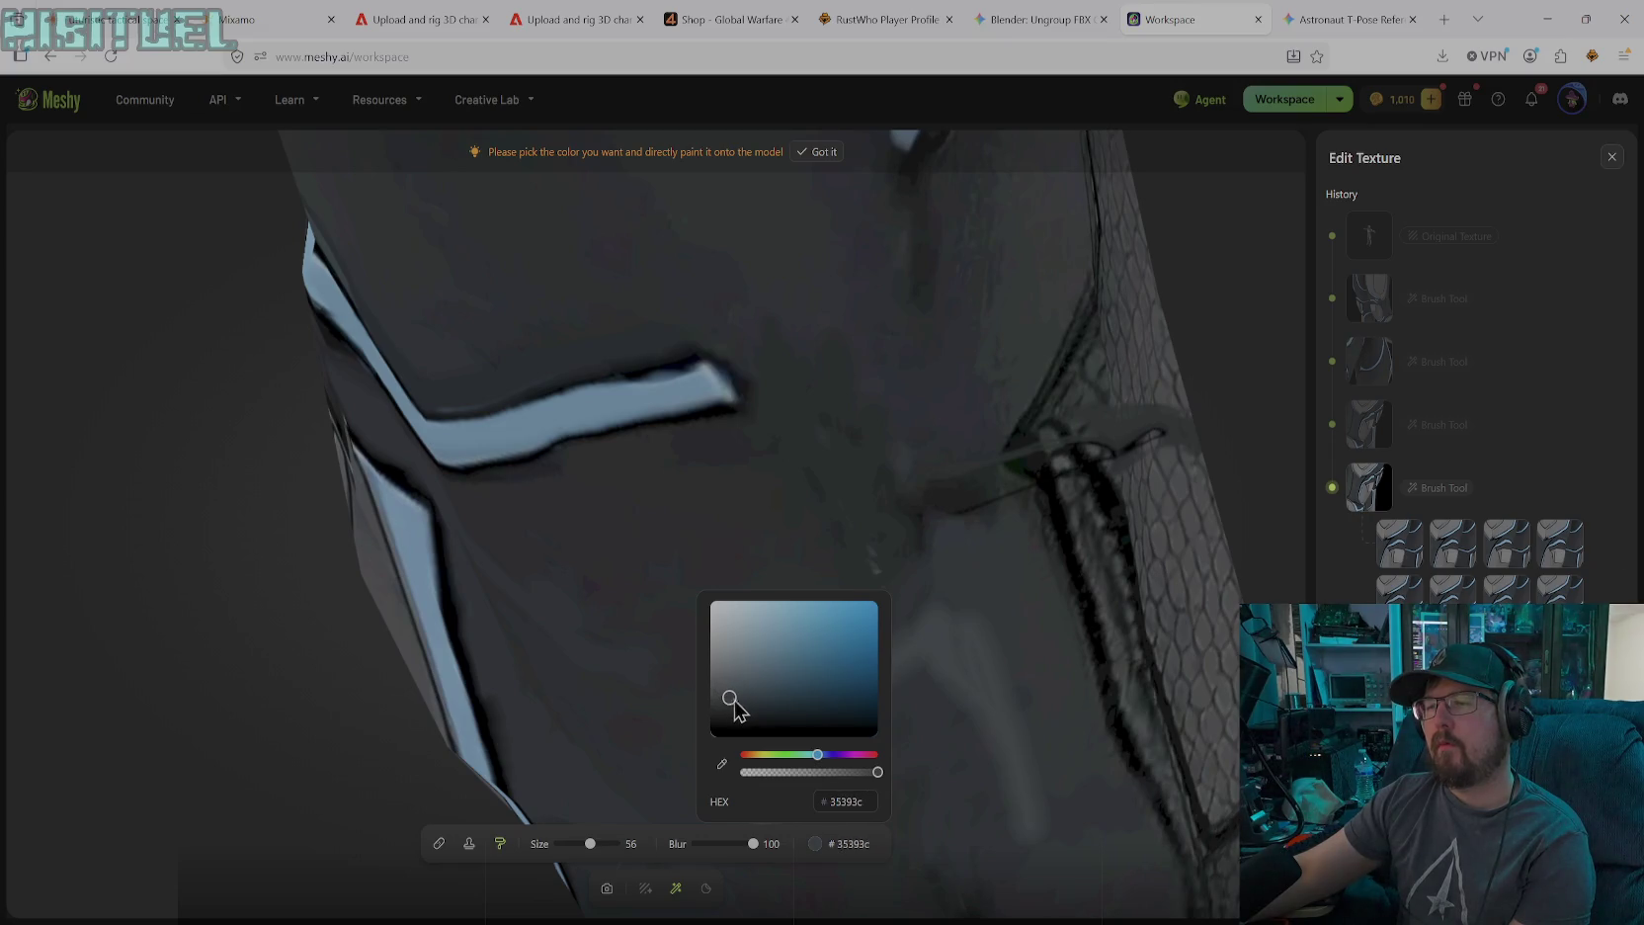
key(Escape)
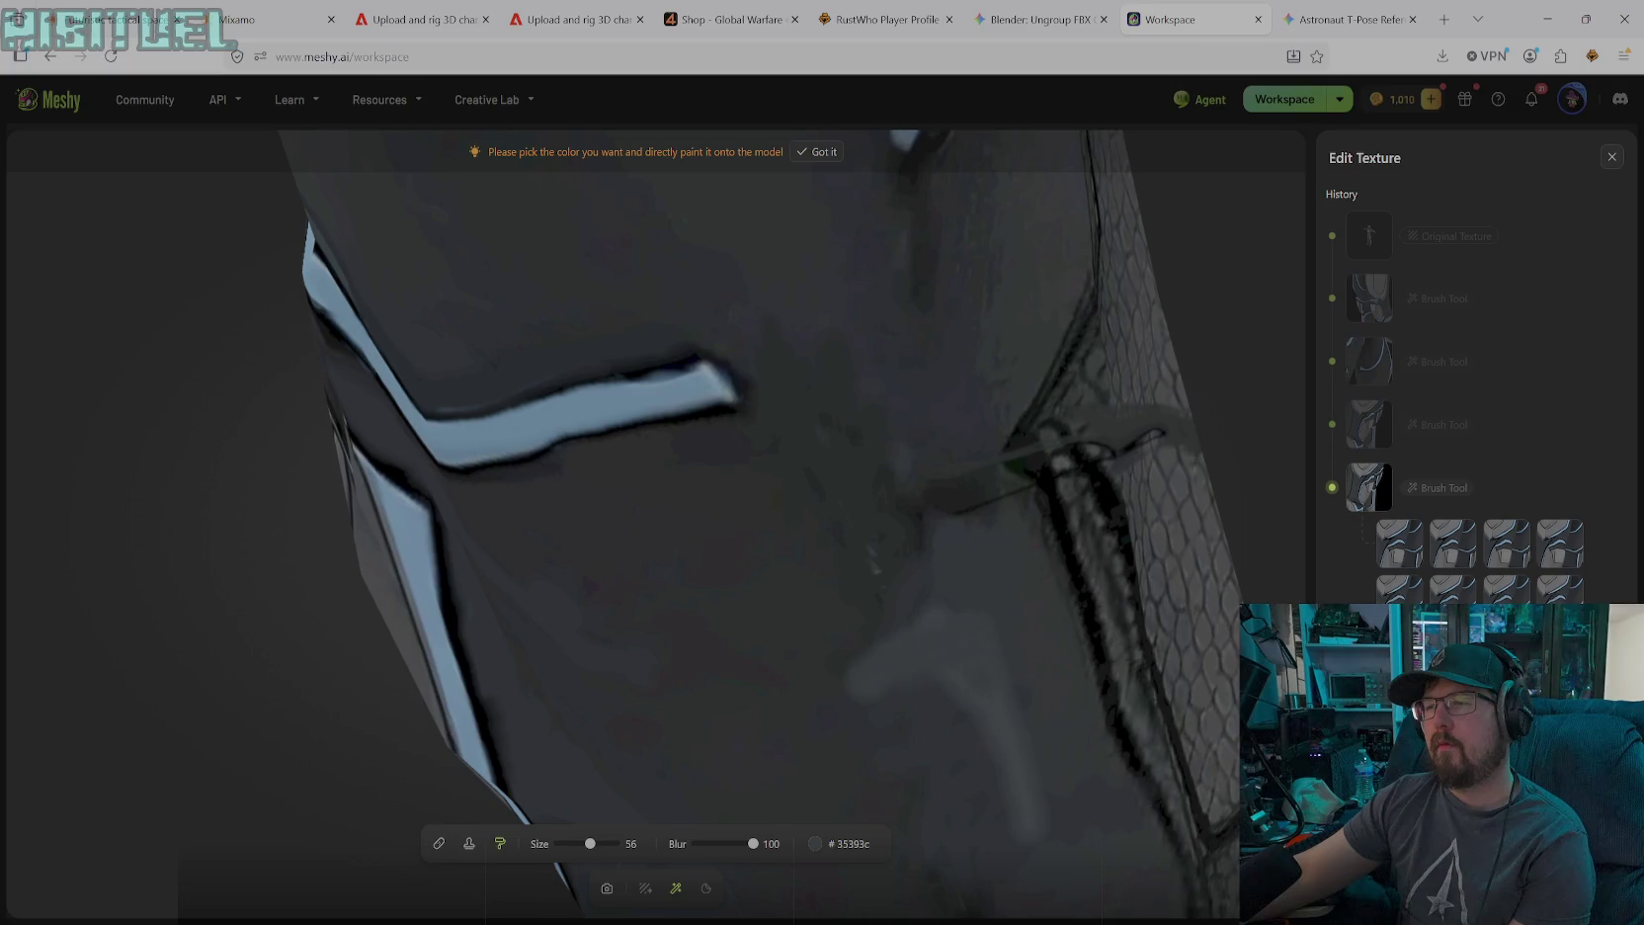
click(879, 630)
drag(899, 790, 1067, 828)
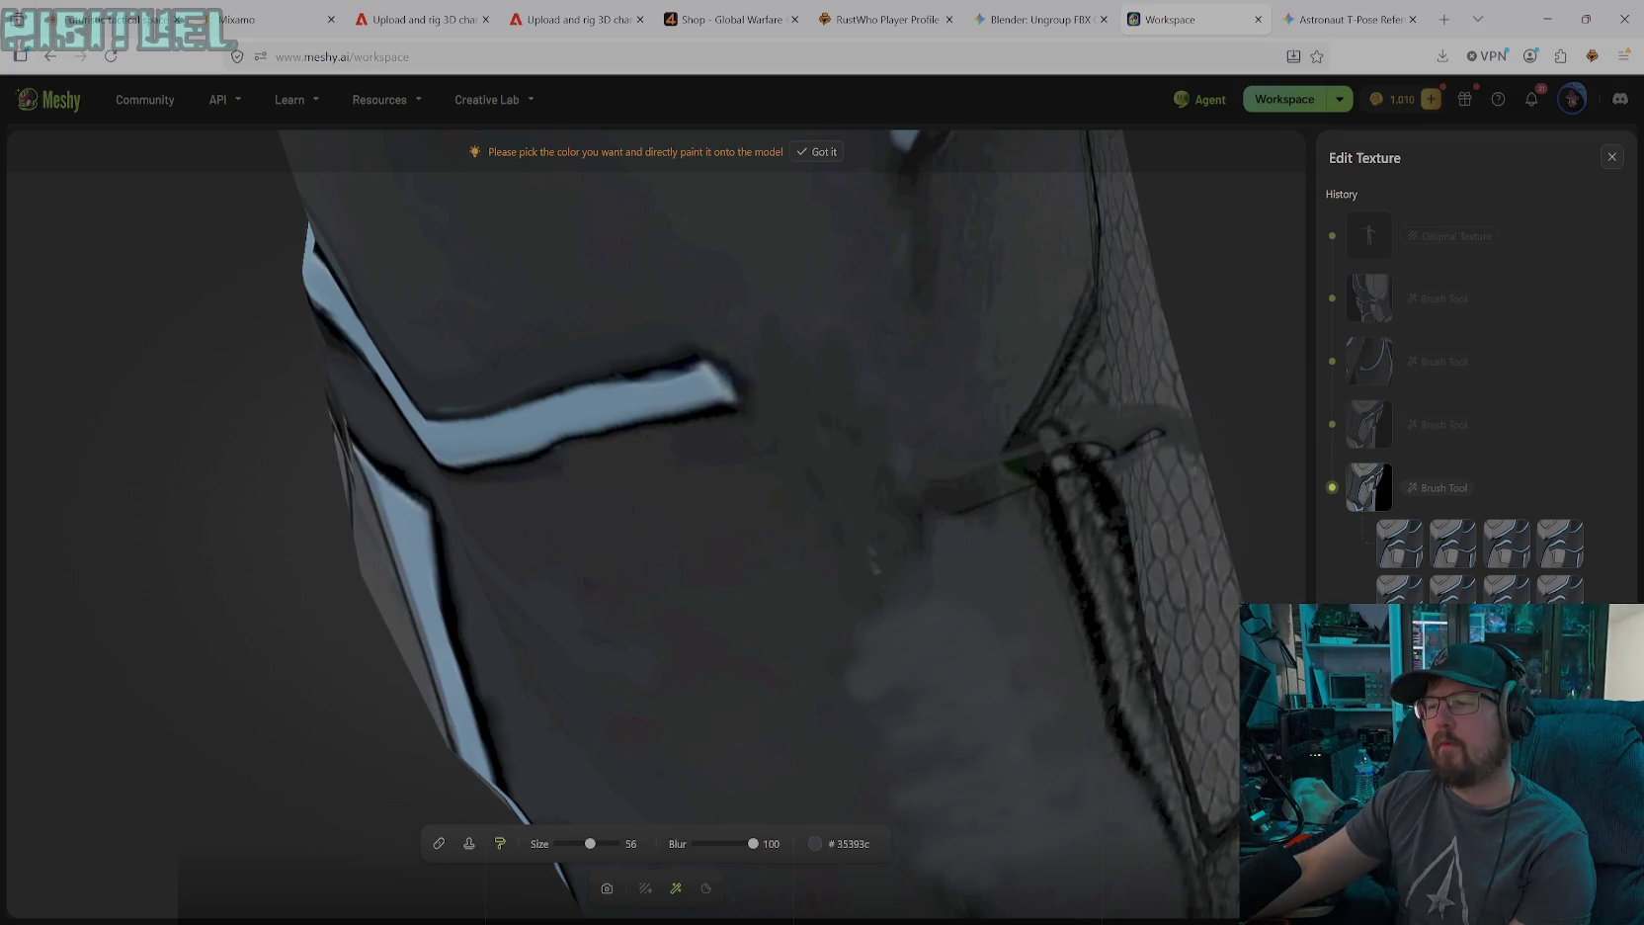
mouse_move(895, 598)
mouse_down()
mouse_move(904, 516)
mouse_move(983, 494)
mouse_move(917, 480)
mouse_move(865, 579)
mouse_up()
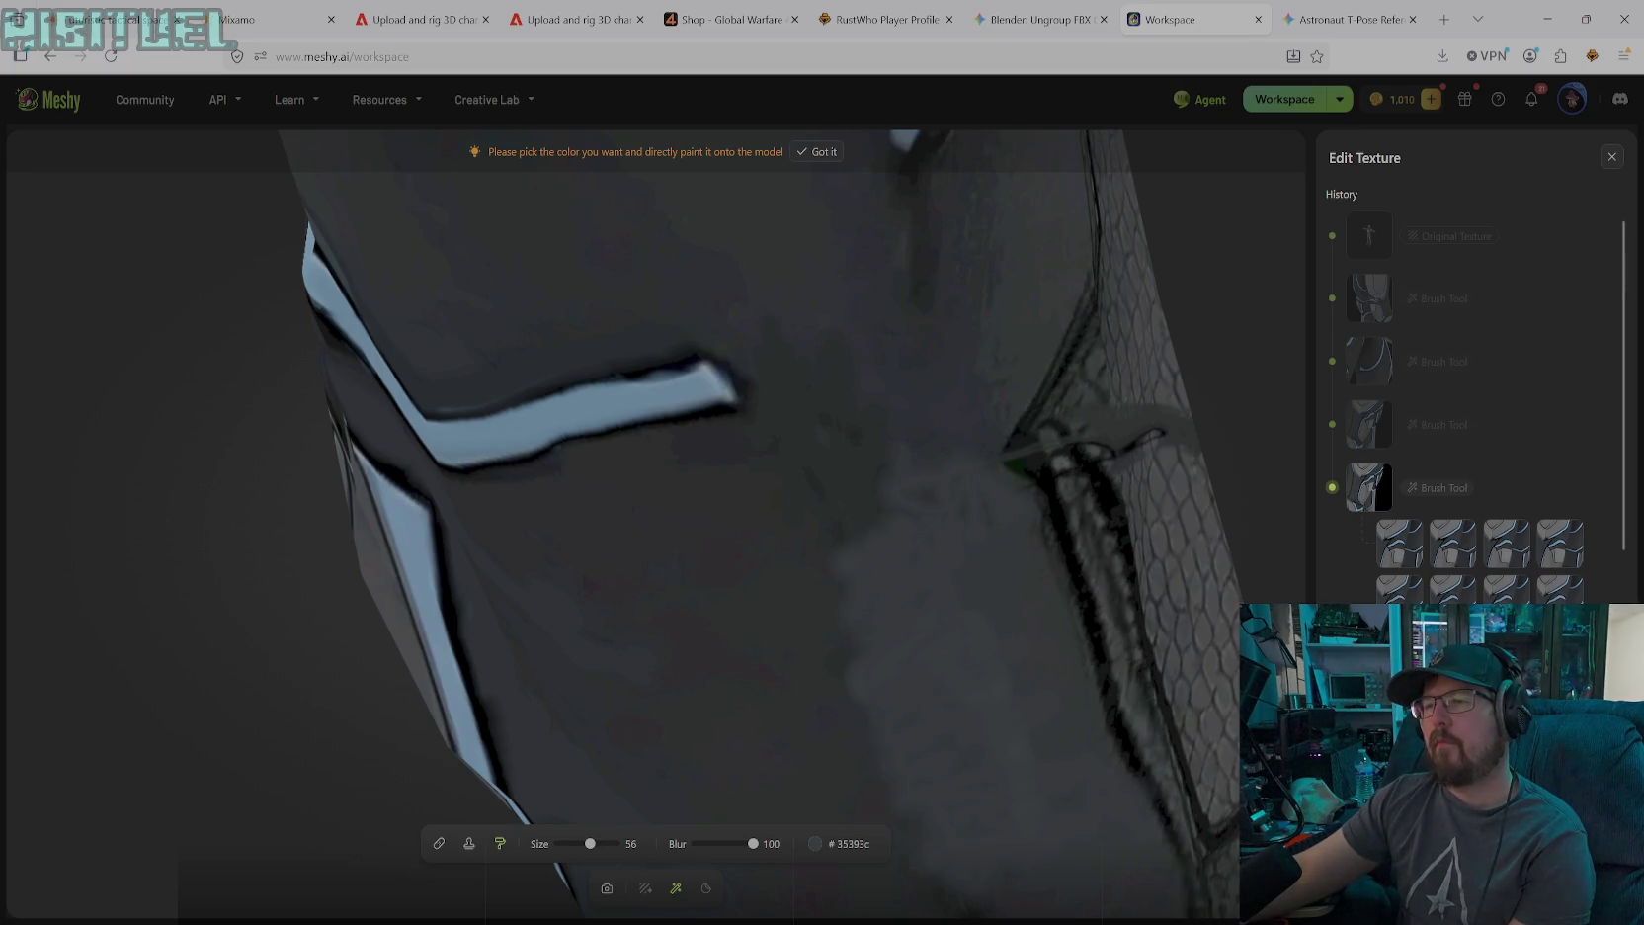
drag(832, 697, 847, 539)
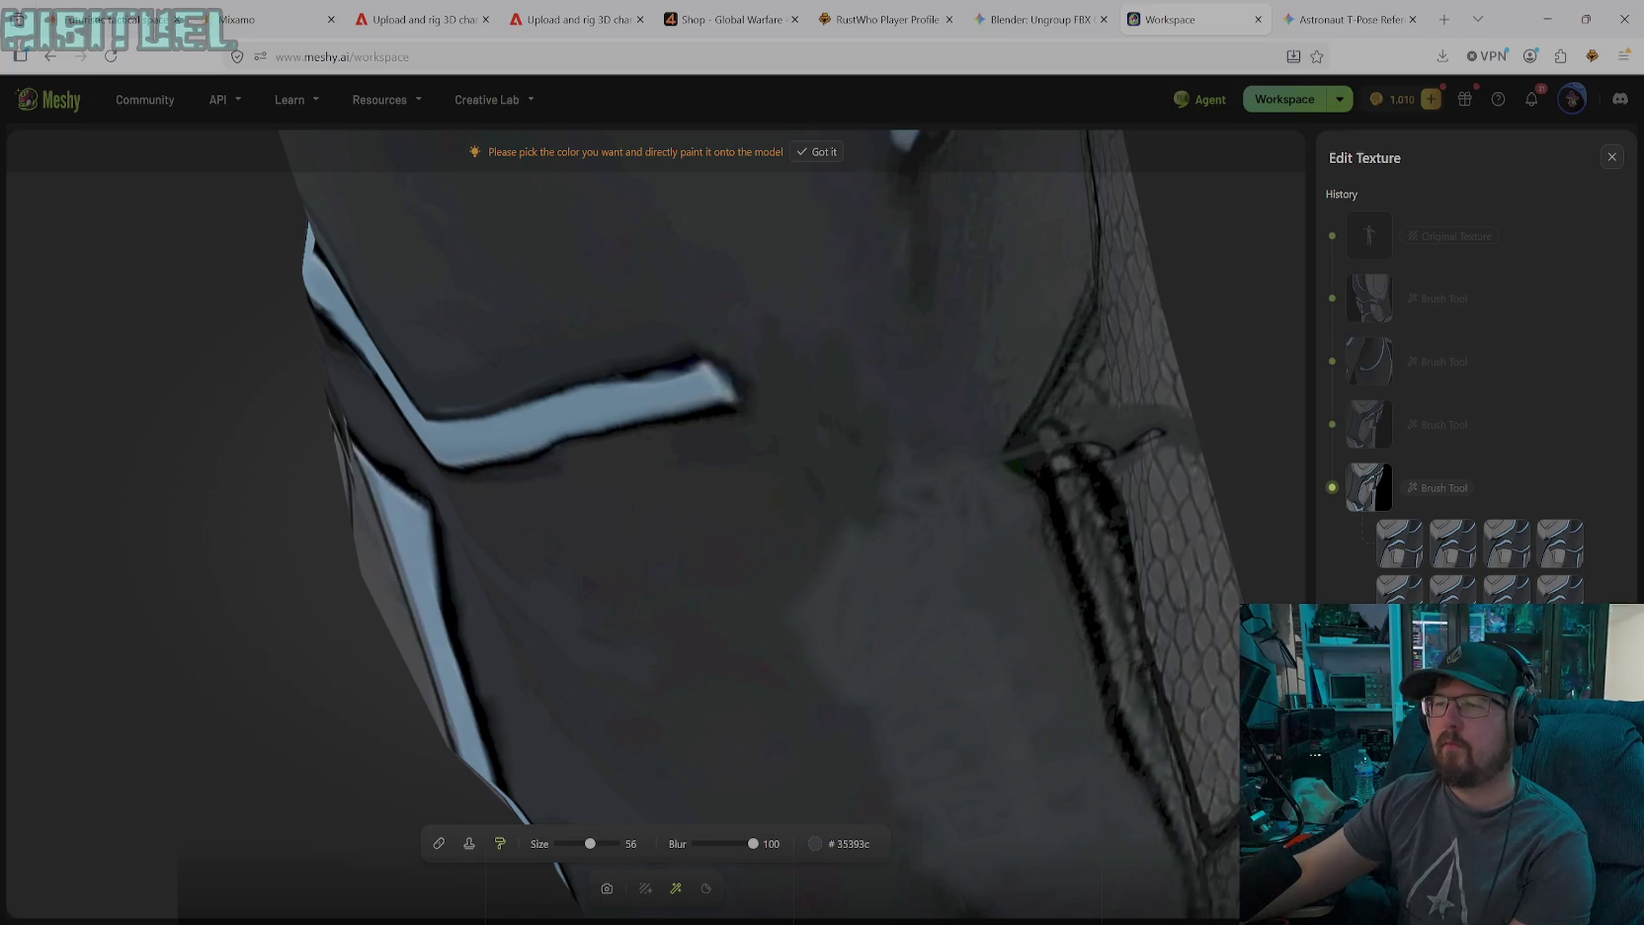
drag(796, 593, 880, 464)
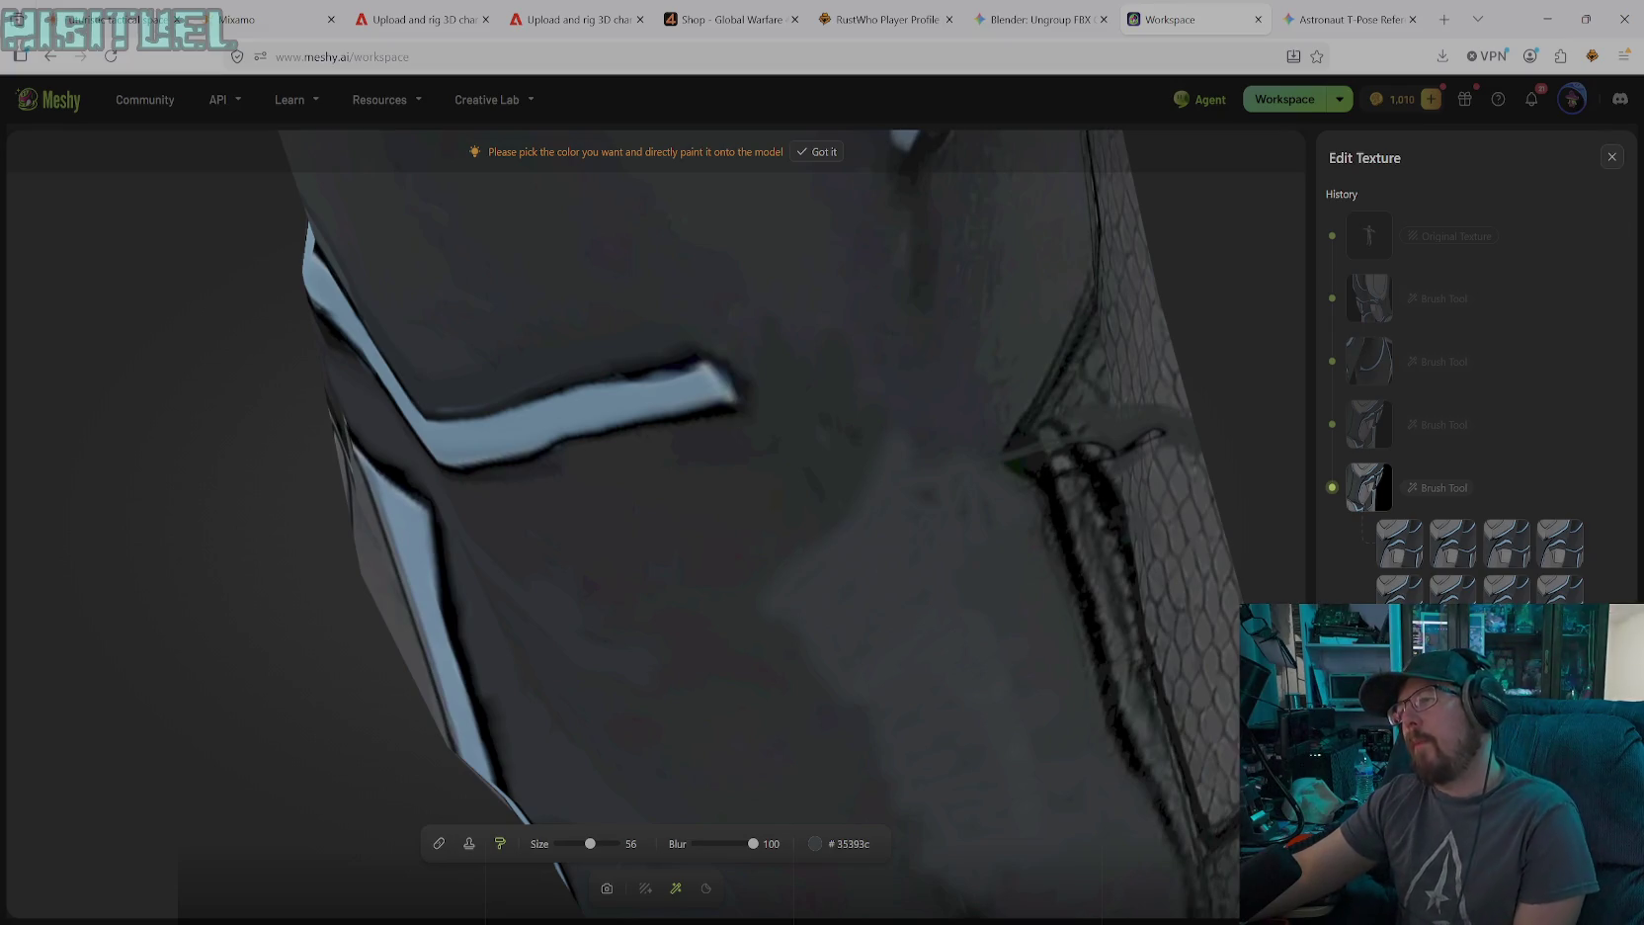
Bring the scaly panel closer and stamp copied scale texture at size 74 over the dark smudge
click(607, 888)
mouse_move(892, 664)
mouse_down()
mouse_move(1013, 654)
mouse_move(924, 572)
mouse_move(499, 433)
mouse_move(632, 488)
mouse_move(752, 507)
mouse_up()
drag(859, 469, 792, 375)
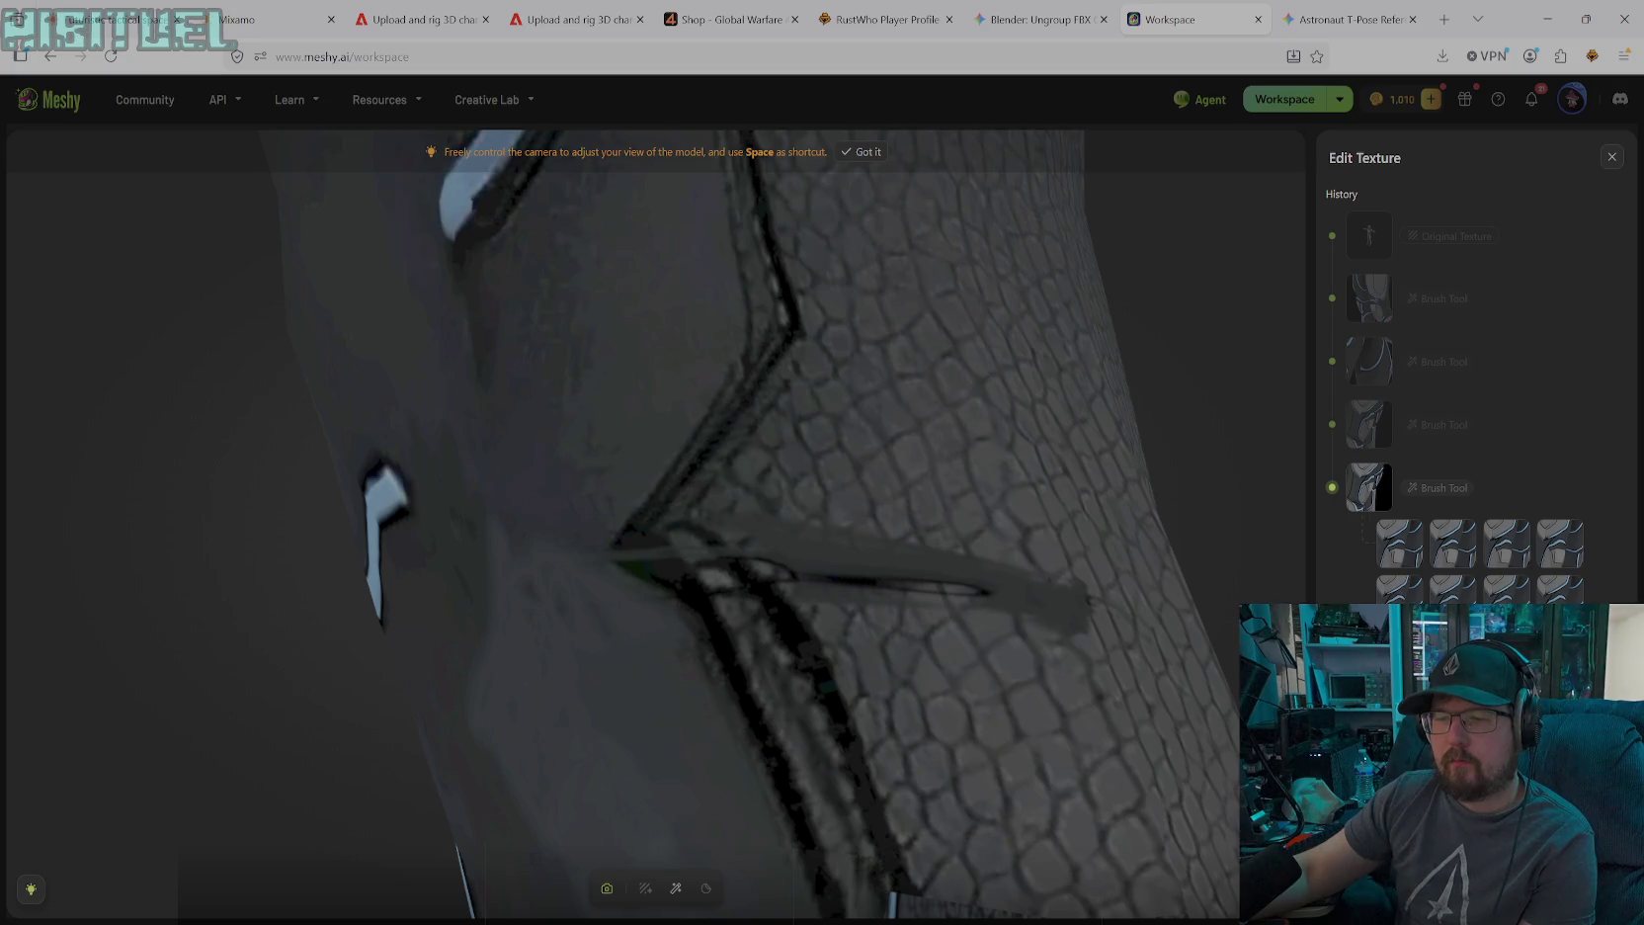
click(676, 889)
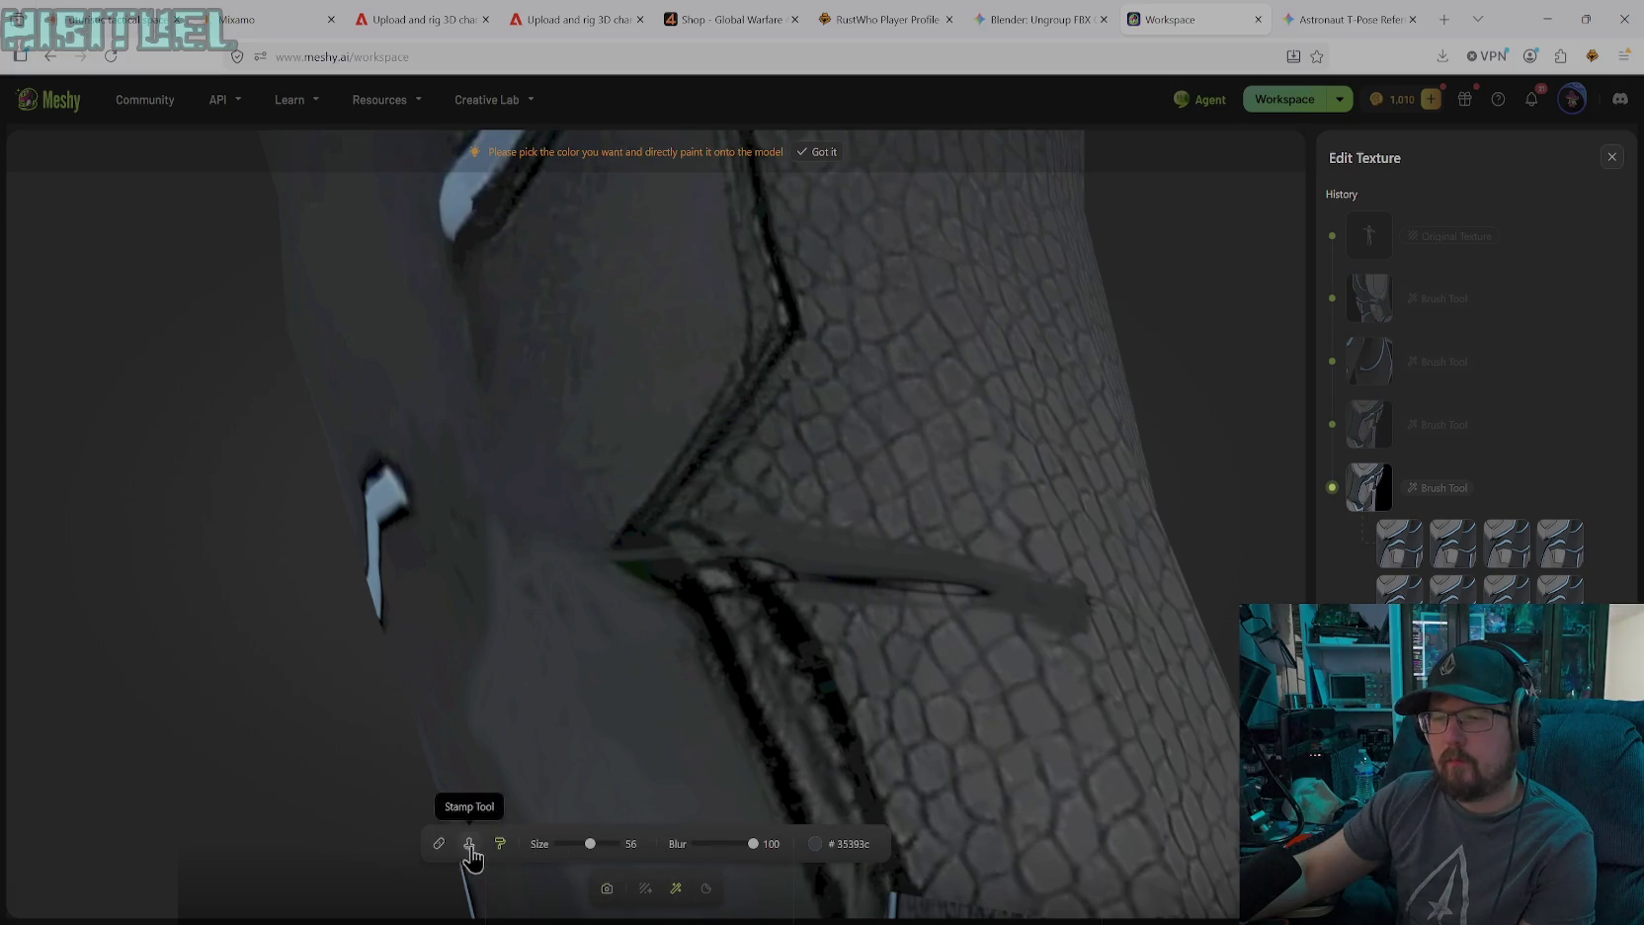
click(471, 845)
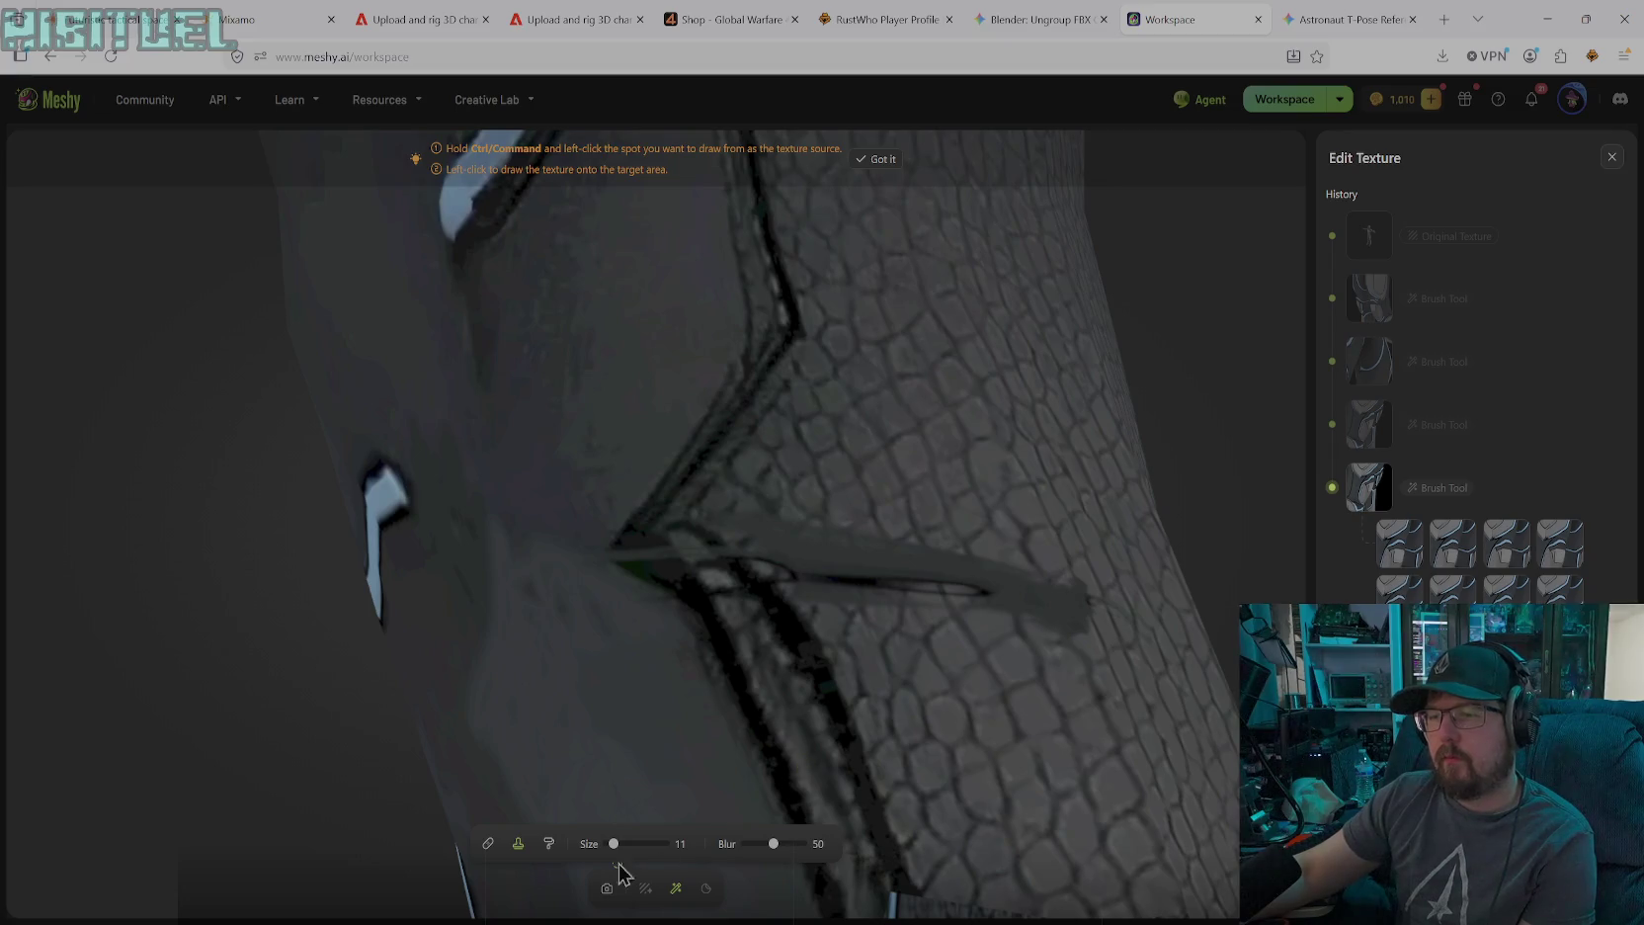
drag(655, 843, 649, 843)
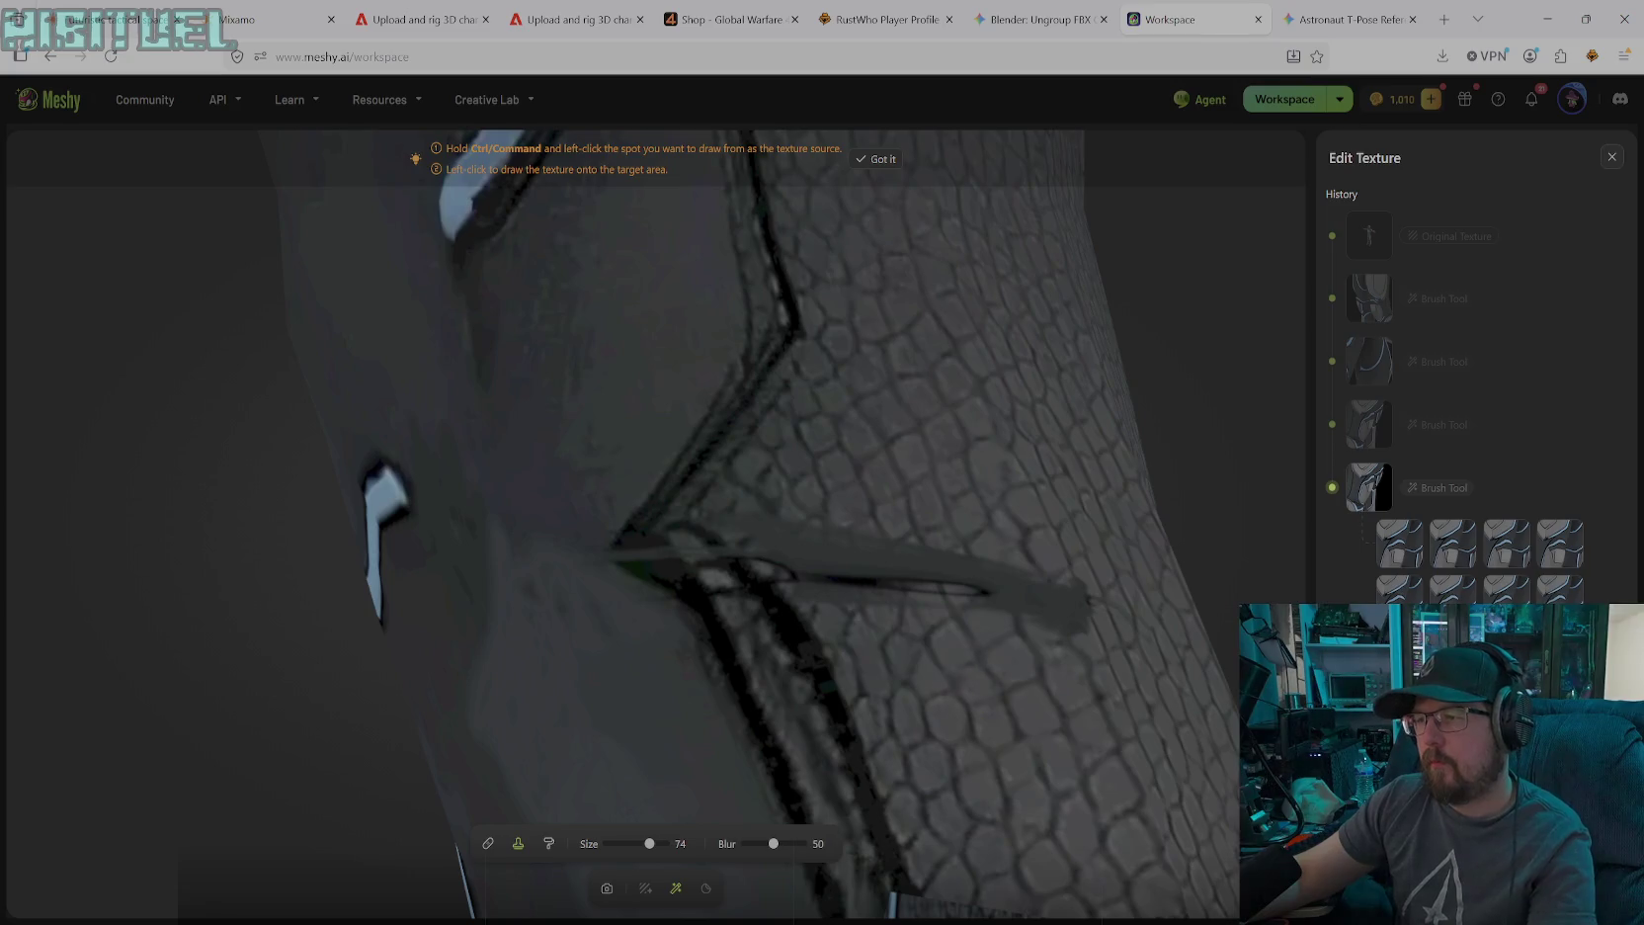
mouse_move(1031, 602)
mouse_down()
mouse_move(1067, 608)
mouse_move(777, 543)
mouse_move(795, 607)
mouse_move(737, 568)
mouse_move(860, 756)
mouse_move(700, 542)
mouse_move(904, 770)
mouse_up()
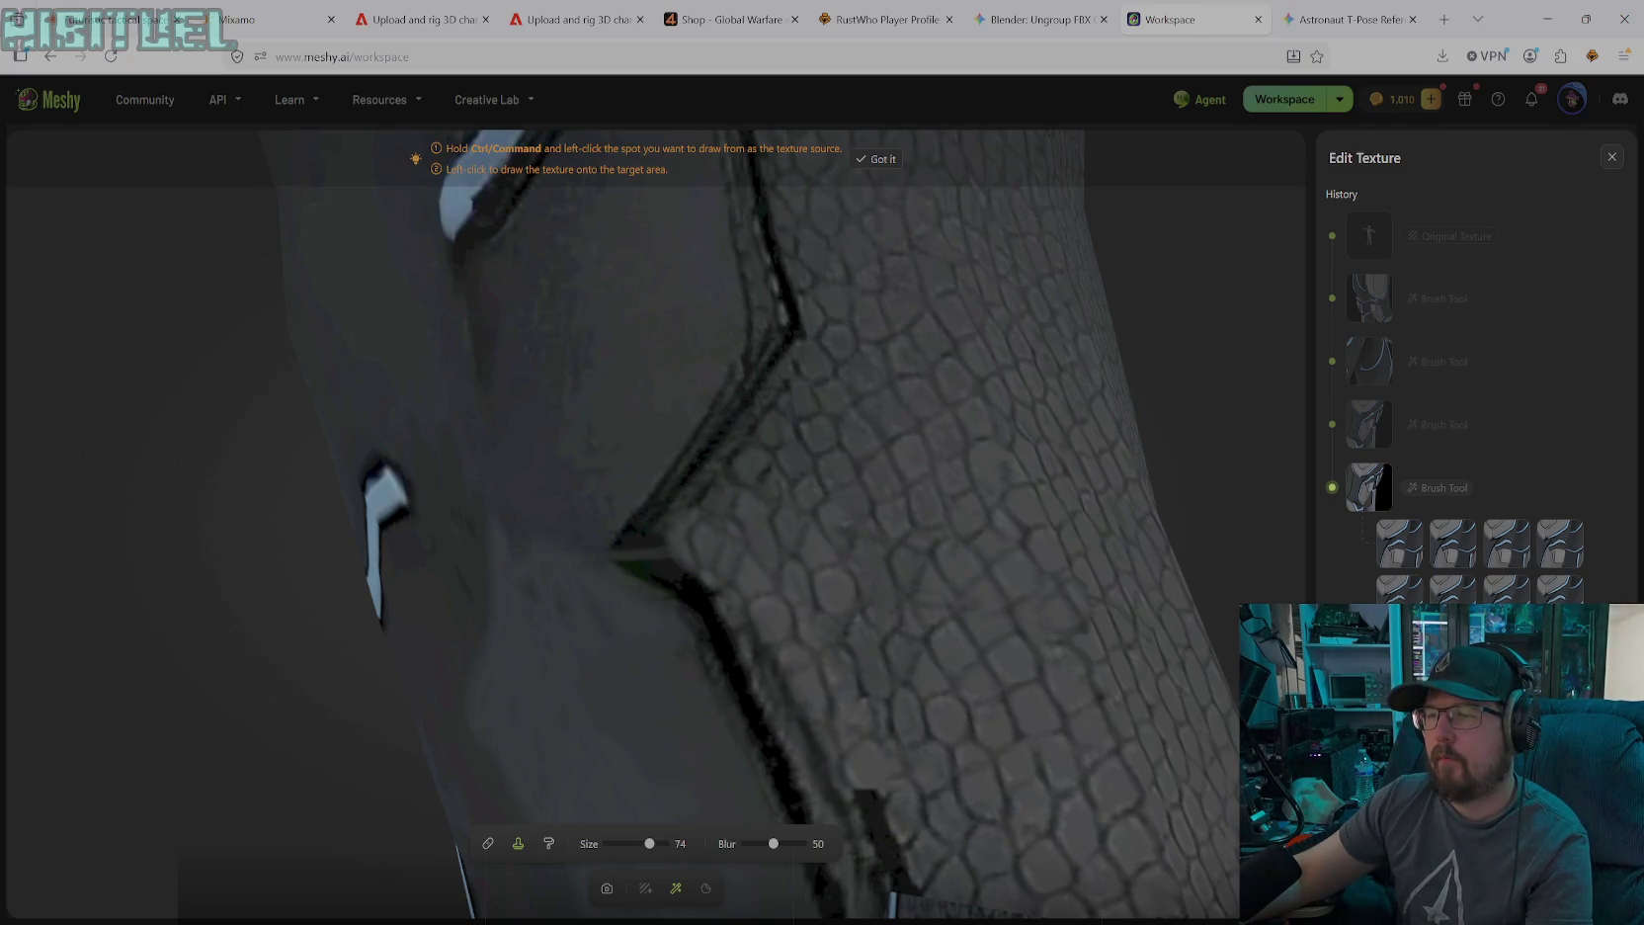
Rotate and zoom the model to view the shin panel
click(607, 889)
mouse_move(929, 677)
mouse_down()
mouse_move(913, 764)
mouse_move(855, 705)
mouse_move(610, 646)
mouse_move(483, 632)
mouse_move(444, 646)
mouse_move(715, 646)
mouse_move(495, 657)
mouse_move(507, 675)
mouse_move(588, 673)
mouse_move(630, 667)
mouse_move(473, 657)
mouse_move(639, 661)
mouse_move(432, 658)
mouse_move(616, 661)
mouse_move(540, 778)
mouse_up()
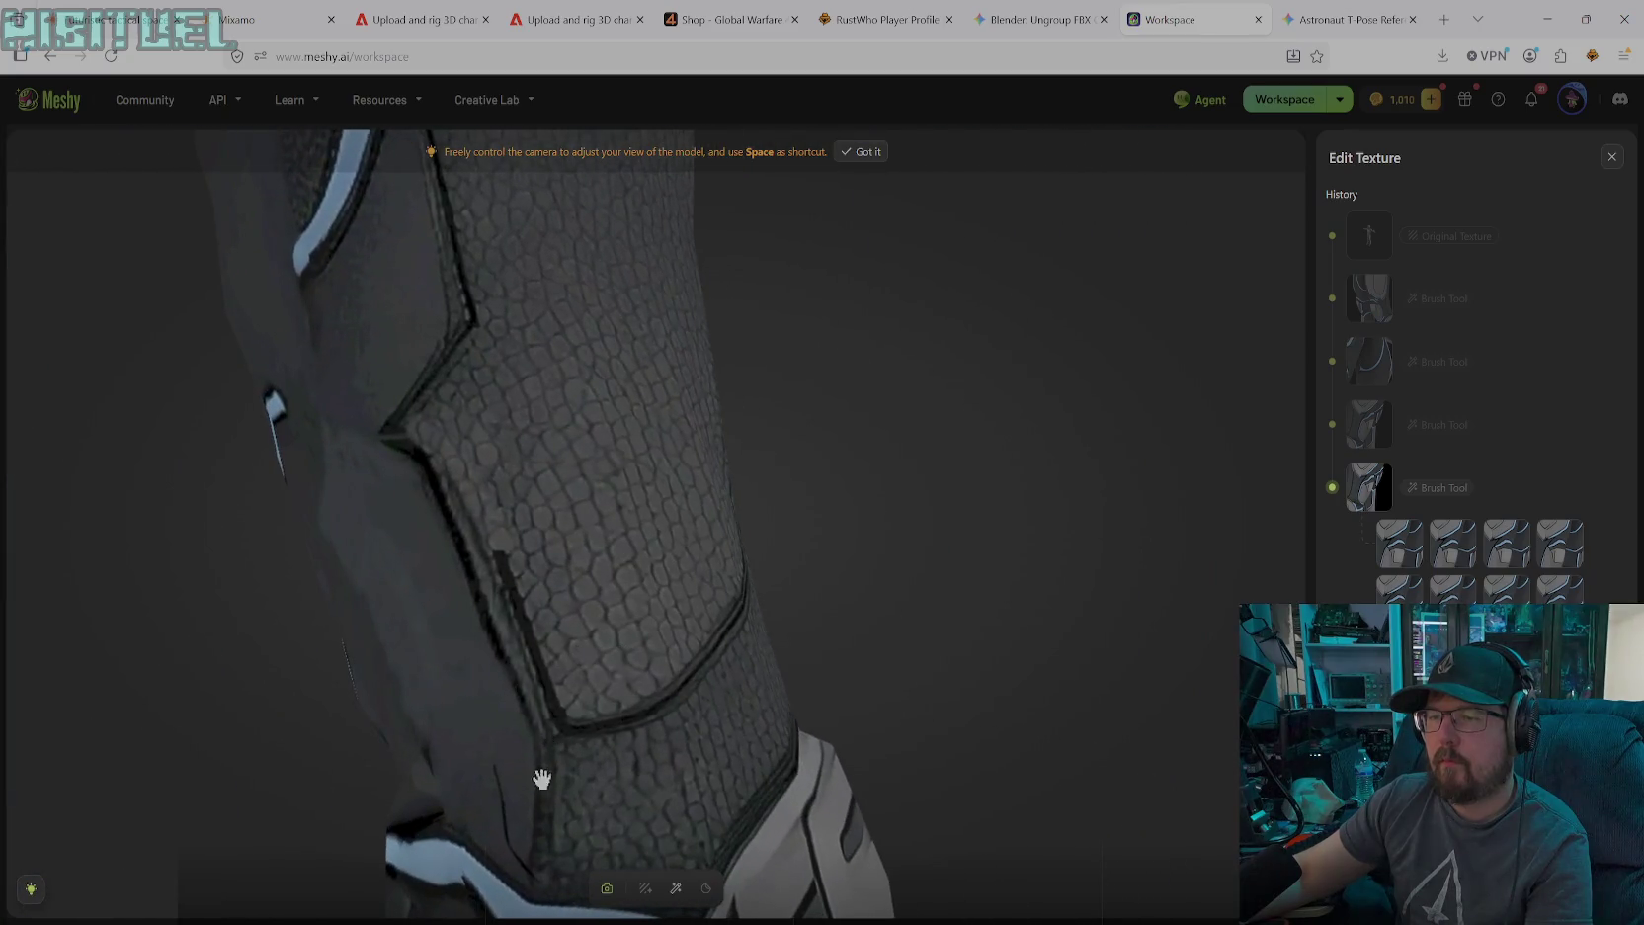
scroll(1478, 395, down, 5)
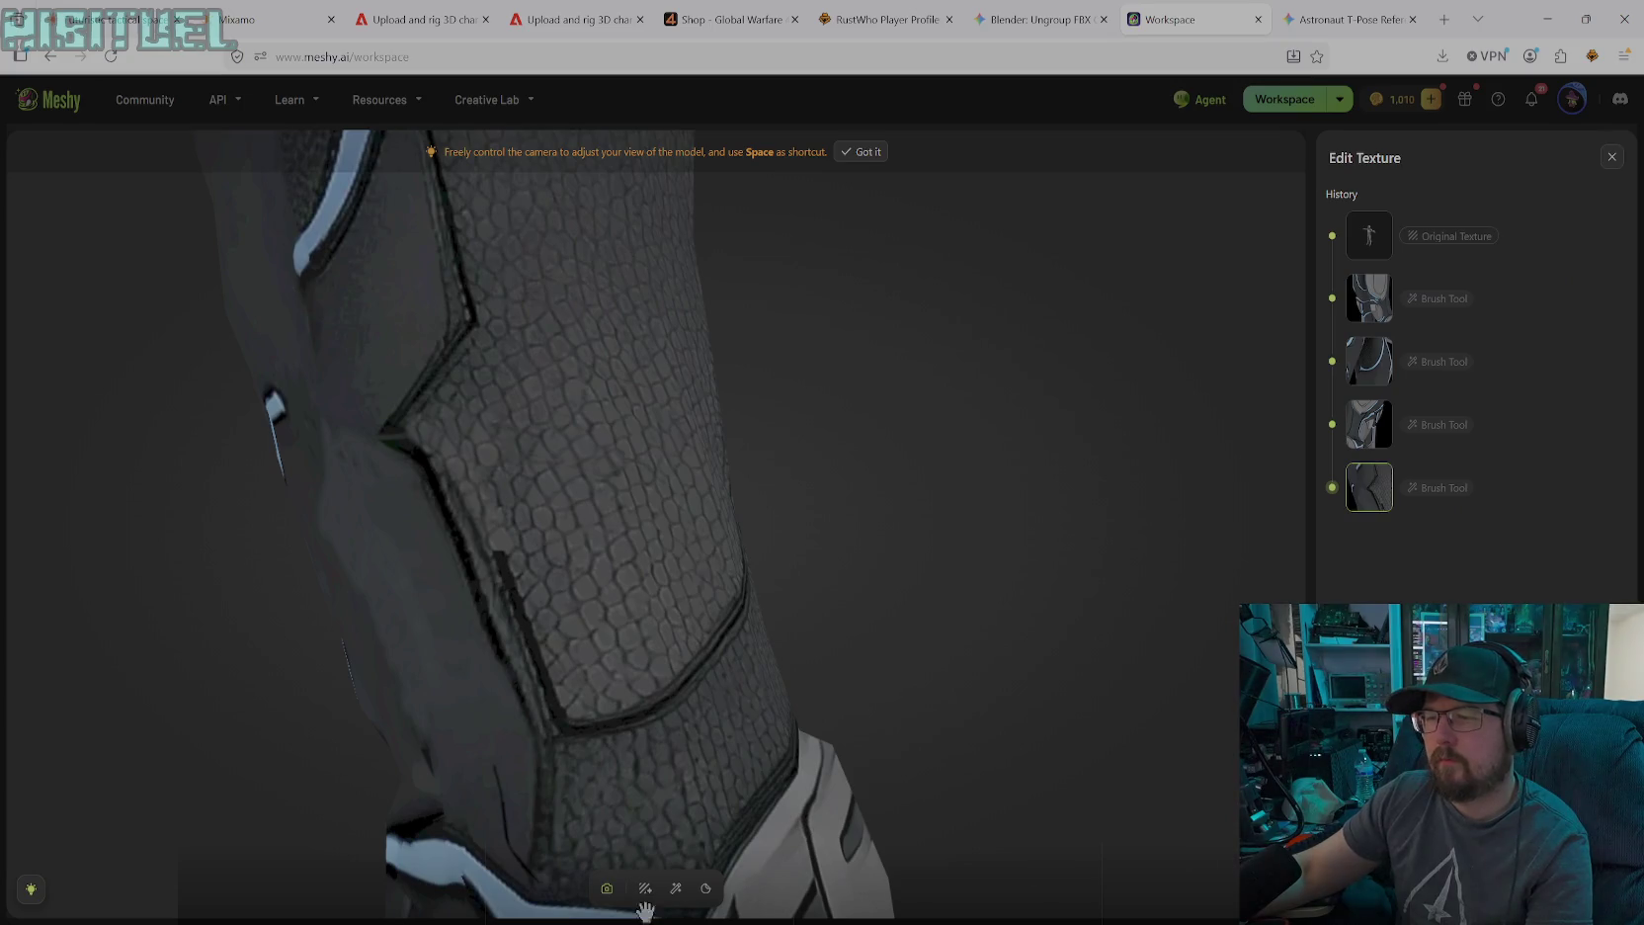
Stamp cloned texture repeatedly over the dark mark at the shin panel's edge
click(676, 889)
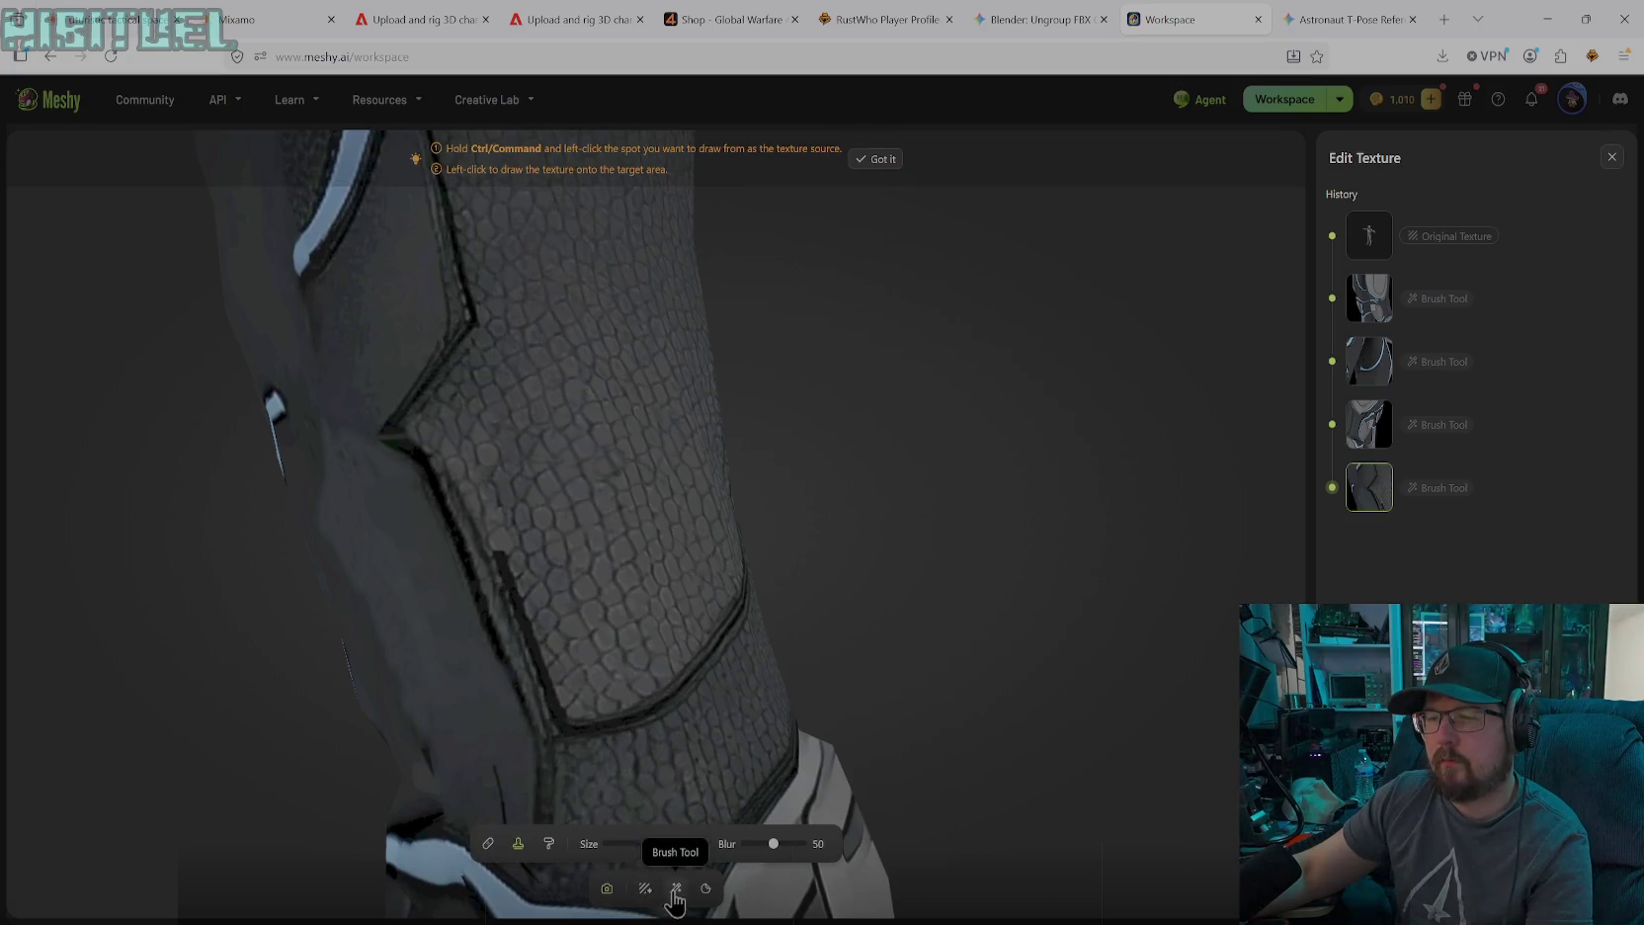
click(549, 843)
click(816, 843)
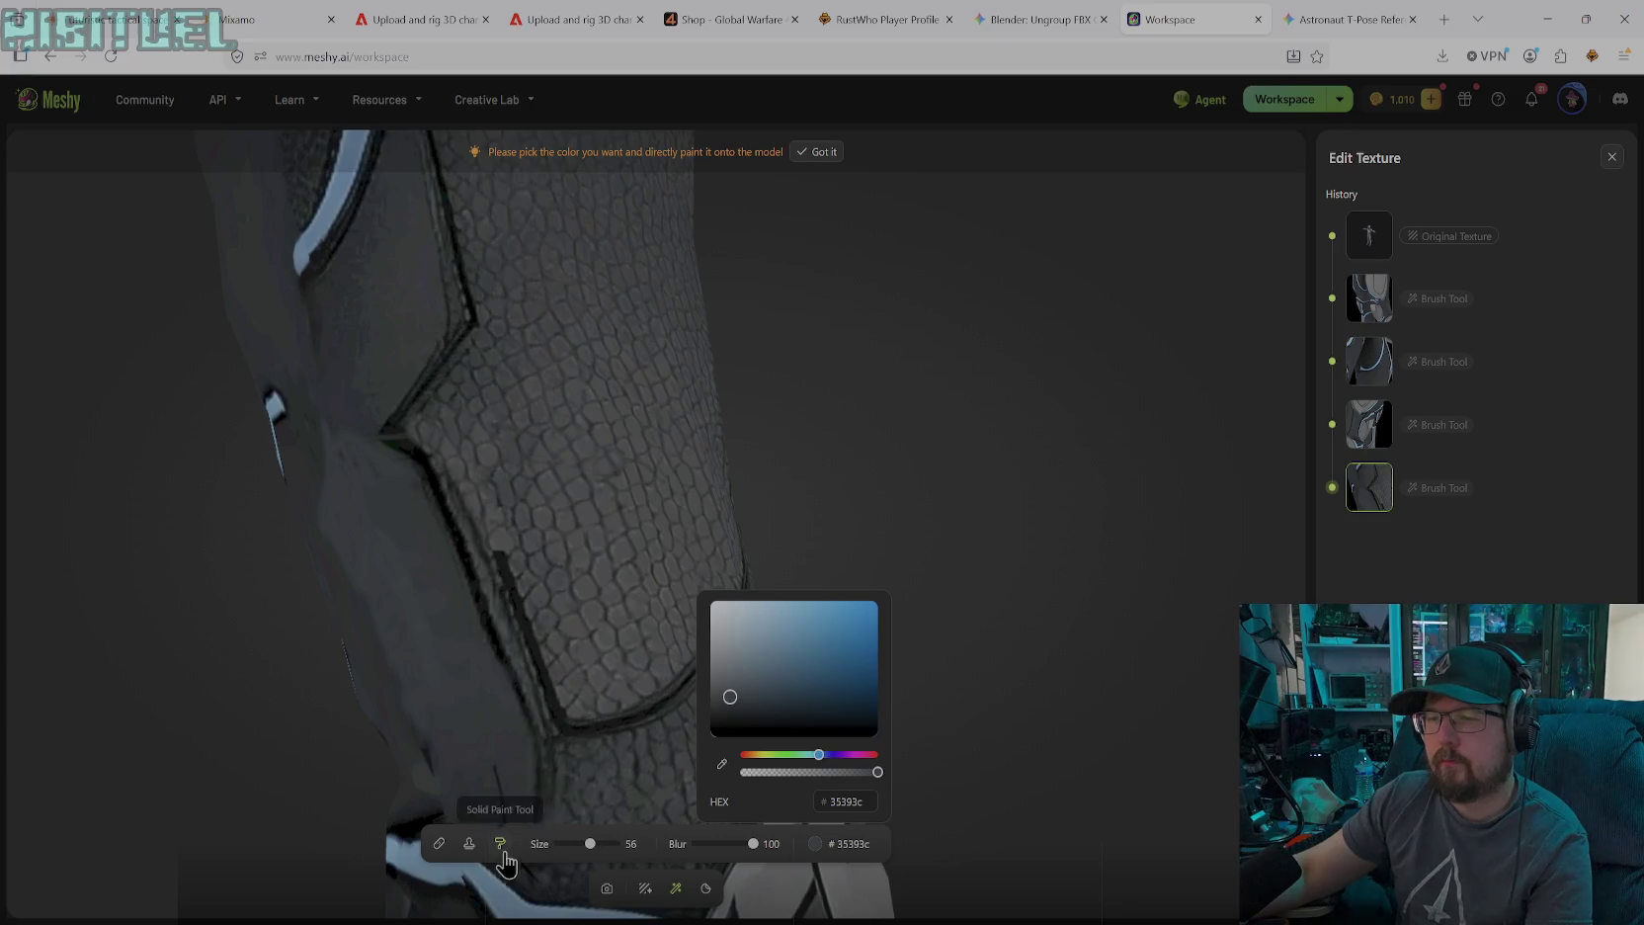
click(470, 845)
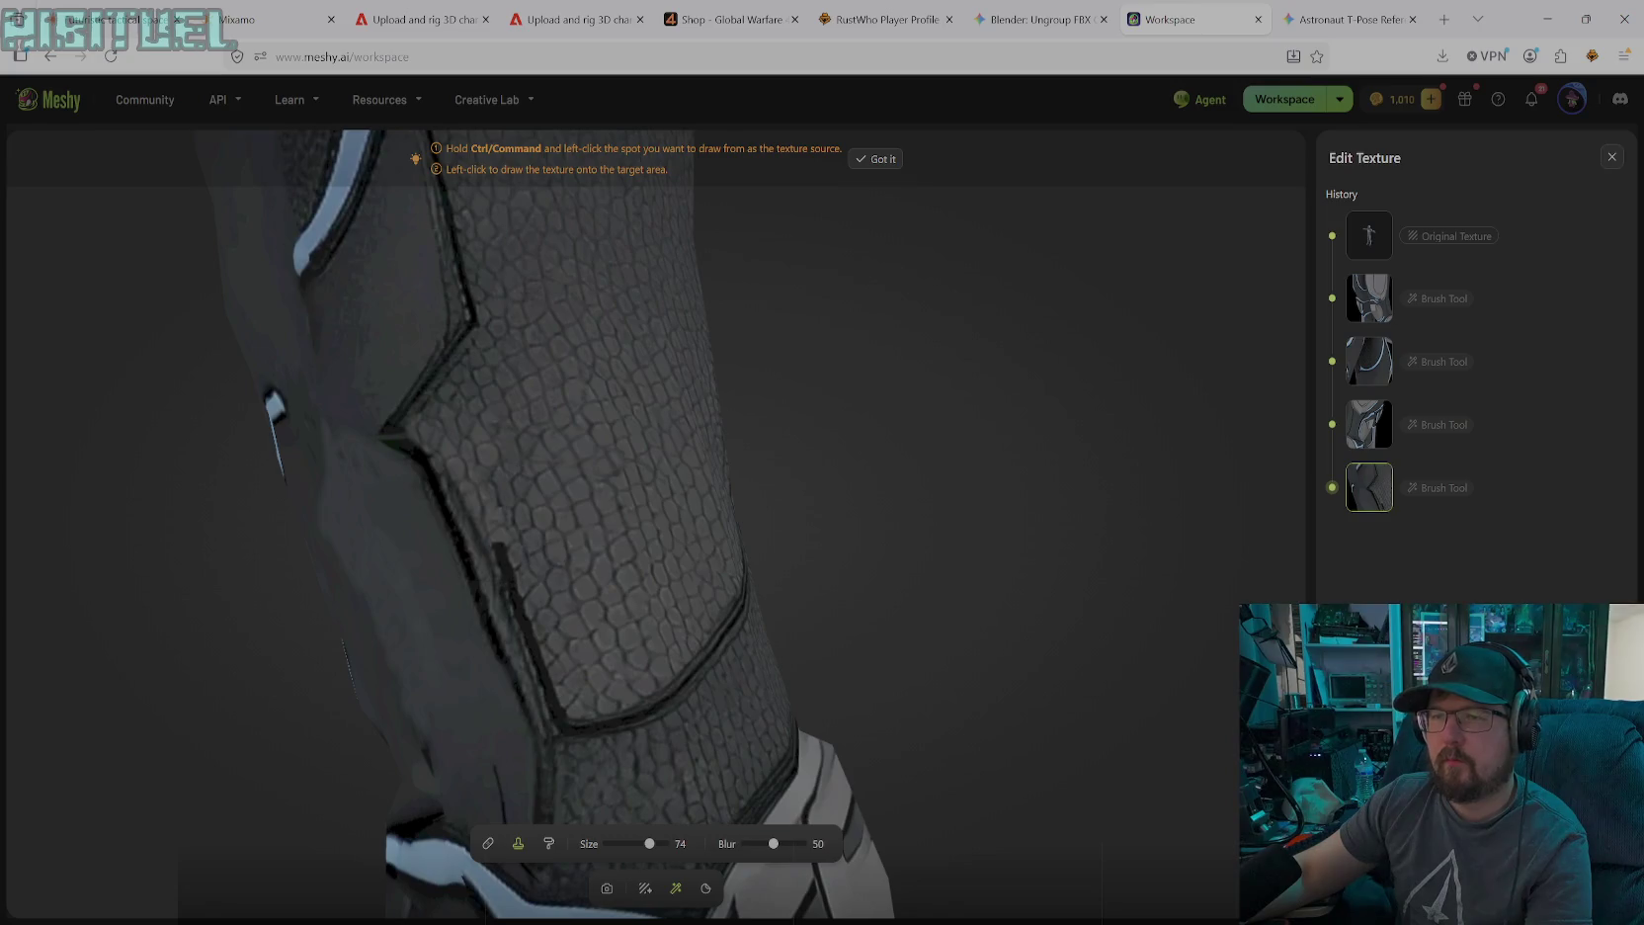
click(498, 539)
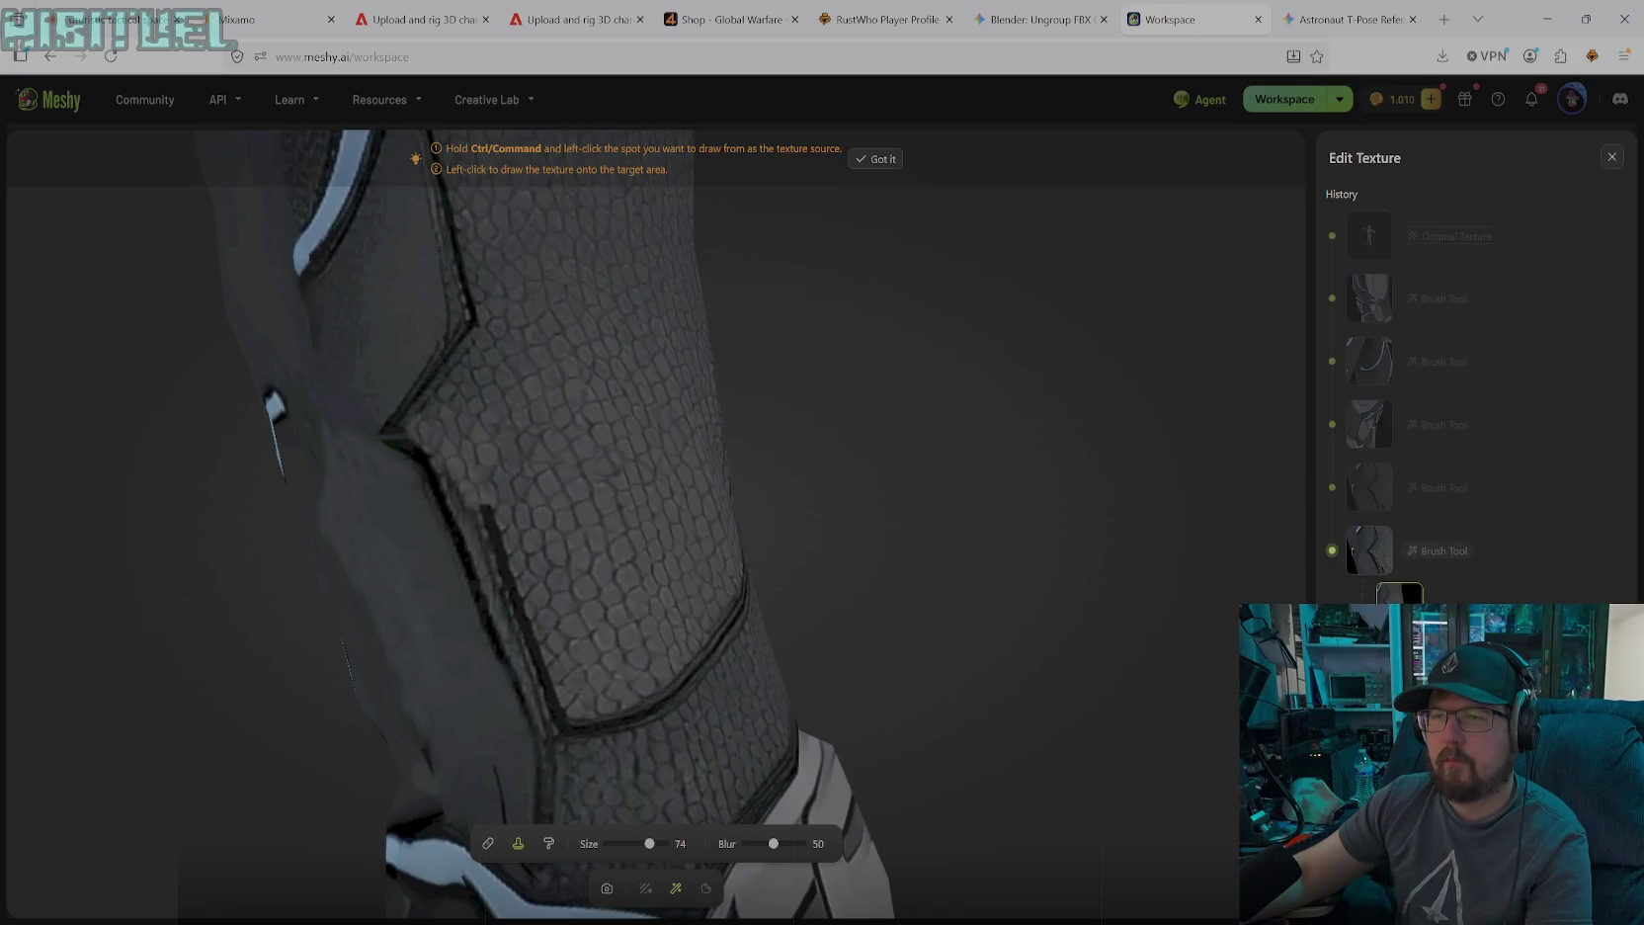
click(489, 513)
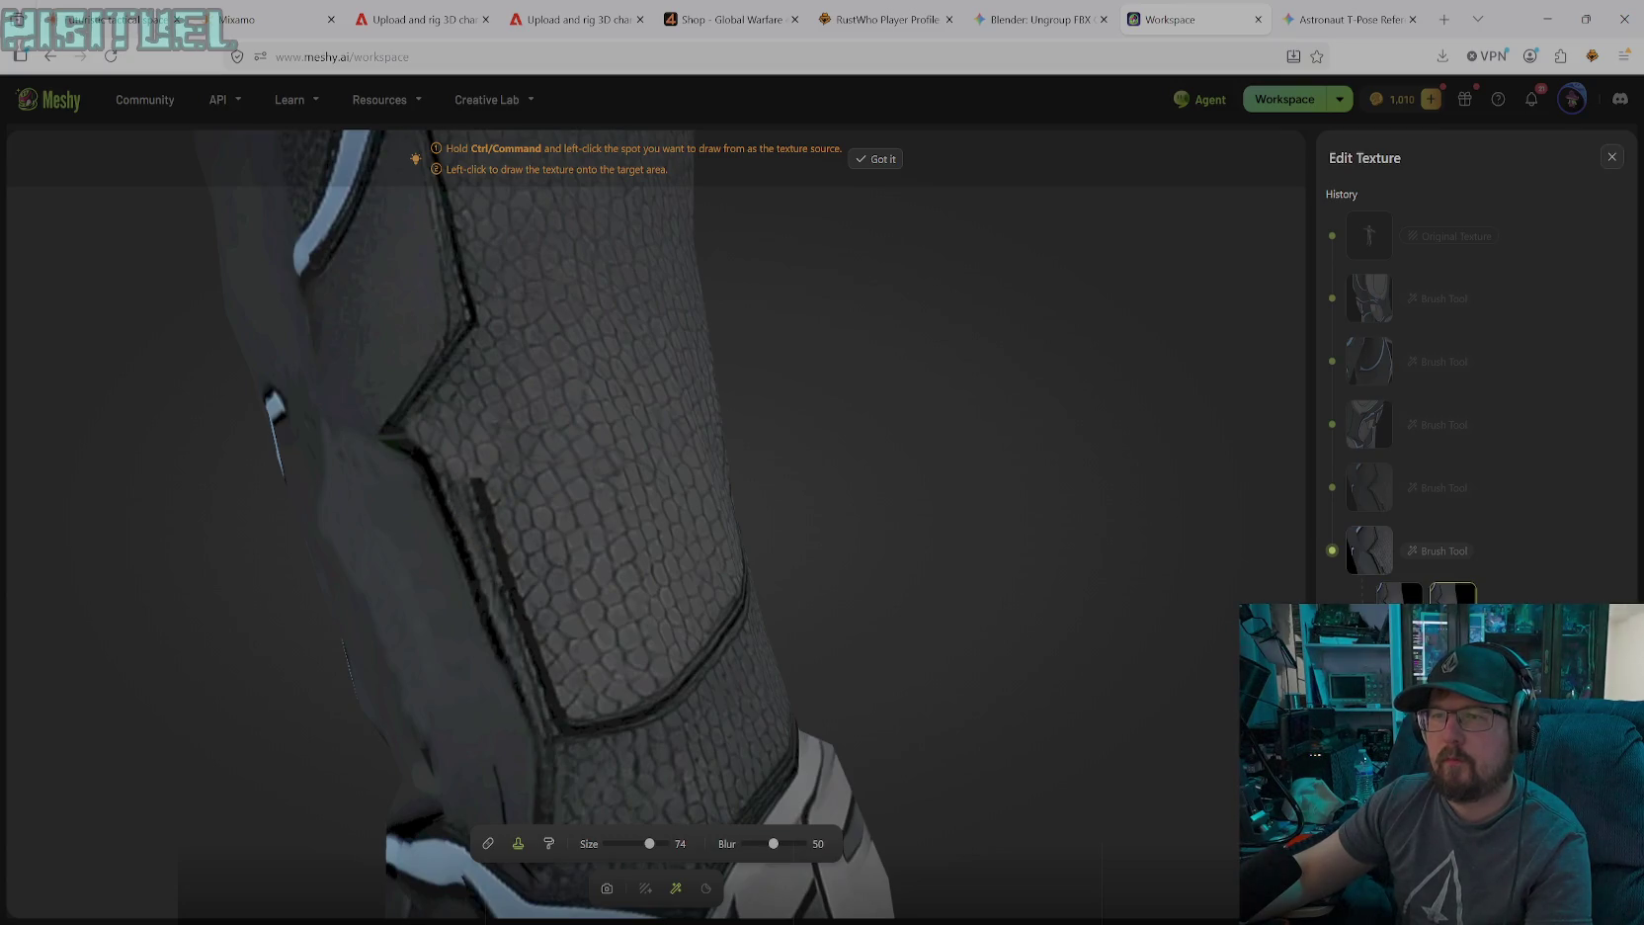
click(483, 494)
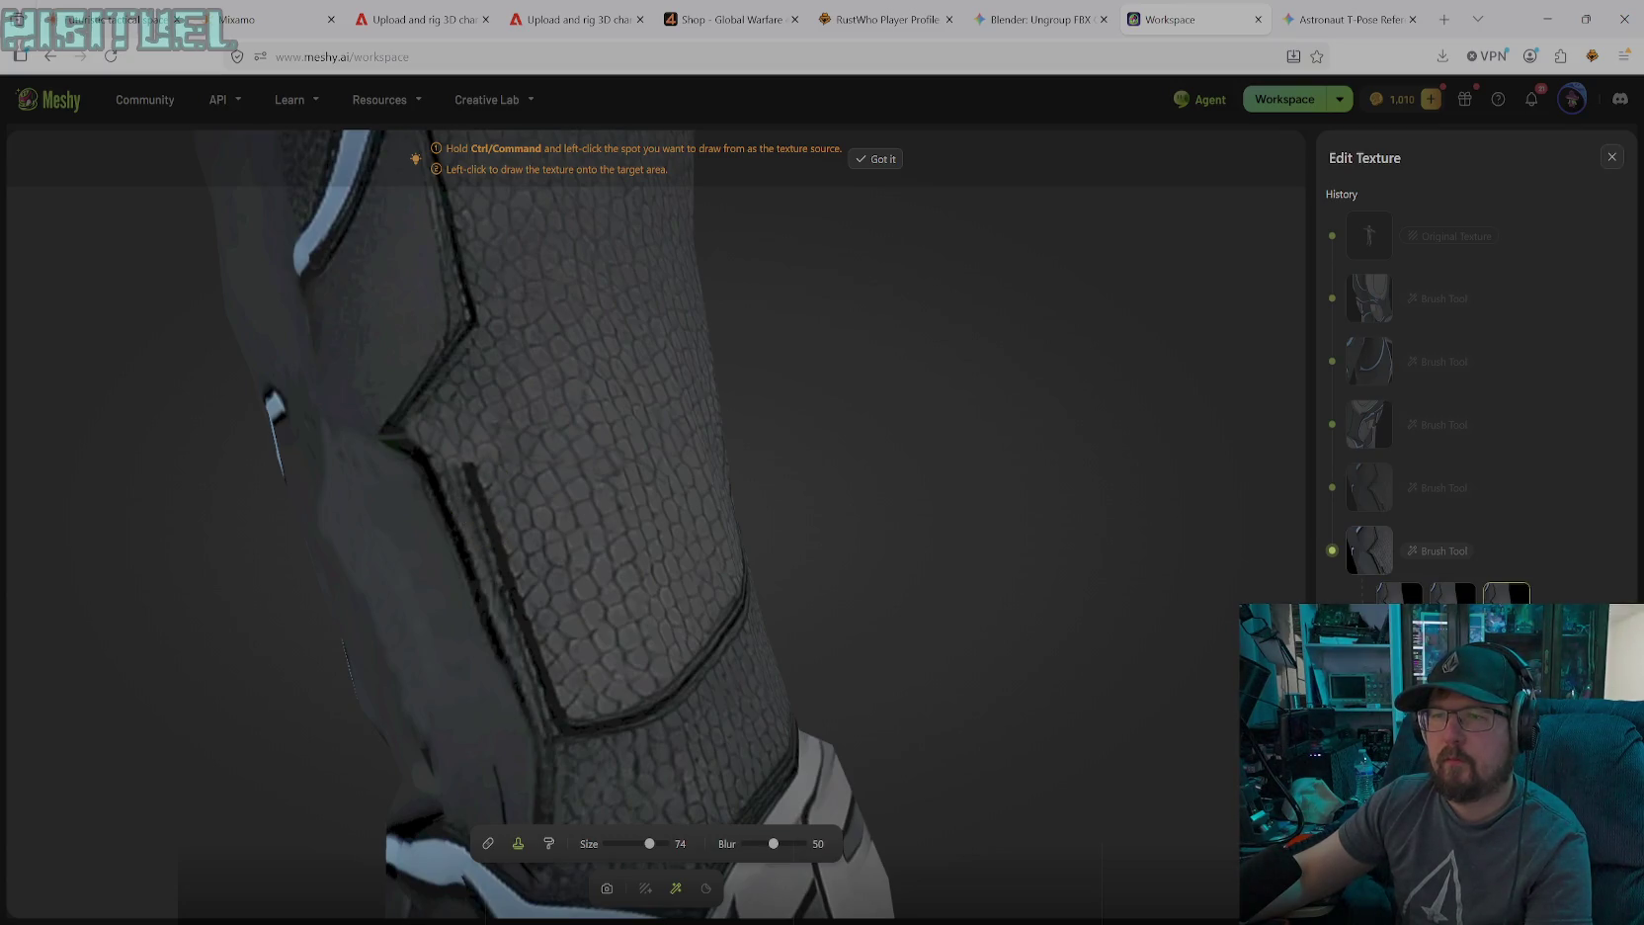
click(474, 481)
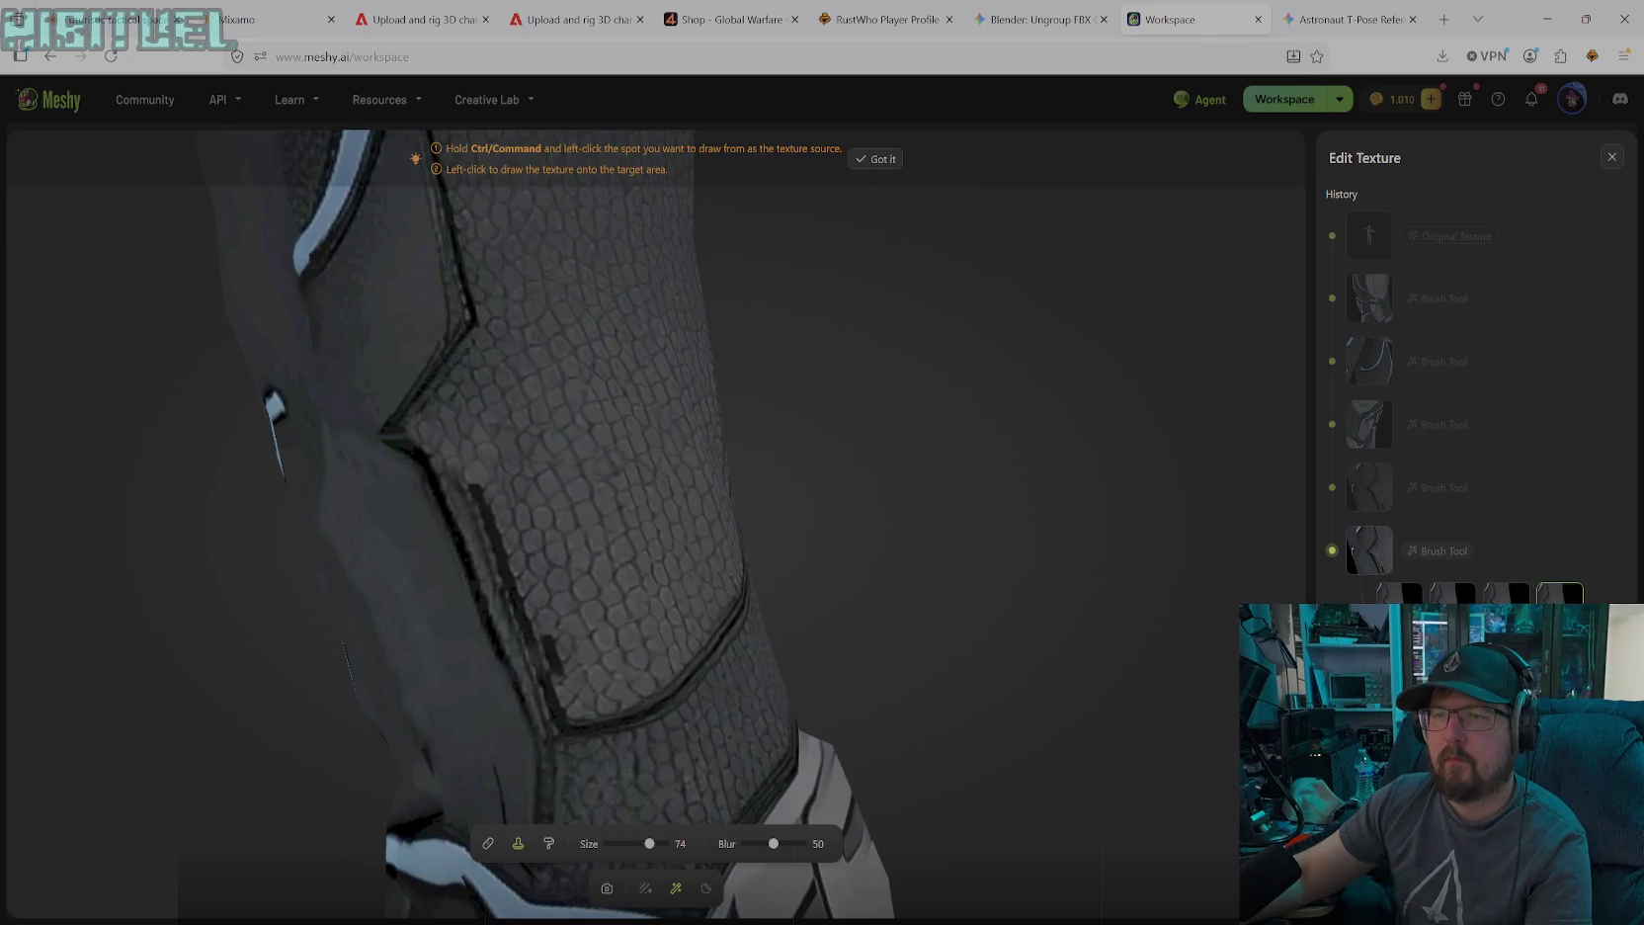
Paint the panel seam line in near-black #0D0D0D and shrink the brush to size 25
click(550, 844)
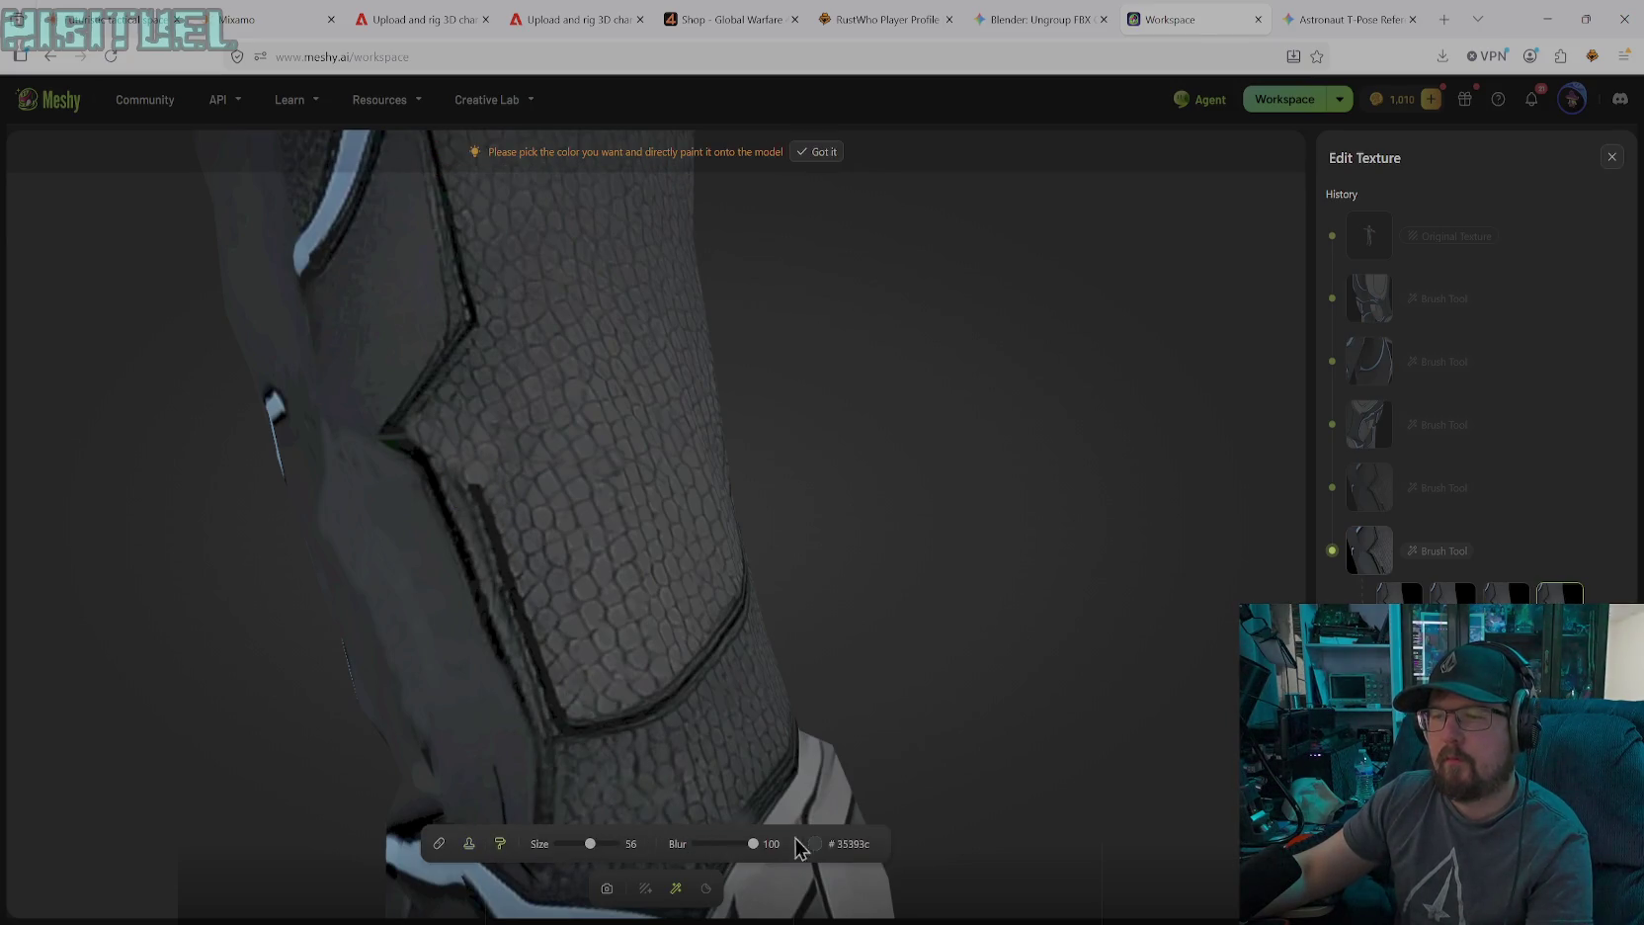
click(840, 850)
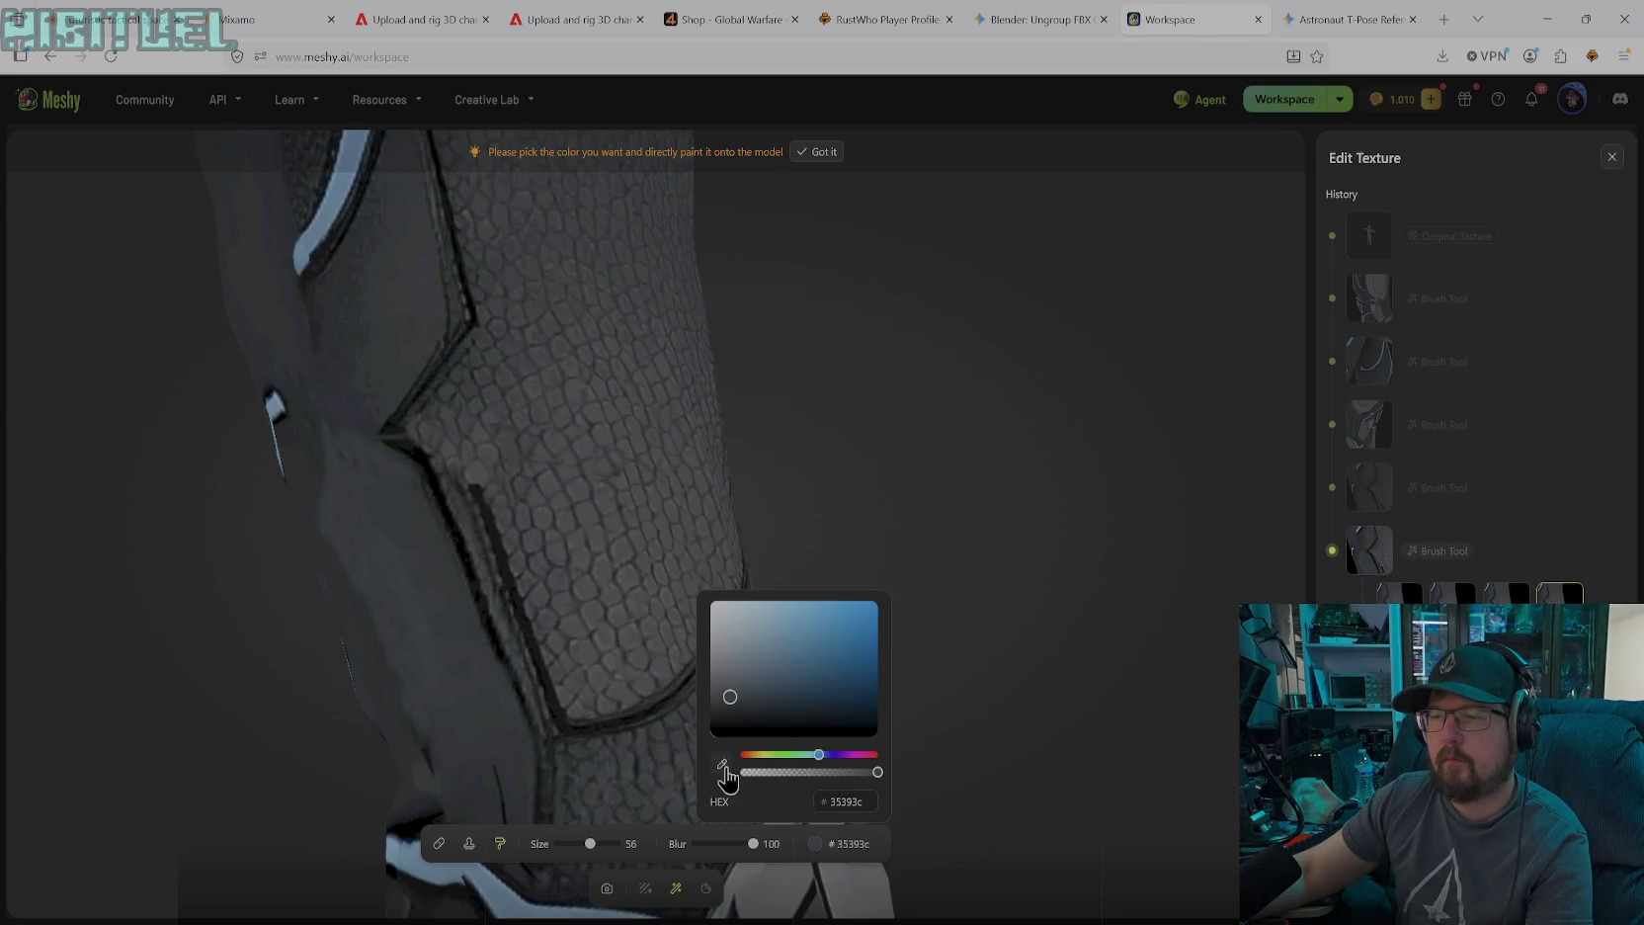
click(482, 501)
drag(491, 583, 434, 440)
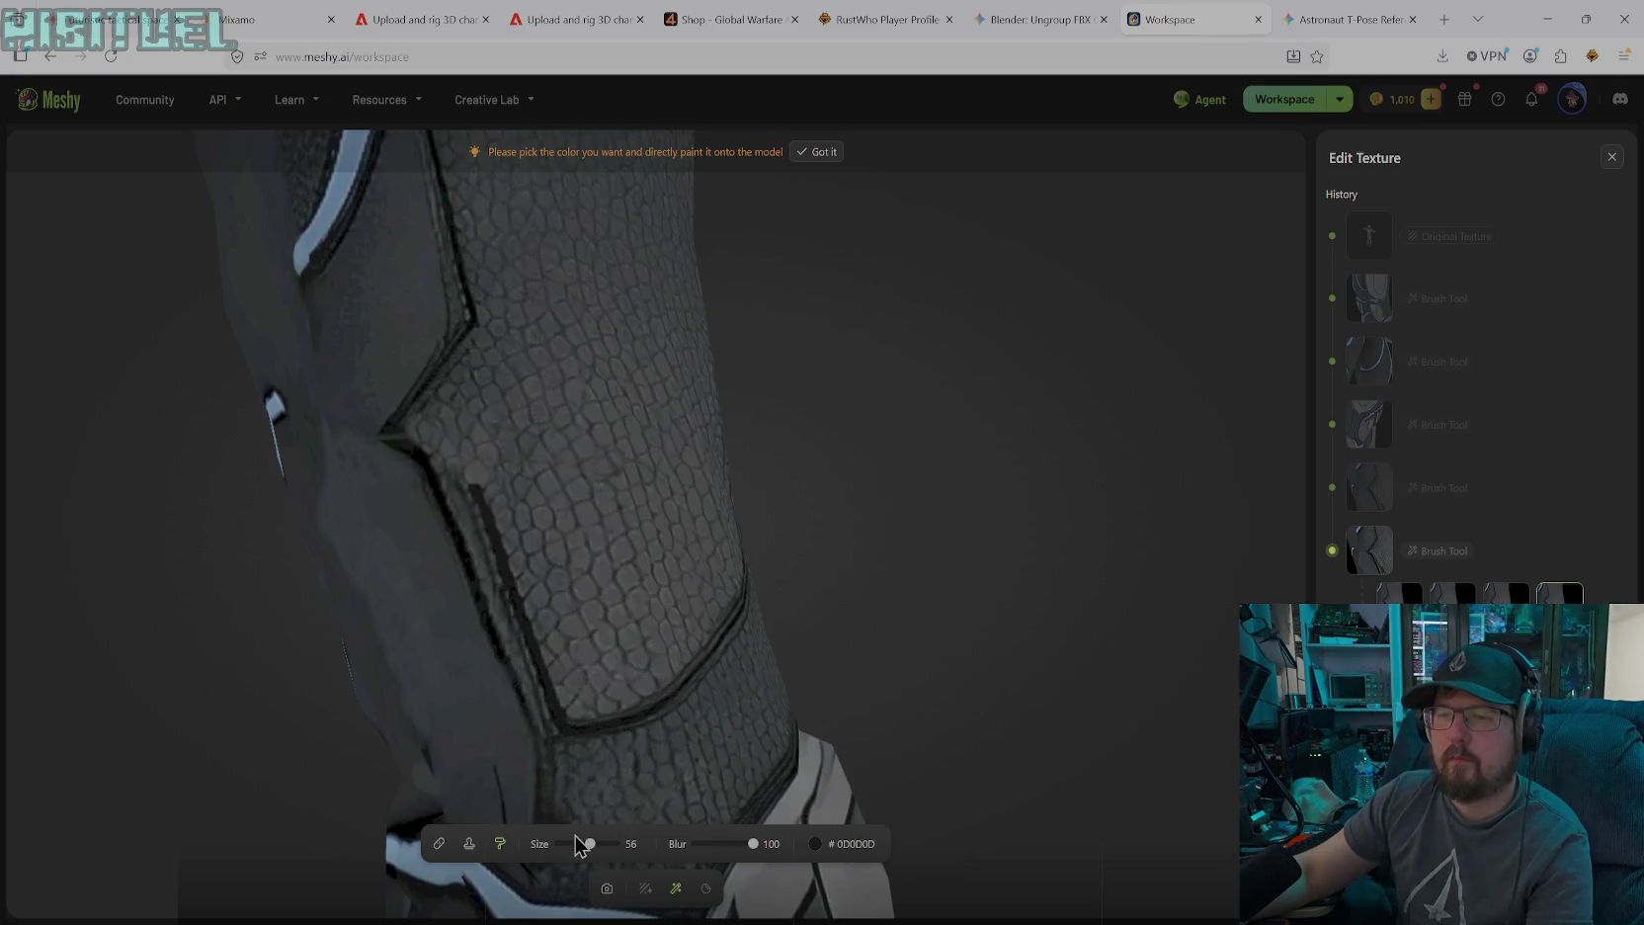
drag(590, 844, 569, 844)
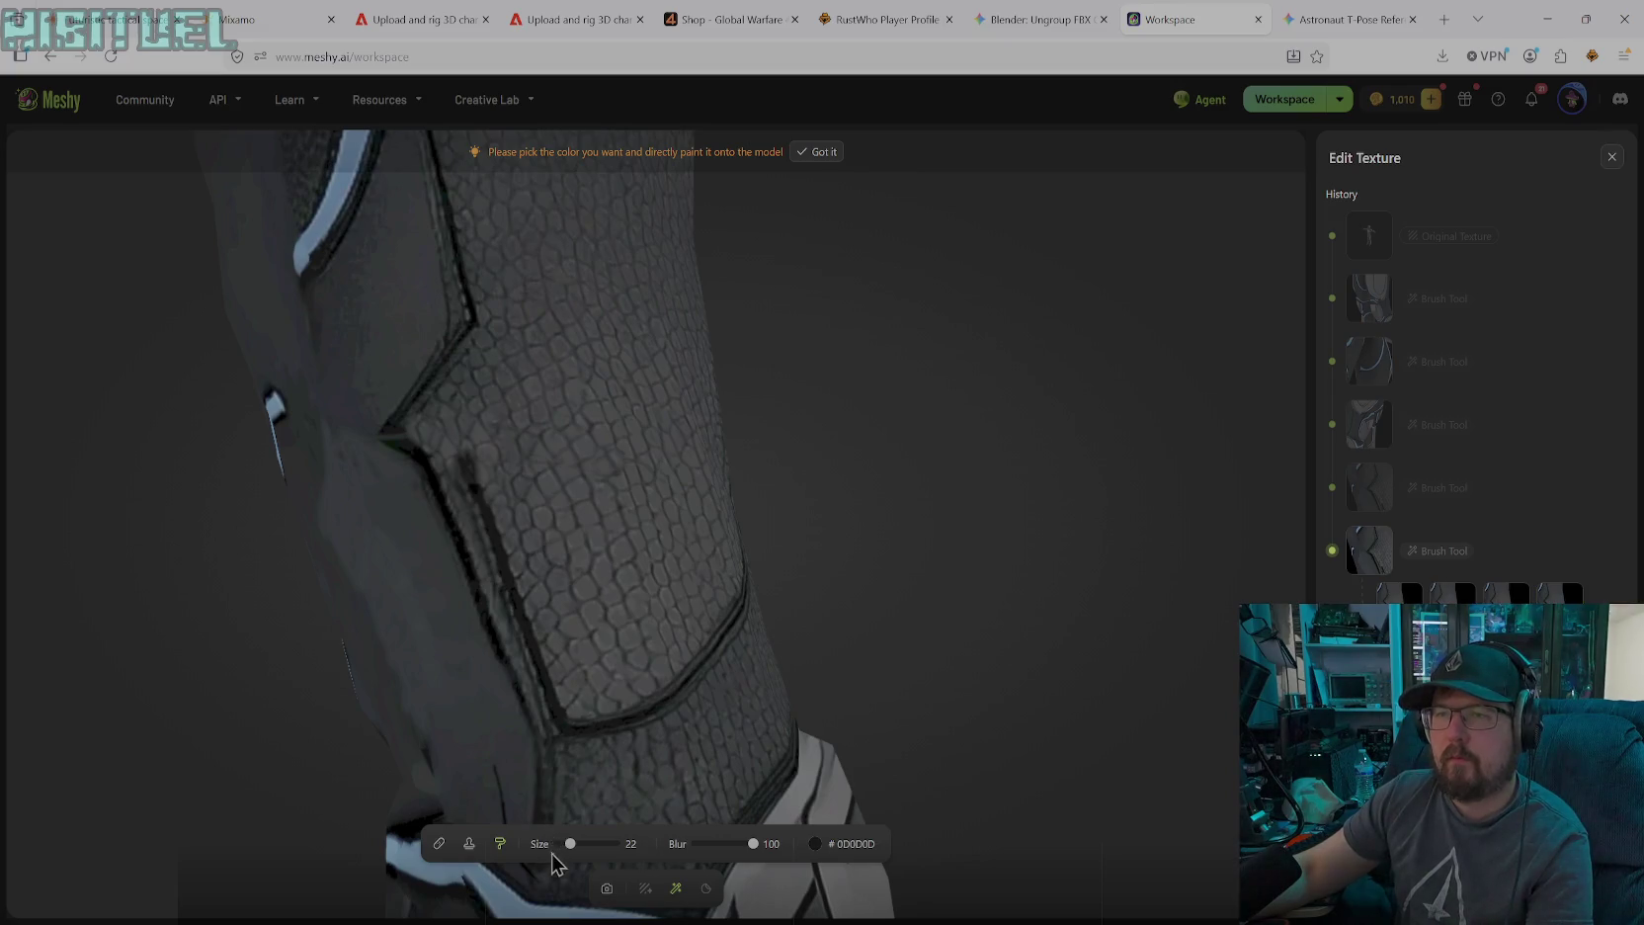
Orbit and zoom from both knees to a close view of the inner knee's dark strap panel
click(607, 887)
mouse_move(494, 661)
mouse_down()
mouse_move(463, 638)
mouse_move(386, 653)
mouse_move(418, 660)
mouse_move(441, 616)
mouse_move(496, 614)
mouse_move(514, 633)
mouse_up()
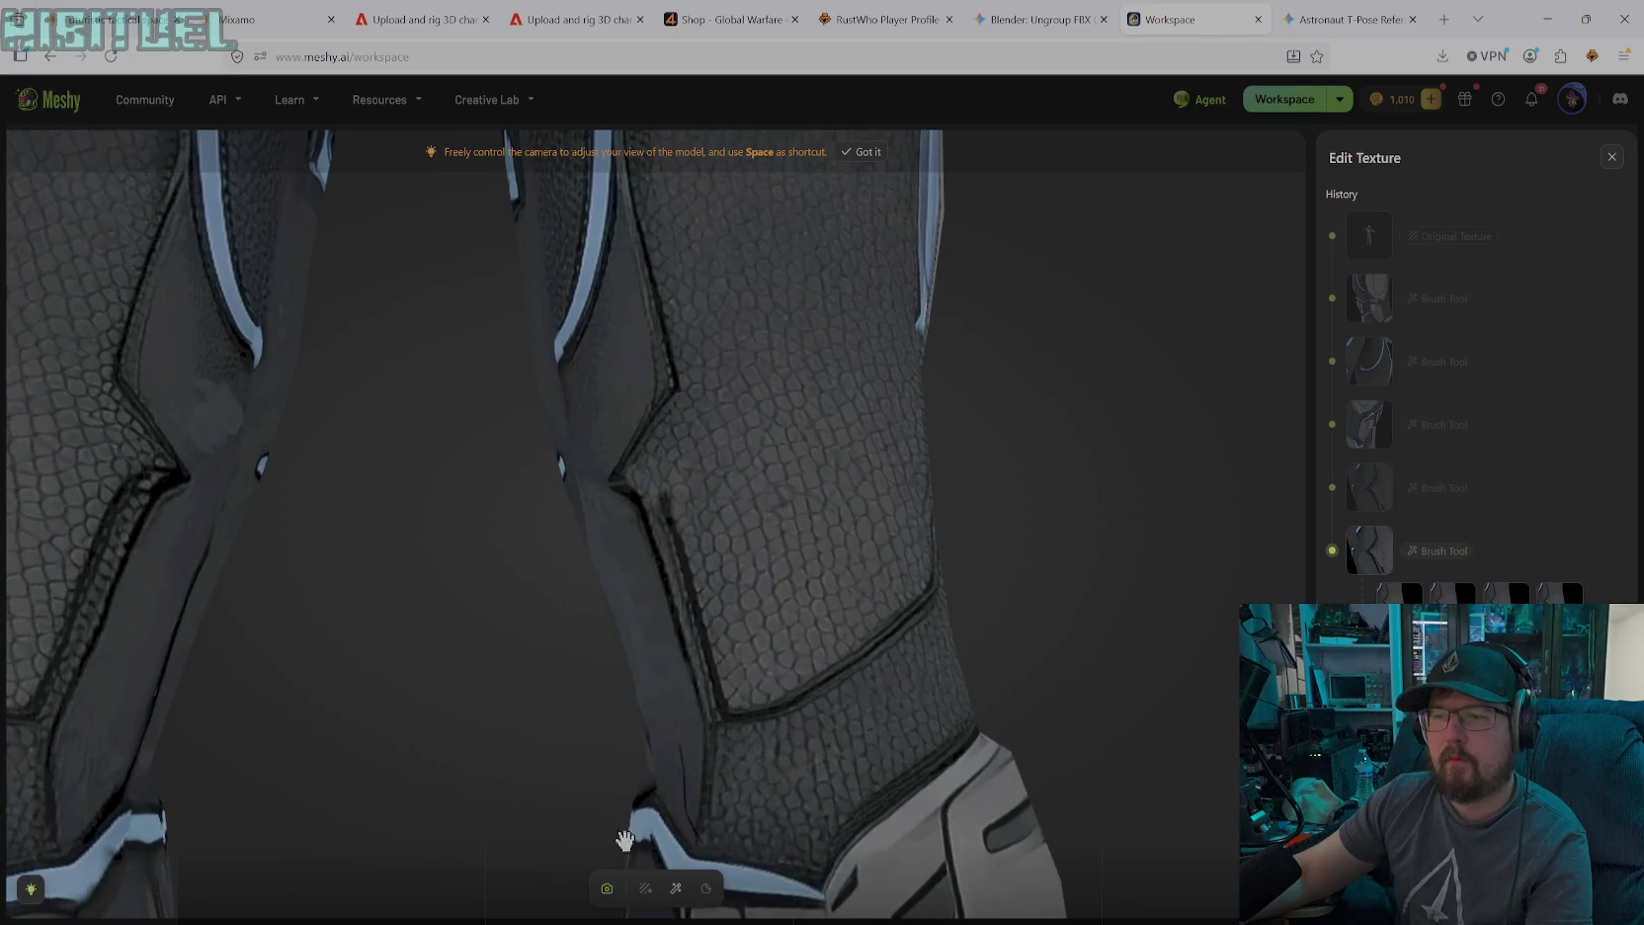
click(676, 889)
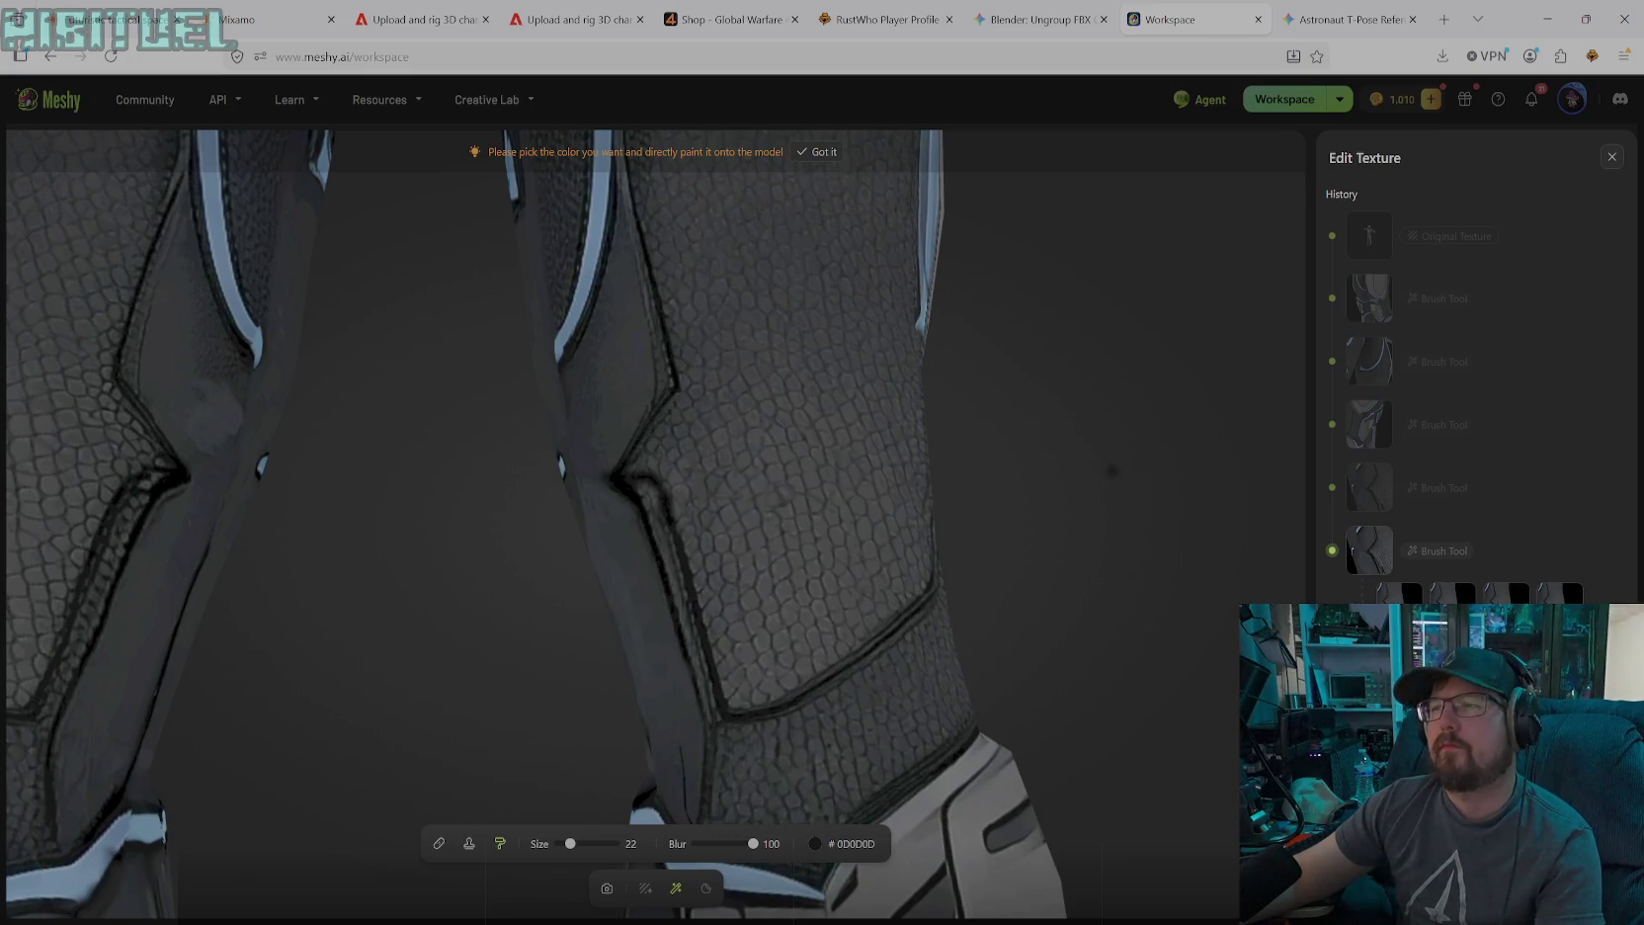
click(607, 887)
mouse_move(619, 838)
mouse_down()
mouse_move(668, 411)
mouse_move(708, 469)
mouse_move(617, 283)
mouse_move(578, 280)
mouse_move(456, 183)
mouse_move(521, 287)
mouse_move(433, 242)
mouse_move(393, 103)
mouse_move(488, 253)
mouse_move(563, 329)
mouse_move(448, 338)
mouse_move(510, 349)
mouse_move(572, 330)
mouse_move(593, 303)
mouse_move(623, 312)
mouse_move(448, 330)
mouse_move(712, 370)
mouse_move(726, 429)
mouse_move(760, 459)
mouse_move(878, 444)
mouse_move(852, 432)
mouse_move(819, 452)
mouse_move(844, 293)
mouse_move(937, 282)
mouse_move(874, 323)
mouse_move(787, 460)
mouse_move(631, 469)
mouse_move(587, 436)
mouse_move(625, 393)
mouse_move(698, 433)
mouse_move(947, 481)
mouse_move(1145, 415)
mouse_move(1150, 440)
mouse_move(1413, 495)
mouse_move(1145, 440)
mouse_up()
scroll(662, 356, down, 3)
scroll(668, 356, down, 3)
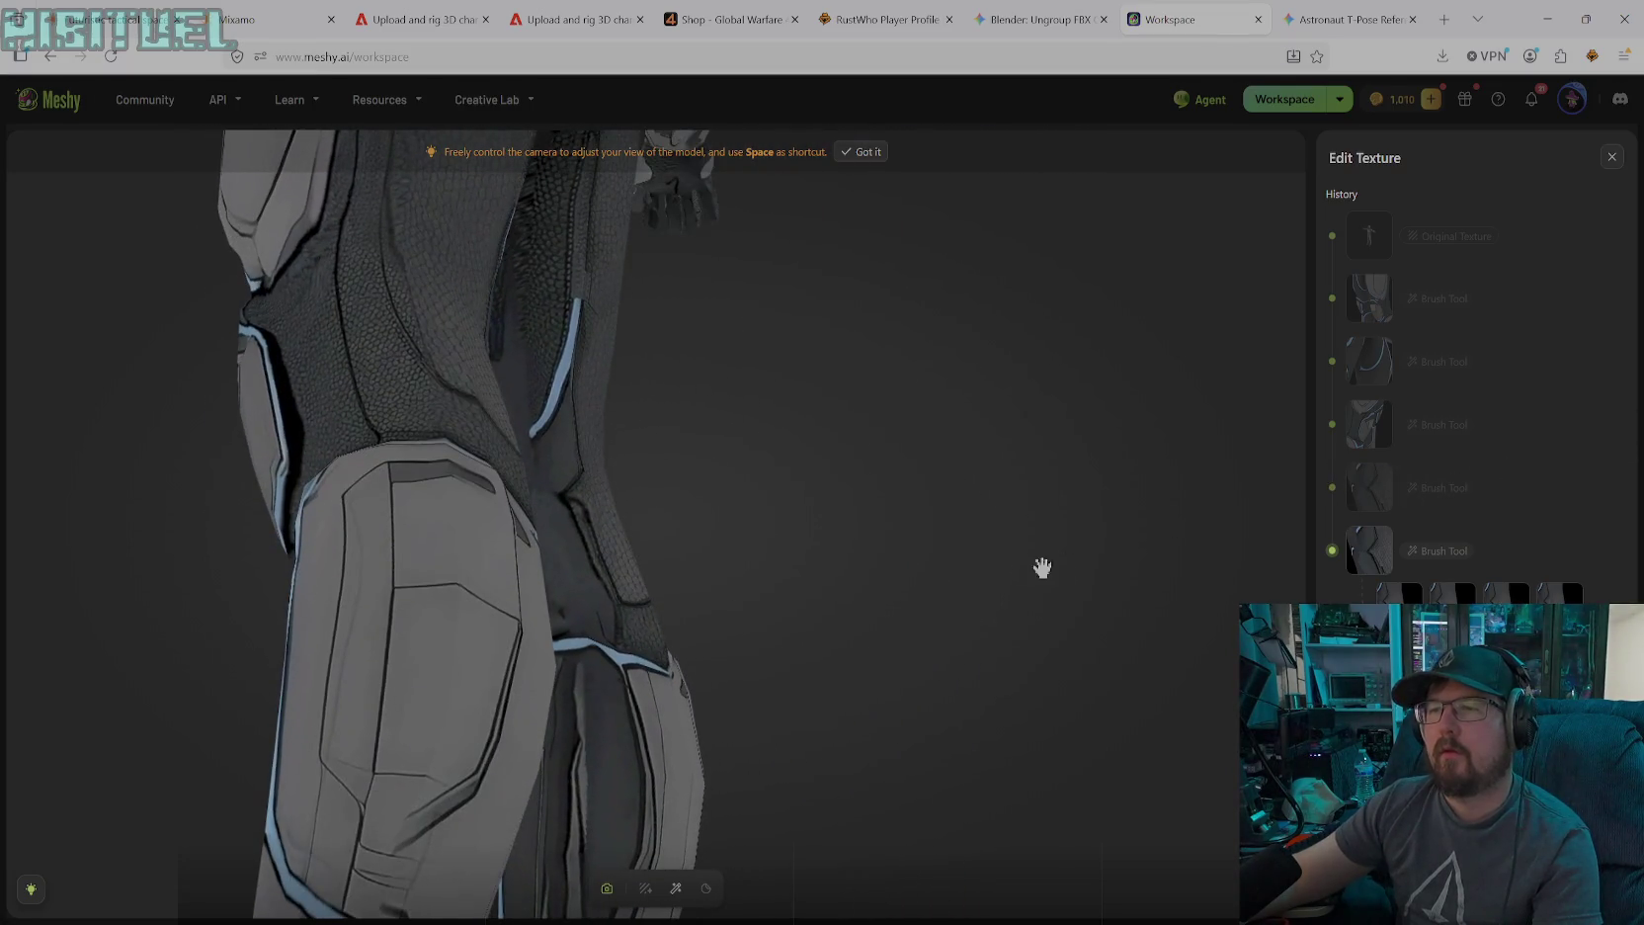
scroll(634, 605, up, 3)
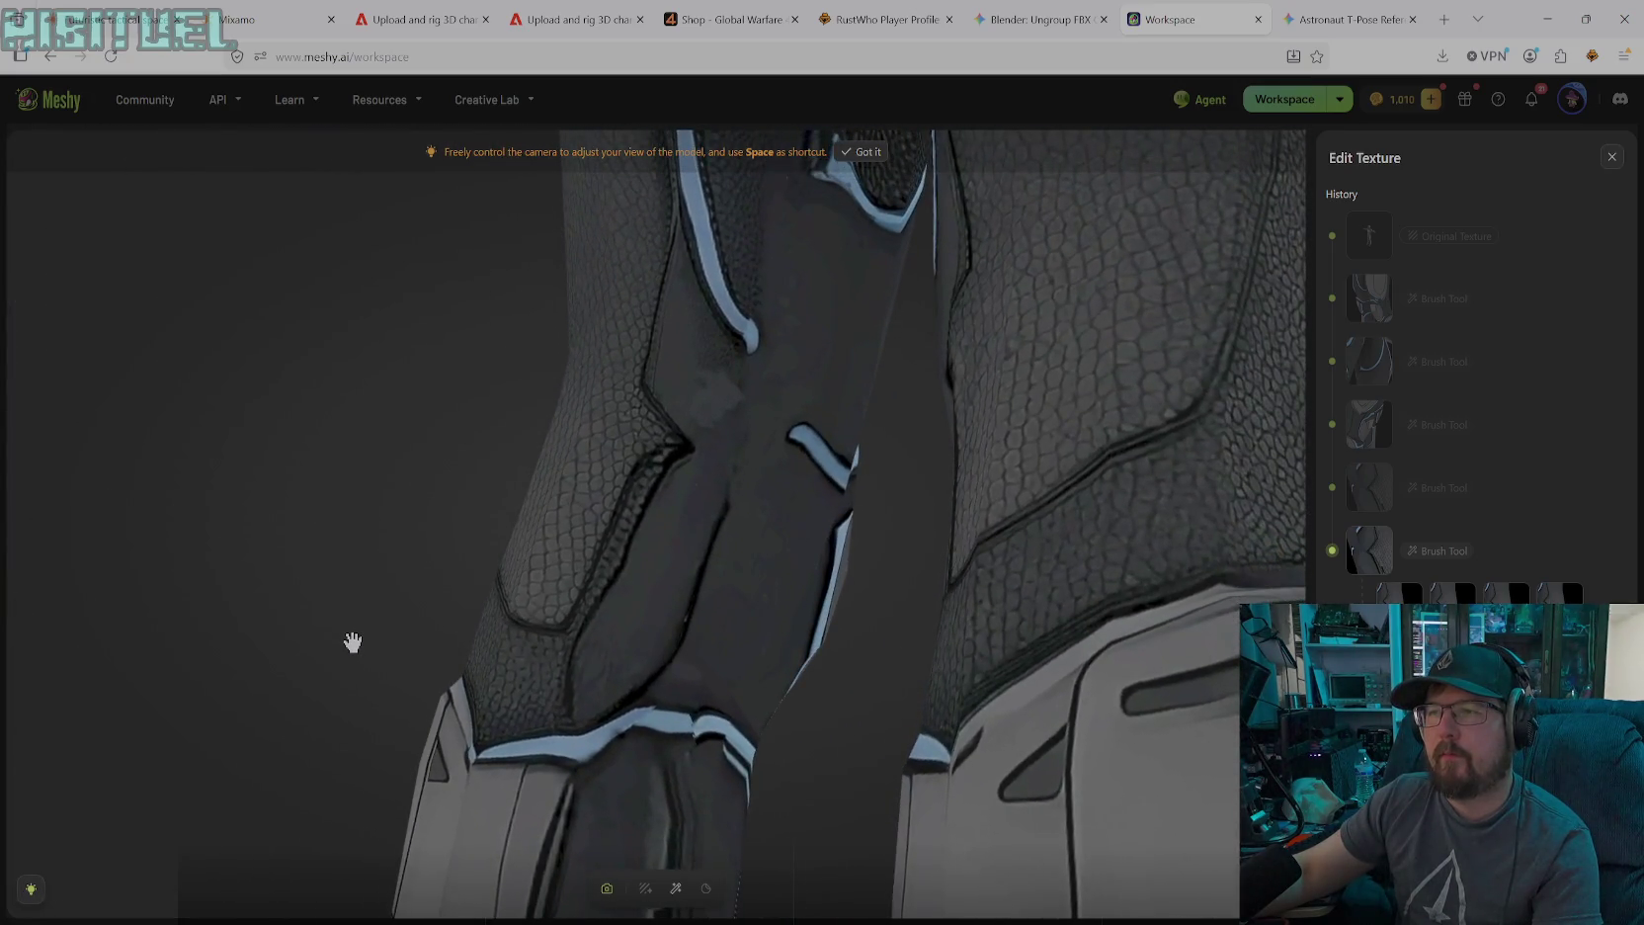
mouse_move(353, 643)
mouse_down()
mouse_move(495, 653)
mouse_move(470, 664)
mouse_move(385, 592)
mouse_up()
mouse_move(665, 618)
mouse_down()
mouse_move(606, 679)
mouse_move(624, 701)
mouse_up()
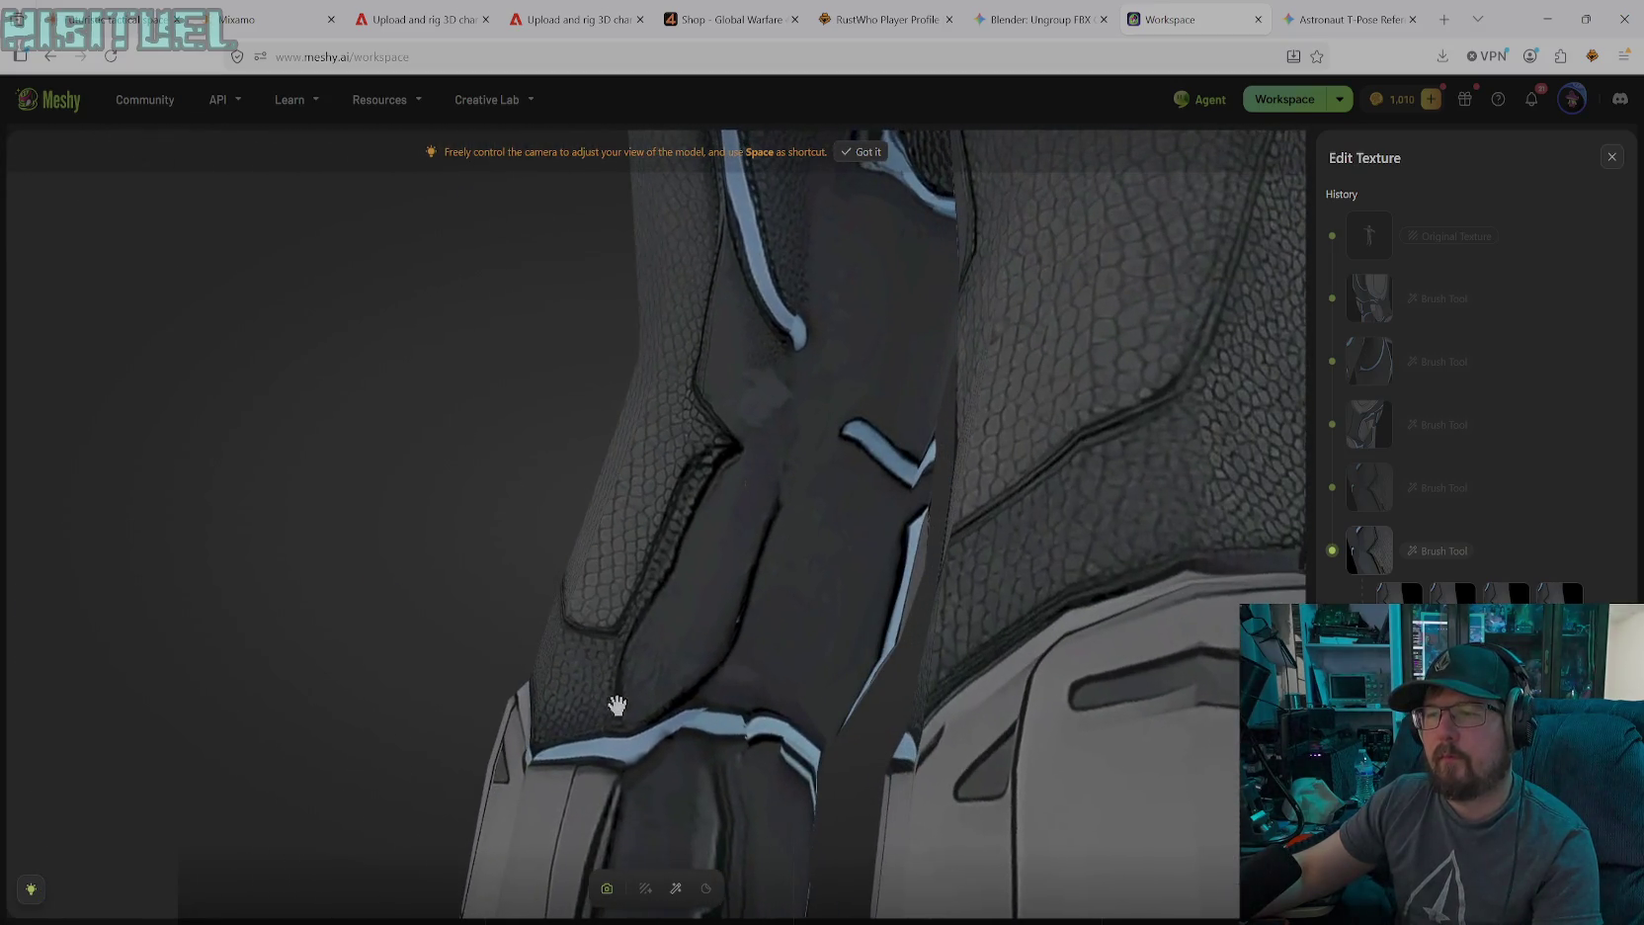
Sample the leg's dark grey #2A2E2E and set the brush size to 48
click(676, 888)
click(815, 843)
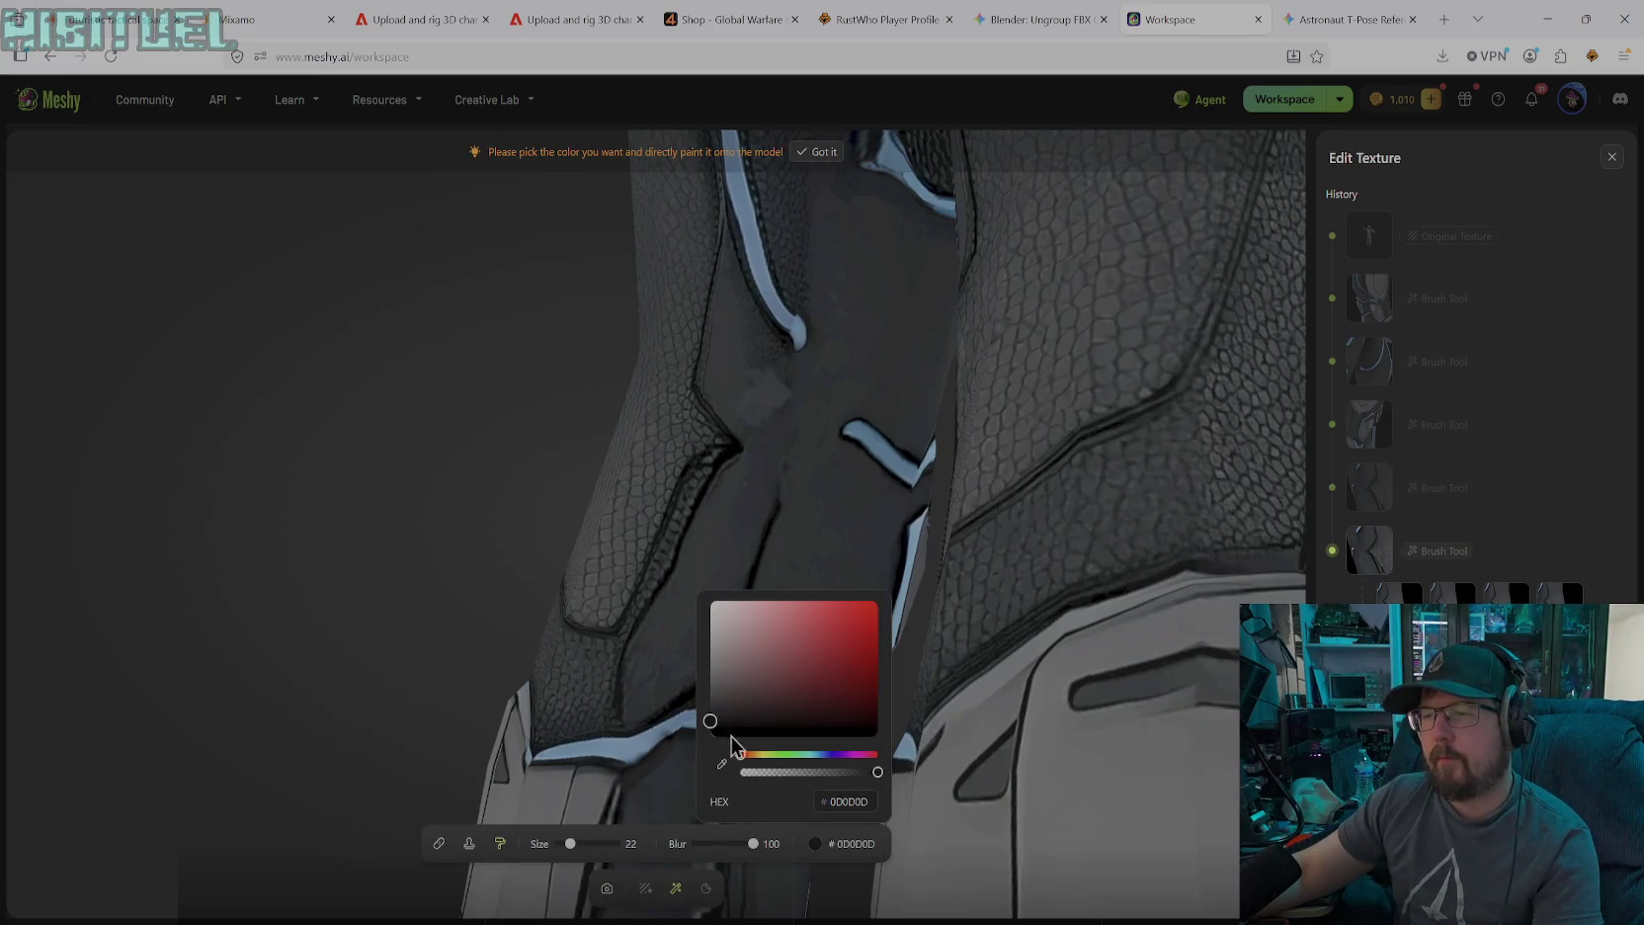
click(721, 756)
click(723, 591)
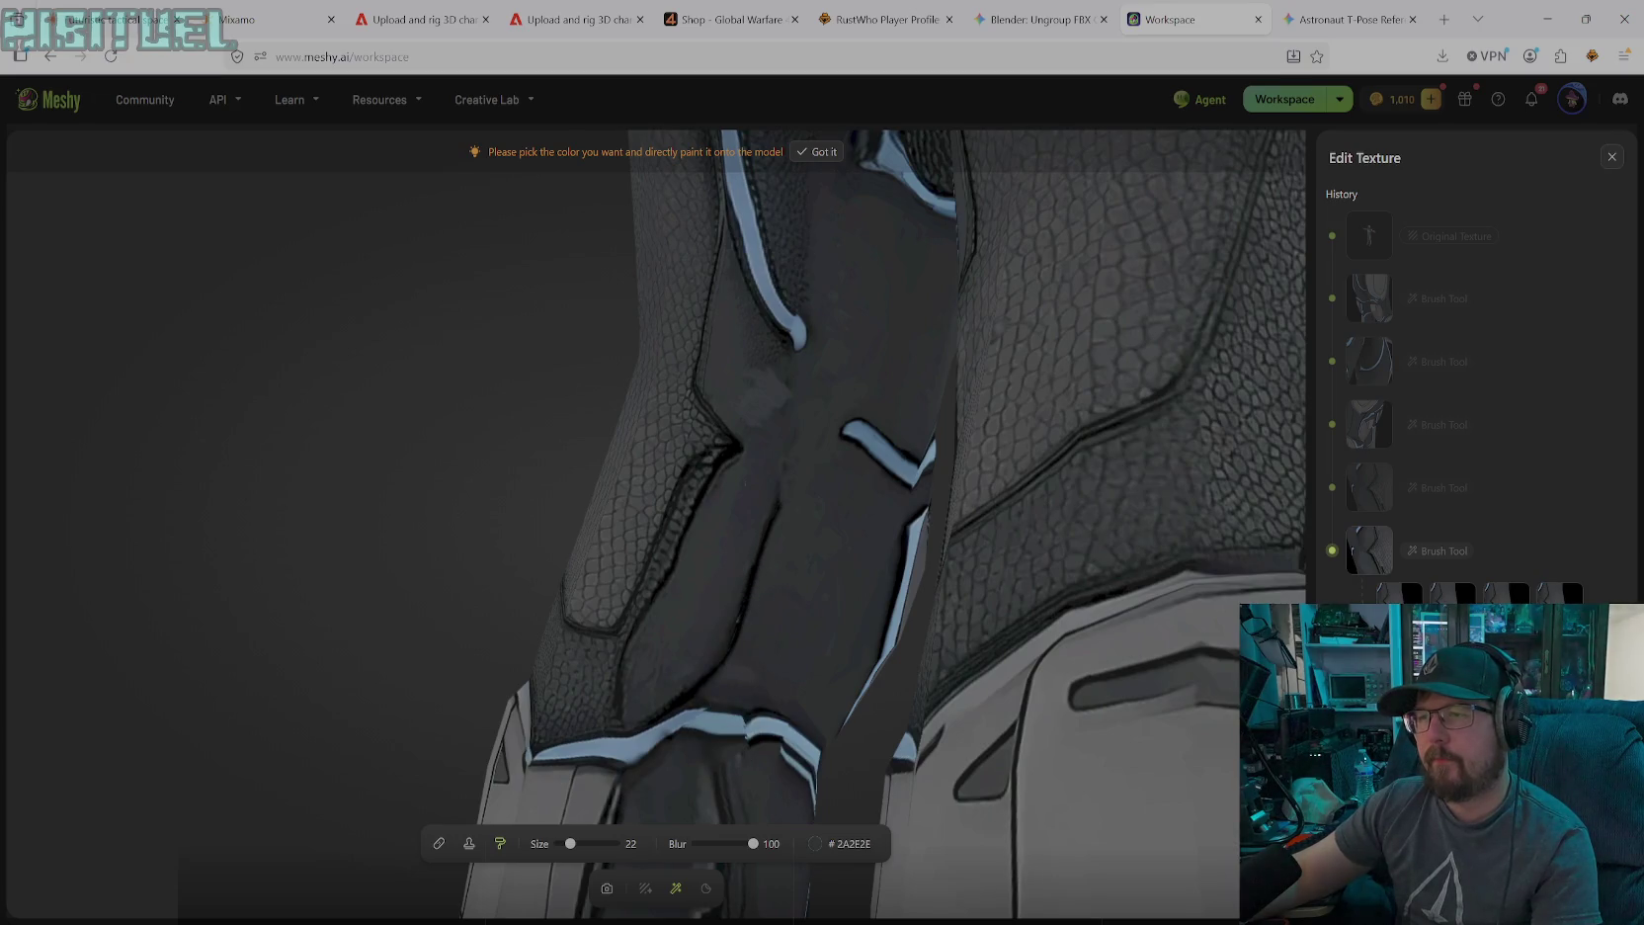
drag(573, 844, 585, 844)
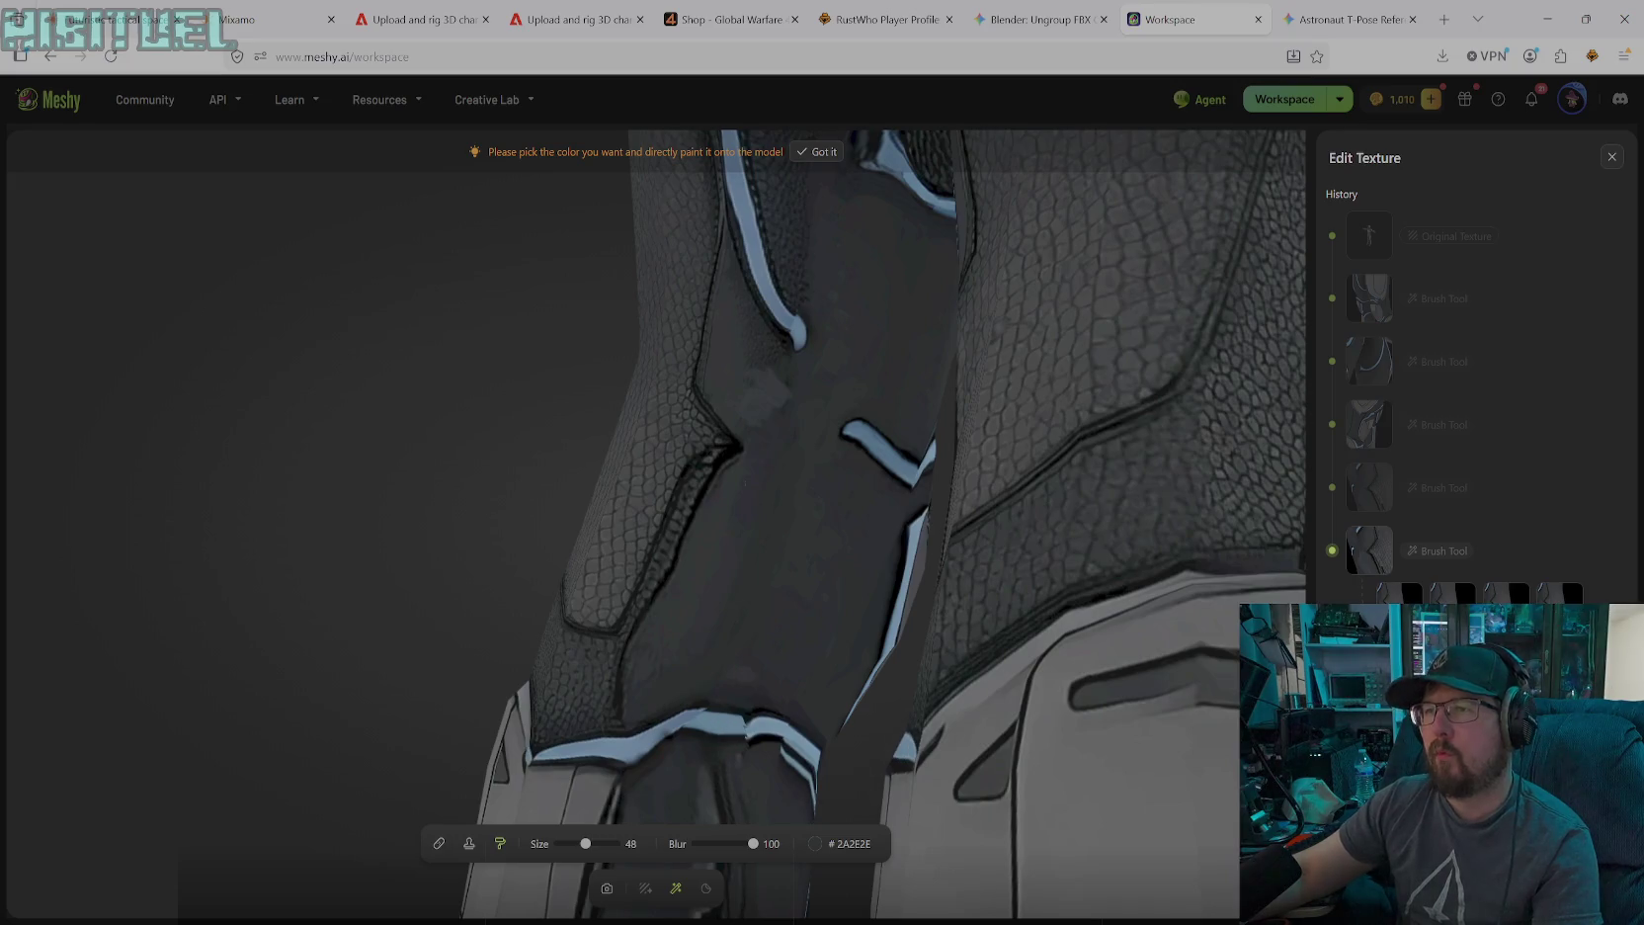
Paint the lower end of the blue trim stripe by the knee in dark grey
click(607, 888)
mouse_move(706, 724)
mouse_down()
mouse_move(773, 625)
mouse_move(830, 635)
mouse_up()
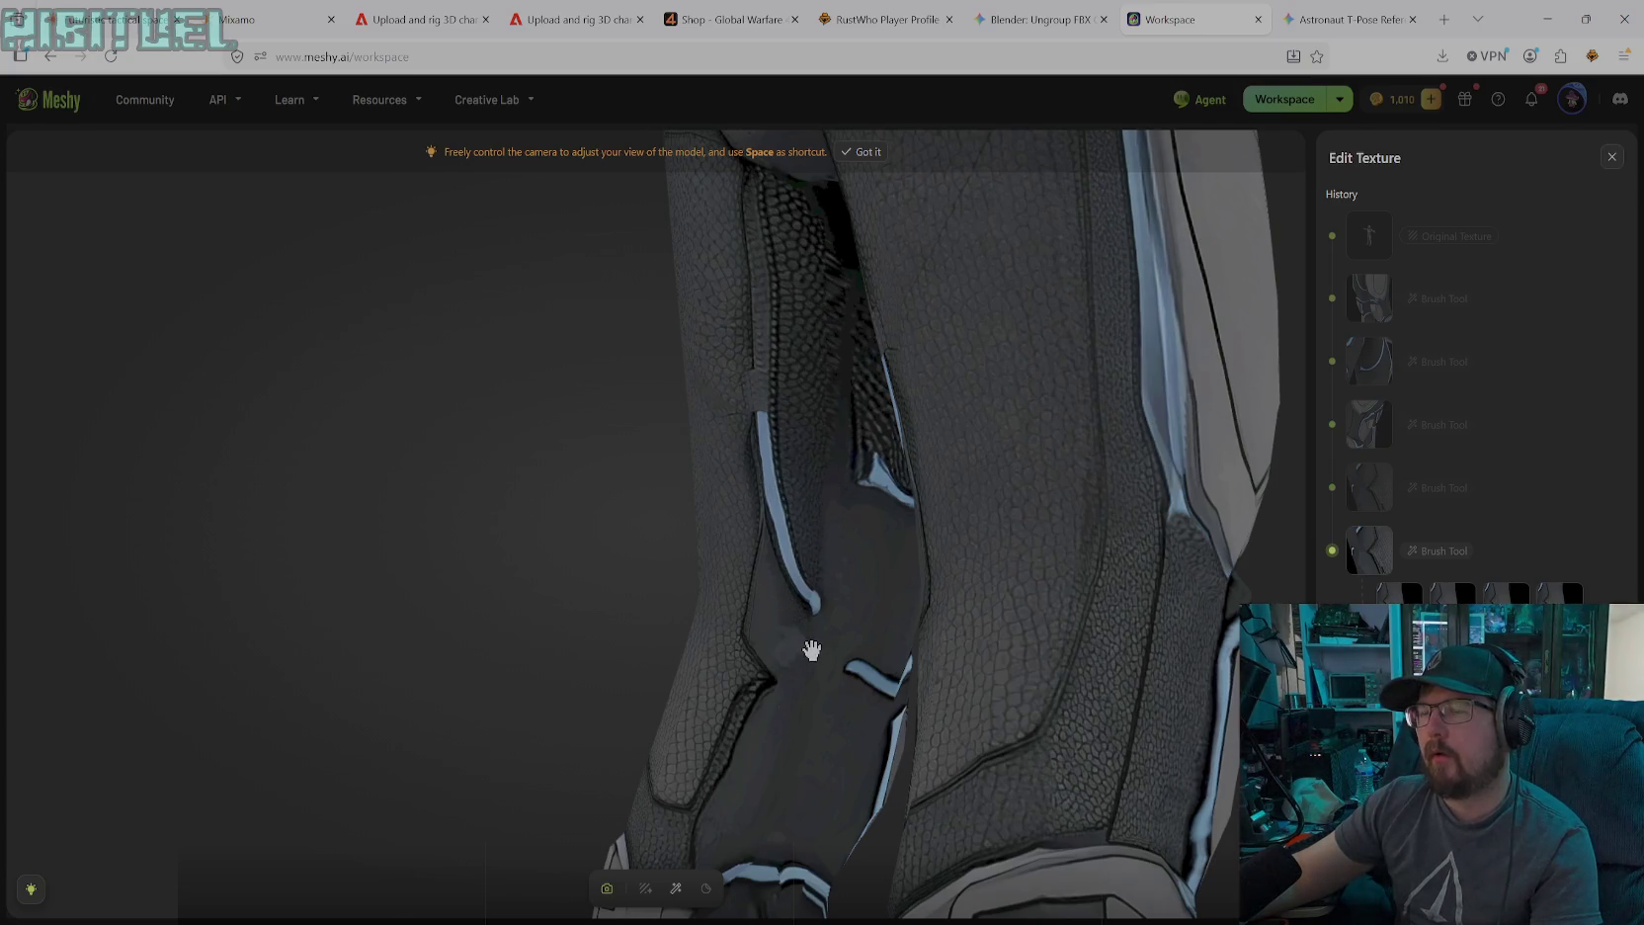
click(675, 889)
mouse_move(815, 605)
mouse_down()
mouse_move(789, 553)
mouse_move(819, 431)
mouse_up()
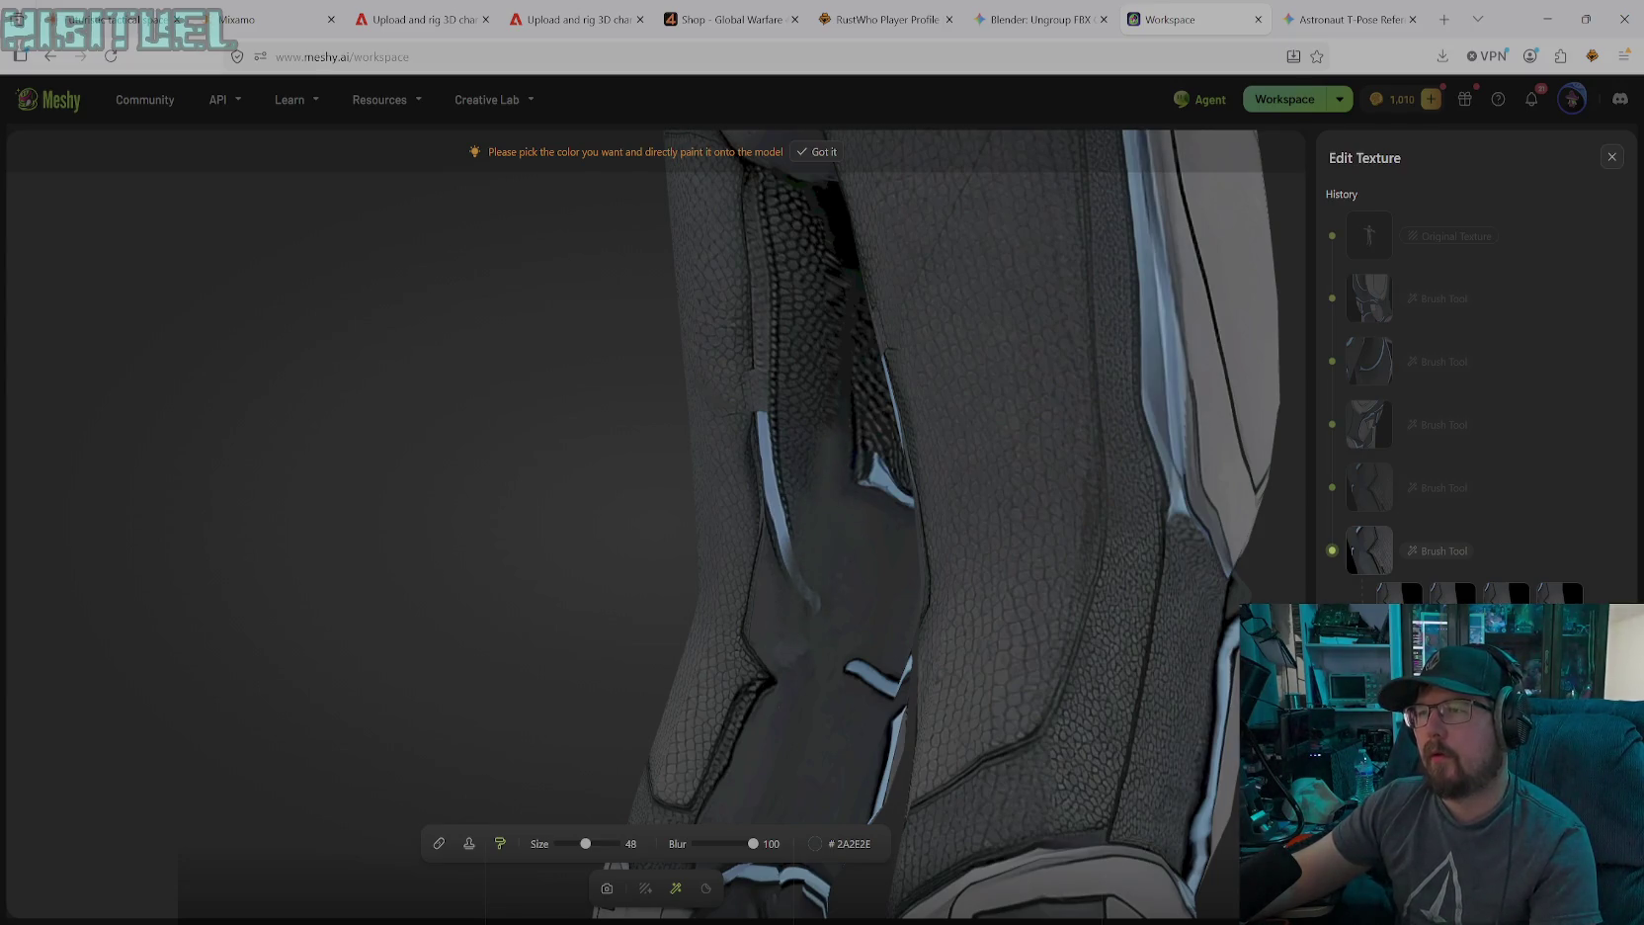
mouse_move(786, 565)
mouse_down()
mouse_move(777, 508)
mouse_move(799, 425)
mouse_up()
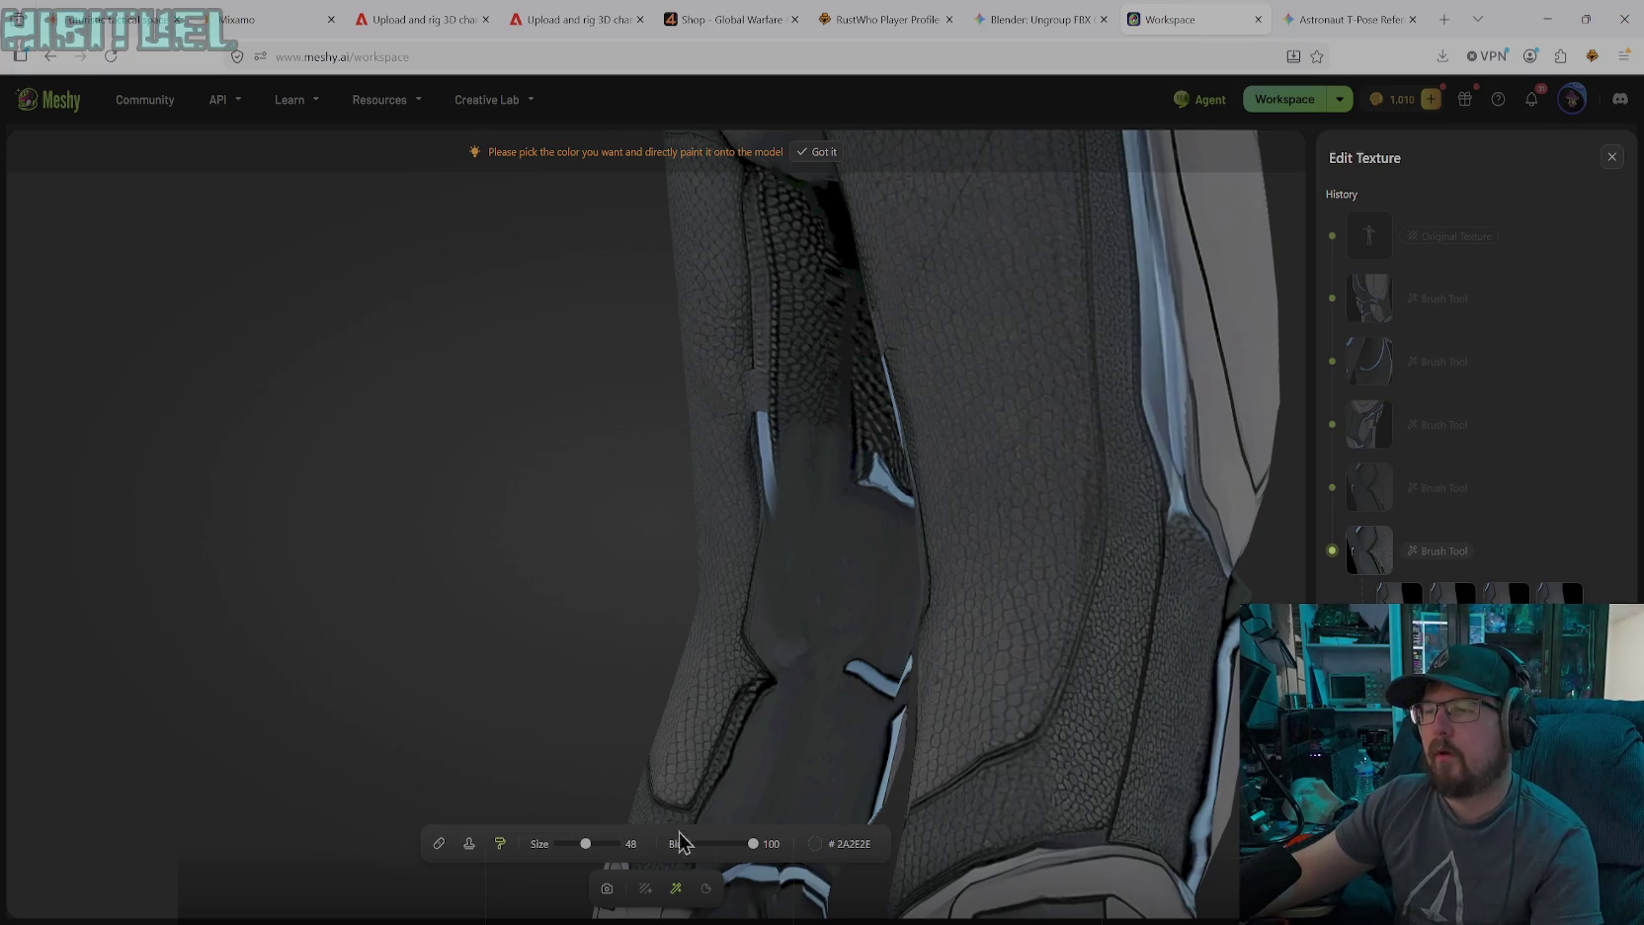
click(607, 888)
mouse_move(745, 550)
mouse_down()
mouse_move(821, 409)
mouse_move(972, 349)
mouse_move(925, 632)
mouse_move(951, 338)
mouse_move(888, 488)
mouse_move(868, 642)
mouse_move(947, 613)
mouse_move(961, 764)
mouse_move(823, 429)
mouse_move(833, 456)
mouse_up()
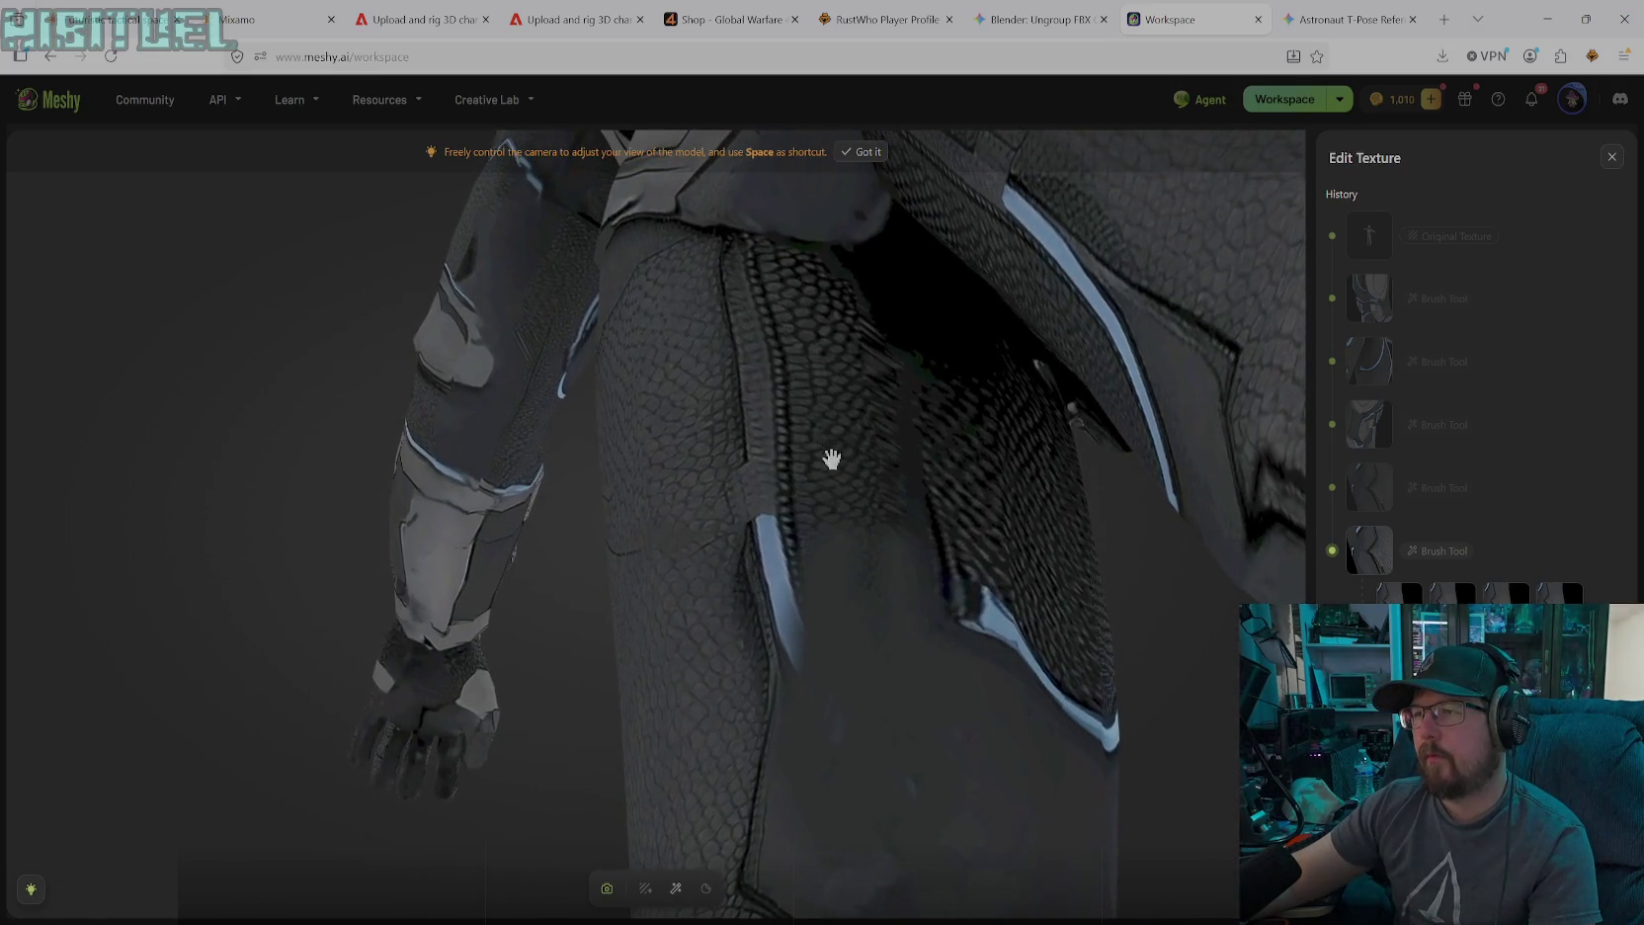
Paint dark grey strokes over the scaly texture on the thigh
click(676, 888)
drag(882, 533, 891, 366)
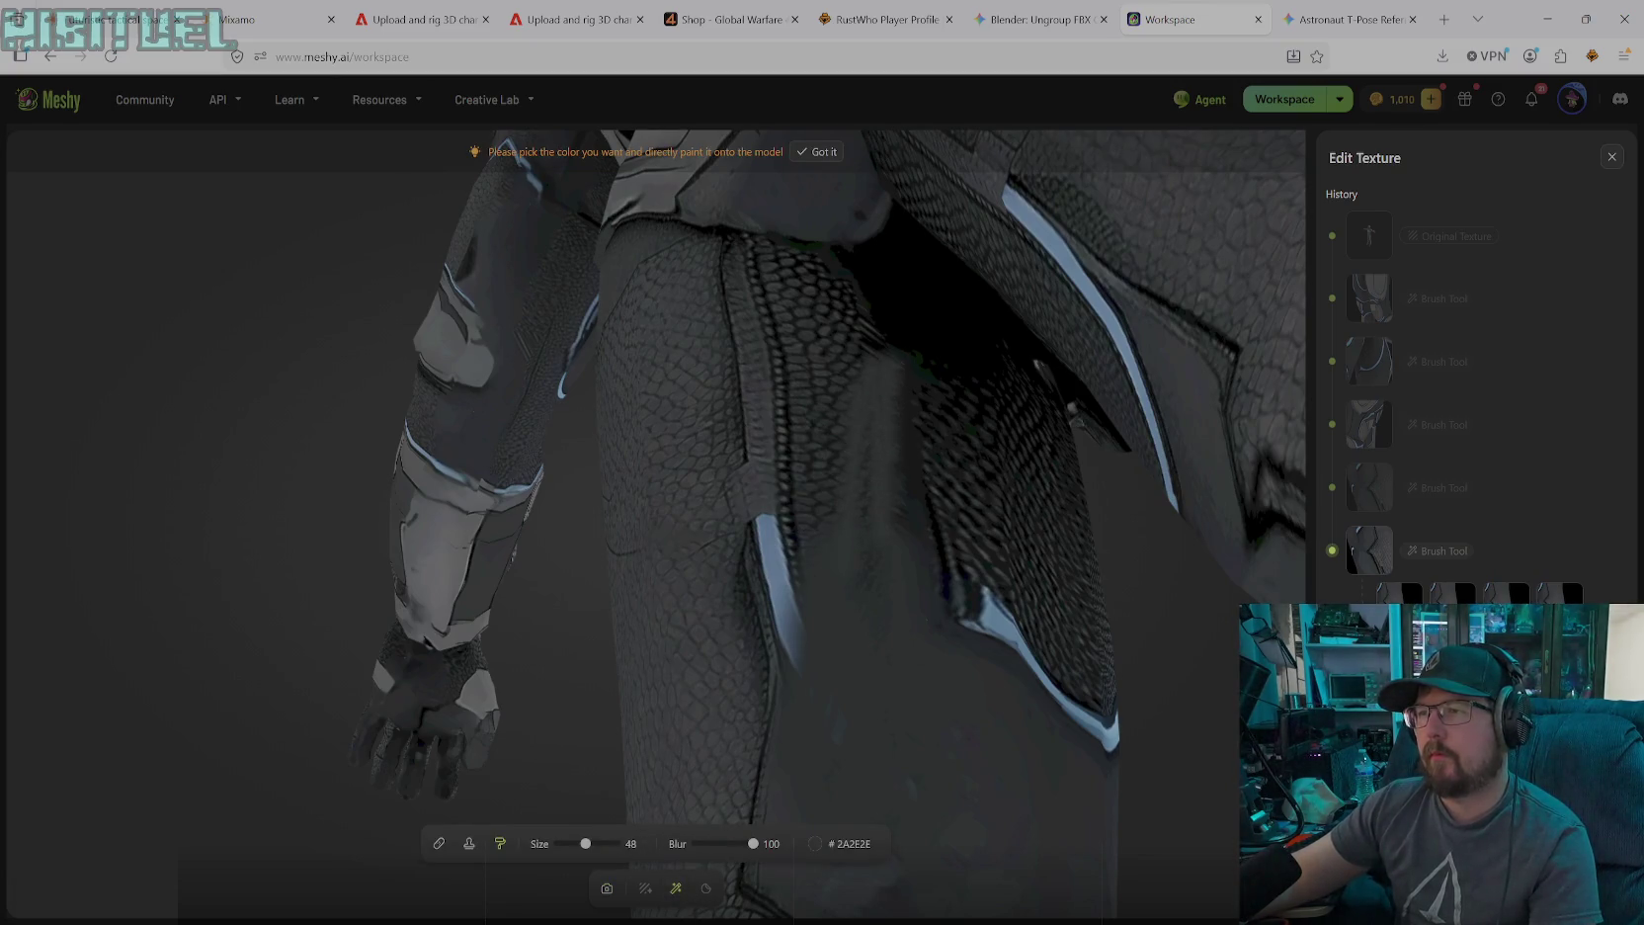
mouse_move(870, 573)
mouse_down()
mouse_move(856, 340)
mouse_move(888, 332)
mouse_move(835, 281)
mouse_move(778, 266)
mouse_up()
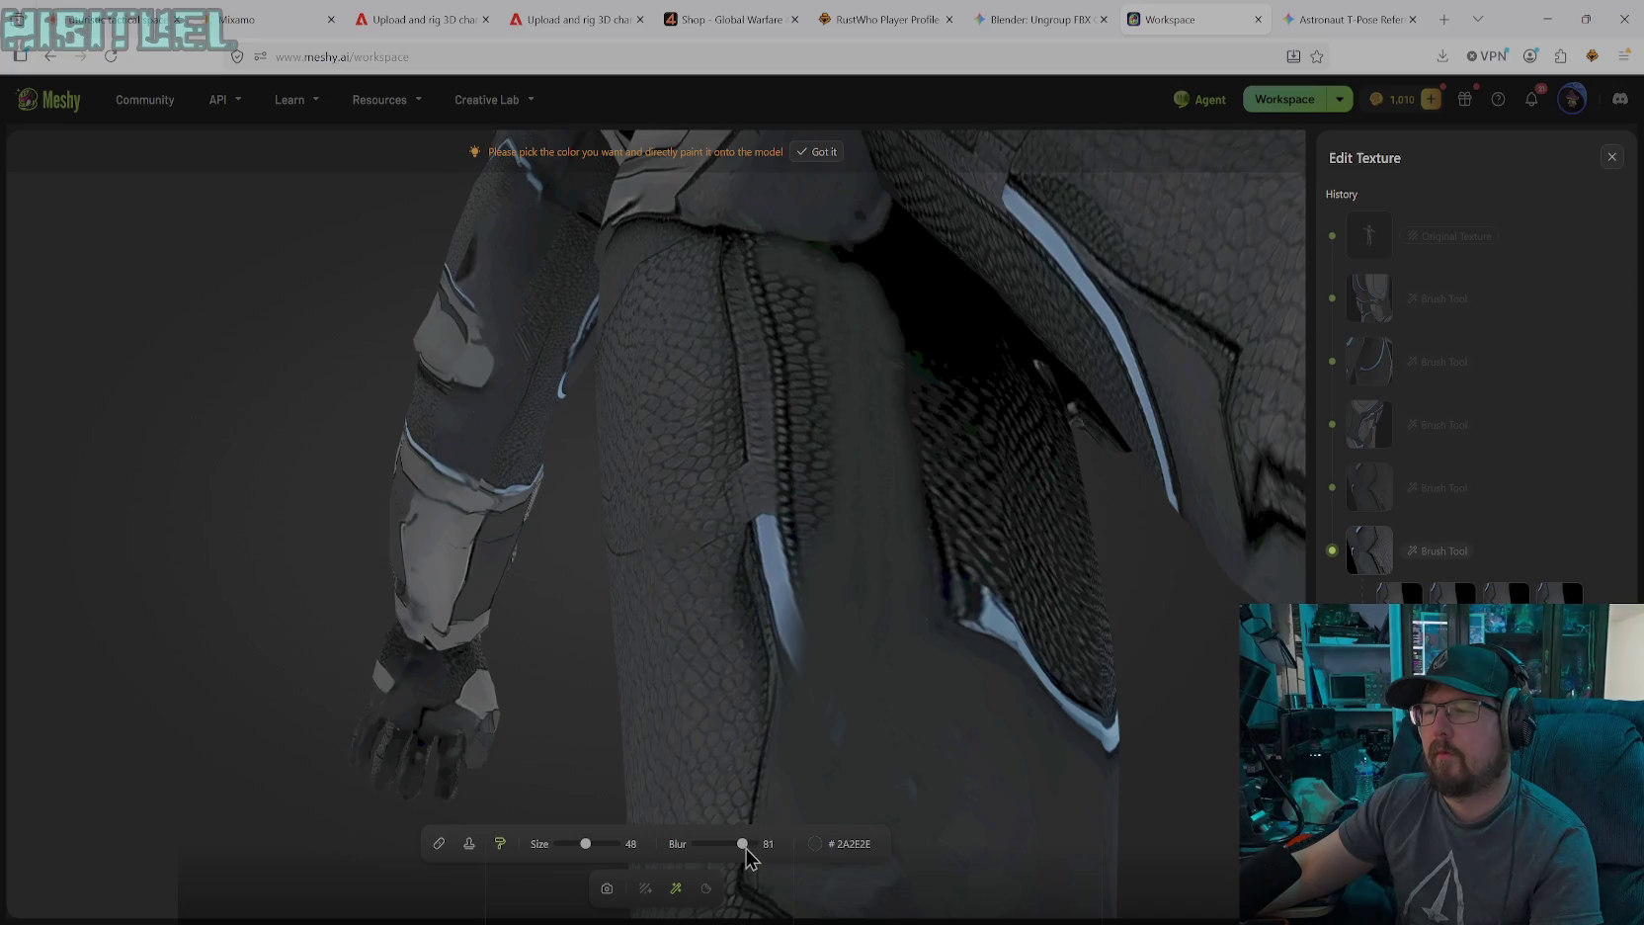
Set the brush to size 68 with blur 81 and cover the bright blue thigh strip
drag(599, 852, 601, 851)
drag(805, 336, 786, 528)
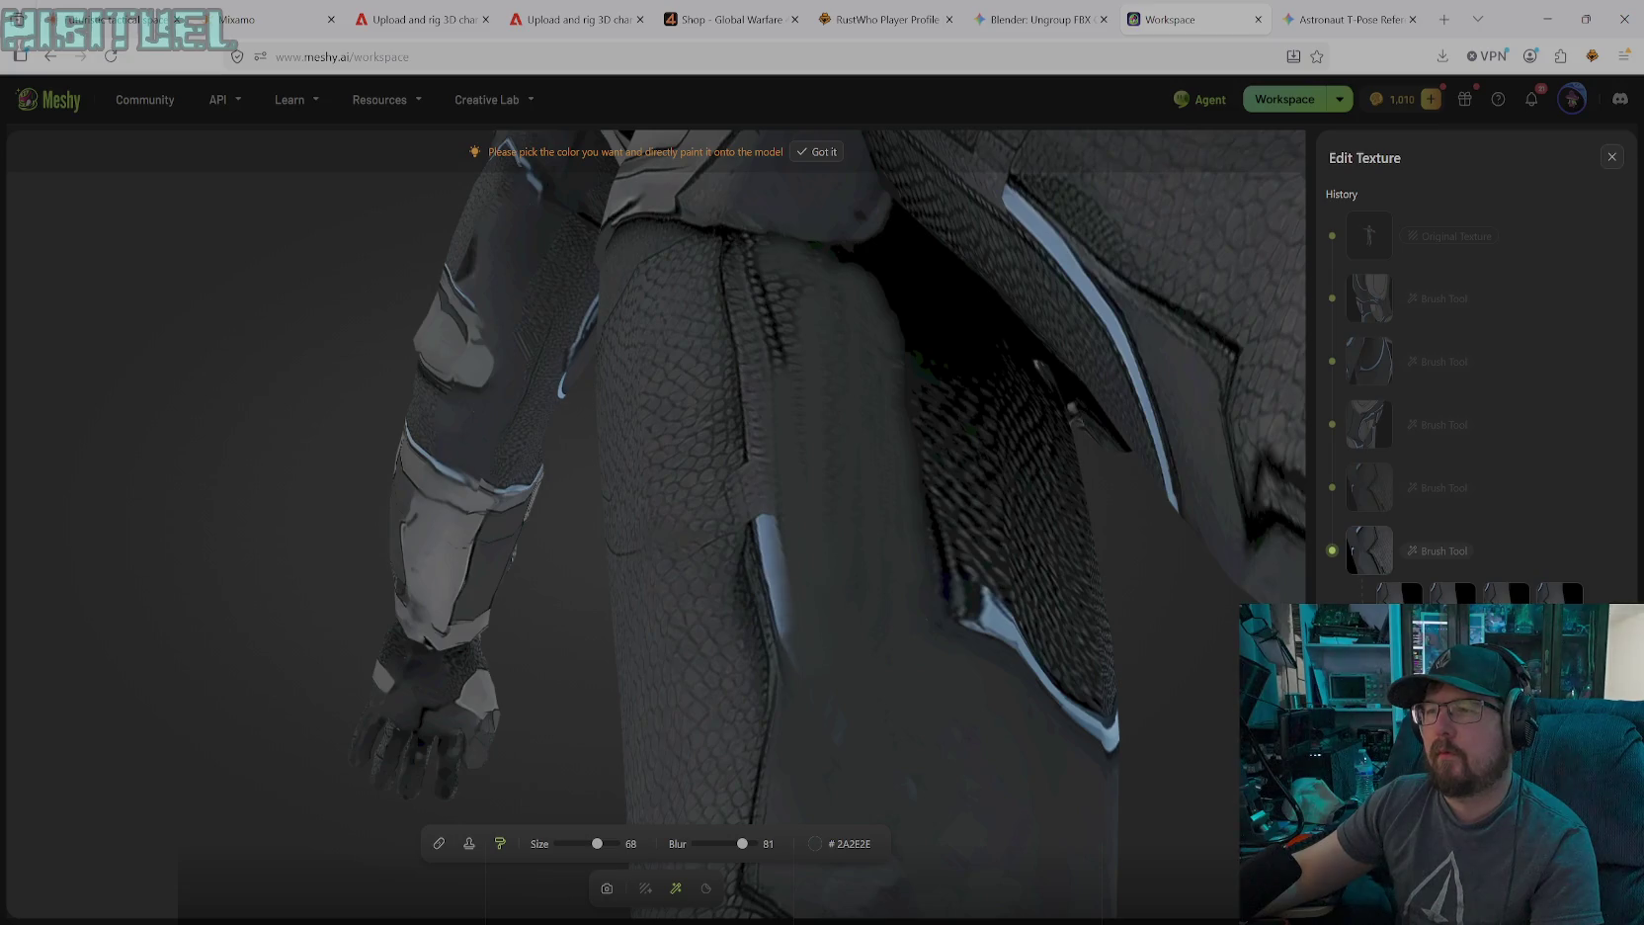
drag(777, 632, 769, 519)
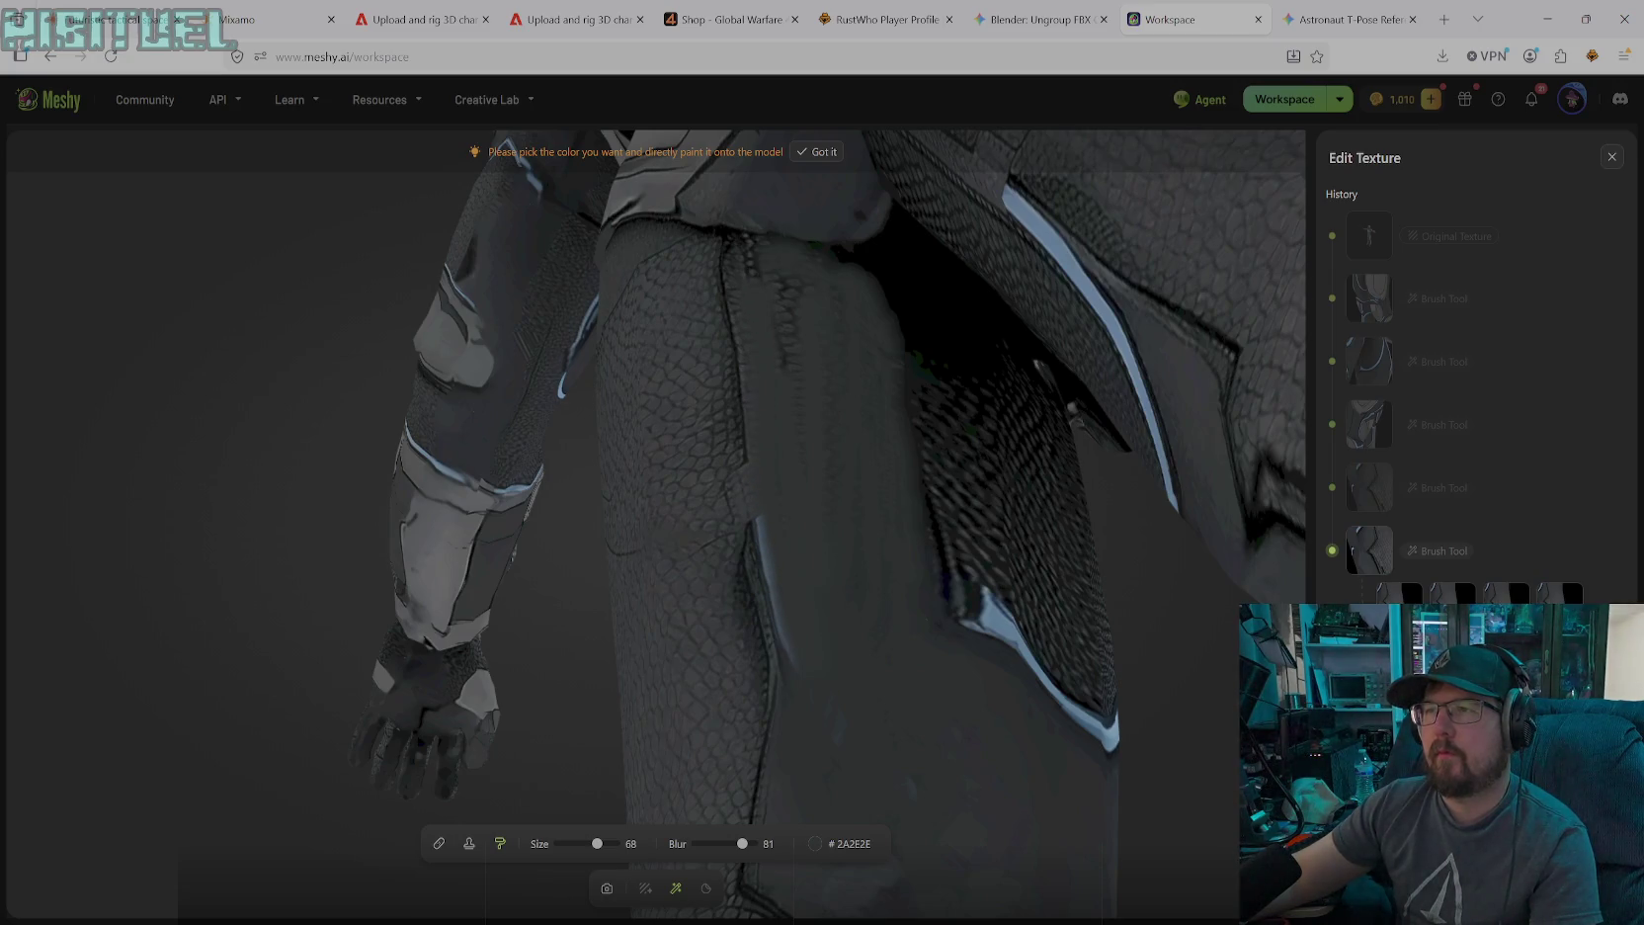
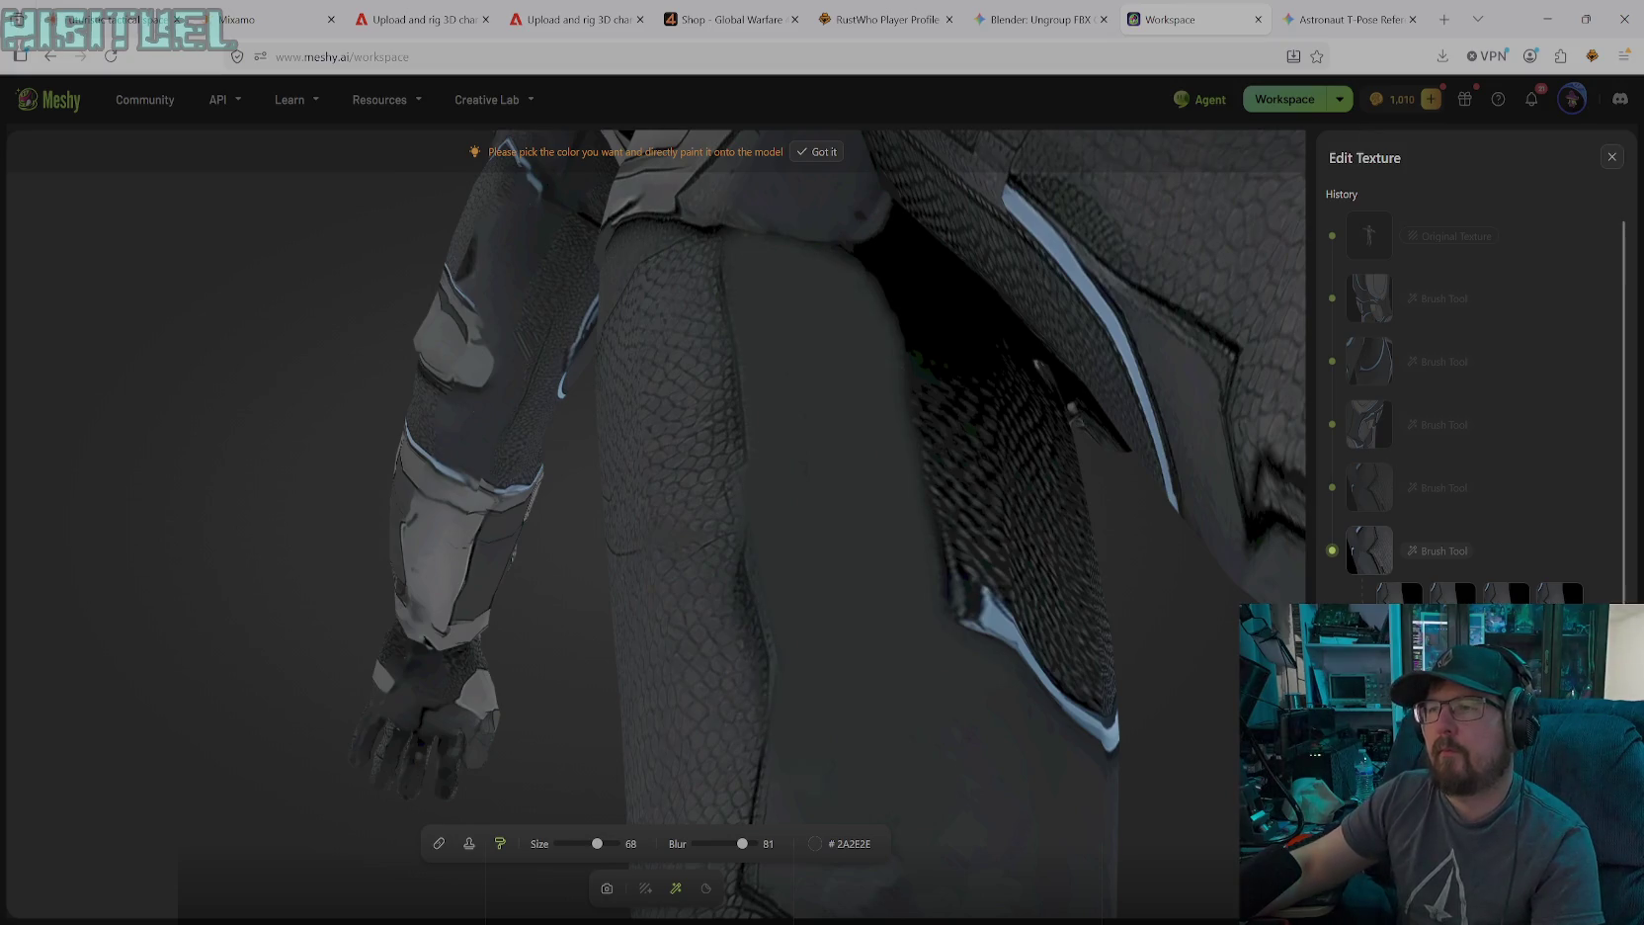
Adjust the dark grey paint colour to #2A2D2E and switch to the Stamp Tool
click(814, 843)
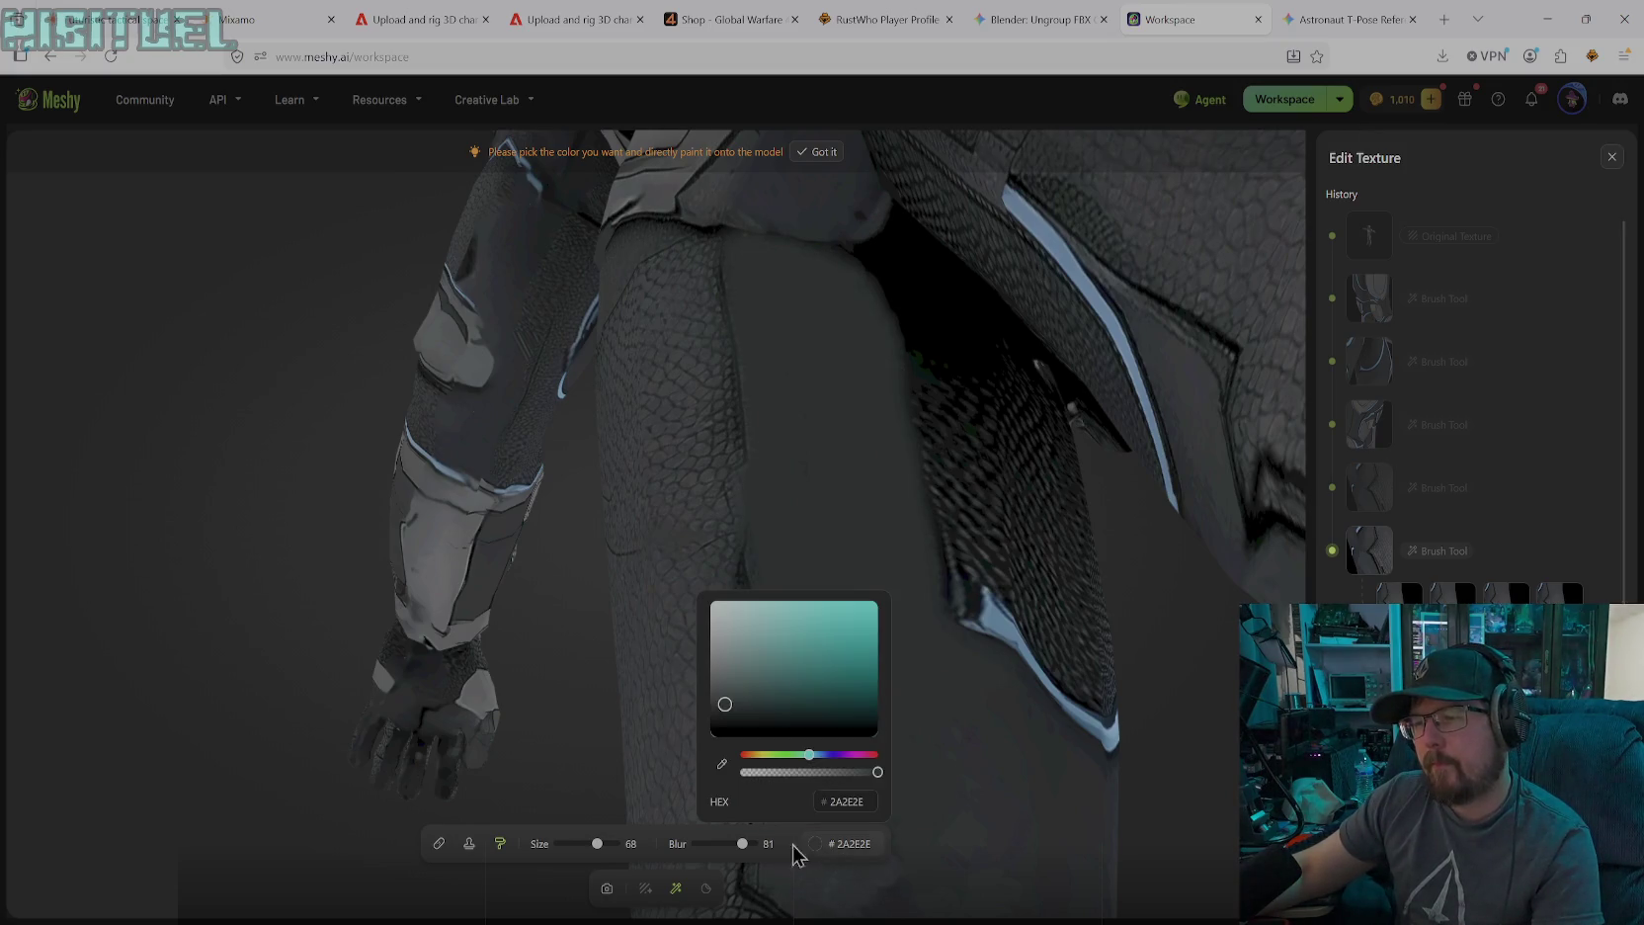
click(723, 782)
click(816, 845)
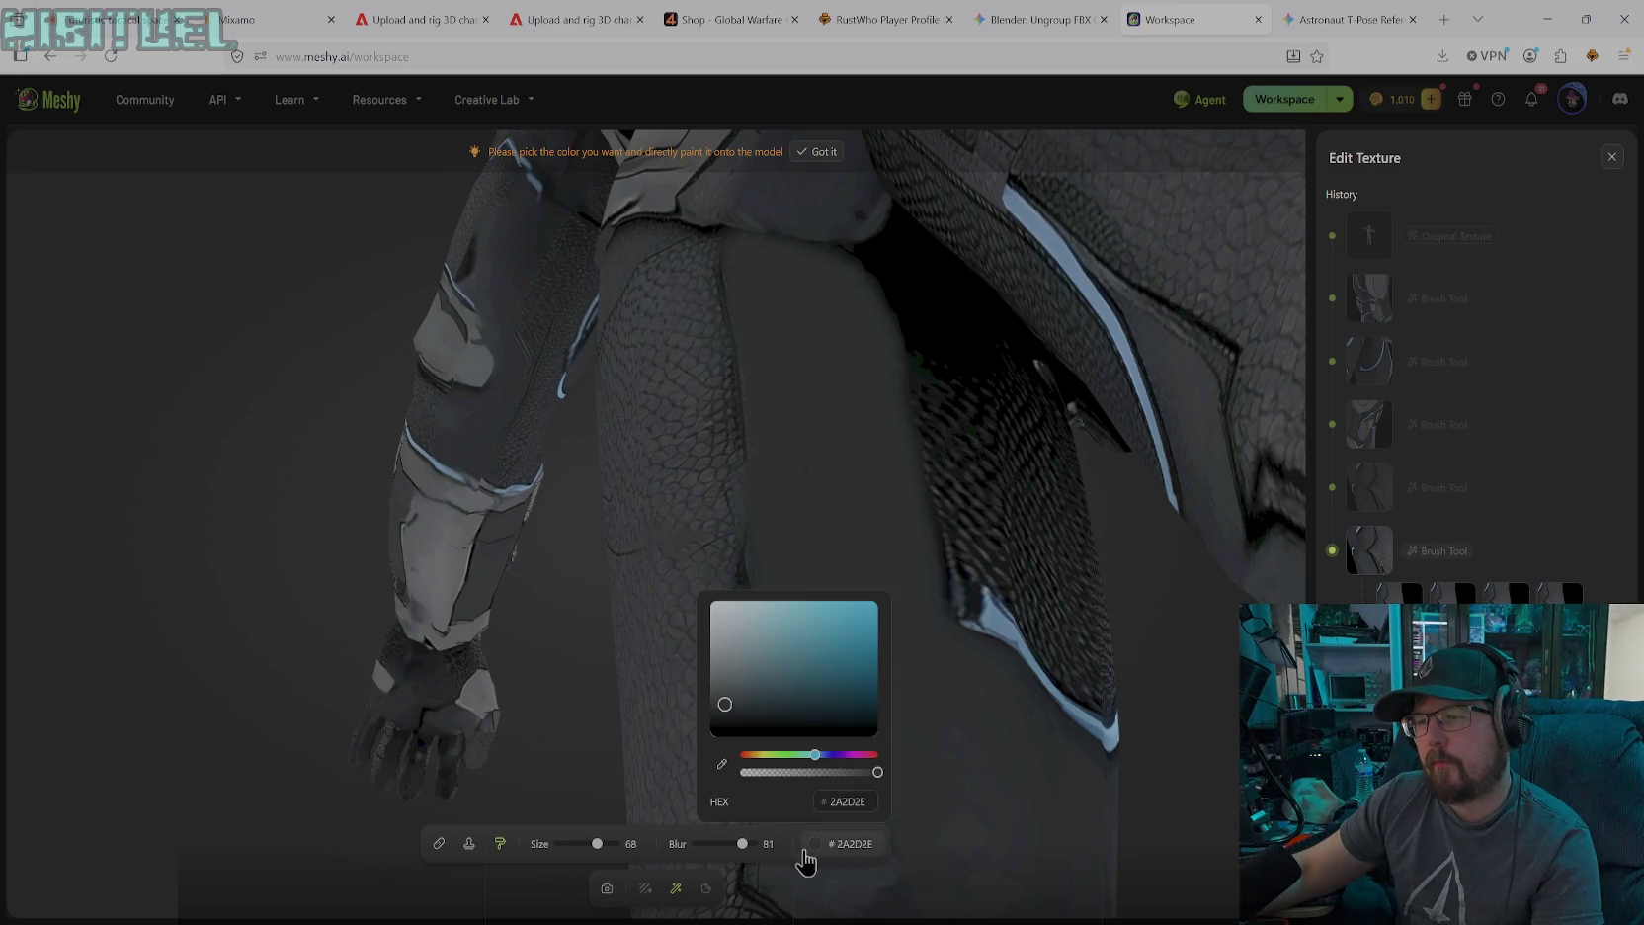
click(469, 844)
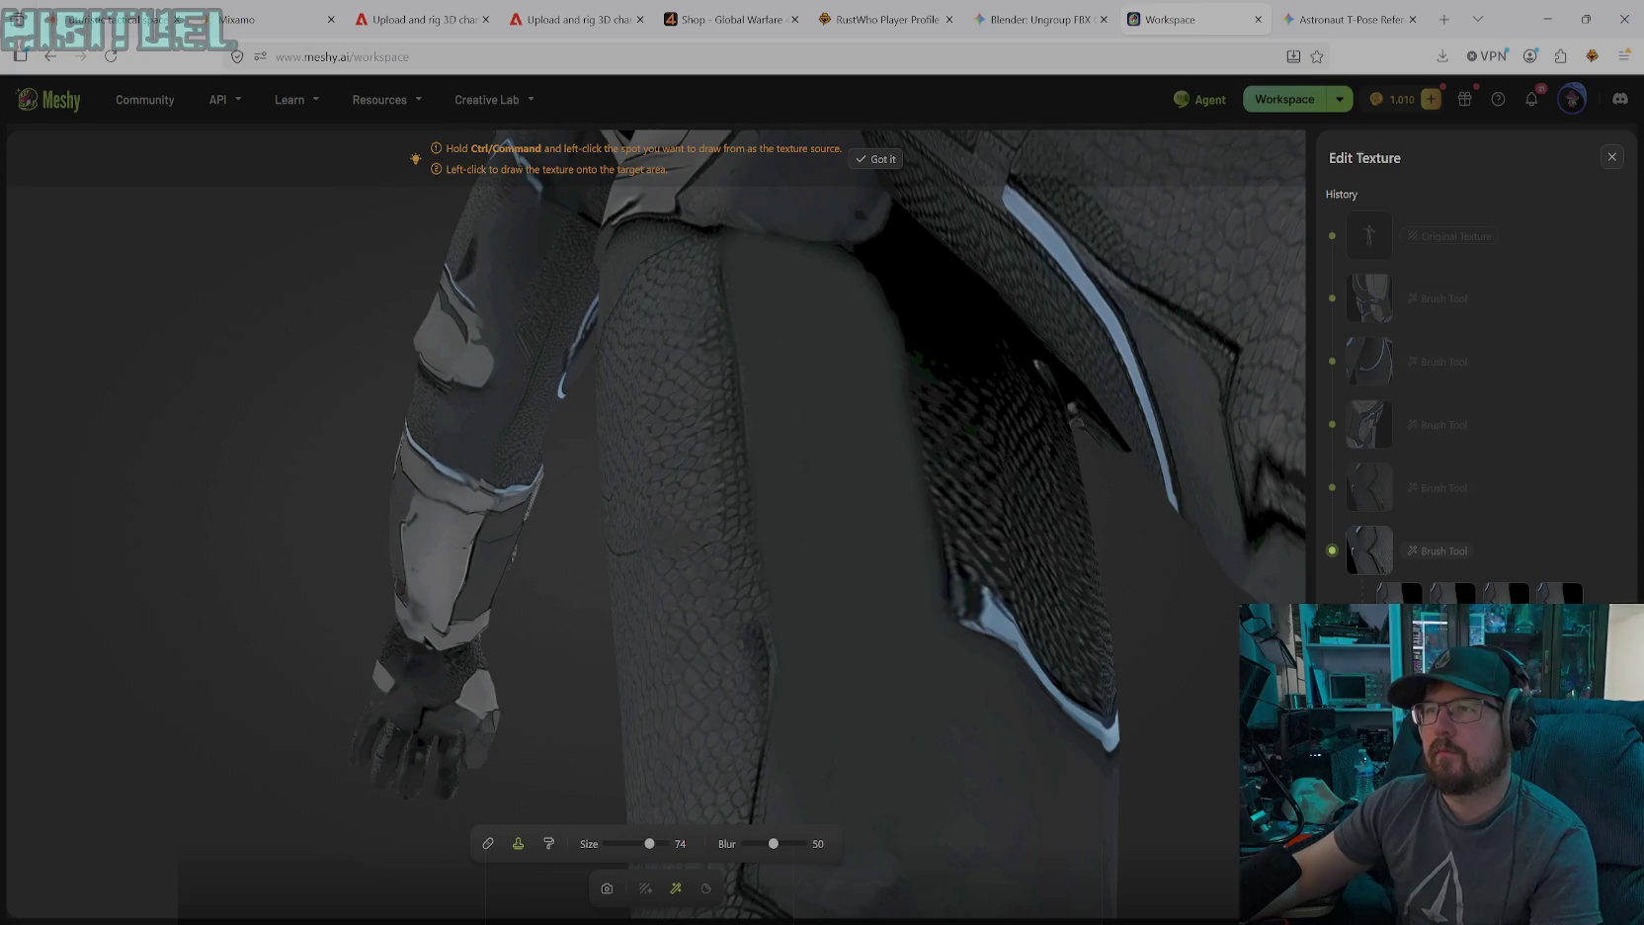
Paint a thin black #000000 stroke down the thigh with a size-17 brush
click(550, 843)
click(816, 843)
click(716, 733)
drag(596, 845, 566, 844)
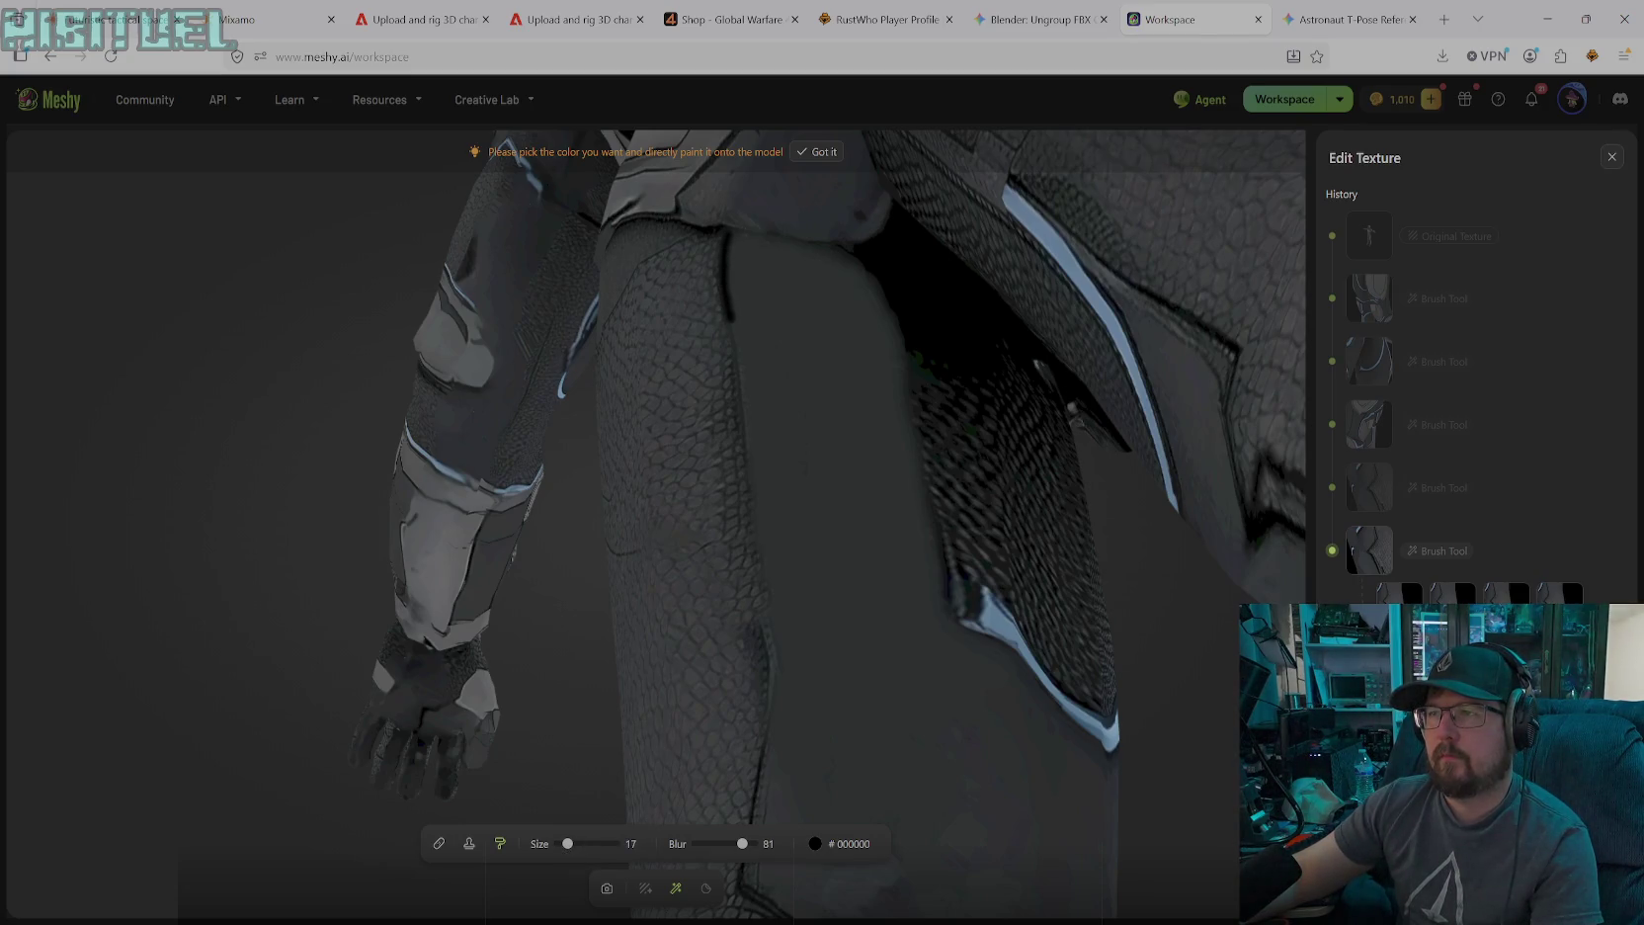
drag(746, 455, 770, 604)
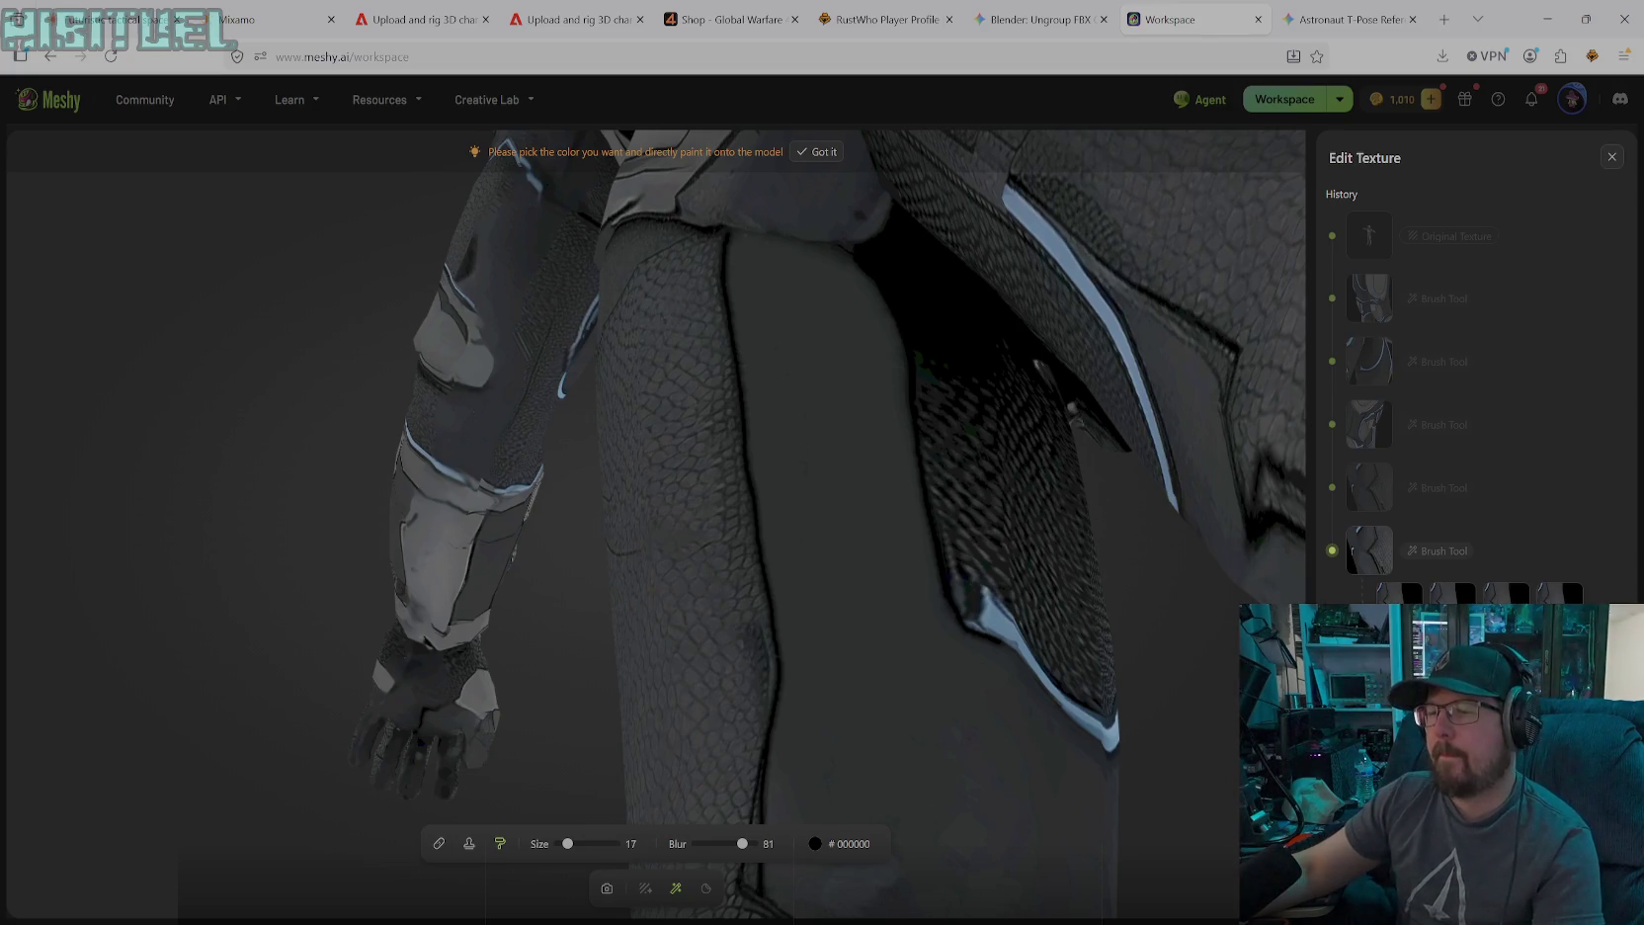
key(space)
mouse_move(631, 866)
mouse_down()
mouse_move(833, 516)
mouse_move(972, 477)
mouse_move(1086, 506)
mouse_move(1192, 575)
mouse_up()
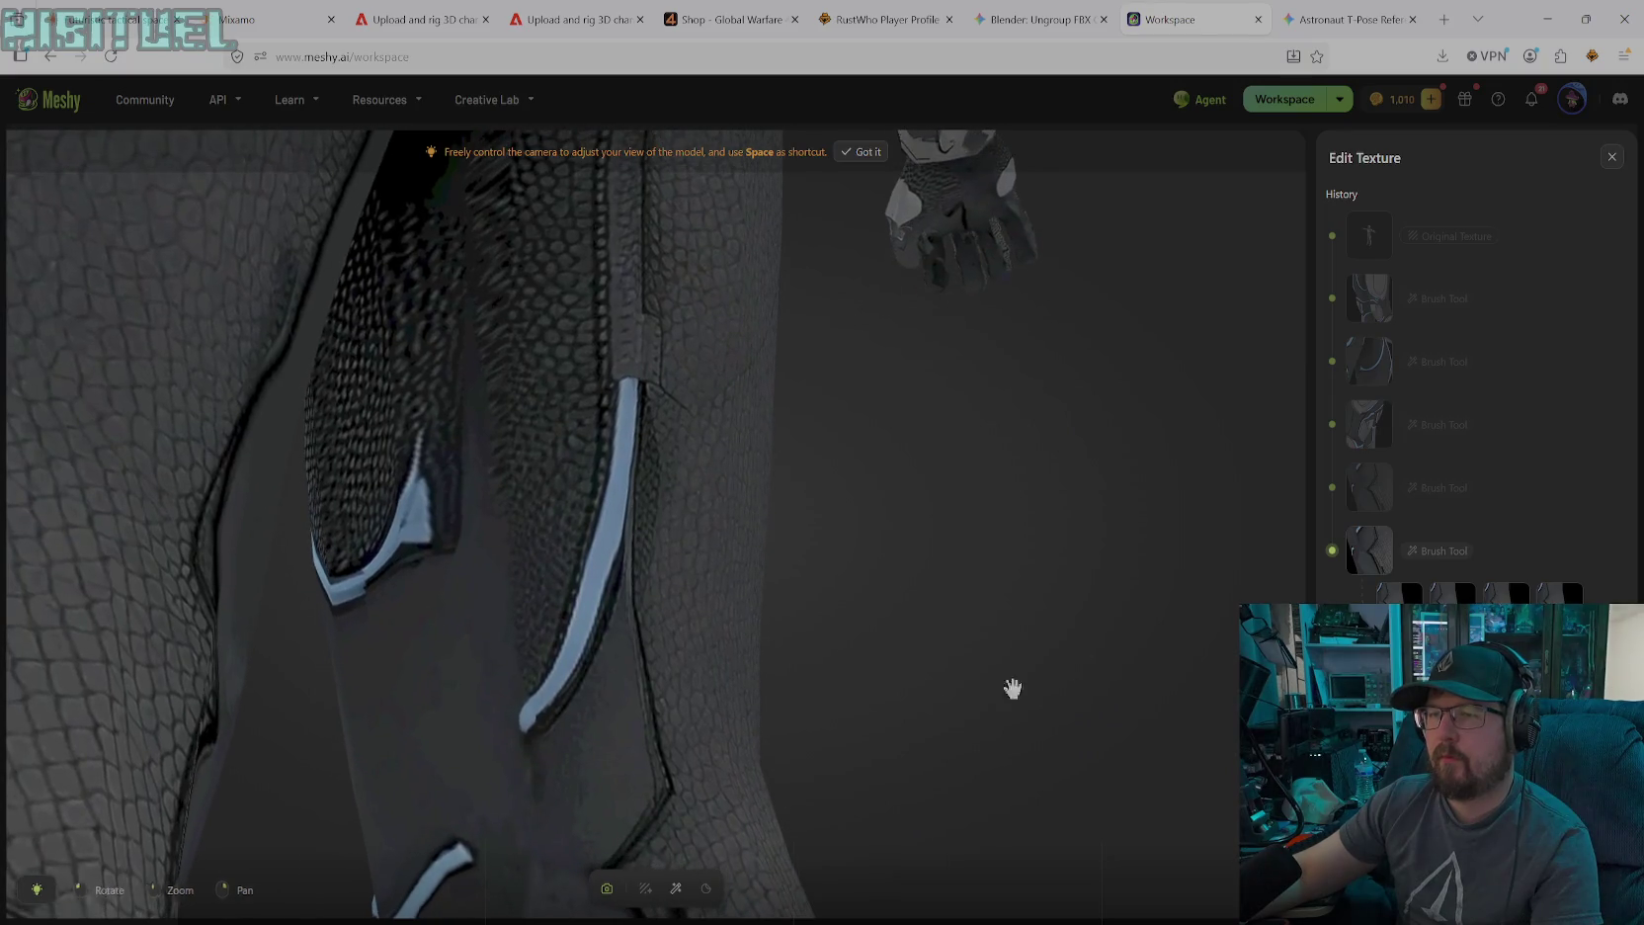
Eyedrop dark grey #323235 and paint over the lower light-blue leg stripe
click(676, 887)
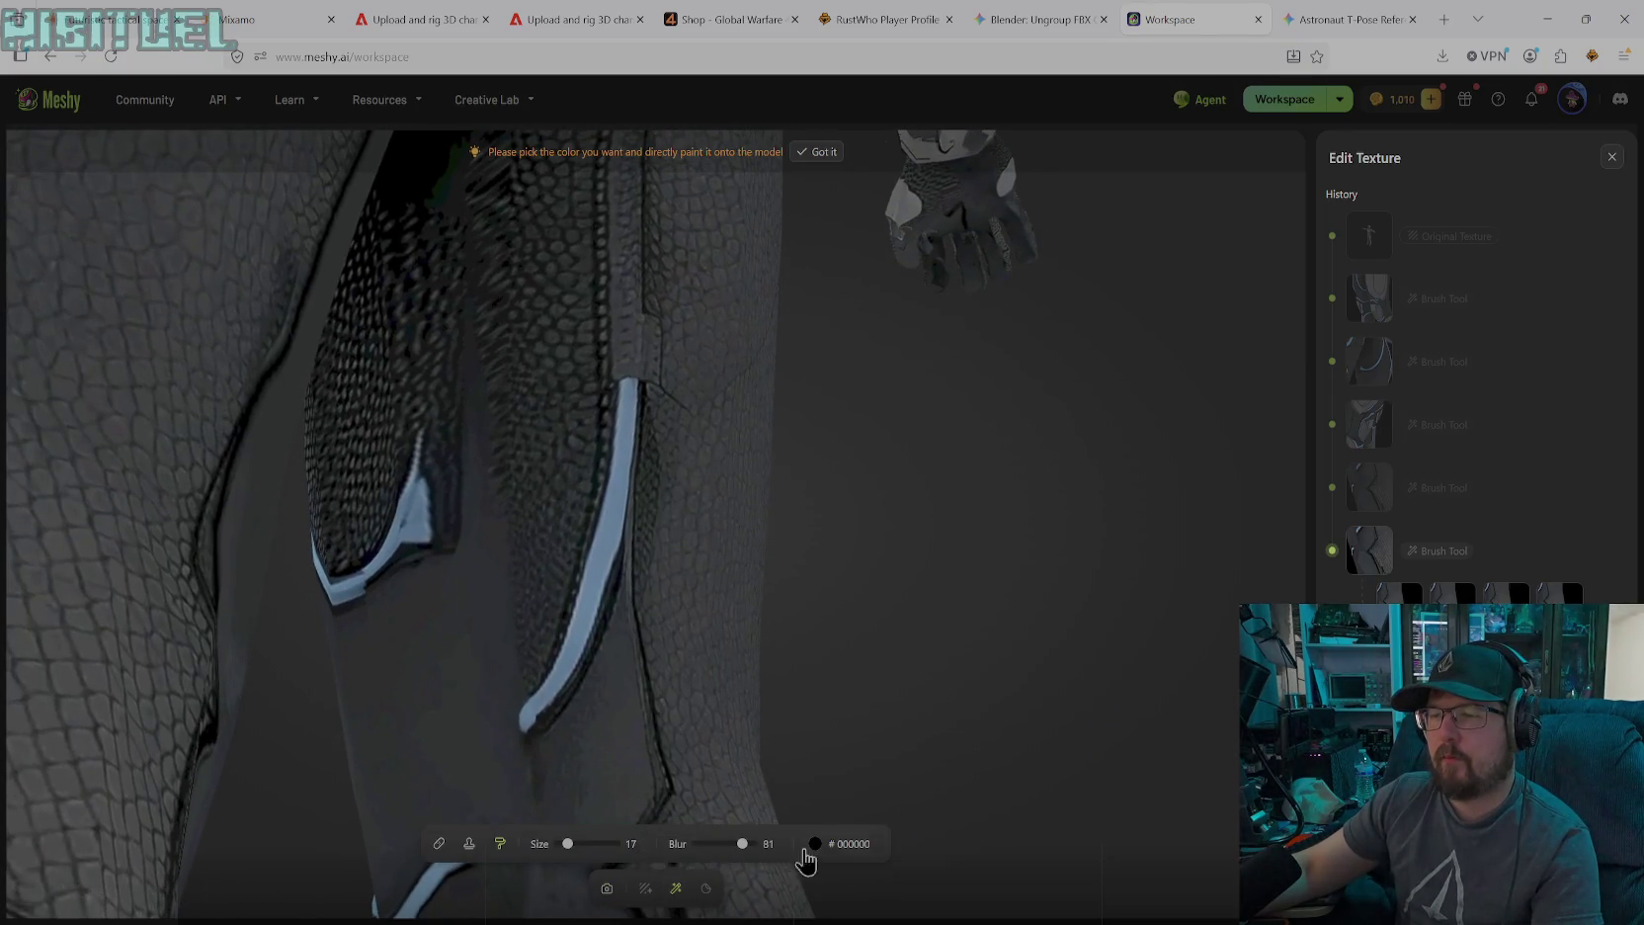
click(860, 862)
click(721, 781)
click(602, 752)
drag(567, 843, 592, 844)
mouse_move(563, 672)
mouse_down()
mouse_move(529, 722)
mouse_move(578, 652)
mouse_up()
drag(592, 844, 604, 844)
mouse_move(583, 653)
mouse_down()
mouse_move(509, 396)
mouse_move(534, 390)
mouse_move(593, 623)
mouse_move(603, 553)
mouse_up()
drag(611, 612, 610, 534)
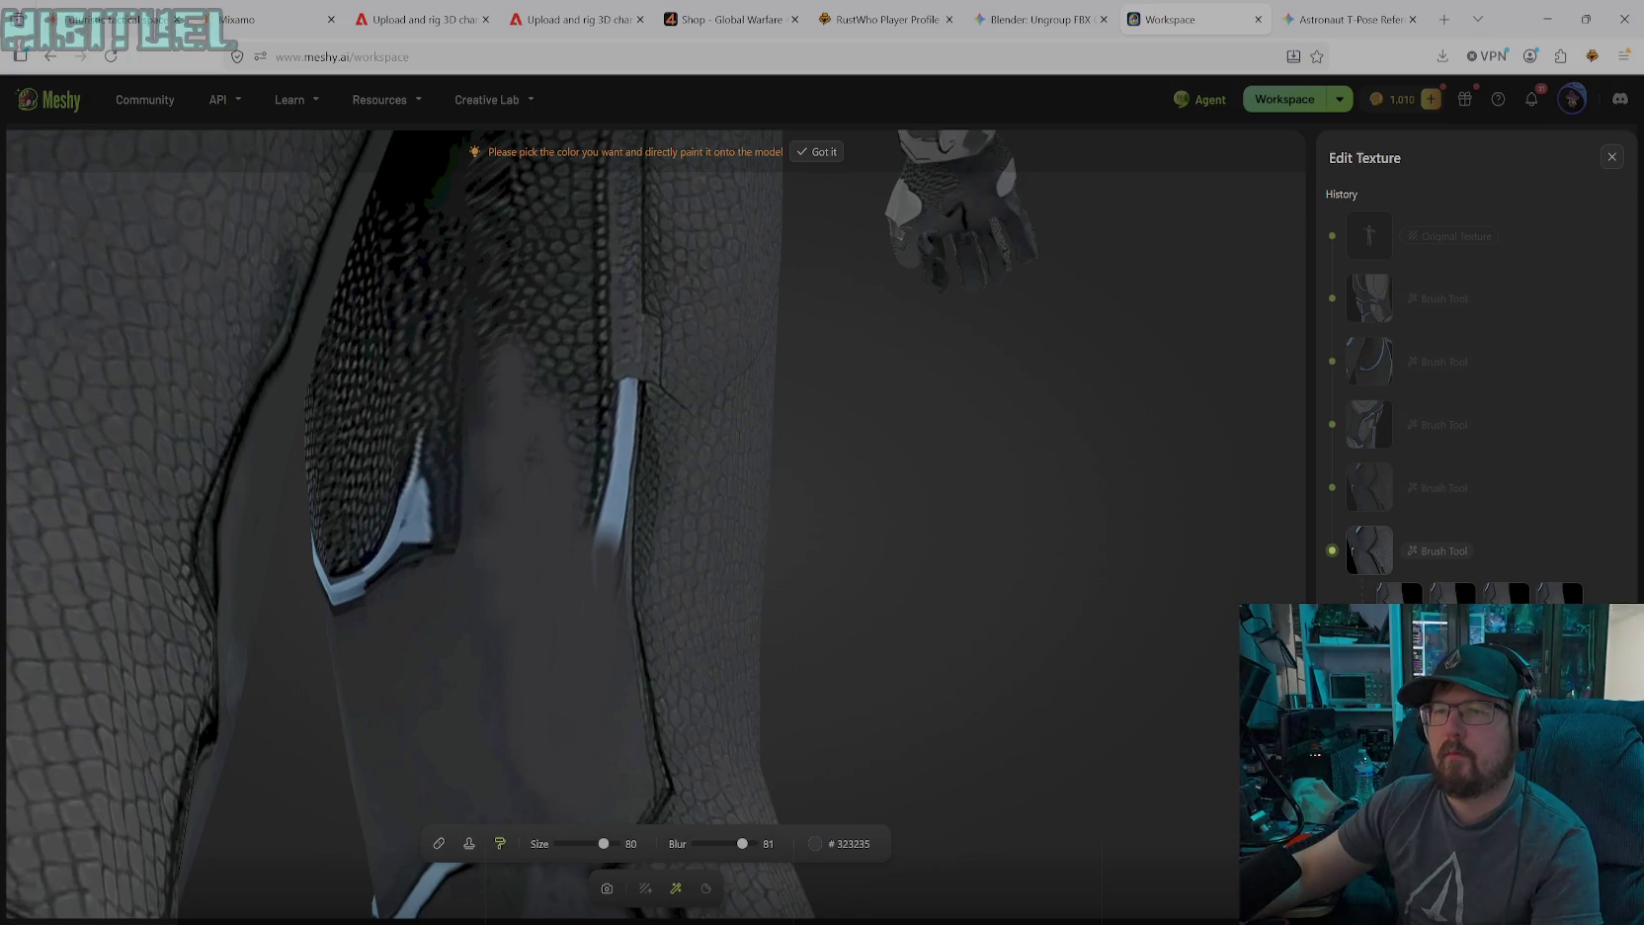
mouse_move(395, 578)
mouse_down()
mouse_move(440, 544)
mouse_move(460, 434)
mouse_up()
drag(548, 297, 608, 548)
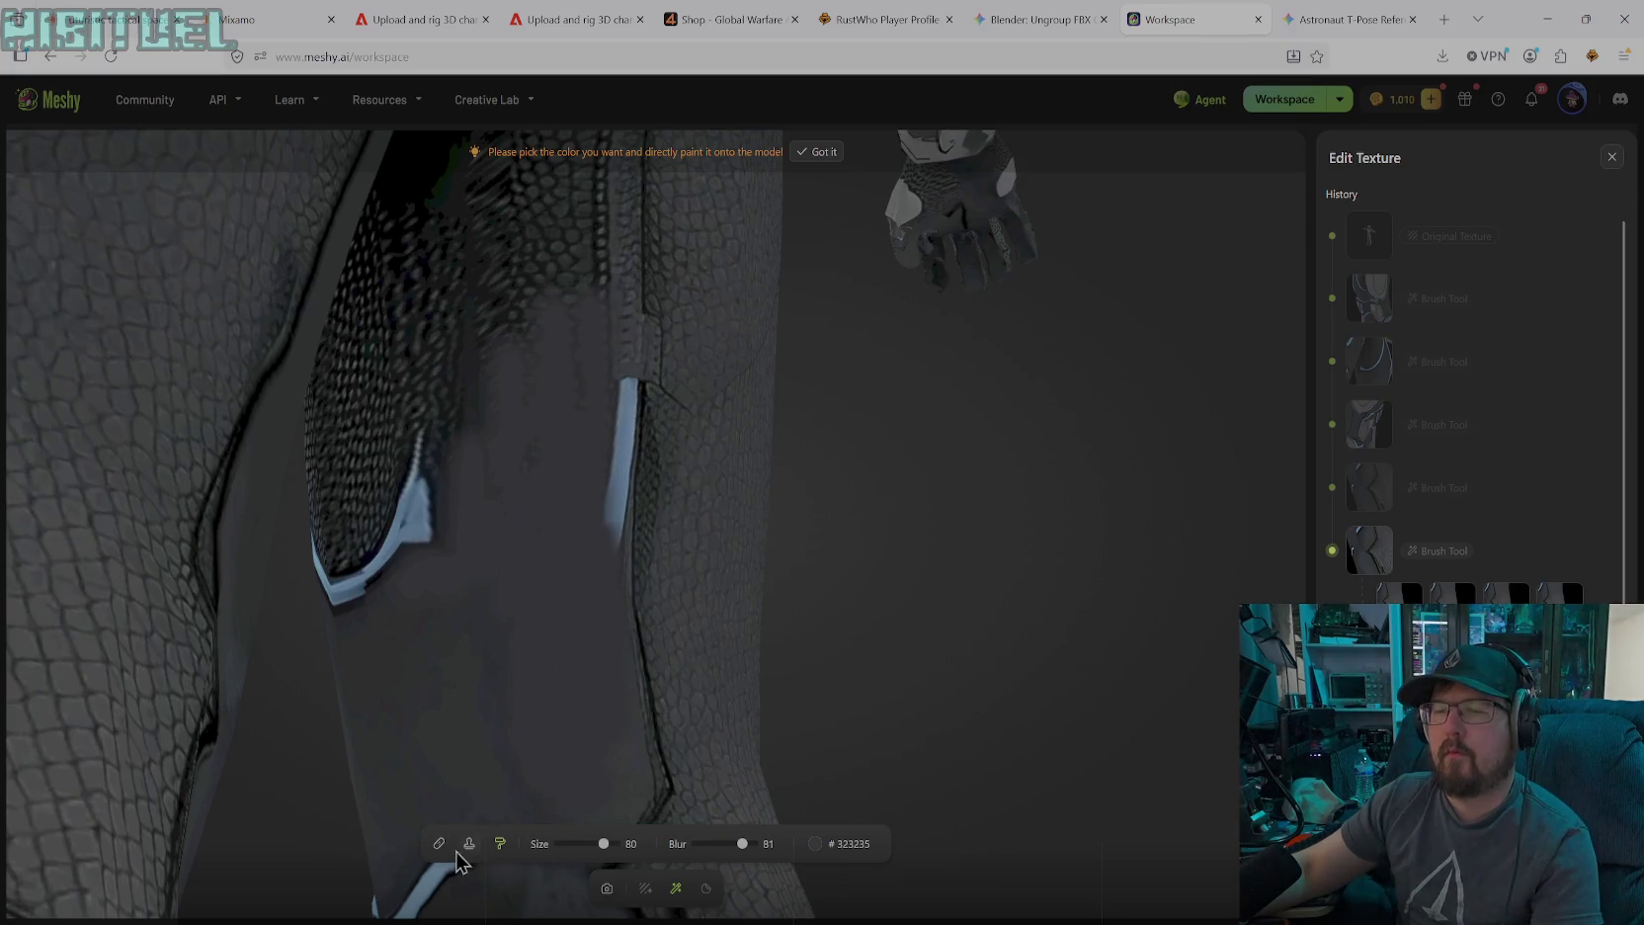
Rotate to the shoulder and cover its blotchy dark patches in the same grey
click(607, 889)
mouse_move(603, 850)
mouse_down()
mouse_move(583, 535)
mouse_move(538, 681)
mouse_up()
click(676, 888)
drag(598, 756, 591, 811)
drag(504, 712, 484, 662)
mouse_move(460, 719)
mouse_down()
mouse_move(499, 617)
mouse_move(435, 751)
mouse_up()
mouse_move(499, 642)
mouse_down()
mouse_move(524, 569)
mouse_move(564, 553)
mouse_move(489, 548)
mouse_up()
drag(568, 583, 613, 539)
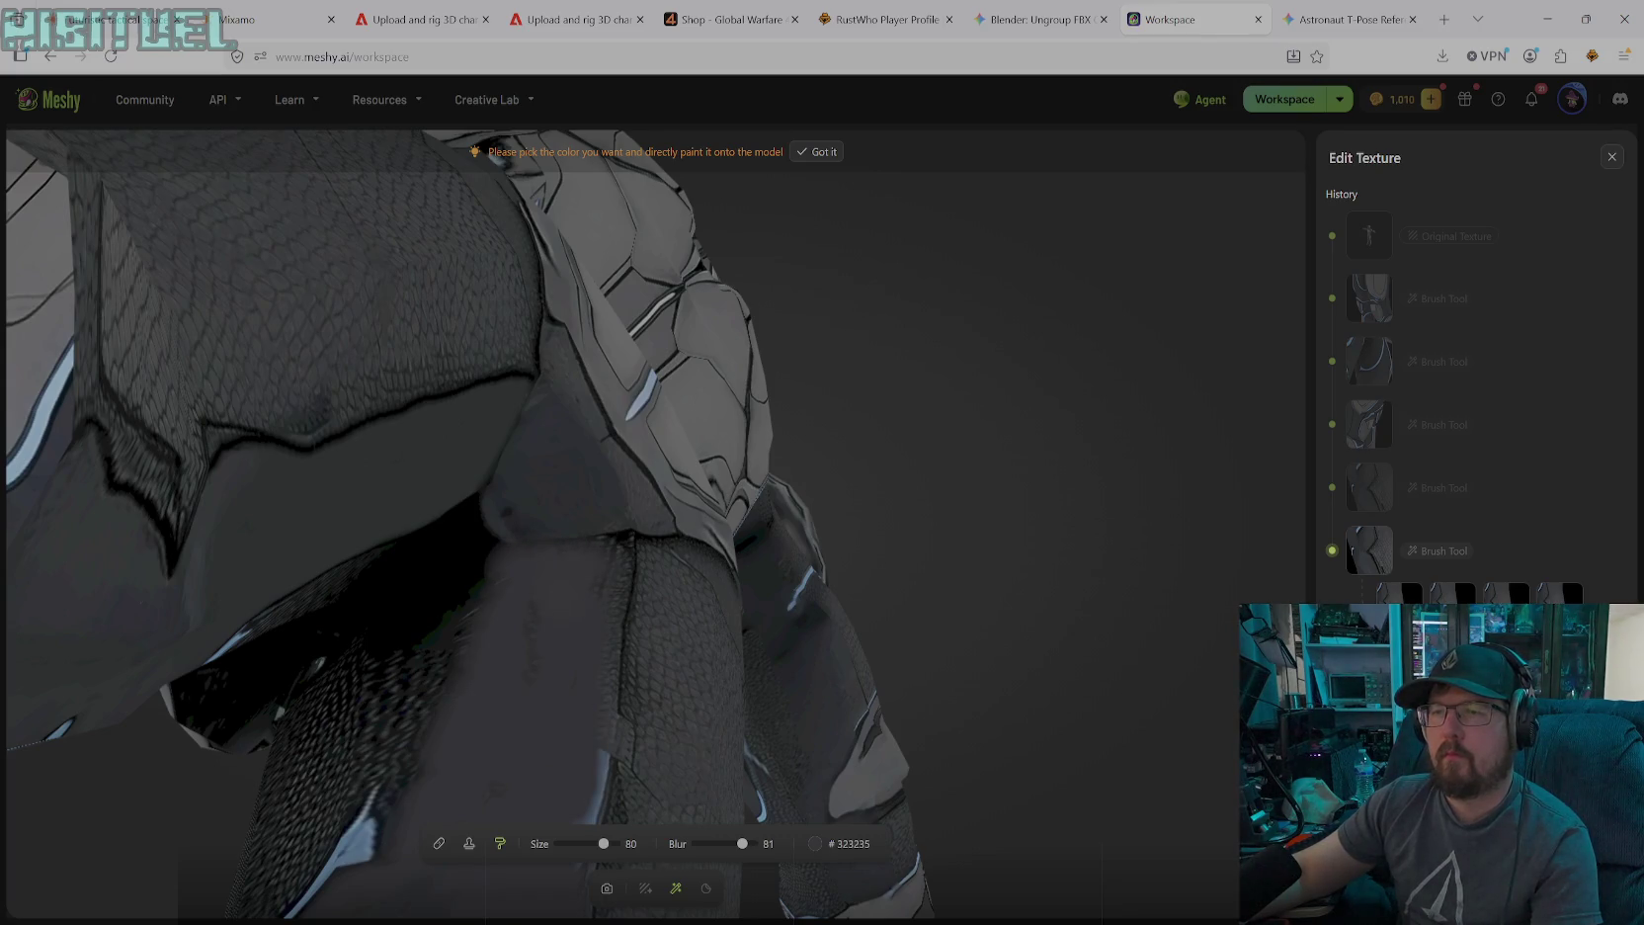
mouse_move(624, 647)
mouse_down()
mouse_move(613, 539)
mouse_move(593, 534)
mouse_up()
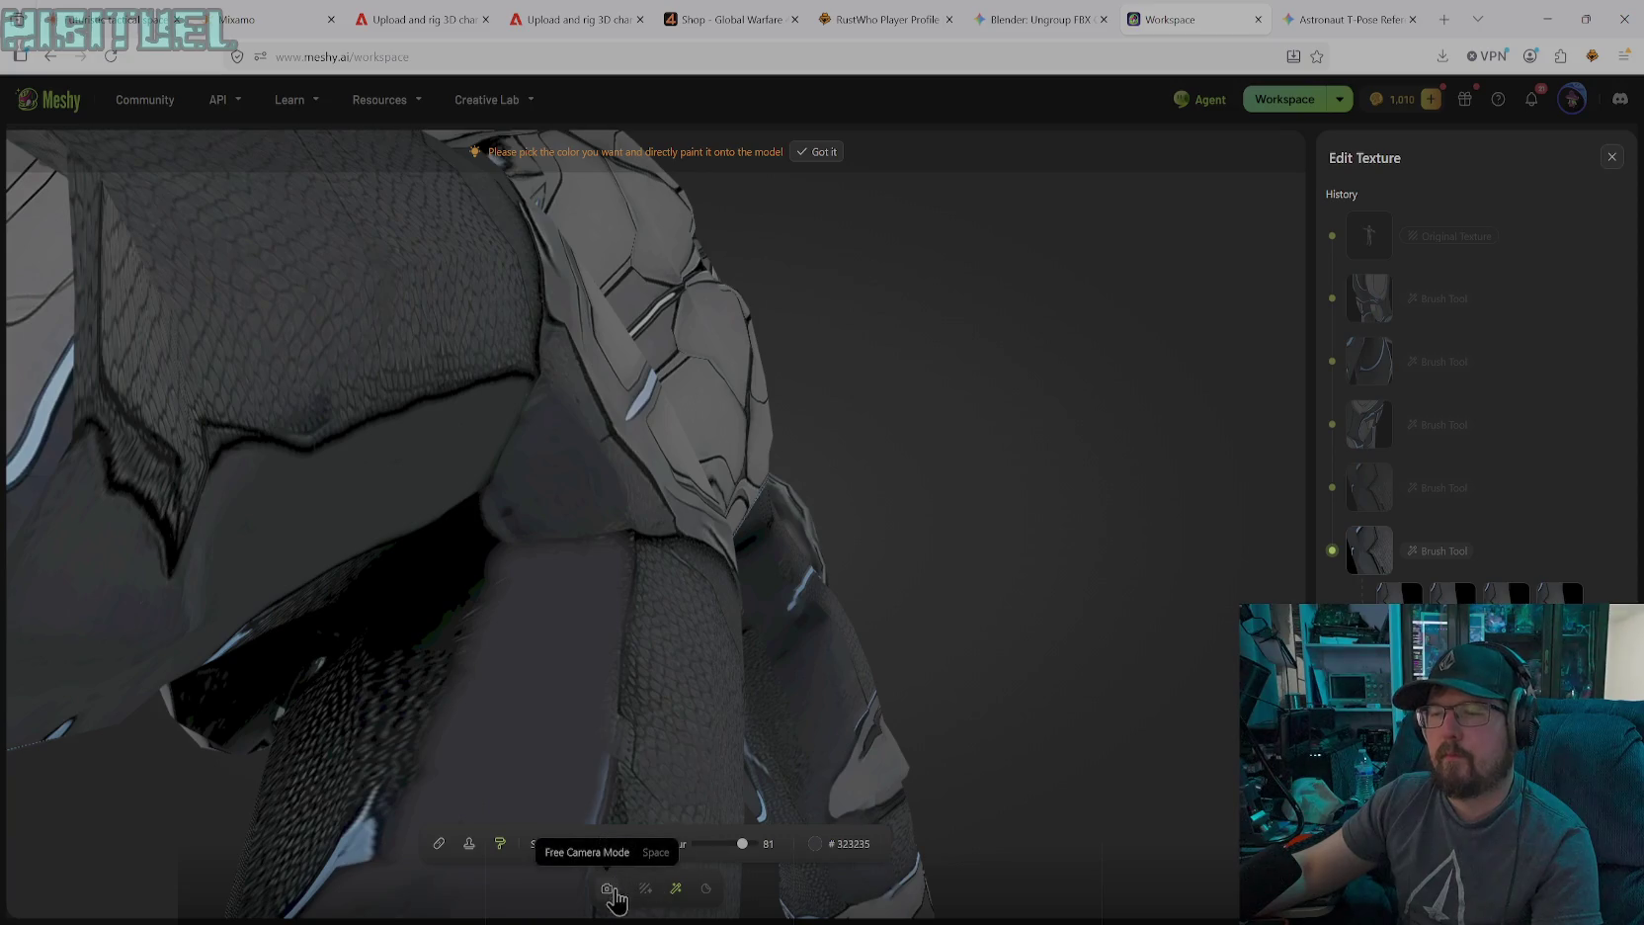
Lighten the dark strip along the leg edge with a size-31 grey brush
drag(607, 888, 624, 789)
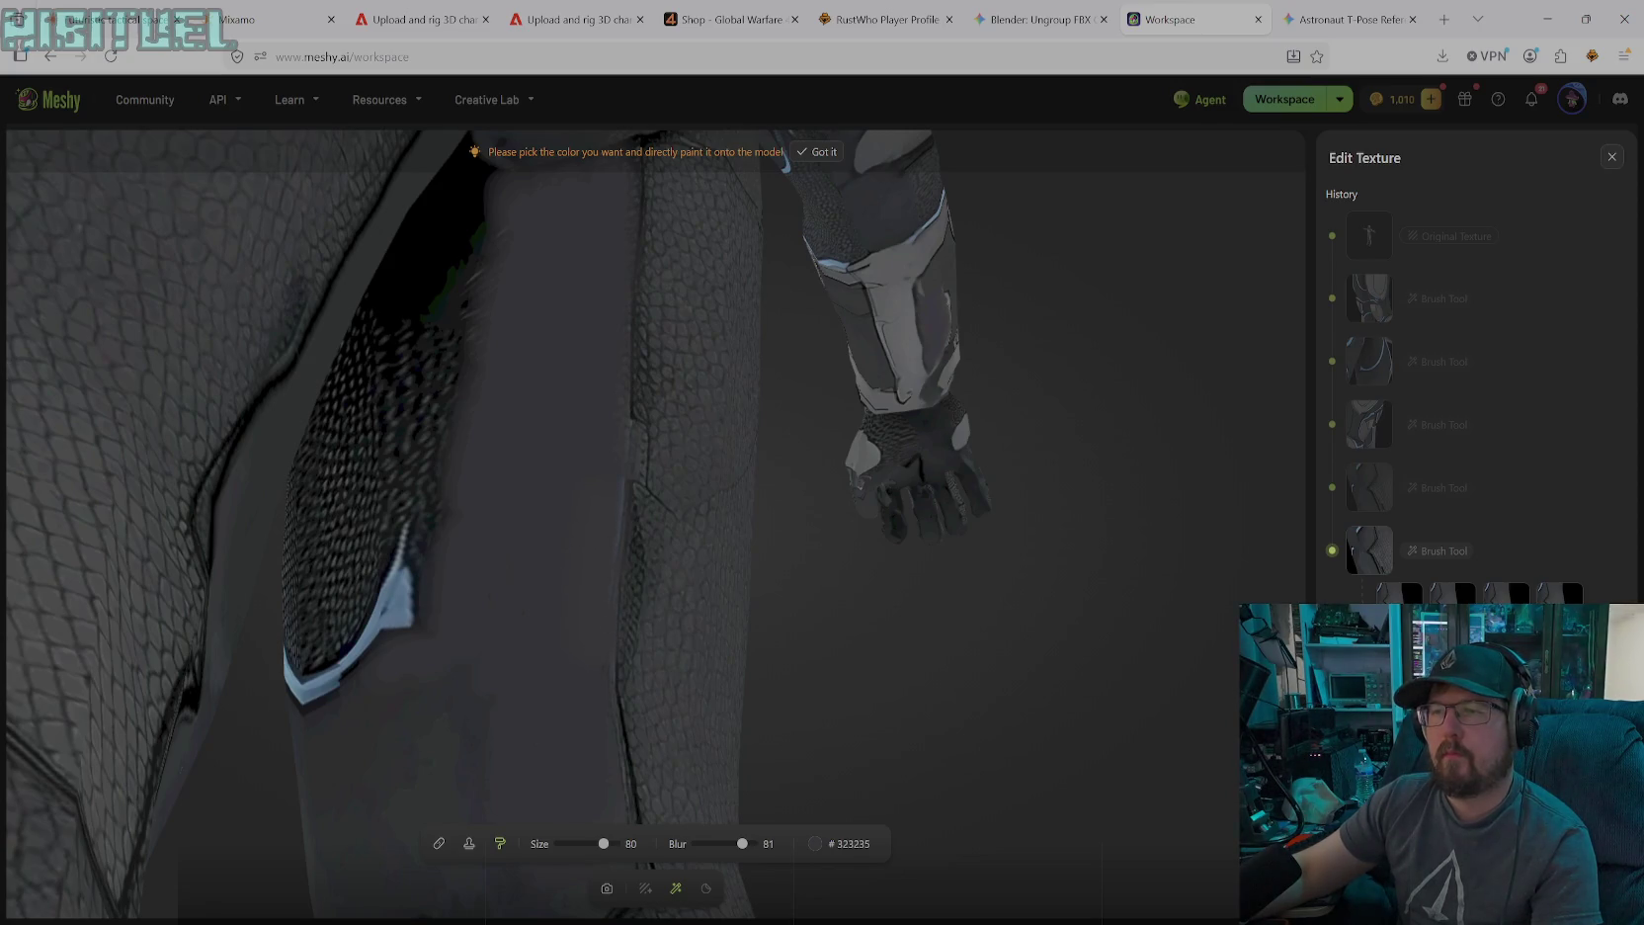
drag(604, 843, 575, 843)
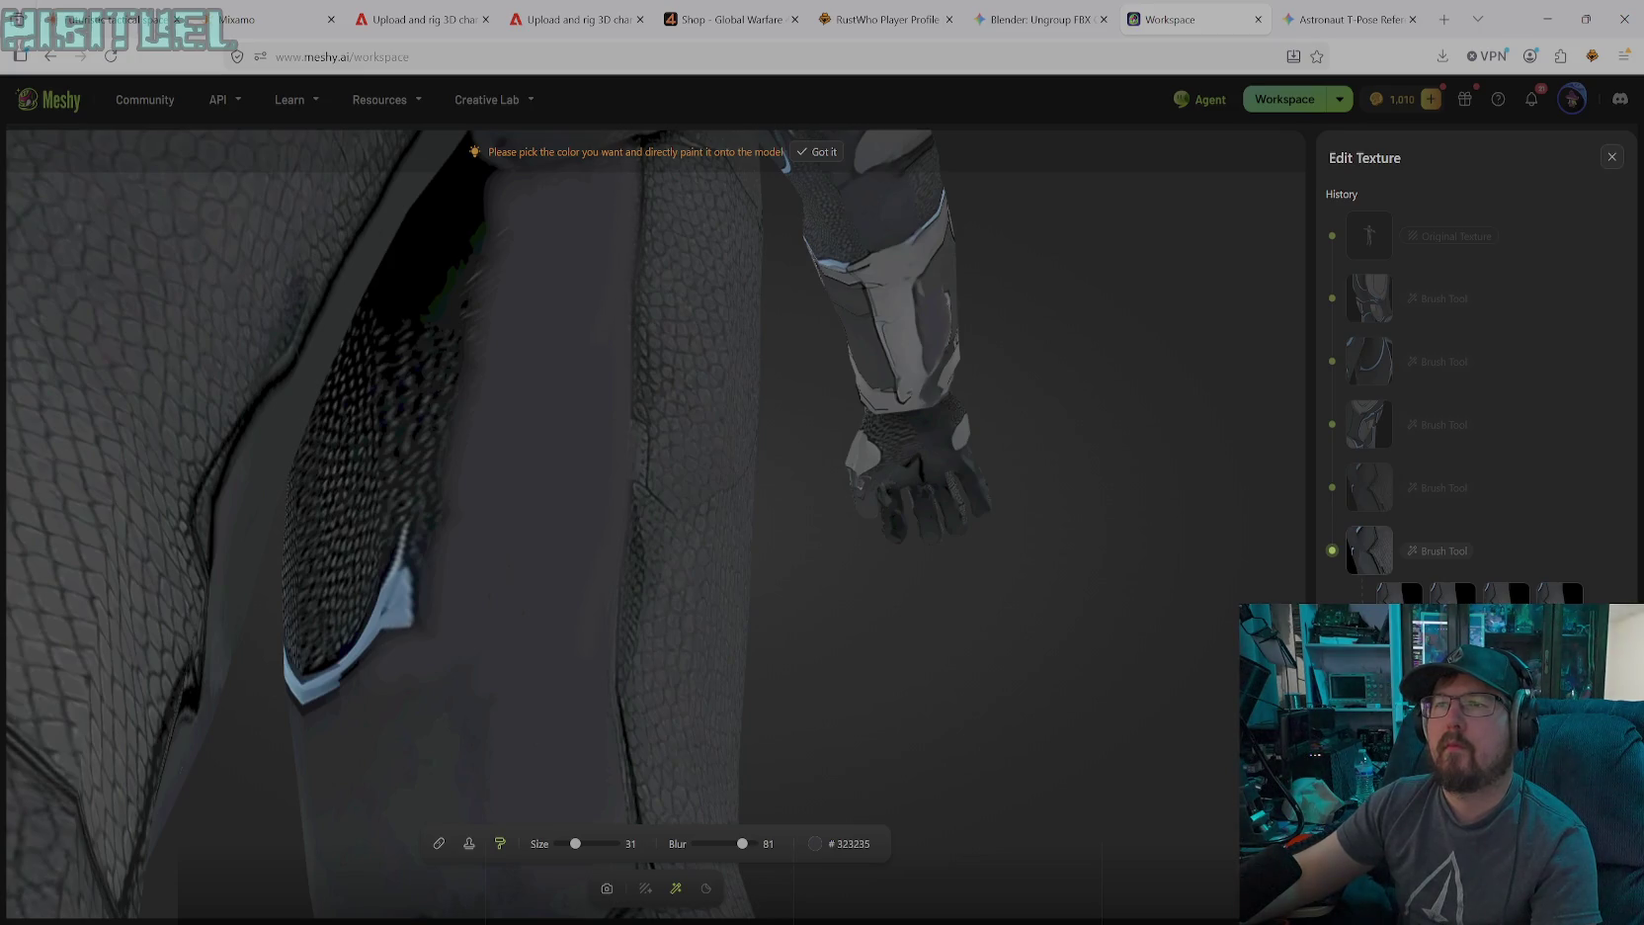
drag(462, 202, 471, 395)
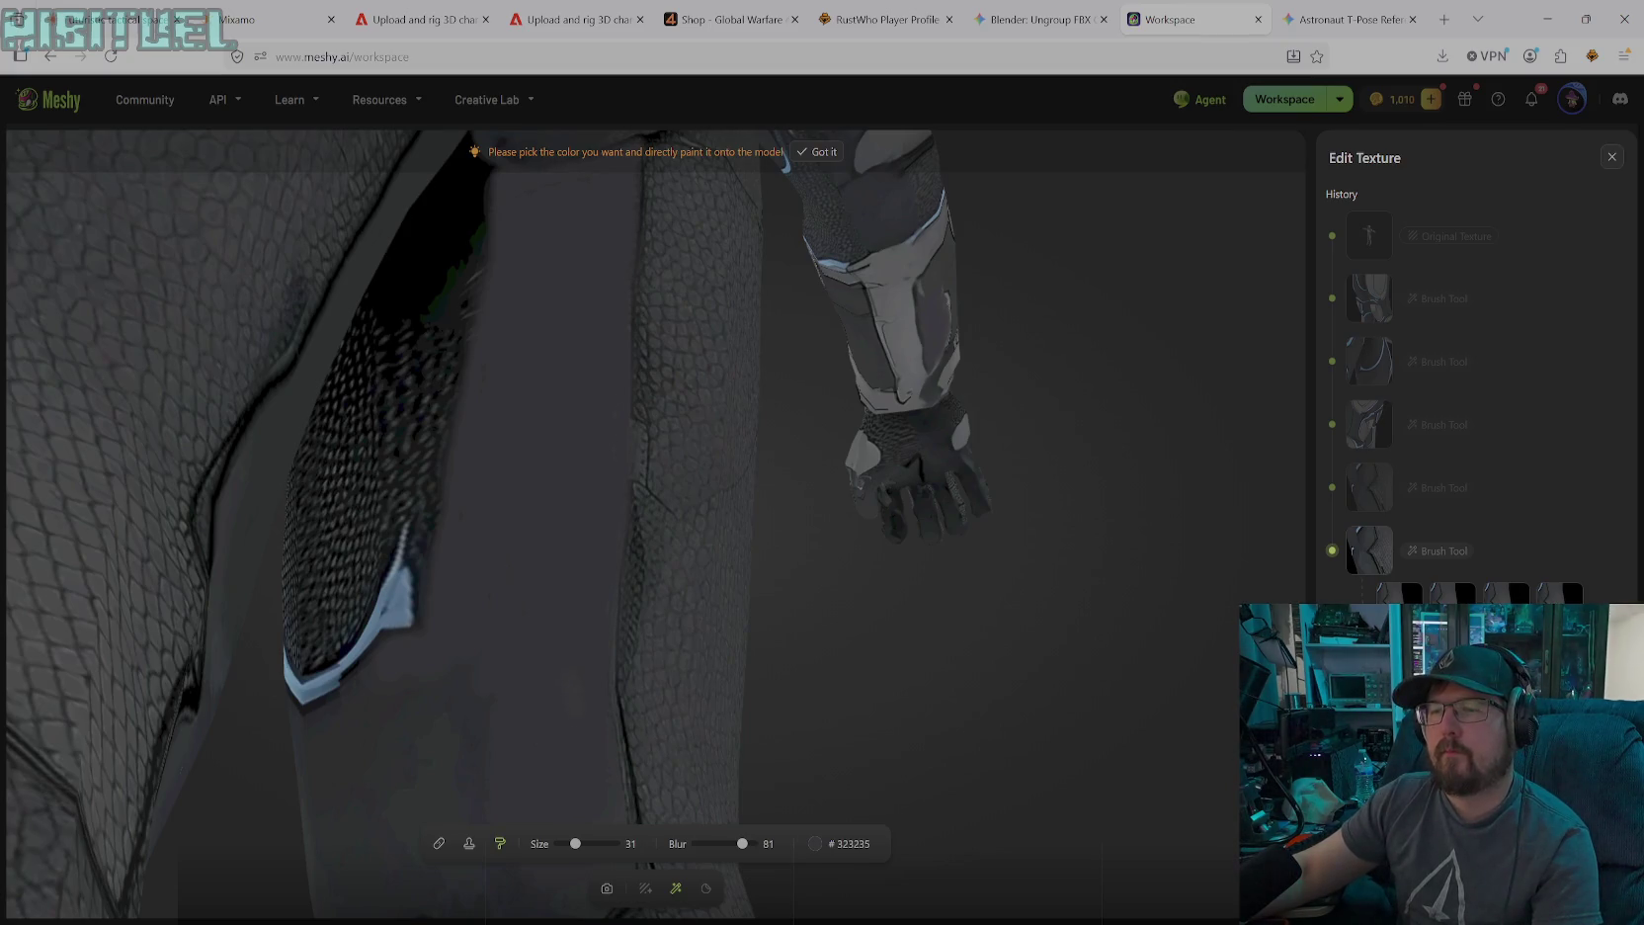
Draw a thin black #000000 line along the neighbouring edge with a size-15 brush
click(814, 844)
drag(732, 704, 711, 735)
drag(575, 844, 566, 844)
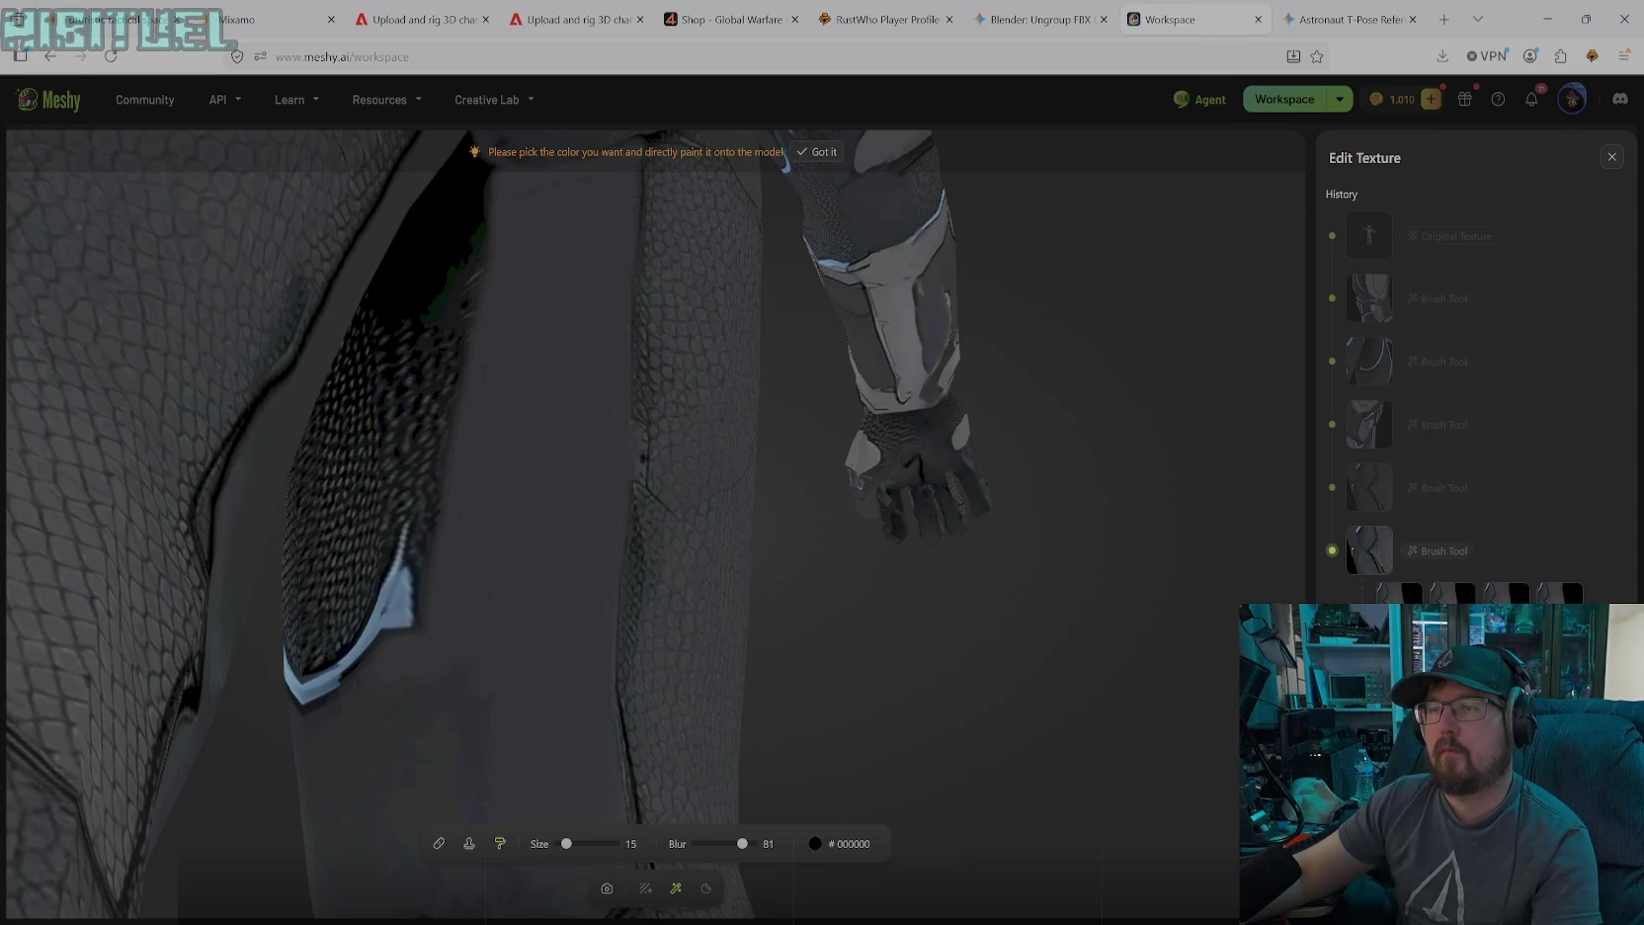
click(606, 889)
mouse_move(624, 672)
mouse_down()
mouse_move(609, 606)
mouse_move(614, 628)
mouse_up()
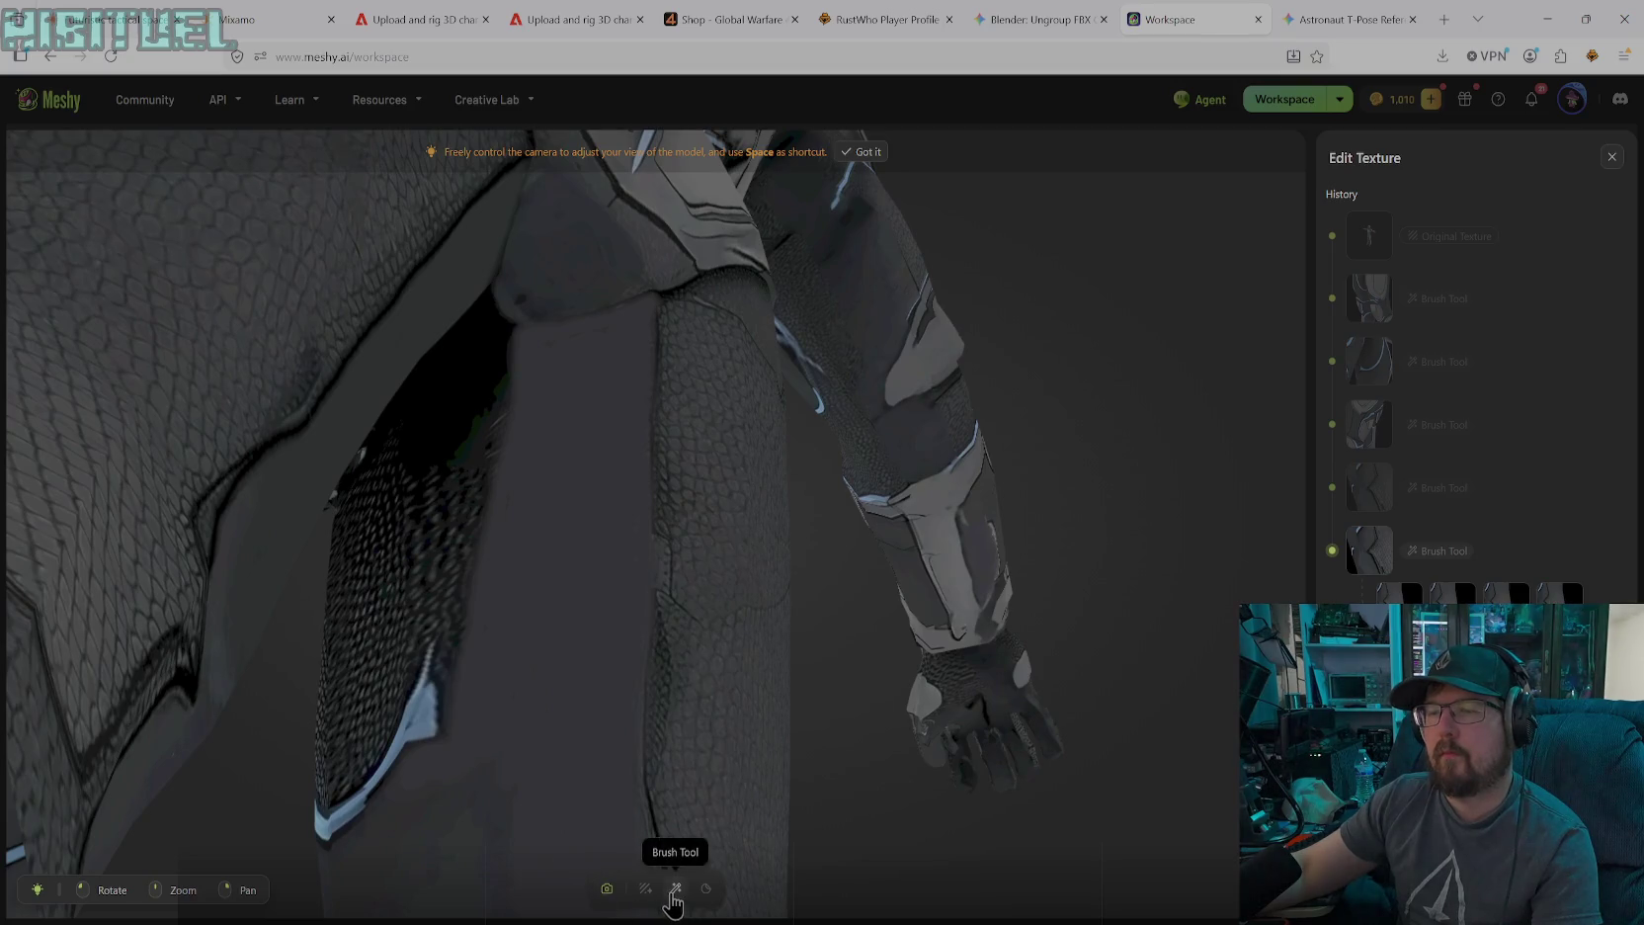
click(675, 888)
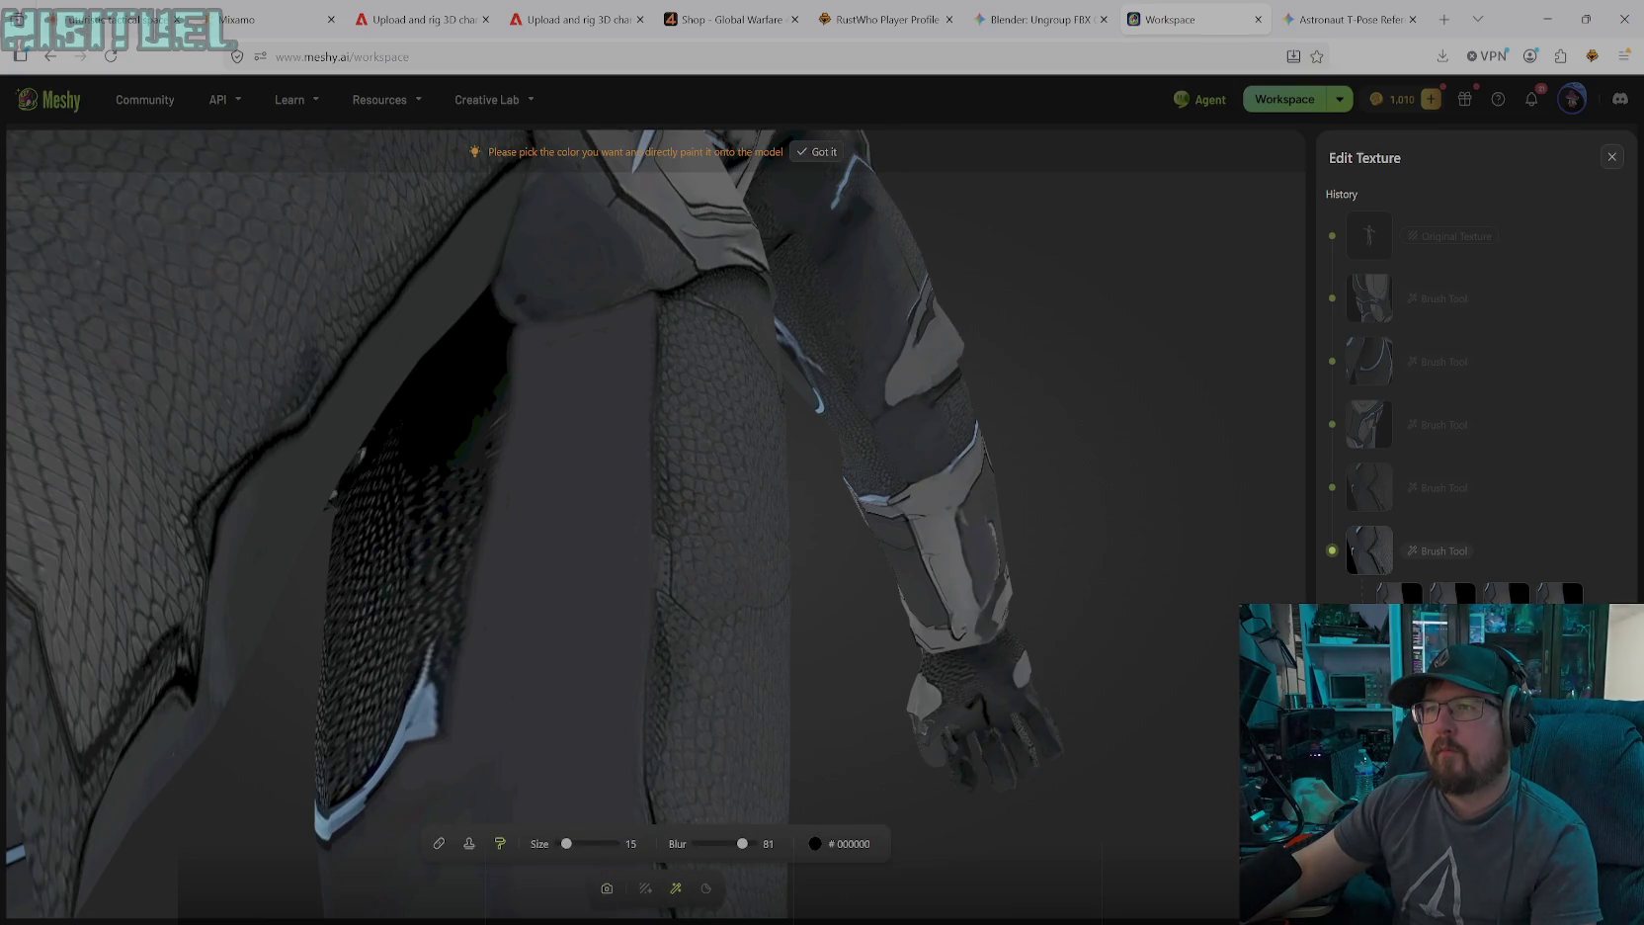
drag(655, 329, 652, 358)
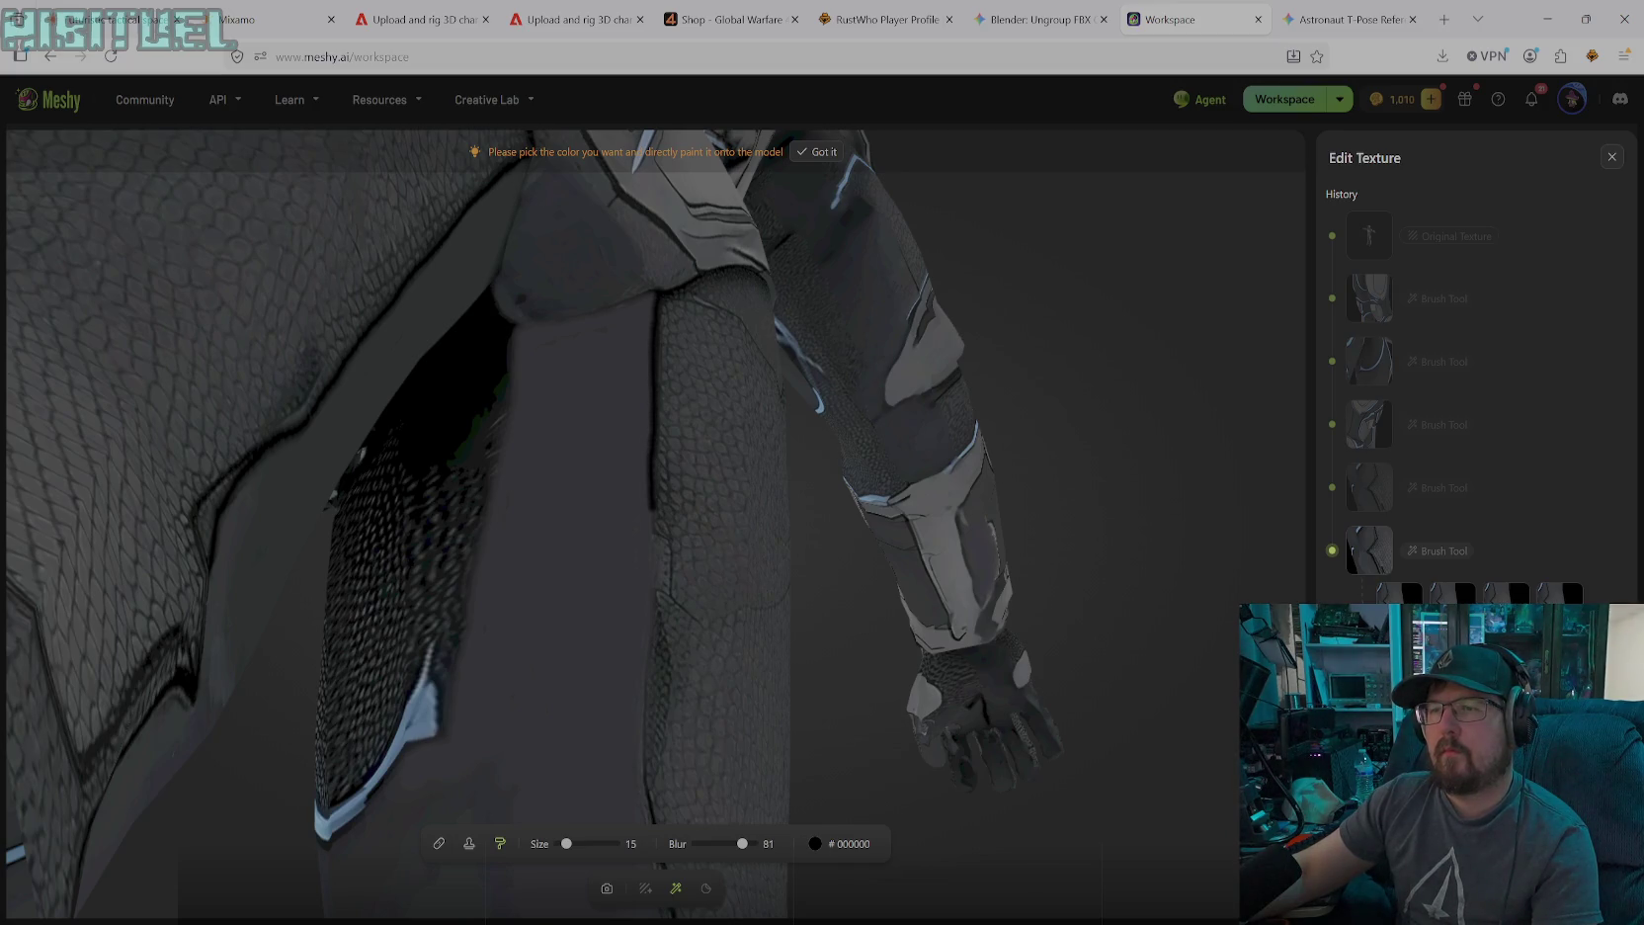
drag(653, 509, 653, 585)
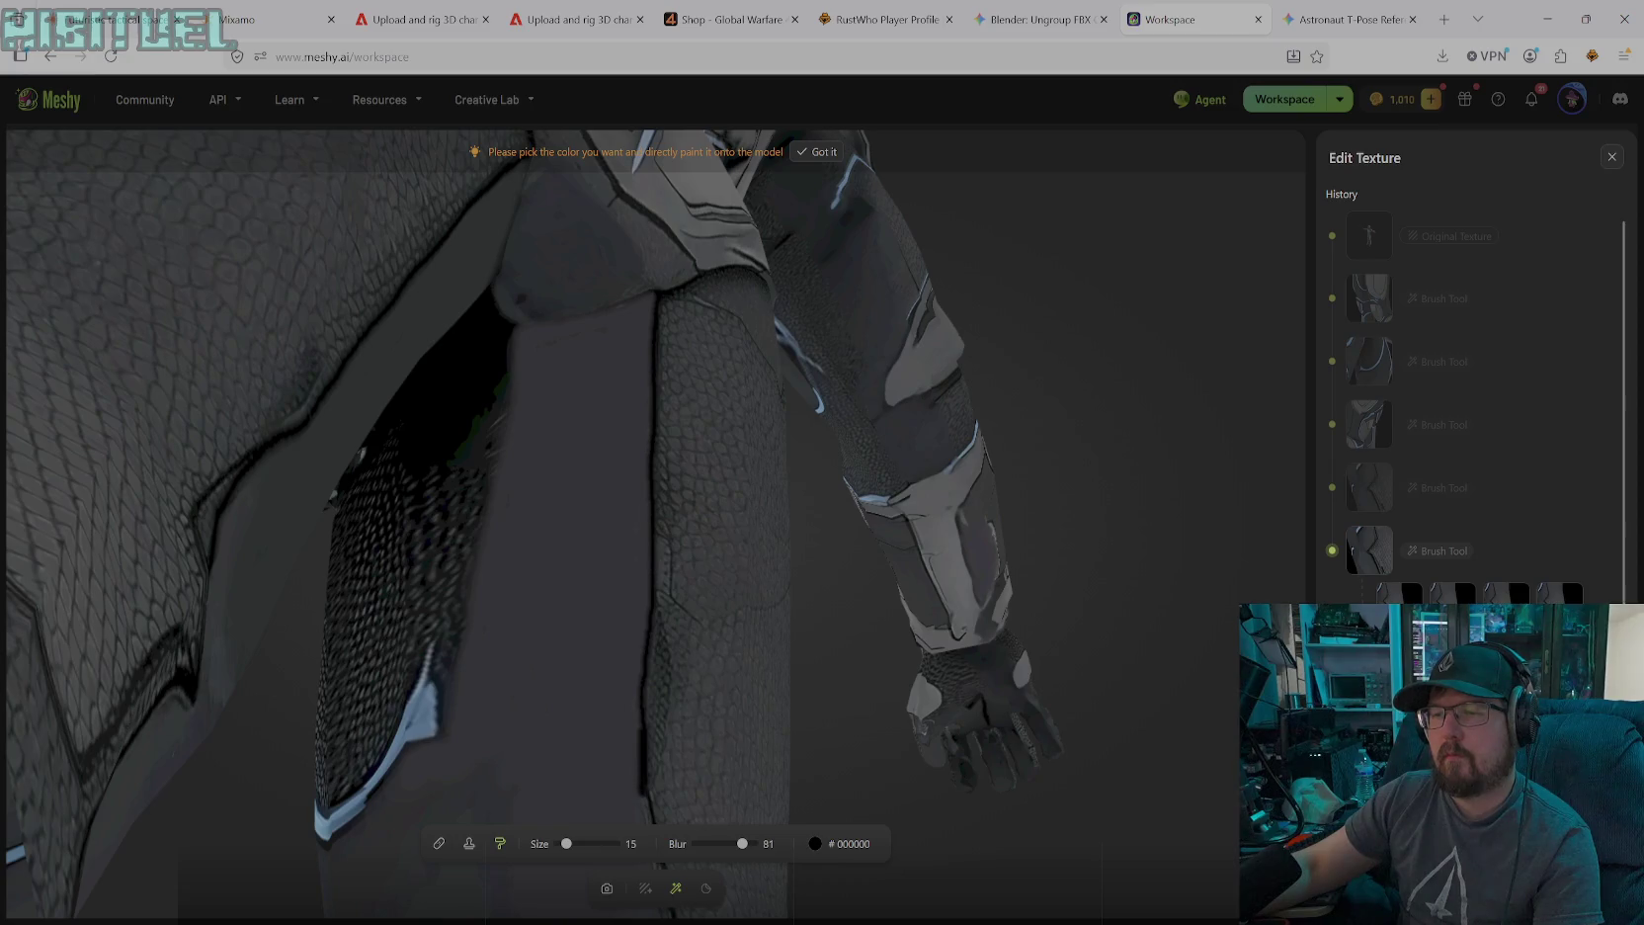
click(608, 889)
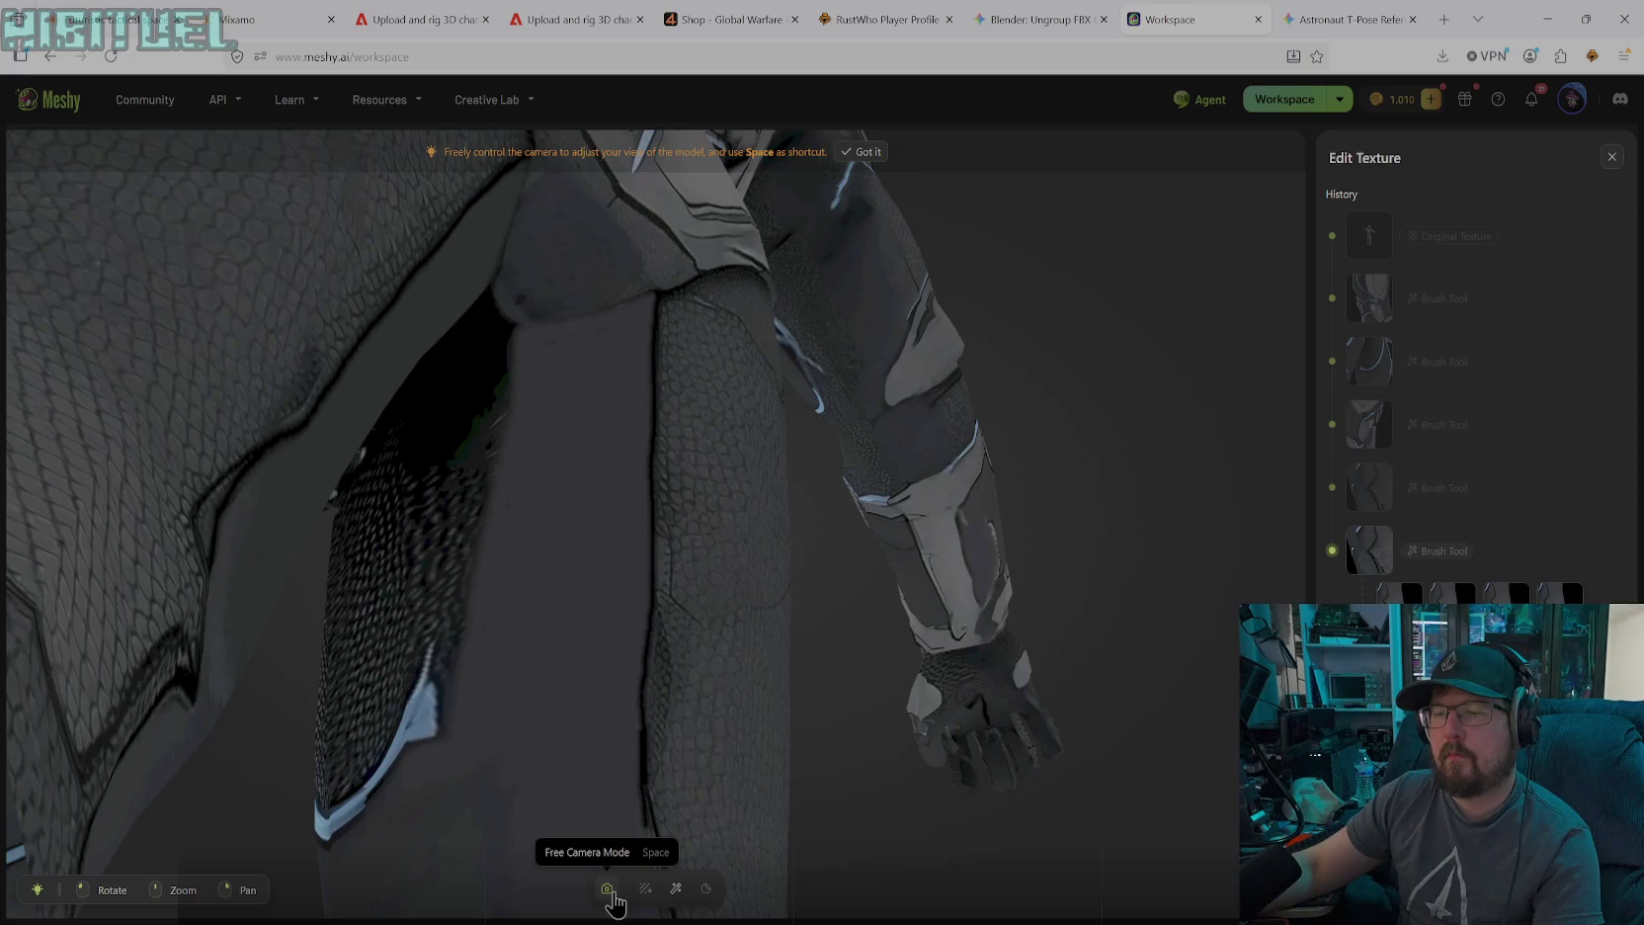
click(677, 888)
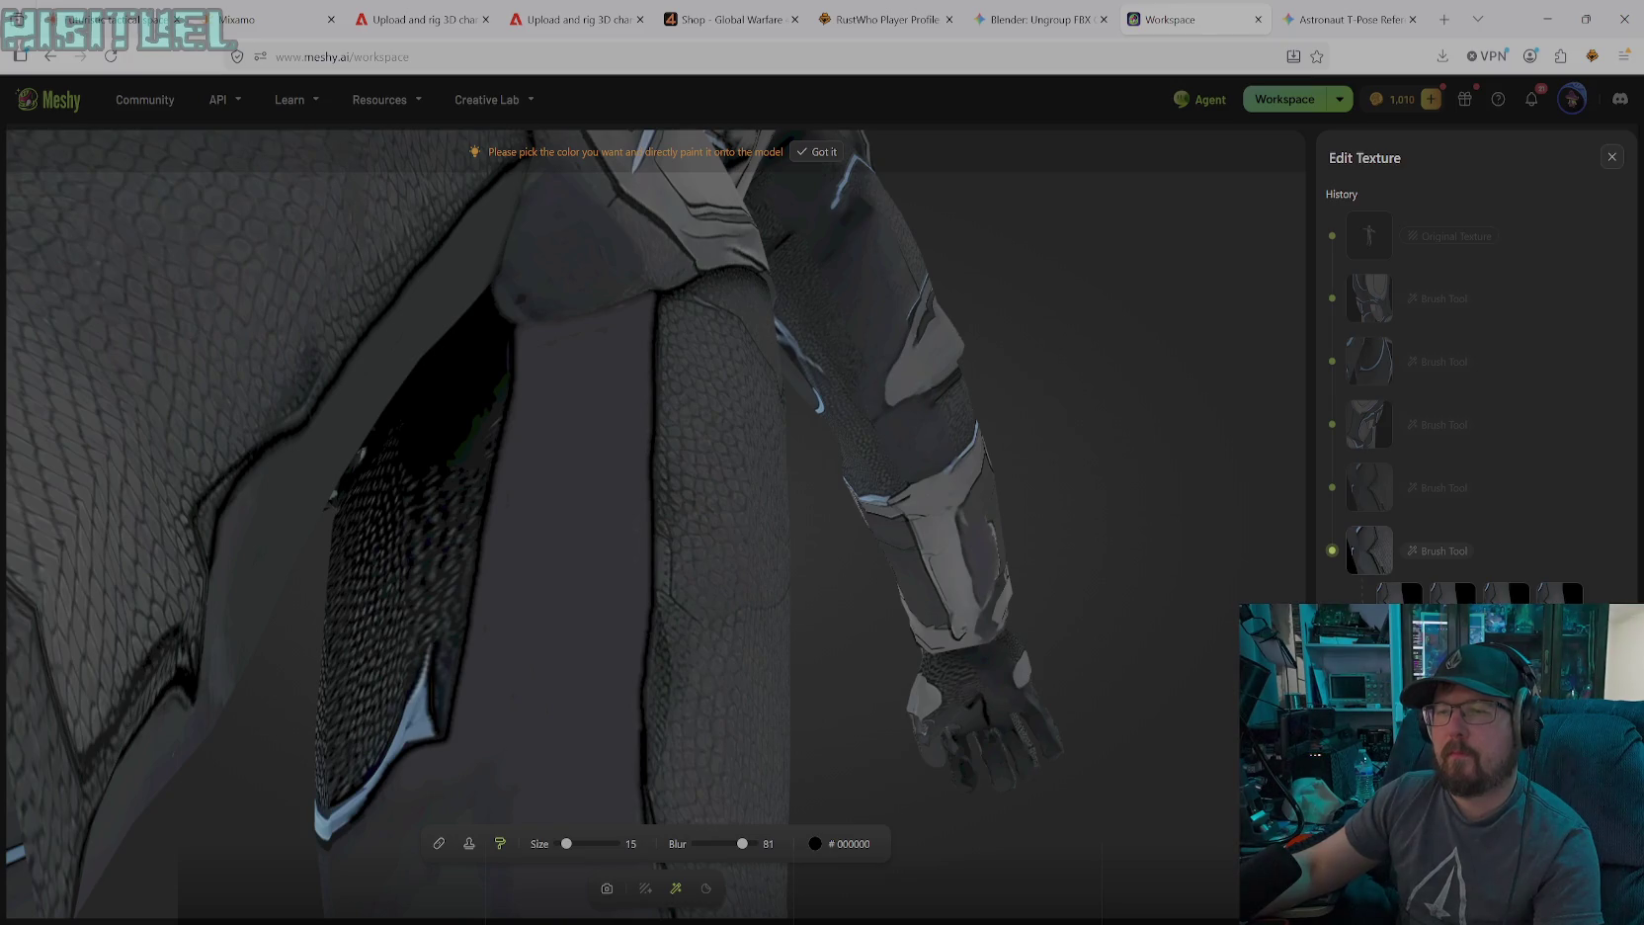
click(606, 888)
mouse_move(598, 598)
mouse_down()
mouse_move(463, 638)
mouse_move(646, 708)
mouse_move(929, 730)
mouse_move(983, 720)
mouse_move(839, 693)
mouse_move(944, 705)
mouse_move(840, 708)
mouse_move(929, 655)
mouse_move(946, 595)
mouse_move(1013, 587)
mouse_move(1060, 654)
mouse_move(1039, 730)
mouse_move(991, 775)
mouse_move(889, 785)
mouse_move(978, 772)
mouse_up()
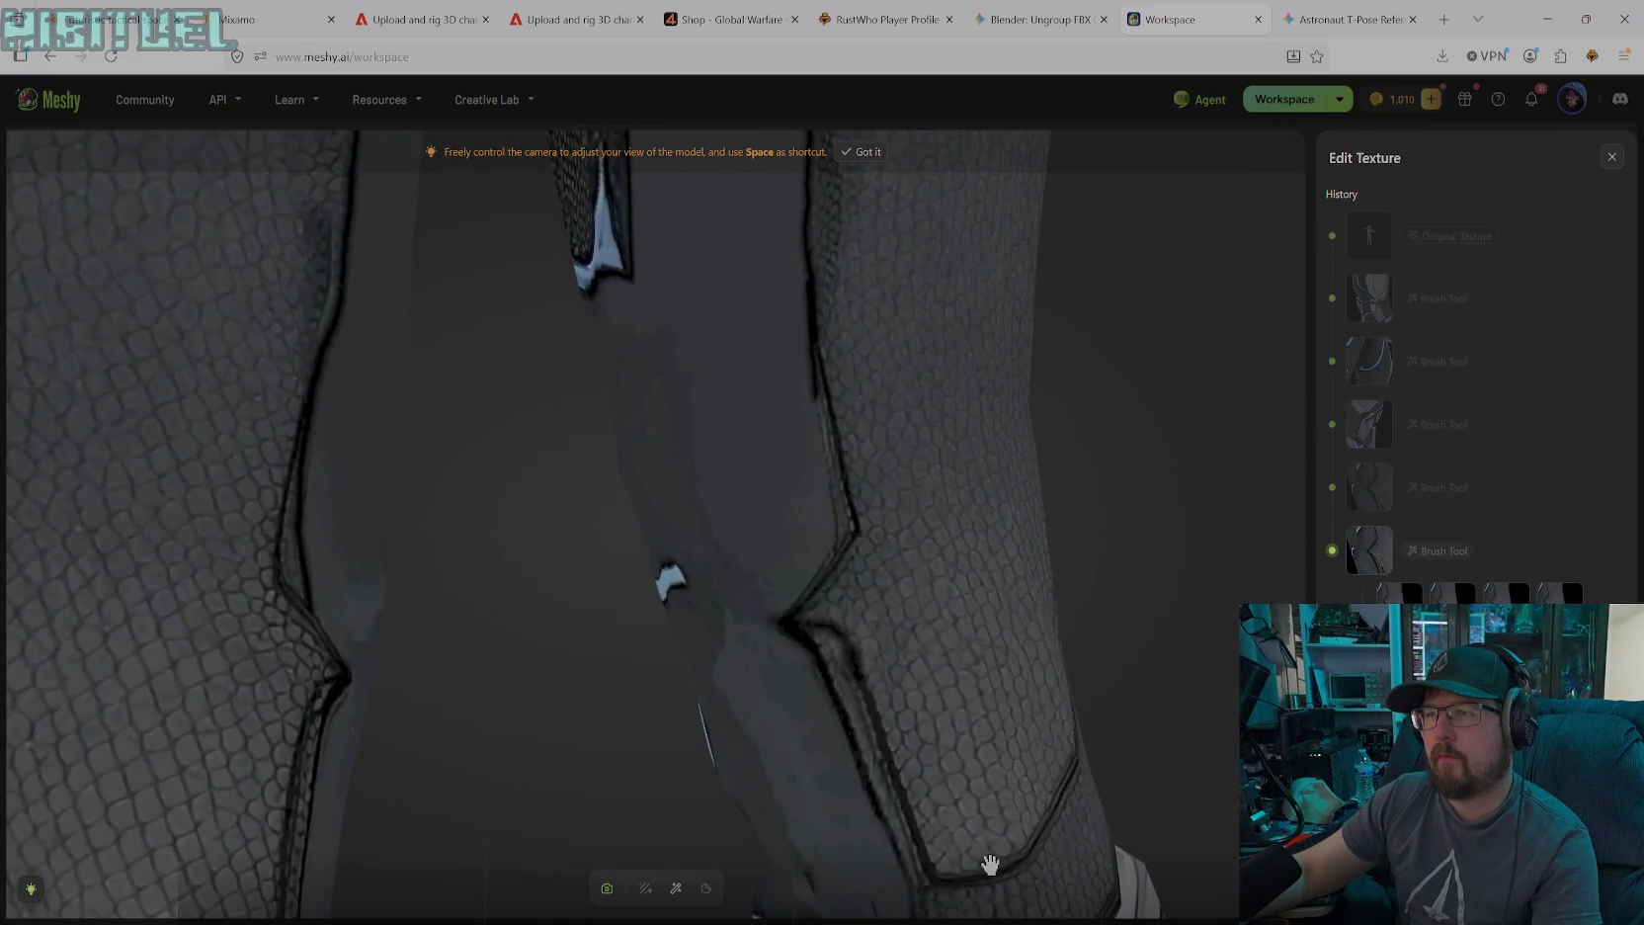
Zoom out and turn the view to face the legs from the front
click(676, 888)
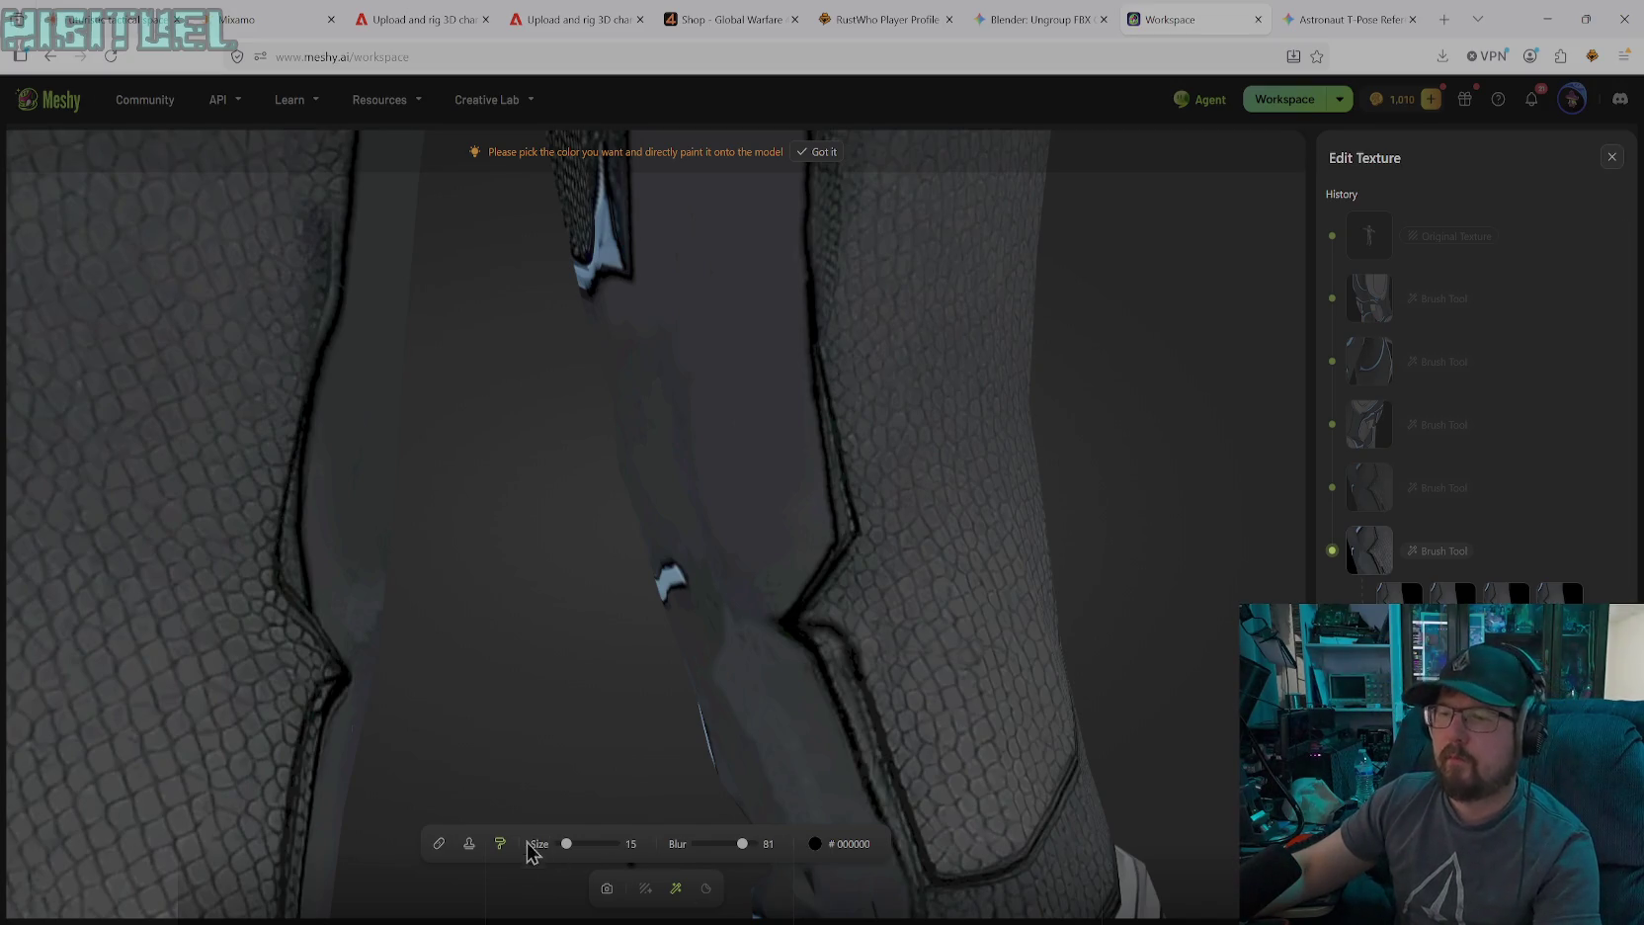
click(607, 887)
scroll(617, 613, down, 3)
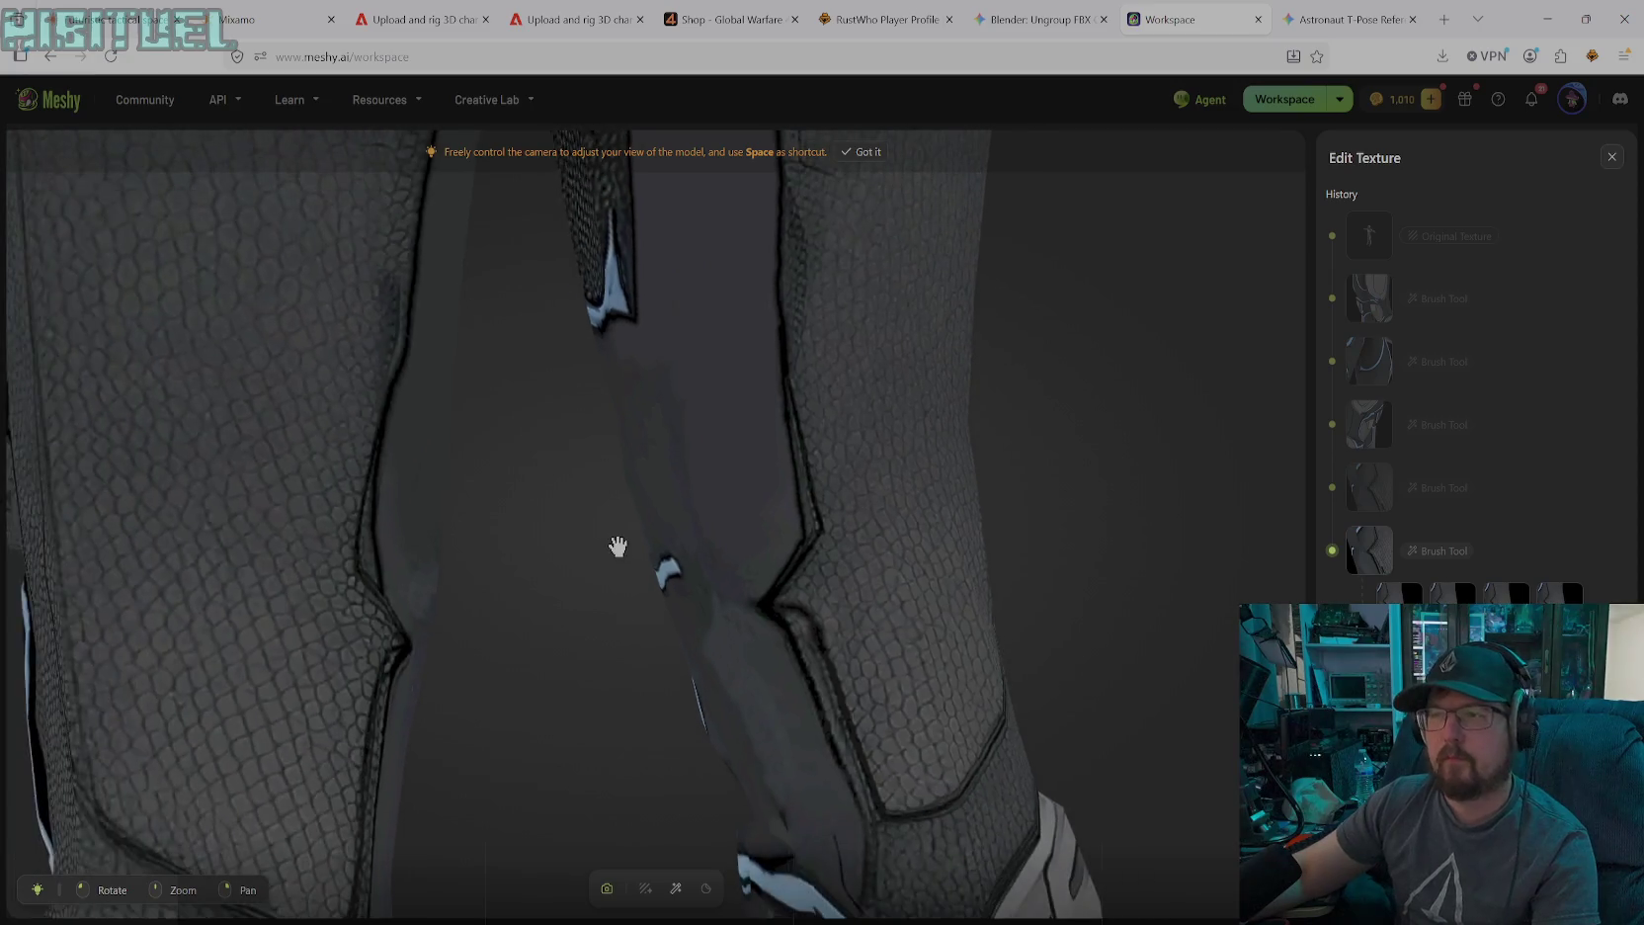
scroll(621, 533, down, 3)
scroll(619, 484, down, 2)
scroll(628, 467, down, 2)
mouse_move(629, 467)
mouse_down()
mouse_move(562, 429)
mouse_move(378, 569)
mouse_up()
mouse_move(514, 520)
mouse_down()
mouse_move(484, 520)
mouse_move(484, 503)
mouse_move(723, 481)
mouse_move(760, 409)
mouse_move(862, 443)
mouse_move(792, 463)
mouse_up()
Zoom in on the crotch armour plate and select the Stamp Tool
scroll(610, 411, up, 2)
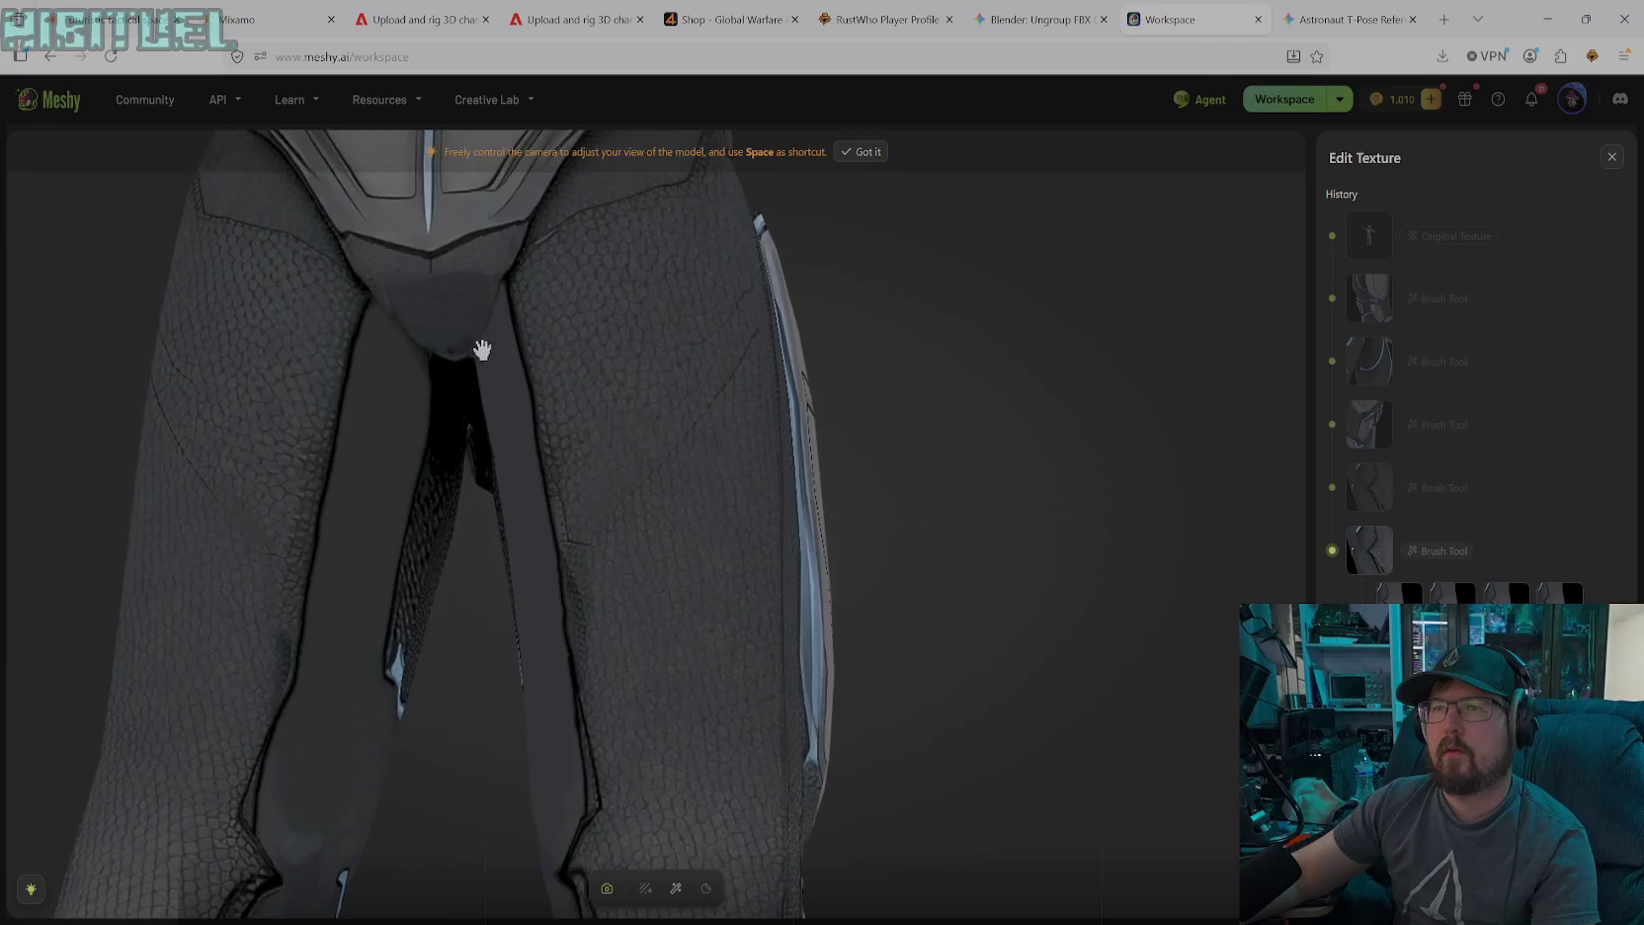
scroll(610, 411, up, 2)
scroll(611, 411, up, 2)
scroll(612, 548, up, 2)
scroll(653, 613, up, 2)
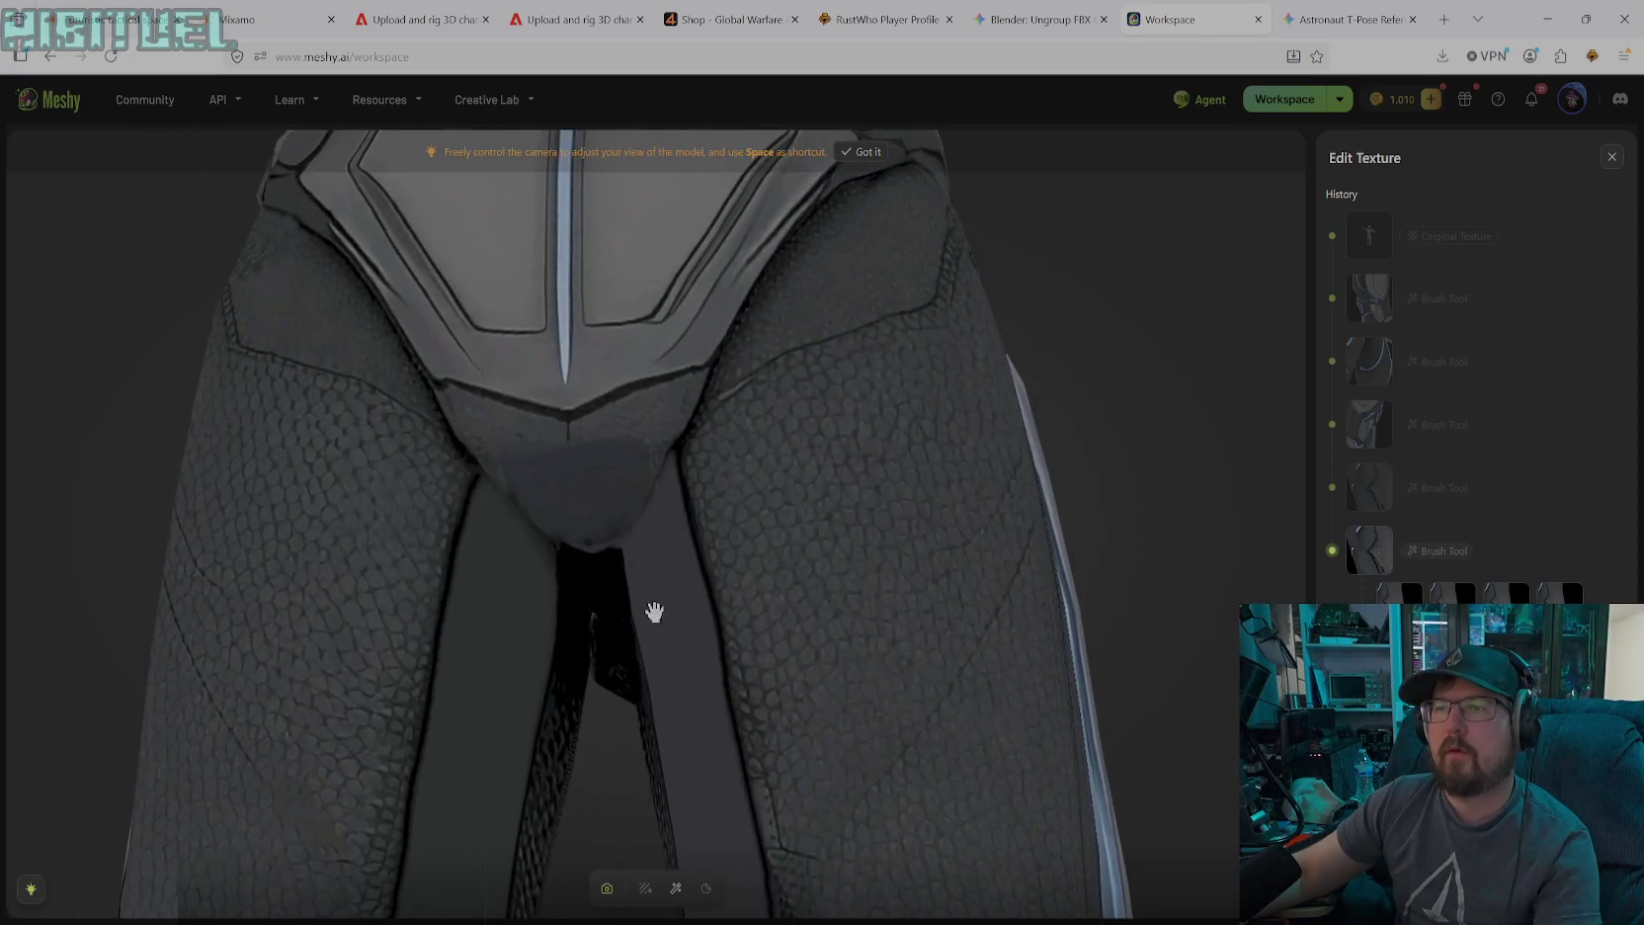
scroll(587, 492, up, 2)
scroll(576, 484, up, 1)
scroll(662, 473, up, 2)
drag(662, 473, 852, 477)
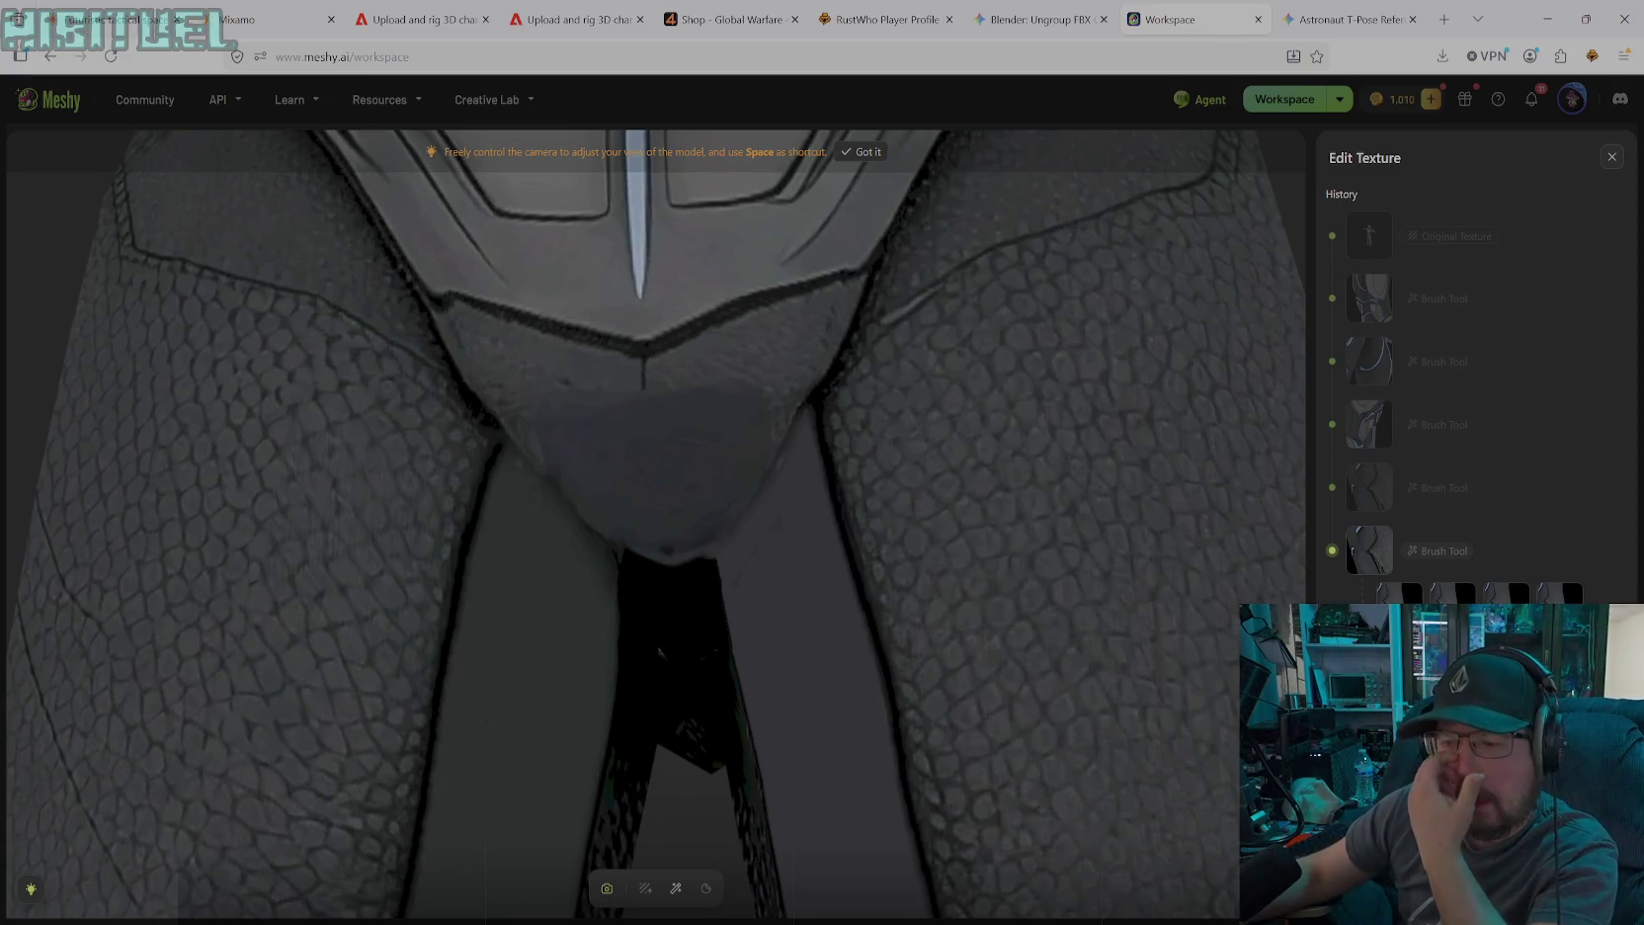
click(676, 888)
click(470, 843)
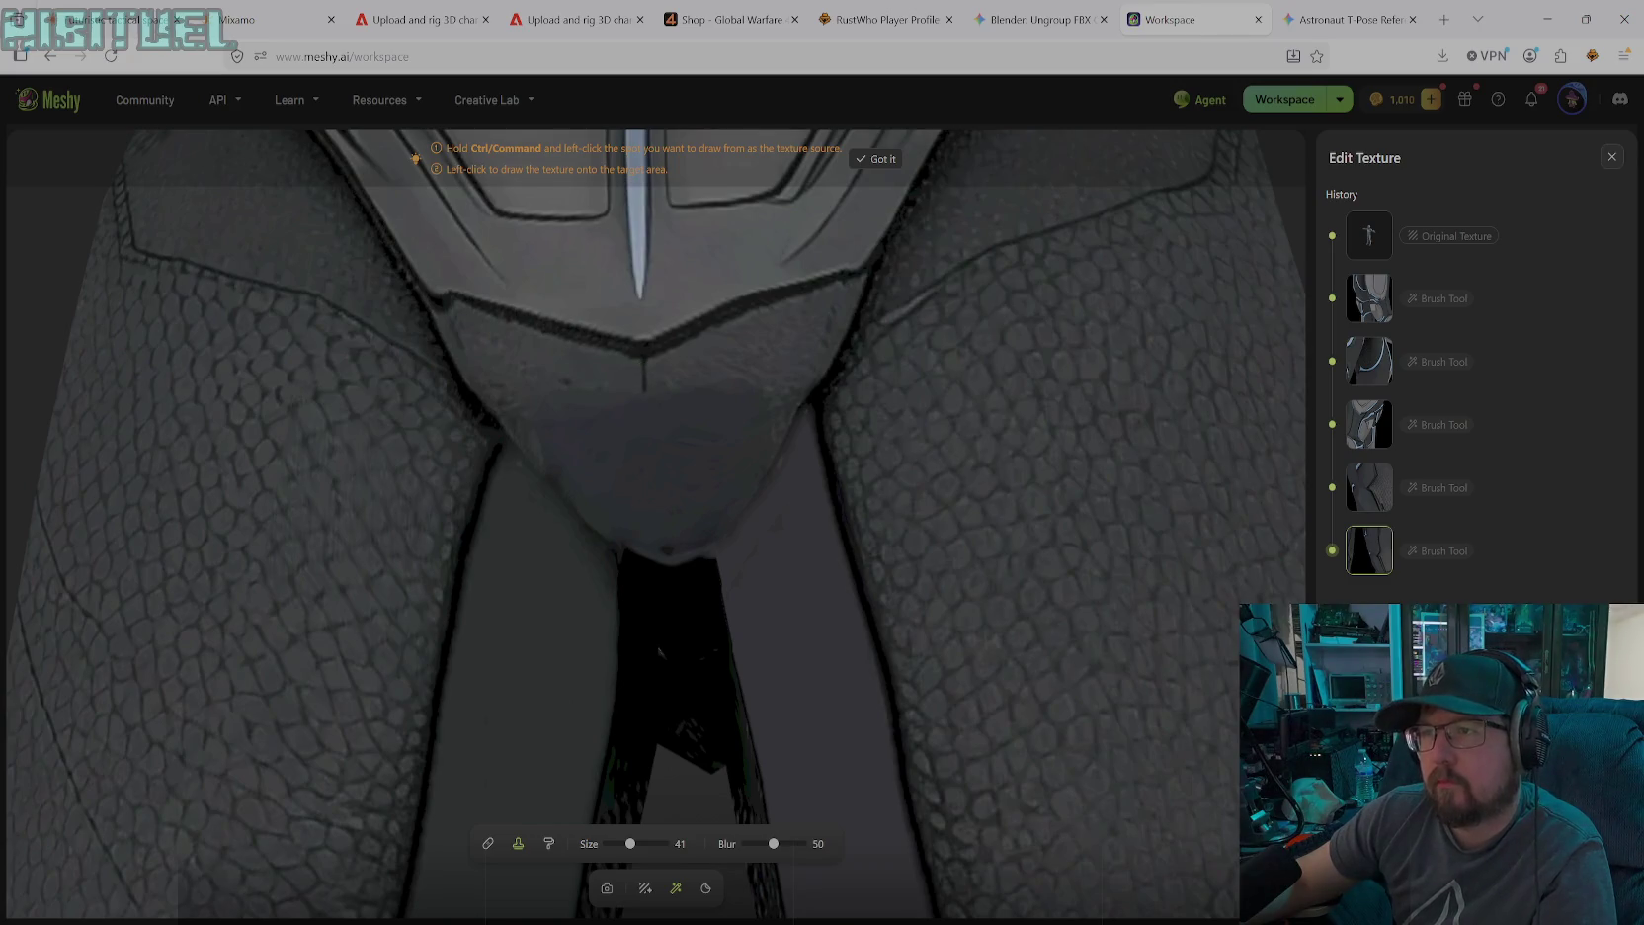
Stamp cloned texture onto the crotch plate, then return to the colour brush
click(643, 398)
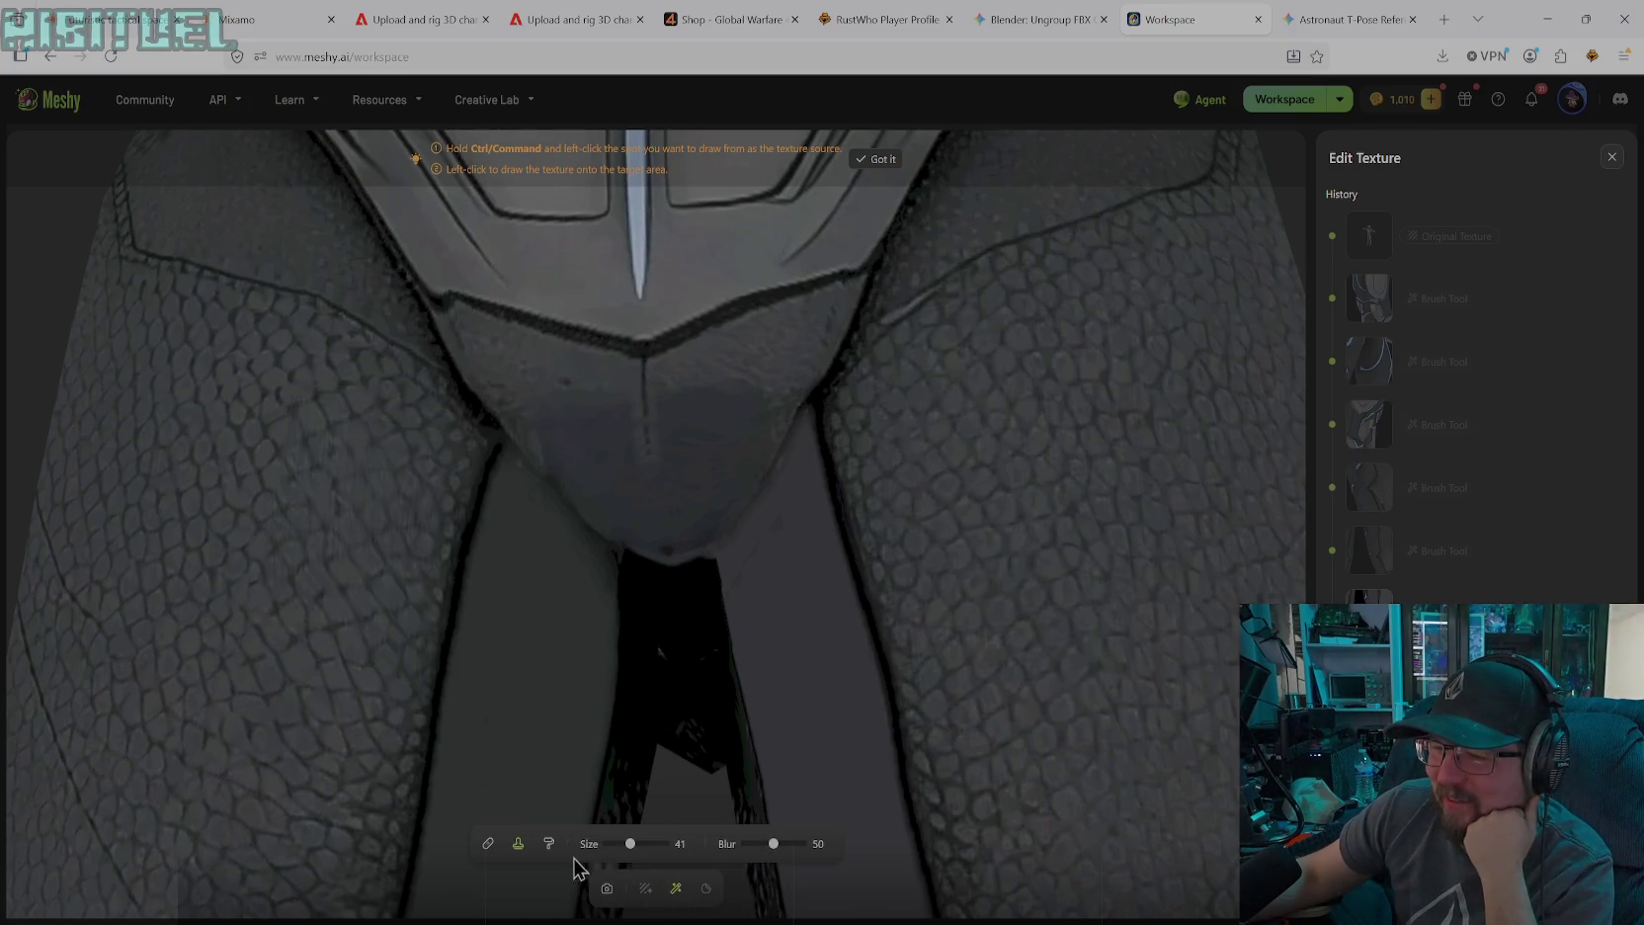
click(549, 844)
Eyedrop grey #3B3B3D and paint the crotch plate underside smooth with a size-42 brush
click(815, 844)
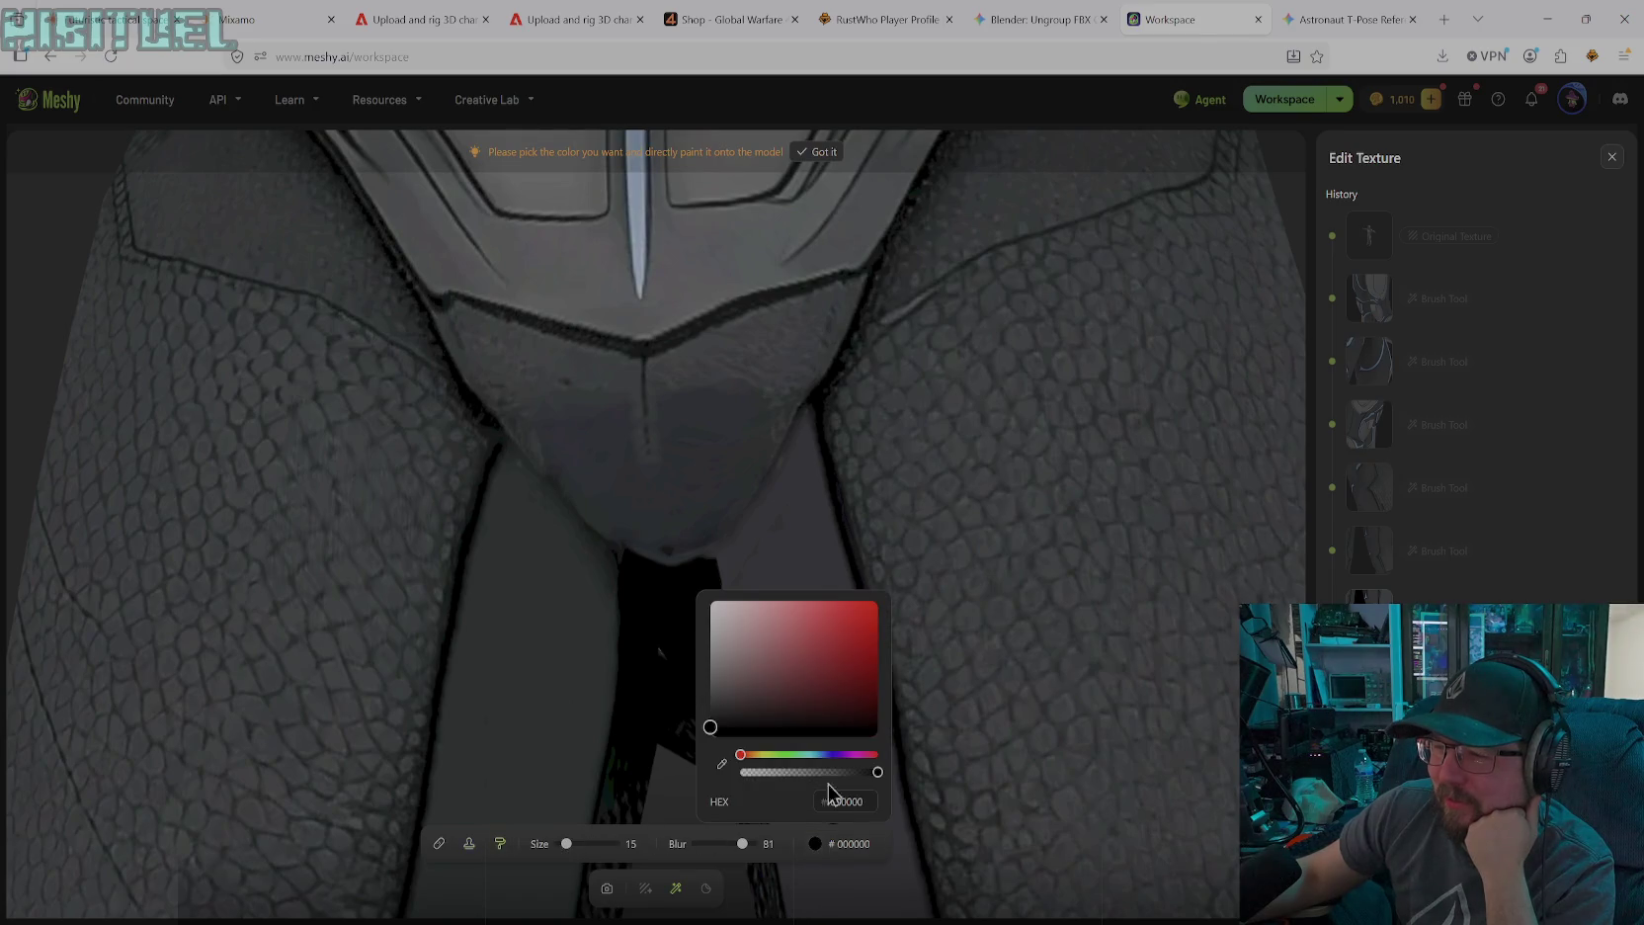
click(723, 763)
click(723, 364)
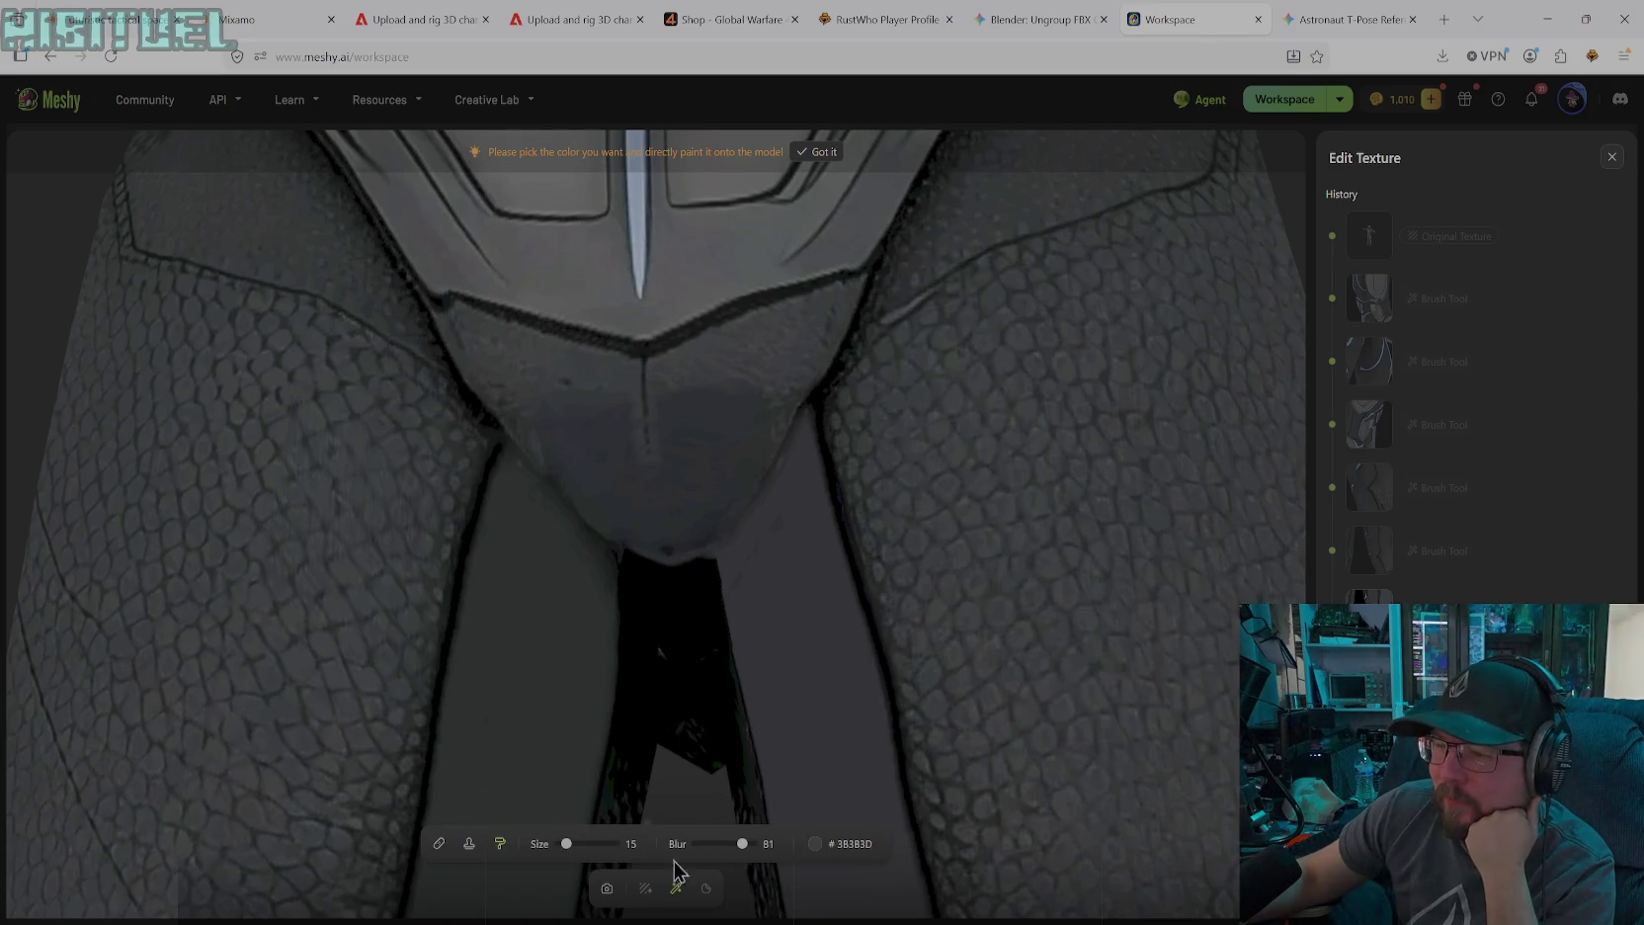
drag(575, 843, 582, 844)
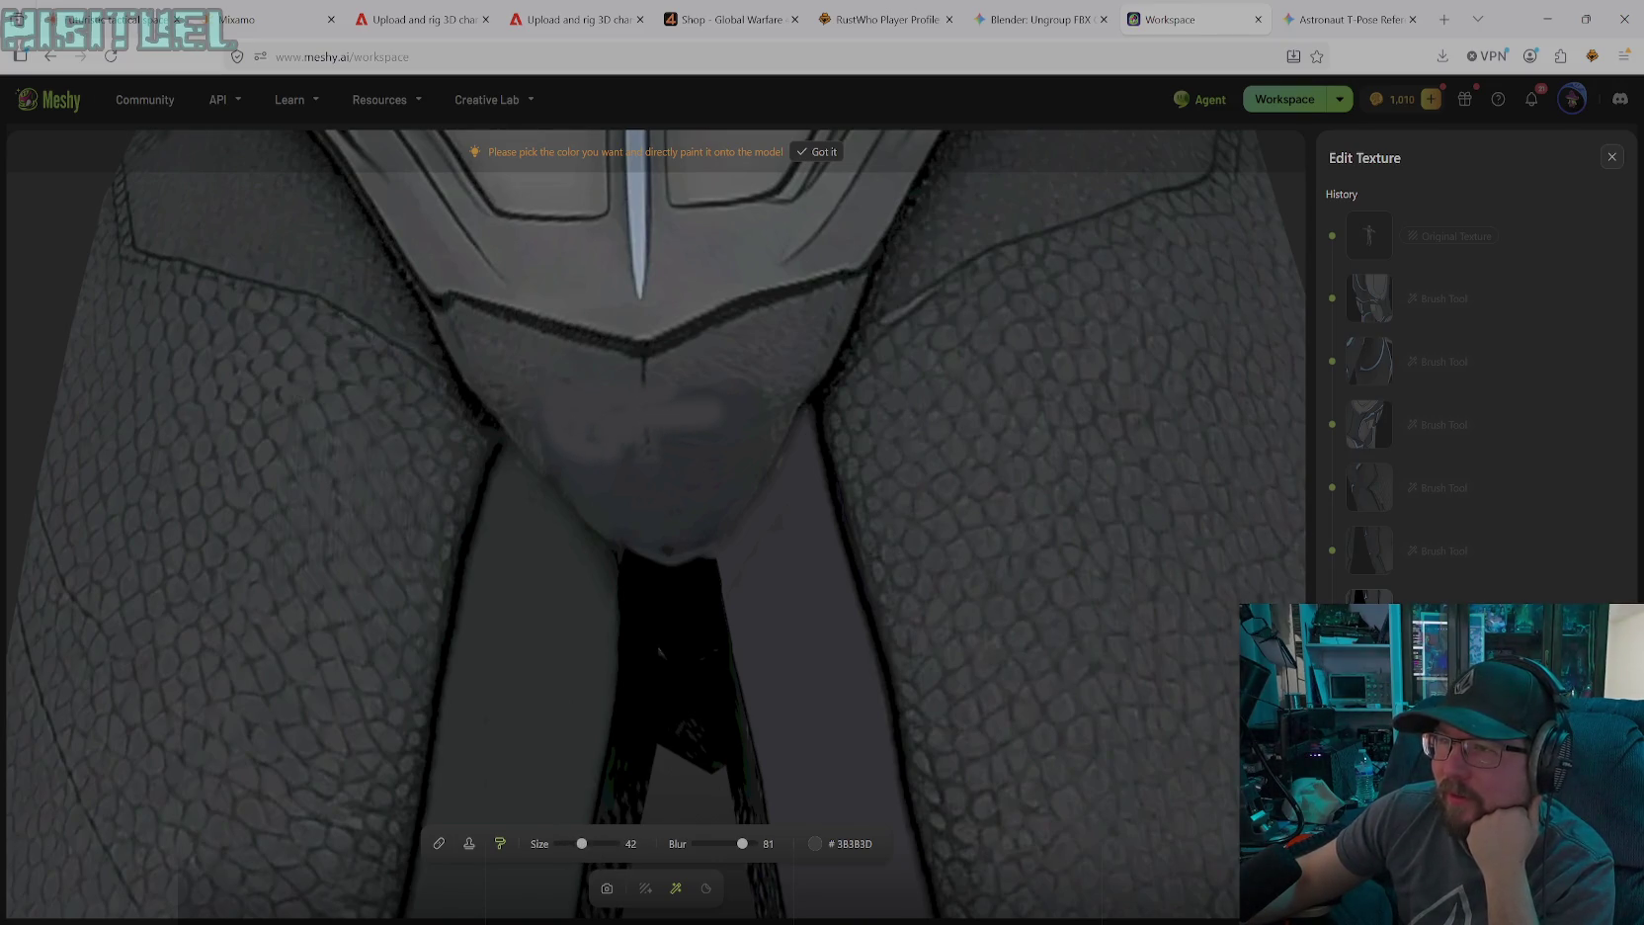
drag(660, 437, 731, 410)
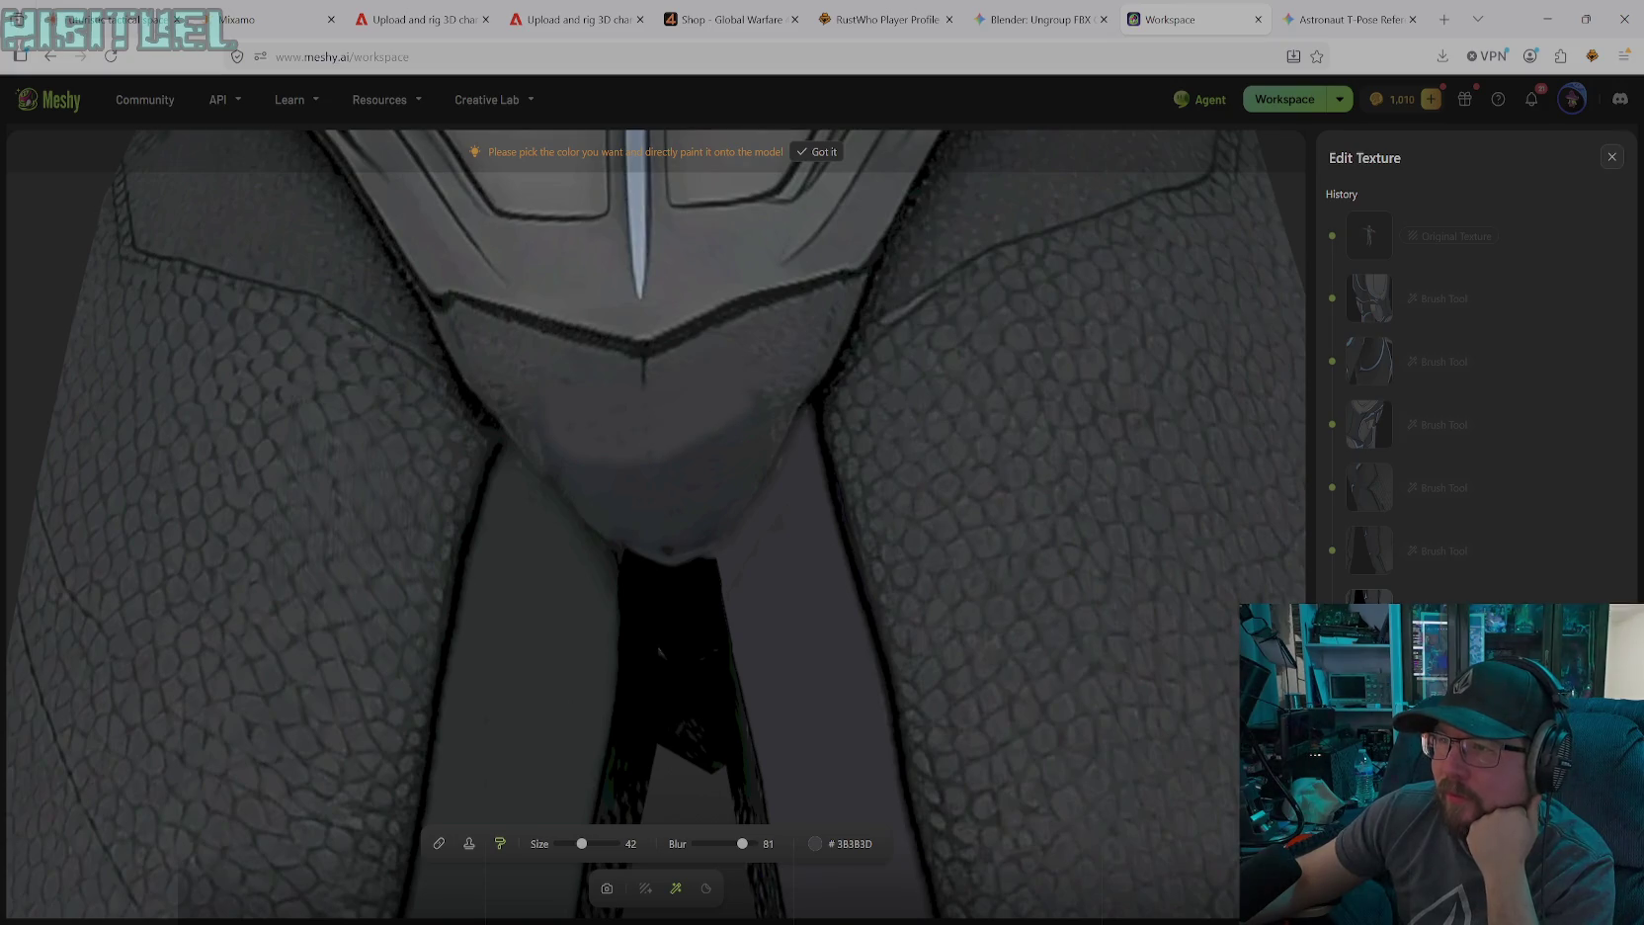
drag(720, 447, 798, 407)
mouse_move(731, 479)
mouse_down()
mouse_move(667, 531)
mouse_move(508, 410)
mouse_up()
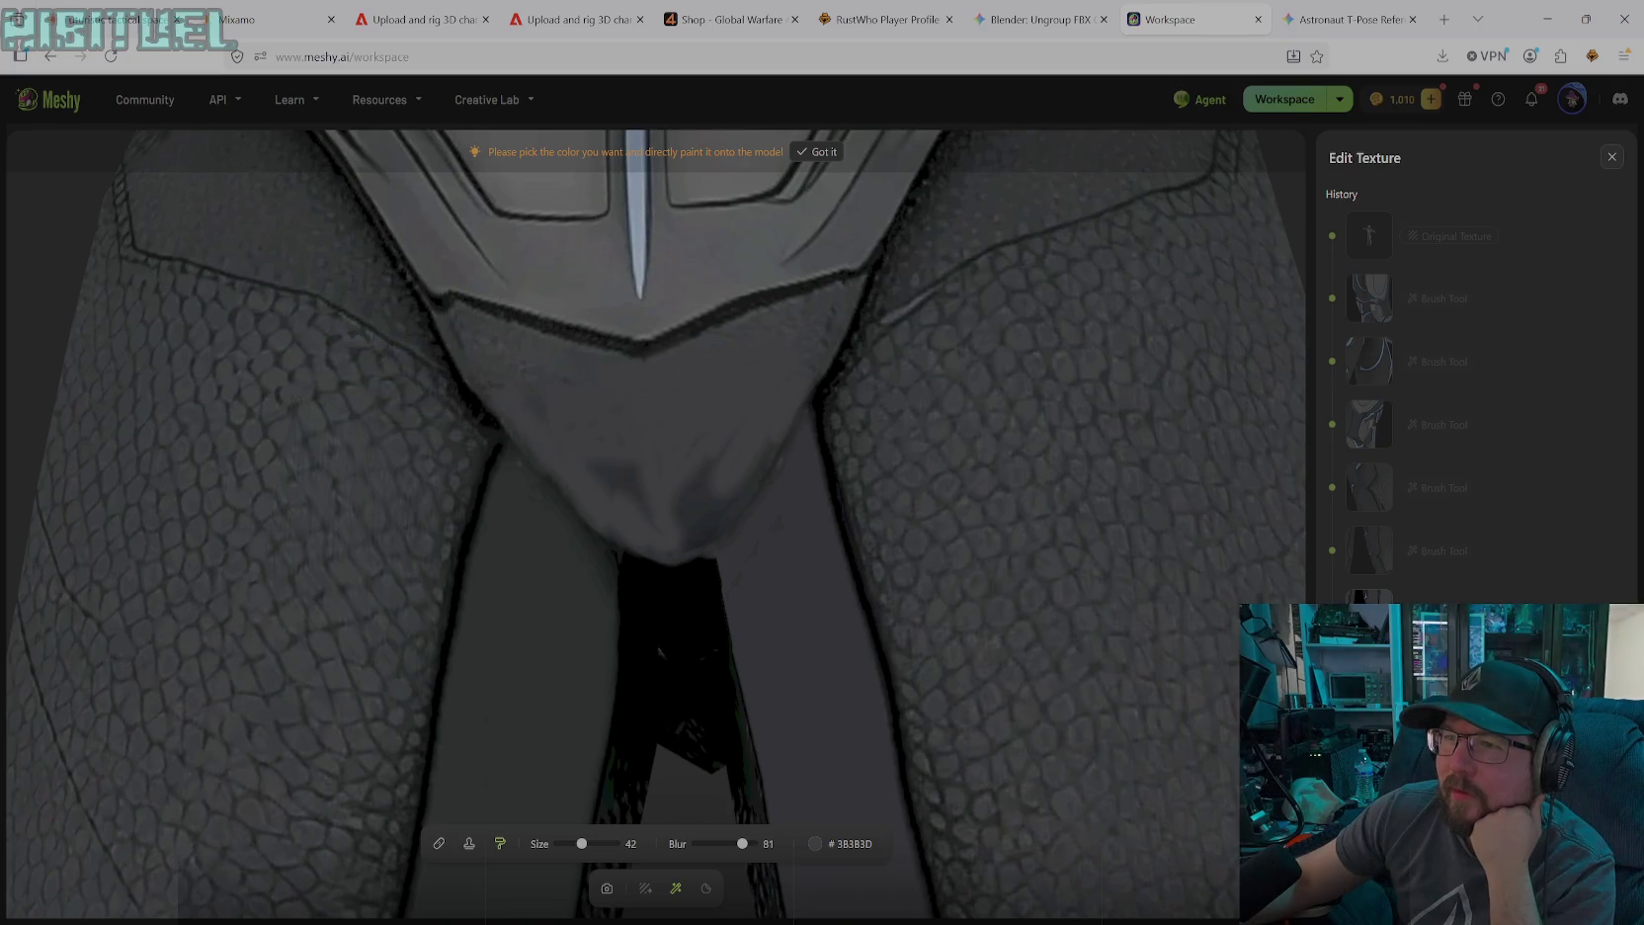
drag(593, 470, 650, 517)
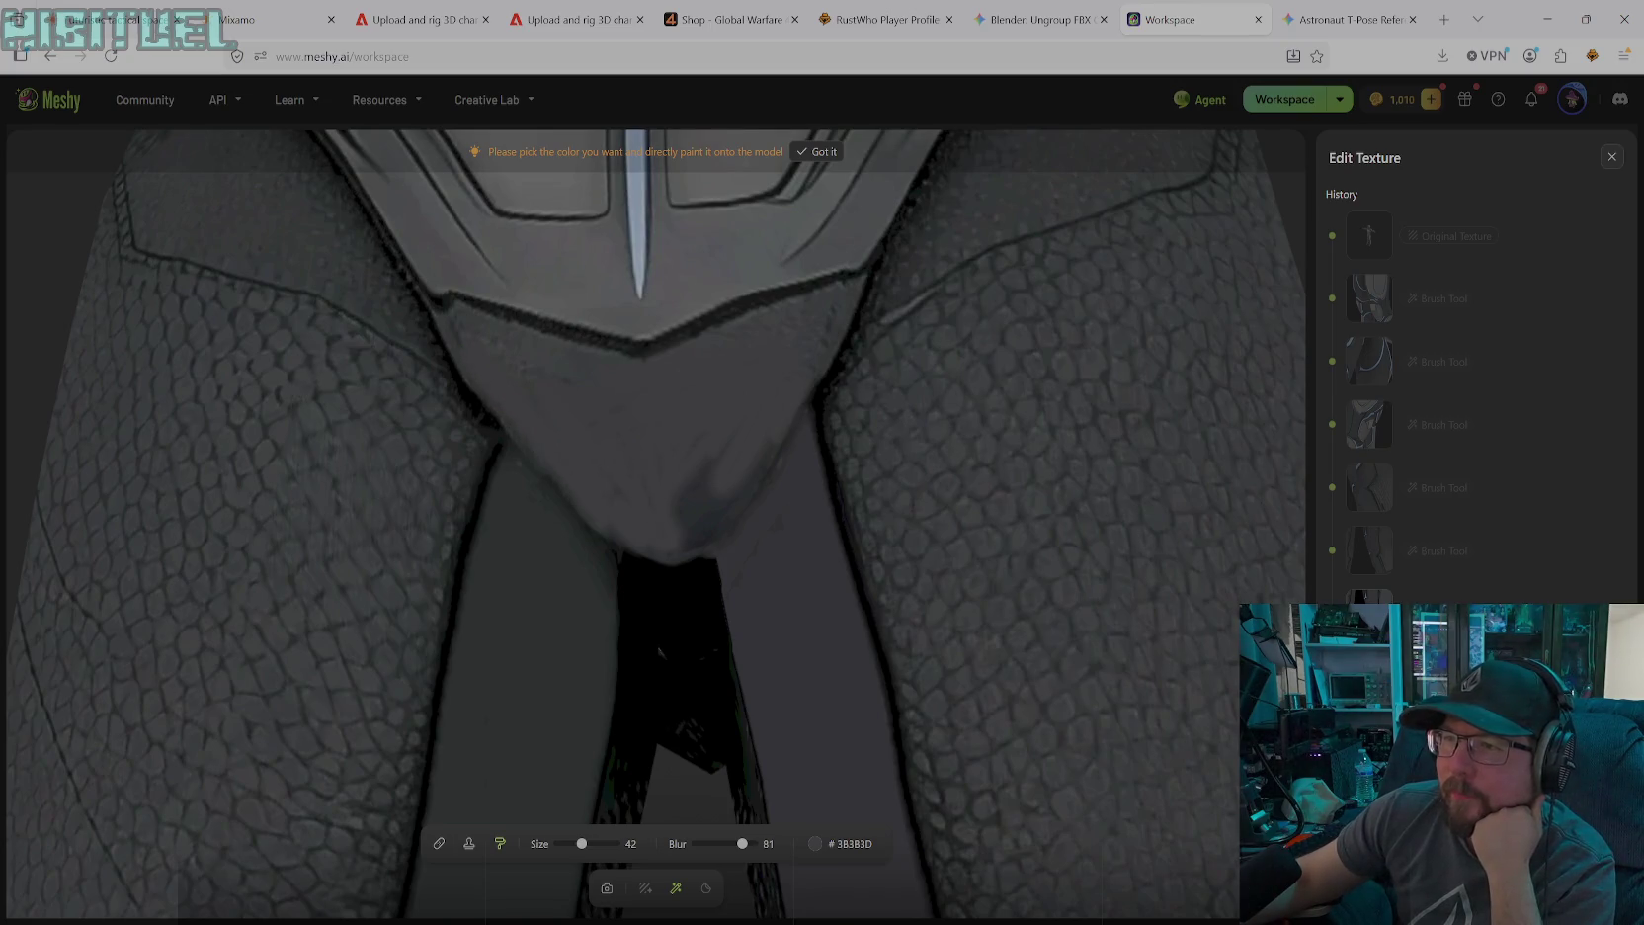
drag(695, 464, 707, 534)
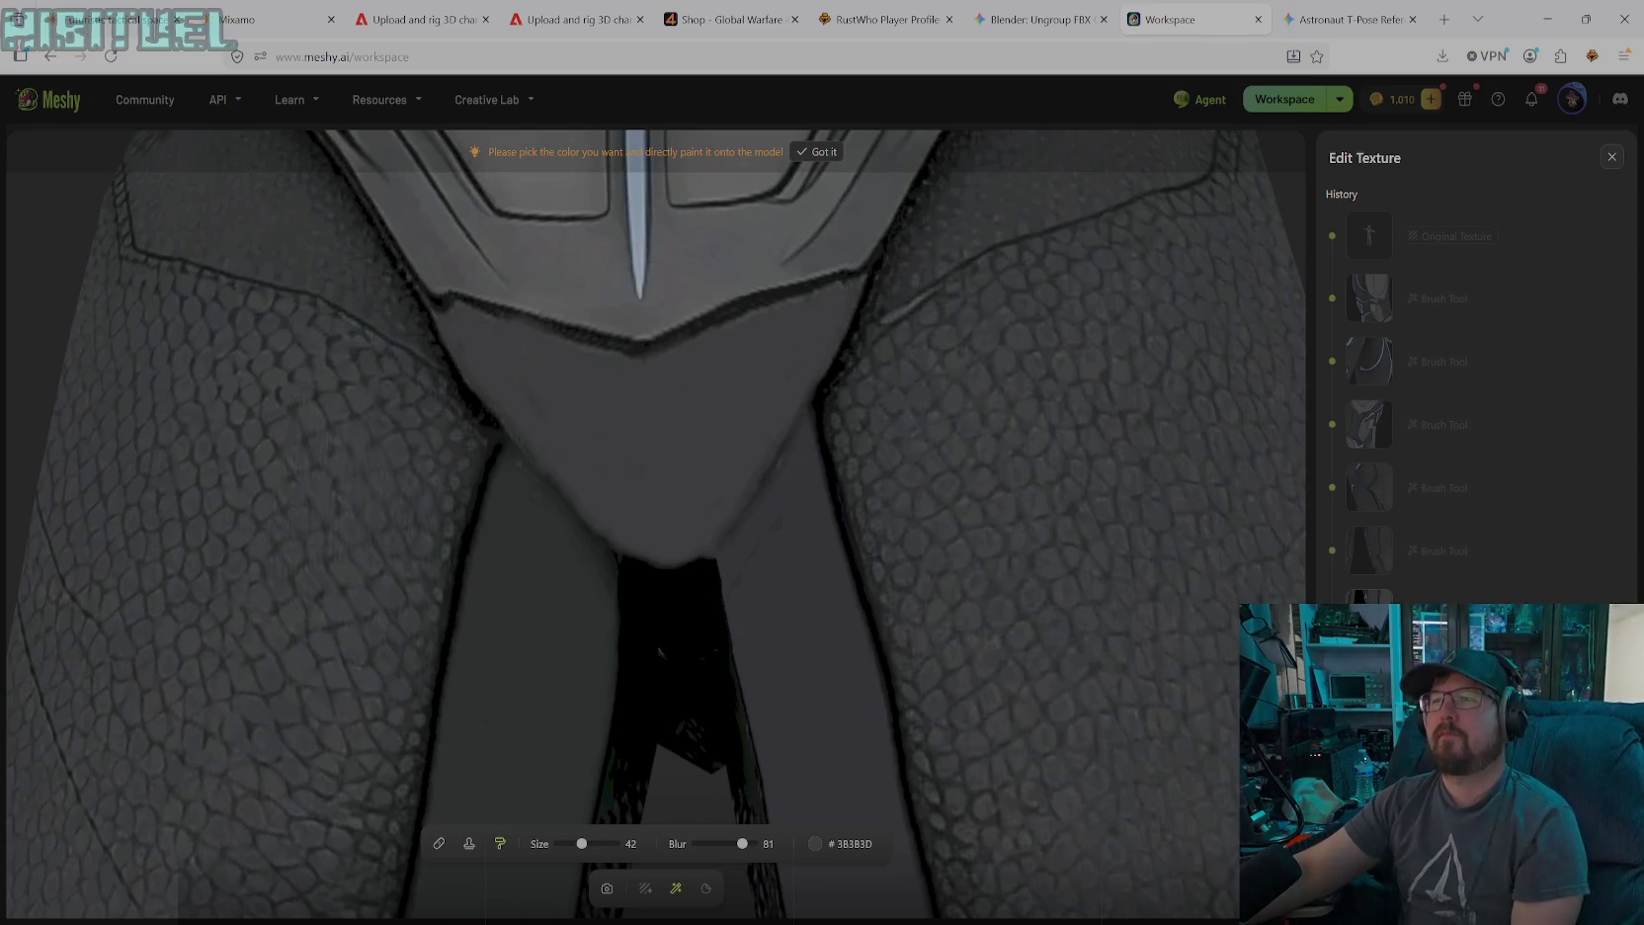
click(604, 896)
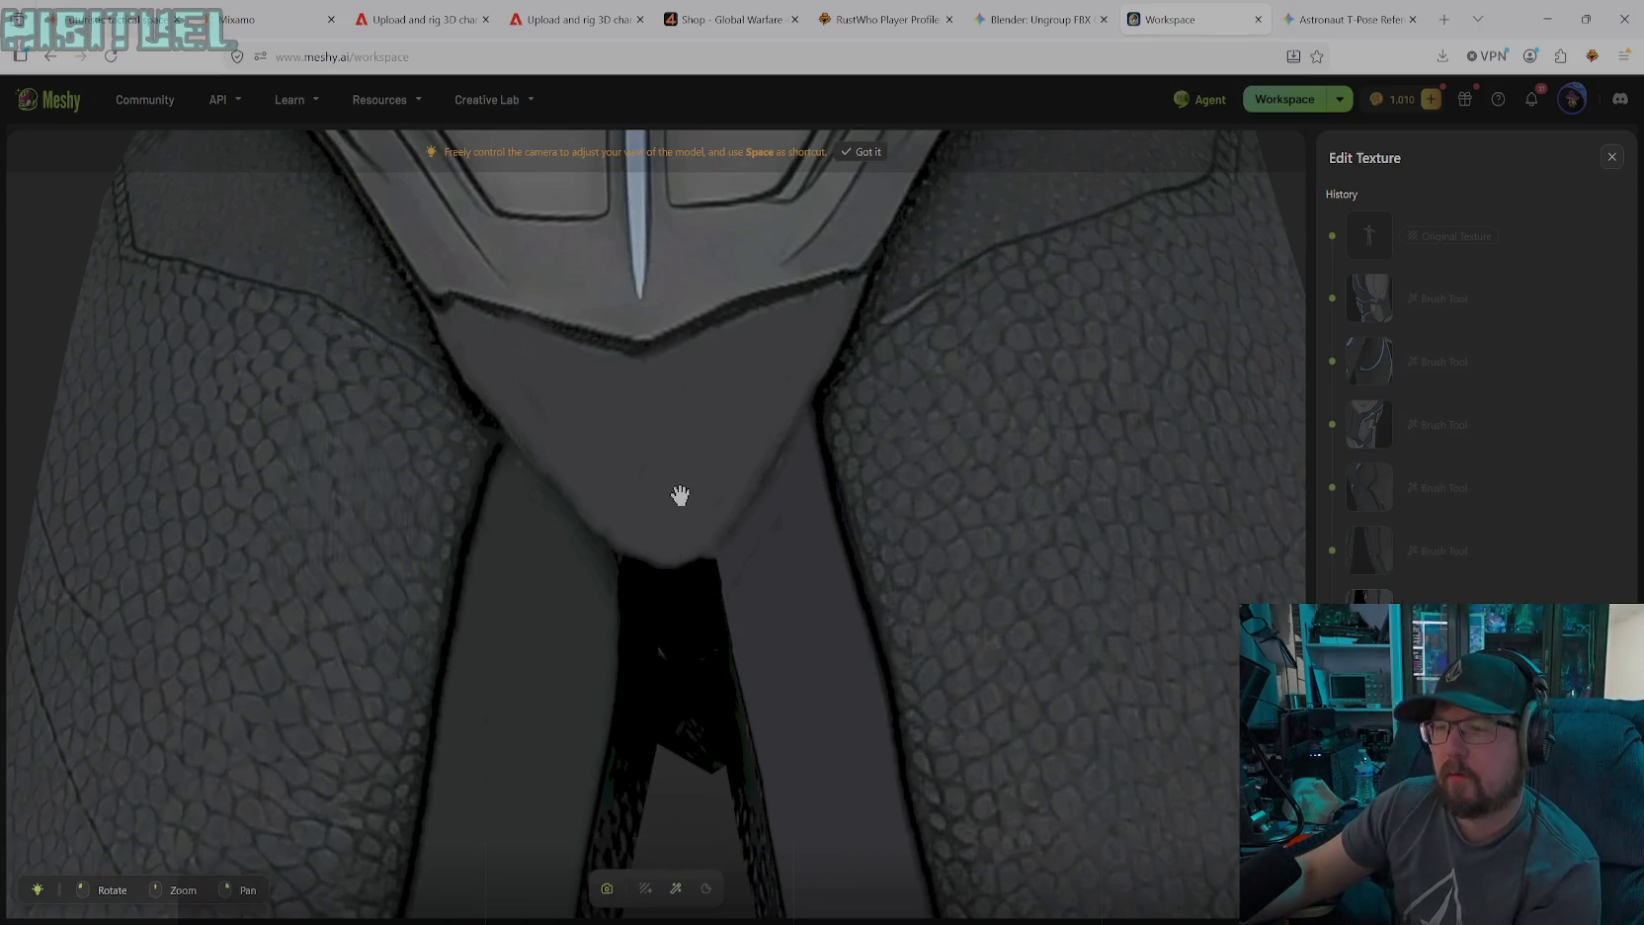
Zoom out and orbit to view the character from below
scroll(682, 496, down, 2)
scroll(701, 484, down, 2)
scroll(714, 465, down, 2)
scroll(717, 459, down, 2)
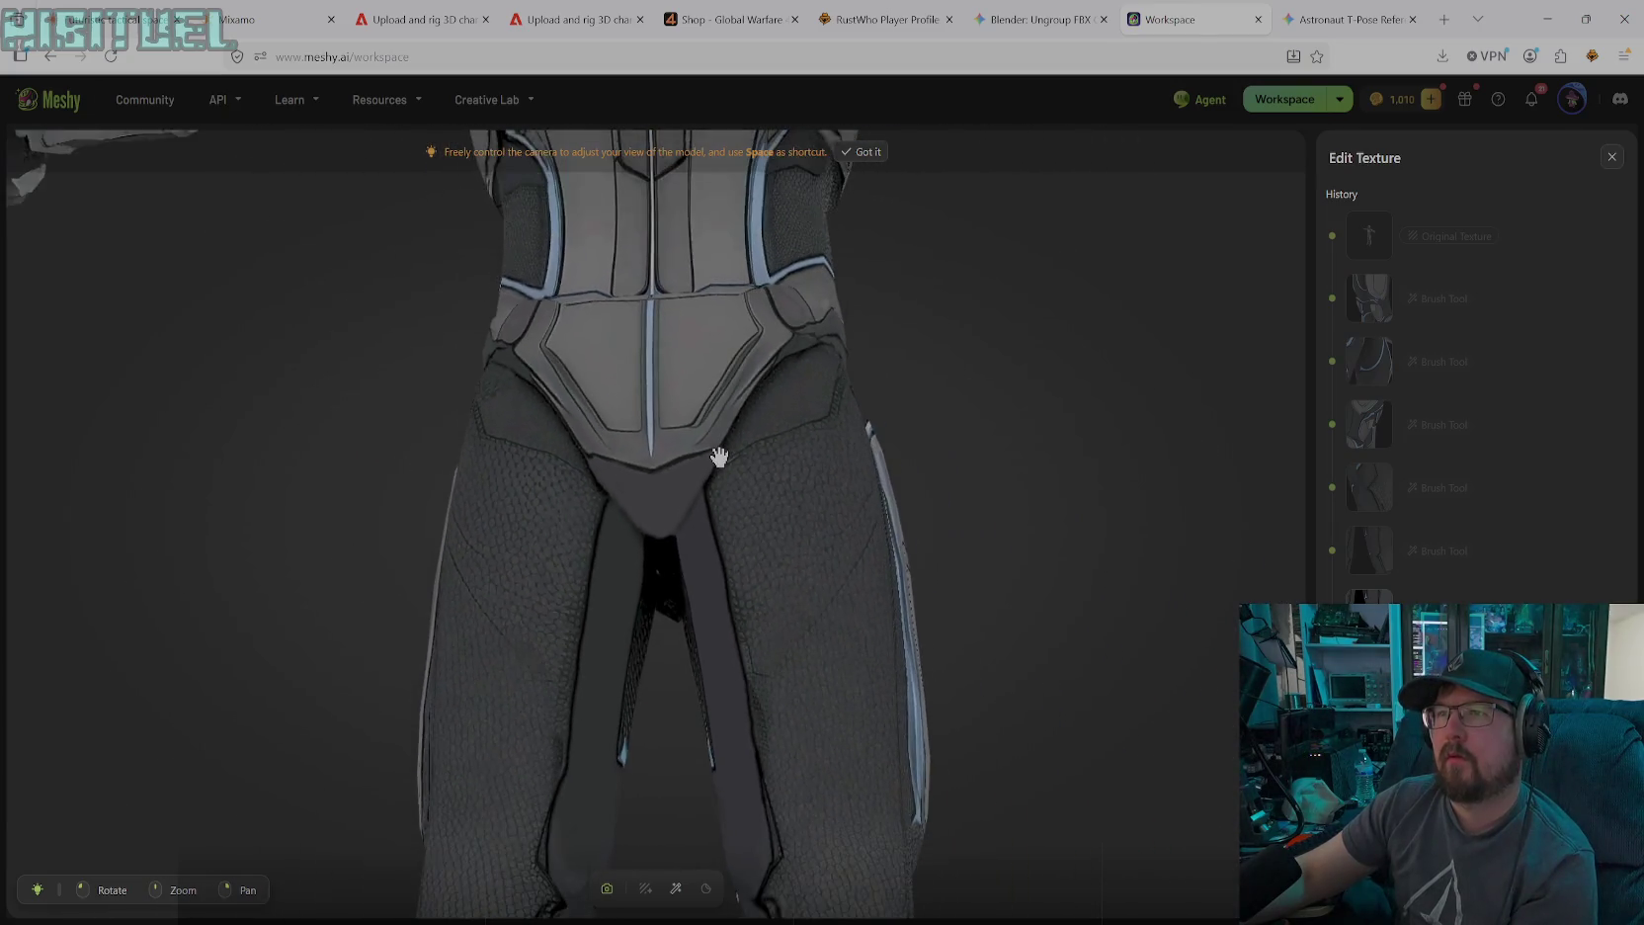
scroll(717, 458, down, 2)
scroll(717, 458, down, 2)
scroll(718, 457, down, 2)
scroll(717, 458, down, 1)
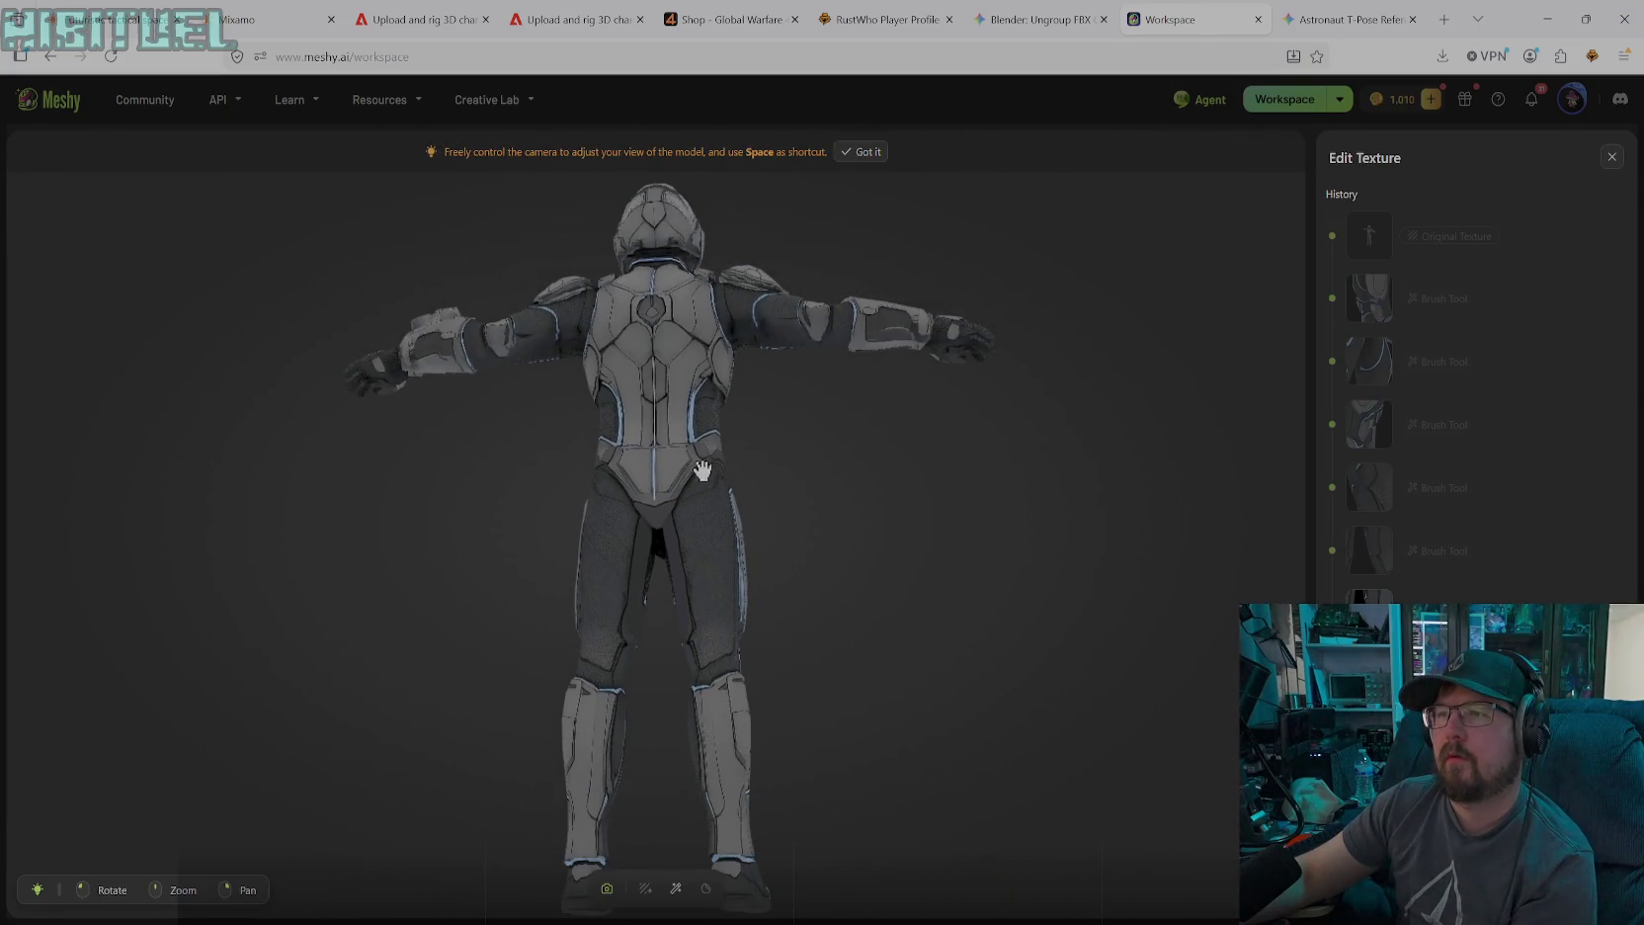
right_drag(639, 485, 783, 515)
mouse_move(782, 515)
mouse_down()
mouse_move(888, 558)
mouse_move(925, 518)
mouse_move(895, 400)
mouse_move(955, 375)
mouse_move(818, 503)
mouse_move(635, 606)
mouse_move(764, 650)
mouse_move(773, 685)
mouse_move(618, 505)
mouse_move(642, 624)
mouse_move(642, 550)
mouse_up()
Orbit past the knee armour to a side view of the thigh plate and reselect the brush
scroll(646, 525, up, 3)
scroll(648, 521, up, 3)
scroll(646, 521, down, 2)
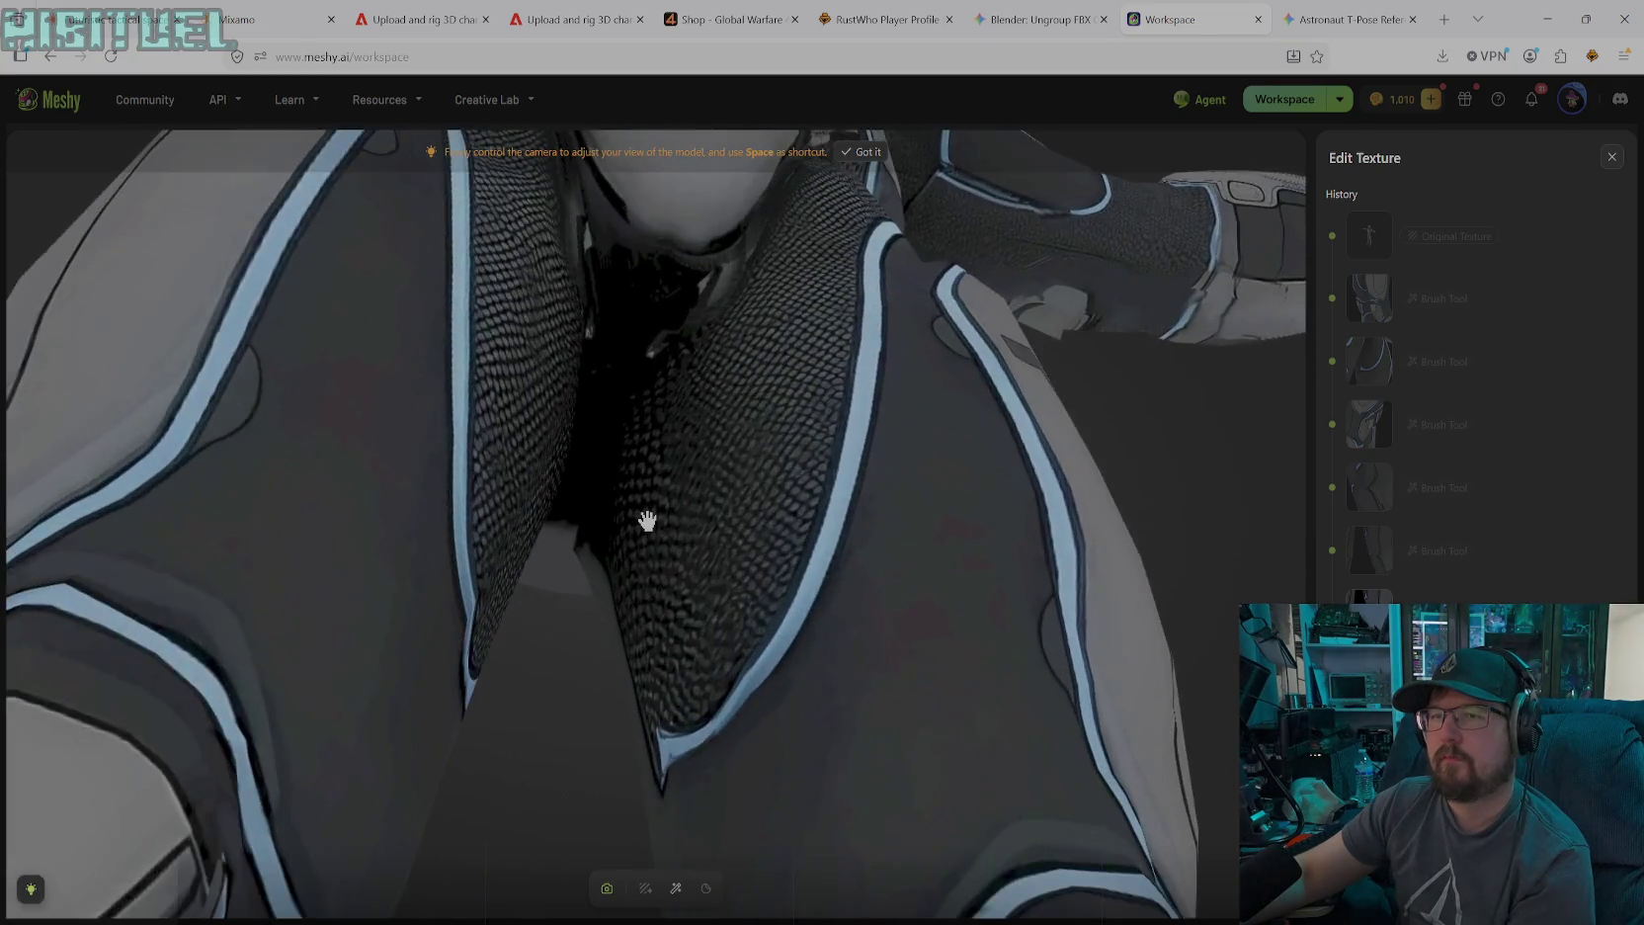
scroll(642, 532, down, 3)
scroll(638, 613, down, 3)
mouse_move(635, 689)
mouse_down()
mouse_move(615, 675)
mouse_move(801, 672)
mouse_move(415, 672)
mouse_move(700, 650)
mouse_move(606, 587)
mouse_move(533, 587)
mouse_move(547, 651)
mouse_move(578, 682)
mouse_move(734, 752)
mouse_move(756, 736)
mouse_move(592, 711)
mouse_move(370, 719)
mouse_move(371, 760)
mouse_move(436, 803)
mouse_move(647, 778)
mouse_move(775, 661)
mouse_move(800, 661)
mouse_move(672, 672)
mouse_move(596, 785)
mouse_move(636, 778)
mouse_move(778, 678)
mouse_move(931, 649)
mouse_move(1045, 814)
mouse_move(991, 770)
mouse_move(1045, 815)
mouse_up()
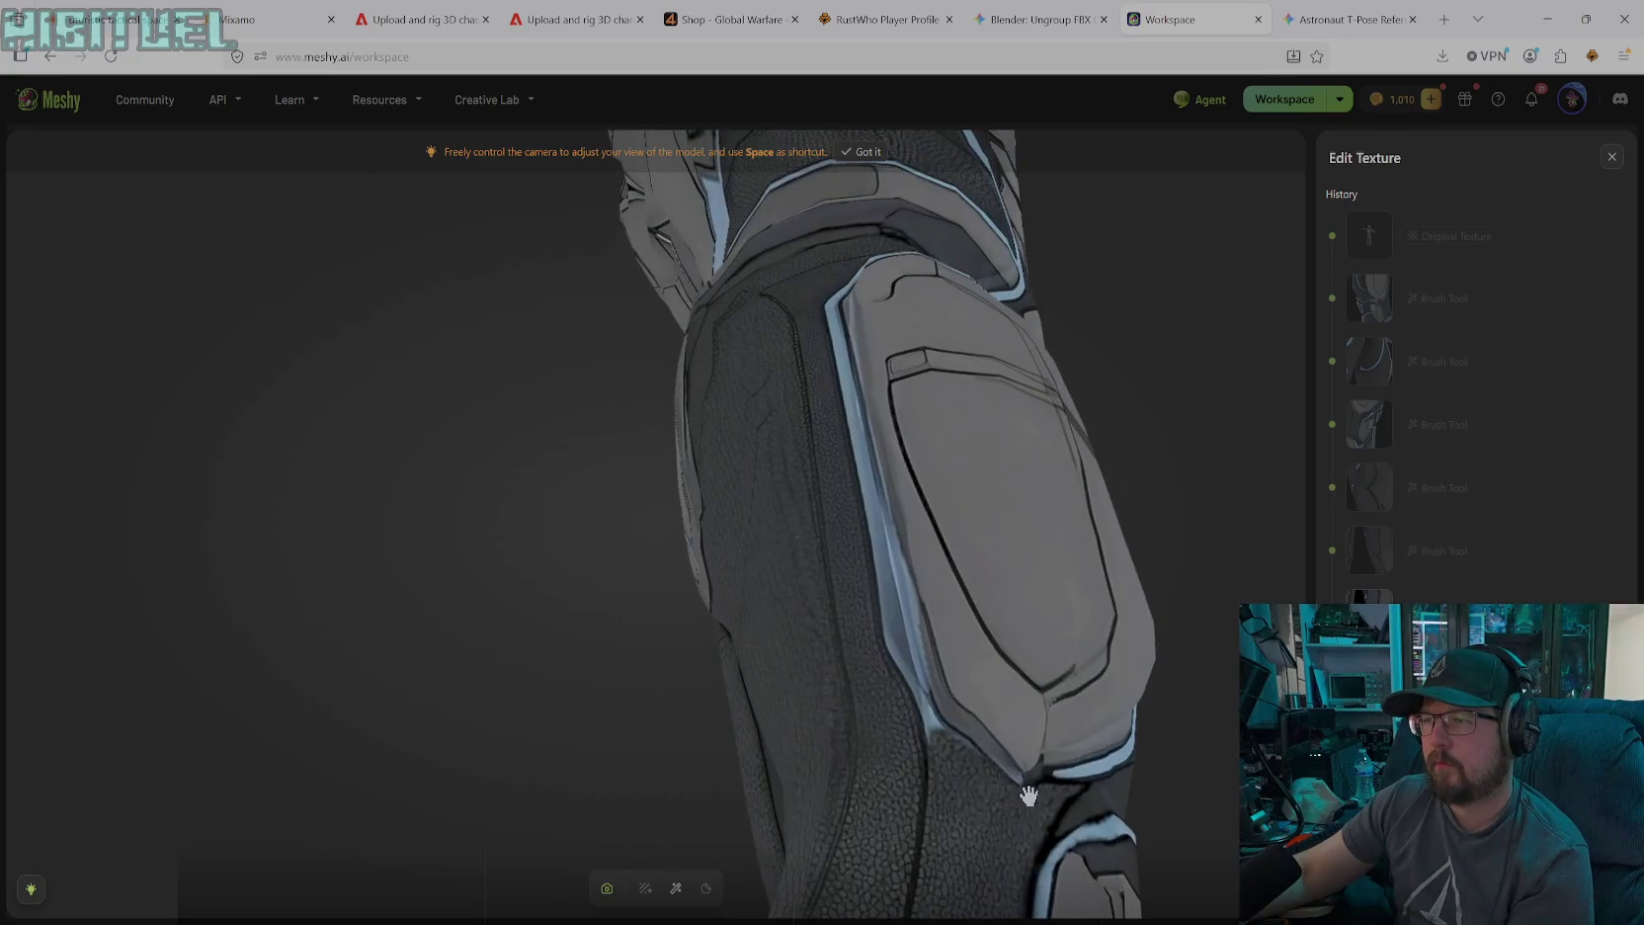
mouse_move(968, 754)
mouse_down()
mouse_move(904, 700)
mouse_move(946, 703)
mouse_up()
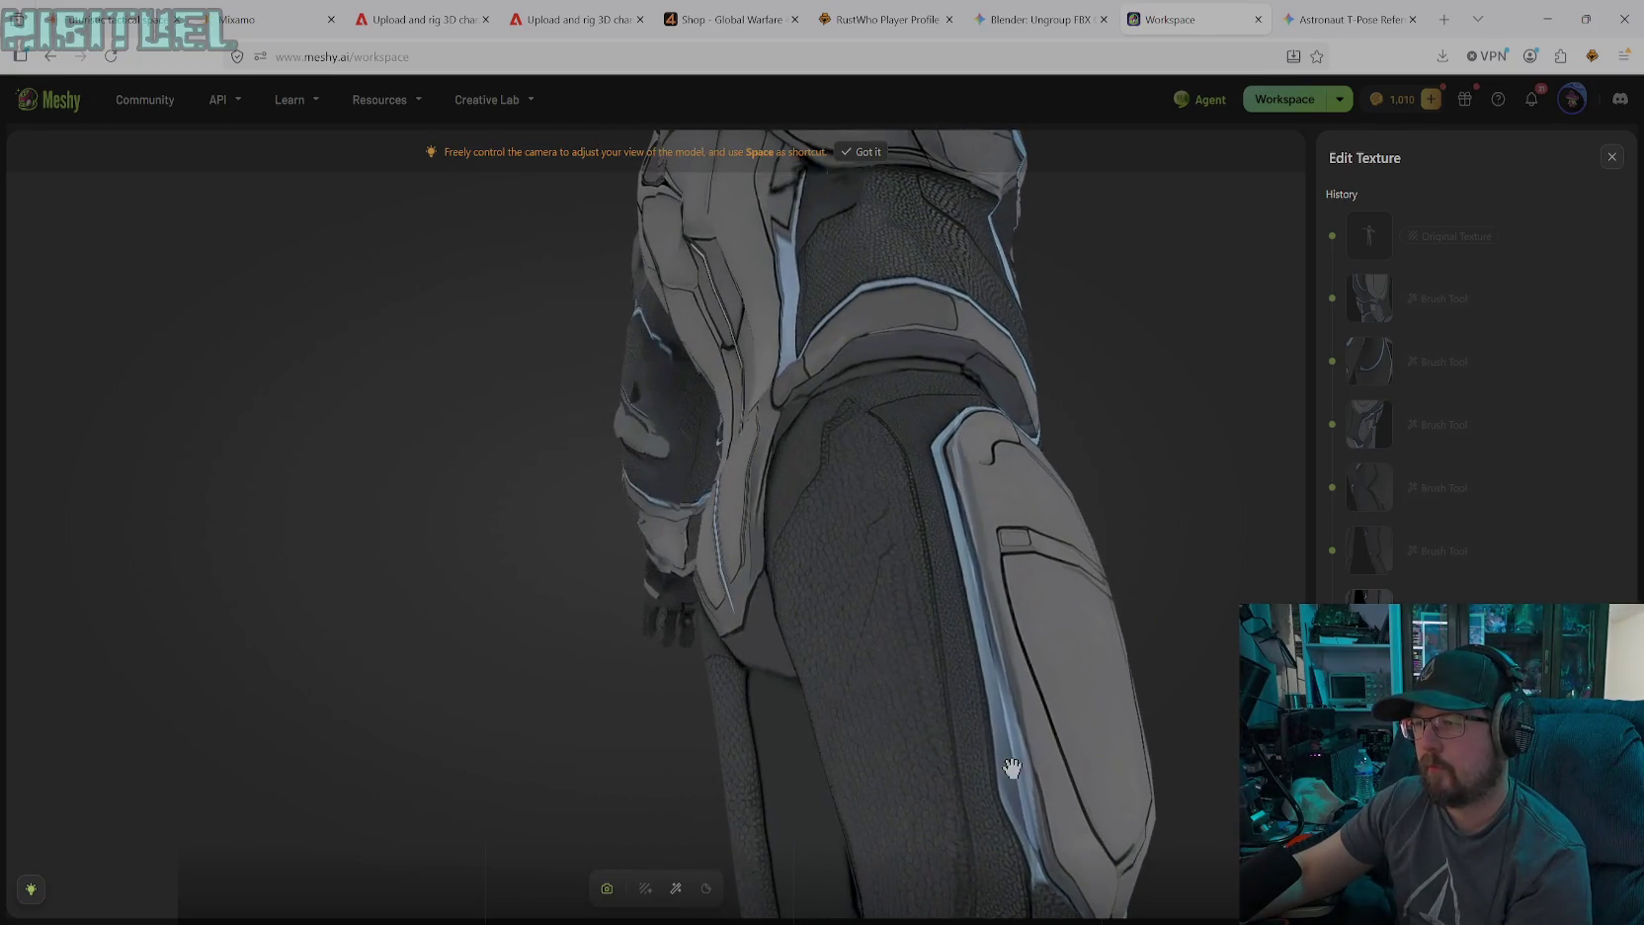
mouse_move(1045, 697)
mouse_down()
mouse_move(987, 682)
mouse_move(925, 612)
mouse_move(967, 619)
mouse_up()
mouse_move(1086, 642)
mouse_down()
mouse_move(1079, 606)
mouse_move(1088, 632)
mouse_up()
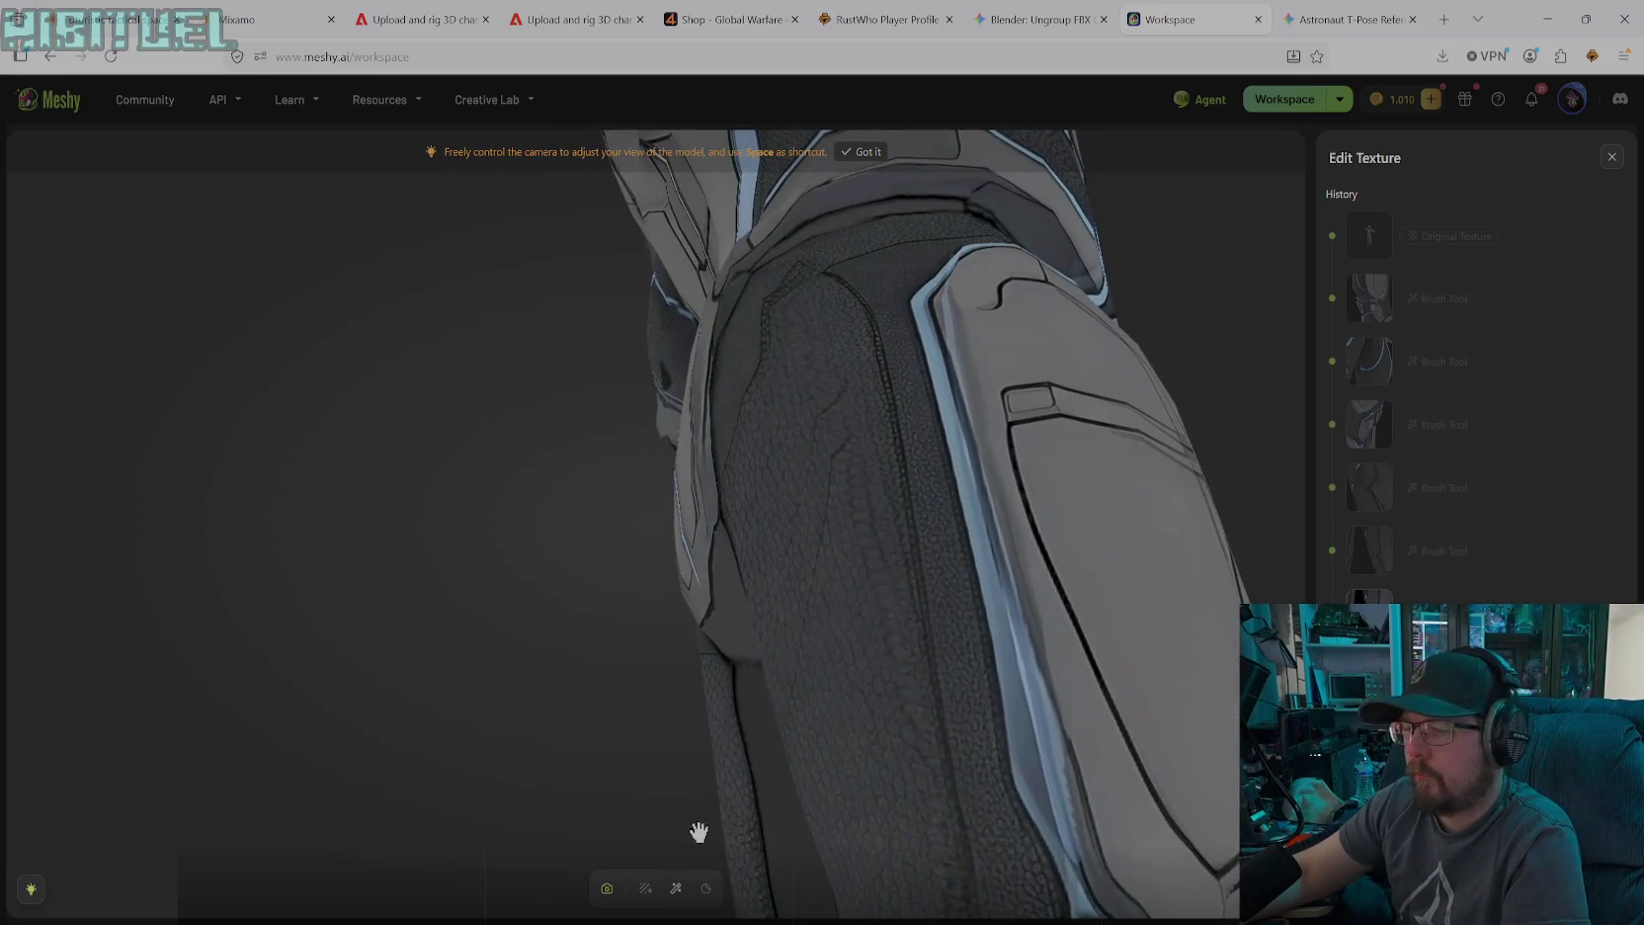
click(676, 888)
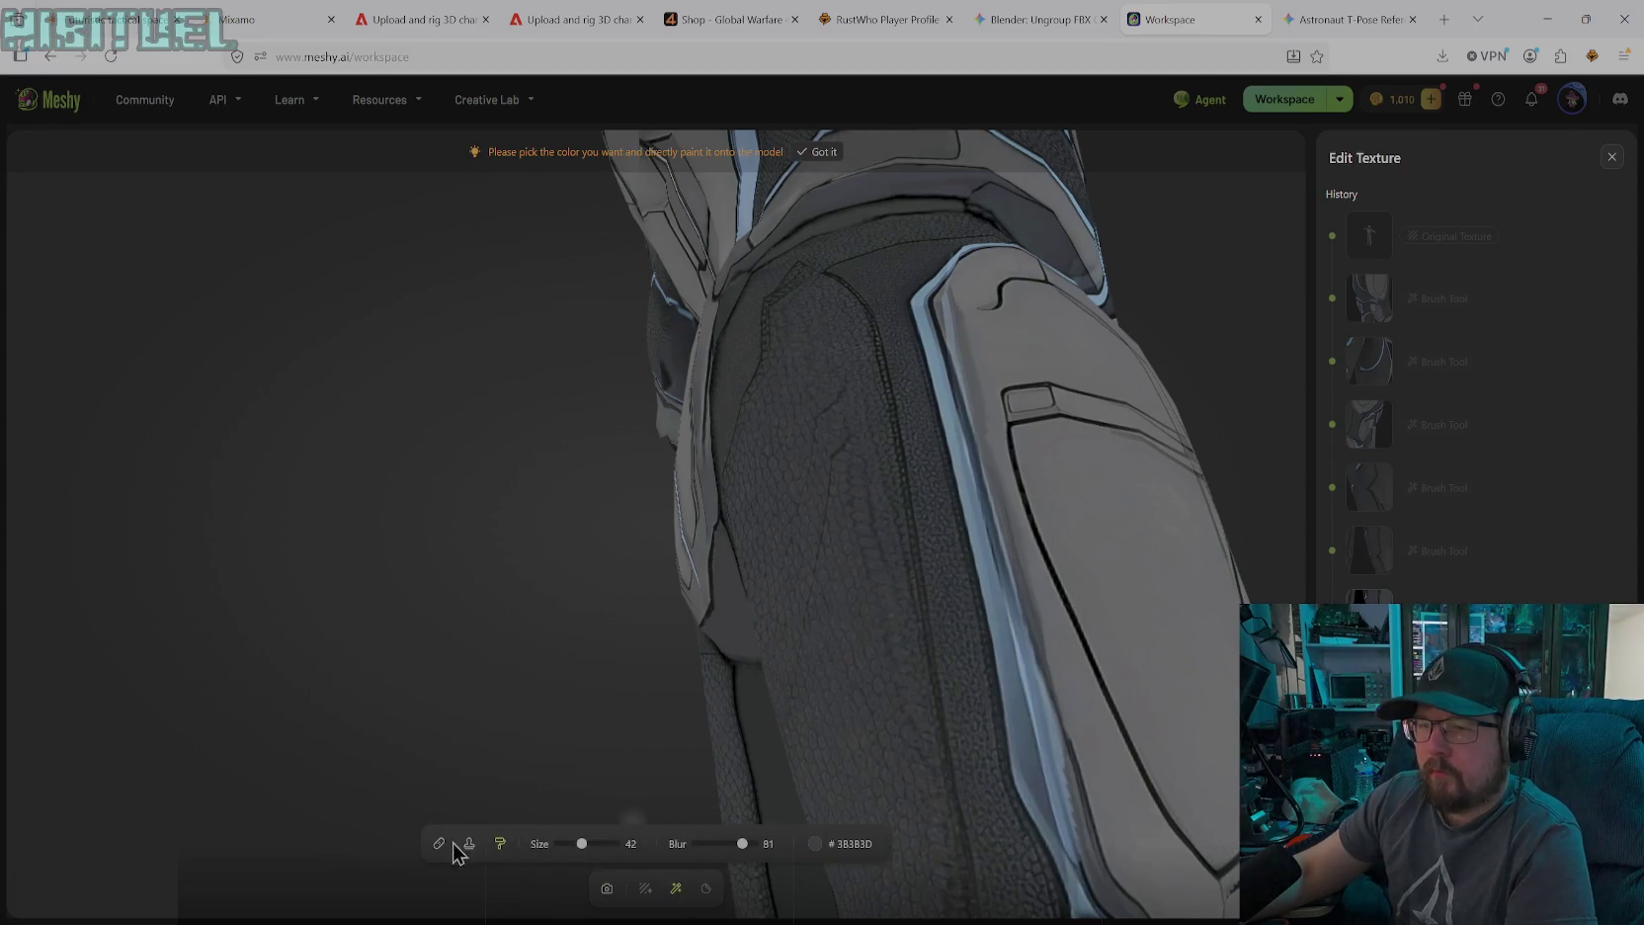
Paint a black #000000 line down the thigh plate's blue edge with a size-17 brush
click(814, 843)
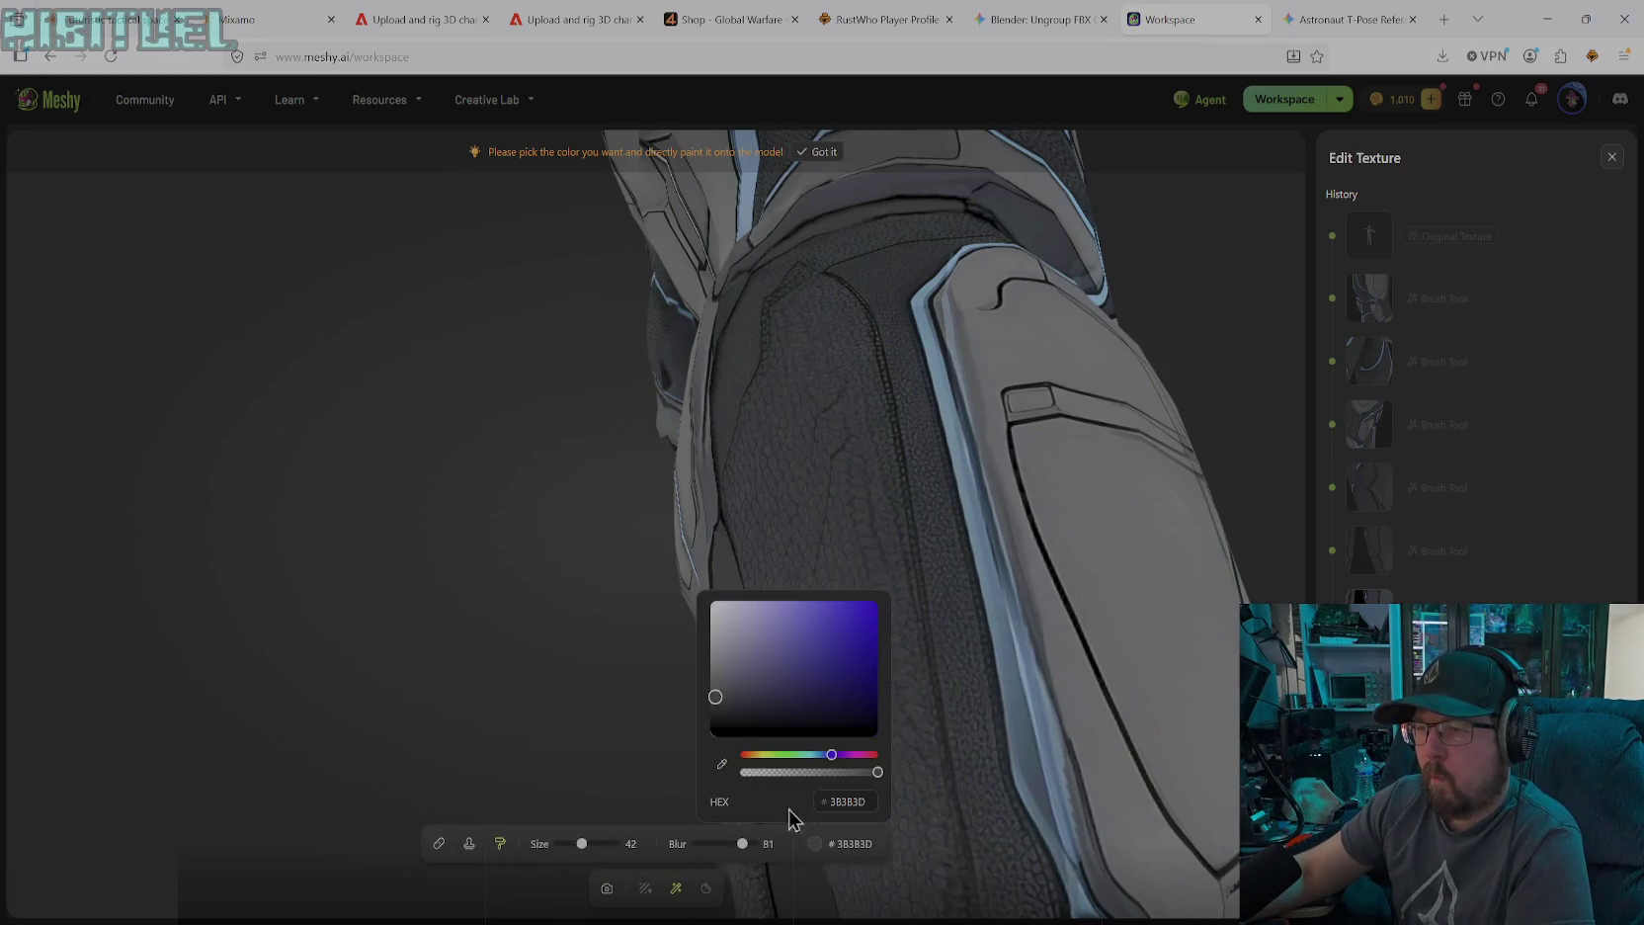
click(710, 727)
click(579, 846)
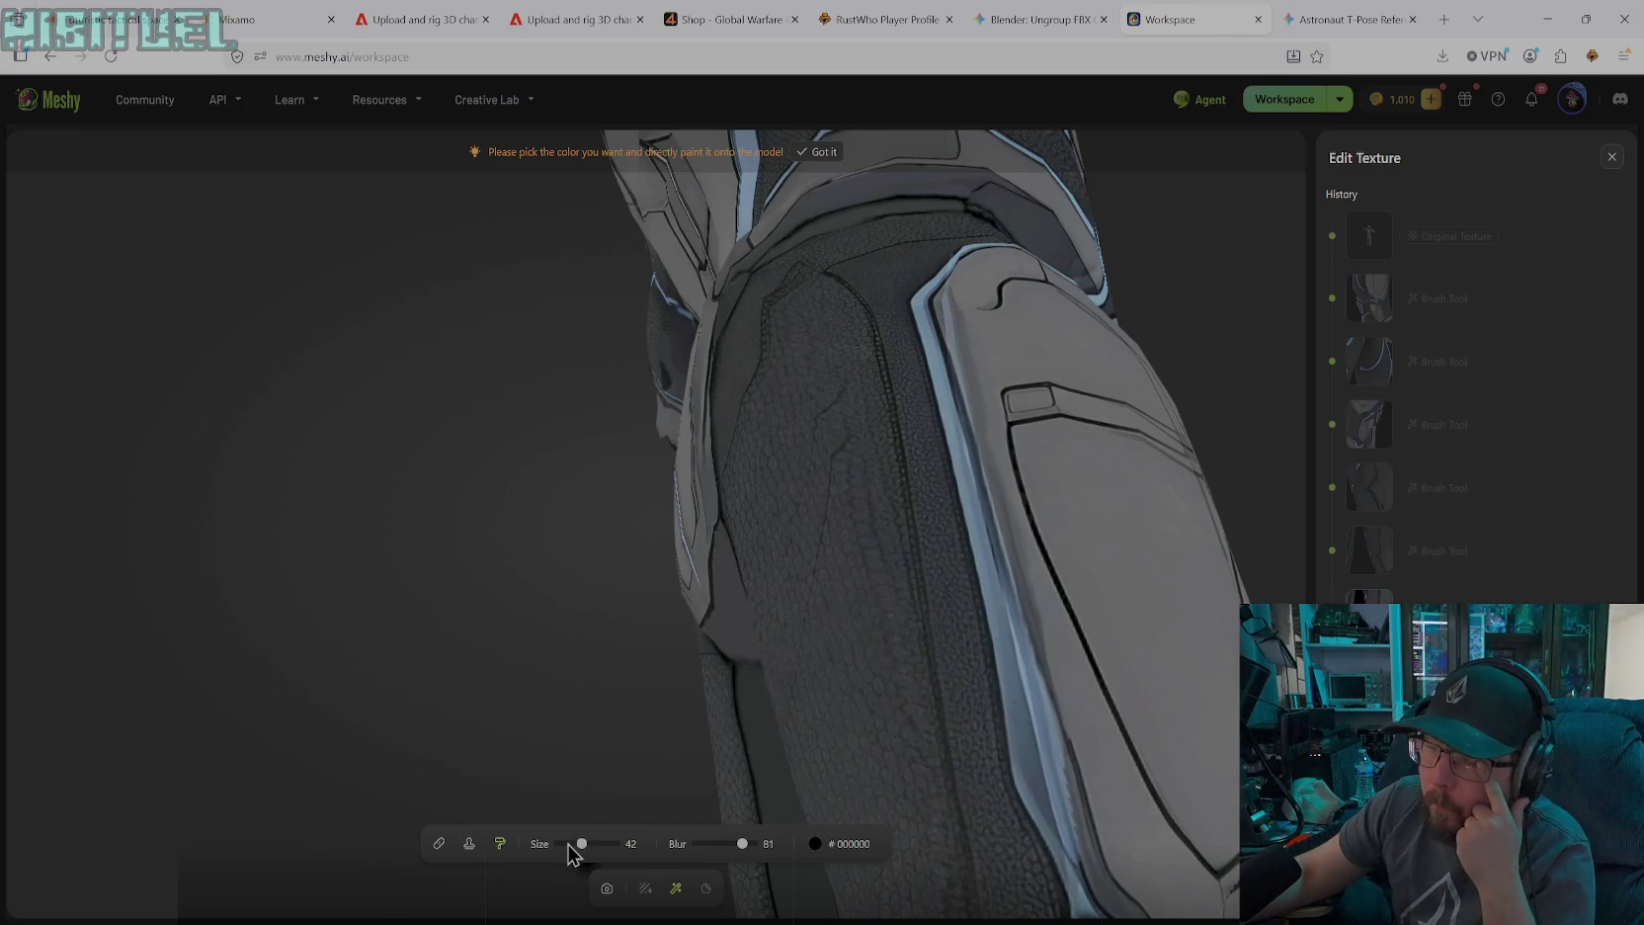
drag(581, 843, 568, 845)
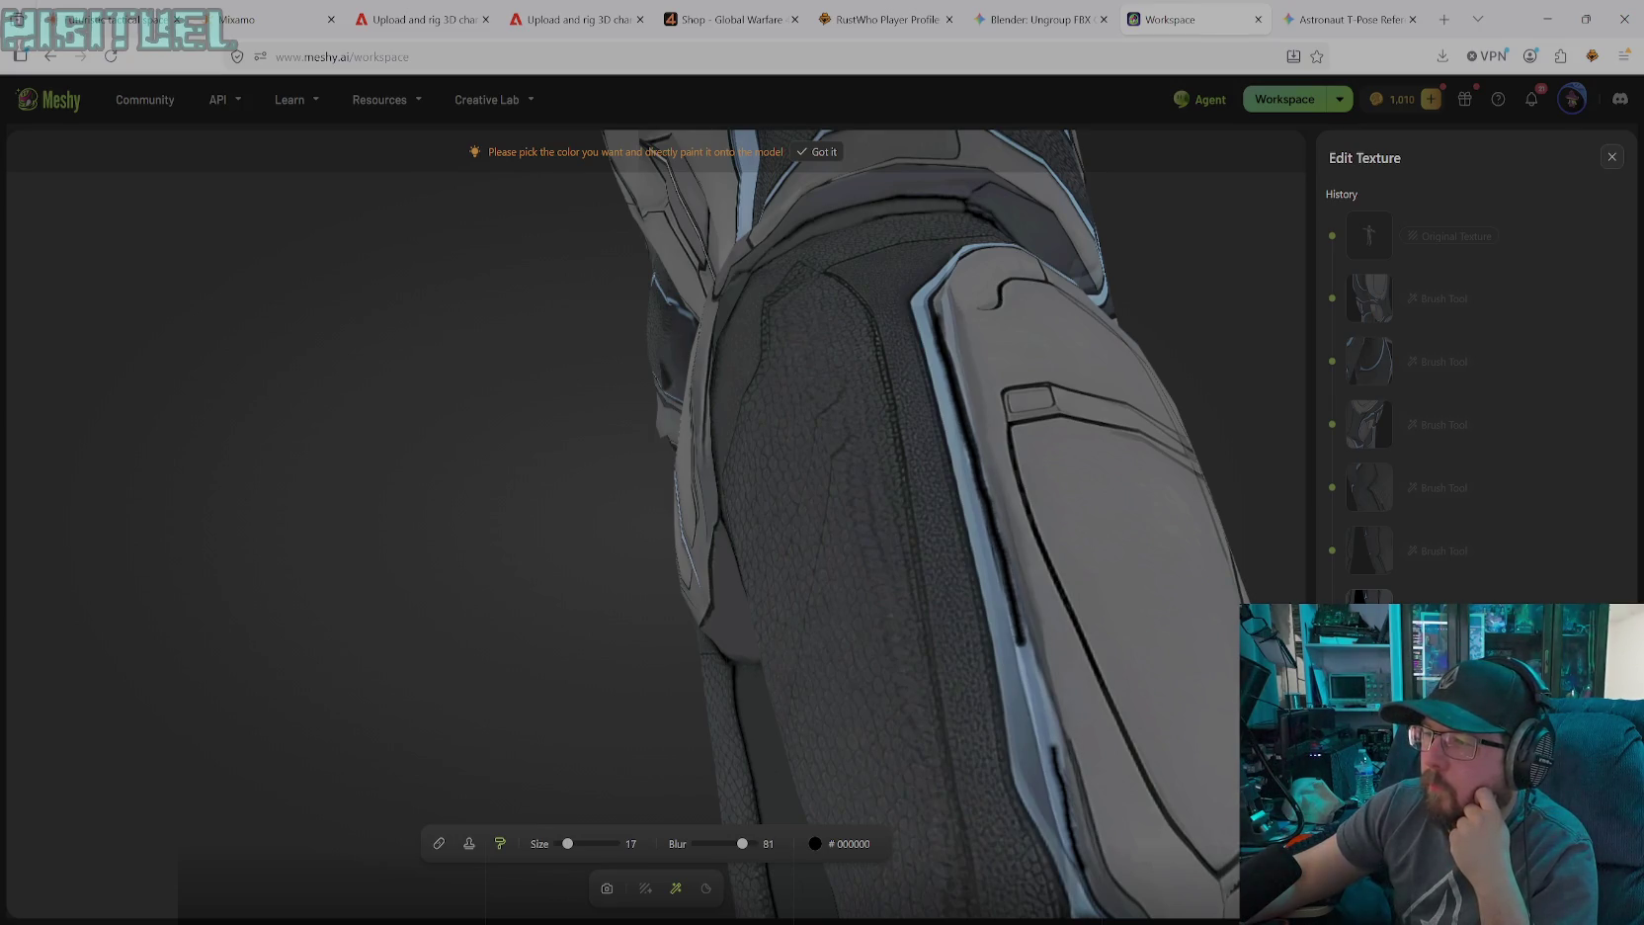
drag(1036, 682, 1048, 732)
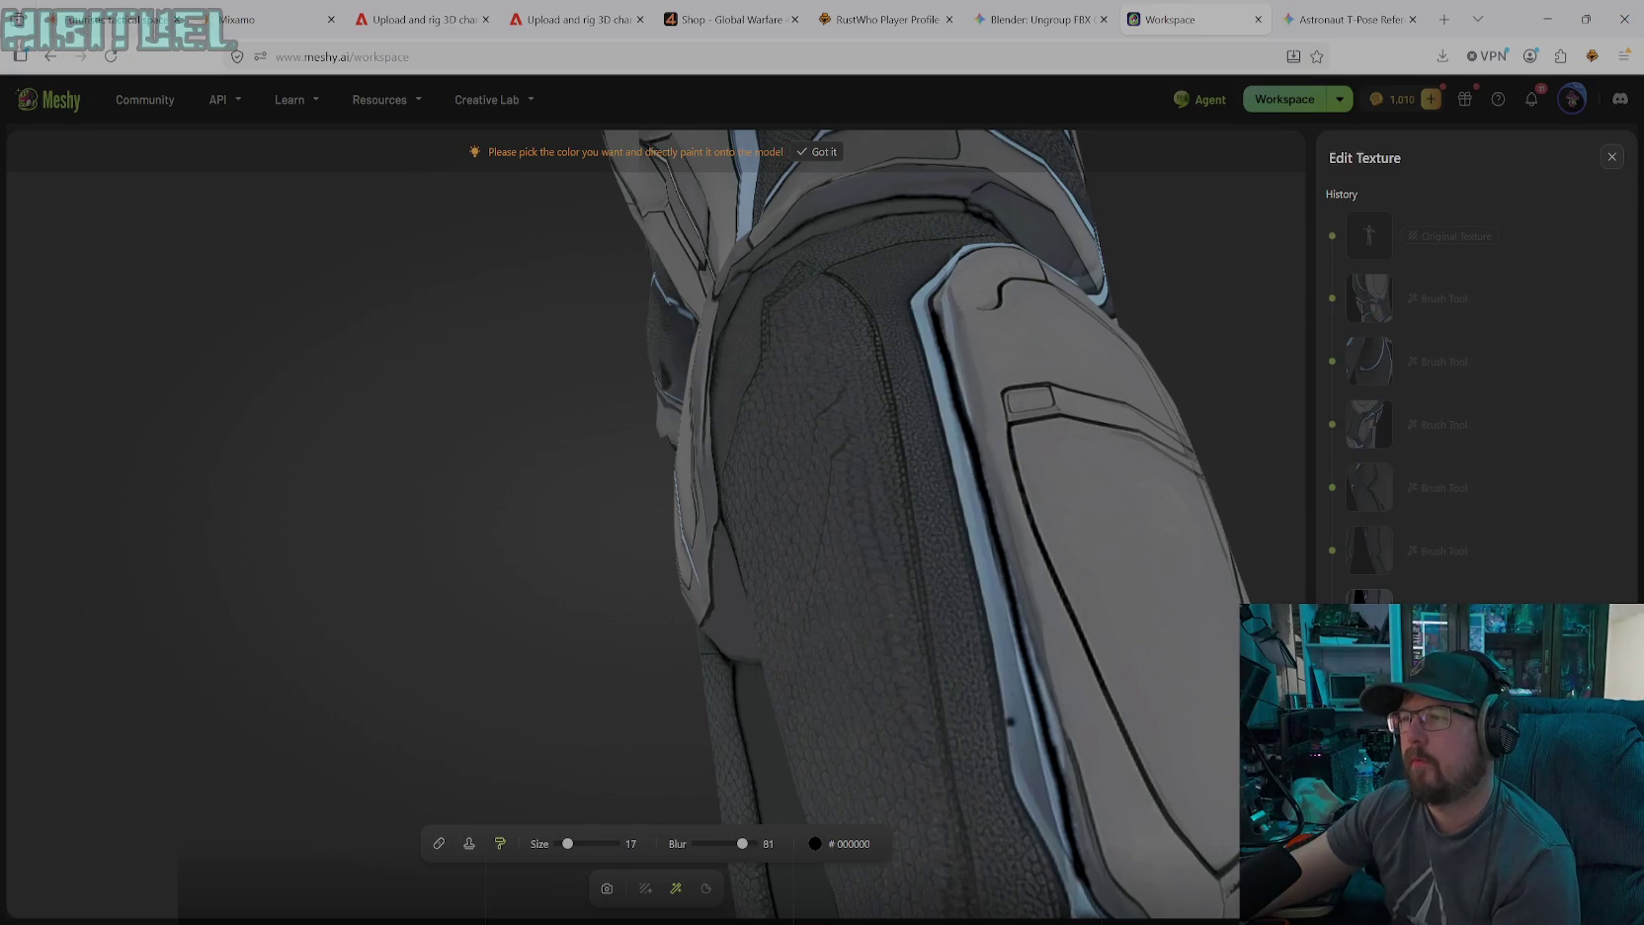
Eyedrop grey from the thigh, settling on #4C5055
click(721, 763)
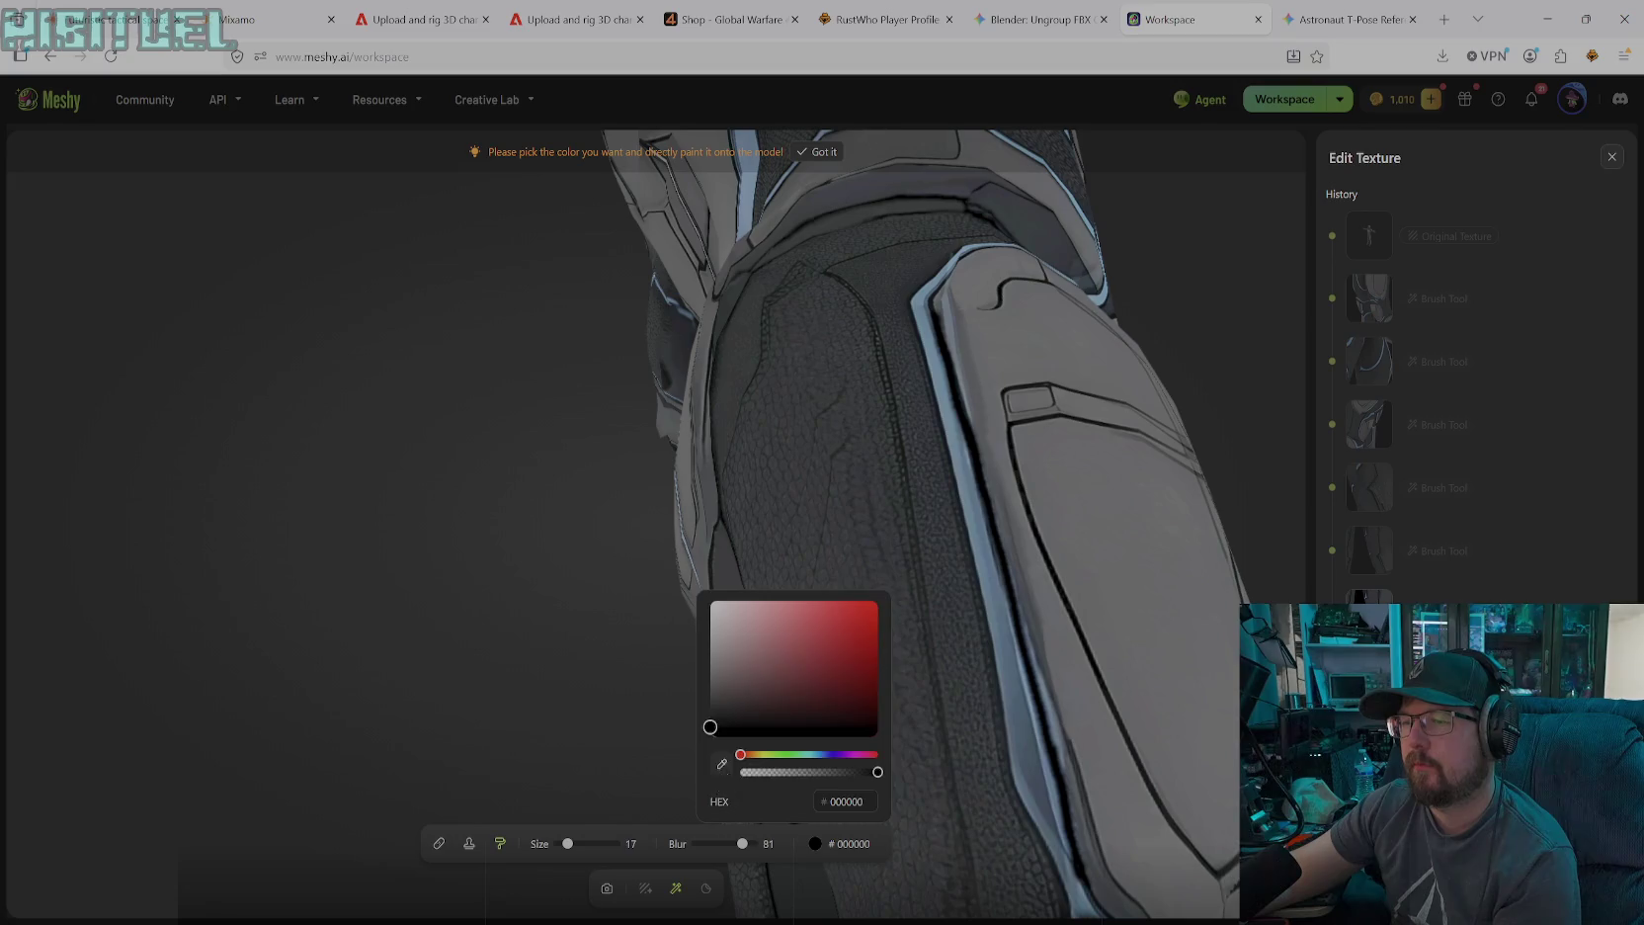
click(1082, 781)
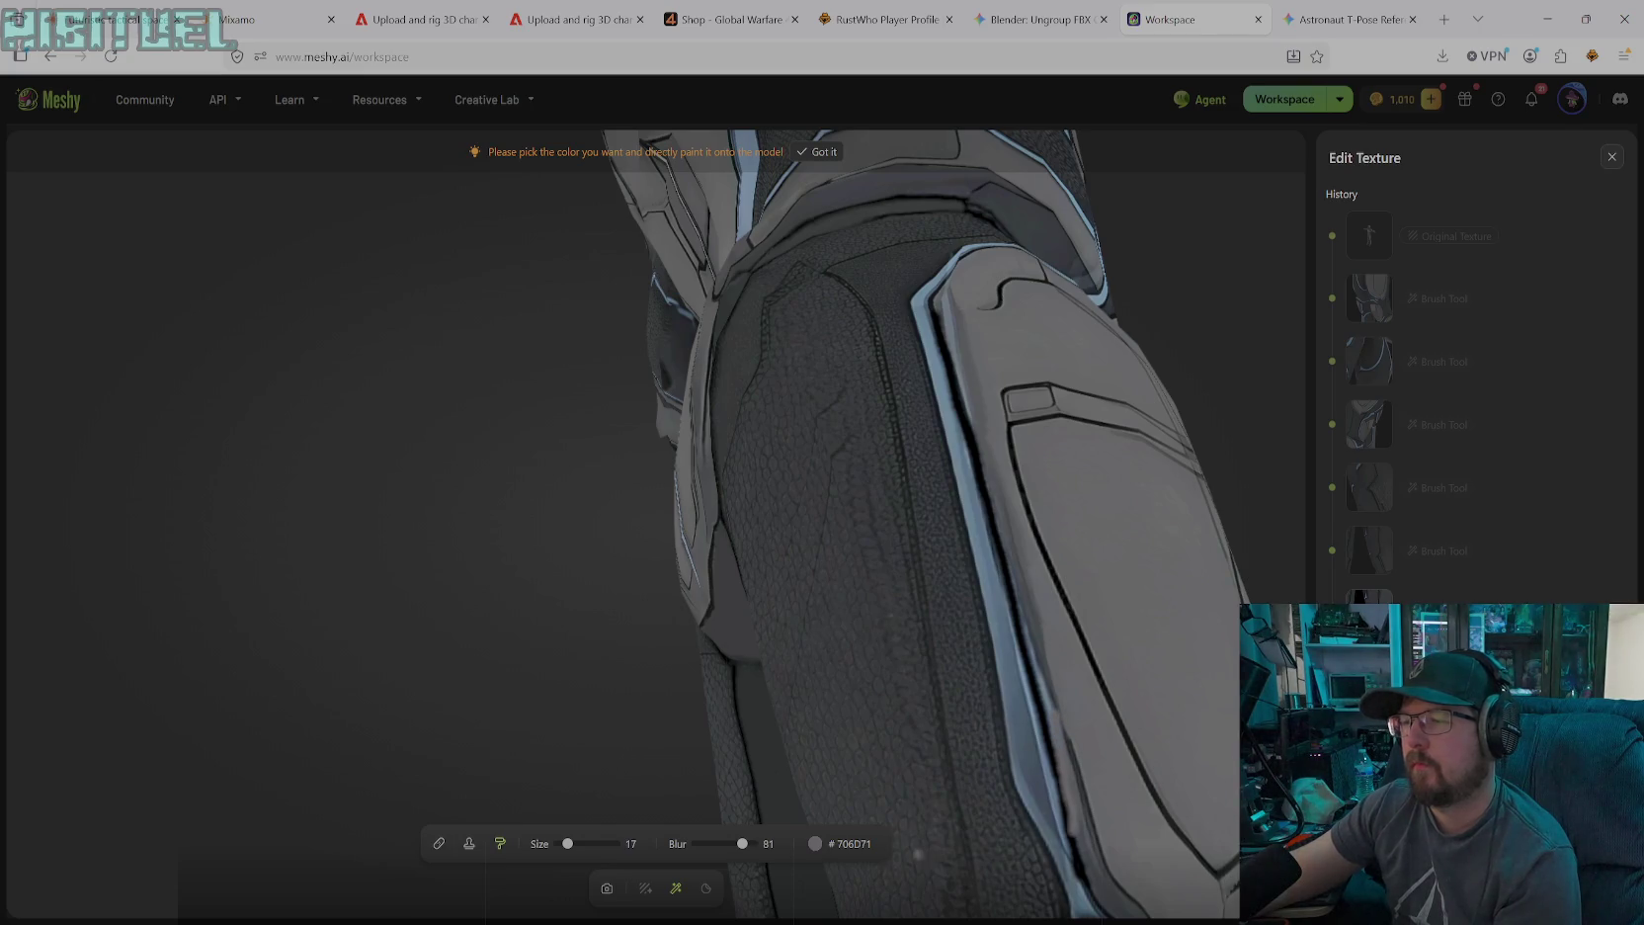
click(815, 844)
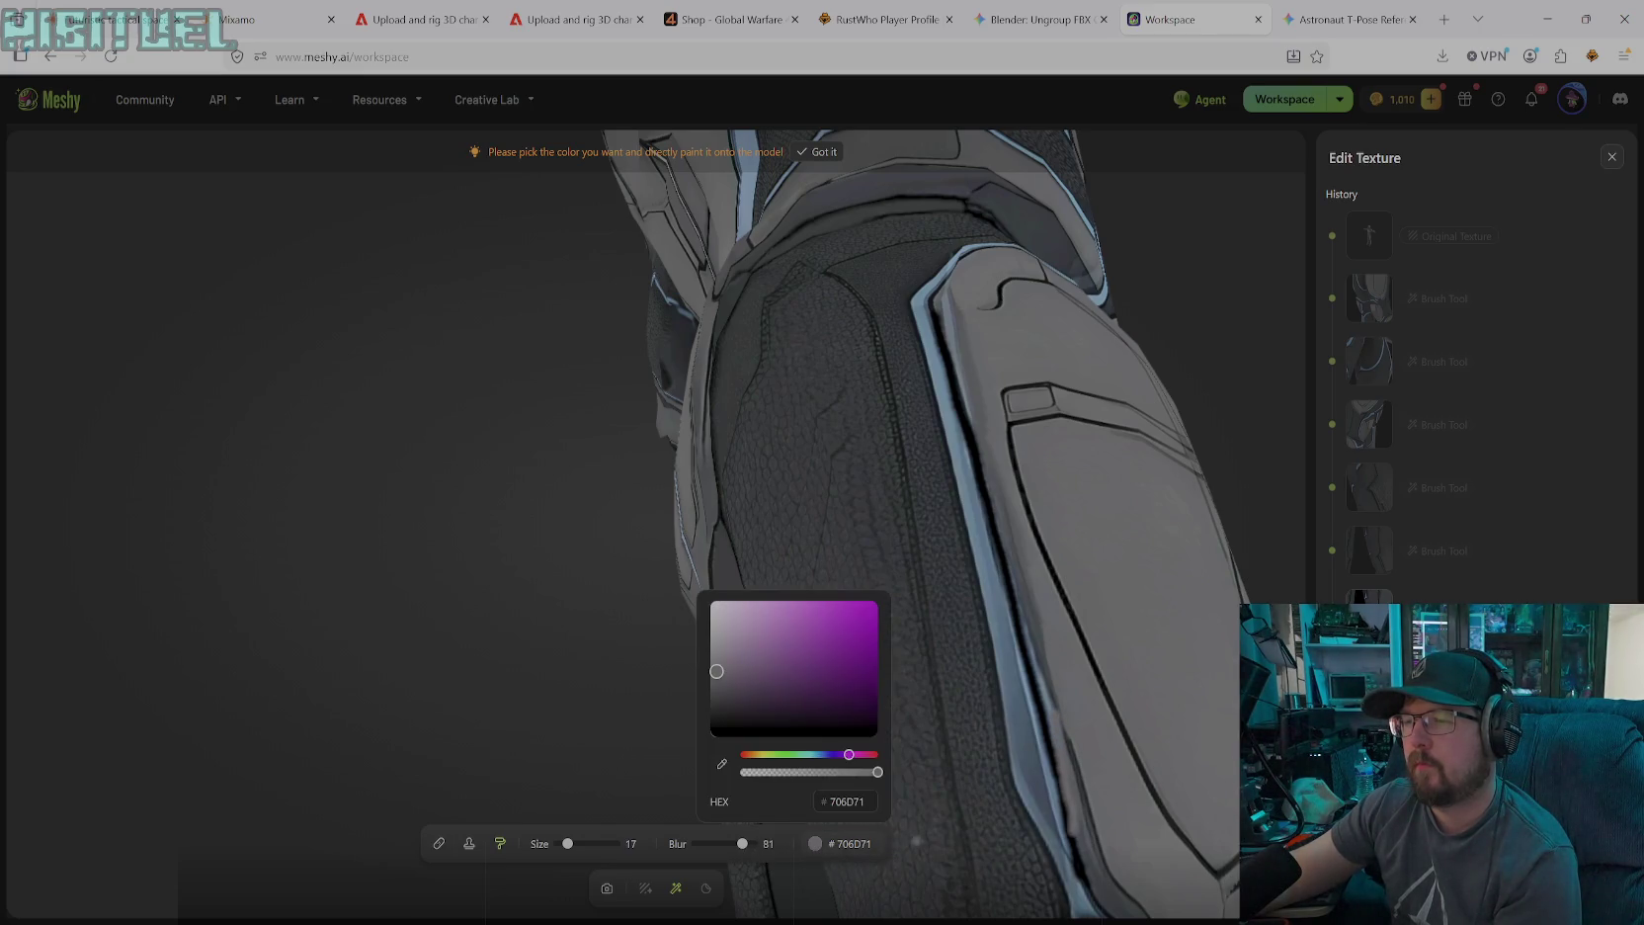
click(1092, 864)
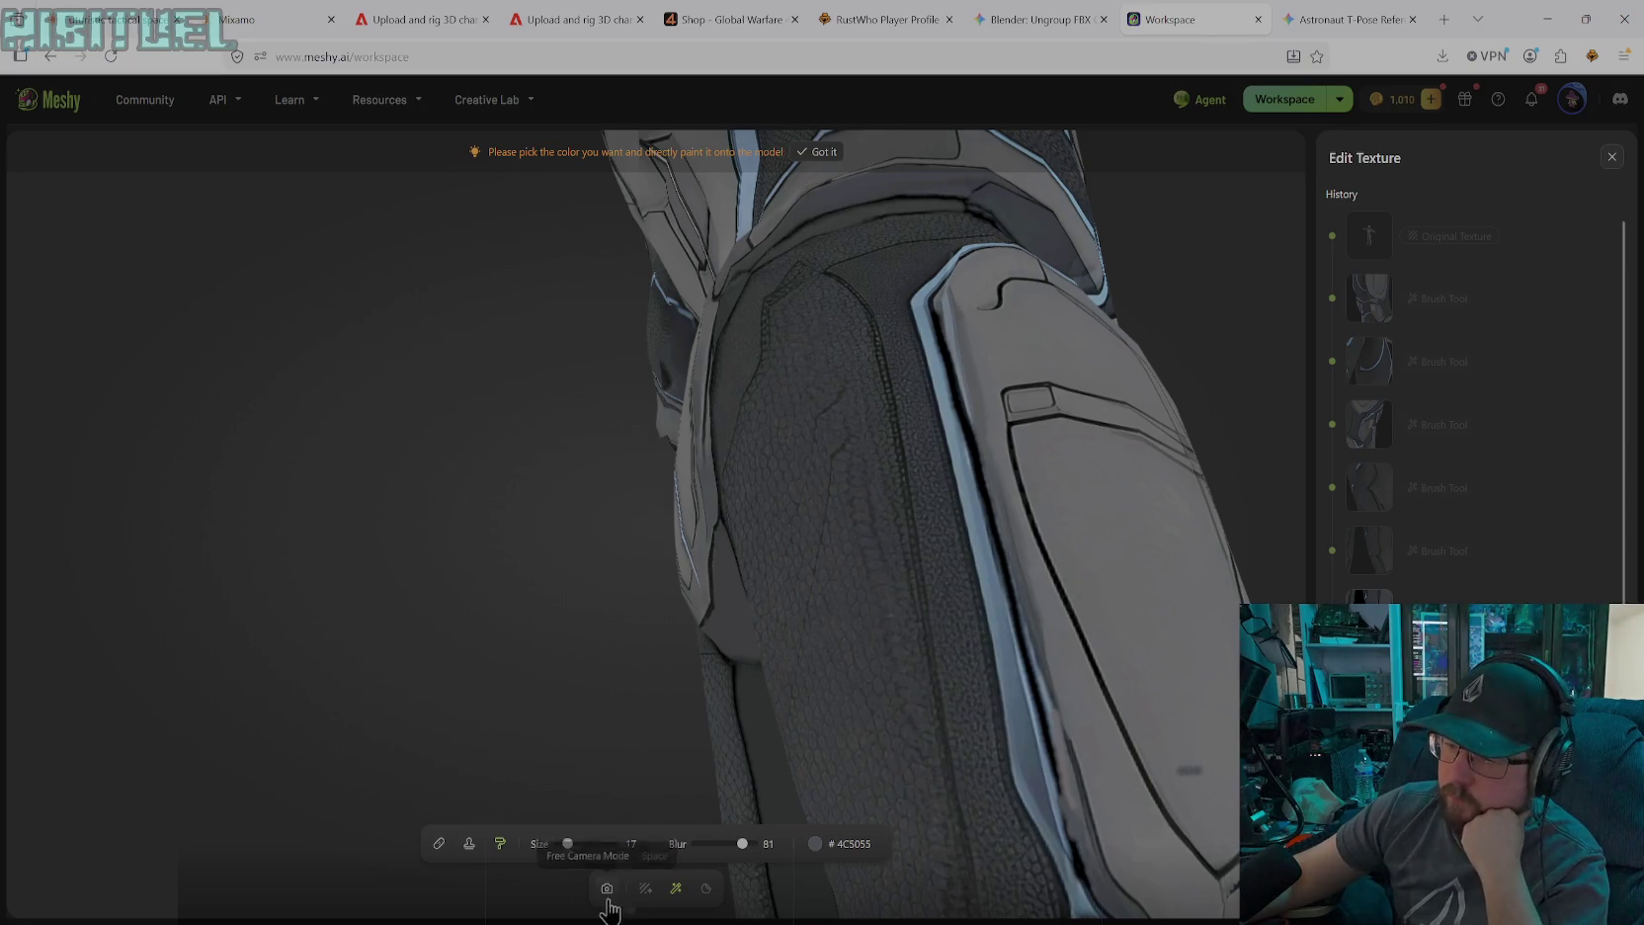
Sample light grey #717173 and brighten the dark edge line on the thigh plate
click(607, 888)
mouse_move(1028, 763)
mouse_down()
mouse_move(1041, 692)
mouse_move(1020, 612)
mouse_move(954, 679)
mouse_move(1145, 679)
mouse_move(1135, 695)
mouse_move(866, 488)
mouse_move(966, 594)
mouse_move(918, 624)
mouse_move(918, 593)
mouse_move(892, 683)
mouse_up()
click(676, 888)
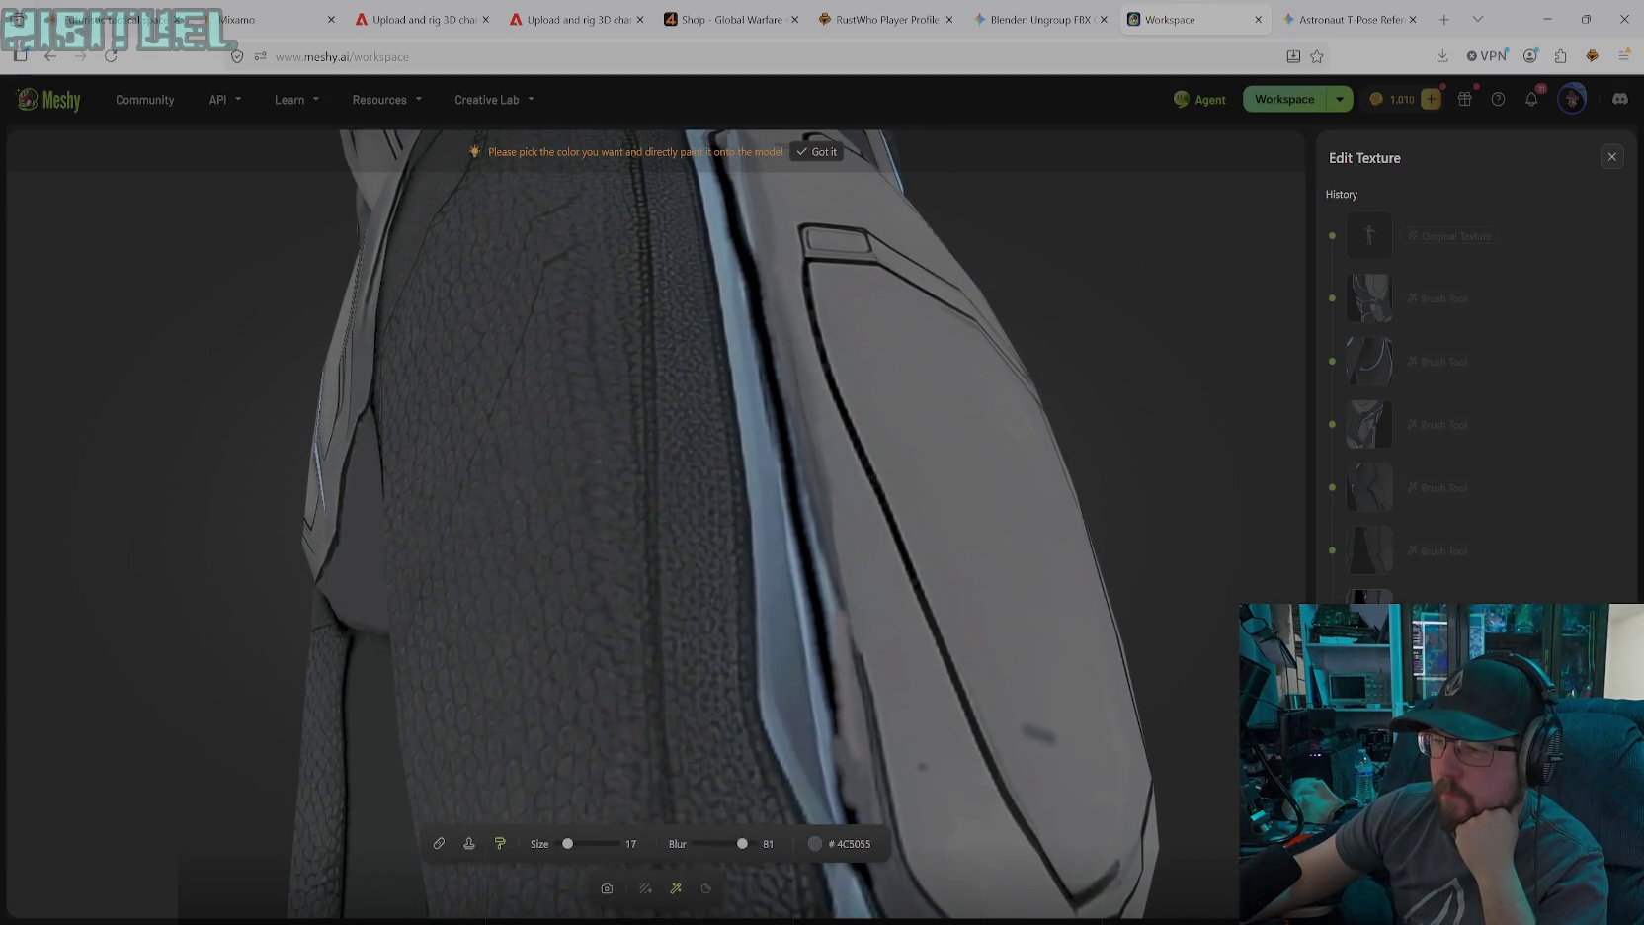
click(828, 844)
click(726, 778)
click(993, 726)
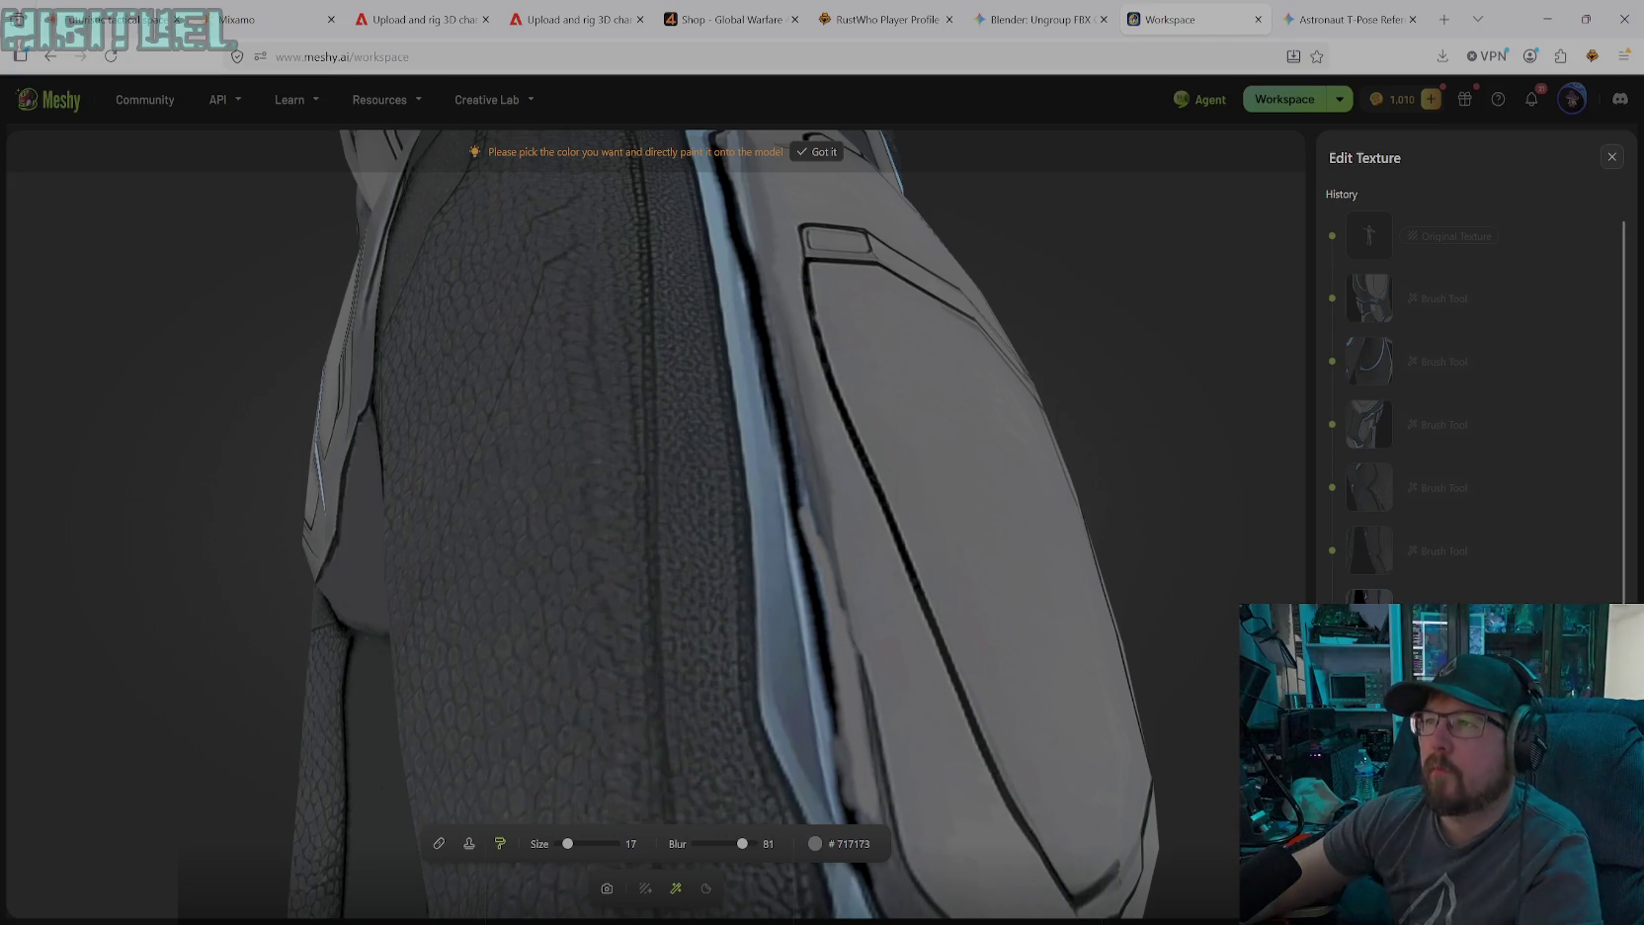
drag(806, 461, 814, 522)
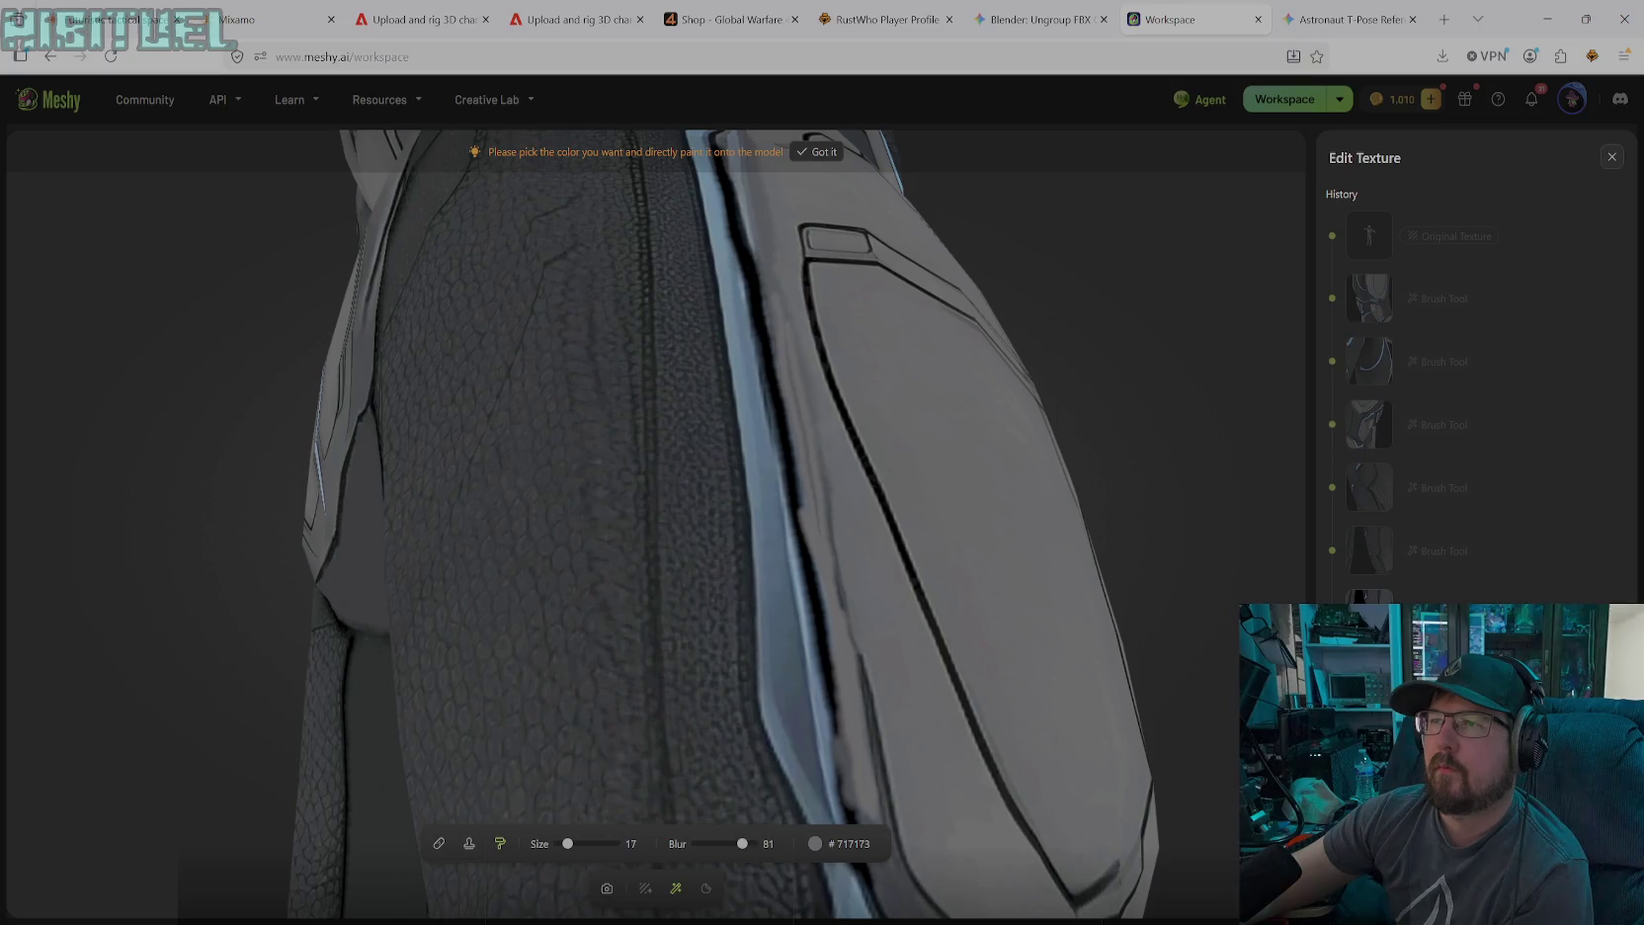
drag(568, 843, 584, 843)
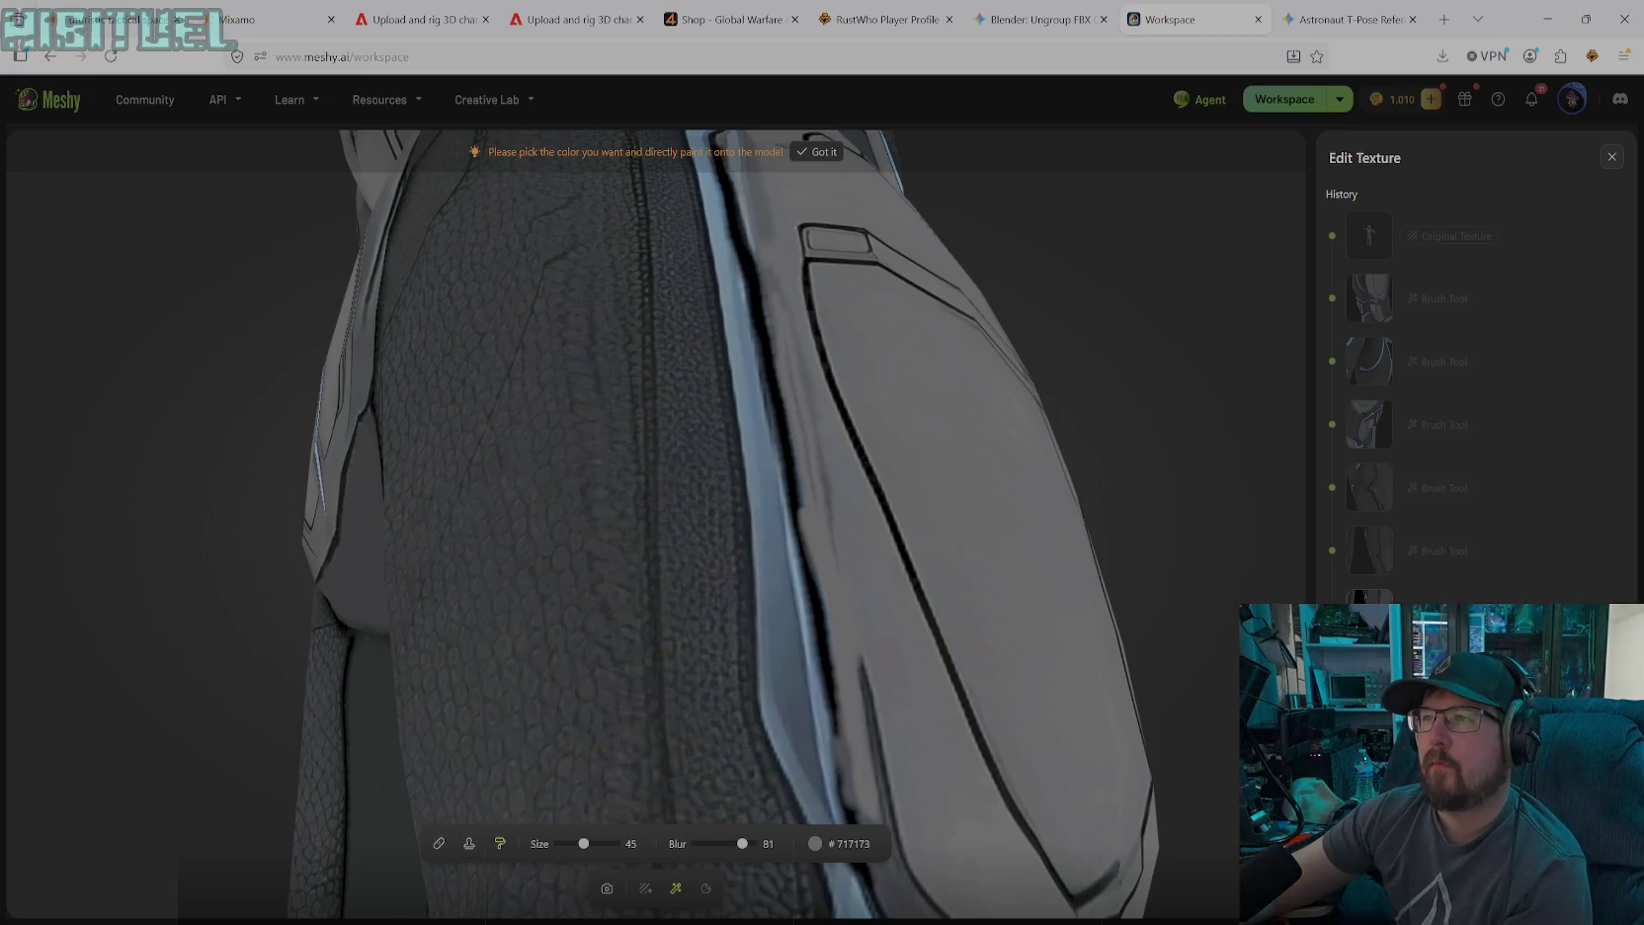
drag(757, 258, 771, 301)
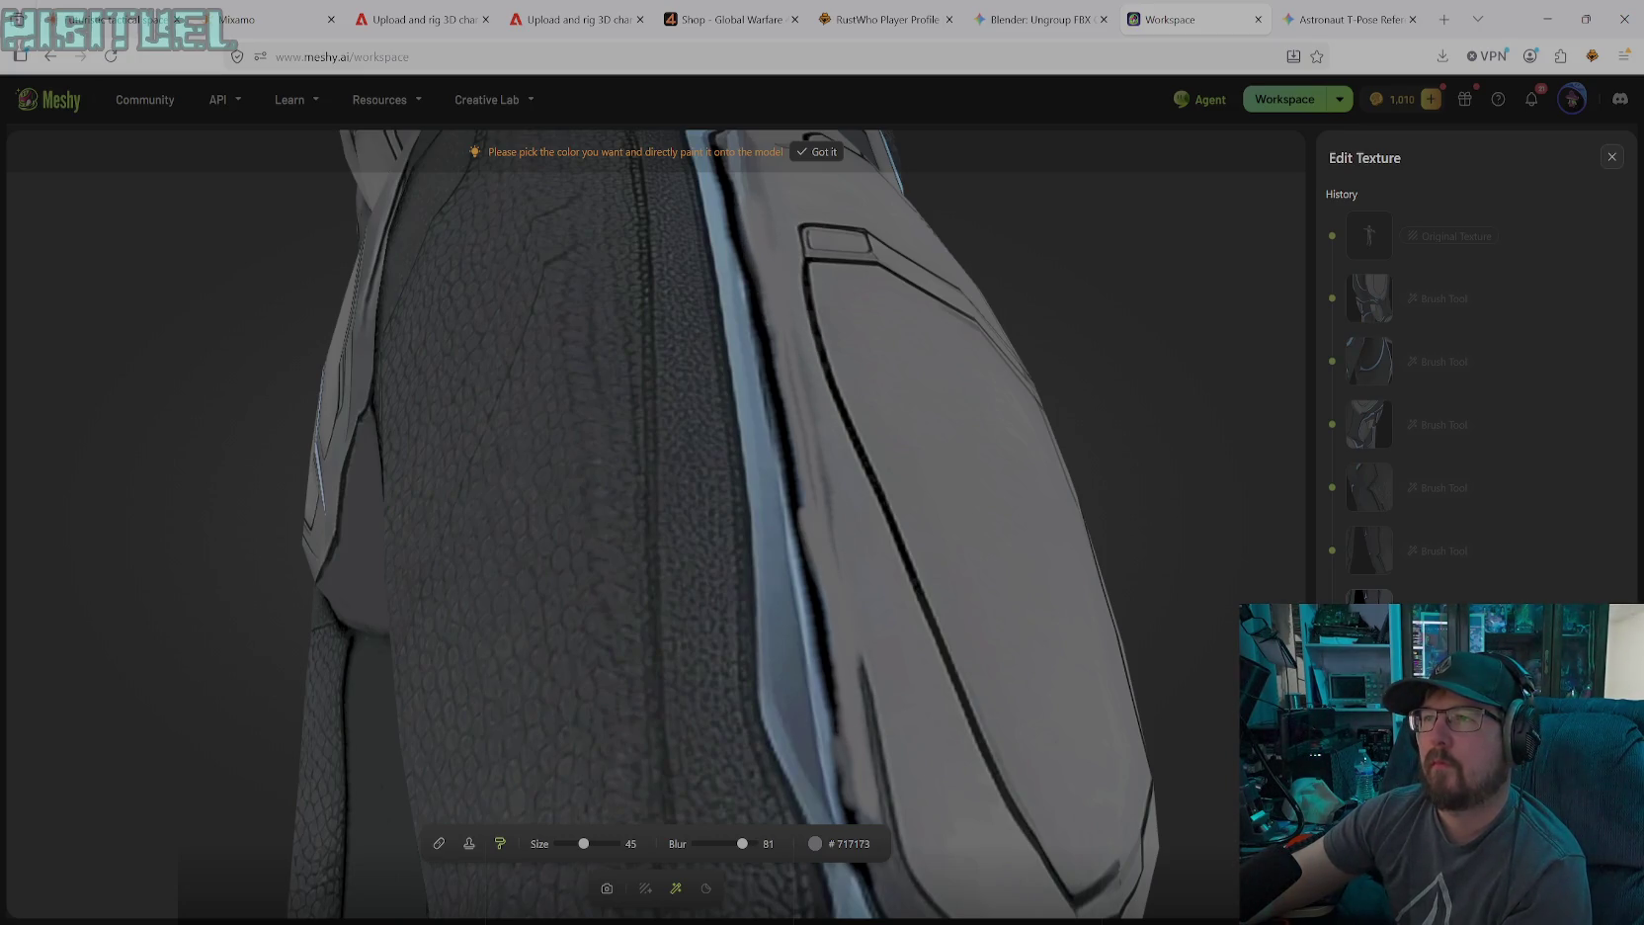
drag(585, 843, 573, 844)
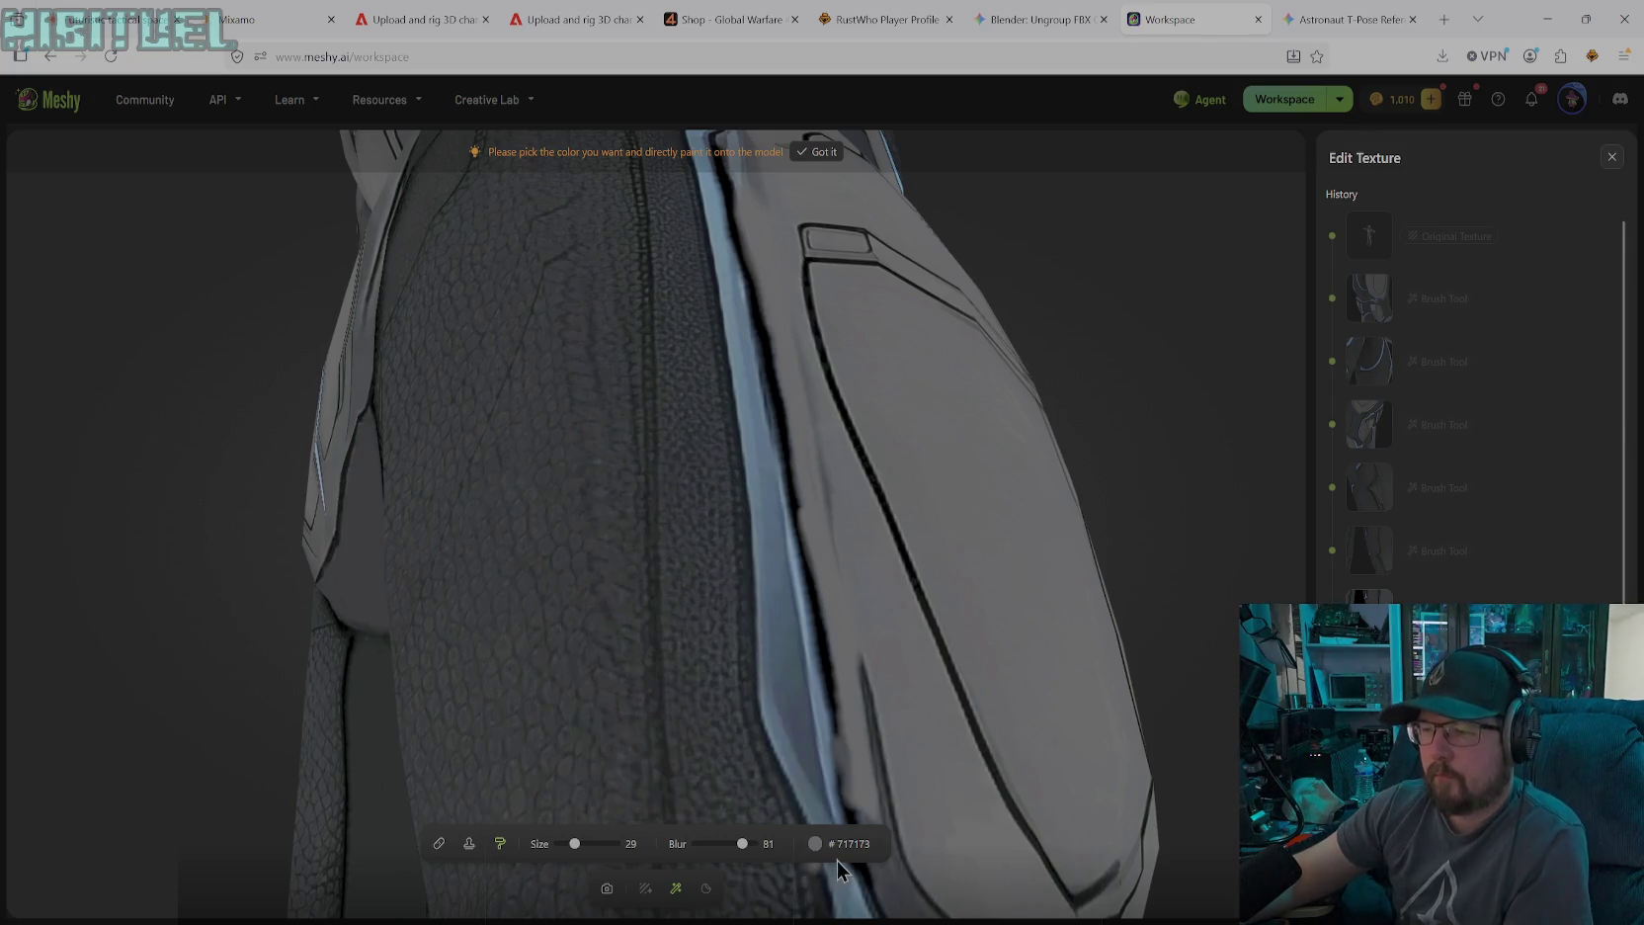
Set the paint colour to black #000000 with brush size 17
click(815, 843)
click(712, 730)
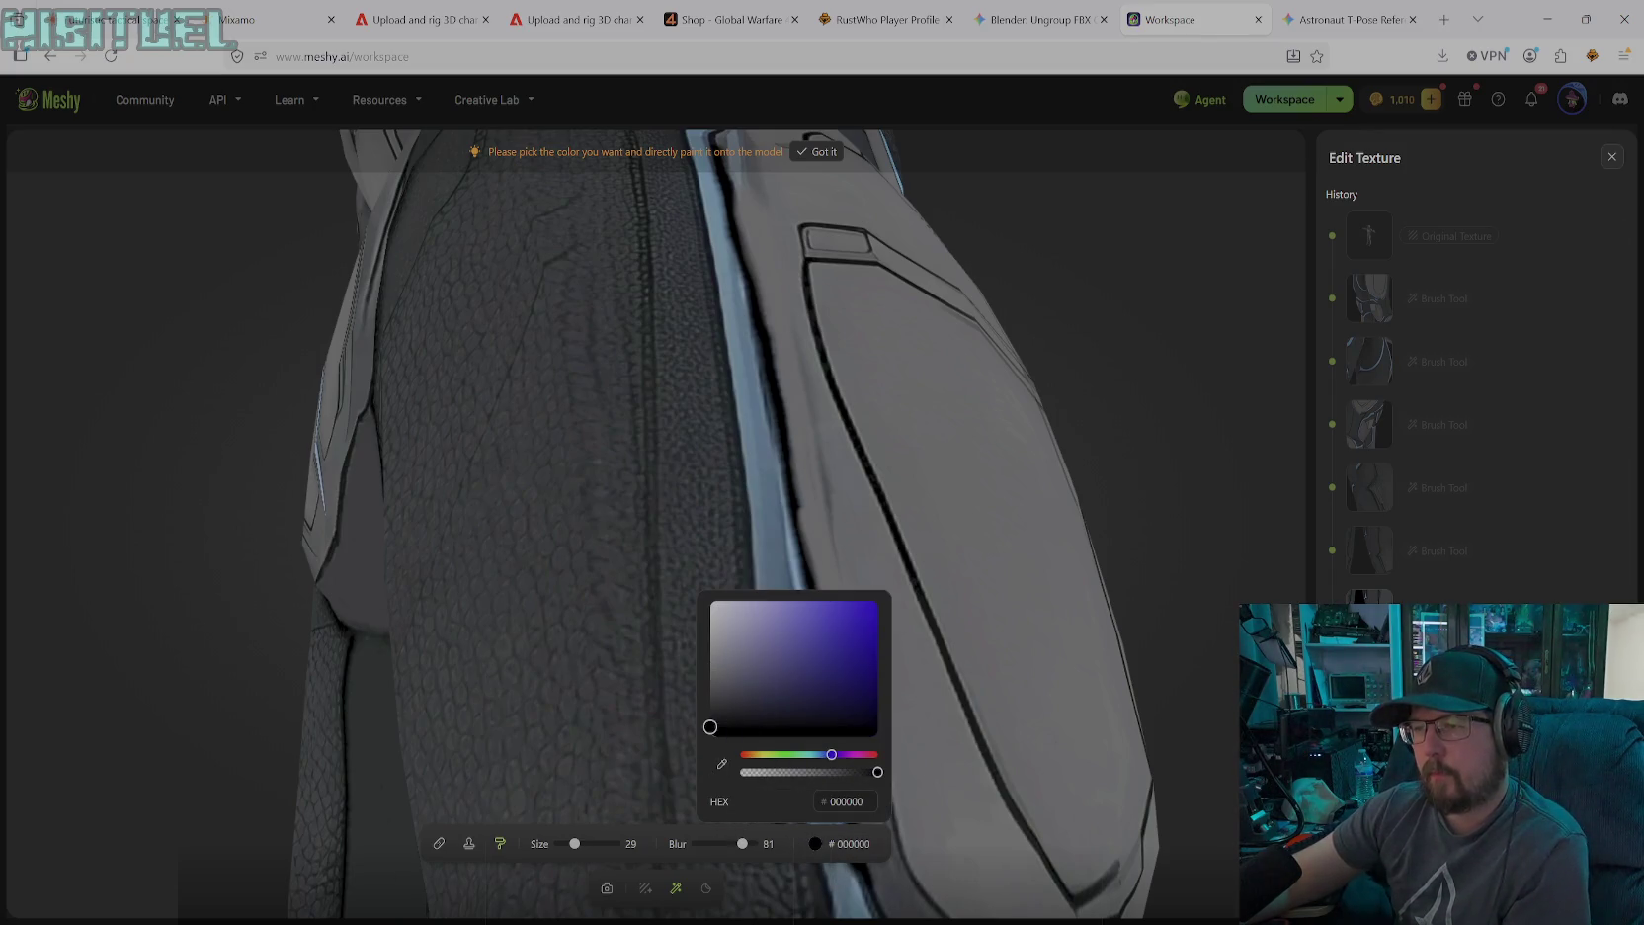
drag(574, 844, 568, 844)
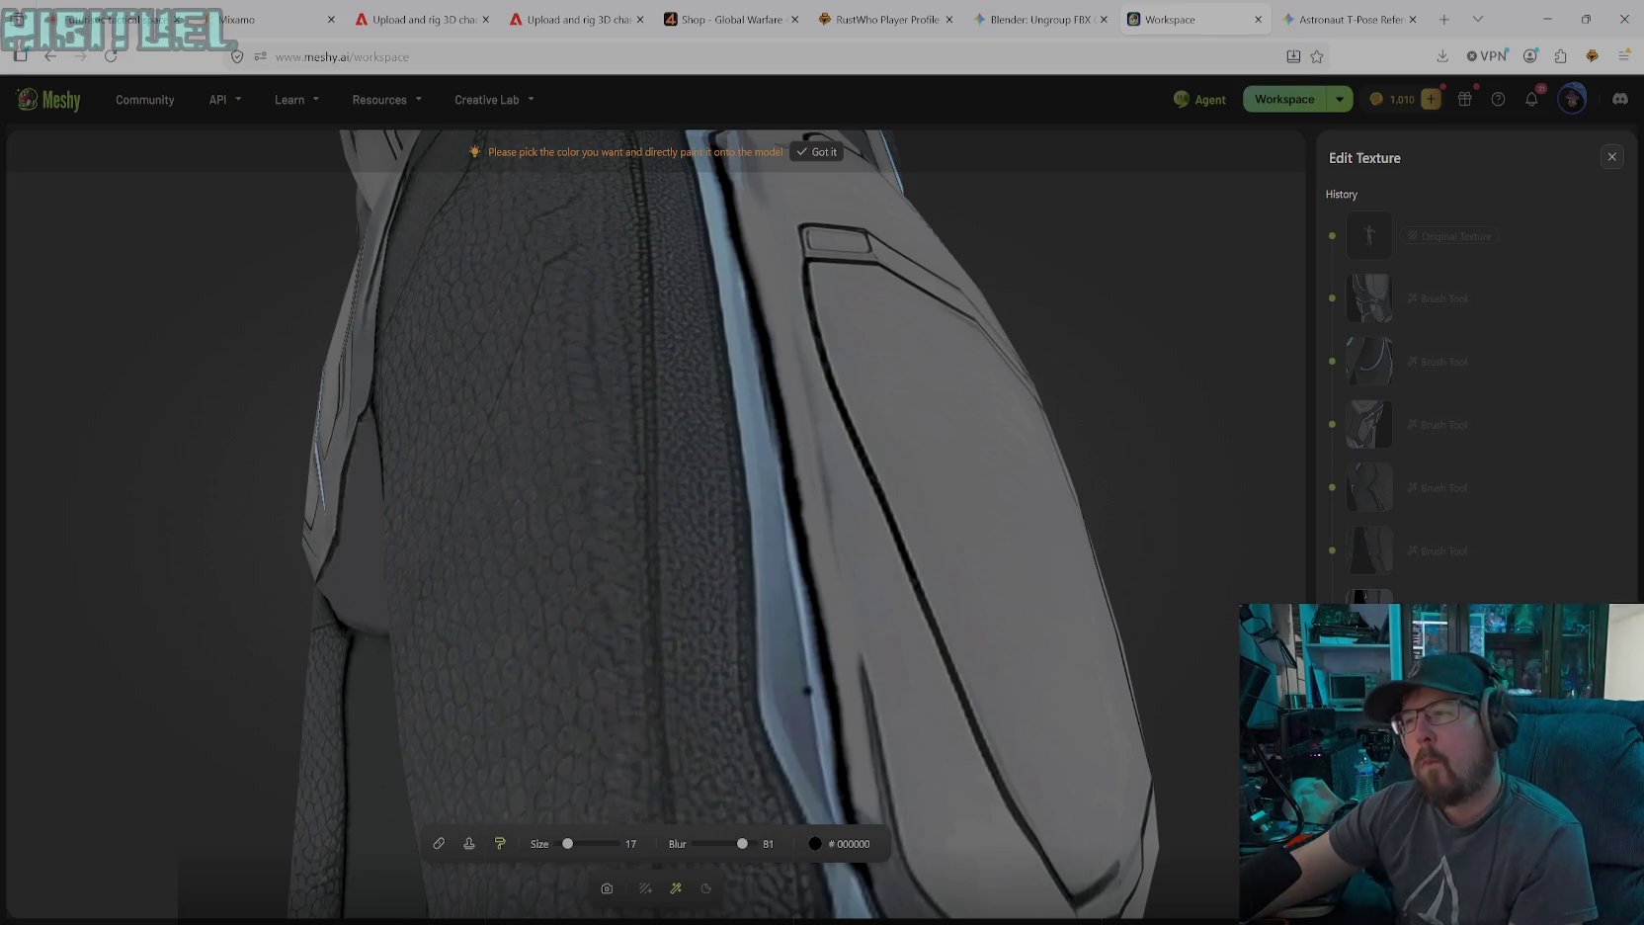
With the Stamp Tool, clone dark scale texture over the thigh's light-blue edge strip, then reframe the leg
click(469, 843)
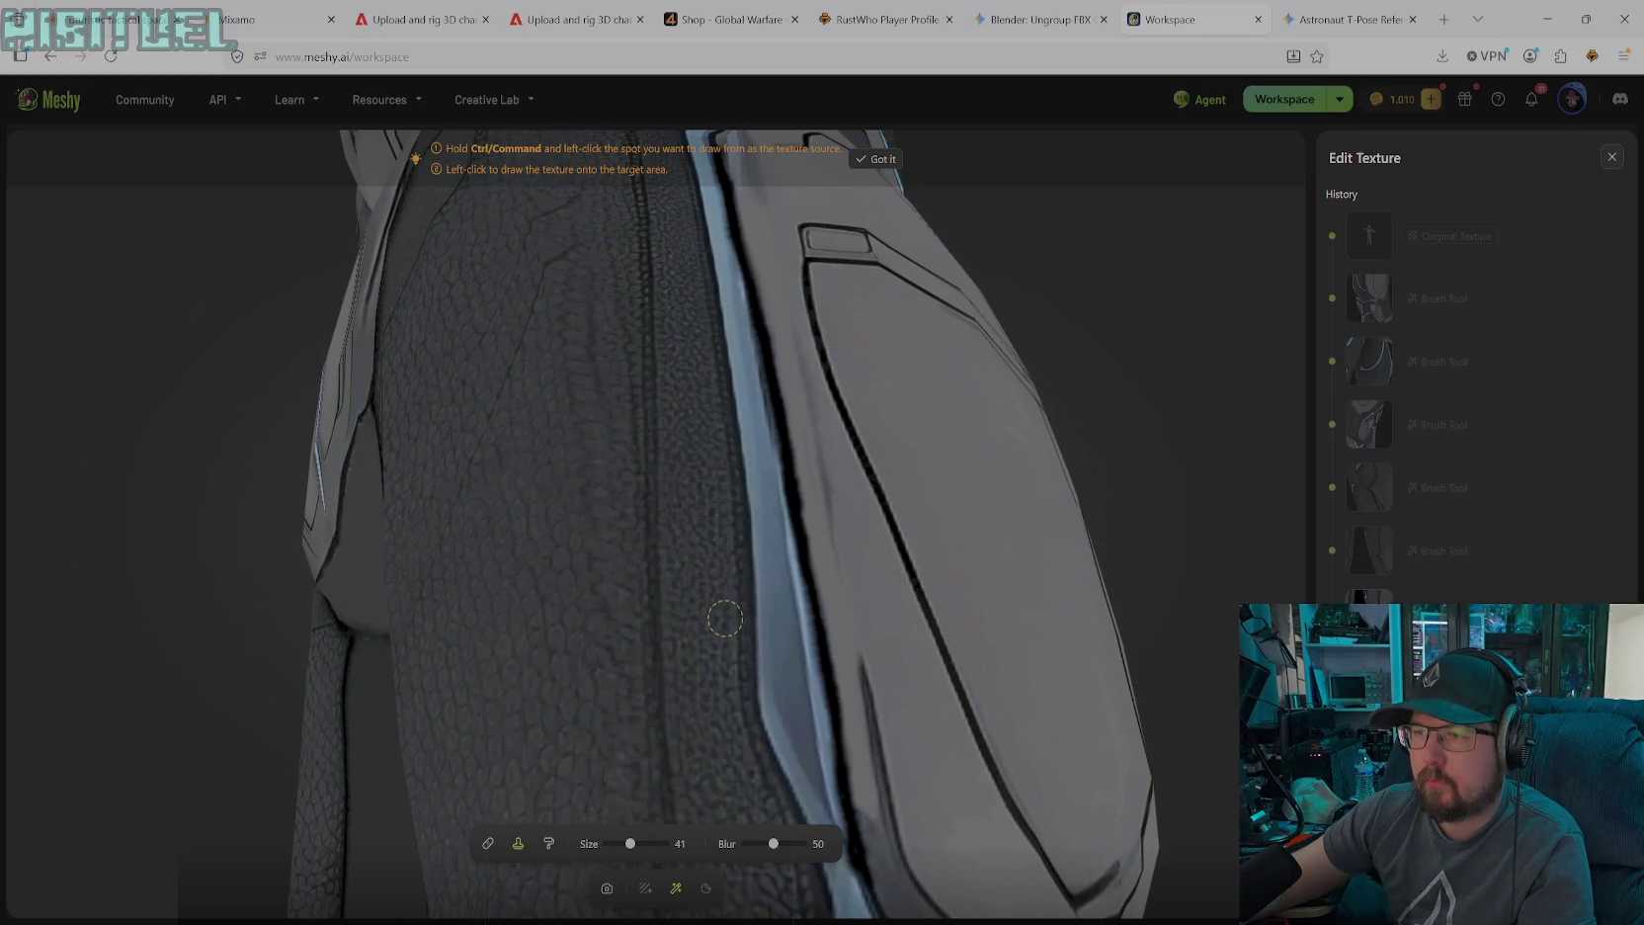
mouse_move(753, 628)
mouse_down()
mouse_move(780, 713)
mouse_move(807, 673)
mouse_move(775, 612)
mouse_move(771, 628)
mouse_move(767, 527)
mouse_move(783, 562)
mouse_move(778, 717)
mouse_up()
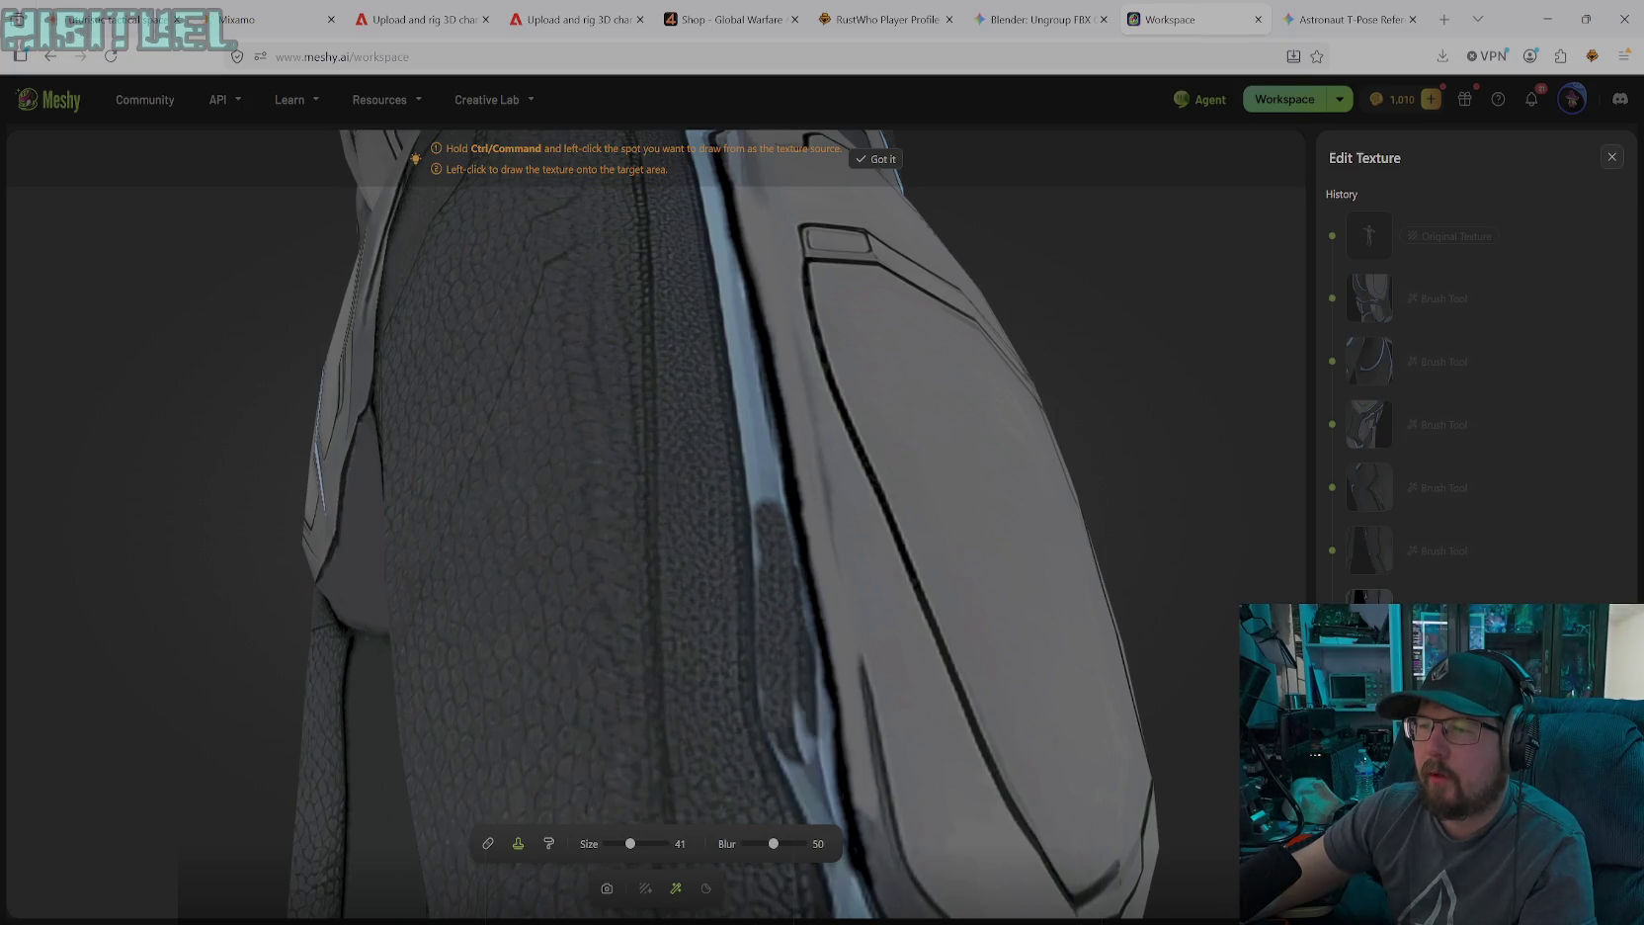
mouse_move(743, 539)
mouse_down()
mouse_move(776, 499)
mouse_move(809, 663)
mouse_up()
mouse_move(757, 523)
mouse_down()
mouse_move(764, 568)
mouse_move(758, 457)
mouse_up()
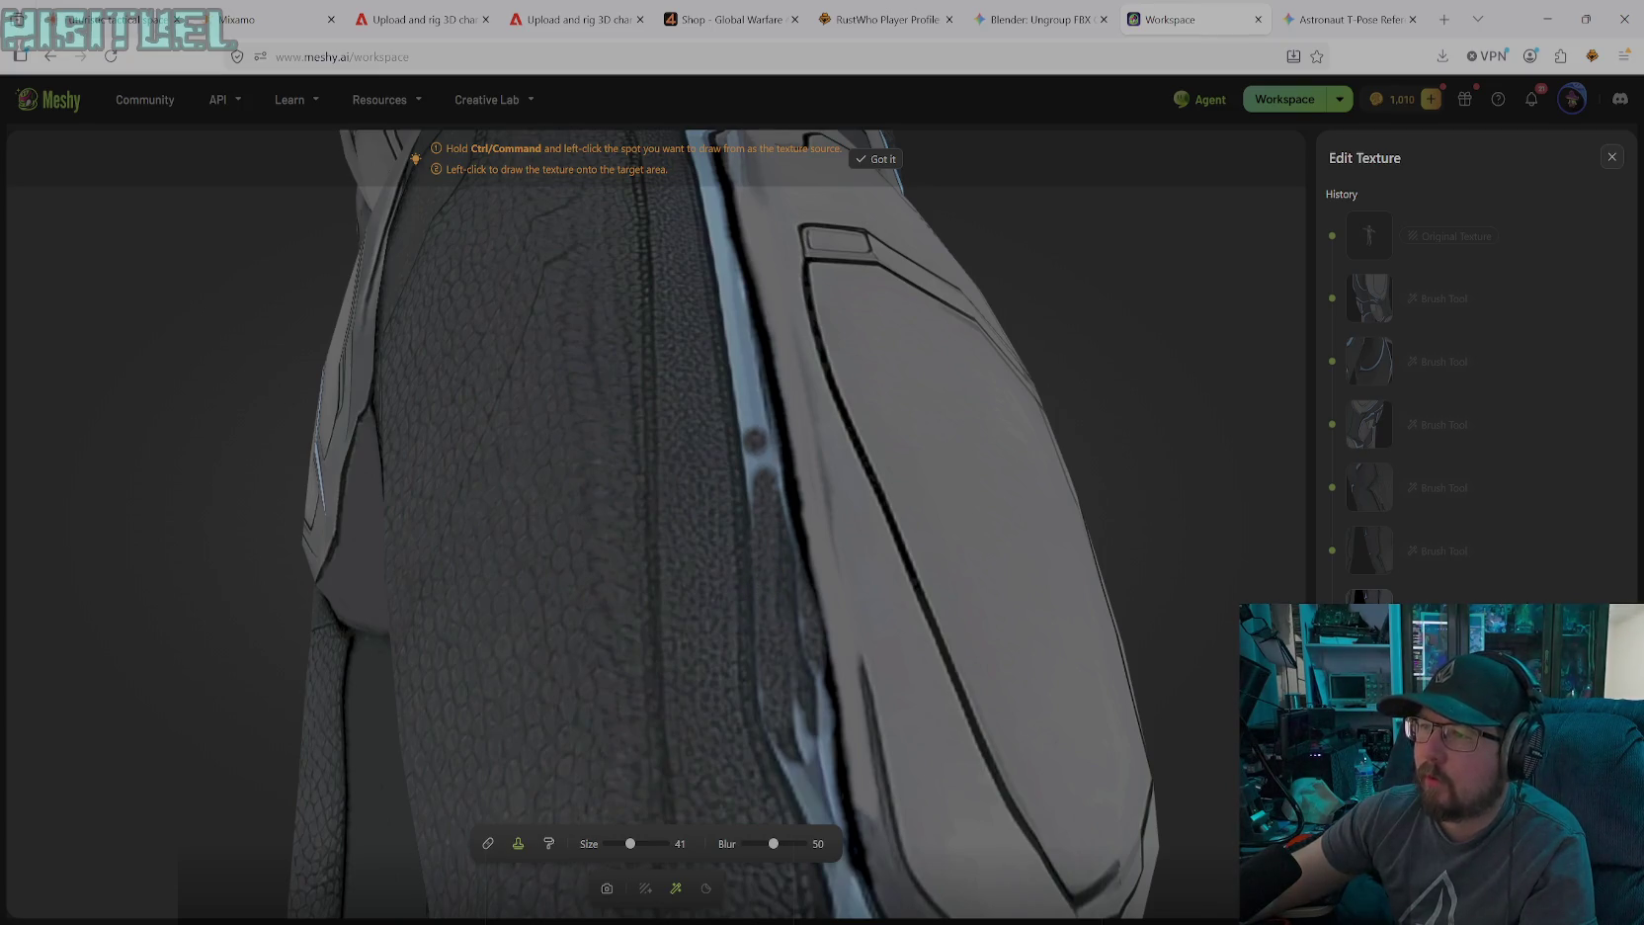
mouse_move(758, 458)
mouse_down()
mouse_move(767, 430)
mouse_move(818, 744)
mouse_move(821, 682)
mouse_move(787, 731)
mouse_move(763, 691)
mouse_move(817, 780)
mouse_up()
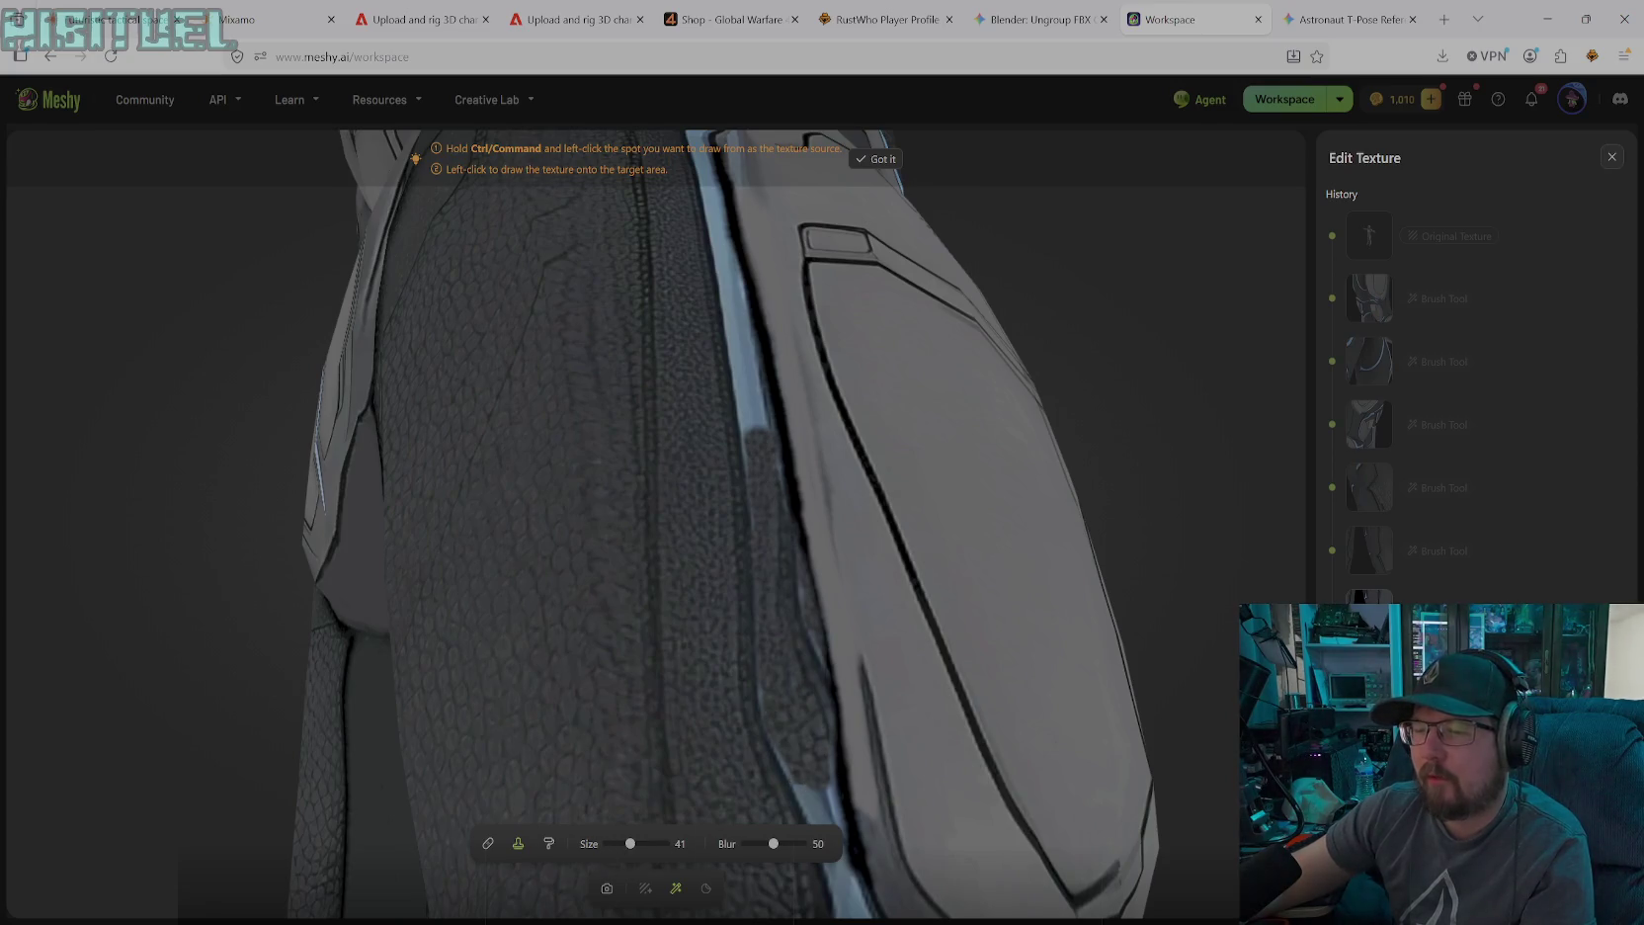
click(607, 889)
drag(692, 643, 777, 726)
scroll(776, 731, up, 2)
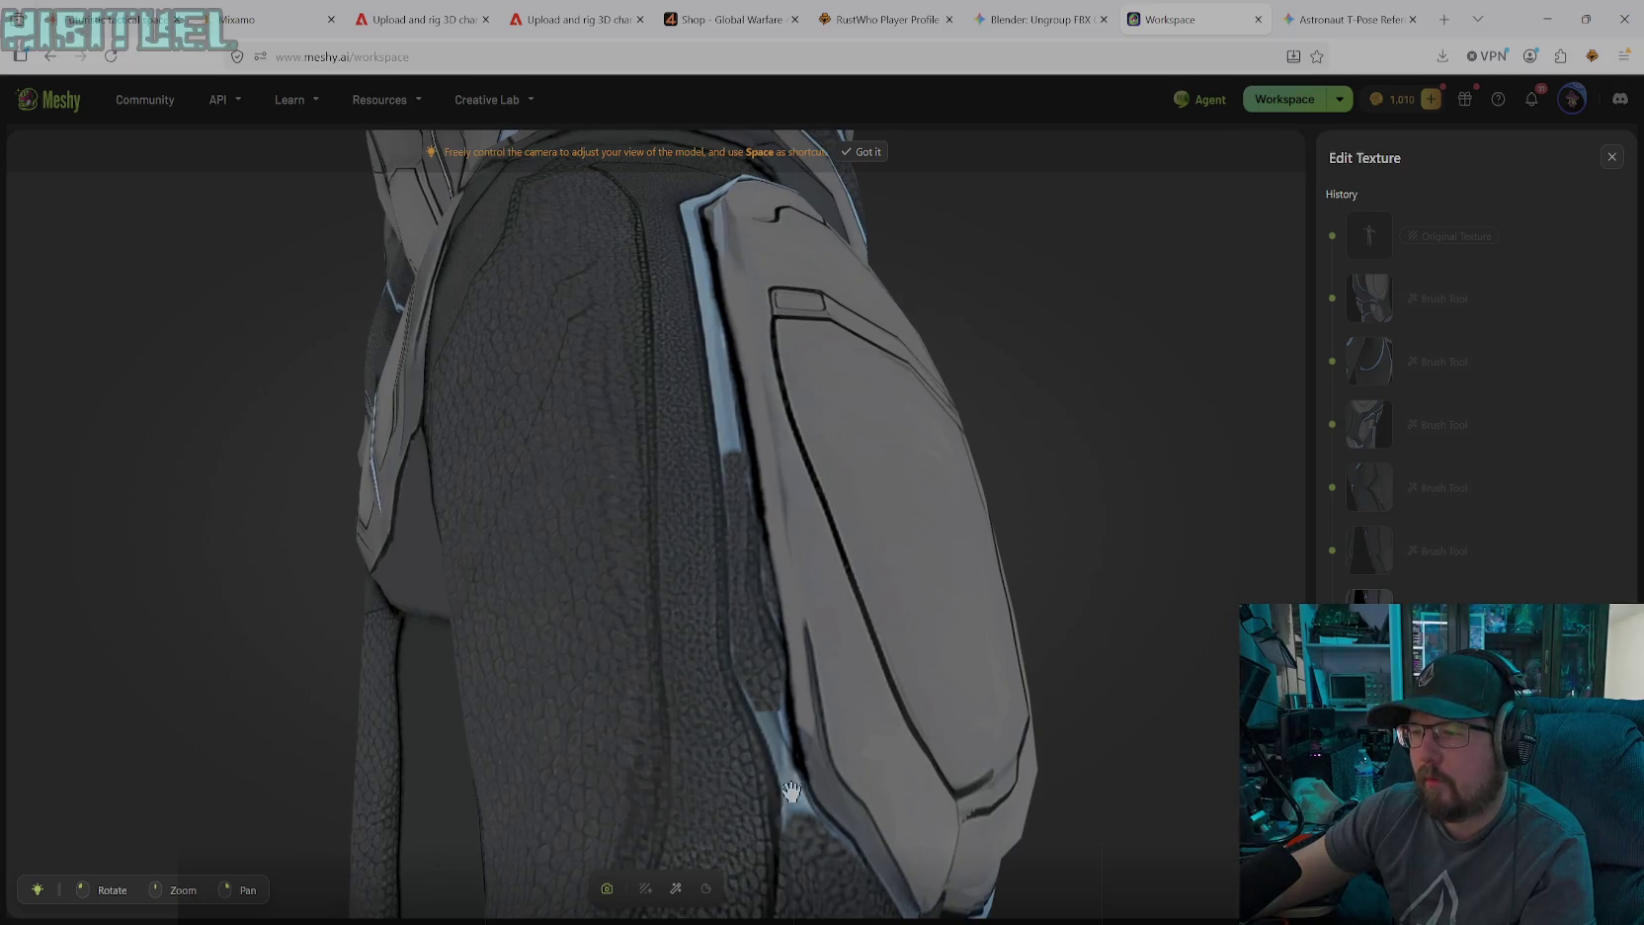
Turn toward the thigh plate edge and clone dark texture up and down the blue strip
click(678, 891)
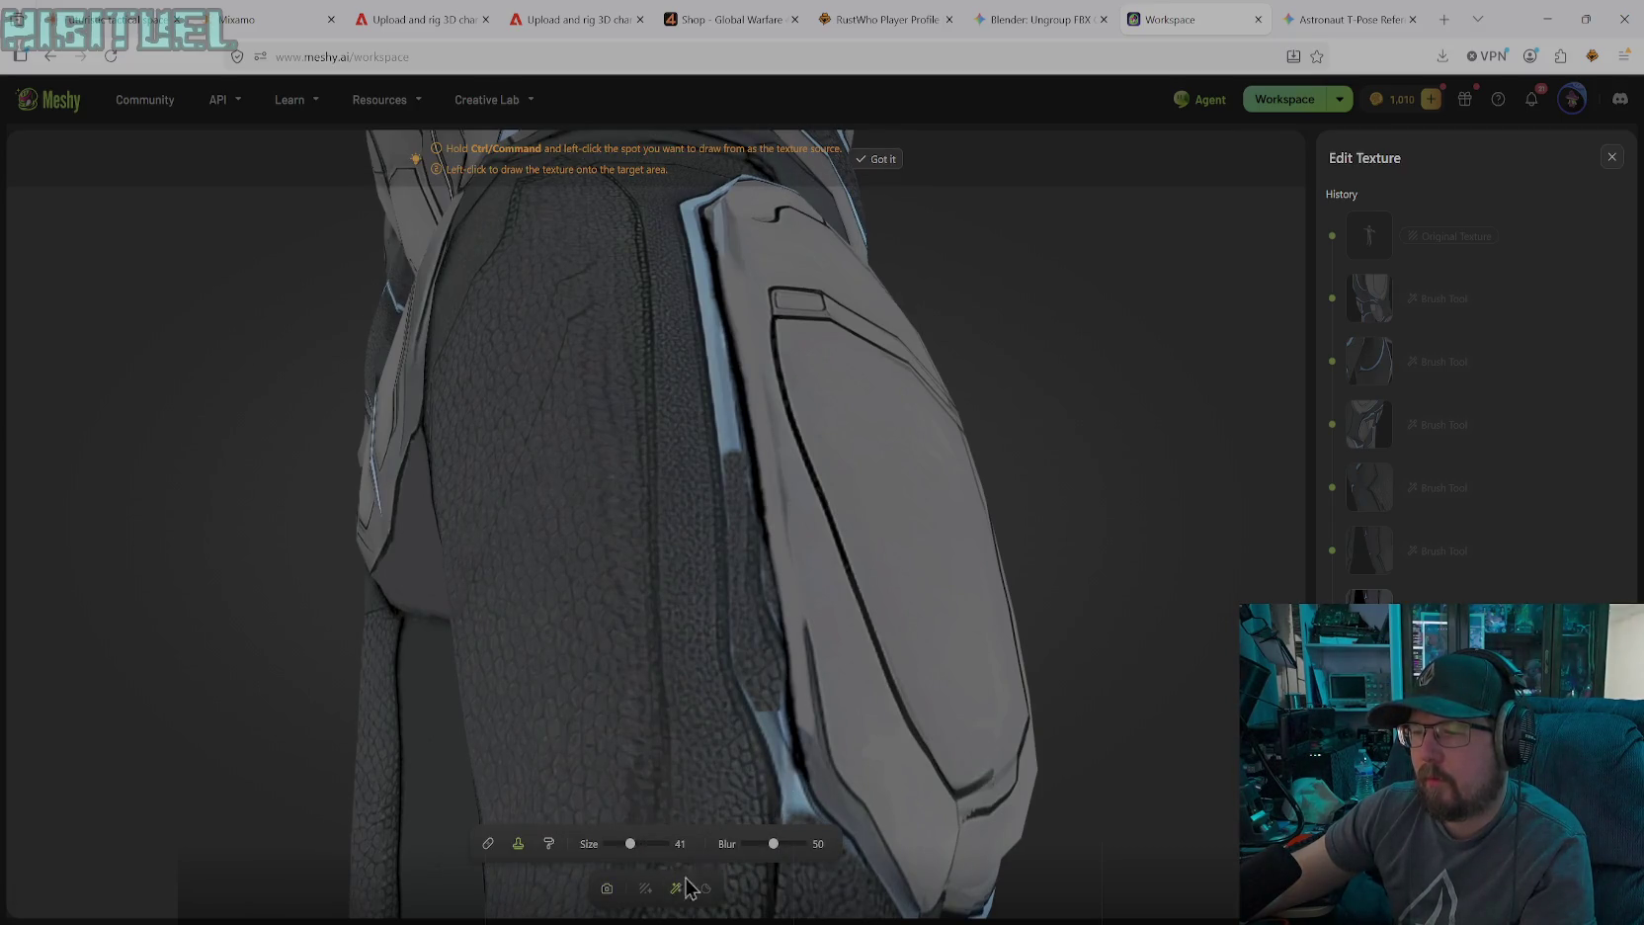
click(605, 889)
mouse_move(855, 788)
mouse_down()
mouse_move(835, 805)
mouse_move(753, 684)
mouse_up()
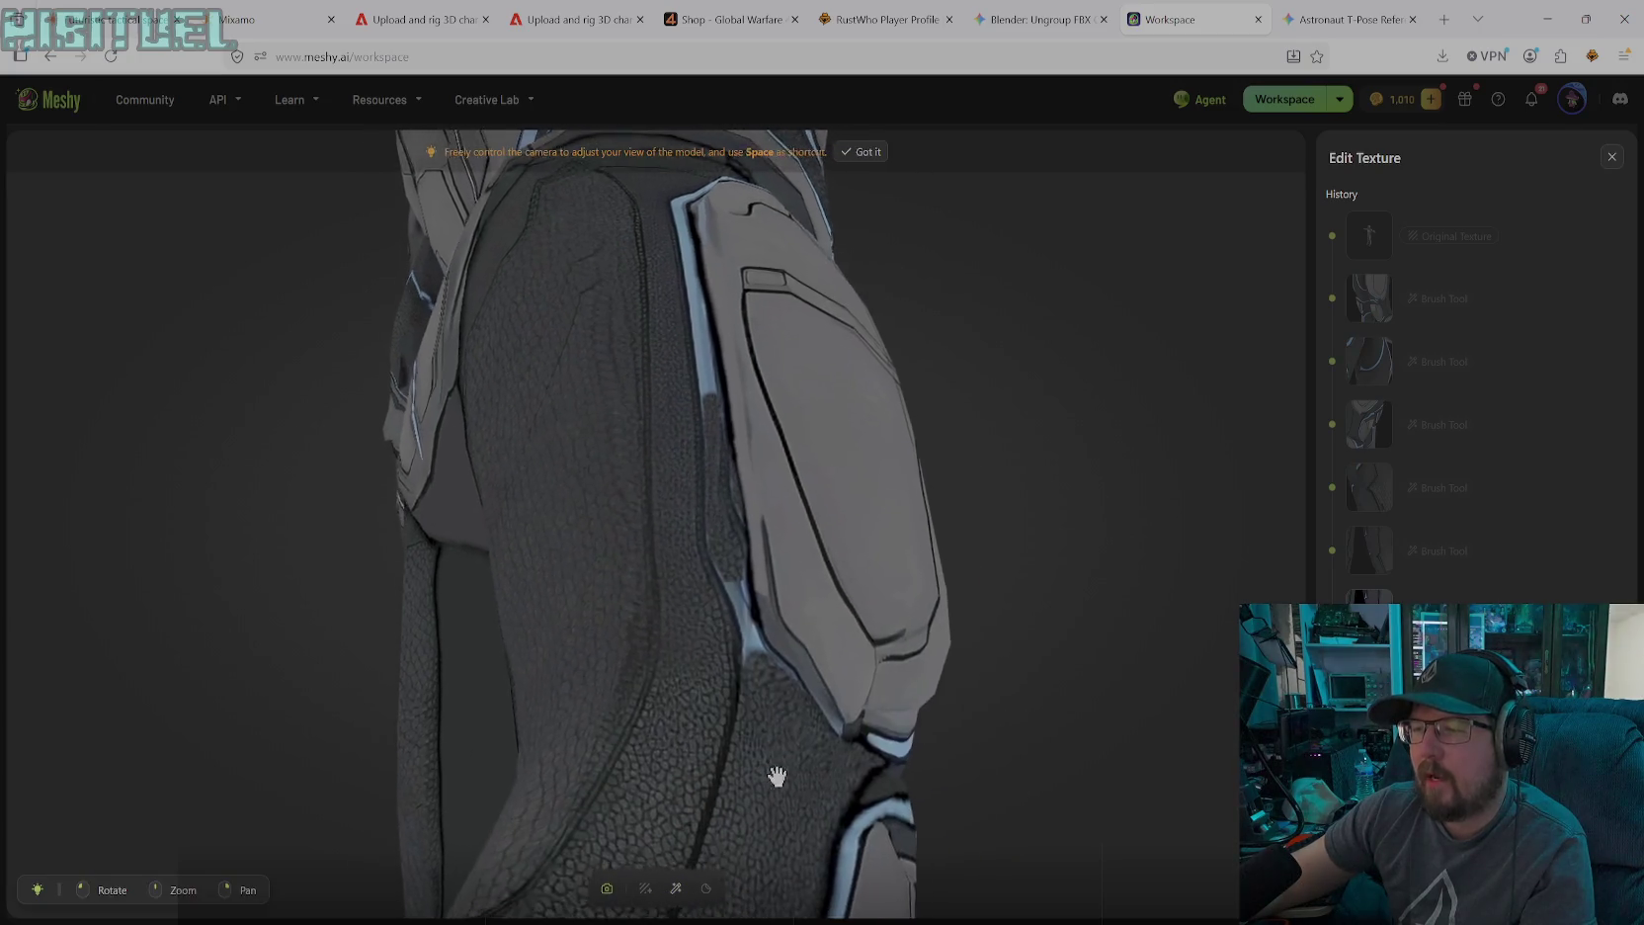
scroll(753, 684, up, 3)
click(678, 893)
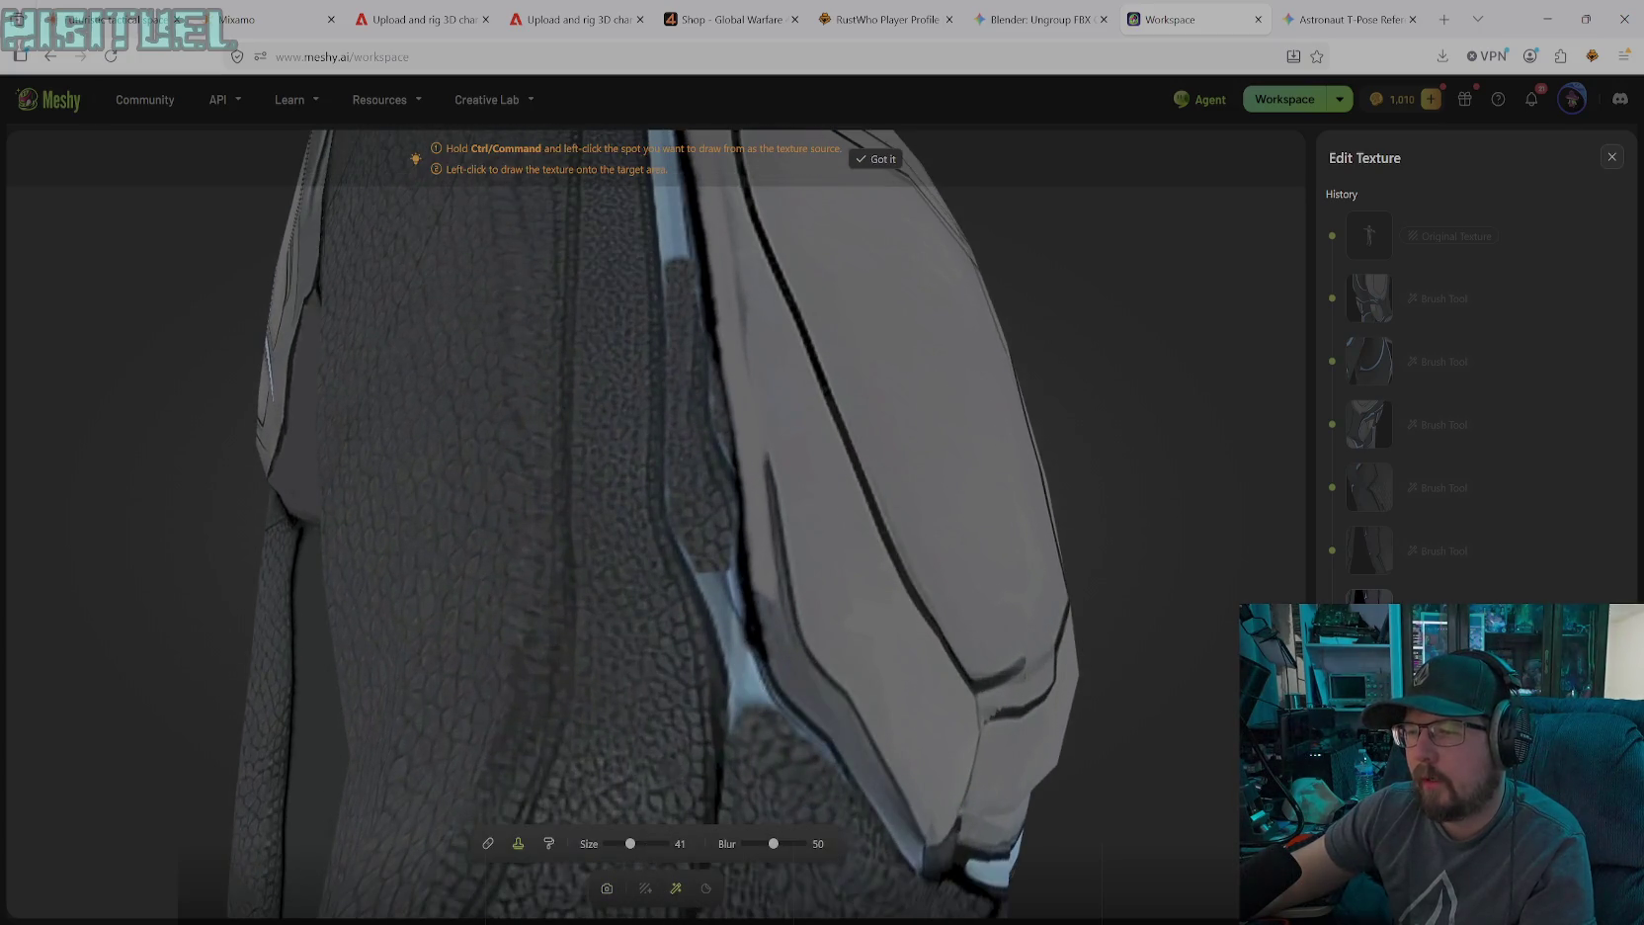
mouse_move(751, 705)
mouse_down()
mouse_move(726, 616)
mouse_move(815, 770)
mouse_move(728, 700)
mouse_up()
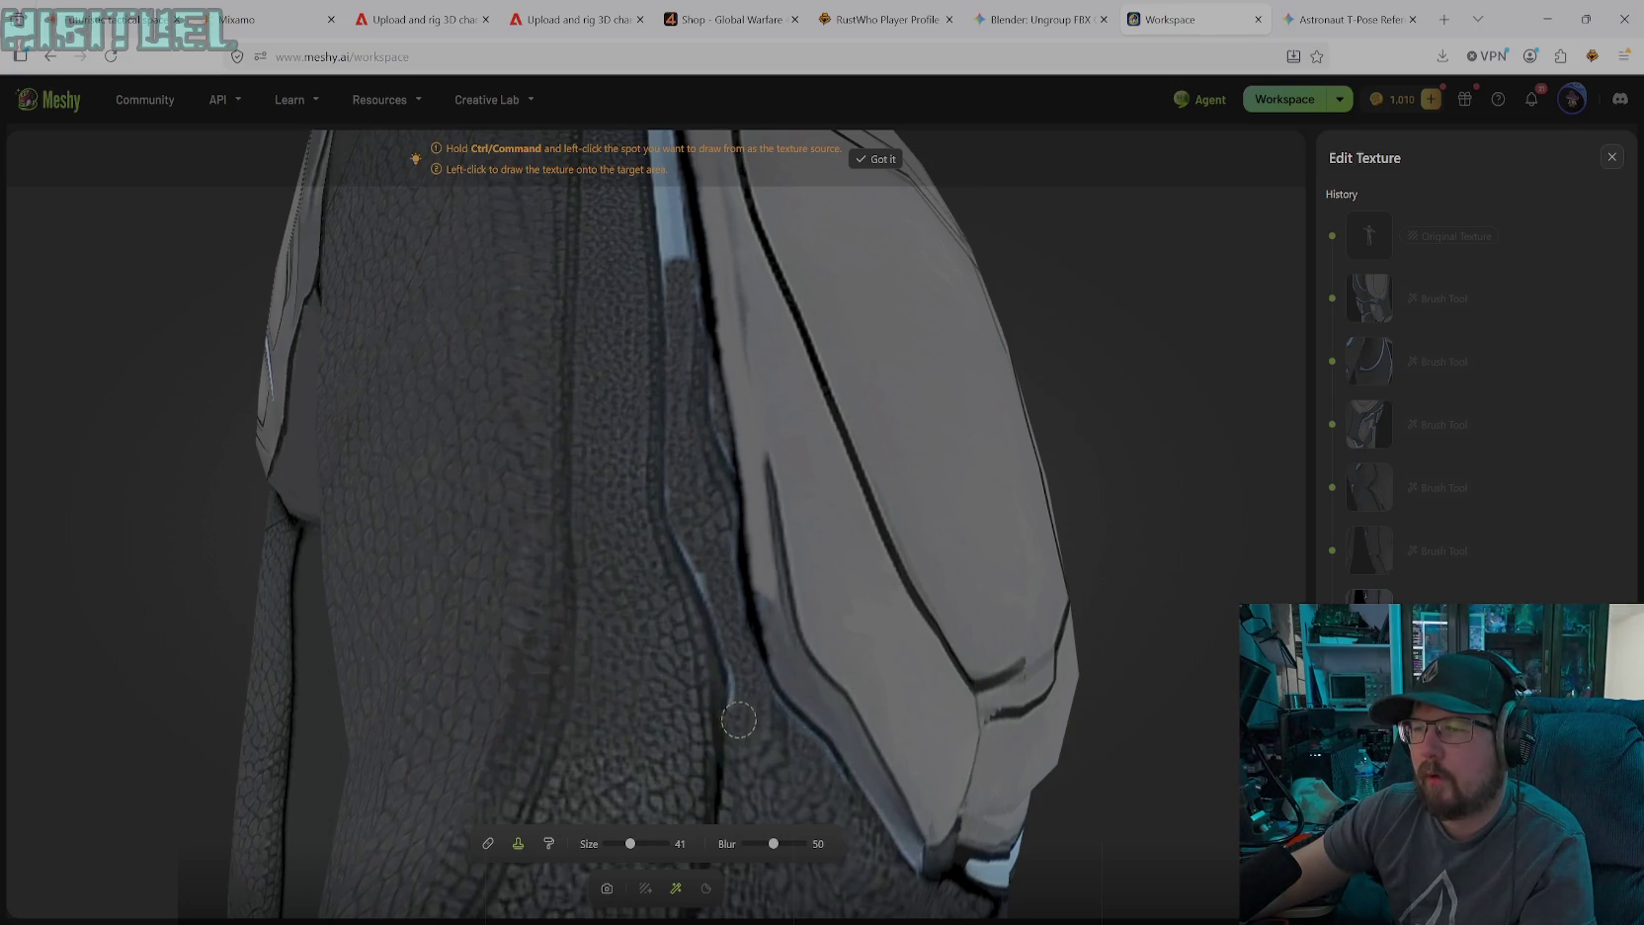
drag(678, 478, 701, 549)
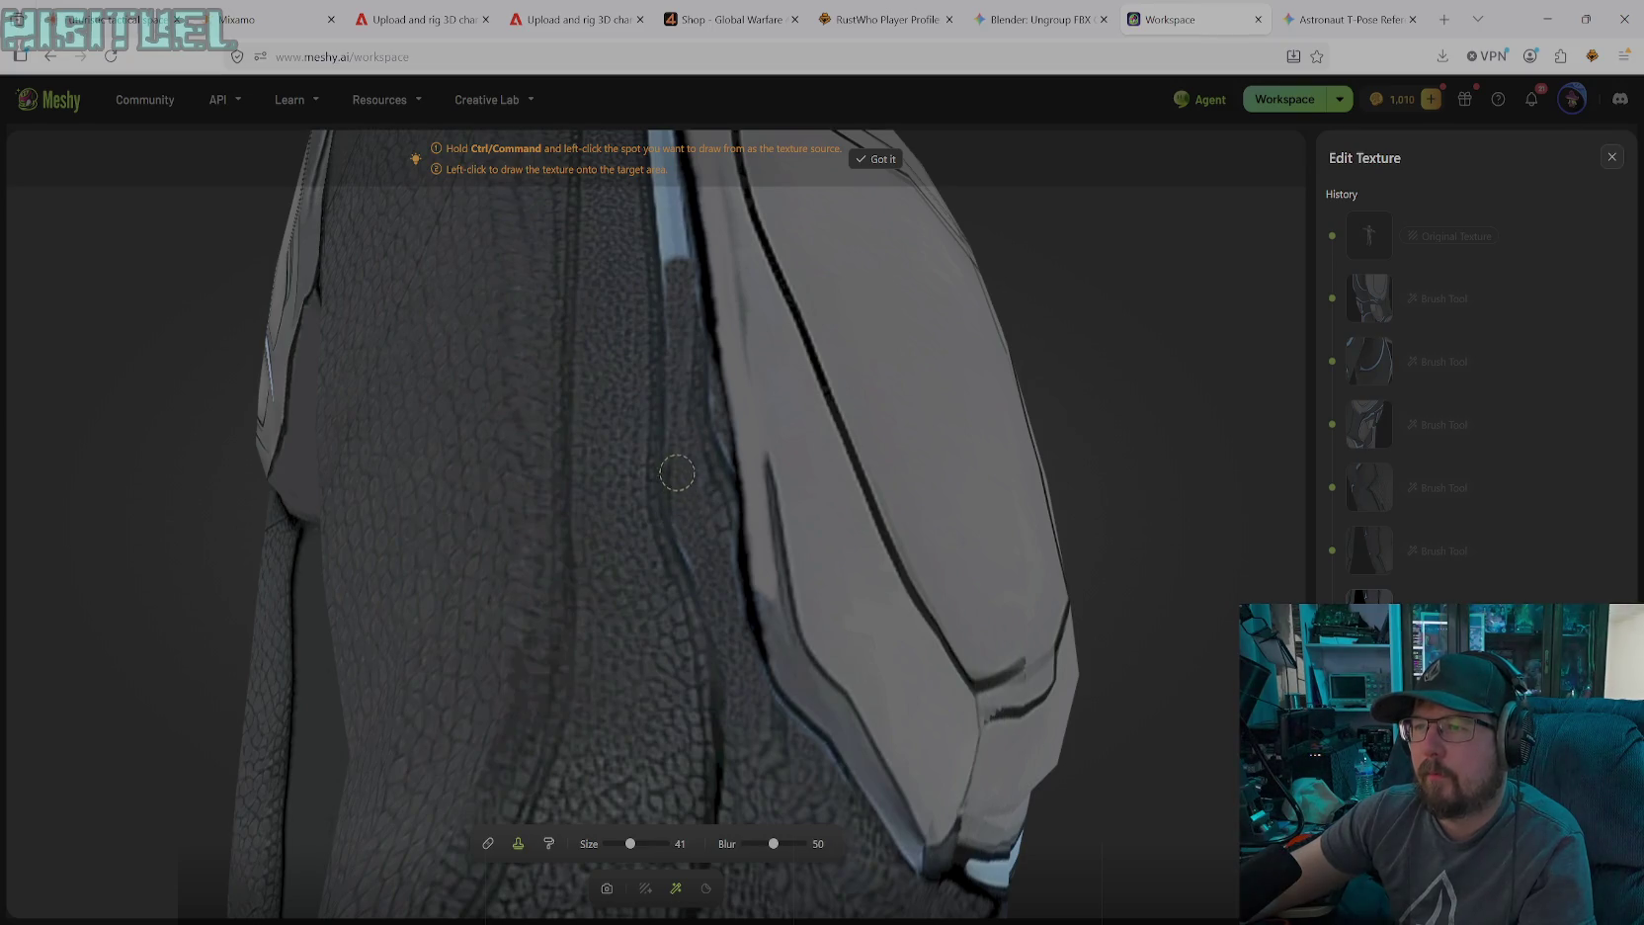
drag(673, 491, 692, 568)
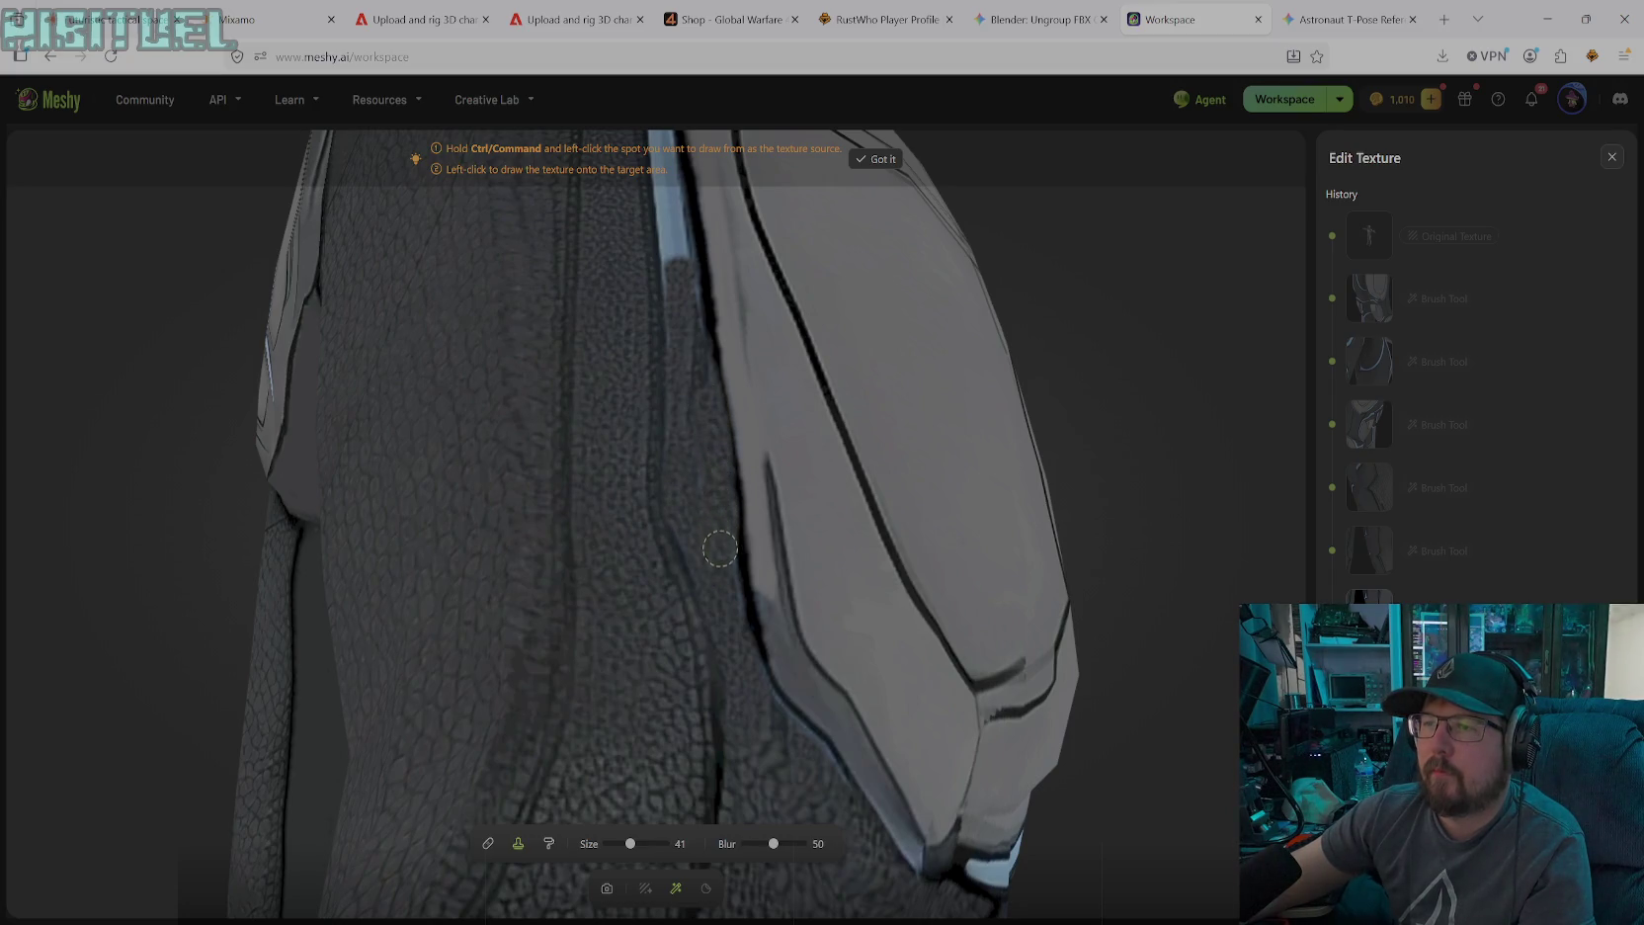
drag(692, 314, 710, 464)
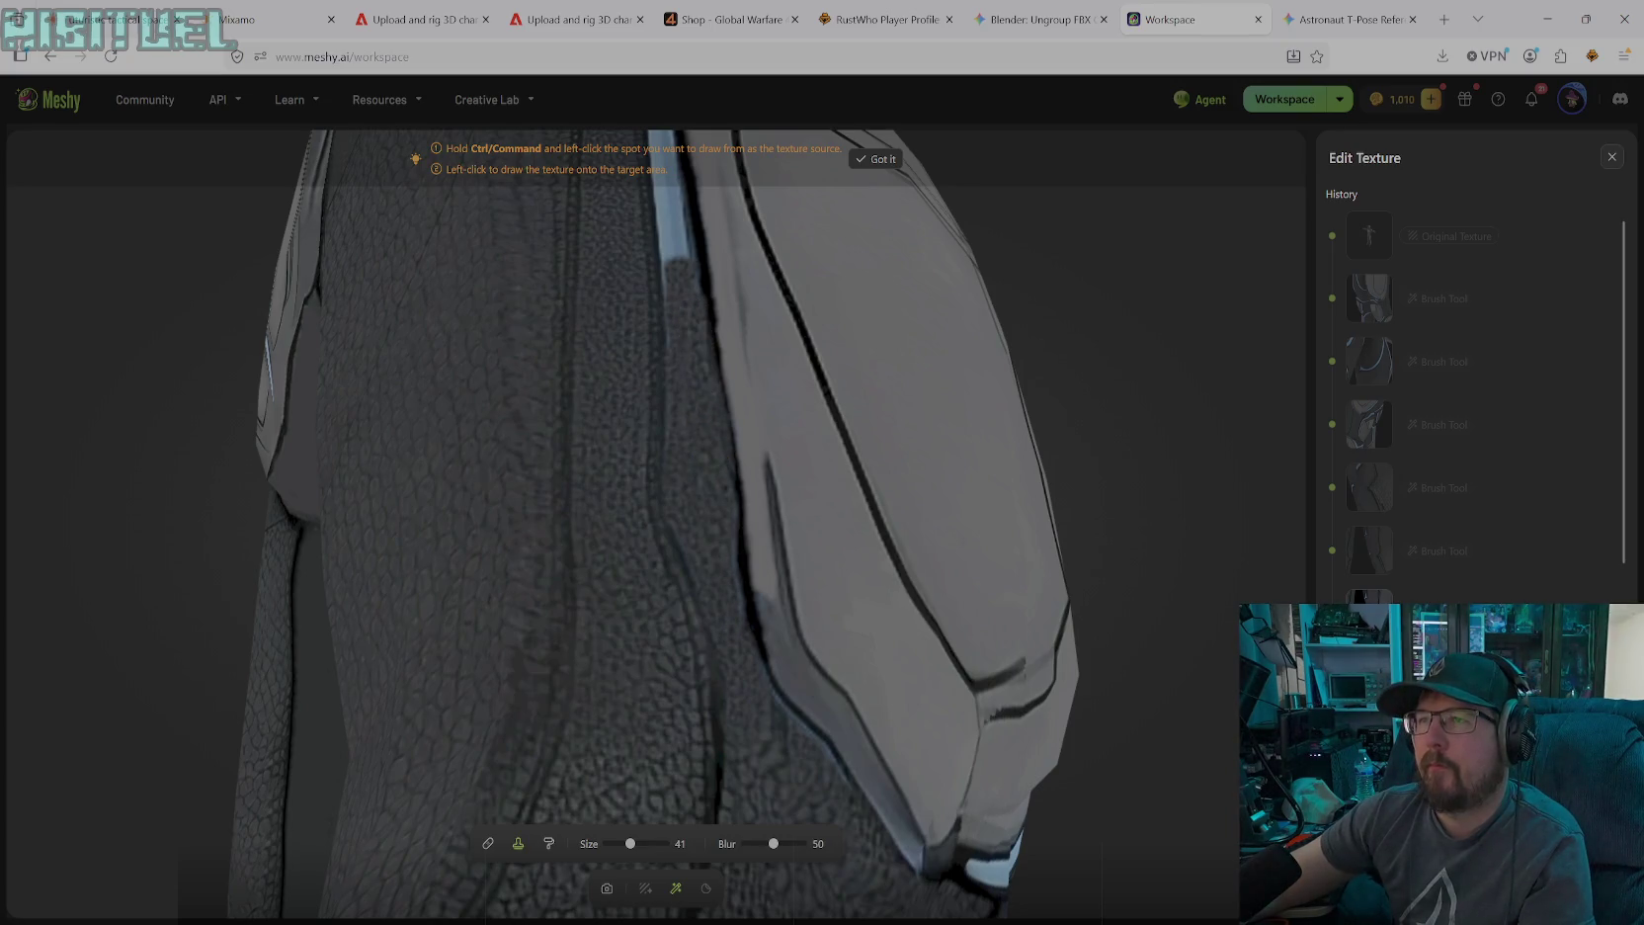
Reveal the armour plate's notch and clone dark texture over the upper blue edge strip
click(607, 889)
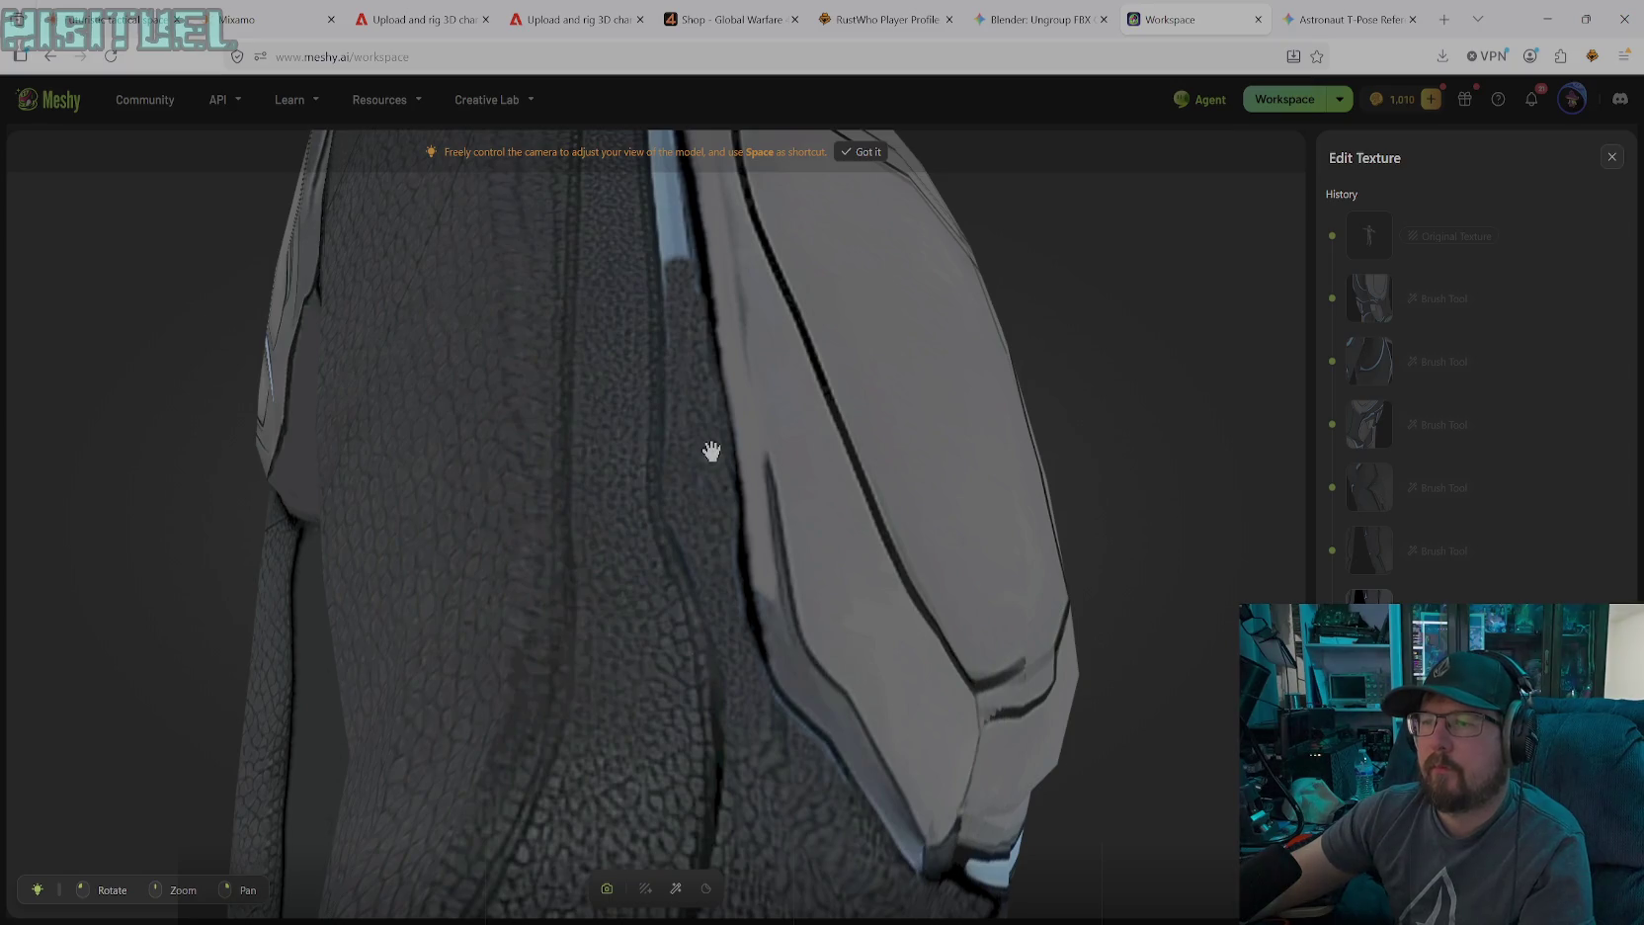
drag(711, 450, 719, 484)
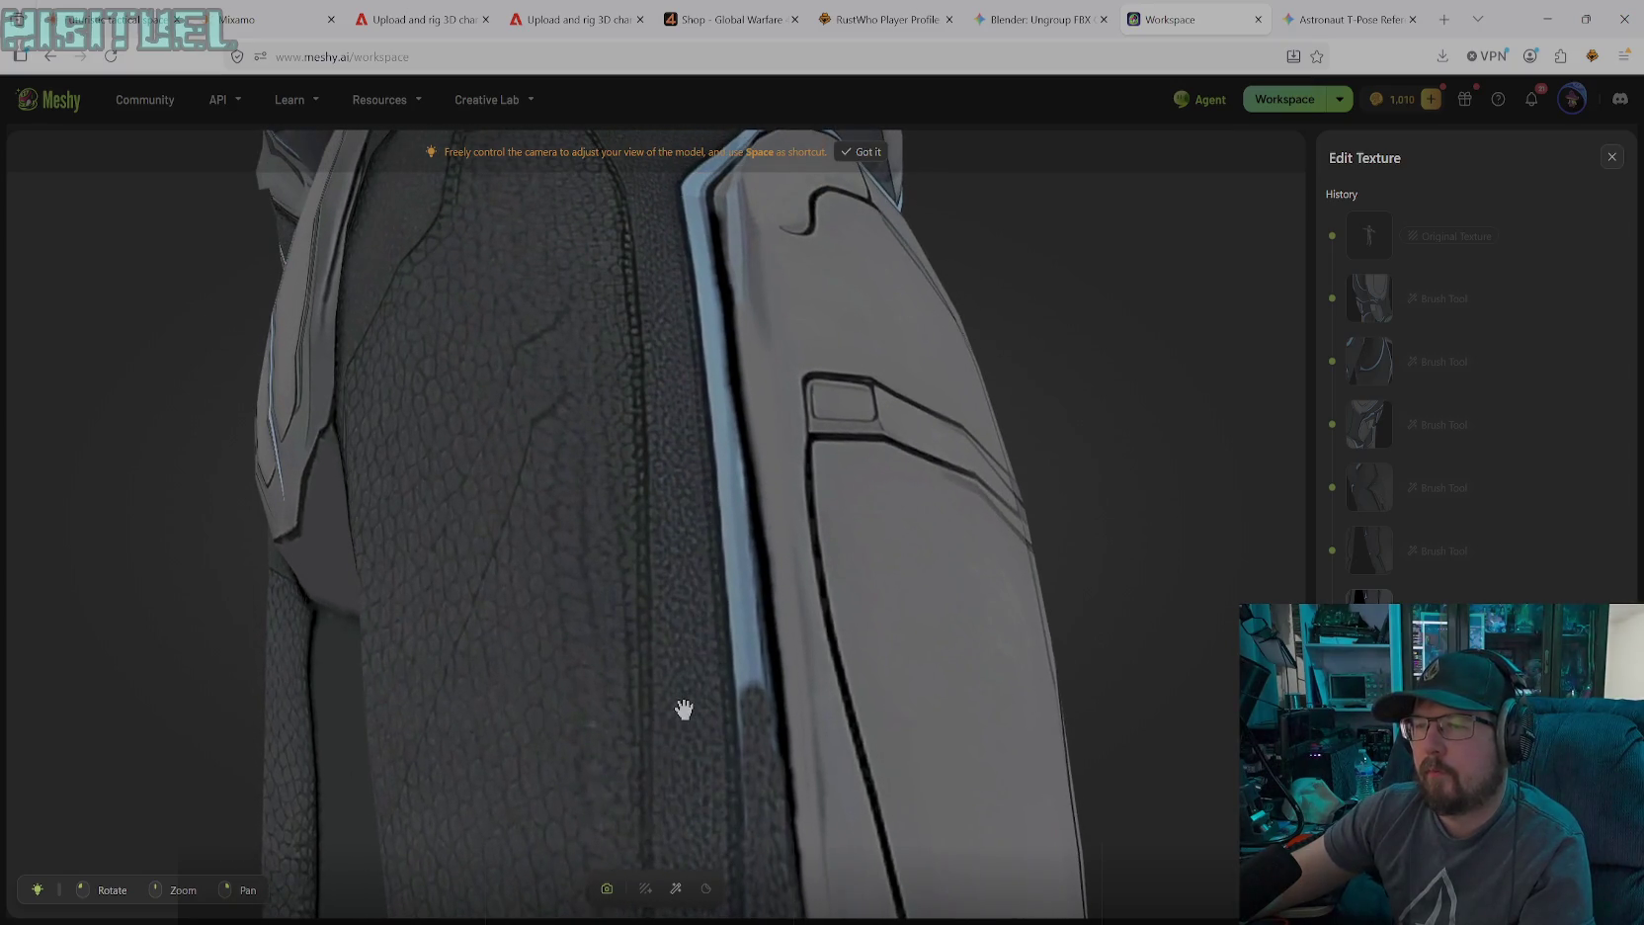
click(675, 888)
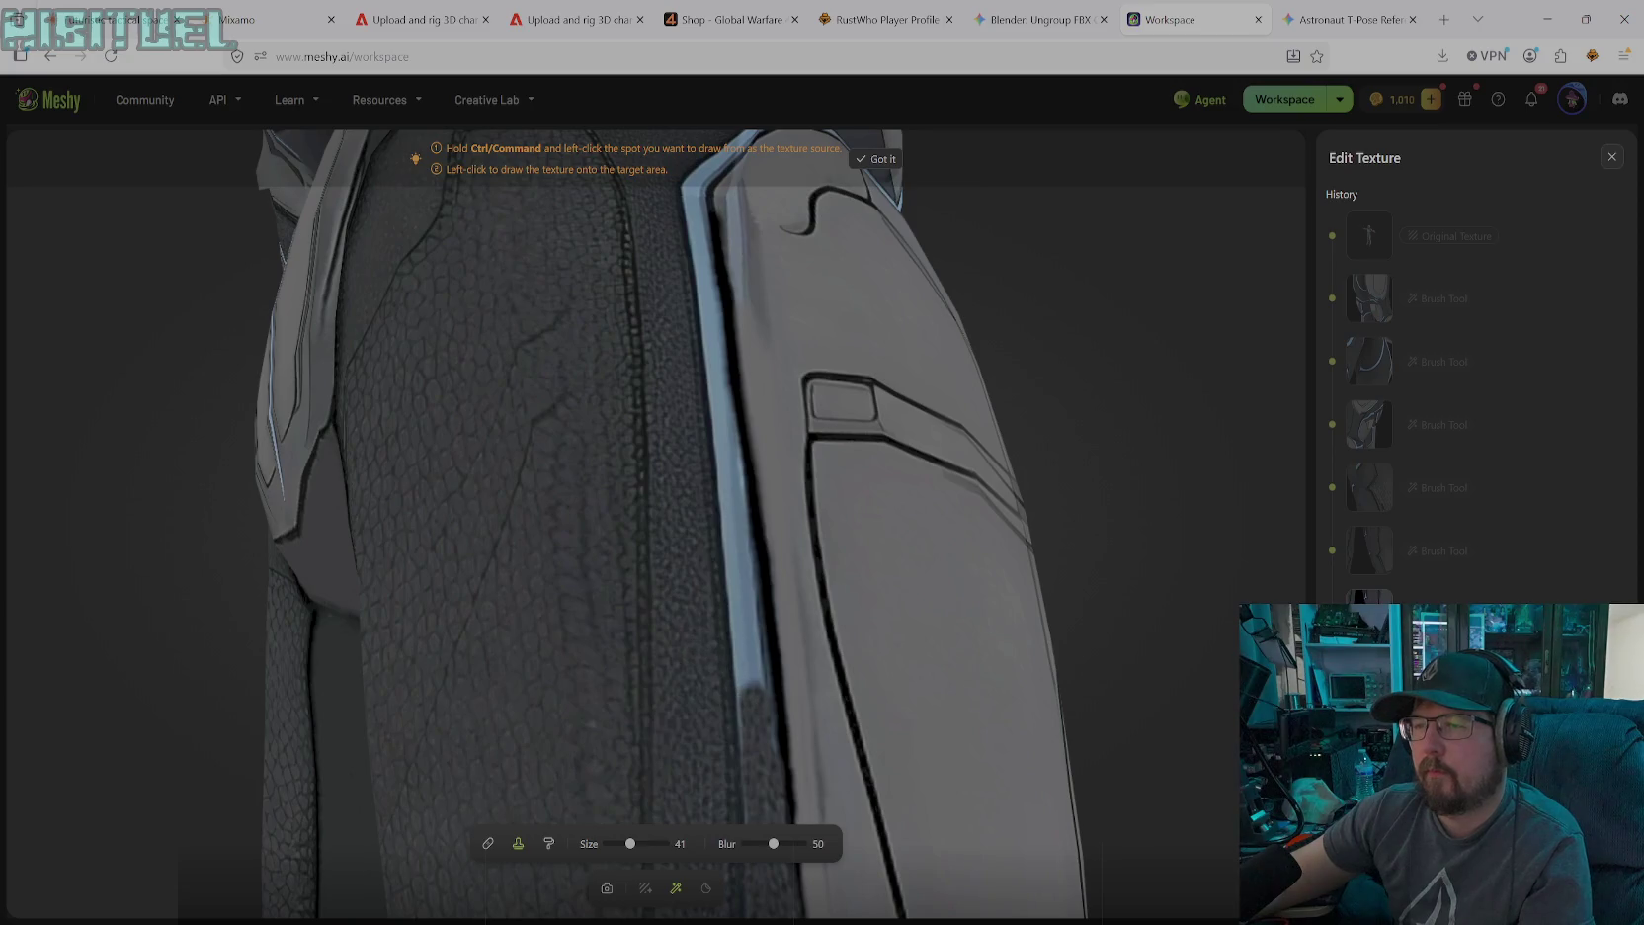
drag(745, 662, 751, 695)
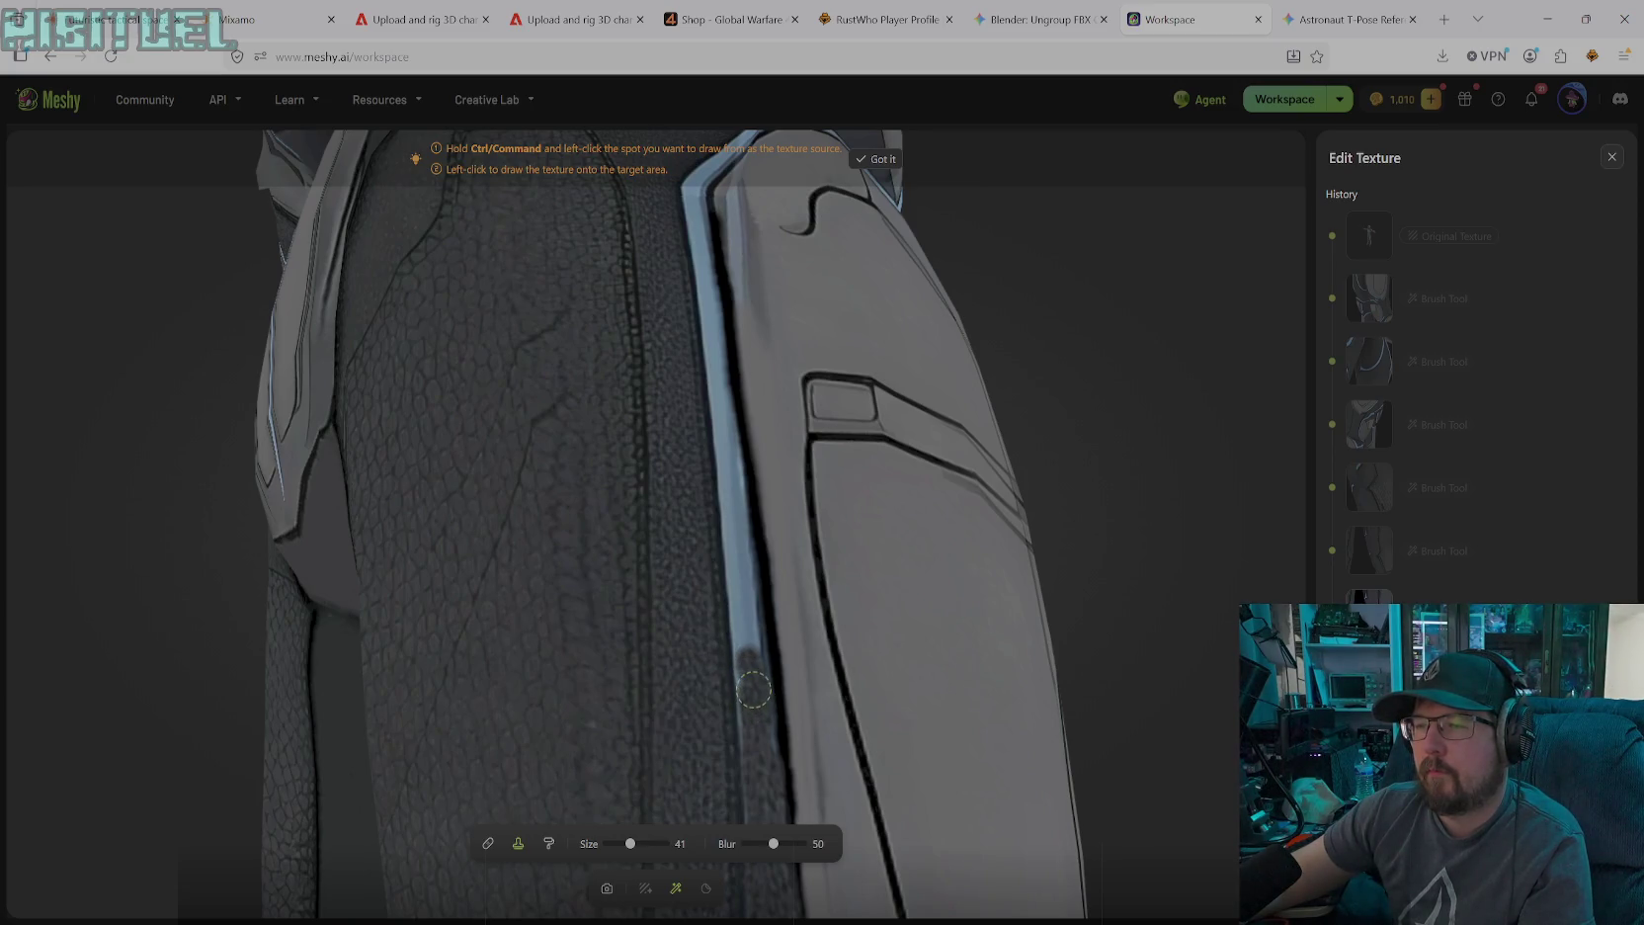
drag(751, 696, 718, 318)
drag(715, 316, 747, 675)
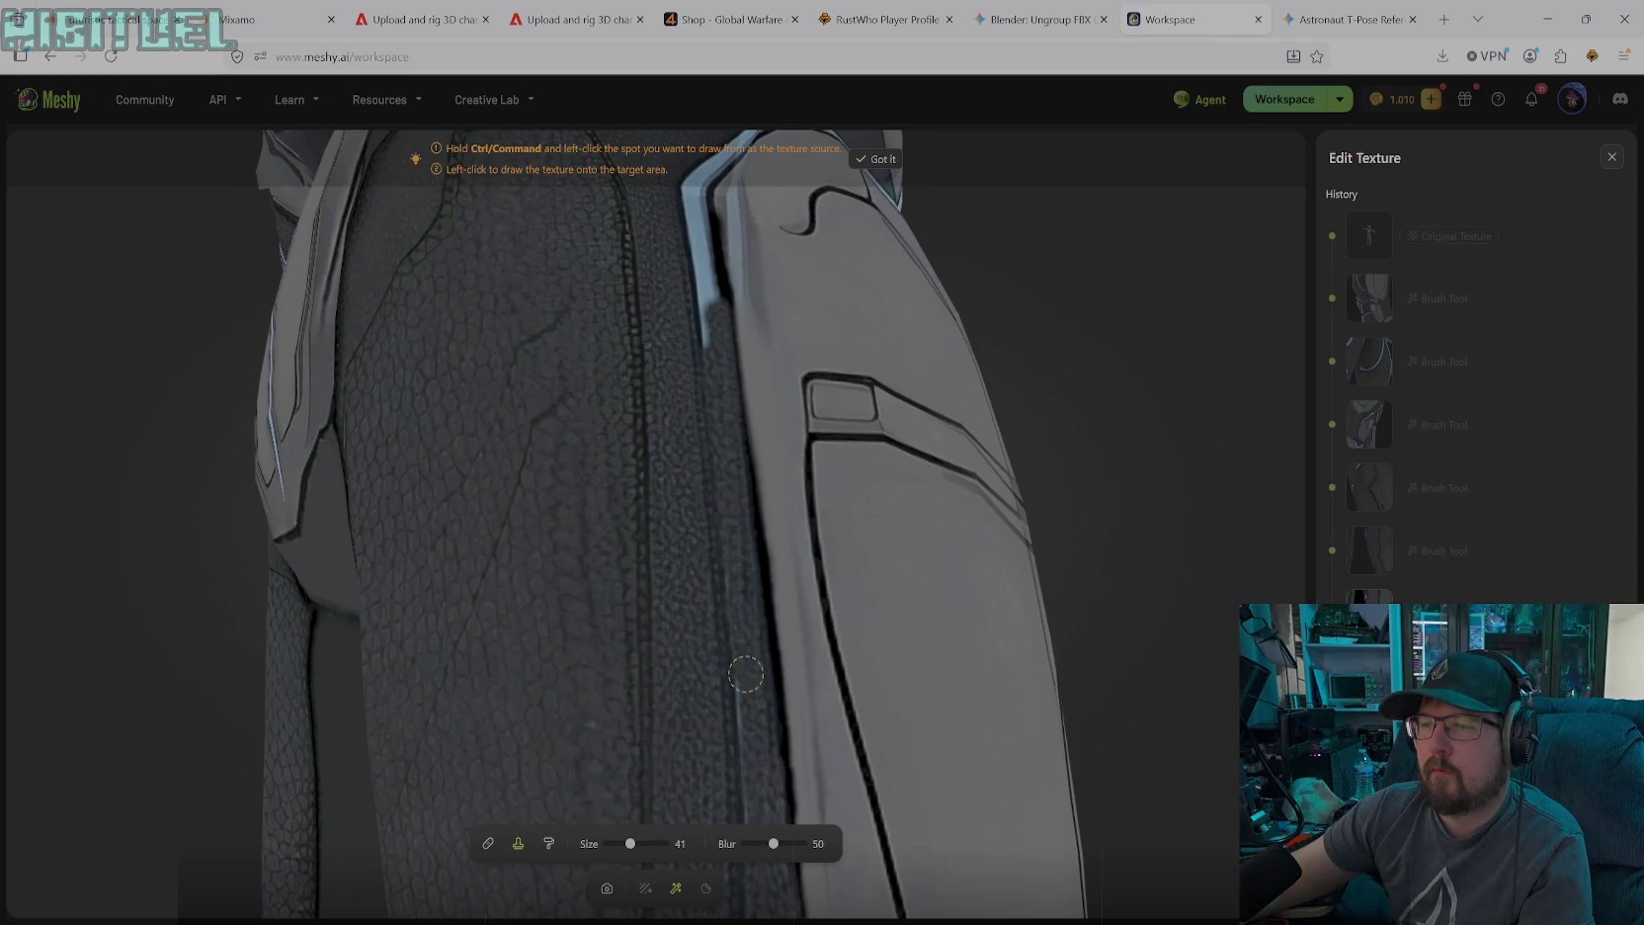
drag(704, 252, 707, 336)
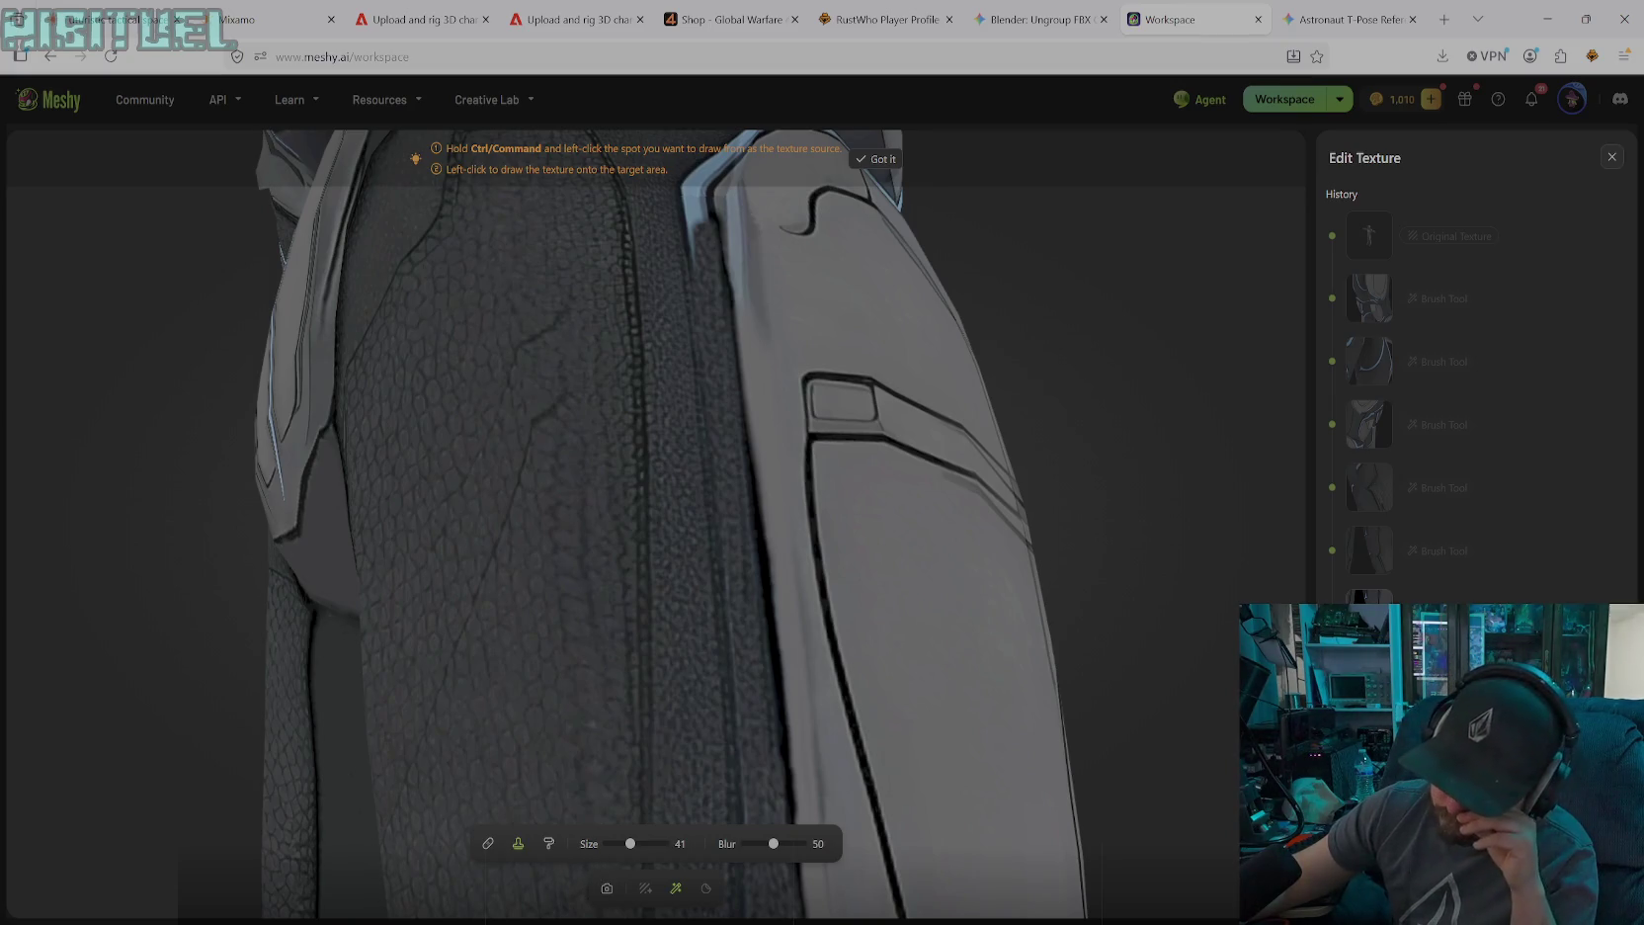
click(608, 889)
mouse_move(704, 528)
mouse_down()
mouse_move(708, 482)
mouse_move(704, 521)
mouse_up()
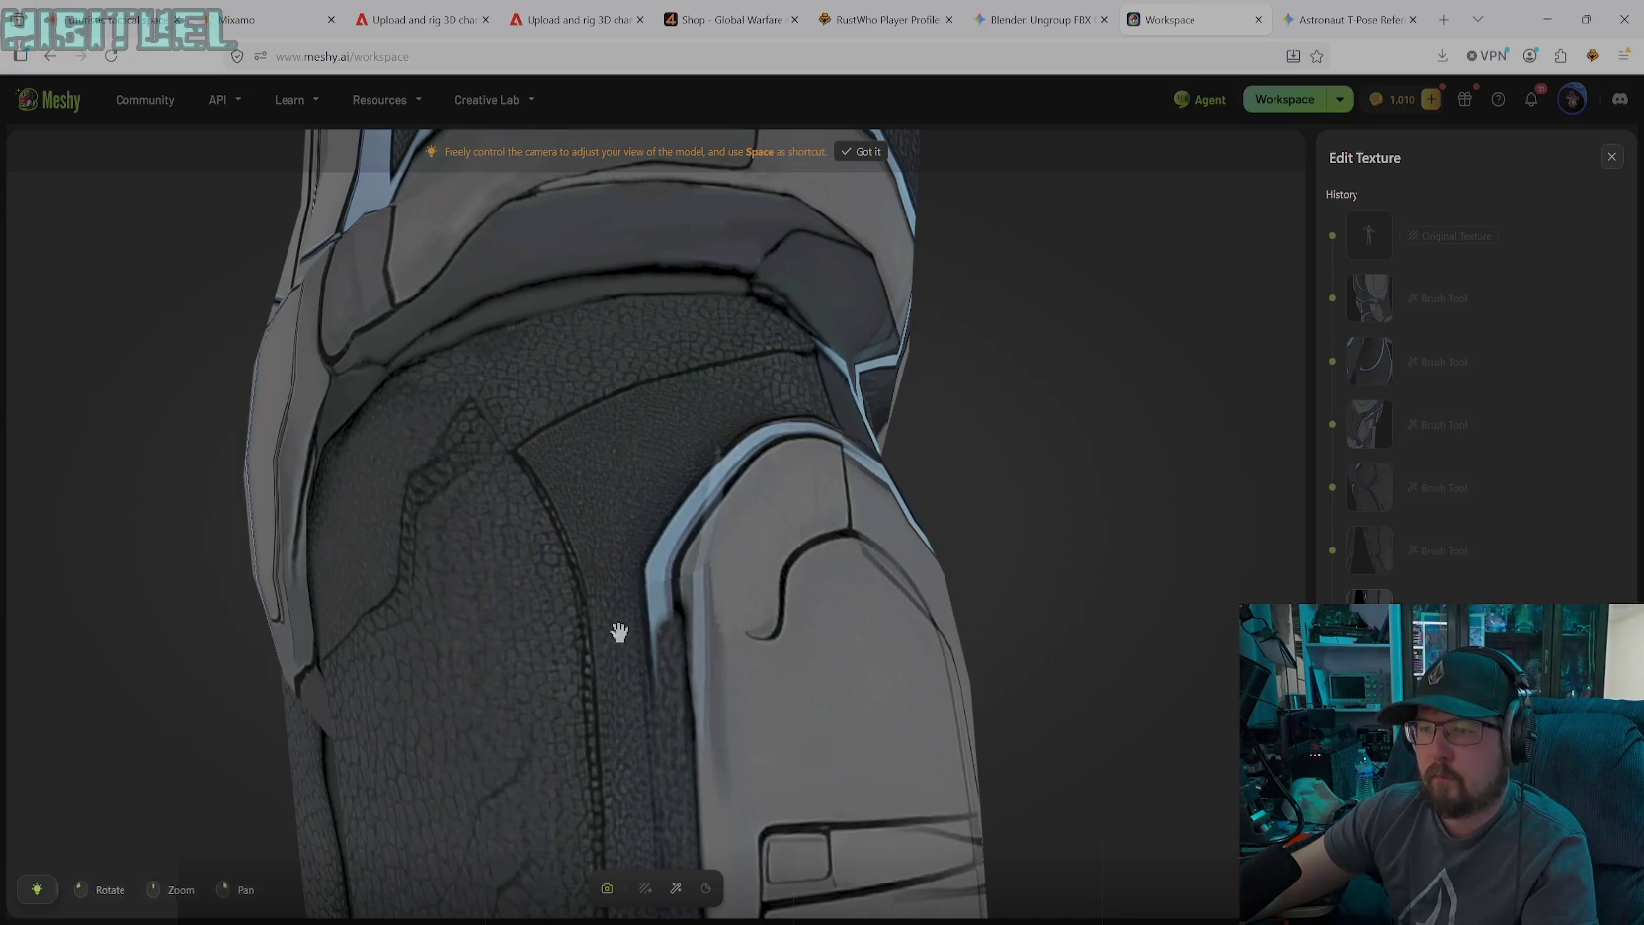
Clone dark texture over the blue edge by the knee plate and shrink the brush to 28
click(674, 889)
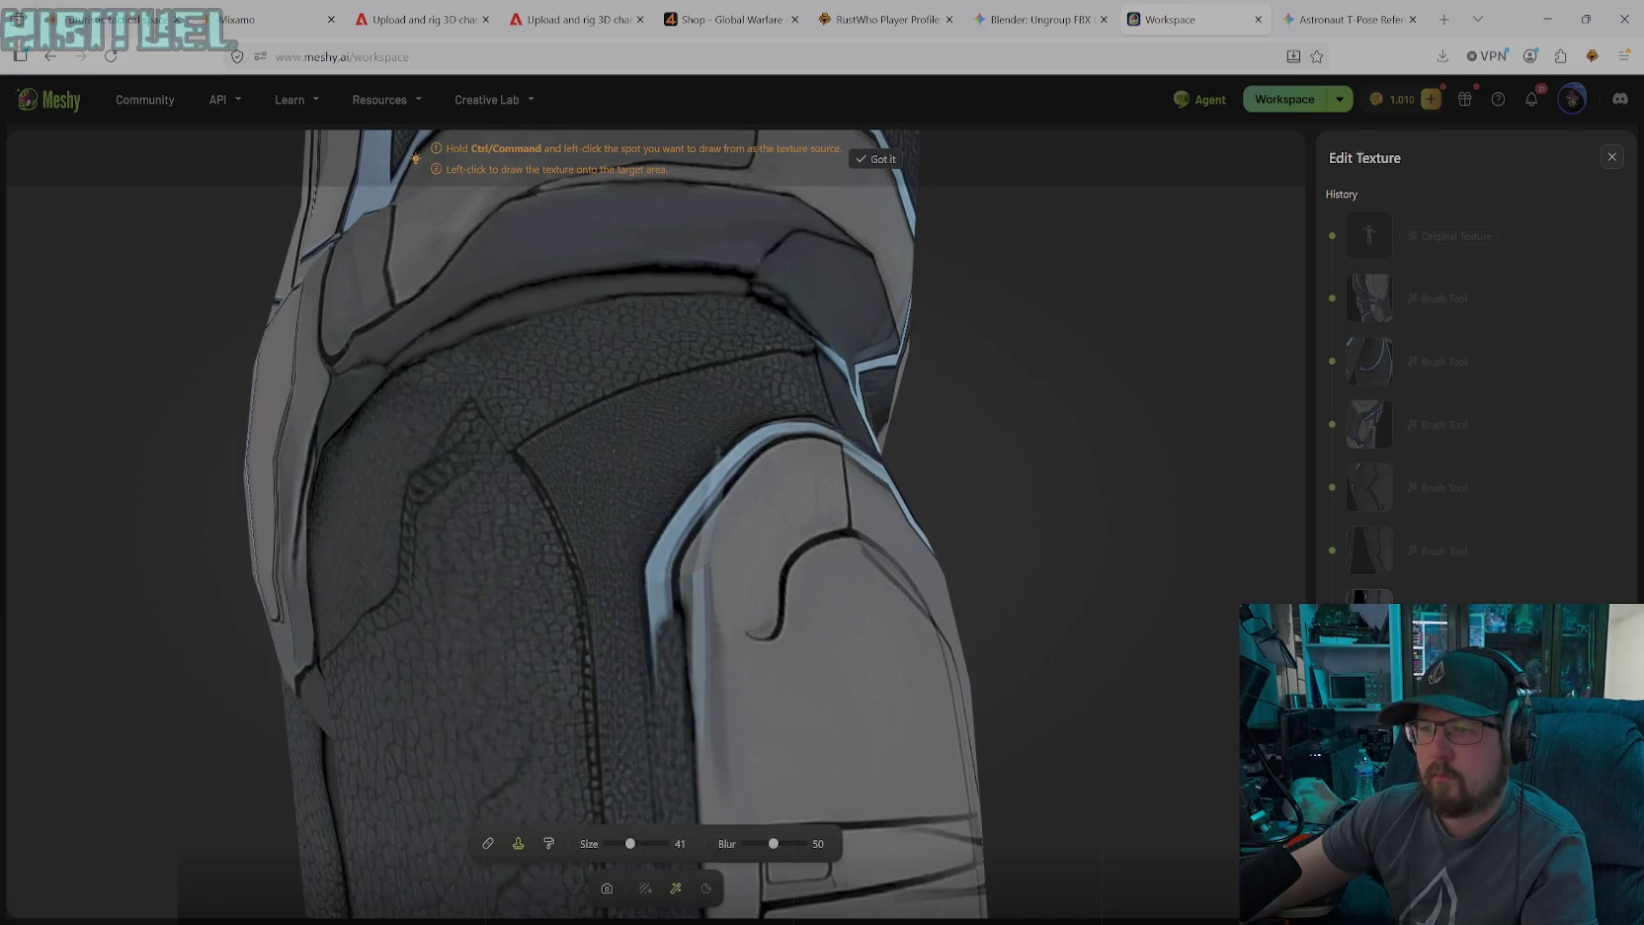
drag(656, 604, 666, 637)
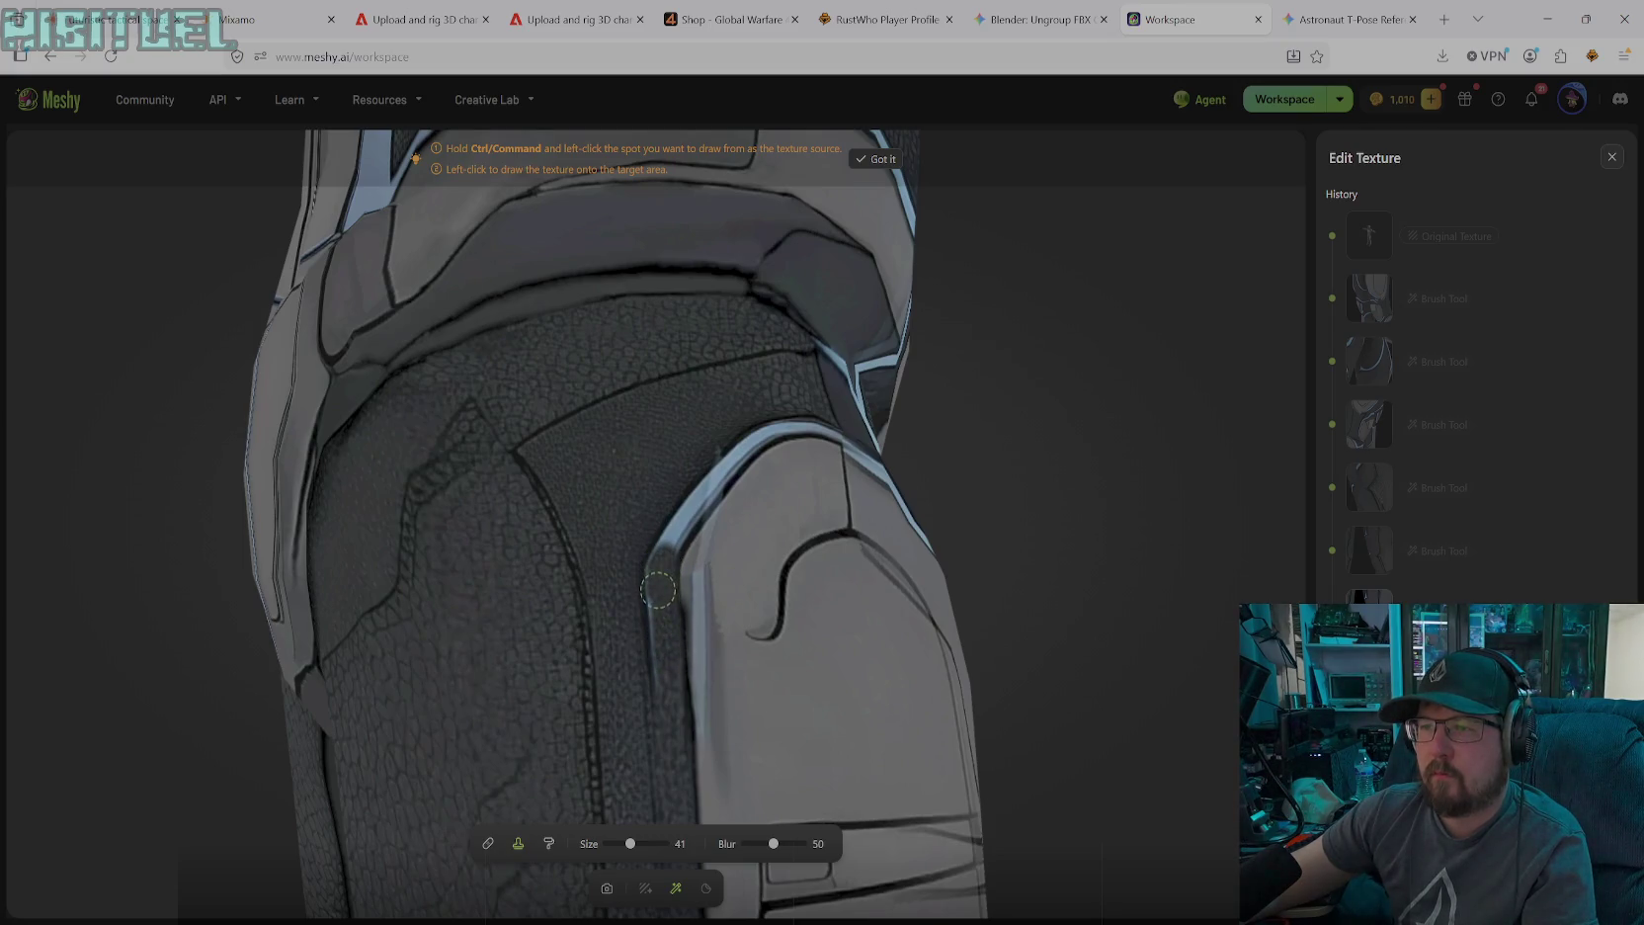
mouse_move(667, 677)
mouse_down()
mouse_move(713, 491)
mouse_move(737, 463)
mouse_up()
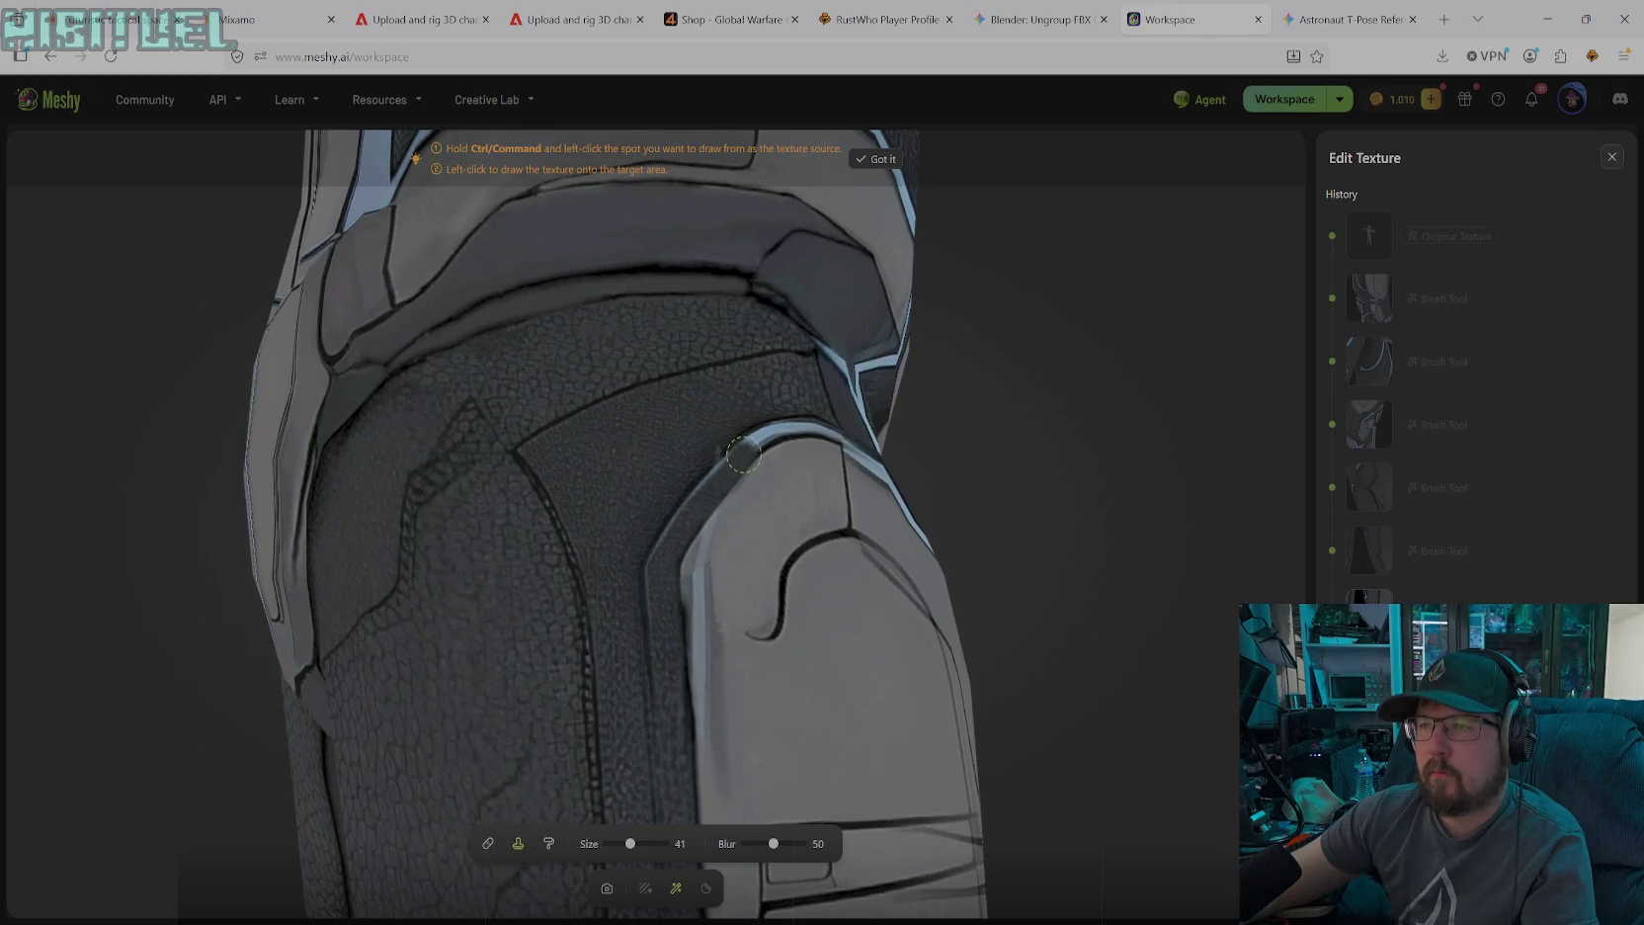
drag(630, 842, 622, 843)
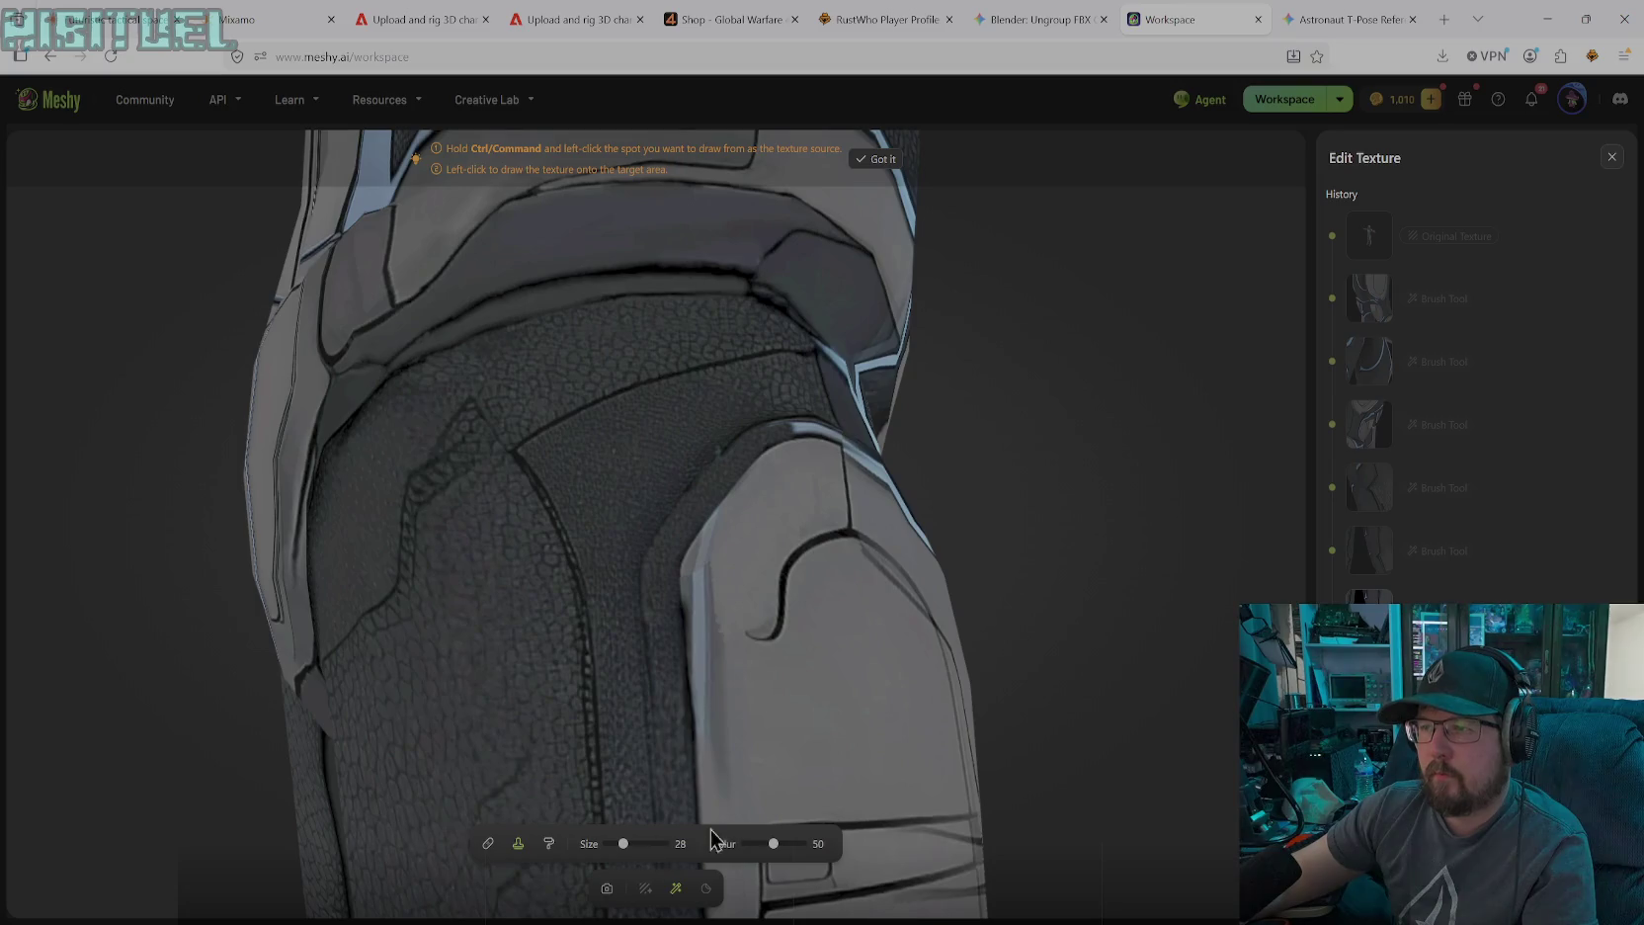
Rotate the view onto the knee armour
click(609, 889)
mouse_move(830, 699)
mouse_down()
mouse_move(697, 617)
mouse_move(550, 705)
mouse_move(457, 720)
mouse_move(473, 647)
mouse_move(544, 782)
mouse_move(526, 761)
mouse_move(705, 617)
mouse_move(739, 723)
mouse_move(793, 727)
mouse_up()
key(space)
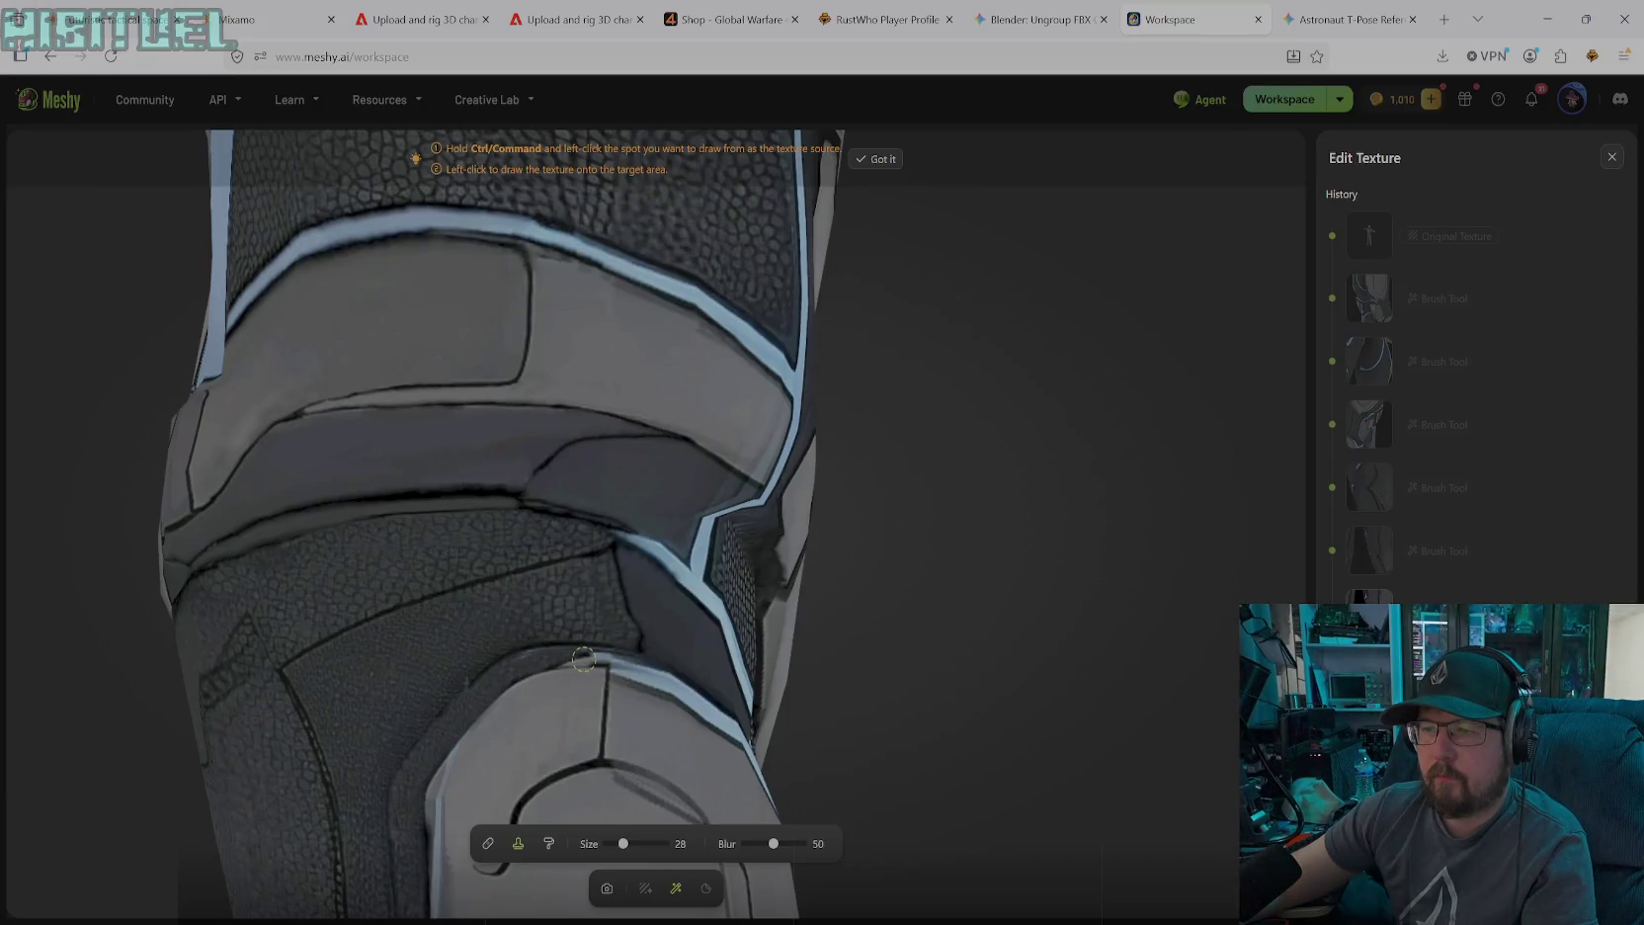
click(606, 888)
mouse_move(606, 885)
mouse_down()
mouse_move(627, 782)
mouse_move(692, 751)
mouse_move(697, 671)
mouse_move(542, 809)
mouse_up()
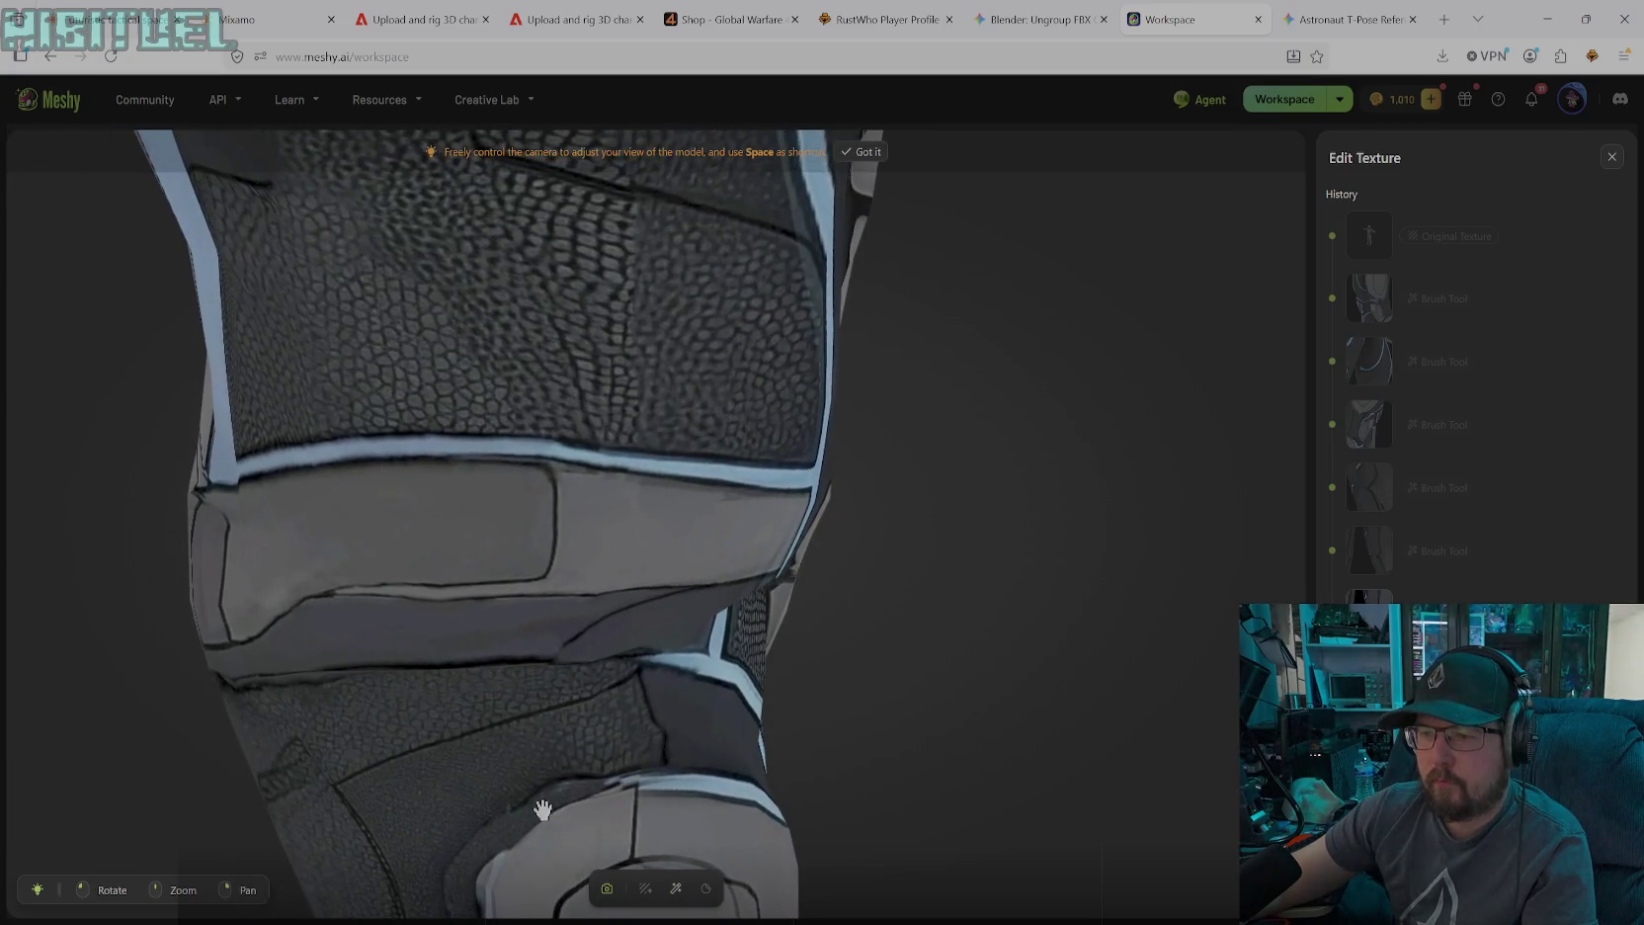
Set the Solid Paint brush to size 10 and blur 92, with the view turned to the thigh
click(676, 888)
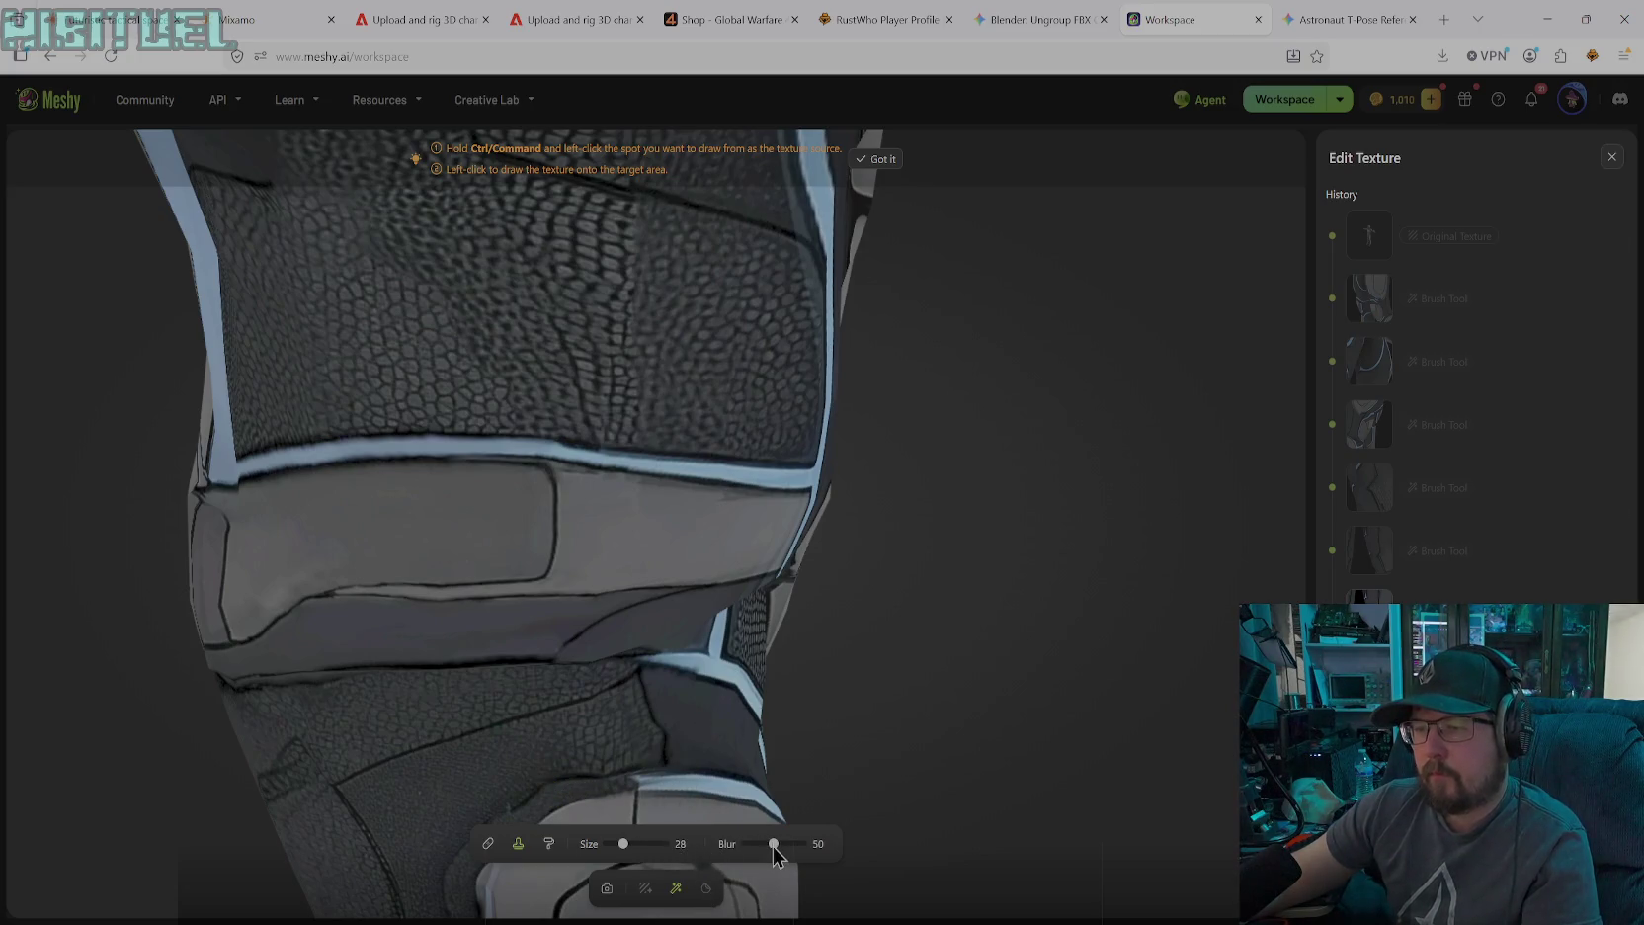
click(550, 846)
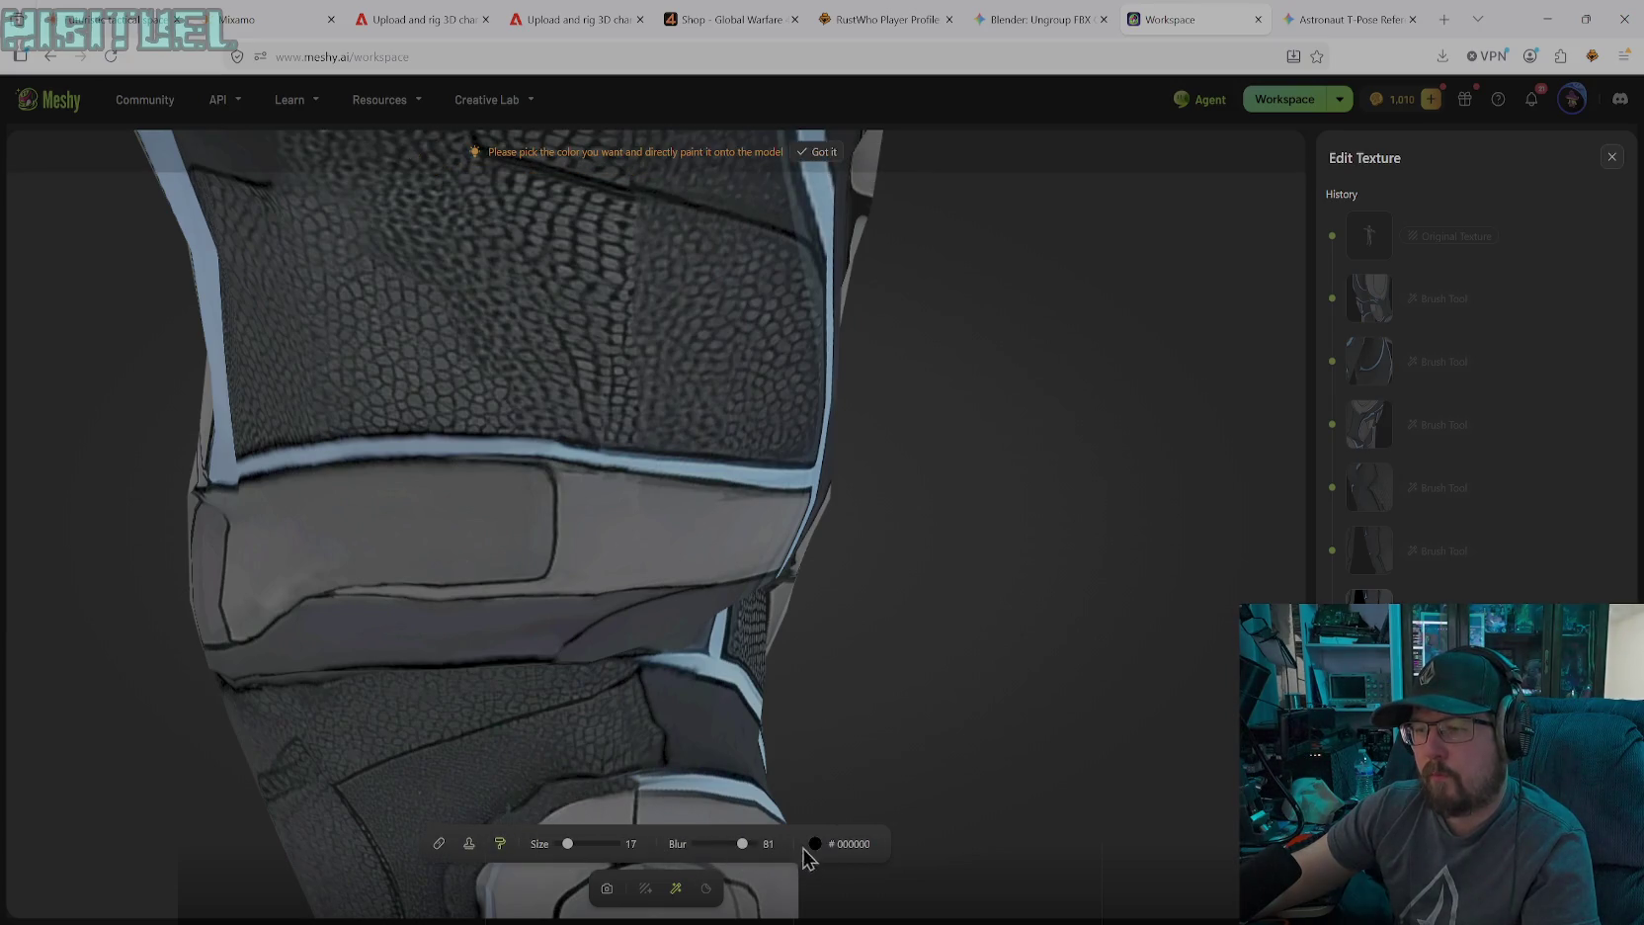
drag(568, 845, 561, 845)
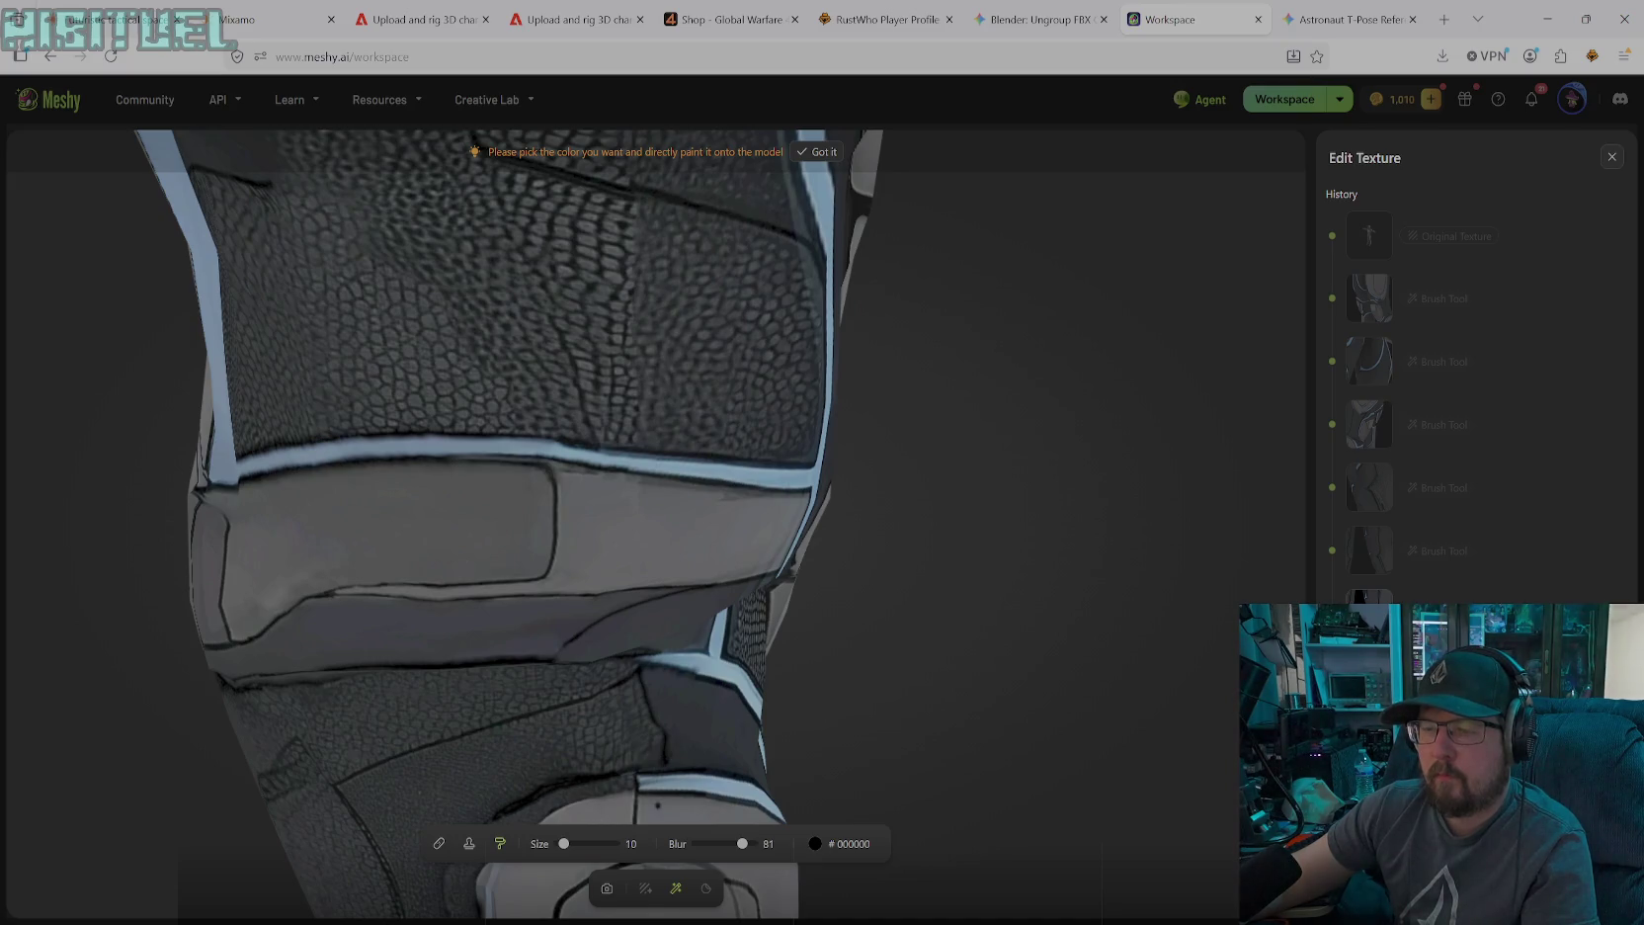
click(609, 889)
mouse_move(616, 827)
mouse_down()
mouse_move(643, 734)
mouse_move(653, 760)
mouse_up()
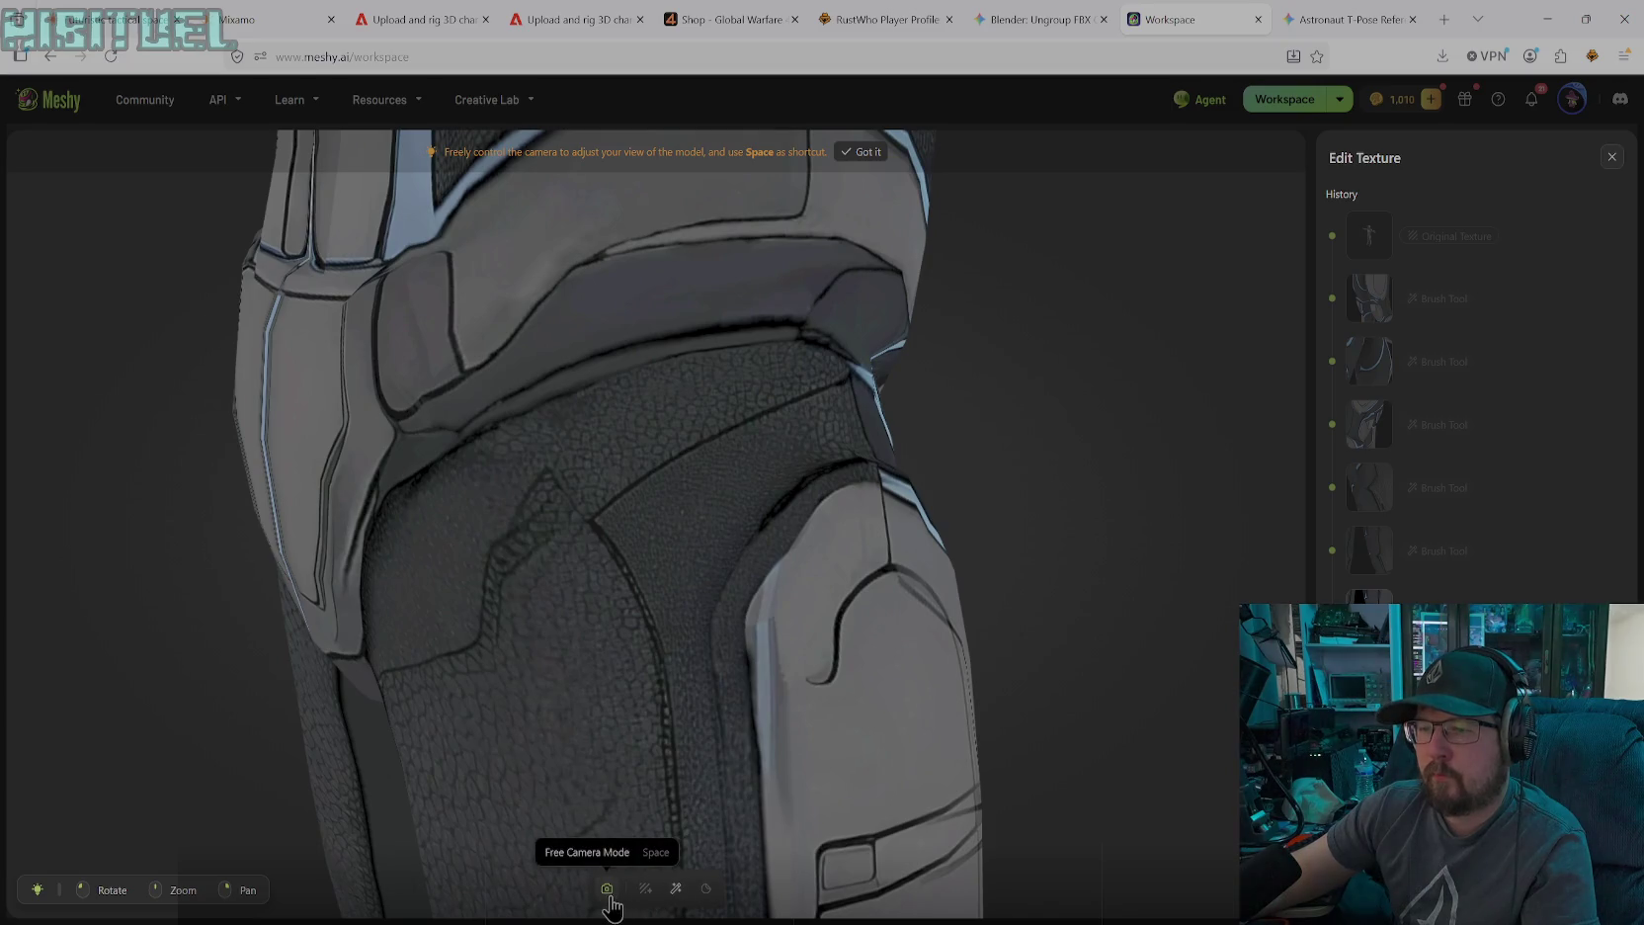
click(676, 888)
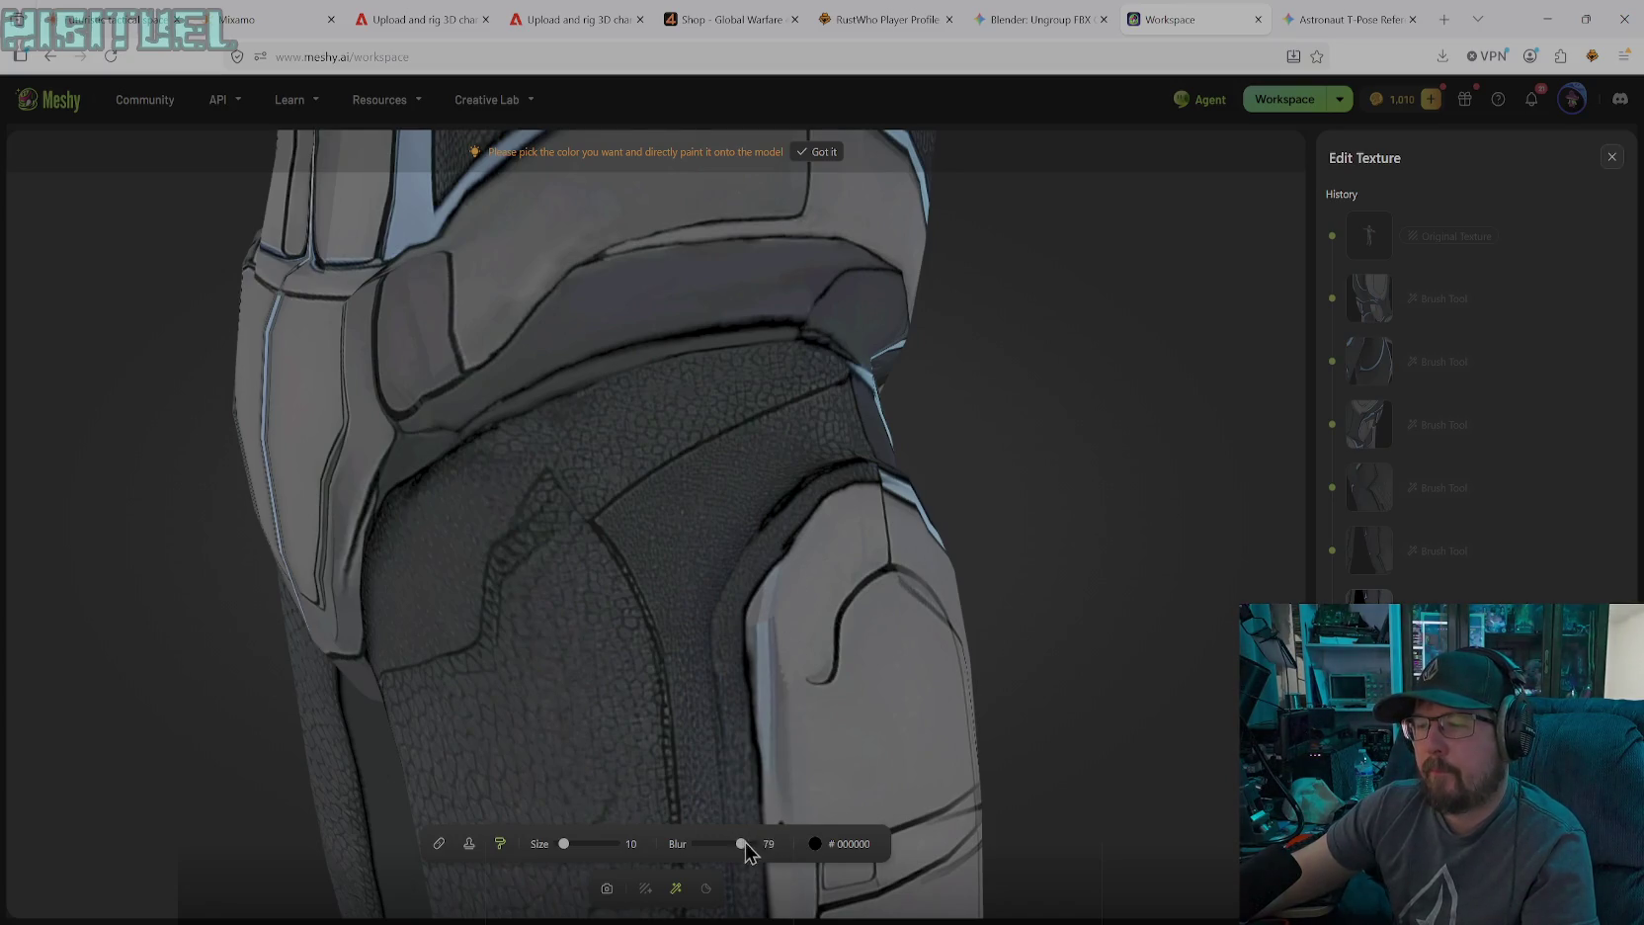
drag(744, 843, 749, 843)
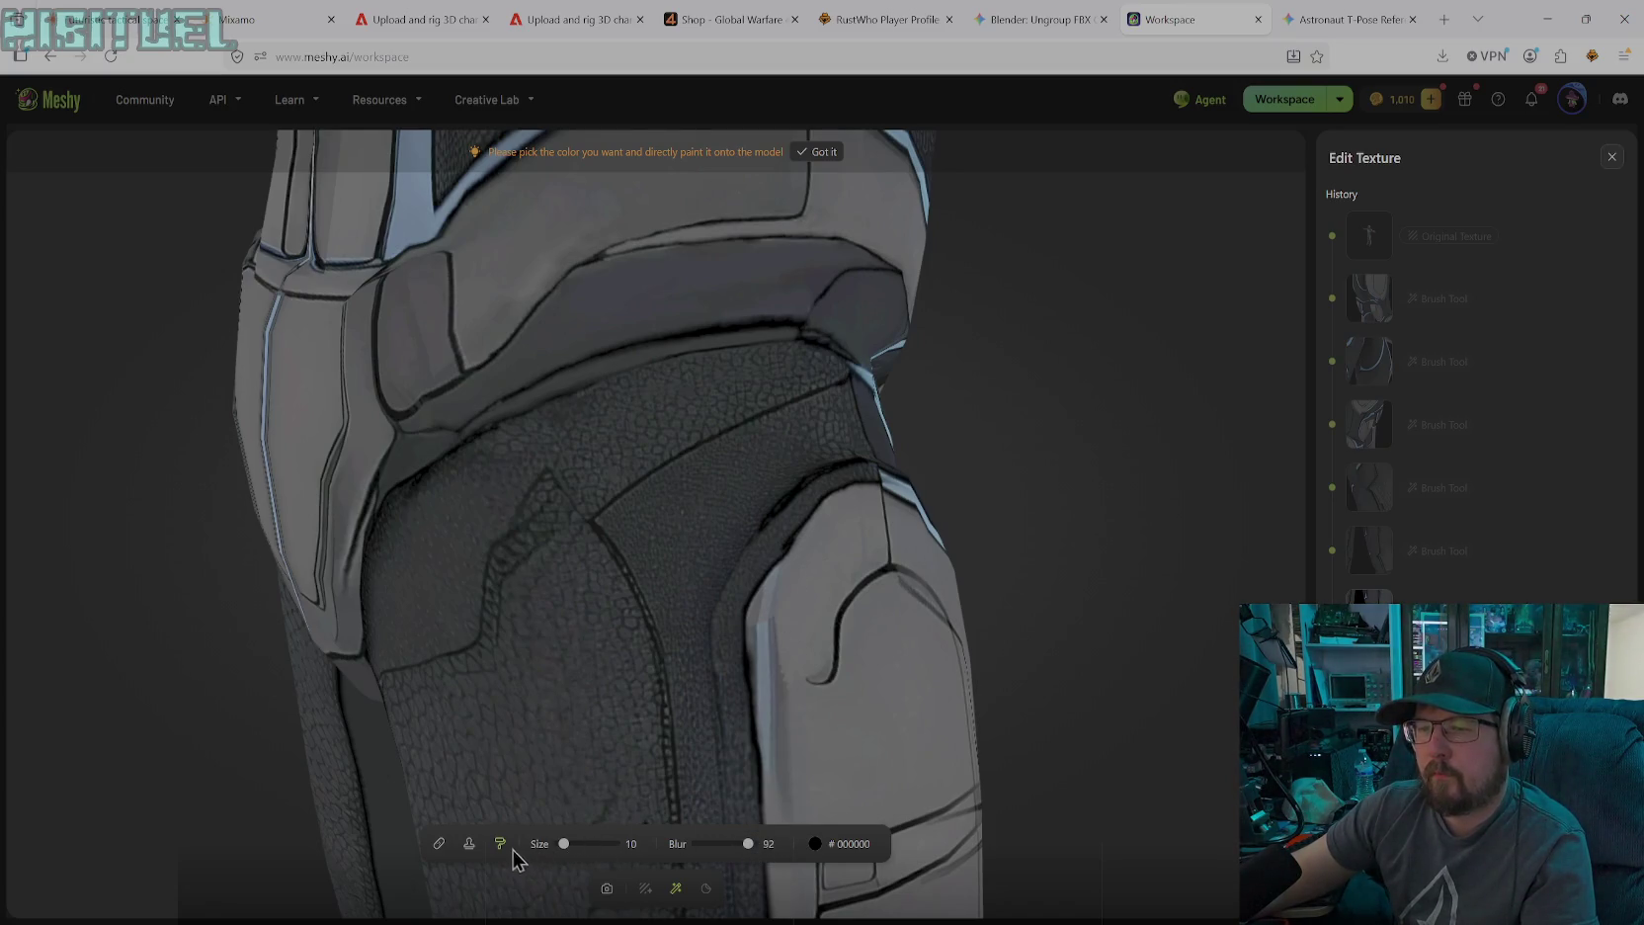
click(470, 843)
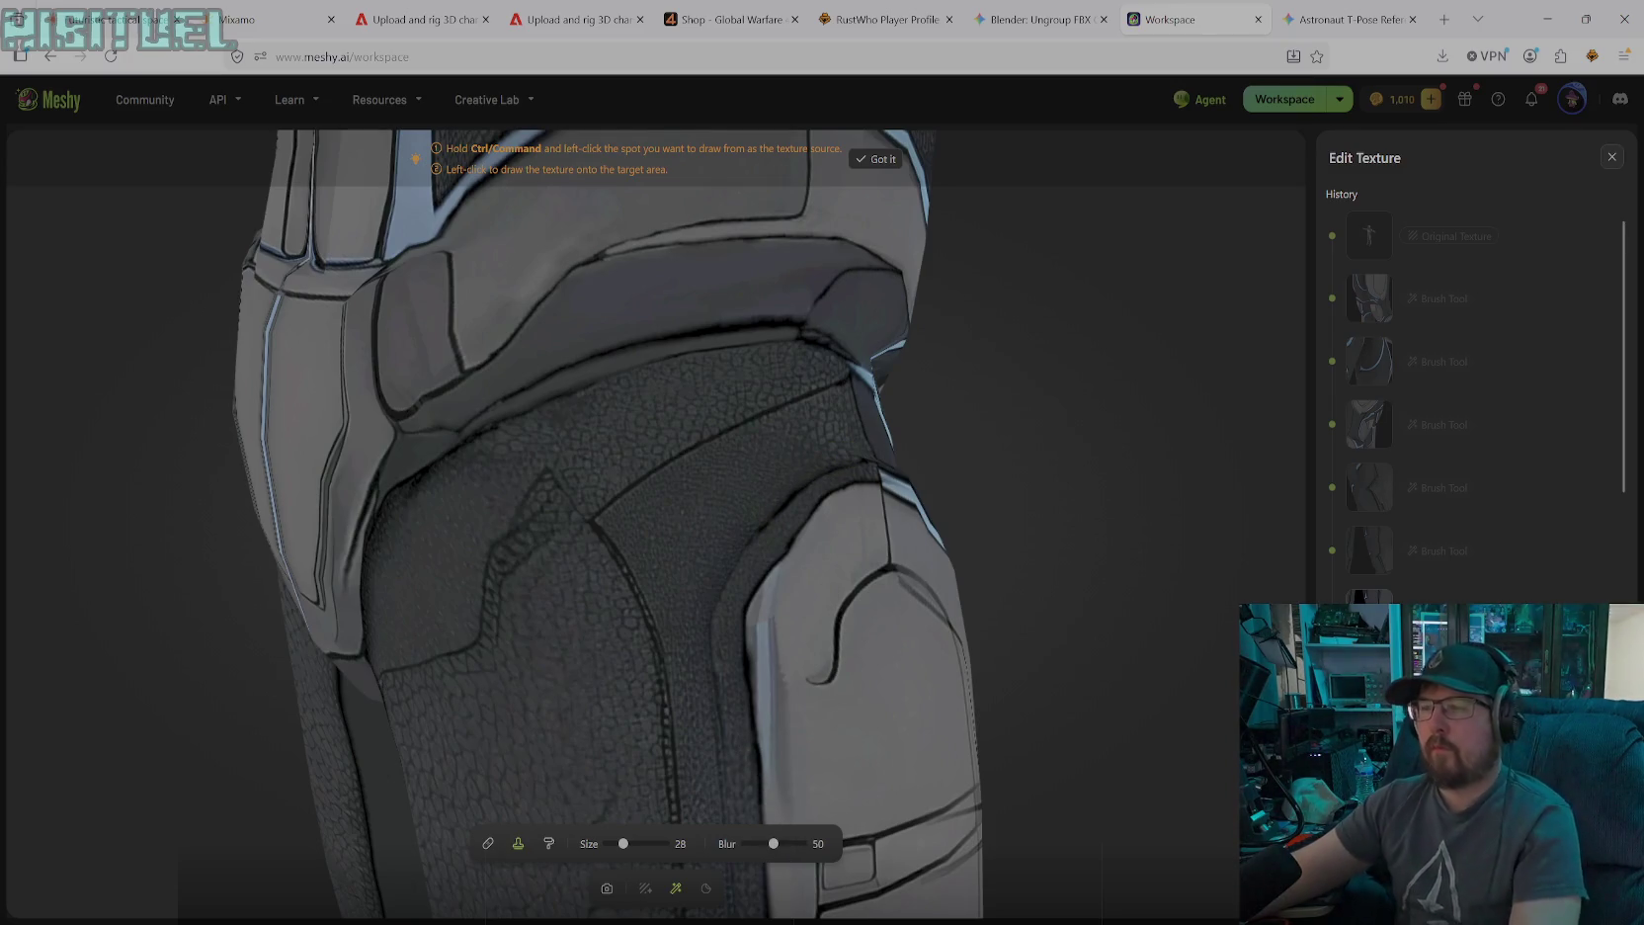
Sample the thigh armour's grey #707371 as brush colour at size 34, then view both legs
click(607, 887)
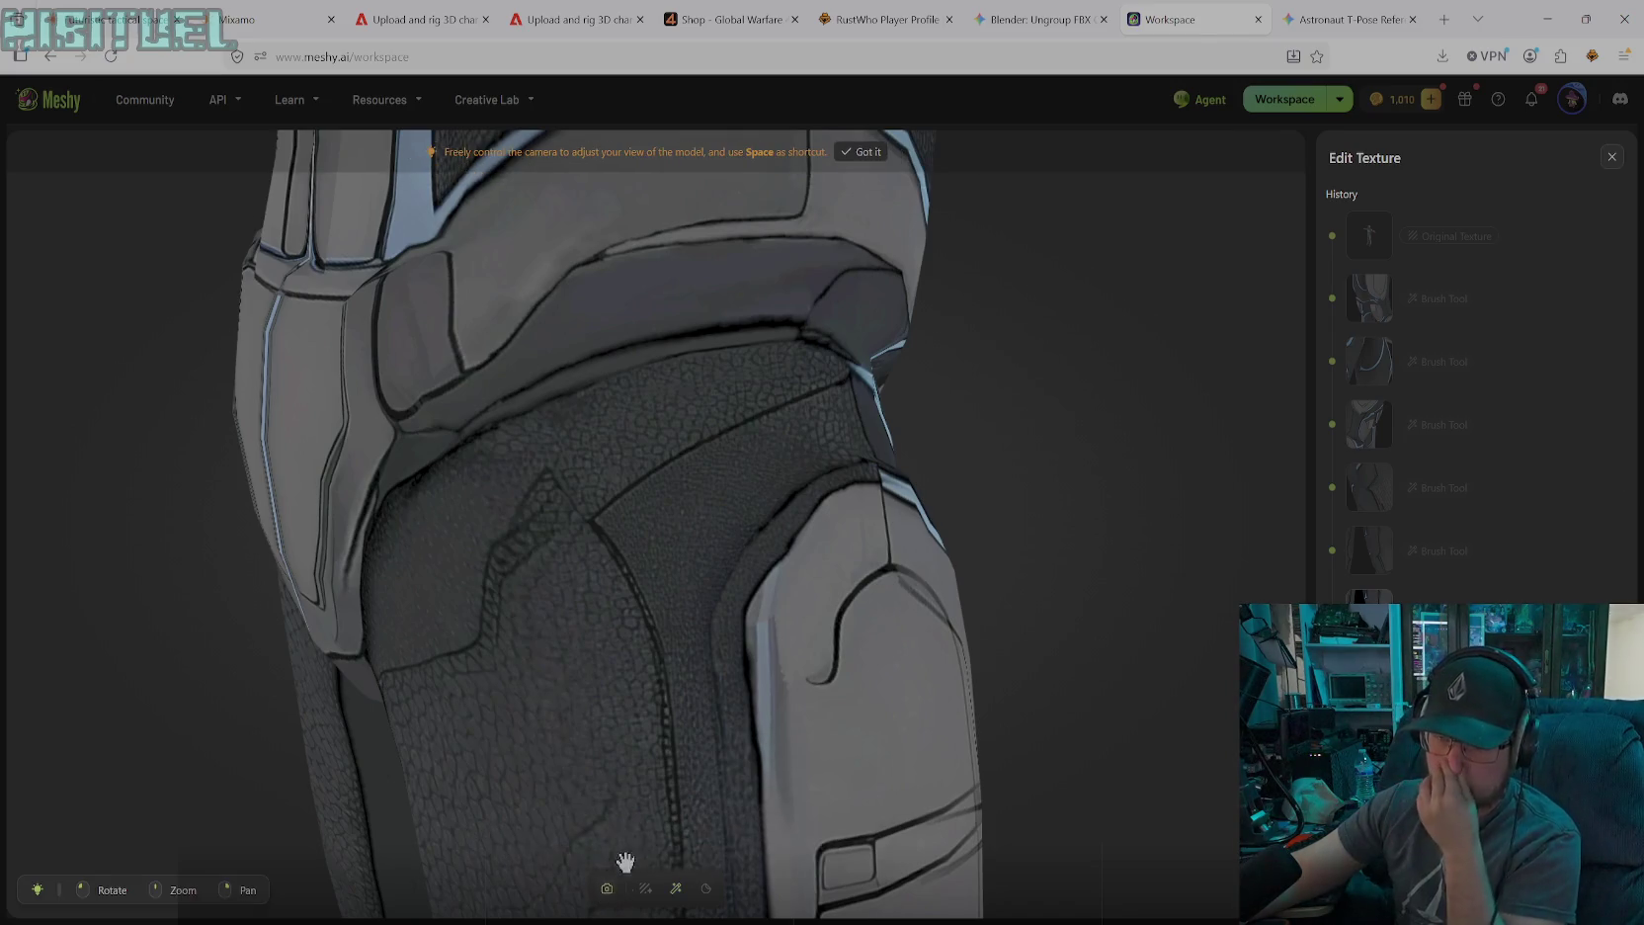
scroll(626, 861, down, 3)
mouse_move(817, 638)
mouse_down()
mouse_move(799, 636)
mouse_move(837, 623)
mouse_up()
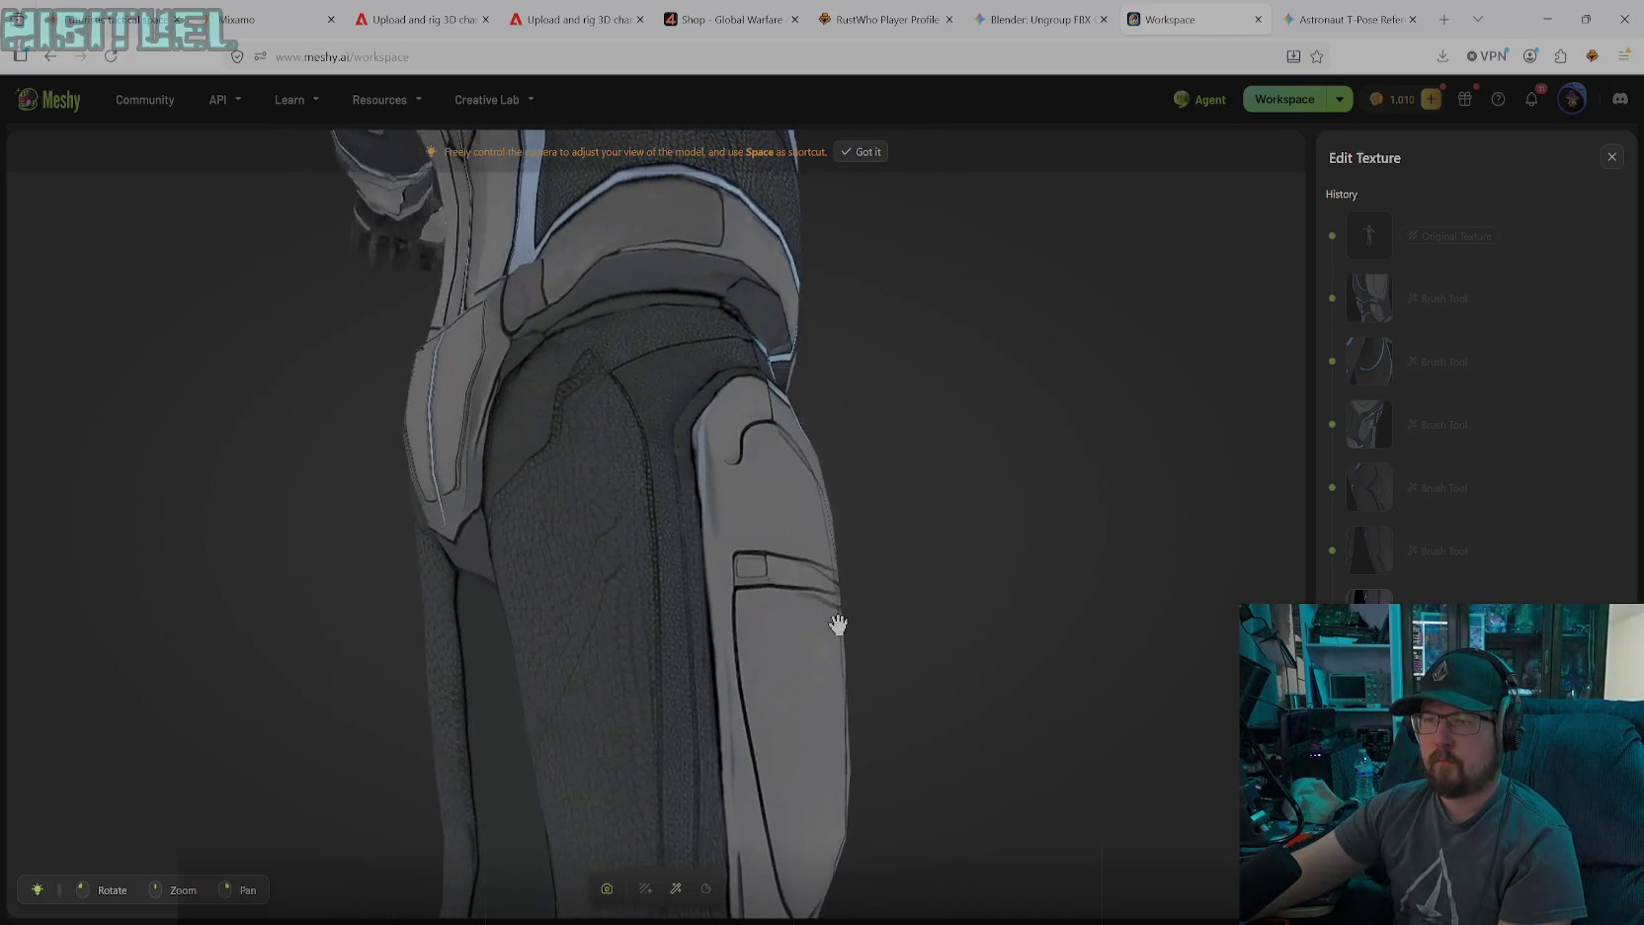
click(676, 889)
click(549, 843)
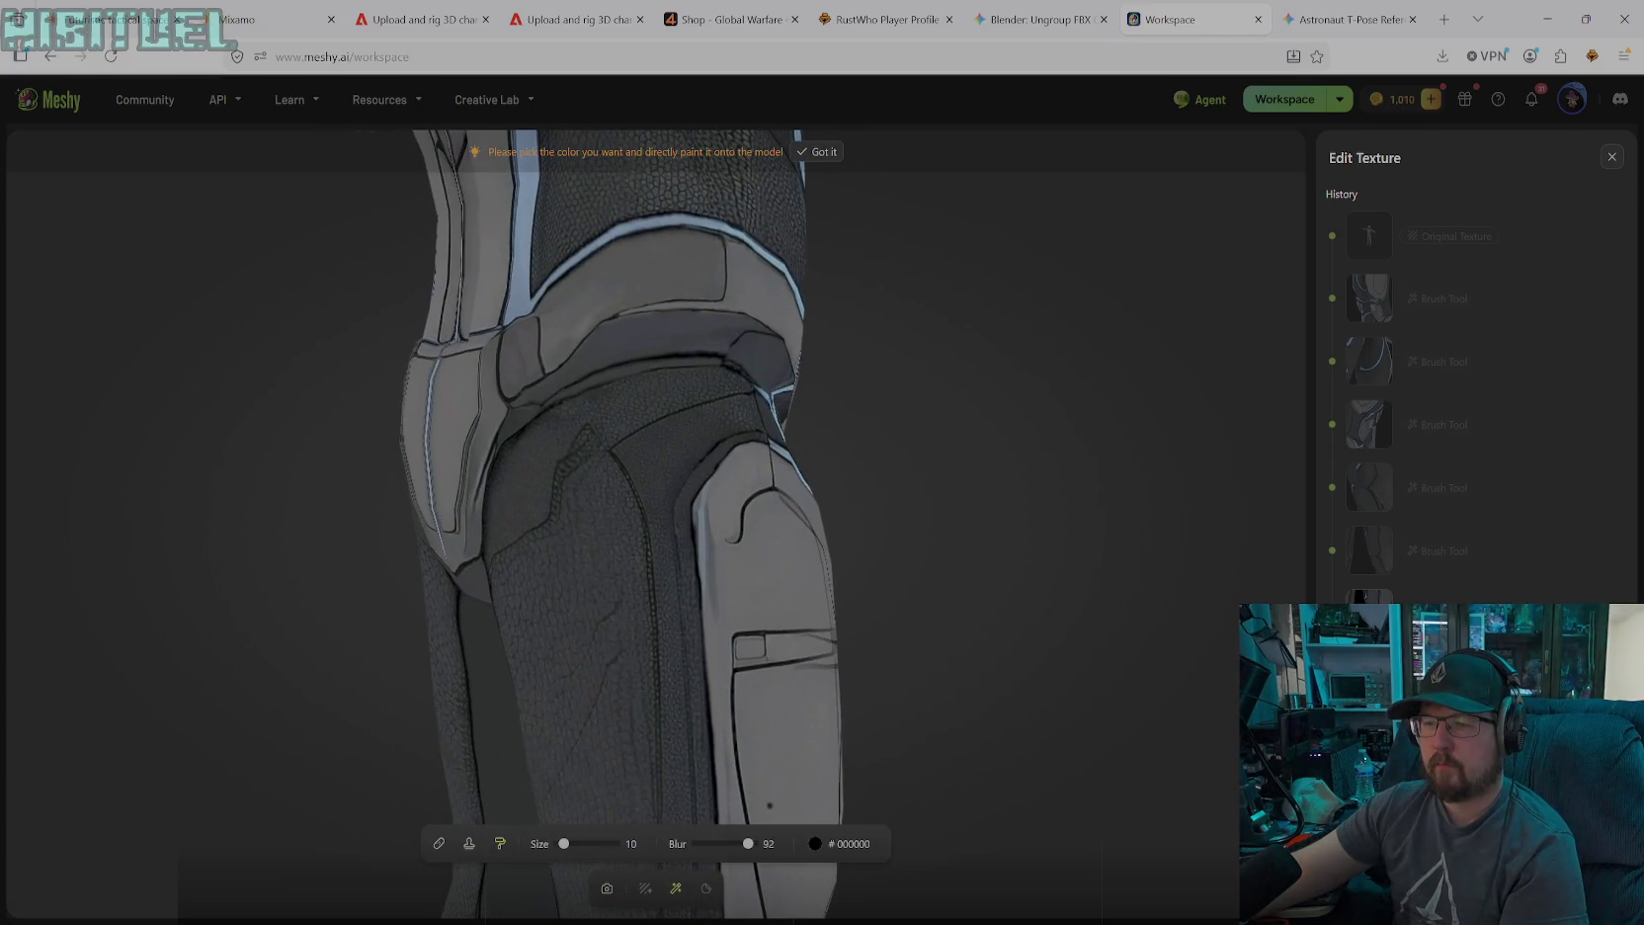
click(817, 843)
click(722, 763)
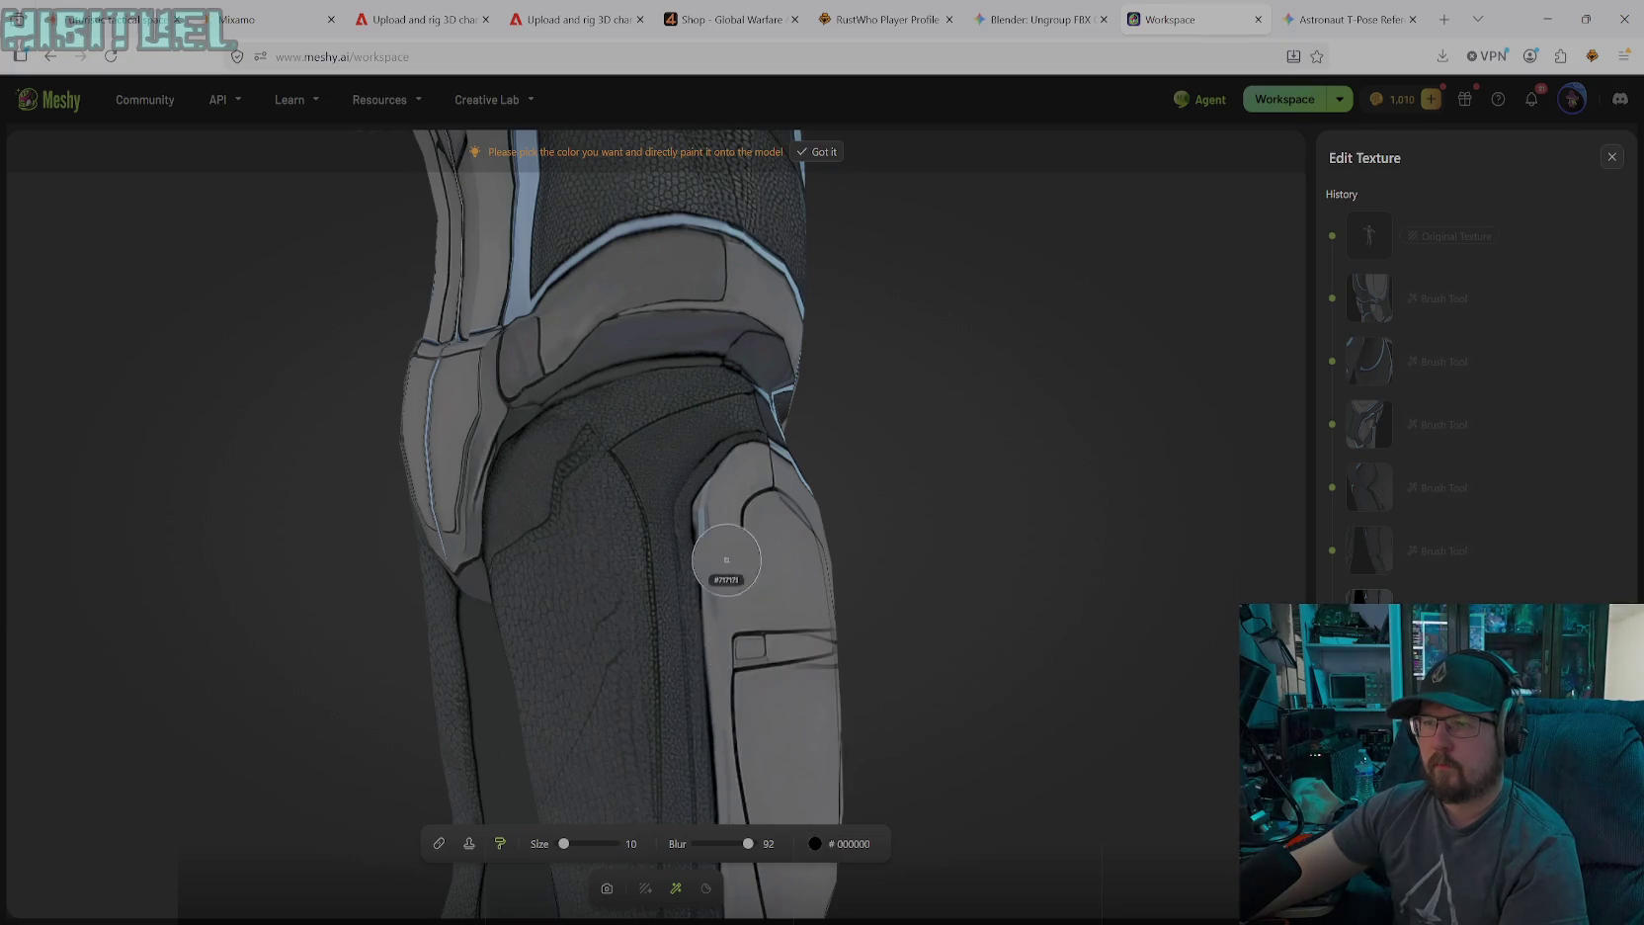
click(725, 553)
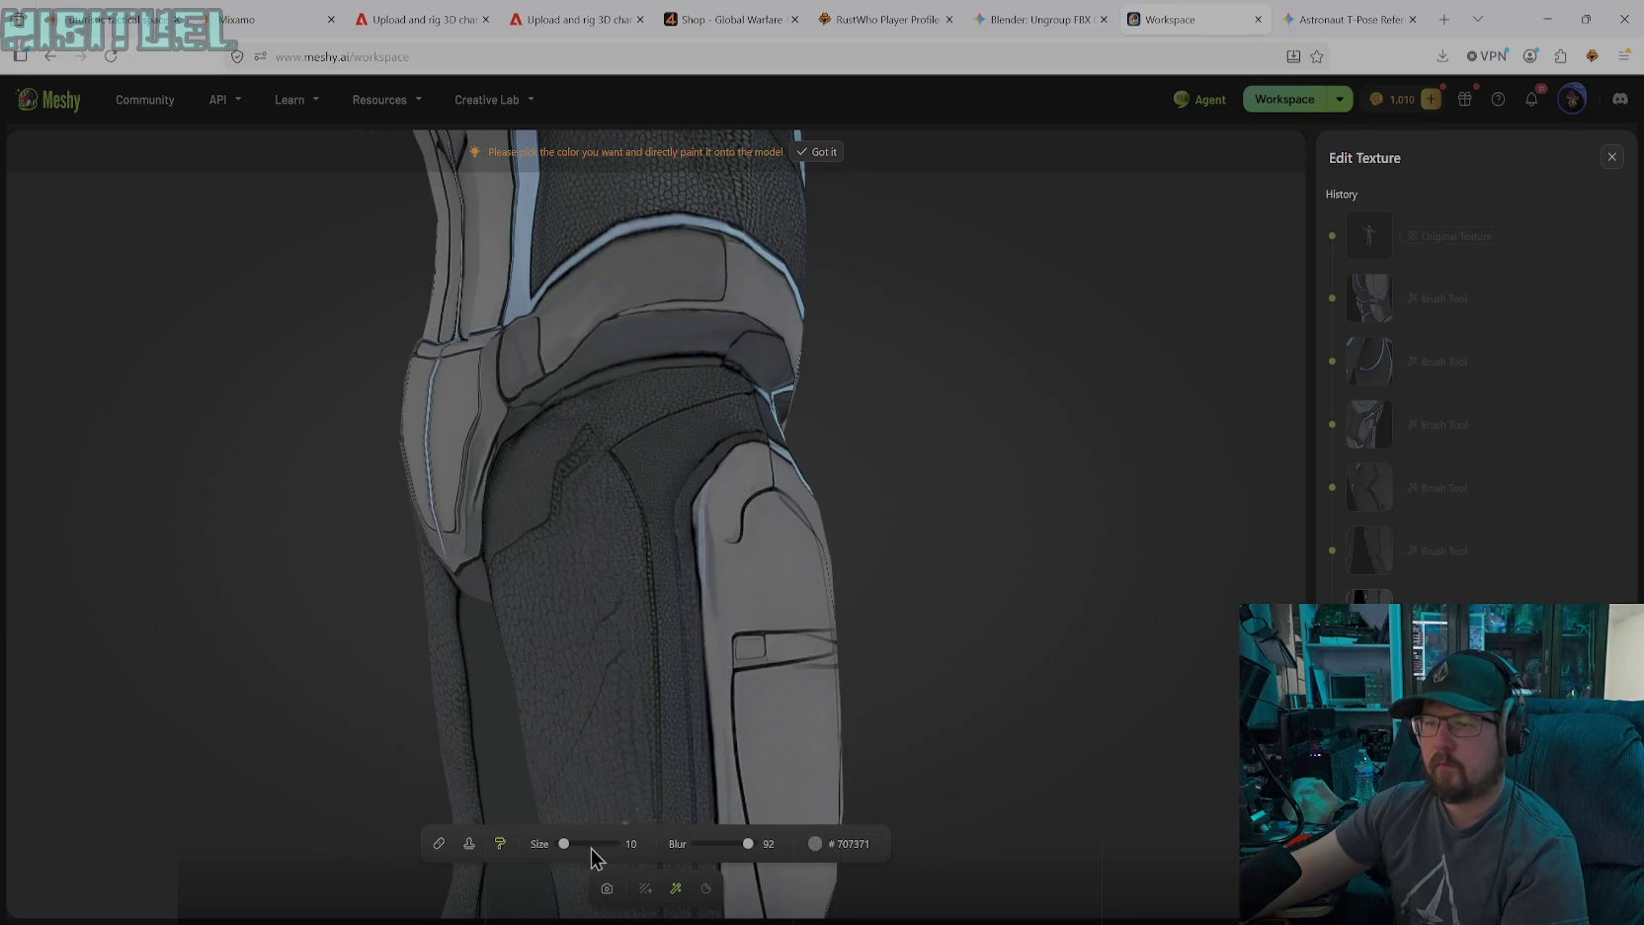
drag(565, 844, 578, 844)
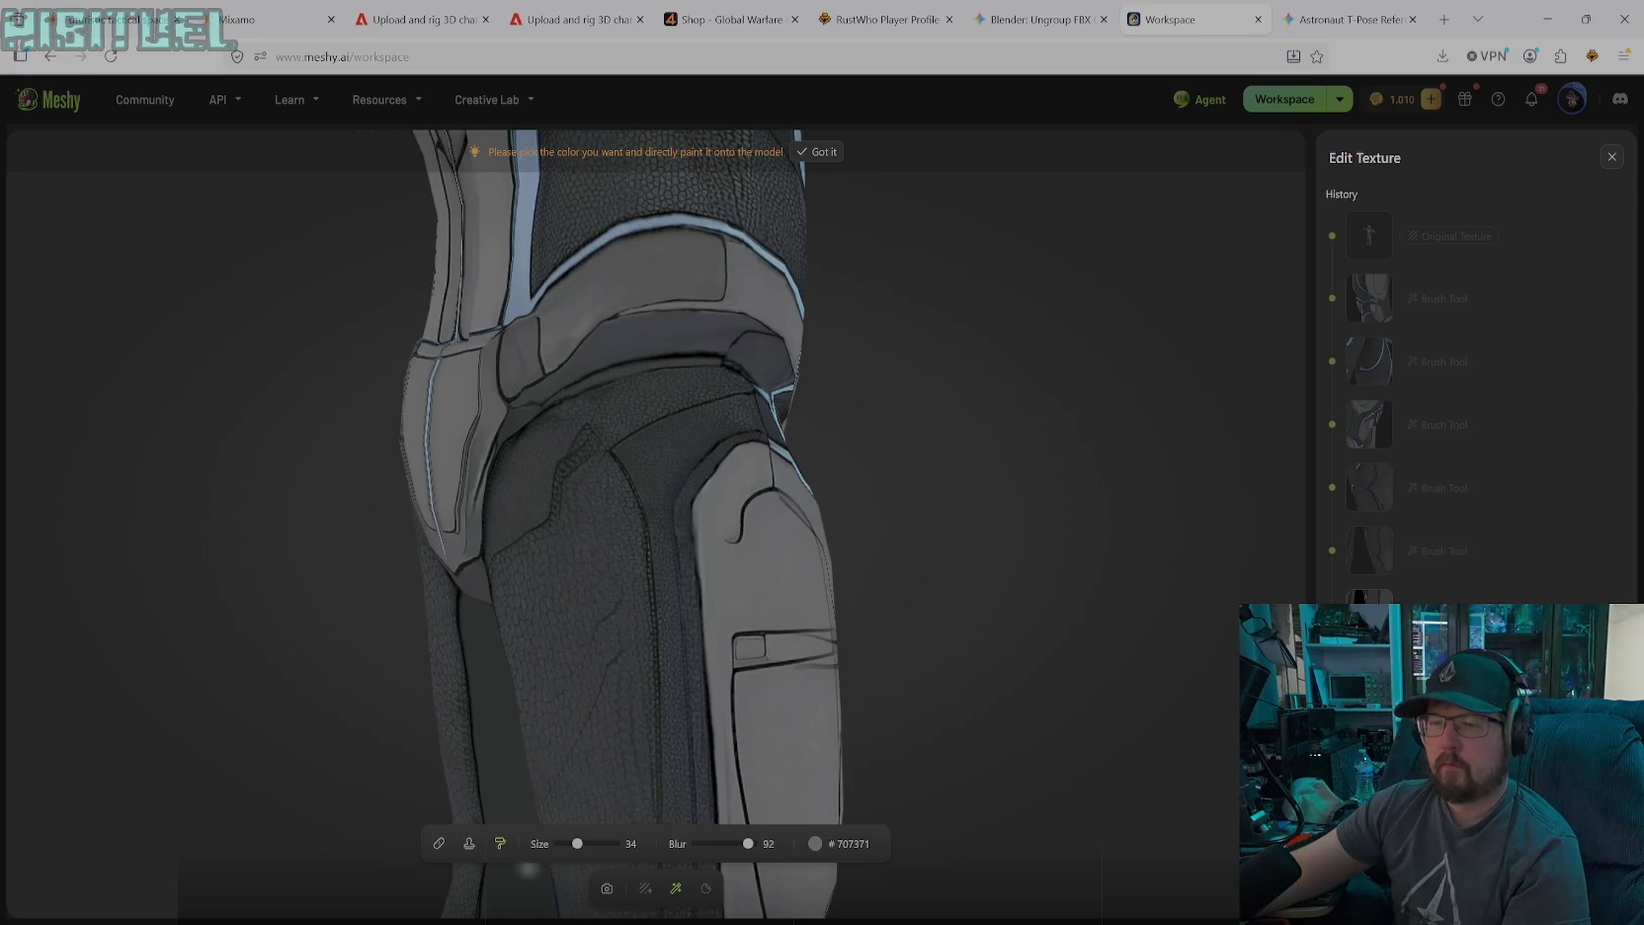
click(607, 887)
mouse_move(643, 844)
mouse_down()
mouse_move(709, 748)
mouse_move(852, 724)
mouse_move(616, 687)
mouse_move(724, 598)
mouse_move(414, 698)
mouse_move(855, 576)
mouse_move(840, 690)
mouse_move(858, 716)
mouse_move(929, 745)
mouse_move(892, 723)
mouse_move(906, 661)
mouse_move(852, 657)
mouse_move(998, 642)
mouse_move(944, 660)
mouse_move(1017, 657)
mouse_move(925, 631)
mouse_move(852, 642)
mouse_move(848, 668)
mouse_move(983, 708)
mouse_move(1053, 703)
mouse_move(1097, 734)
mouse_move(1090, 616)
mouse_move(1130, 576)
mouse_move(1216, 554)
mouse_move(829, 746)
mouse_move(866, 706)
mouse_move(829, 877)
mouse_move(810, 892)
mouse_up()
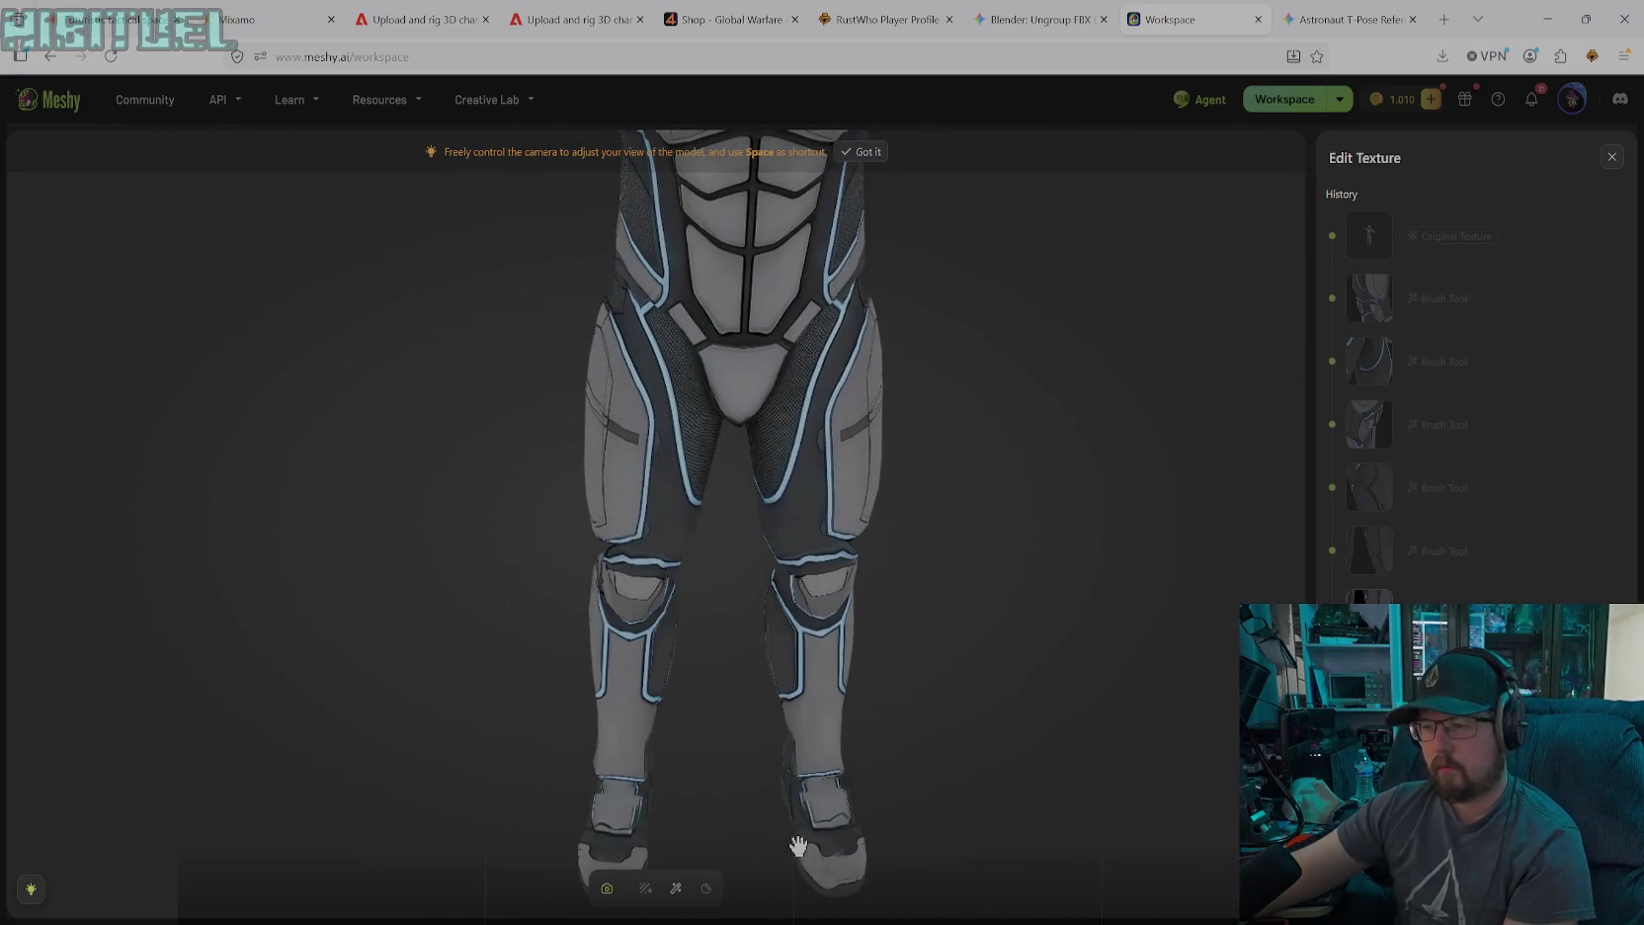
Zoom out to the full armoured body, then zoom and orbit onto the neck collar and shoulder
mouse_move(795, 847)
mouse_down()
mouse_move(794, 810)
mouse_move(915, 807)
mouse_move(646, 561)
mouse_move(736, 525)
mouse_move(576, 546)
mouse_move(659, 556)
mouse_move(698, 521)
mouse_move(715, 535)
mouse_move(701, 544)
mouse_move(726, 524)
mouse_move(682, 542)
mouse_move(658, 500)
mouse_move(689, 367)
mouse_up()
scroll(689, 366, down, 1)
scroll(686, 366, down, 3)
scroll(683, 371, down, 2)
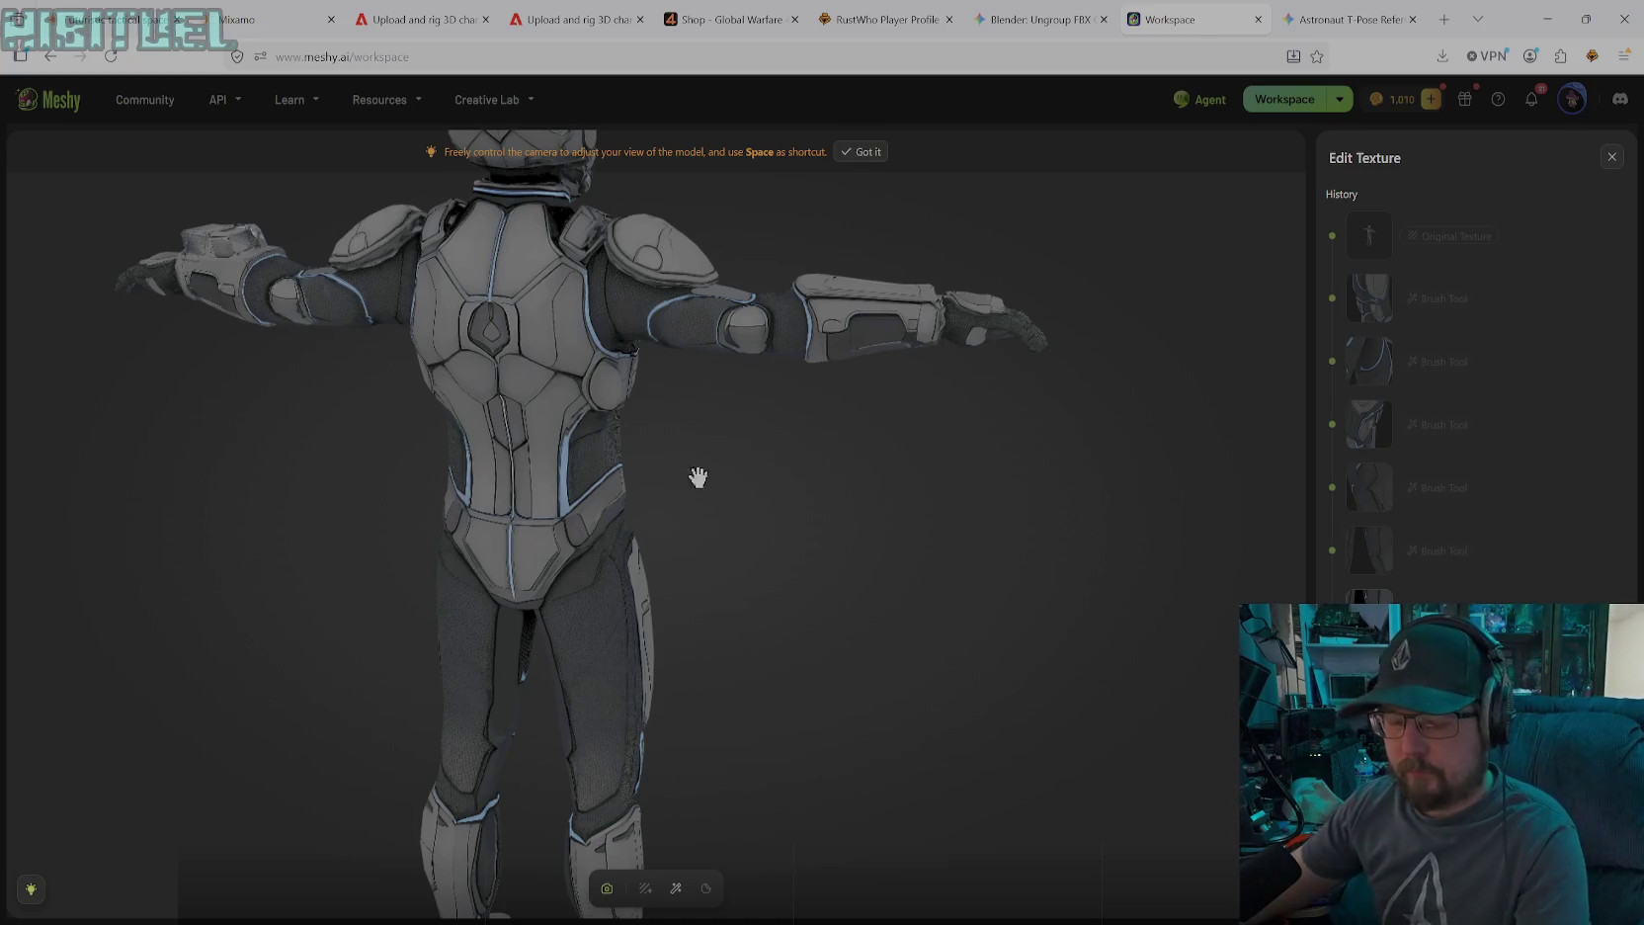
scroll(686, 598, up, 3)
scroll(697, 522, up, 3)
scroll(697, 494, up, 3)
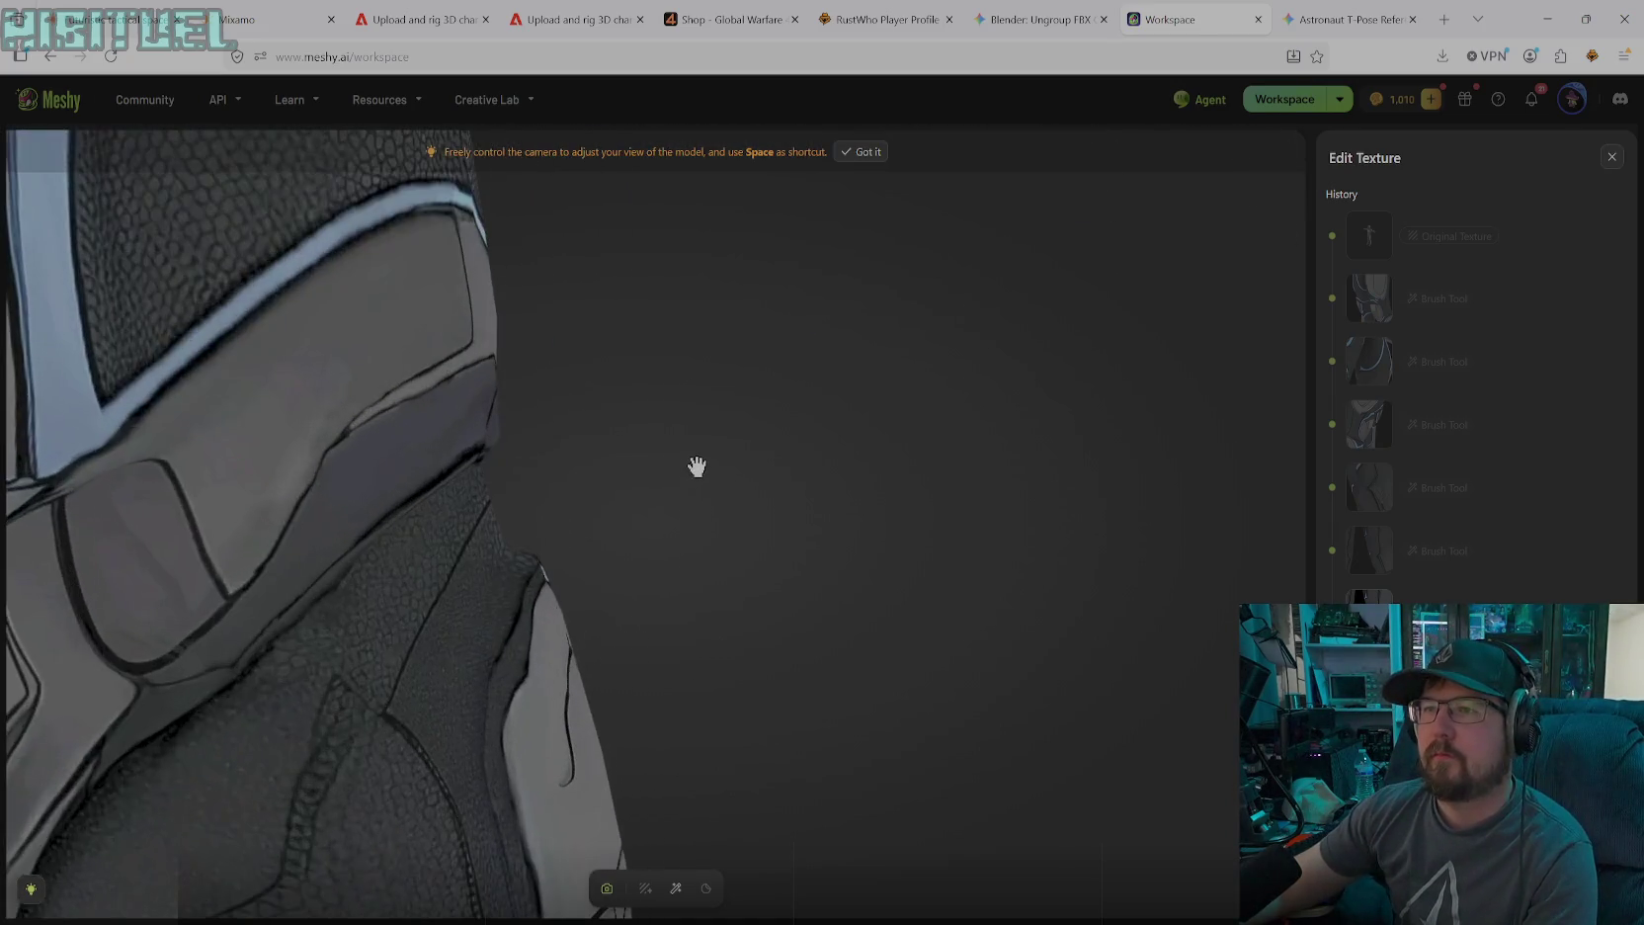
mouse_move(724, 390)
mouse_down()
mouse_move(682, 396)
mouse_move(664, 363)
mouse_up()
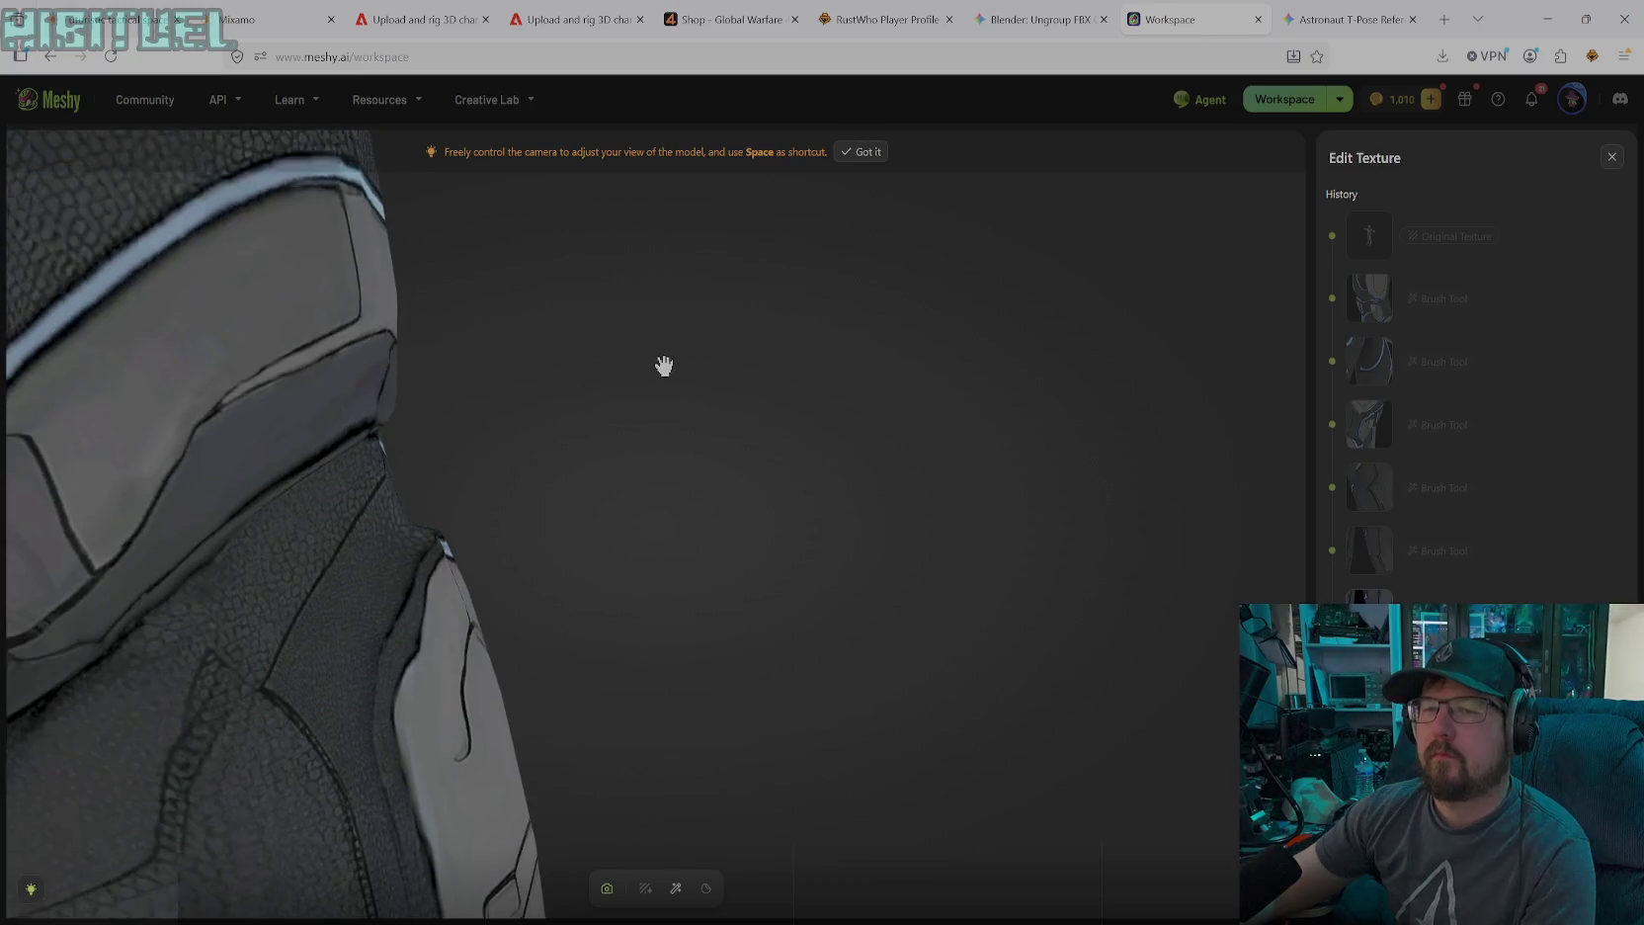
mouse_move(646, 492)
mouse_down()
mouse_move(642, 419)
mouse_move(618, 627)
mouse_move(671, 470)
mouse_move(649, 517)
mouse_move(536, 392)
mouse_move(449, 345)
mouse_move(760, 381)
mouse_move(892, 466)
mouse_move(708, 398)
mouse_move(692, 416)
mouse_move(654, 356)
mouse_move(679, 550)
mouse_move(738, 580)
mouse_move(799, 544)
mouse_move(800, 477)
mouse_move(692, 468)
mouse_move(749, 432)
mouse_move(803, 514)
mouse_move(778, 417)
mouse_up()
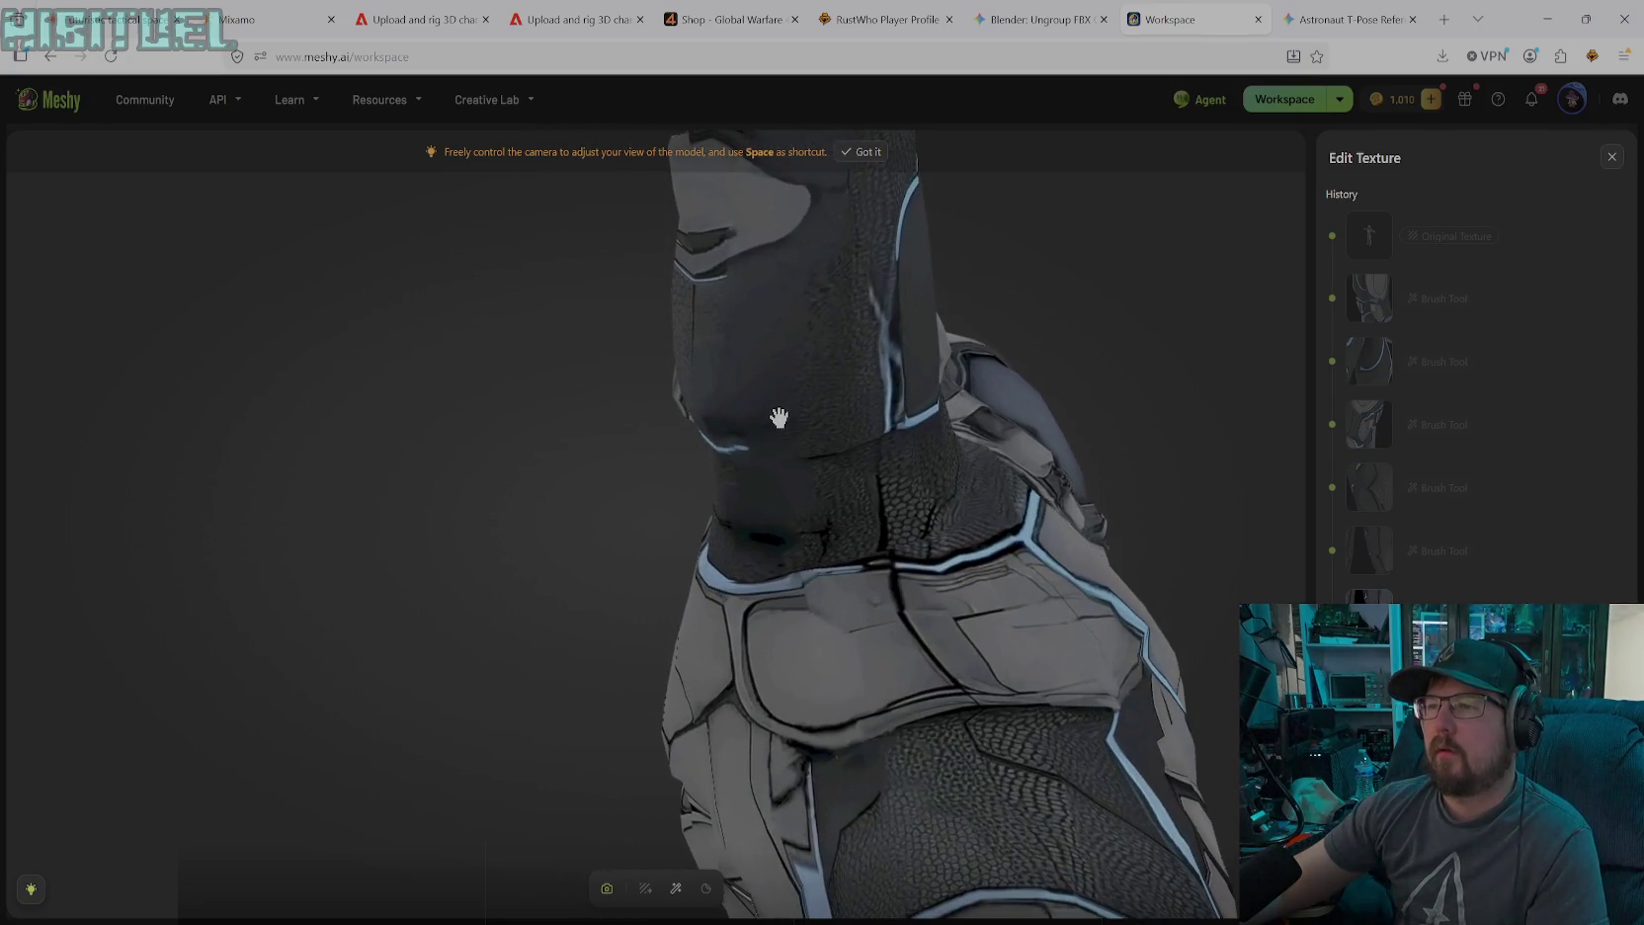
Face the neck collar and stamp cloned texture onto it with the Stamp tool
mouse_move(741, 487)
mouse_down()
mouse_move(829, 485)
mouse_move(709, 539)
mouse_up()
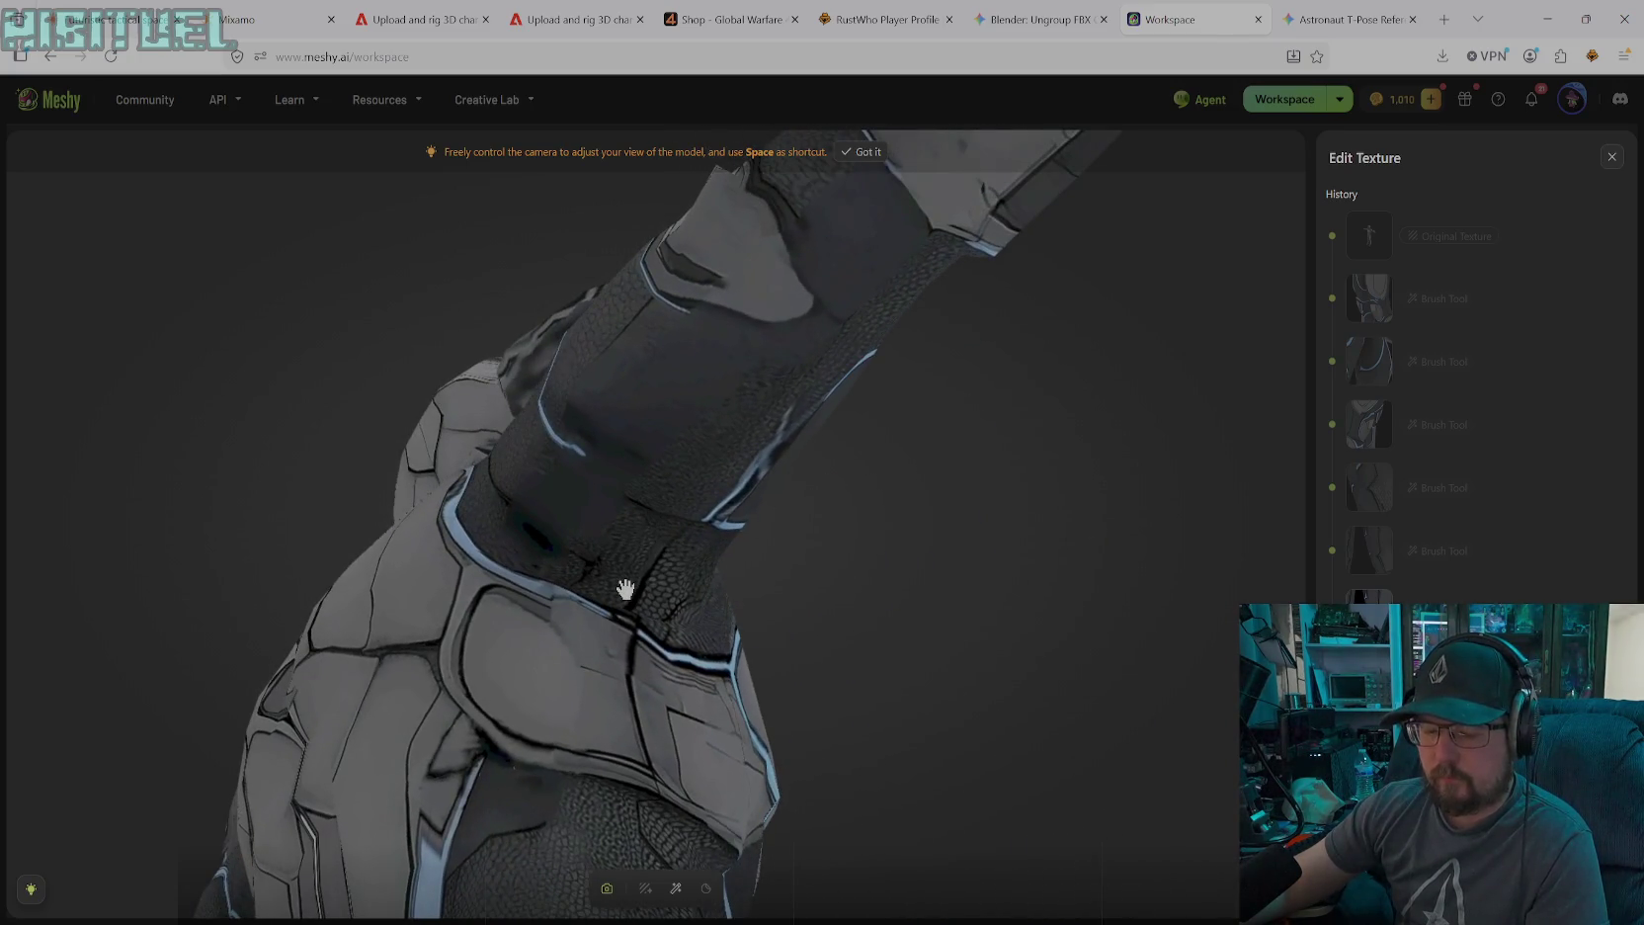
click(676, 887)
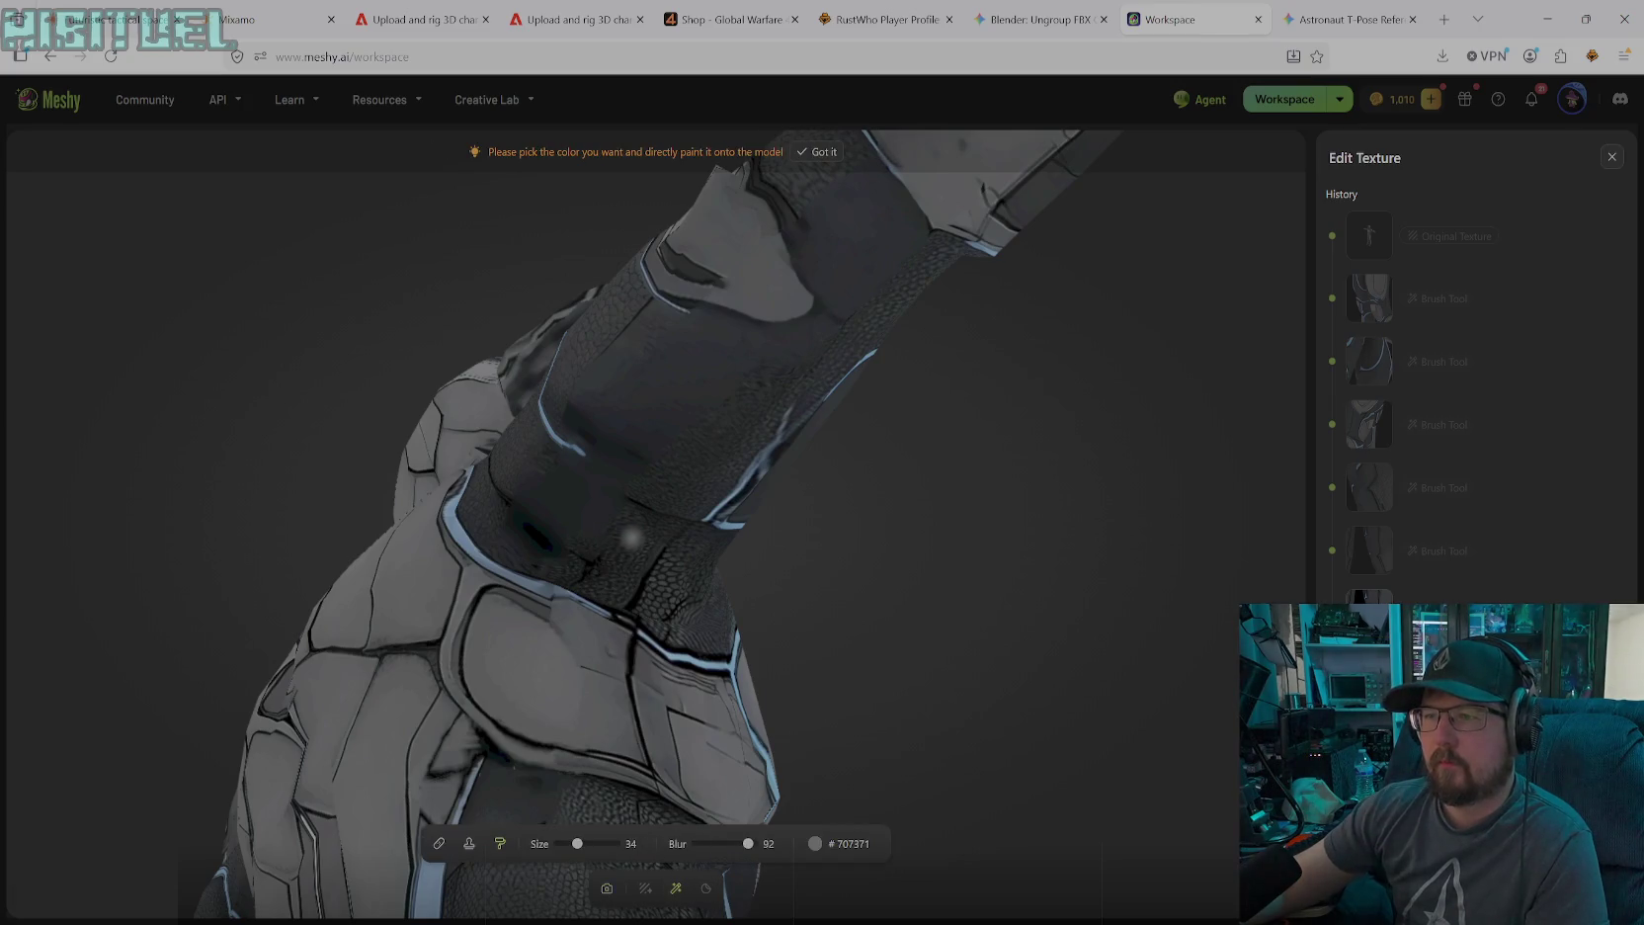
click(469, 843)
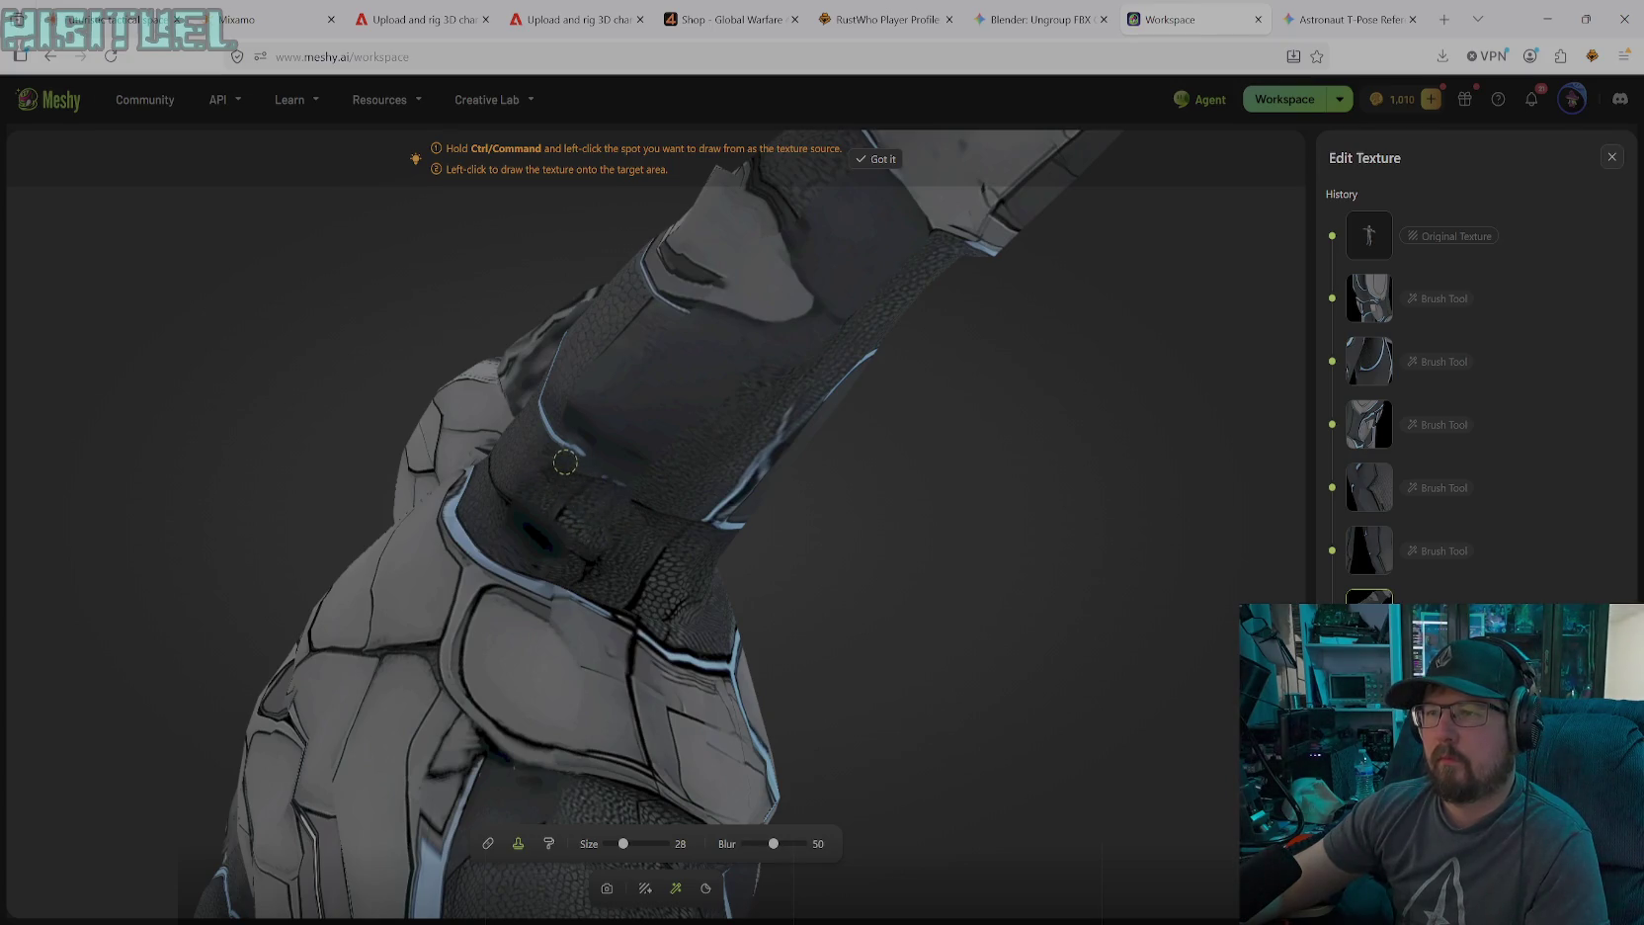
click(569, 461)
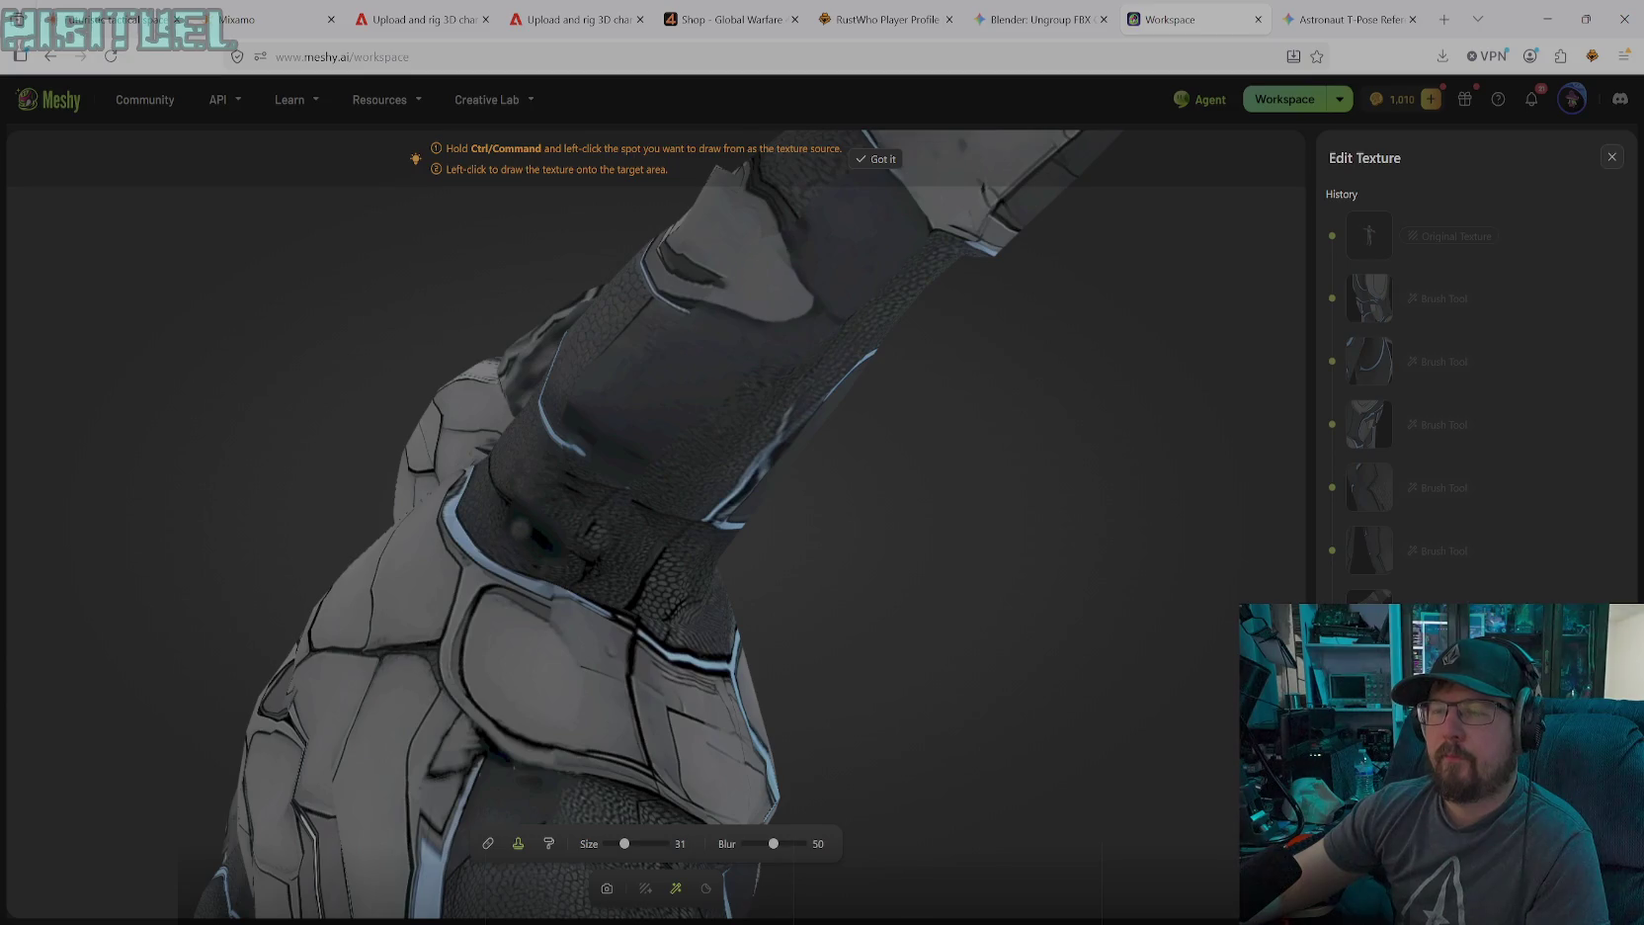
Zoom in on the neck collar and enlarge the clone brush to 56
click(607, 888)
drag(500, 565, 507, 556)
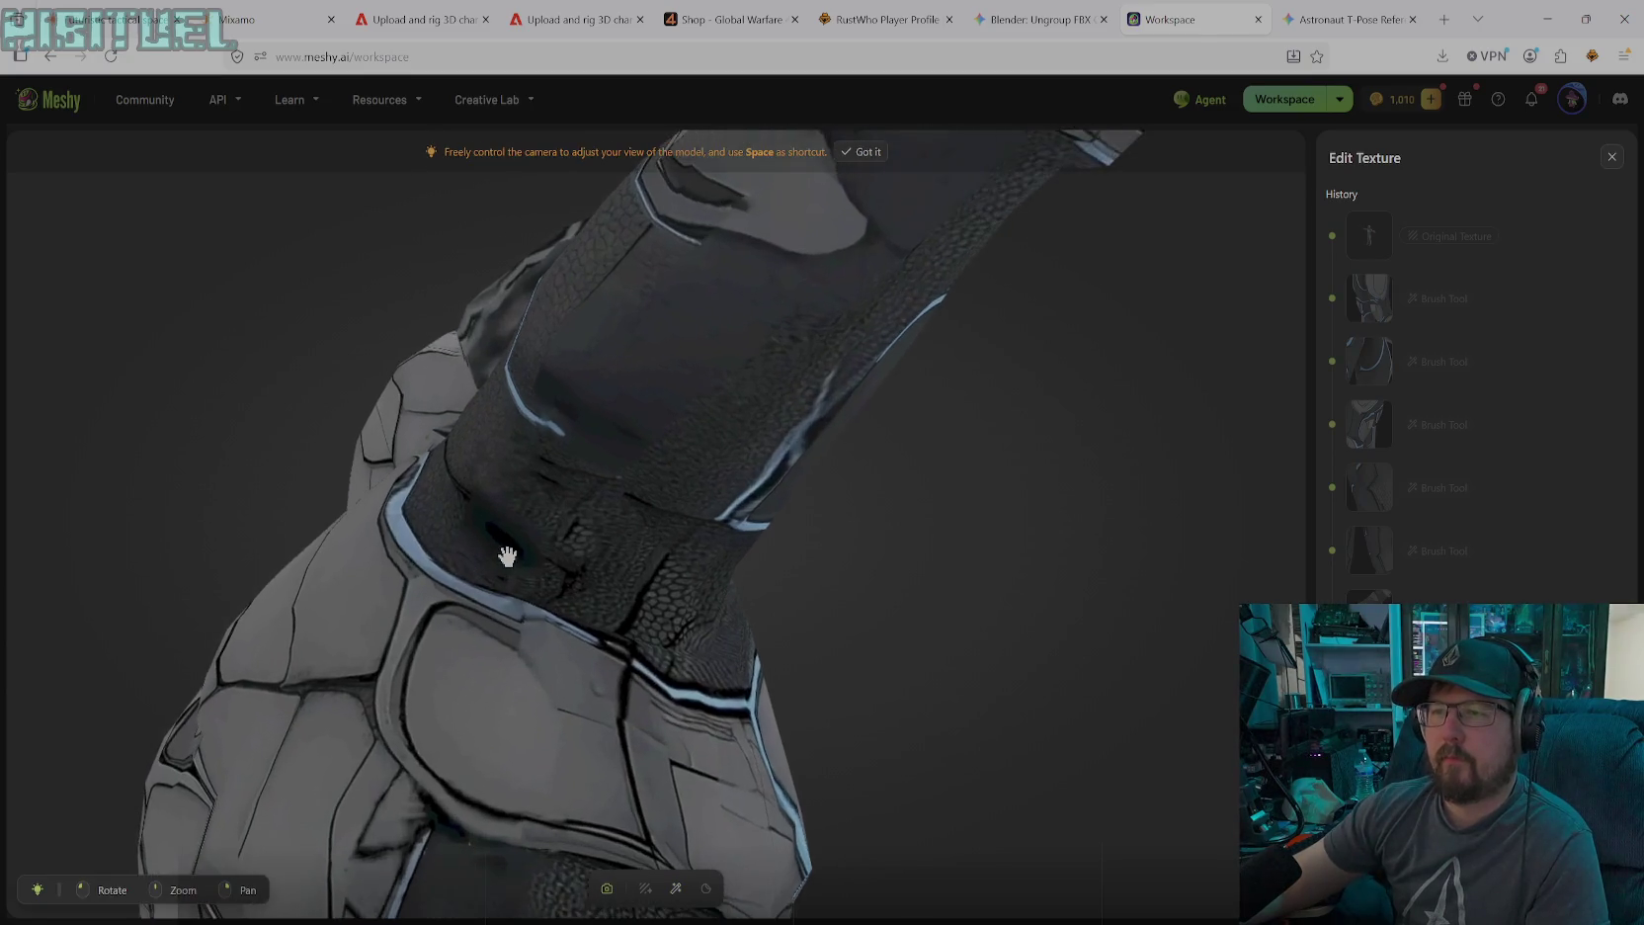
scroll(491, 513, up, 2)
scroll(491, 512, up, 2)
scroll(491, 513, up, 2)
scroll(491, 513, up, 2)
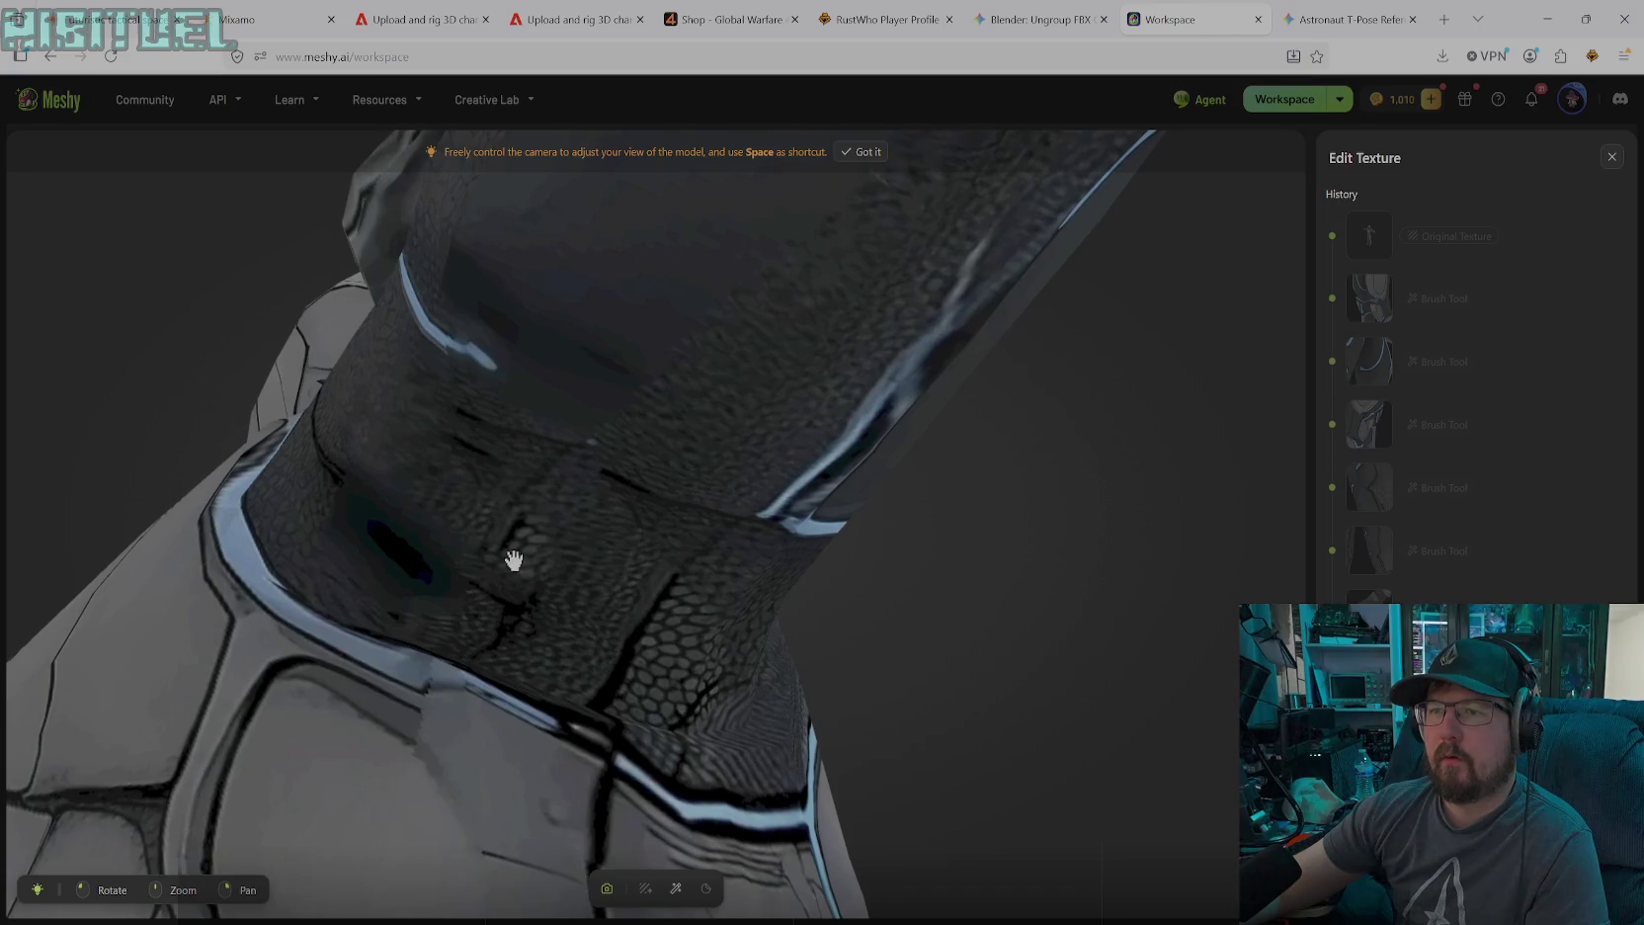
mouse_move(593, 712)
mouse_down()
mouse_move(564, 620)
mouse_move(797, 693)
mouse_move(411, 452)
mouse_move(855, 595)
mouse_move(629, 513)
mouse_move(738, 569)
mouse_move(653, 569)
mouse_up()
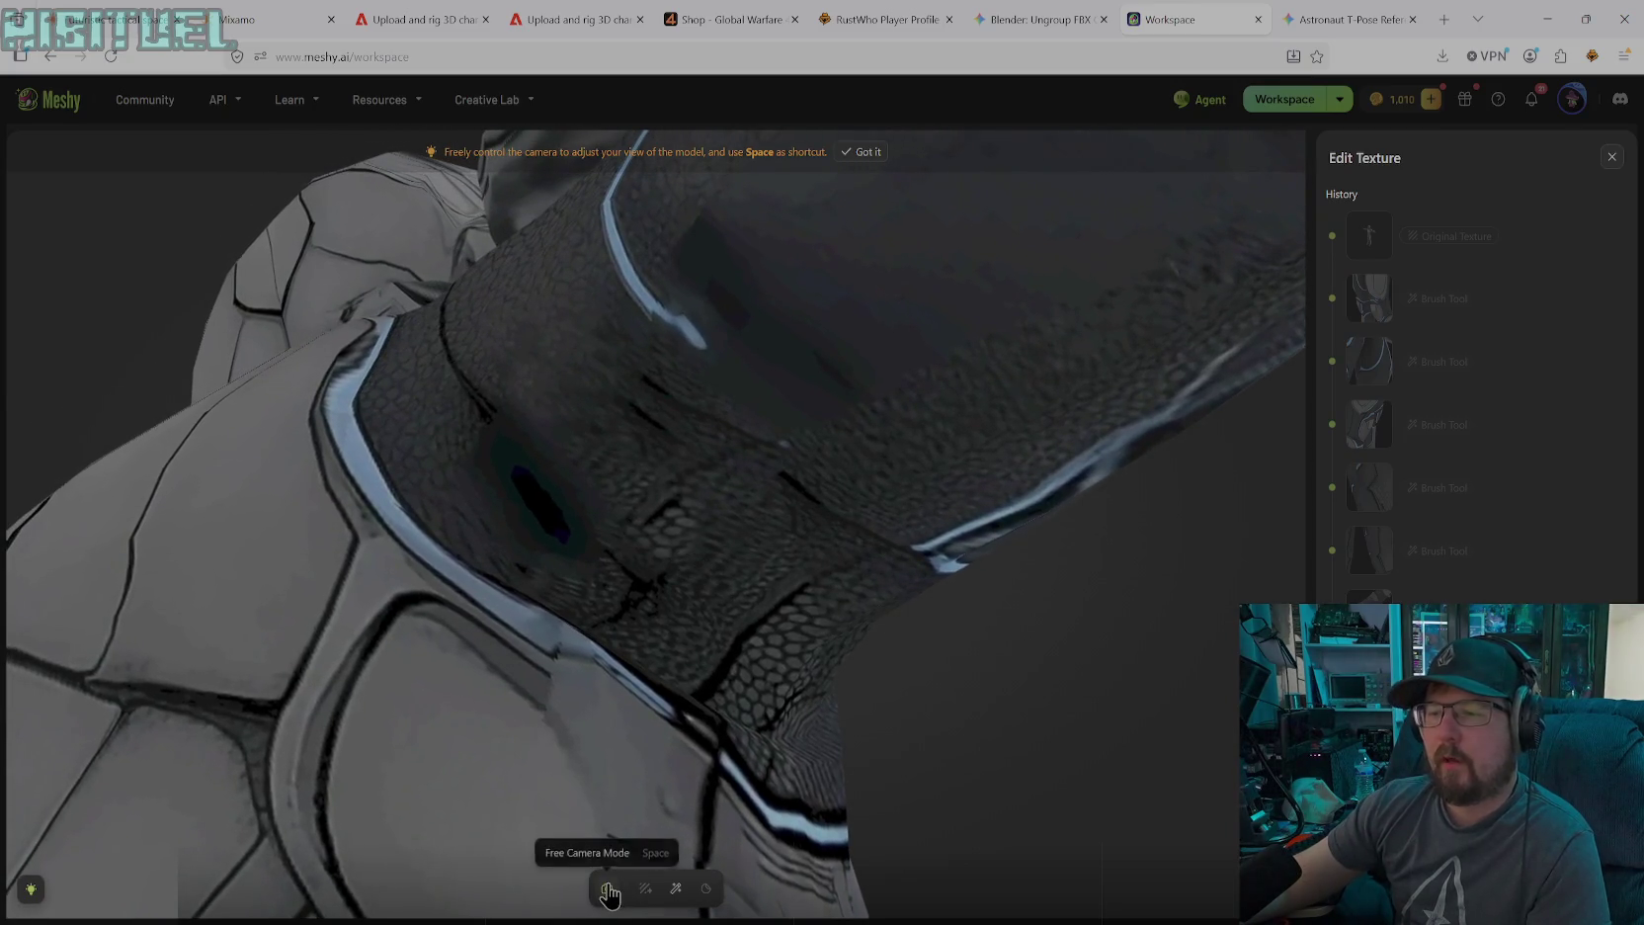
click(676, 888)
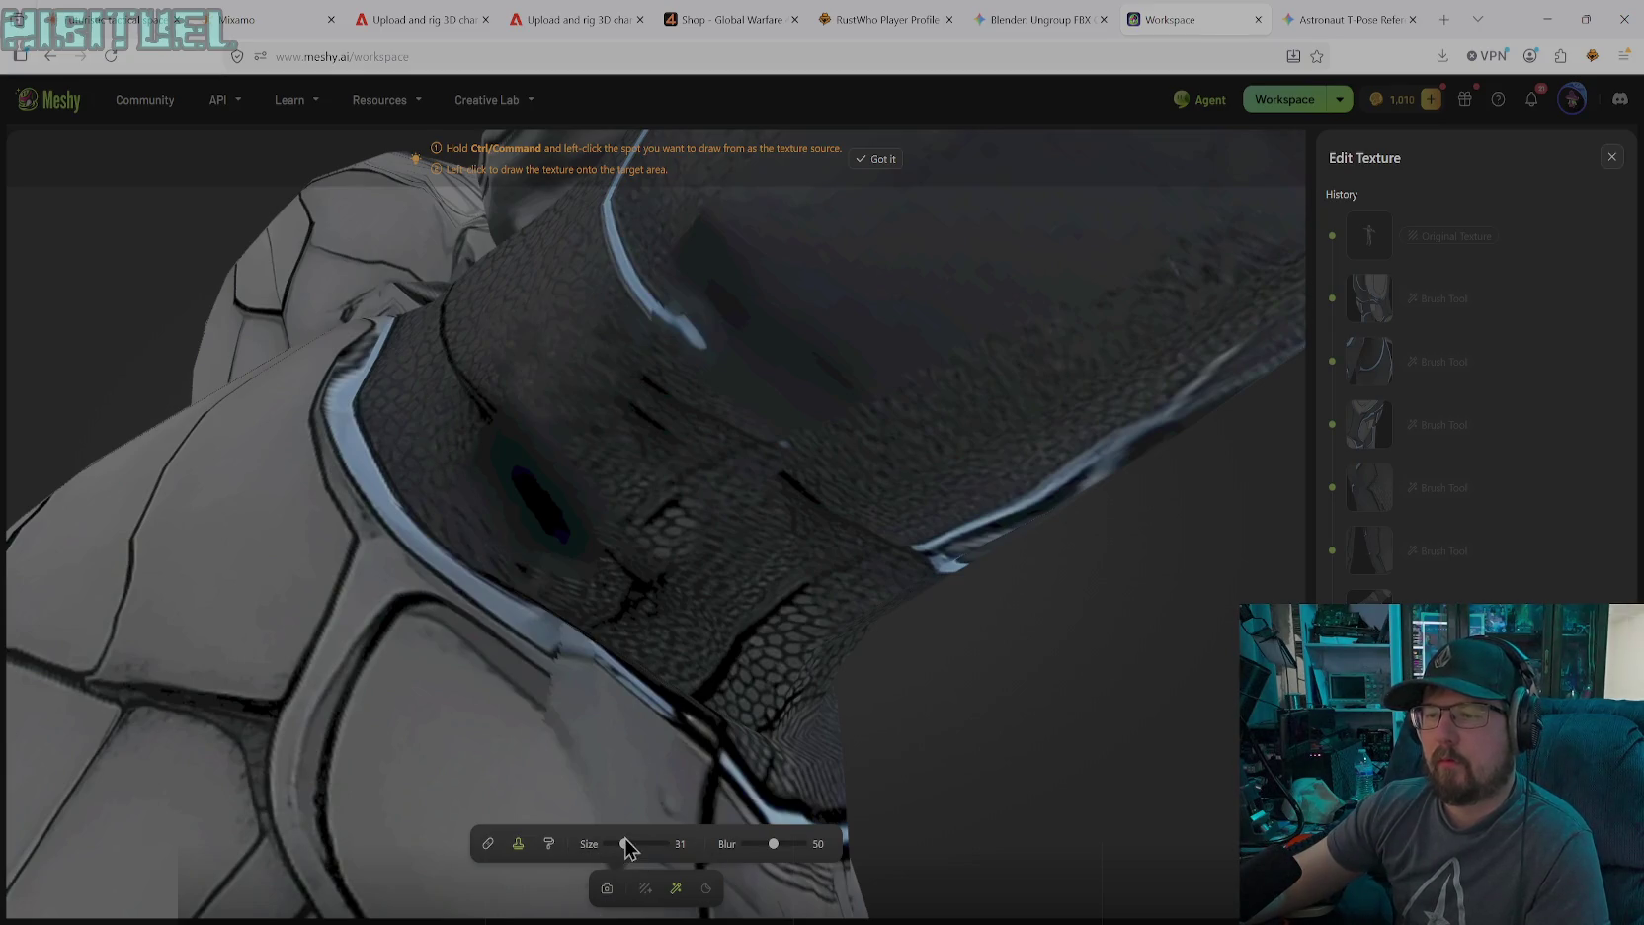
drag(628, 843, 639, 844)
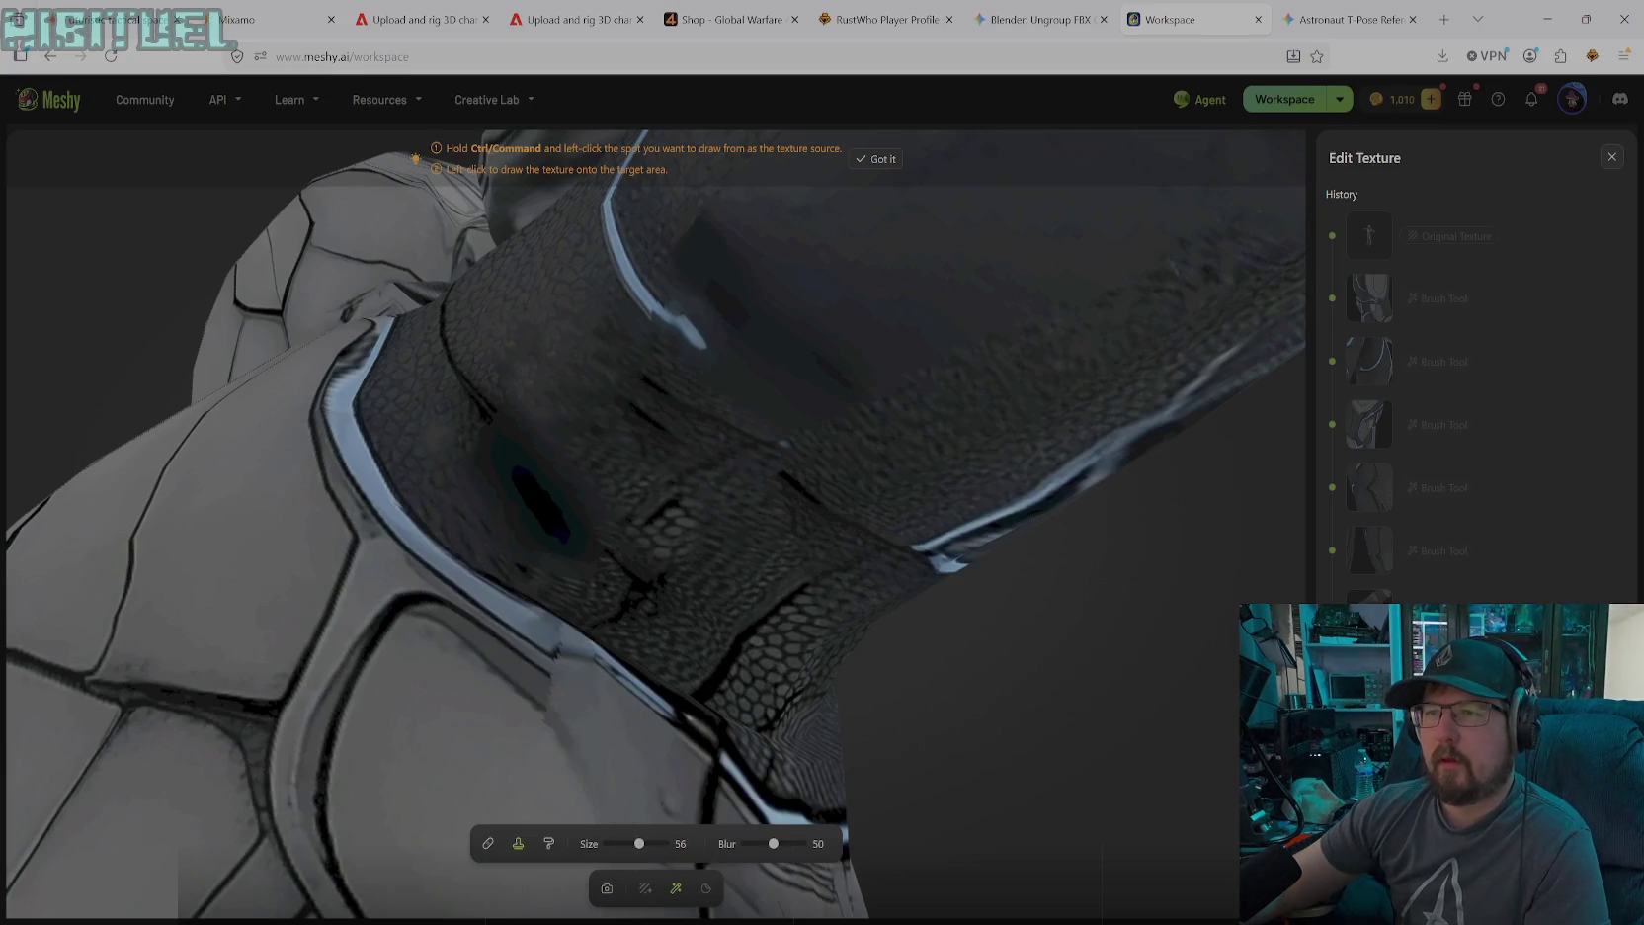
Clone scaled-fabric texture over the dark blotches along the collar and shoulder plate seam
mouse_move(516, 498)
mouse_down()
mouse_move(559, 542)
mouse_move(504, 489)
mouse_move(553, 525)
mouse_move(545, 499)
mouse_up()
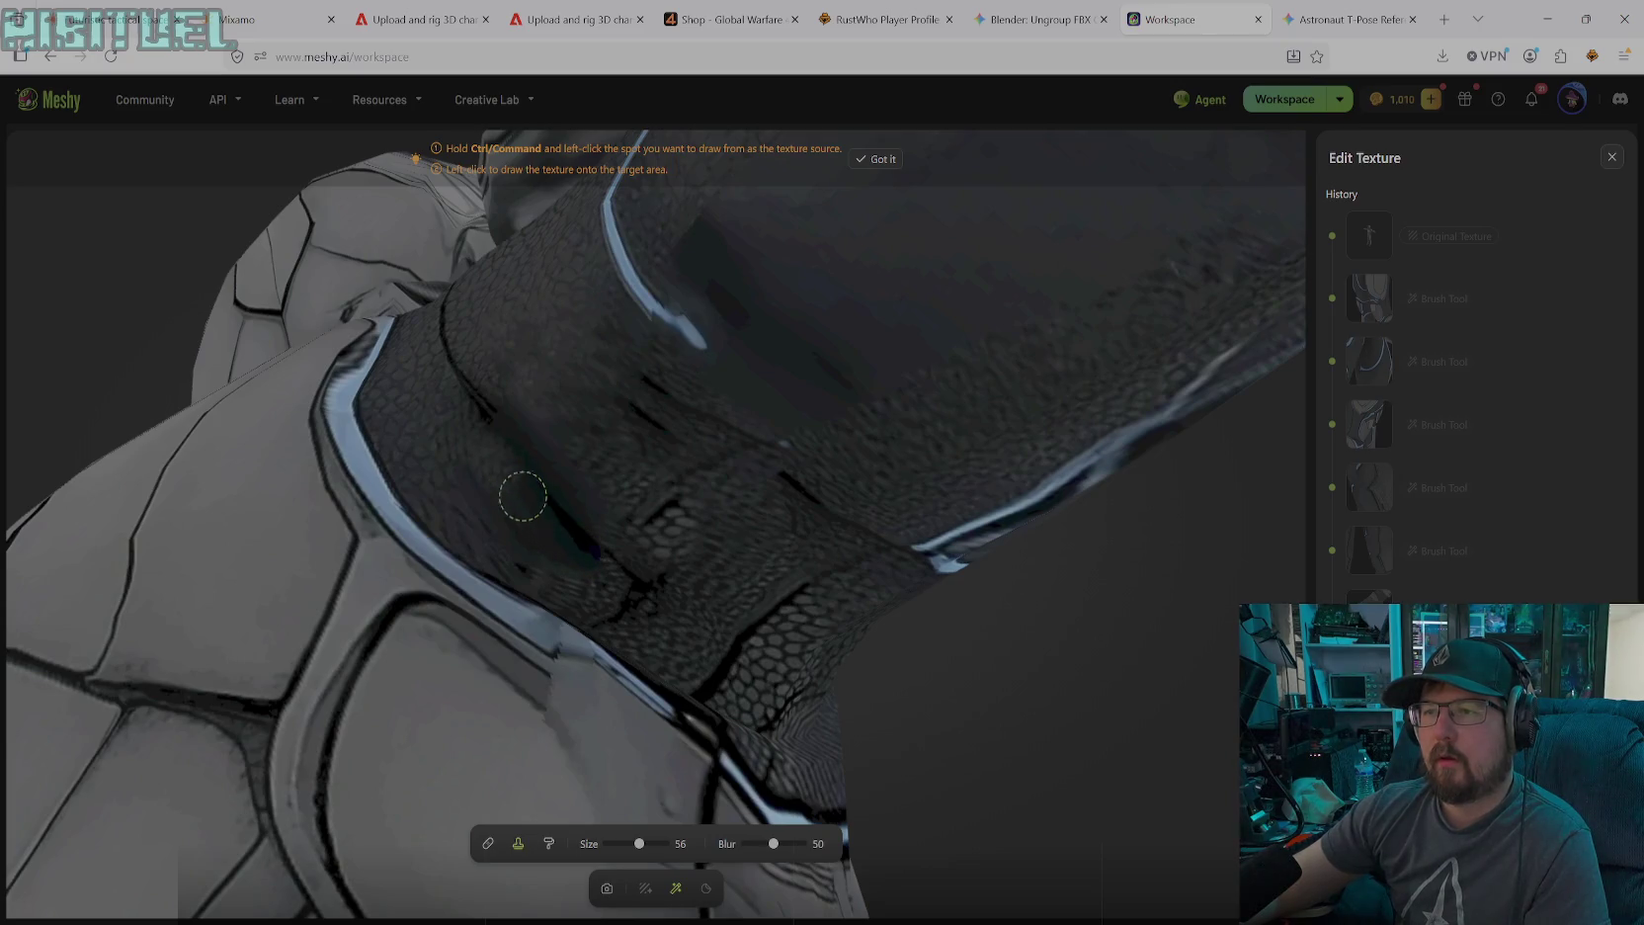
drag(523, 411, 607, 505)
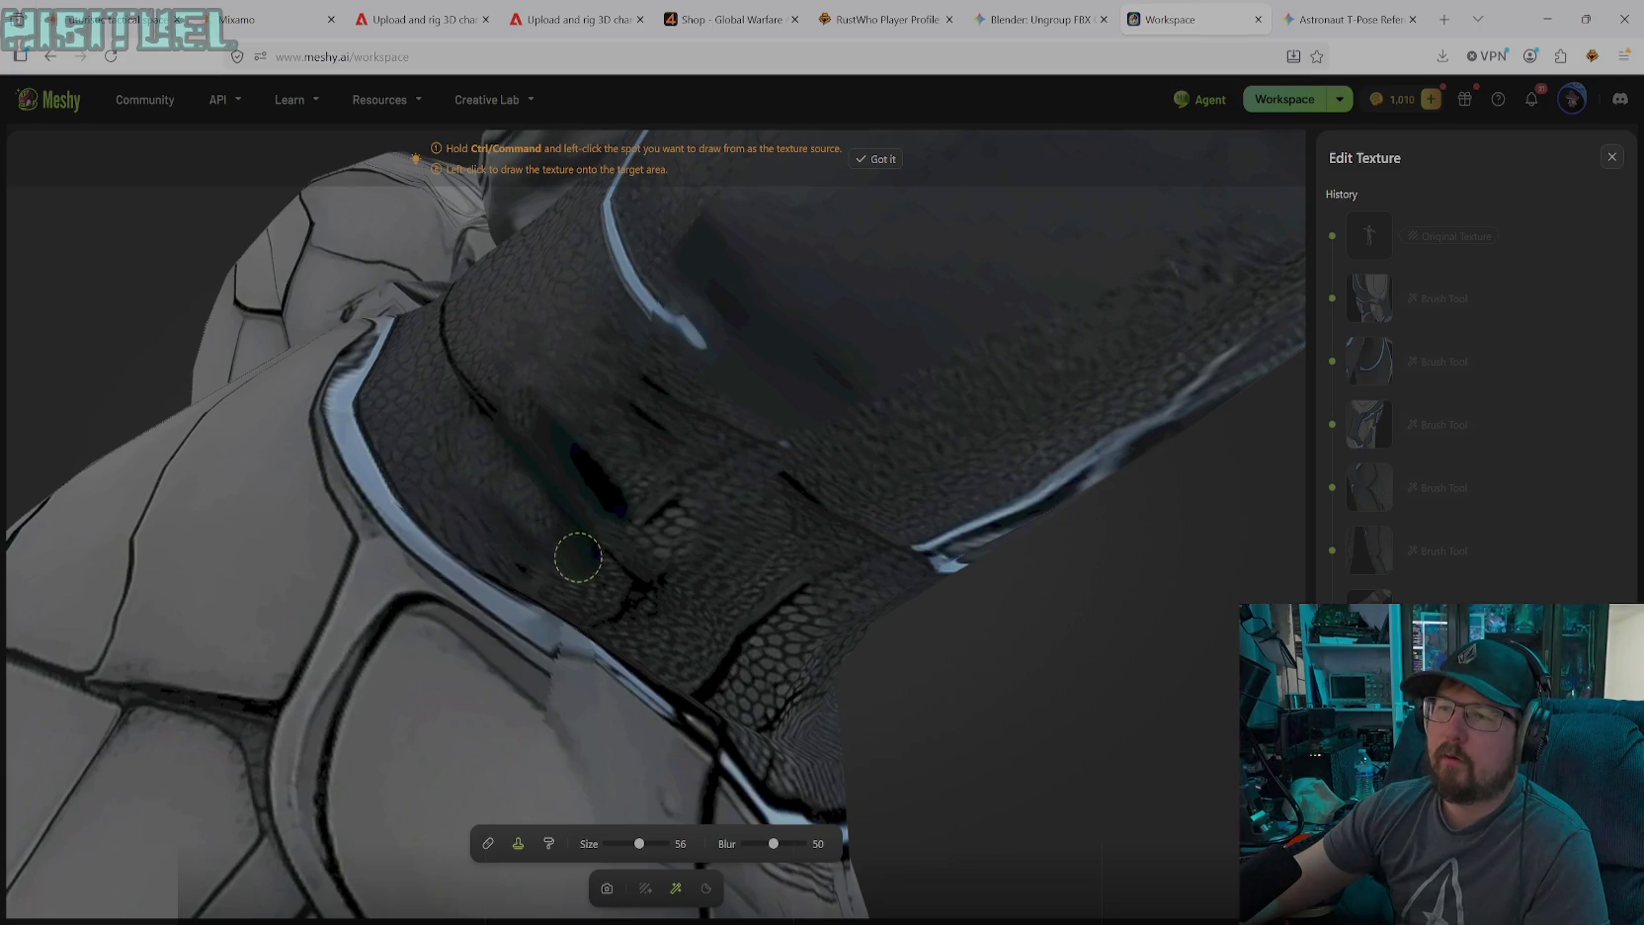
drag(585, 564, 454, 486)
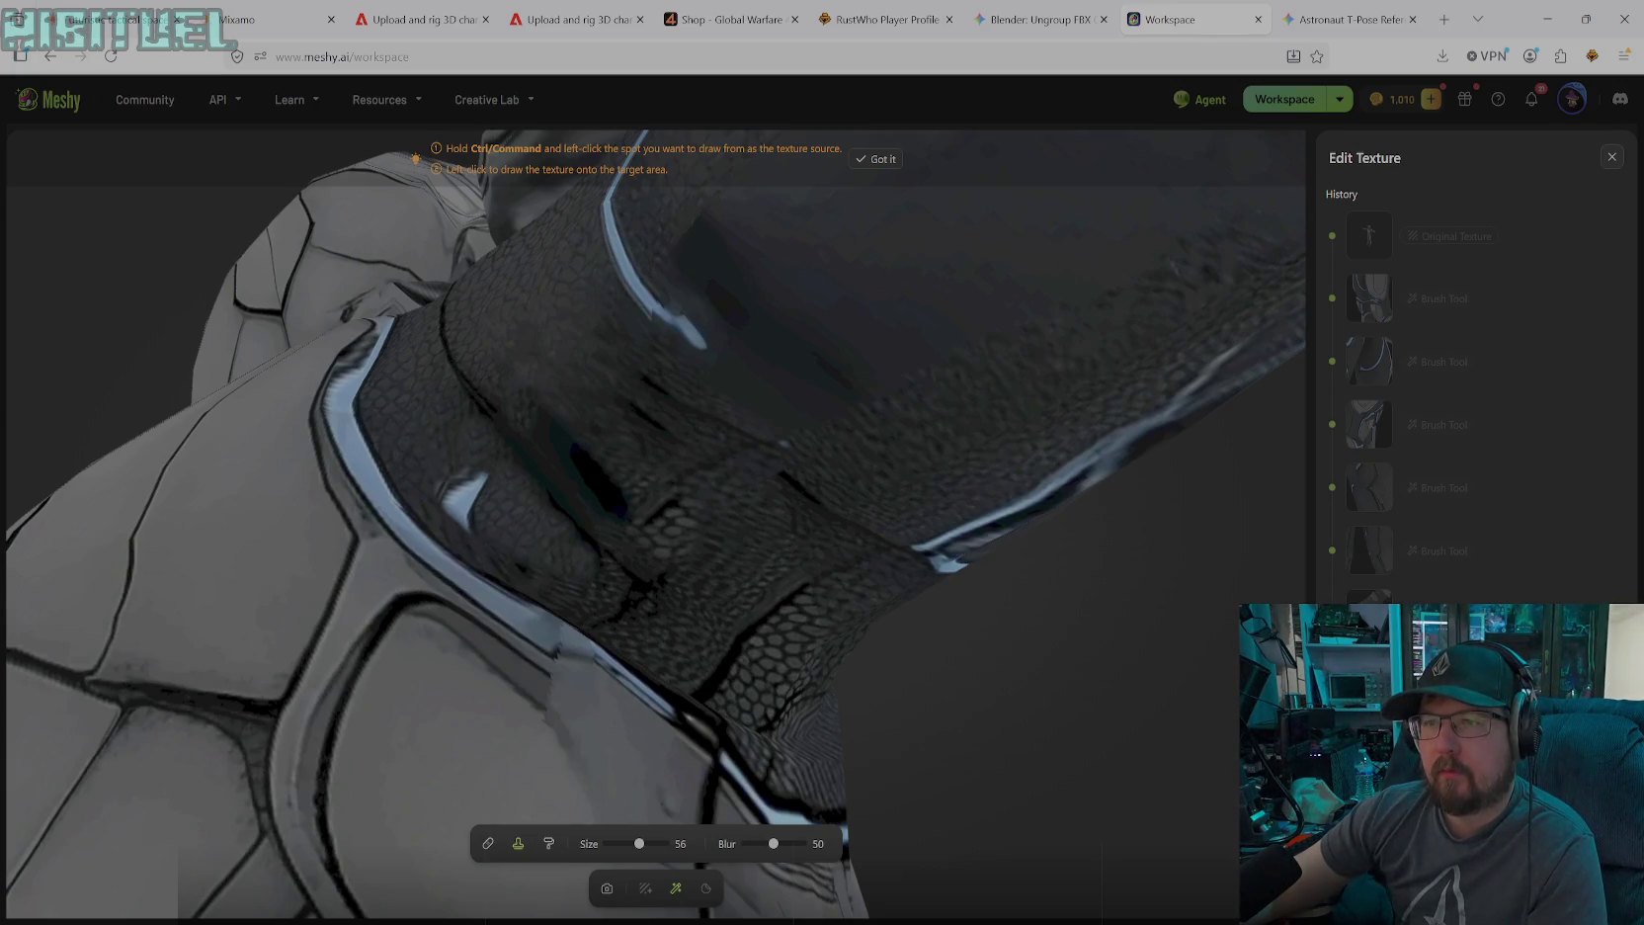
click(453, 484)
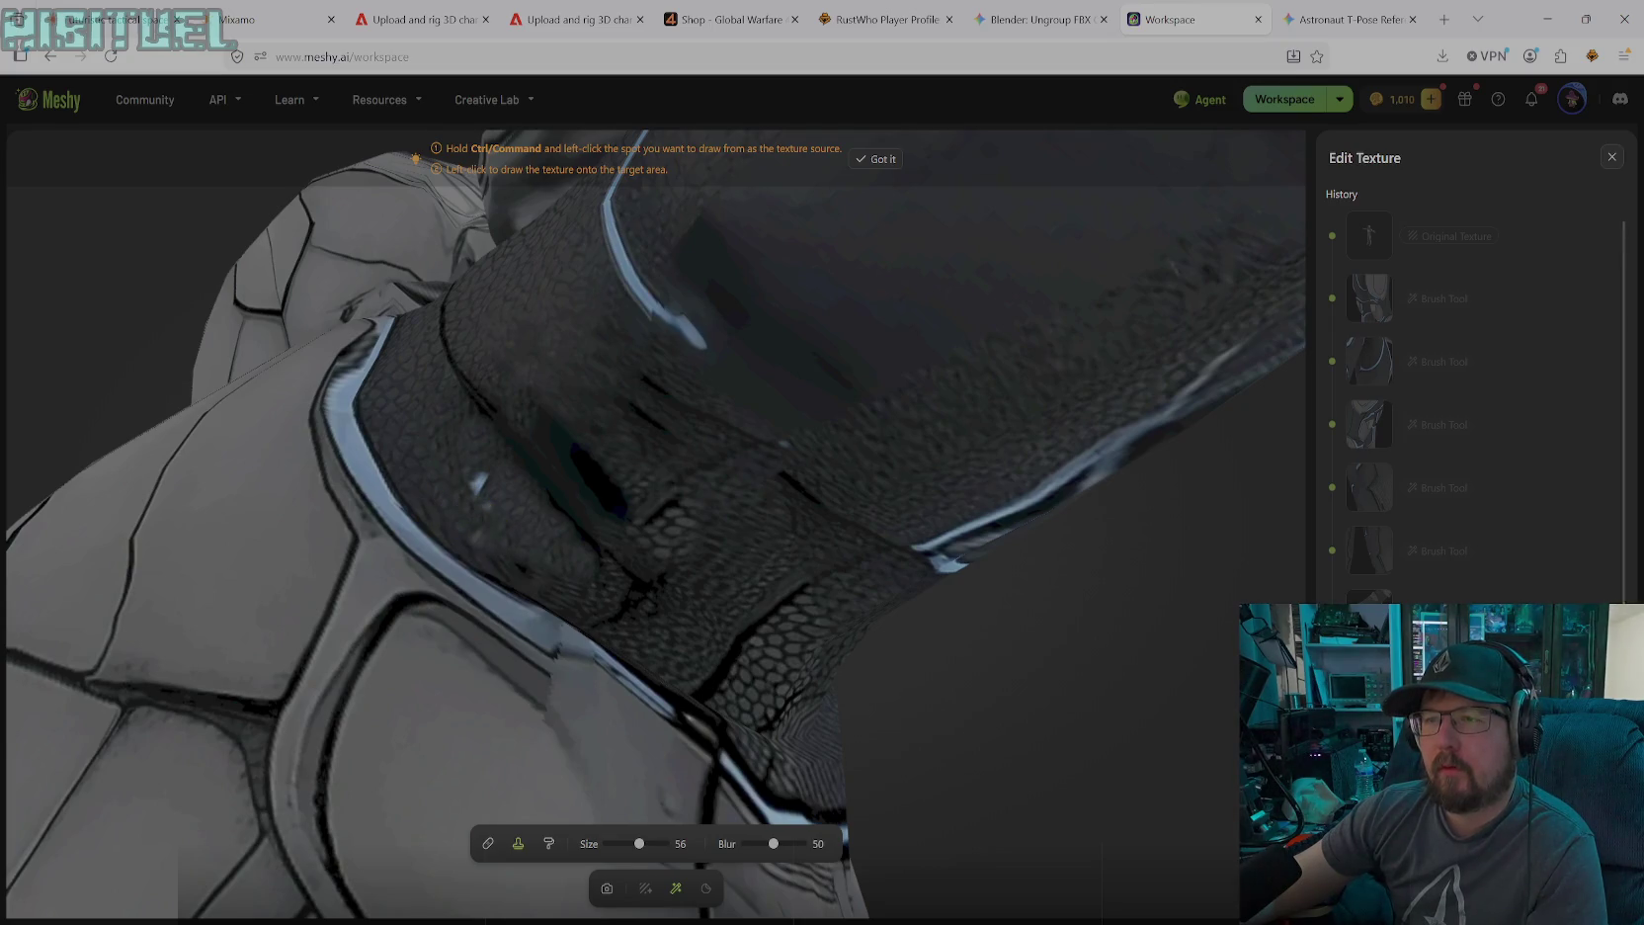
click(502, 538)
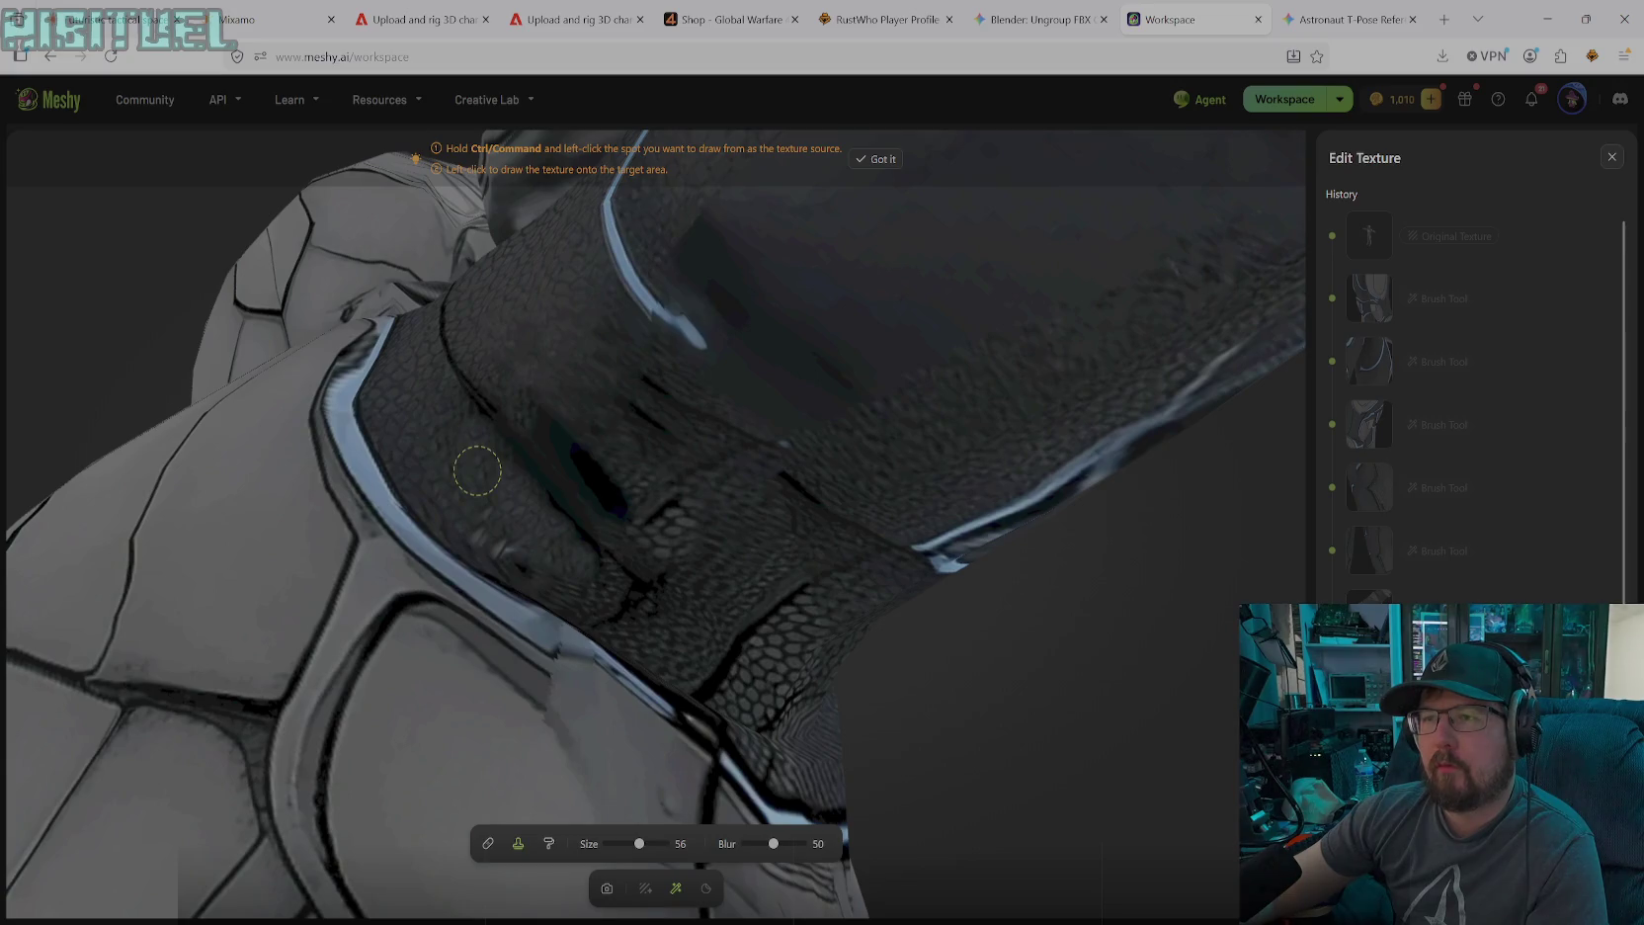
click(497, 535)
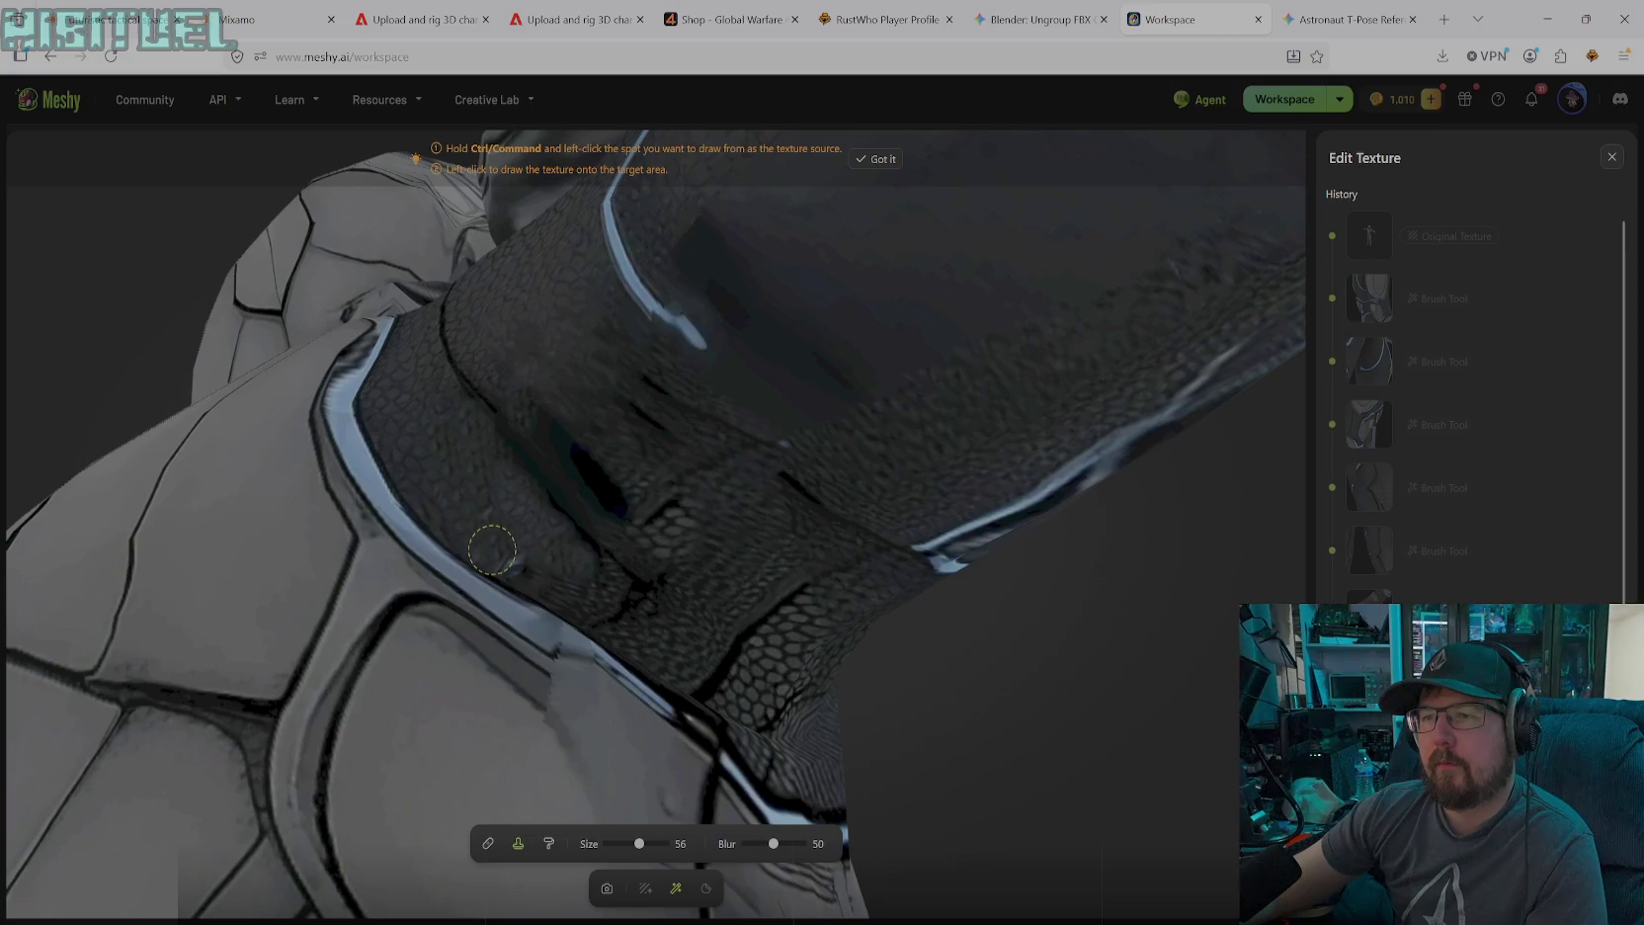
click(514, 559)
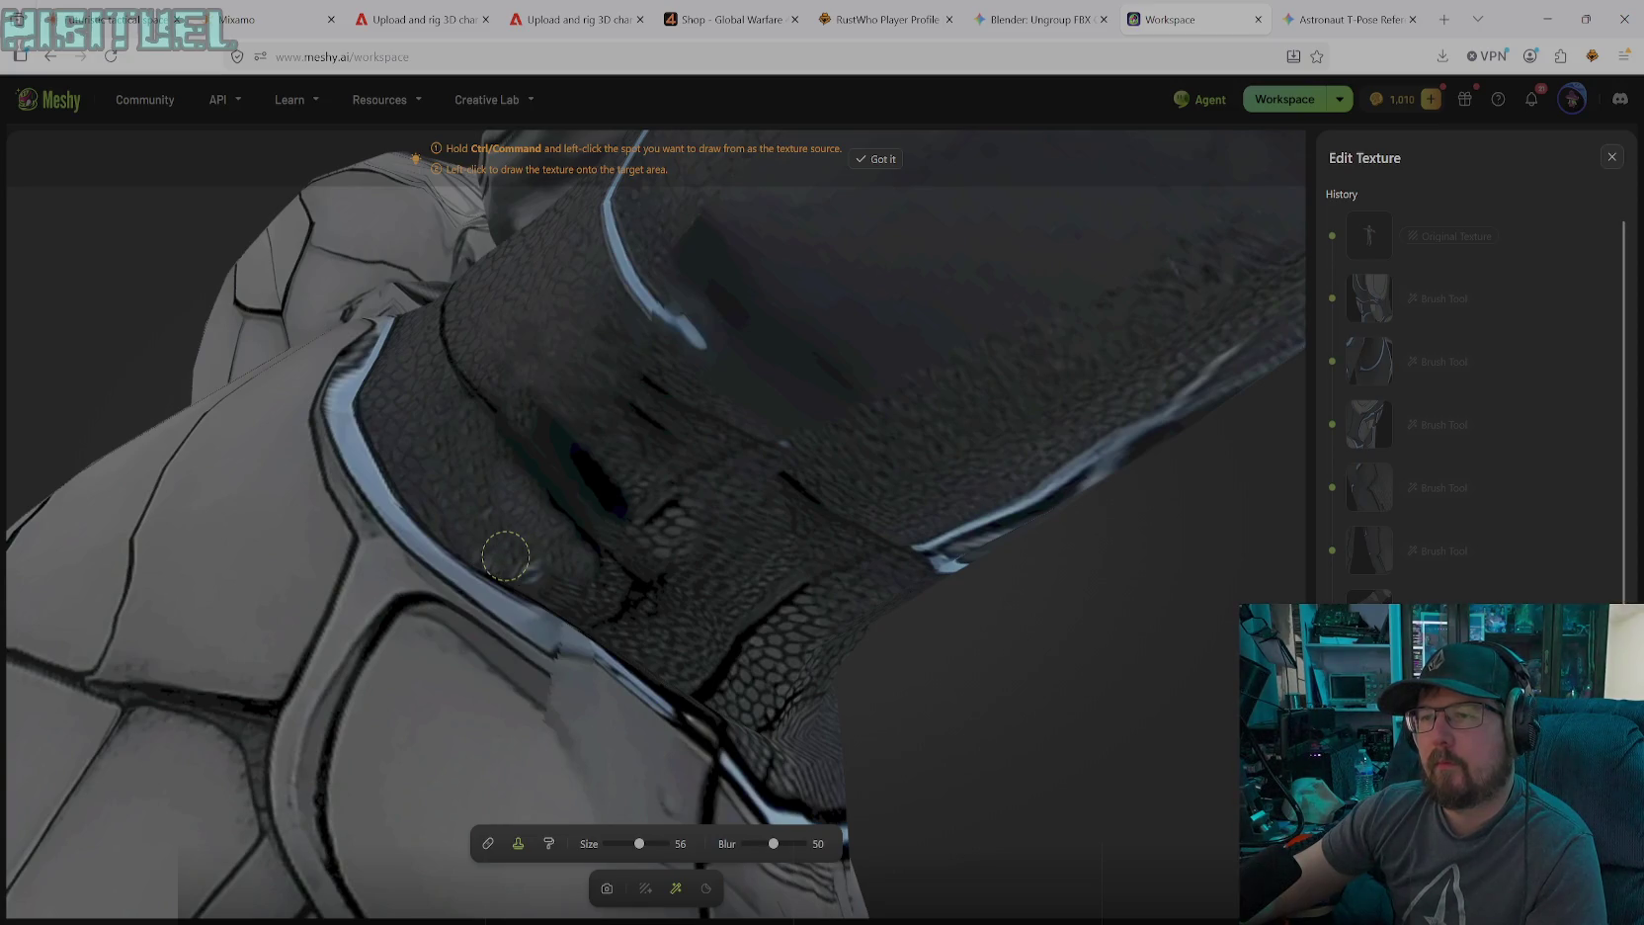
drag(568, 574, 600, 597)
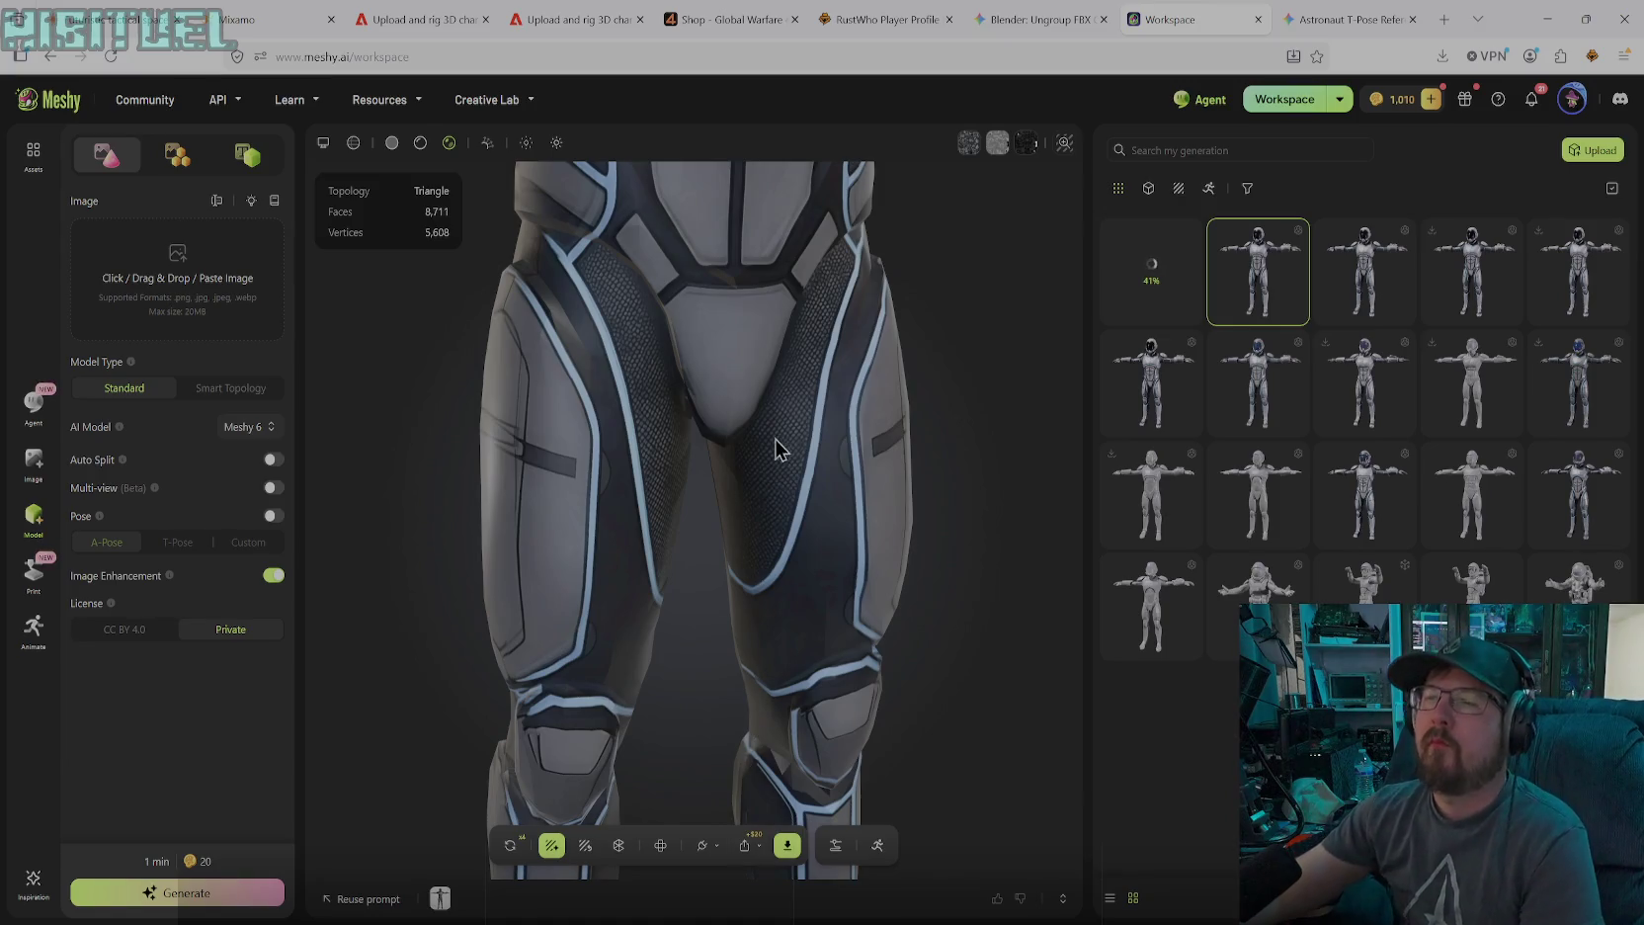
Inspect the torso, then load the newly finished generation from My Generation
scroll(741, 439, down, 3)
mouse_move(697, 430)
mouse_down()
mouse_move(821, 534)
mouse_move(645, 536)
mouse_move(755, 584)
mouse_move(719, 426)
mouse_move(696, 404)
mouse_move(741, 381)
mouse_move(822, 428)
mouse_move(828, 462)
mouse_move(802, 400)
mouse_move(787, 494)
mouse_move(596, 487)
mouse_move(724, 557)
mouse_move(741, 456)
mouse_move(736, 531)
mouse_move(918, 576)
mouse_up()
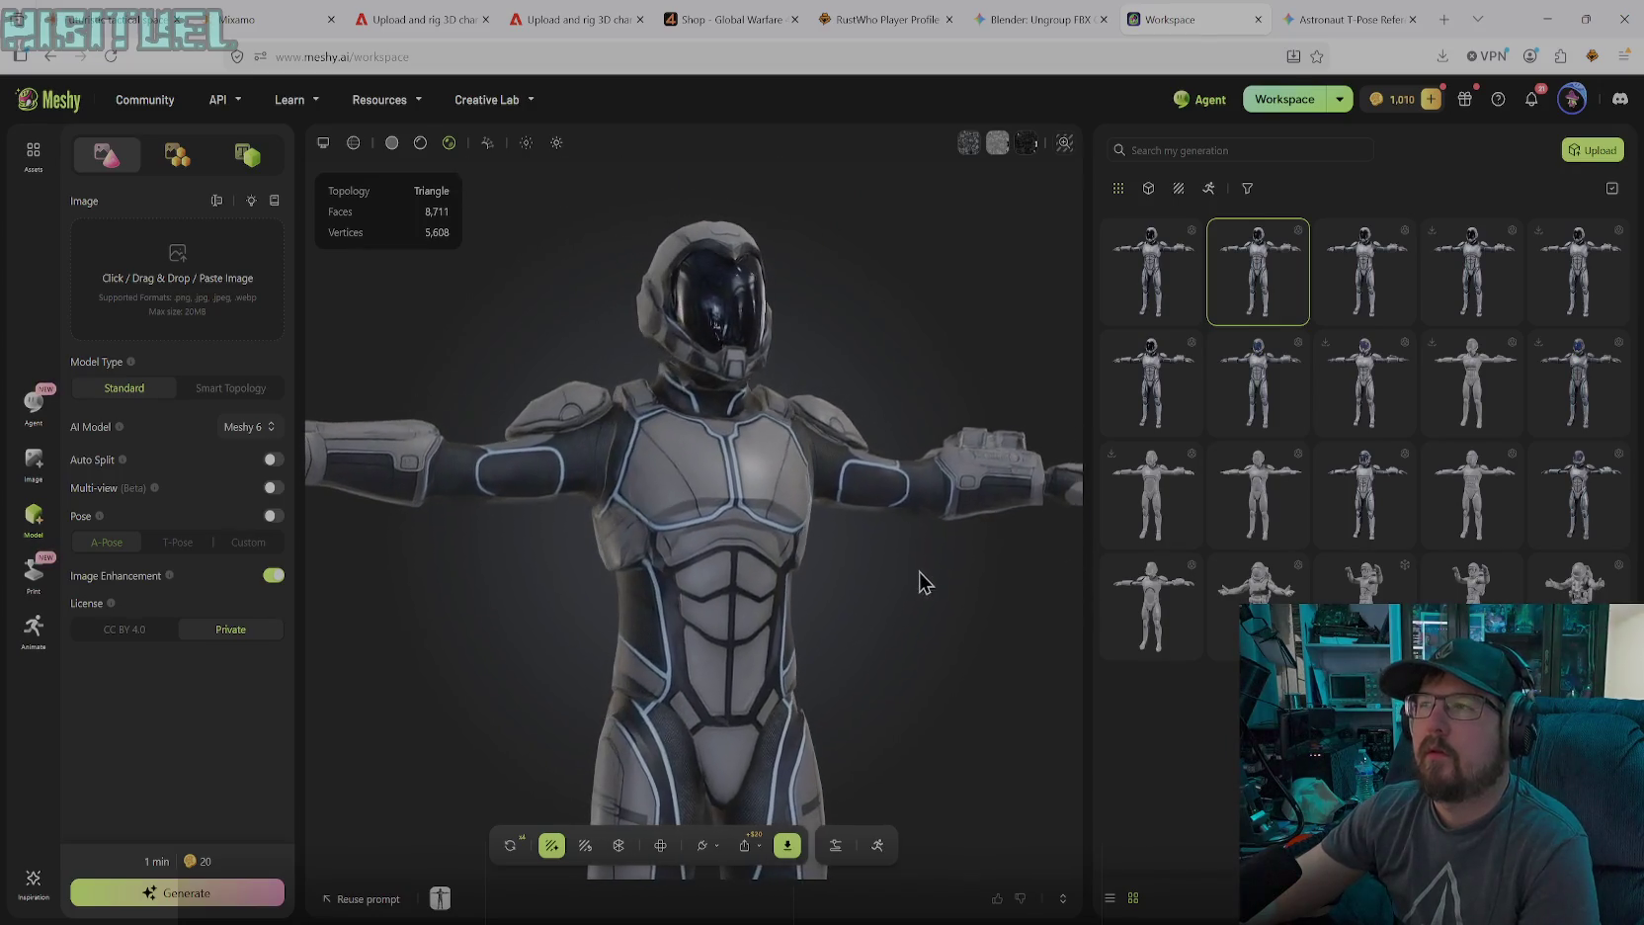
click(1117, 302)
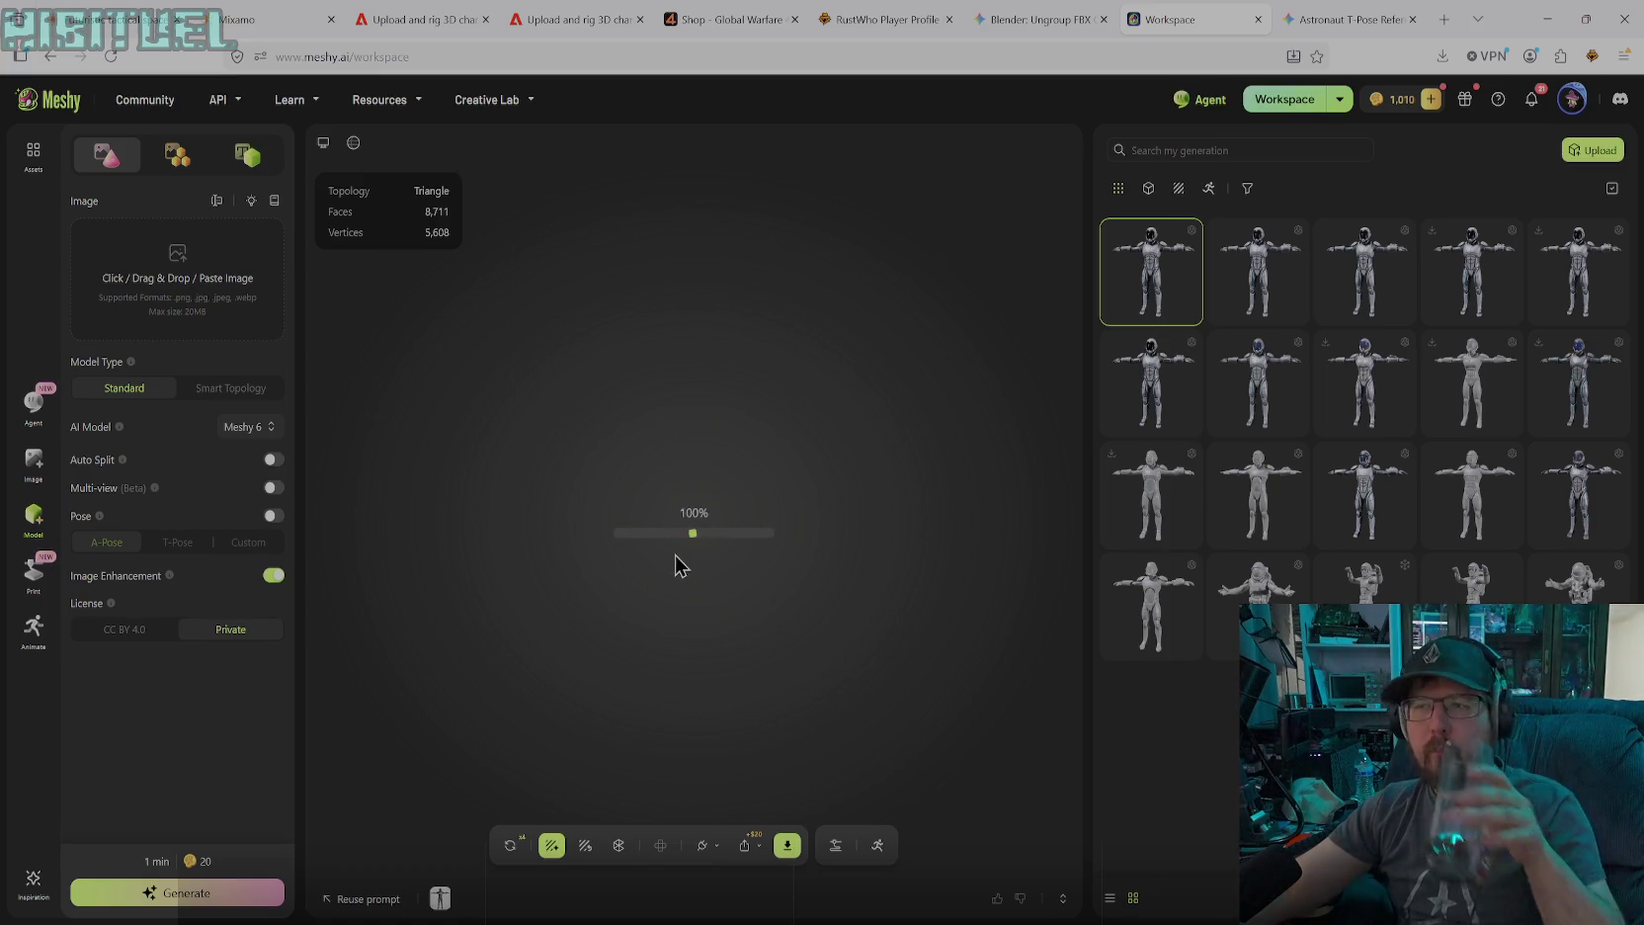
scroll(680, 553, up, 2)
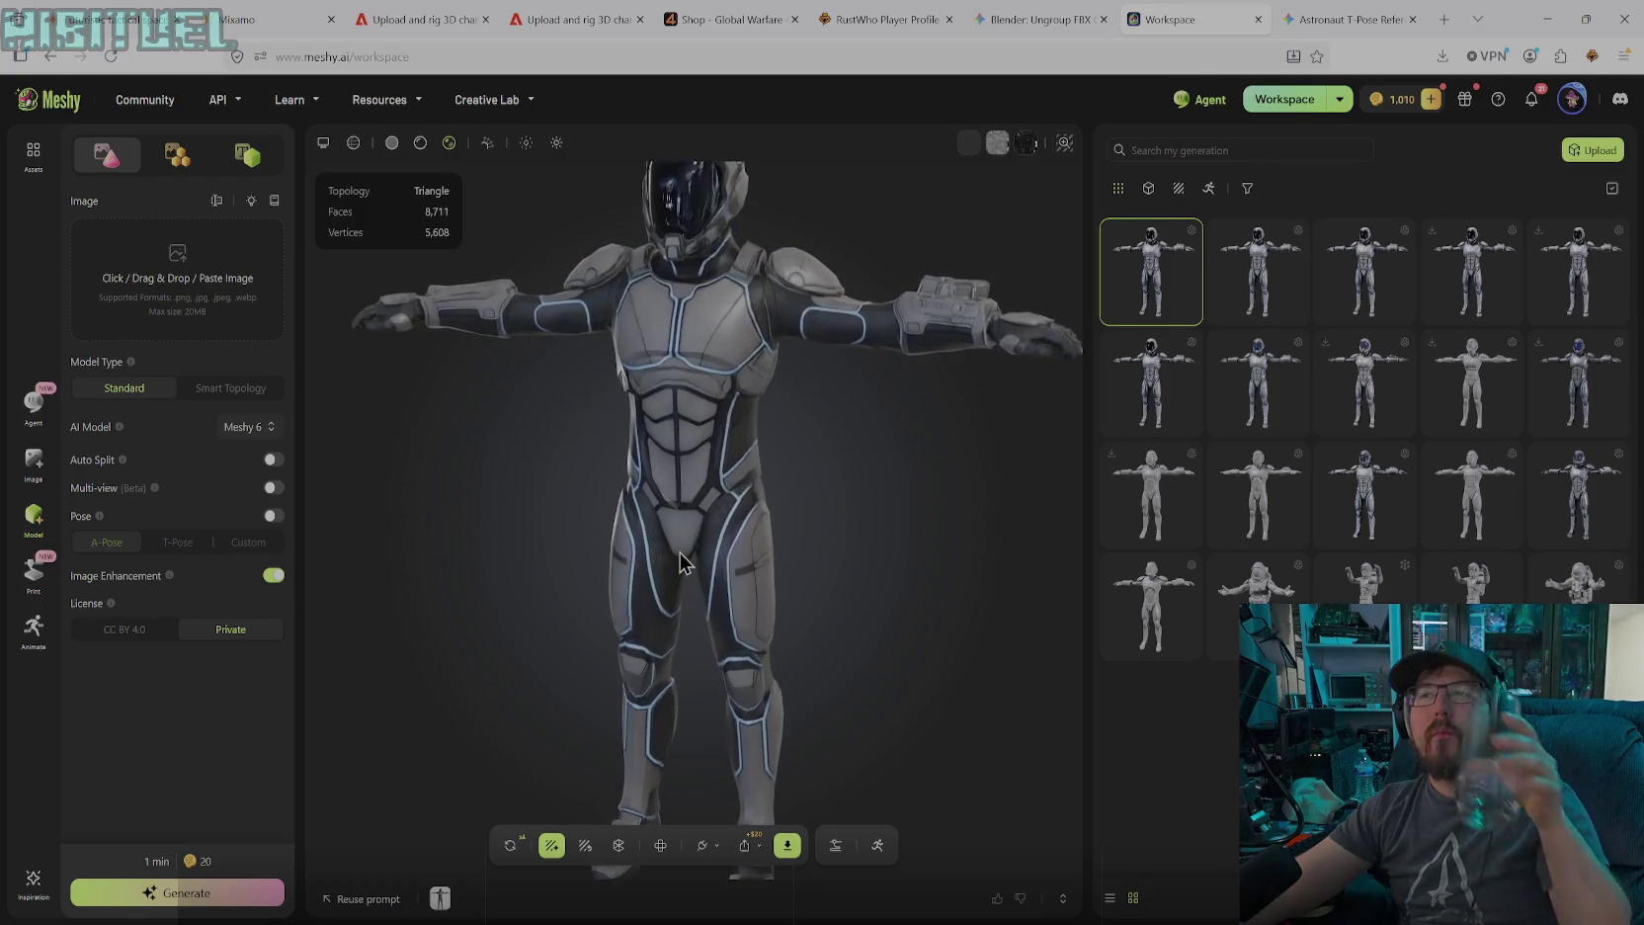
scroll(680, 552, up, 2)
scroll(680, 552, up, 2)
scroll(680, 552, up, 2)
right_drag(680, 552, 909, 325)
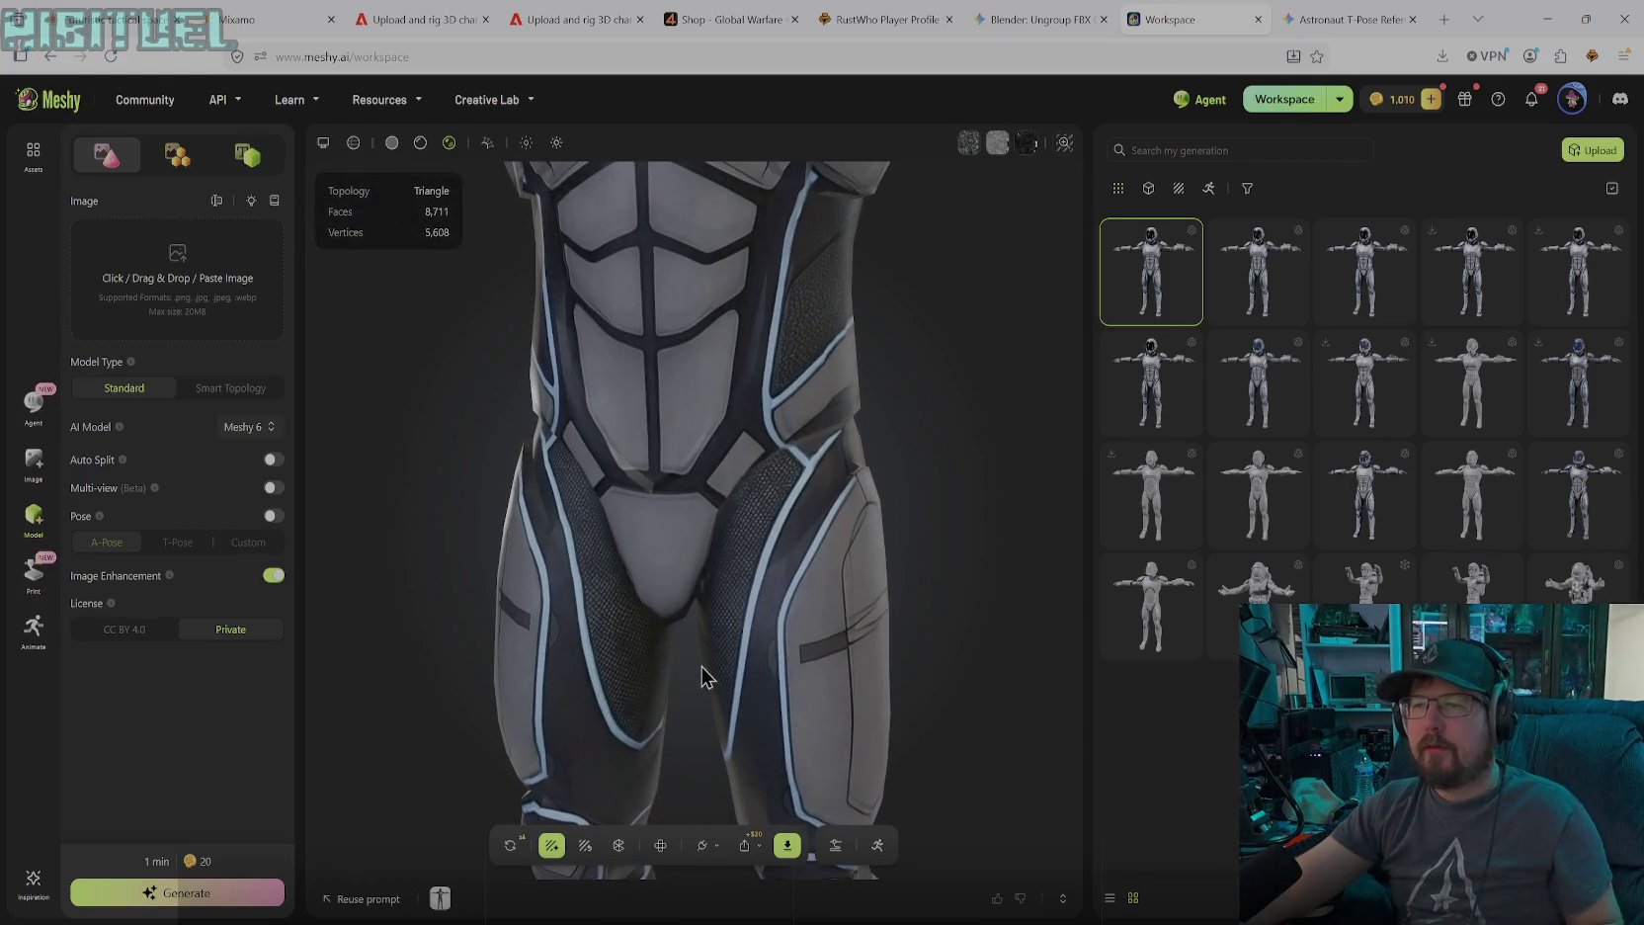
mouse_move(825, 491)
mouse_down()
mouse_move(925, 418)
mouse_move(836, 486)
mouse_move(901, 459)
mouse_move(982, 461)
mouse_up()
mouse_move(724, 512)
mouse_down()
mouse_move(520, 510)
mouse_move(883, 494)
mouse_move(917, 514)
mouse_move(1092, 511)
mouse_move(919, 521)
mouse_up()
mouse_move(749, 524)
mouse_down()
mouse_move(683, 514)
mouse_move(955, 460)
mouse_move(863, 647)
mouse_move(961, 580)
mouse_move(800, 569)
mouse_move(843, 554)
mouse_up()
mouse_move(826, 497)
mouse_down()
mouse_move(774, 456)
mouse_move(854, 470)
mouse_move(800, 507)
mouse_move(662, 498)
mouse_move(836, 532)
mouse_up()
drag(498, 678, 548, 534)
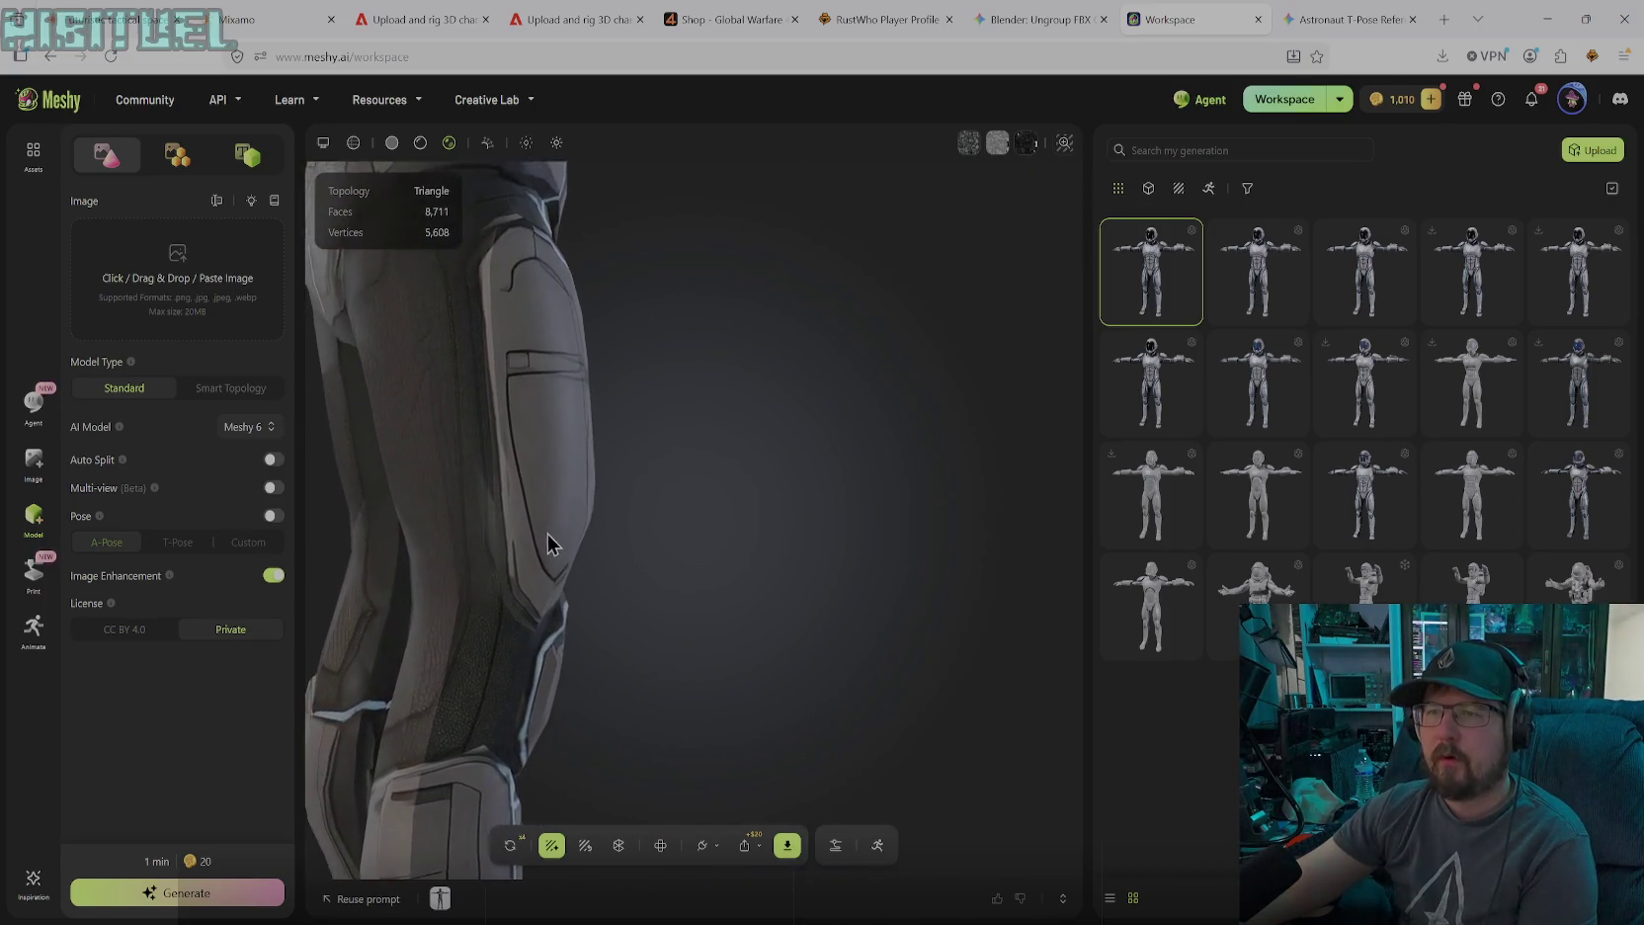
mouse_move(567, 603)
mouse_down()
mouse_move(492, 575)
mouse_move(562, 530)
mouse_move(852, 514)
mouse_move(776, 527)
mouse_move(844, 533)
mouse_move(816, 517)
mouse_move(830, 506)
mouse_move(560, 533)
mouse_move(814, 534)
mouse_move(749, 566)
mouse_up()
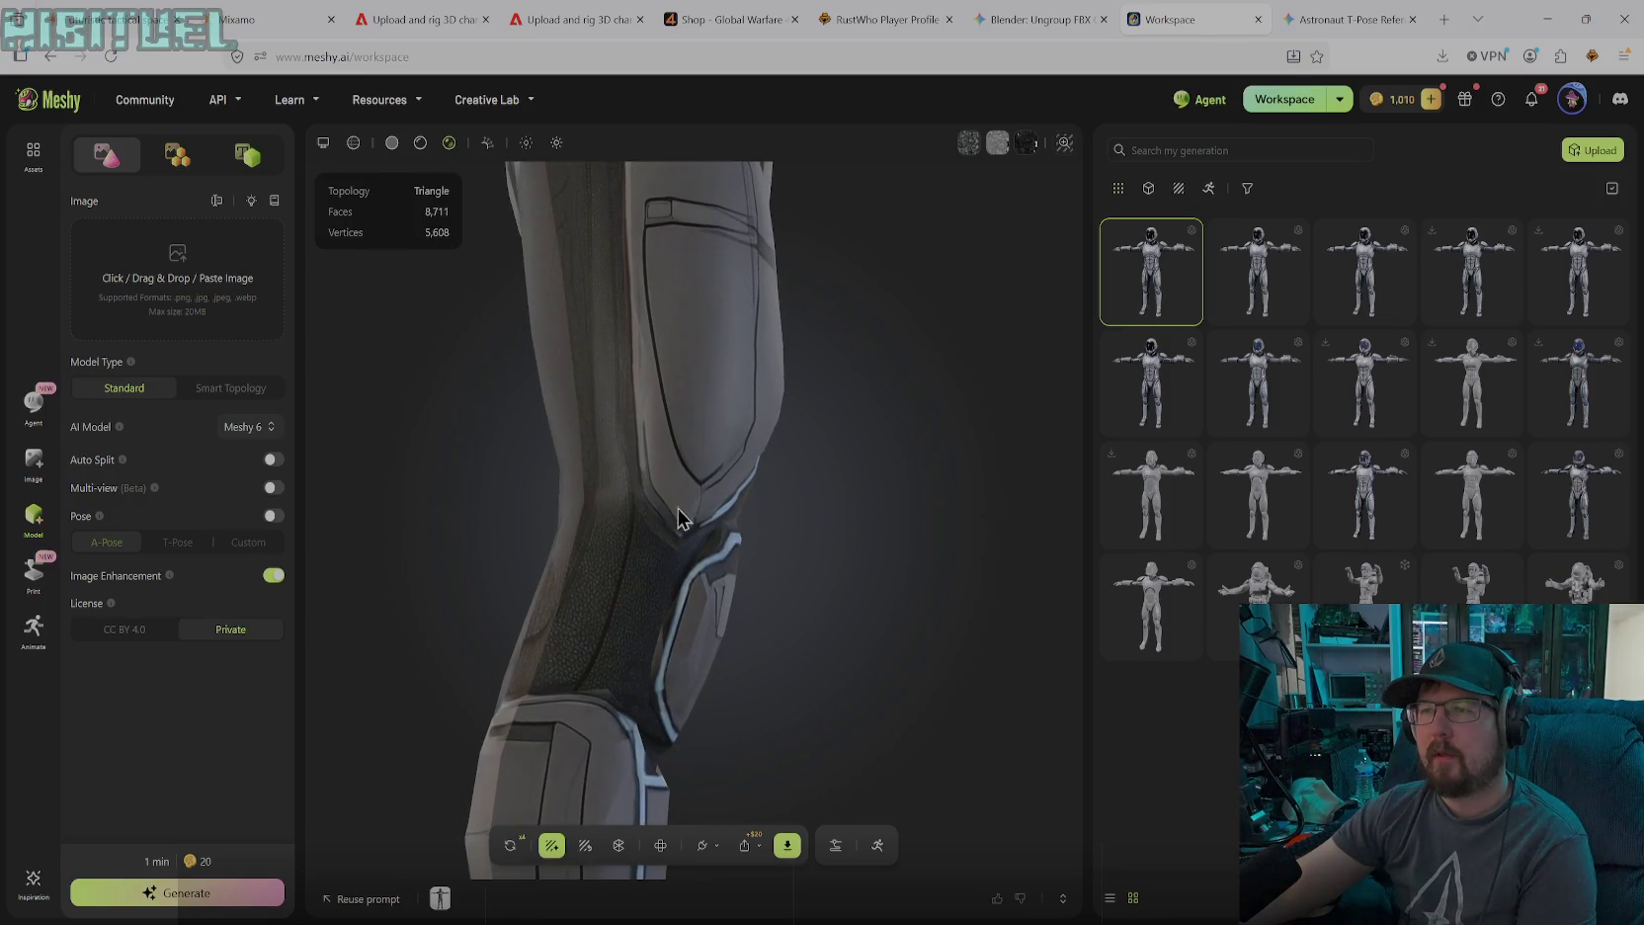
mouse_move(681, 633)
mouse_down()
mouse_move(620, 532)
mouse_move(598, 544)
mouse_move(571, 485)
mouse_move(550, 595)
mouse_move(610, 546)
mouse_move(698, 680)
mouse_move(800, 488)
mouse_move(763, 598)
mouse_move(807, 576)
mouse_move(778, 463)
mouse_move(998, 530)
mouse_move(730, 527)
mouse_move(796, 476)
mouse_move(877, 518)
mouse_move(770, 534)
mouse_move(866, 557)
mouse_move(826, 598)
mouse_move(906, 623)
mouse_move(654, 665)
mouse_move(622, 652)
mouse_move(683, 636)
mouse_move(678, 577)
mouse_move(724, 565)
mouse_move(871, 568)
mouse_move(907, 581)
mouse_move(933, 624)
mouse_move(1061, 606)
mouse_move(964, 620)
mouse_move(950, 646)
mouse_up()
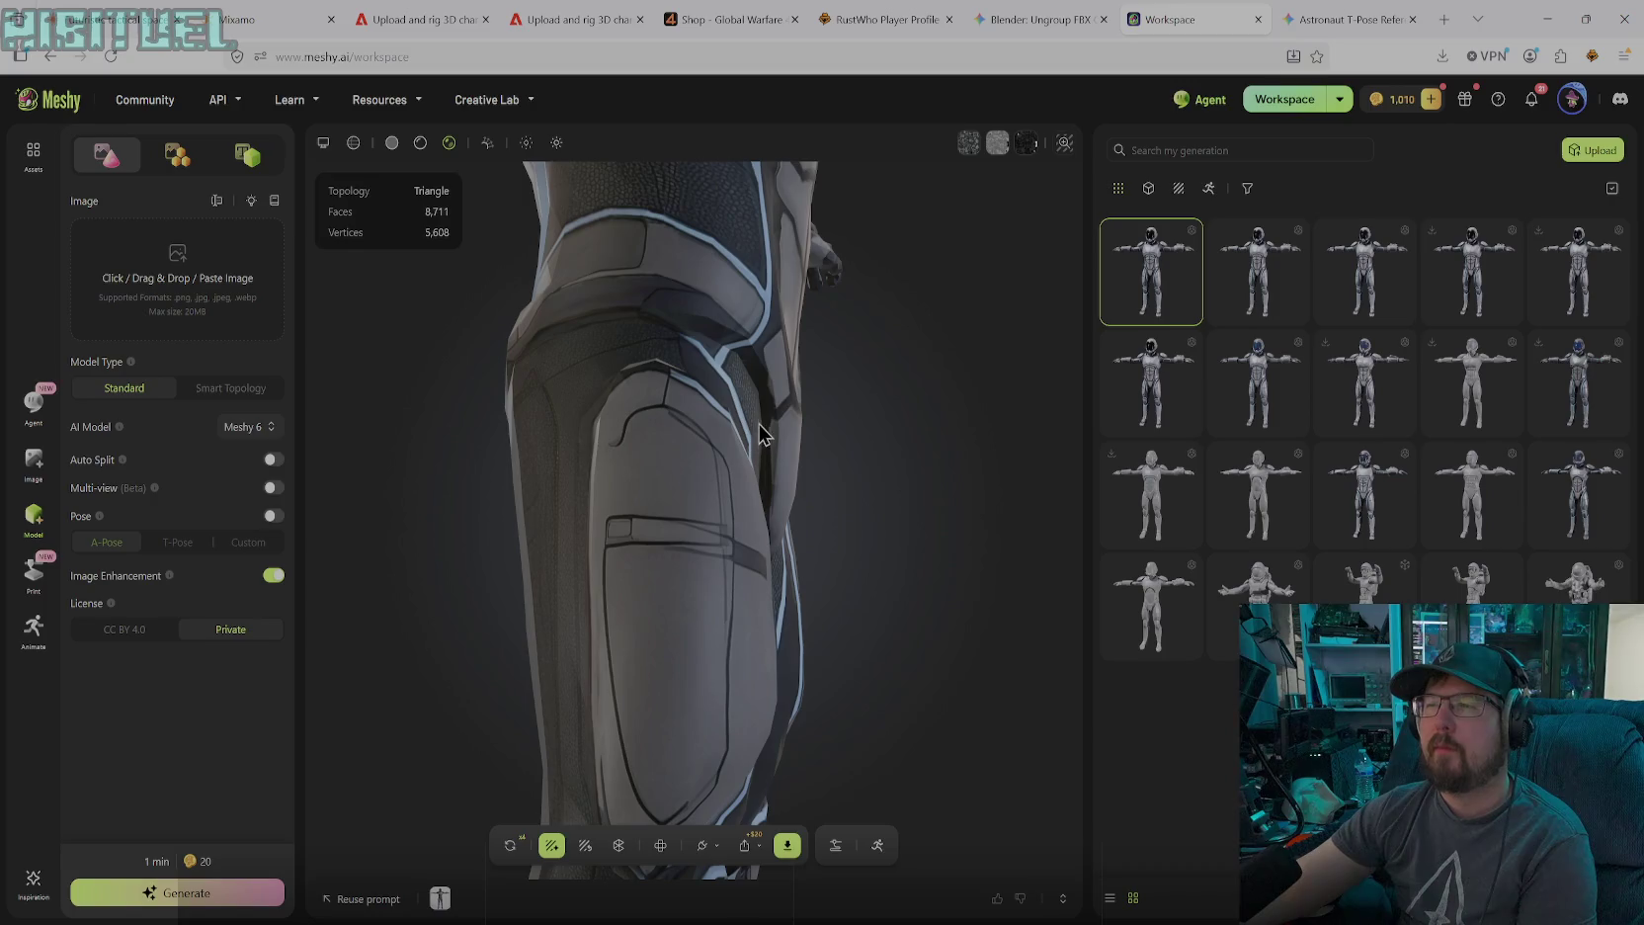
mouse_move(527, 354)
mouse_down()
mouse_move(504, 389)
mouse_move(559, 430)
mouse_move(626, 440)
mouse_move(566, 406)
mouse_move(400, 403)
mouse_up()
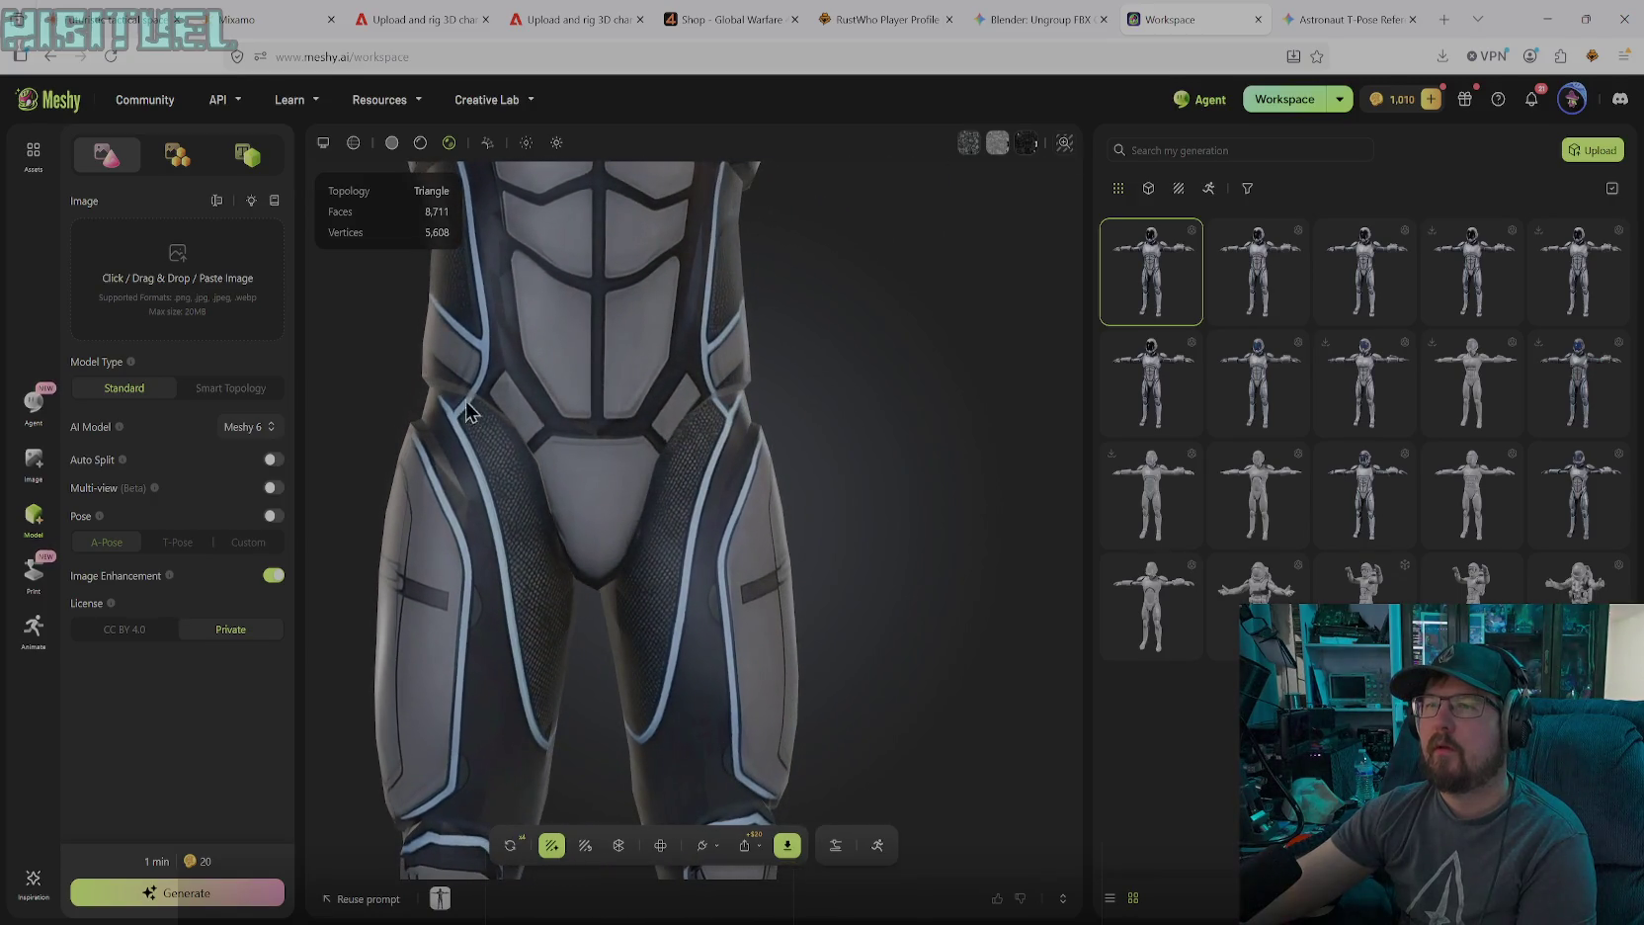
mouse_move(701, 430)
mouse_down()
mouse_move(661, 462)
mouse_move(500, 443)
mouse_up()
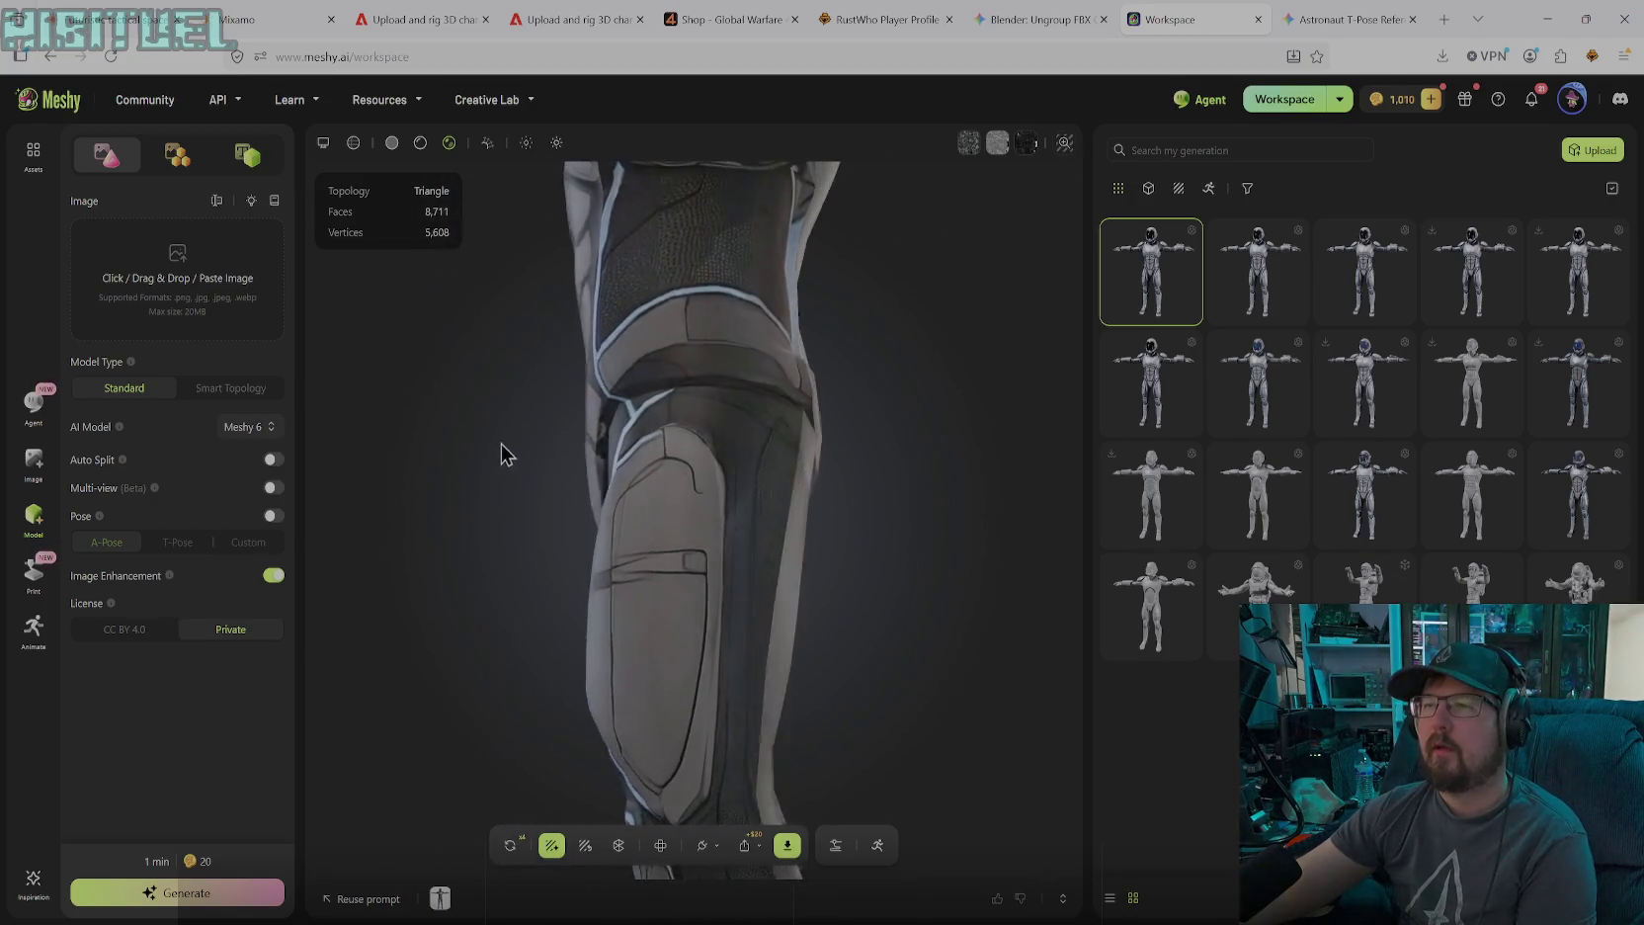
mouse_move(751, 450)
mouse_down()
mouse_move(577, 397)
mouse_move(710, 357)
mouse_move(753, 395)
mouse_move(710, 436)
mouse_move(848, 455)
mouse_move(837, 546)
mouse_move(914, 539)
mouse_move(877, 603)
mouse_move(734, 690)
mouse_move(871, 643)
mouse_move(961, 556)
mouse_move(709, 585)
mouse_move(748, 597)
mouse_move(698, 635)
mouse_move(596, 631)
mouse_move(611, 603)
mouse_move(622, 645)
mouse_move(721, 674)
mouse_move(710, 700)
mouse_move(746, 697)
mouse_up()
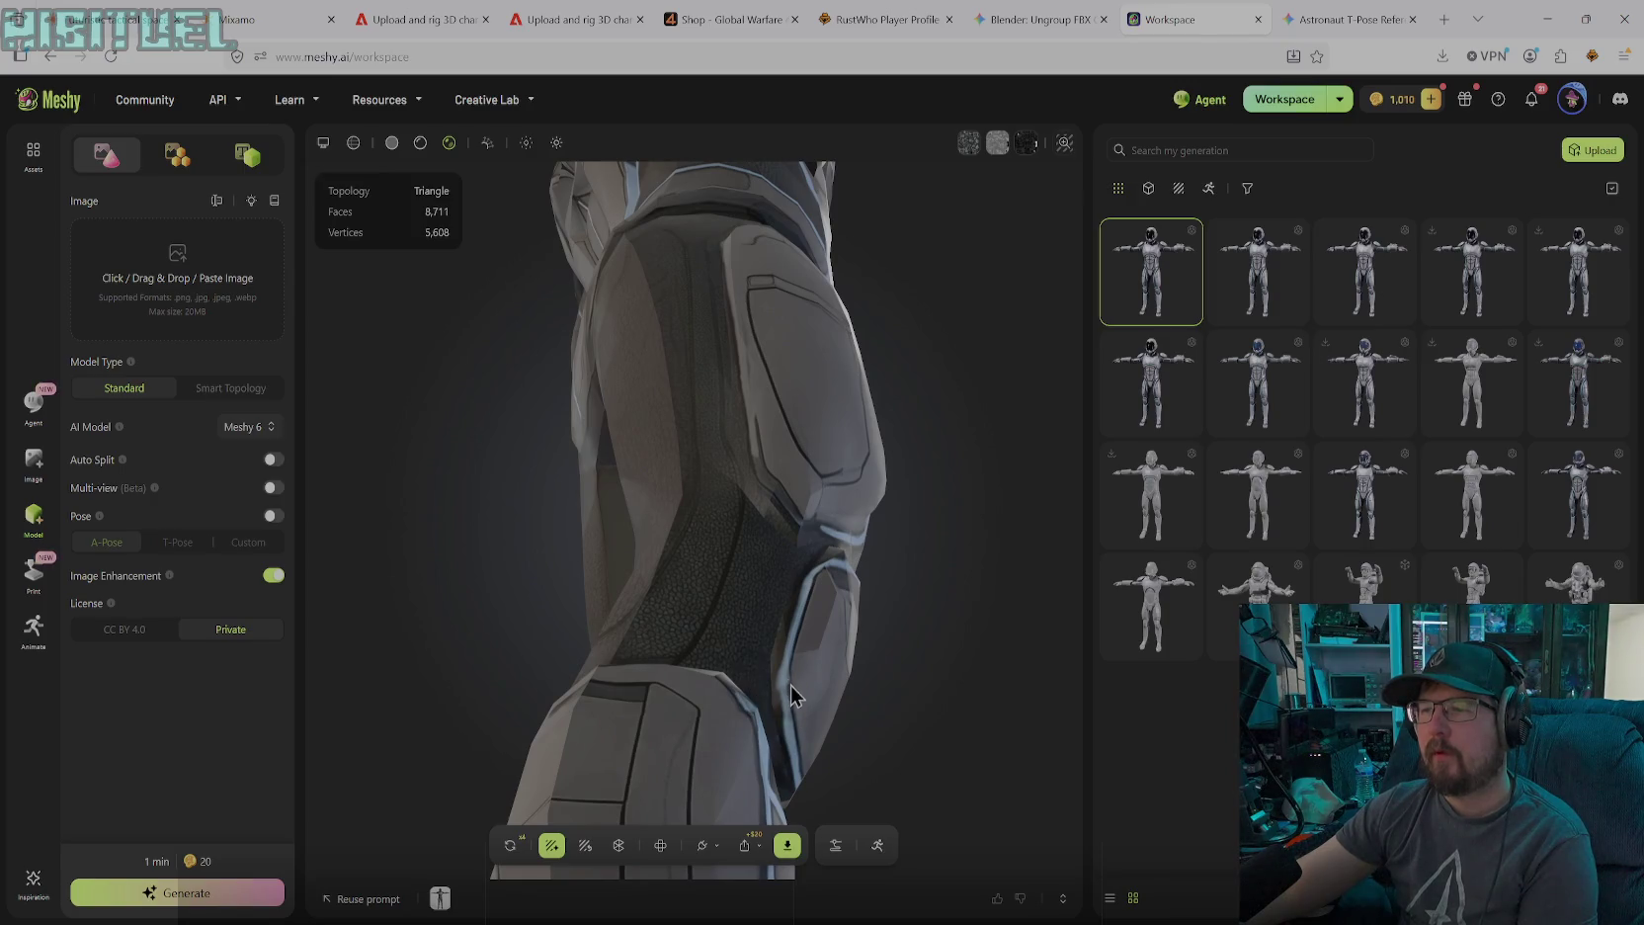
mouse_move(796, 727)
mouse_down()
mouse_move(776, 719)
mouse_move(805, 726)
mouse_move(831, 783)
mouse_move(837, 631)
mouse_move(766, 648)
mouse_move(783, 632)
mouse_move(717, 598)
mouse_move(720, 506)
mouse_move(867, 560)
mouse_move(947, 544)
mouse_move(823, 506)
mouse_move(868, 453)
mouse_move(846, 358)
mouse_up()
mouse_move(770, 260)
mouse_down()
mouse_move(779, 181)
mouse_move(719, 136)
mouse_move(666, 129)
mouse_move(924, 156)
mouse_move(881, 312)
mouse_move(859, 319)
mouse_move(961, 283)
mouse_move(736, 424)
mouse_move(671, 306)
mouse_move(594, 263)
mouse_up()
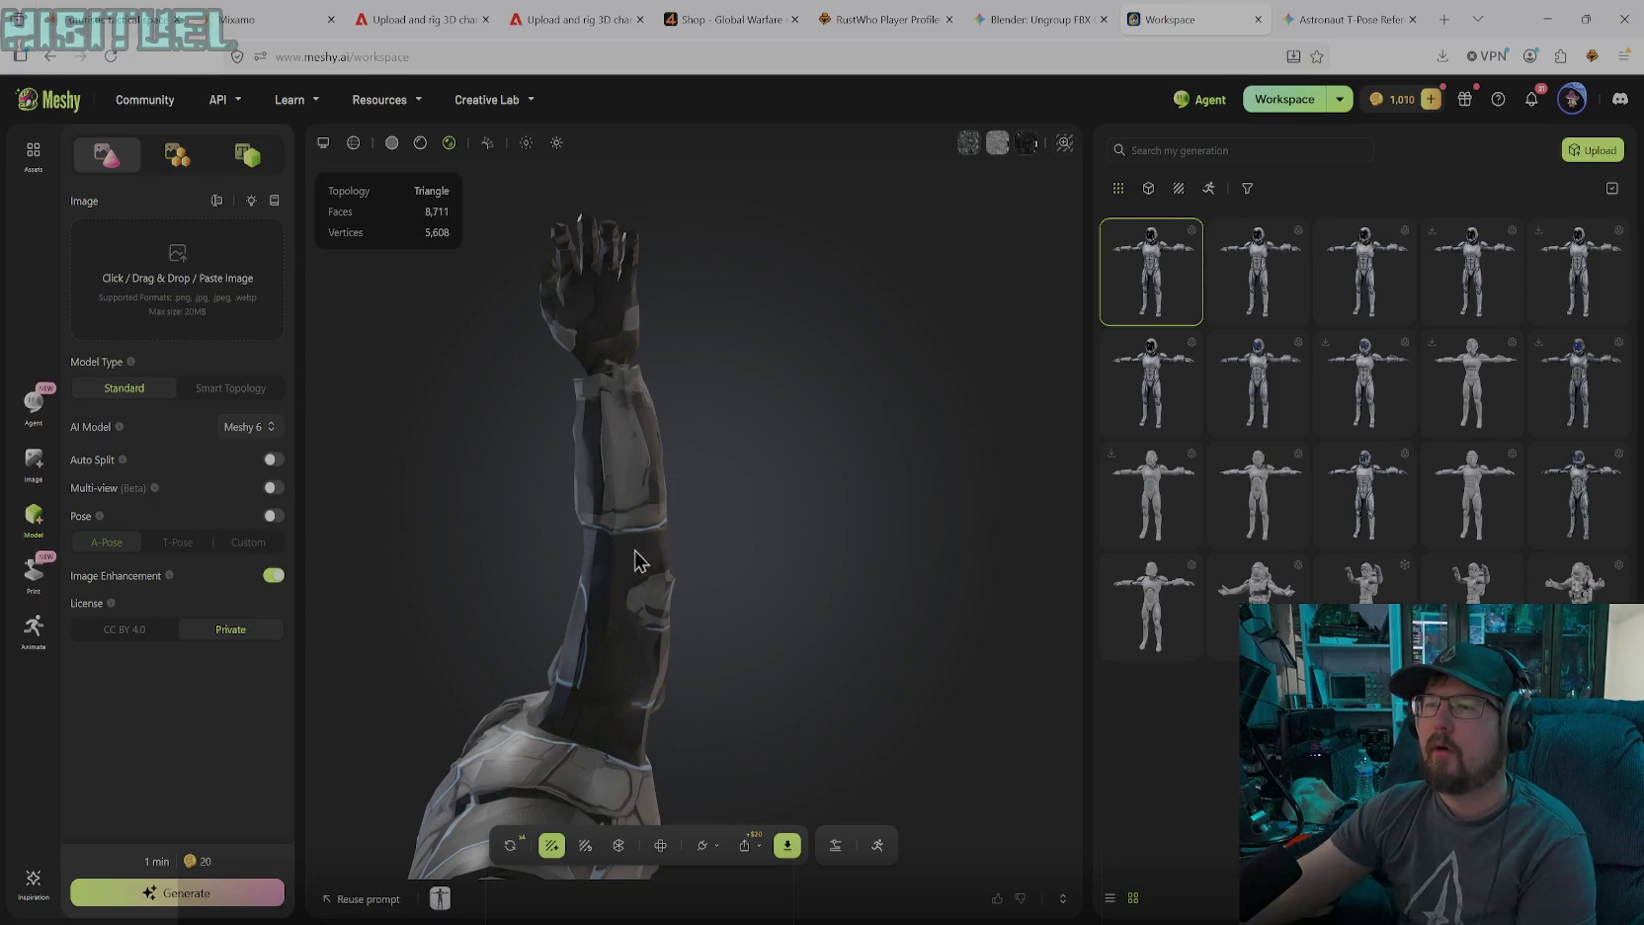
mouse_move(642, 551)
mouse_down()
mouse_move(732, 506)
mouse_move(739, 569)
mouse_move(700, 568)
mouse_up()
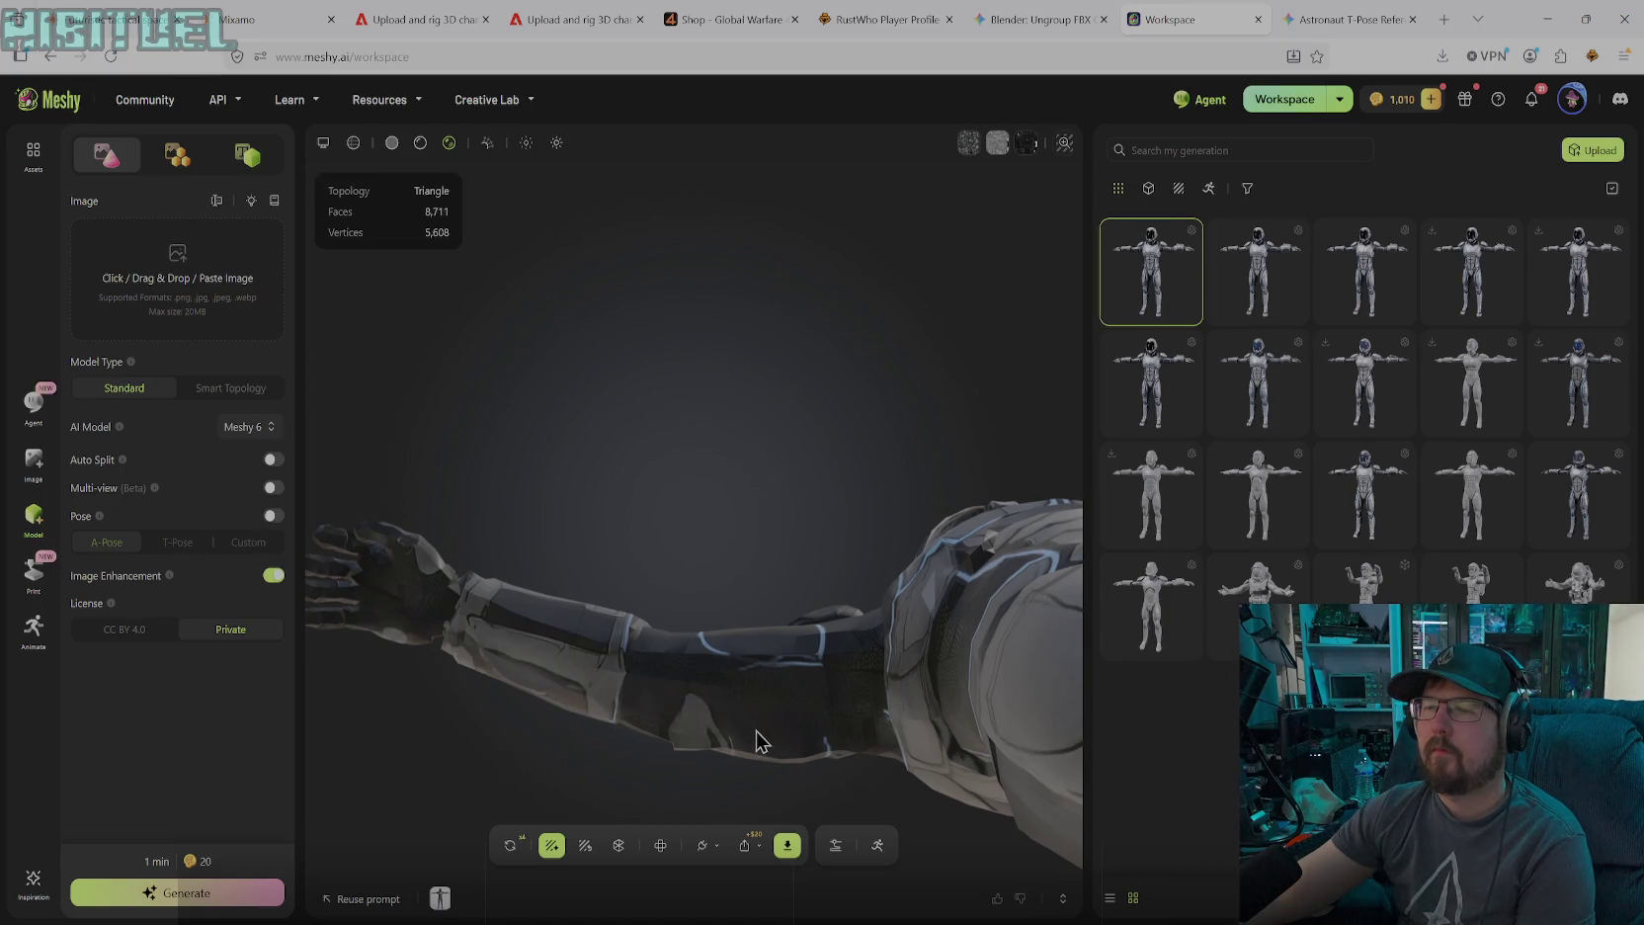
drag(678, 734, 862, 642)
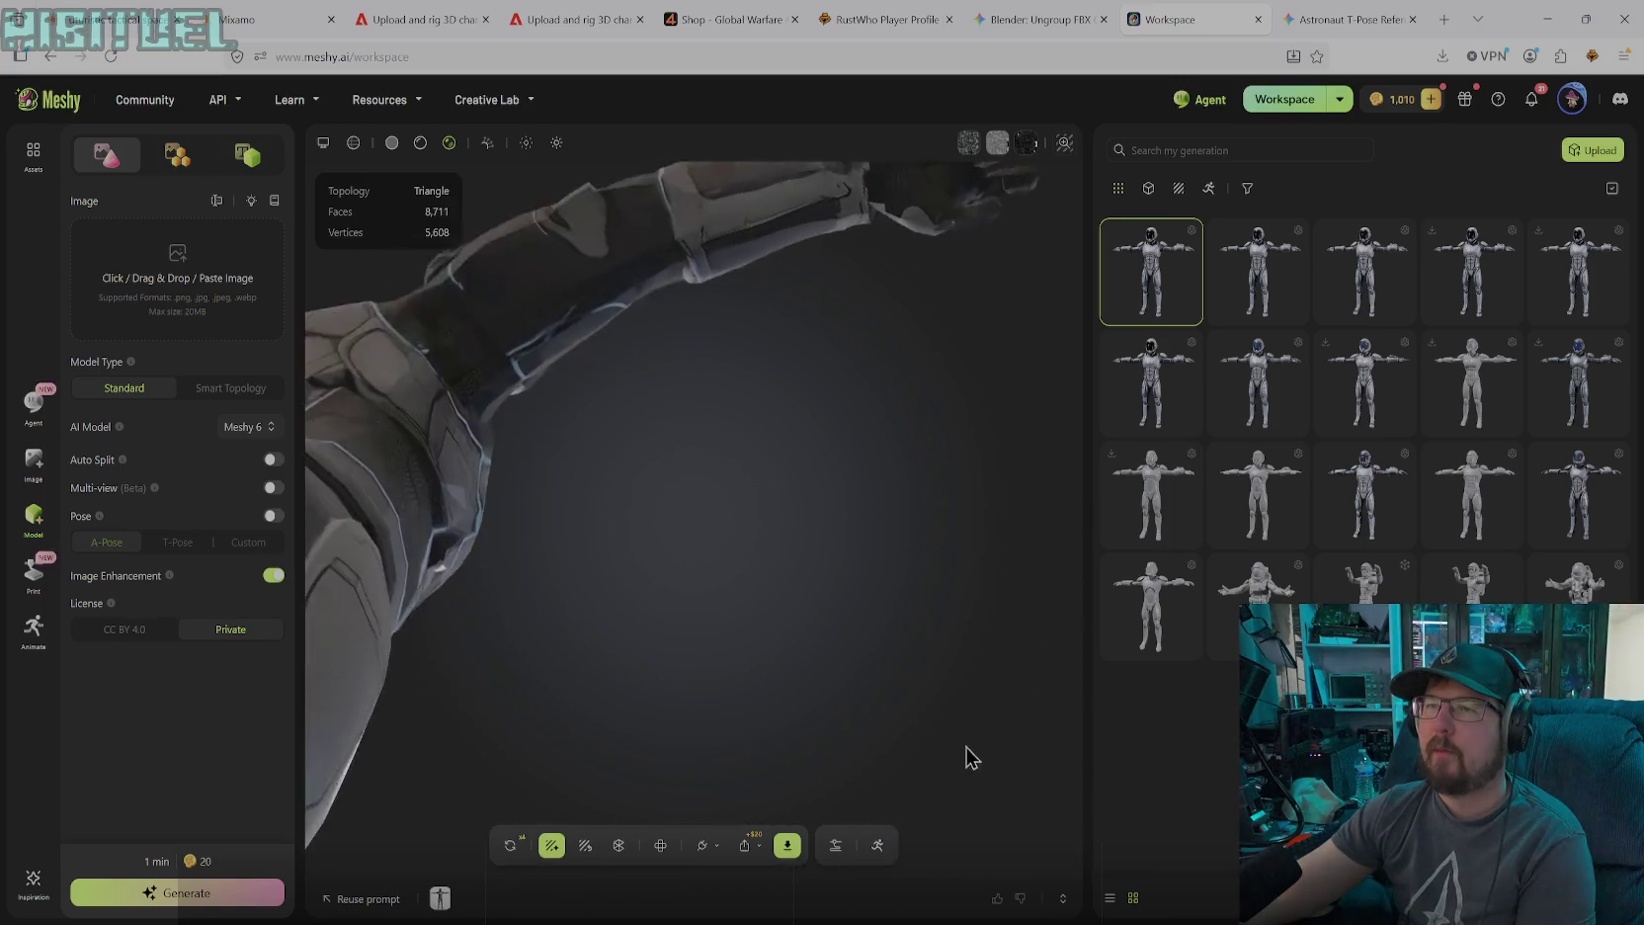
drag(642, 303, 571, 621)
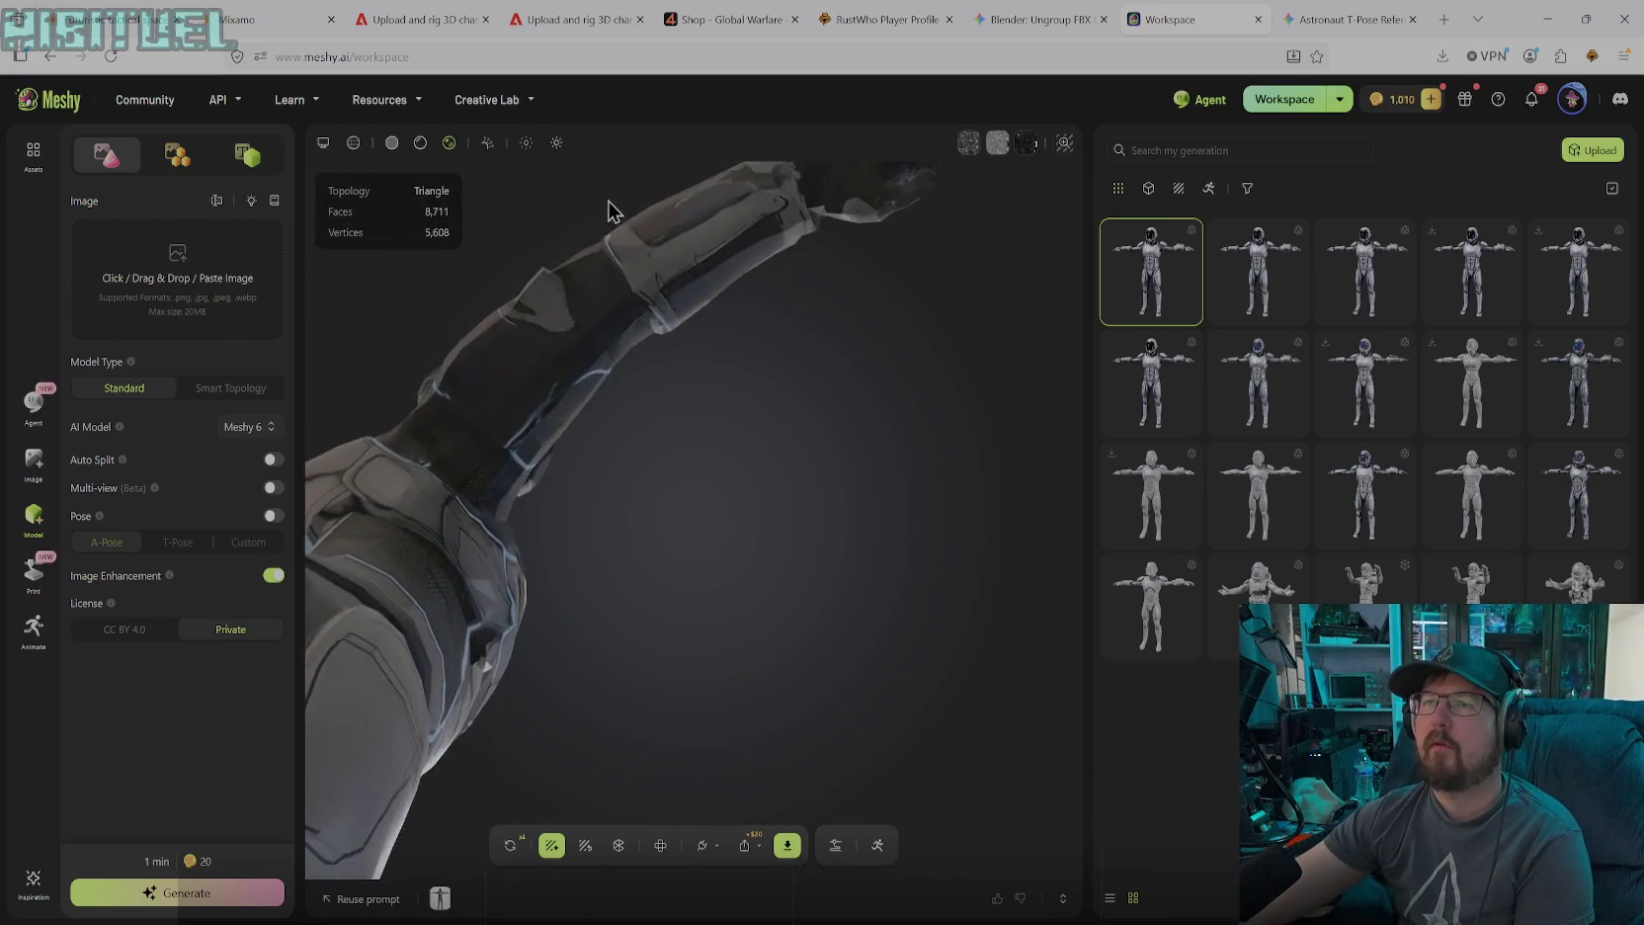
mouse_move(626, 572)
mouse_down()
mouse_move(588, 714)
mouse_move(531, 433)
mouse_move(601, 586)
mouse_move(592, 447)
mouse_move(595, 561)
mouse_move(547, 525)
mouse_move(532, 546)
mouse_move(608, 610)
mouse_move(691, 581)
mouse_move(606, 580)
mouse_move(551, 626)
mouse_move(627, 550)
mouse_move(635, 466)
mouse_move(519, 446)
mouse_move(525, 507)
mouse_move(598, 559)
mouse_move(661, 488)
mouse_move(683, 377)
mouse_move(466, 278)
mouse_up()
mouse_move(569, 386)
mouse_down()
mouse_move(682, 442)
mouse_move(745, 382)
mouse_up()
mouse_move(627, 518)
mouse_down()
mouse_move(631, 452)
mouse_move(515, 511)
mouse_move(533, 586)
mouse_move(800, 591)
mouse_move(560, 549)
mouse_up()
drag(398, 524, 414, 479)
mouse_move(521, 553)
mouse_down()
mouse_move(422, 569)
mouse_move(829, 550)
mouse_move(734, 576)
mouse_move(695, 494)
mouse_move(891, 458)
mouse_move(595, 606)
mouse_move(763, 587)
mouse_move(690, 679)
mouse_move(729, 629)
mouse_move(727, 678)
mouse_move(784, 726)
mouse_move(777, 683)
mouse_move(832, 682)
mouse_move(866, 706)
mouse_move(793, 700)
mouse_up()
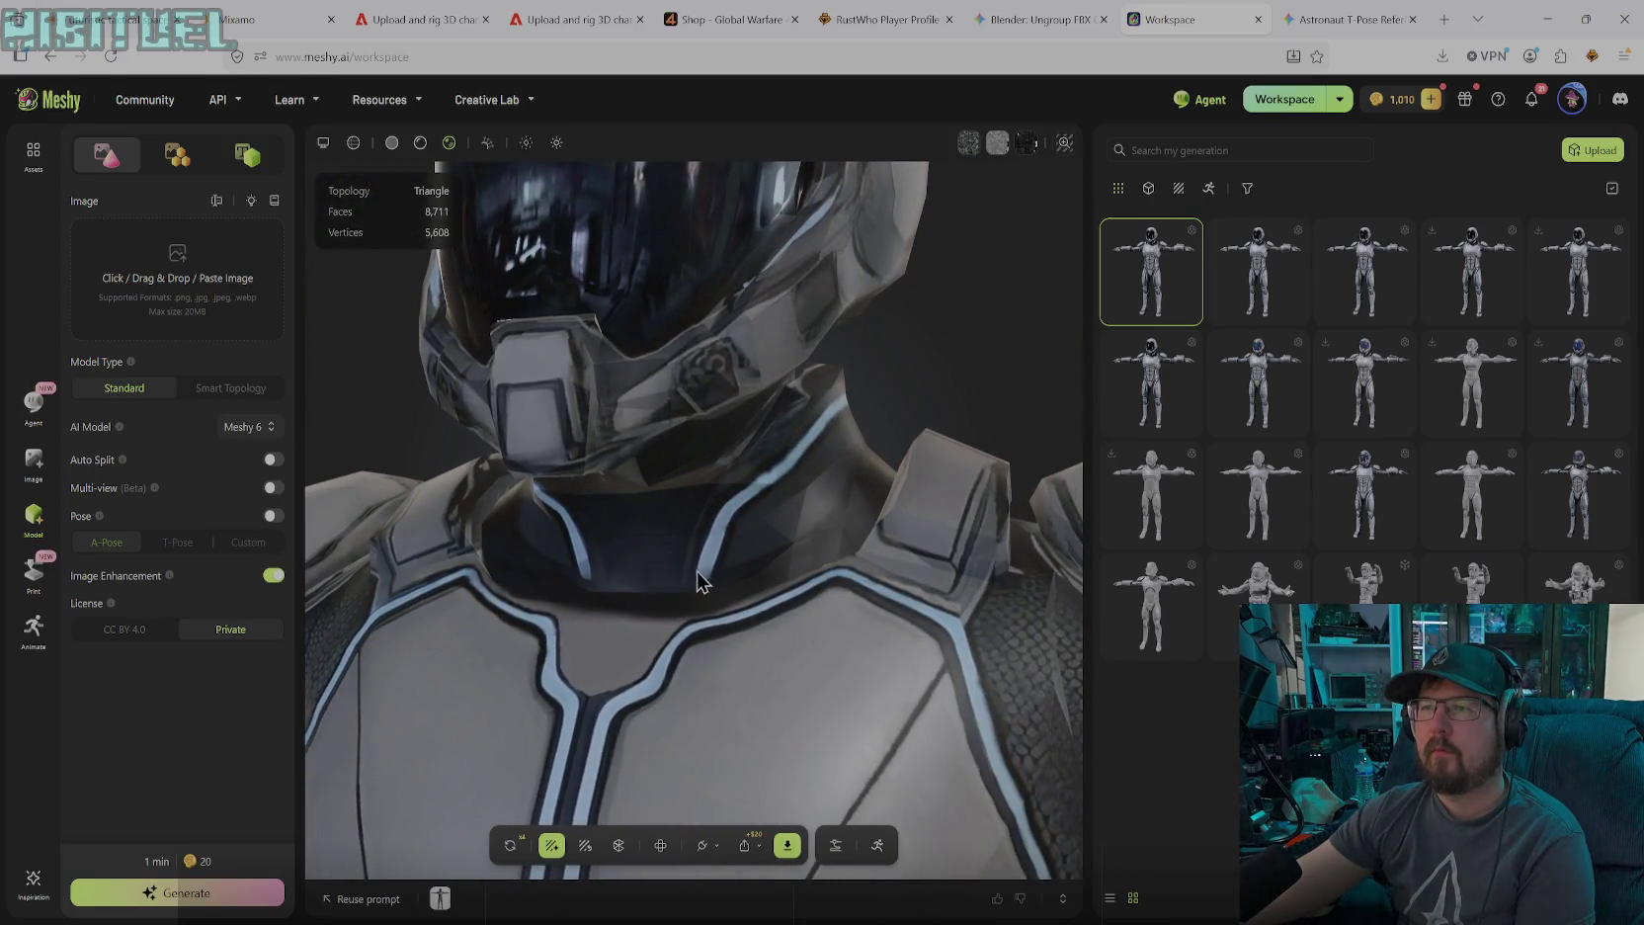
scroll(695, 552, down, 5)
mouse_move(694, 552)
mouse_down()
mouse_move(682, 641)
mouse_move(805, 564)
mouse_move(767, 674)
mouse_move(716, 741)
mouse_up()
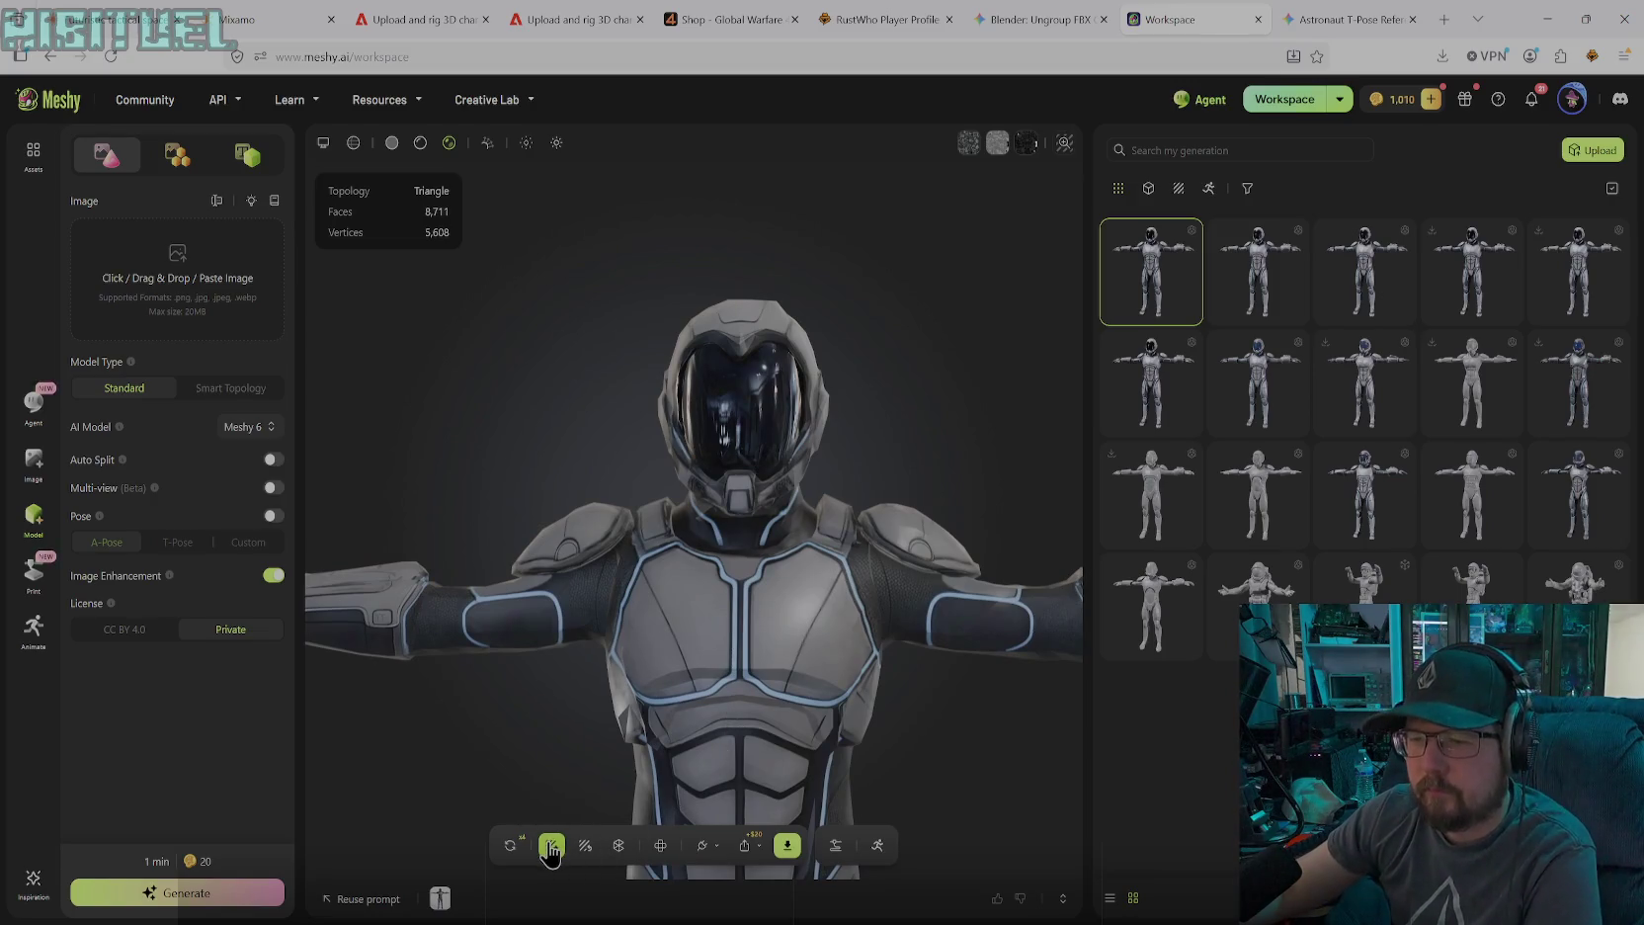
Reopen texture editing, turn the model to a side angle and set brush size 16
click(551, 846)
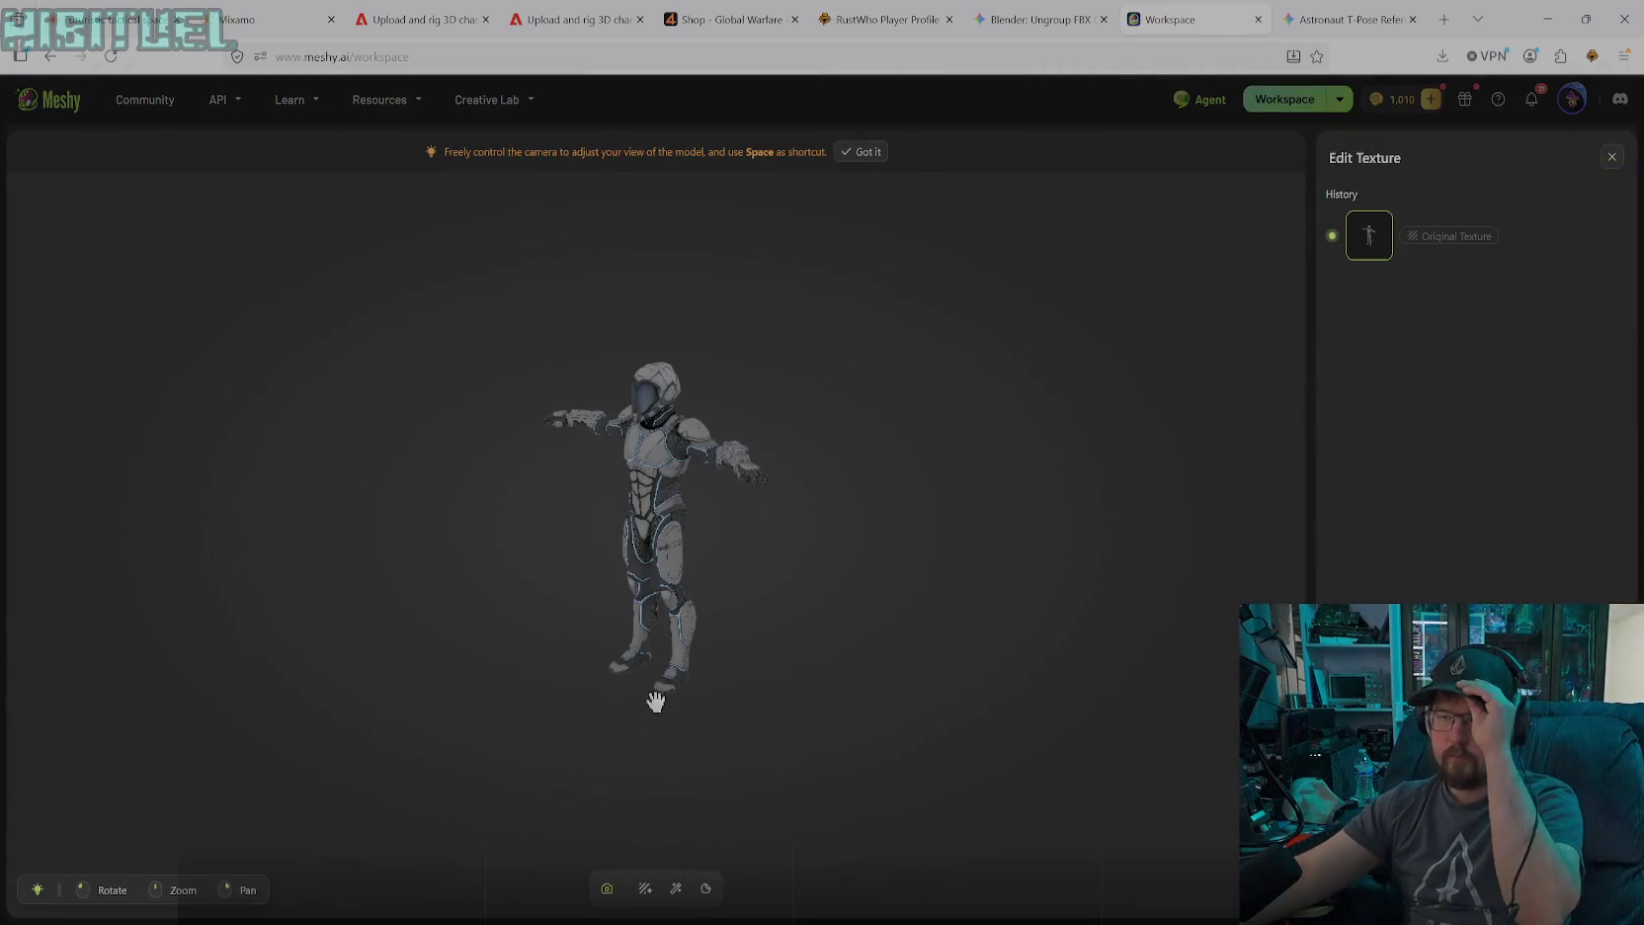
scroll(690, 496, up, 3)
scroll(668, 698, up, 2)
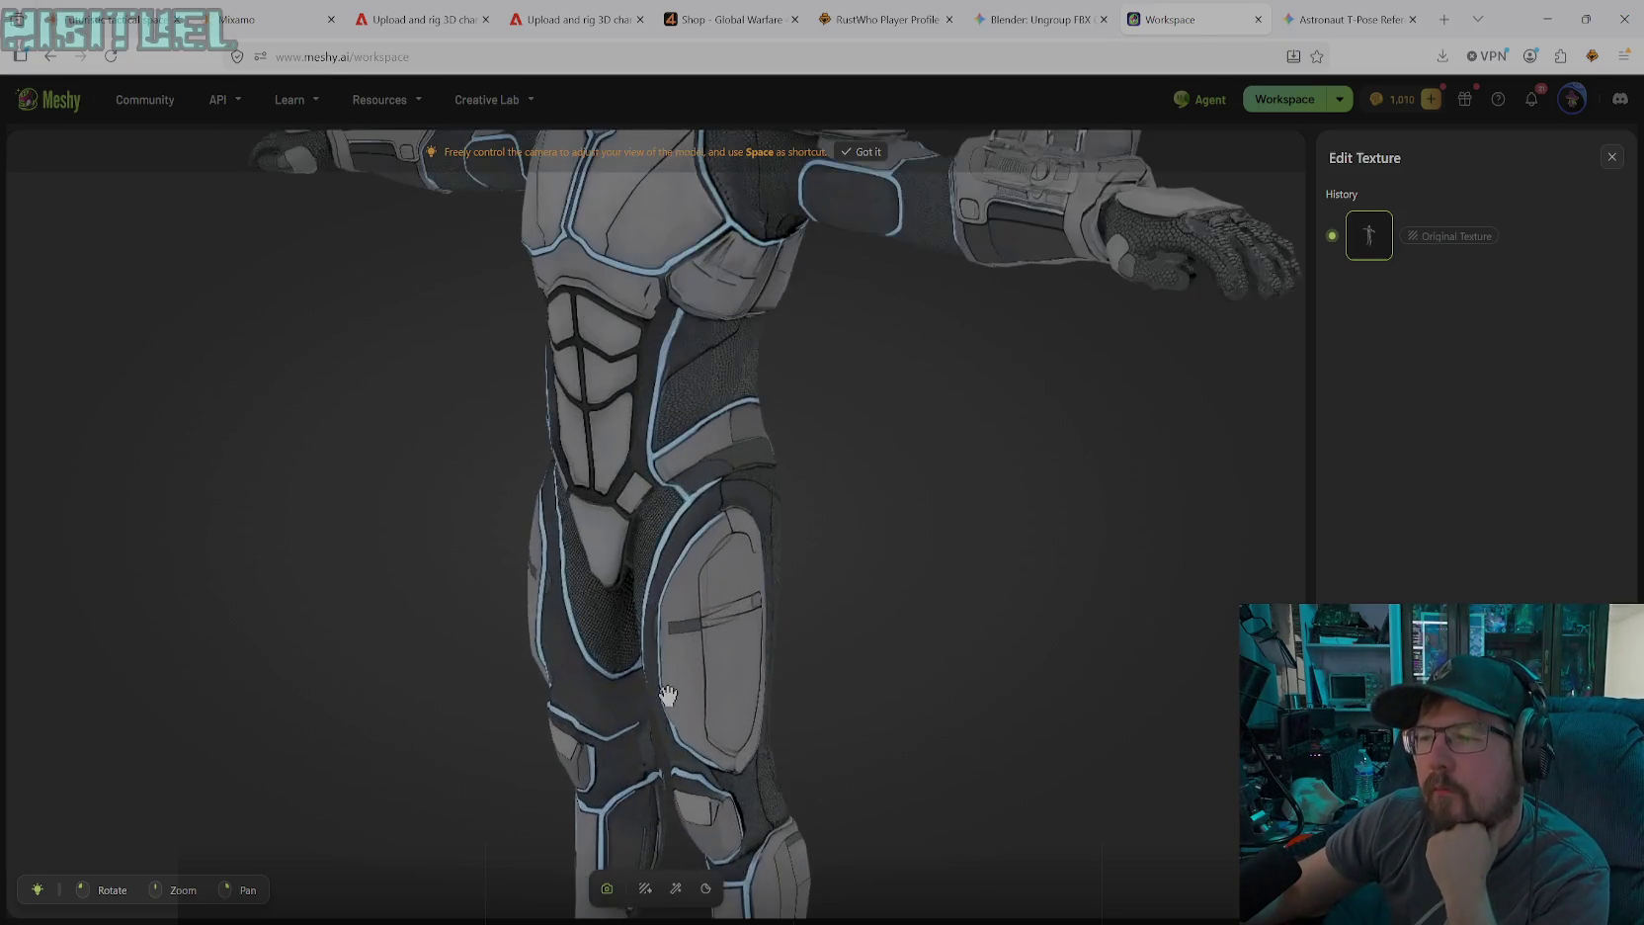
scroll(668, 649, up, 2)
mouse_move(668, 649)
mouse_down()
mouse_move(762, 758)
mouse_move(697, 732)
mouse_up()
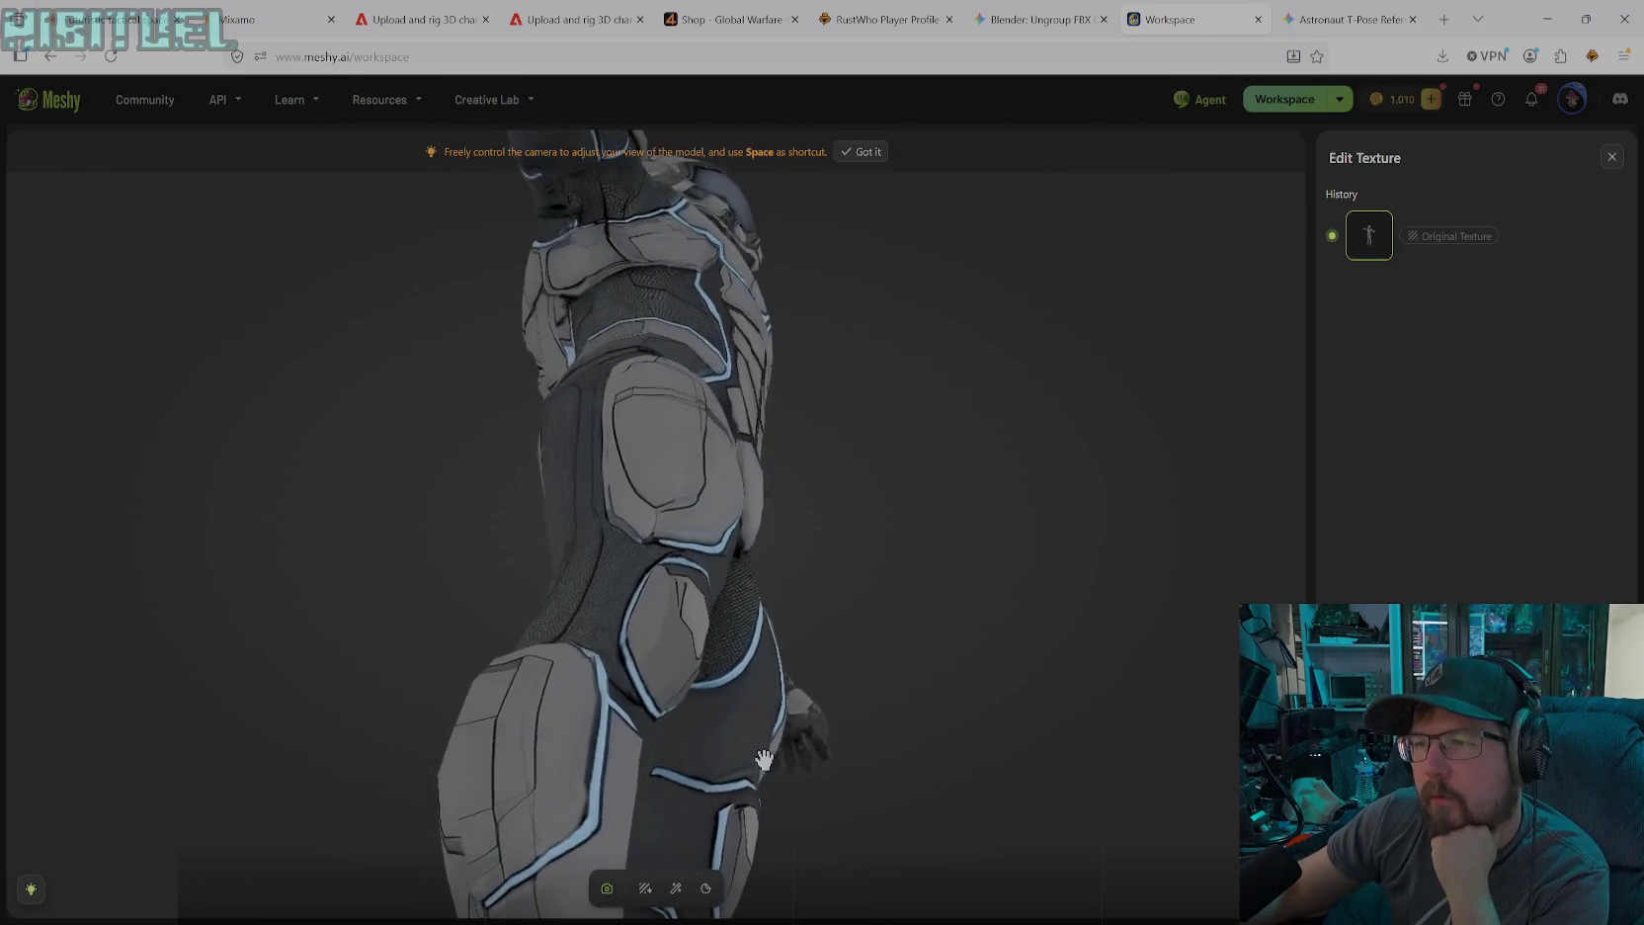
scroll(697, 731, up, 2)
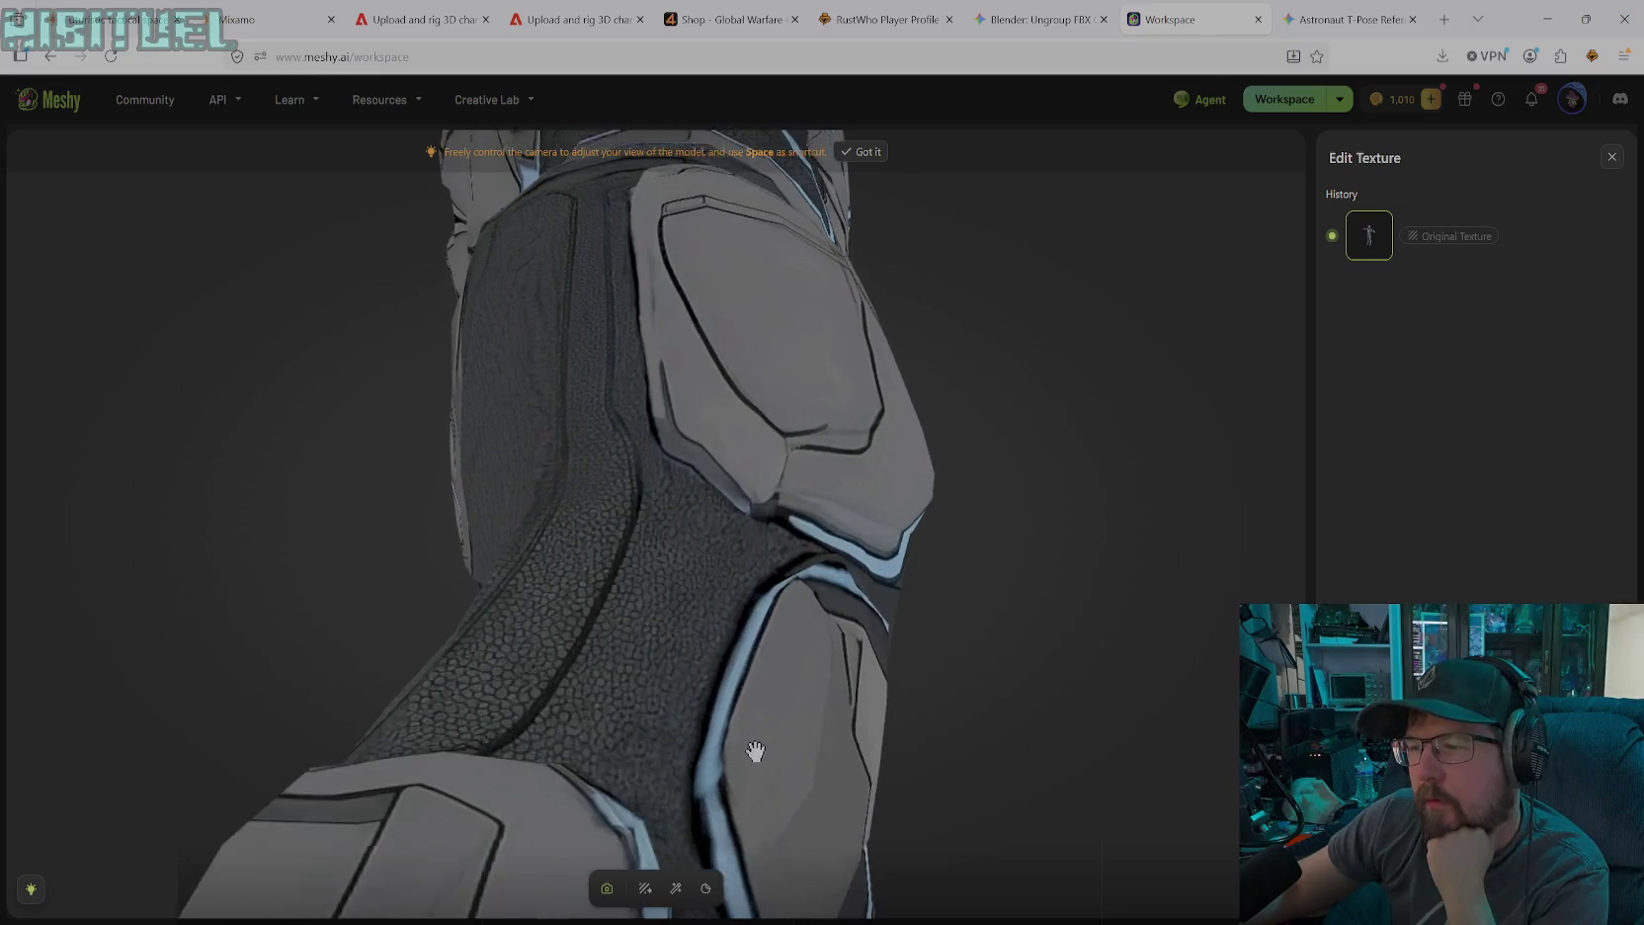
scroll(753, 751, up, 1)
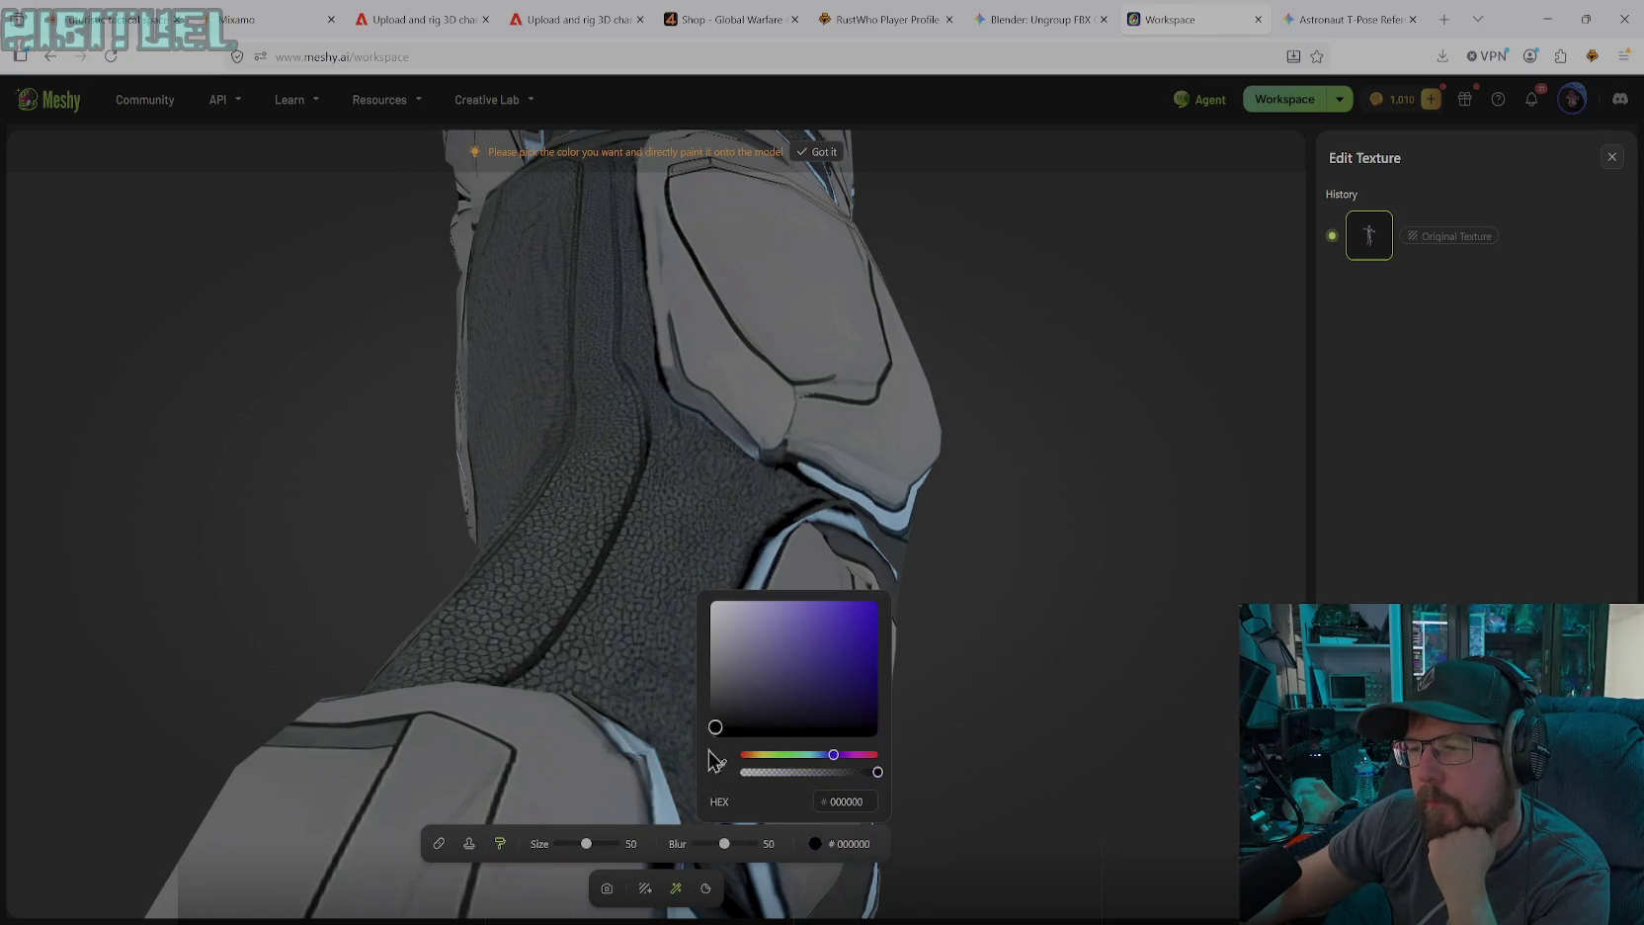
drag(585, 844, 565, 844)
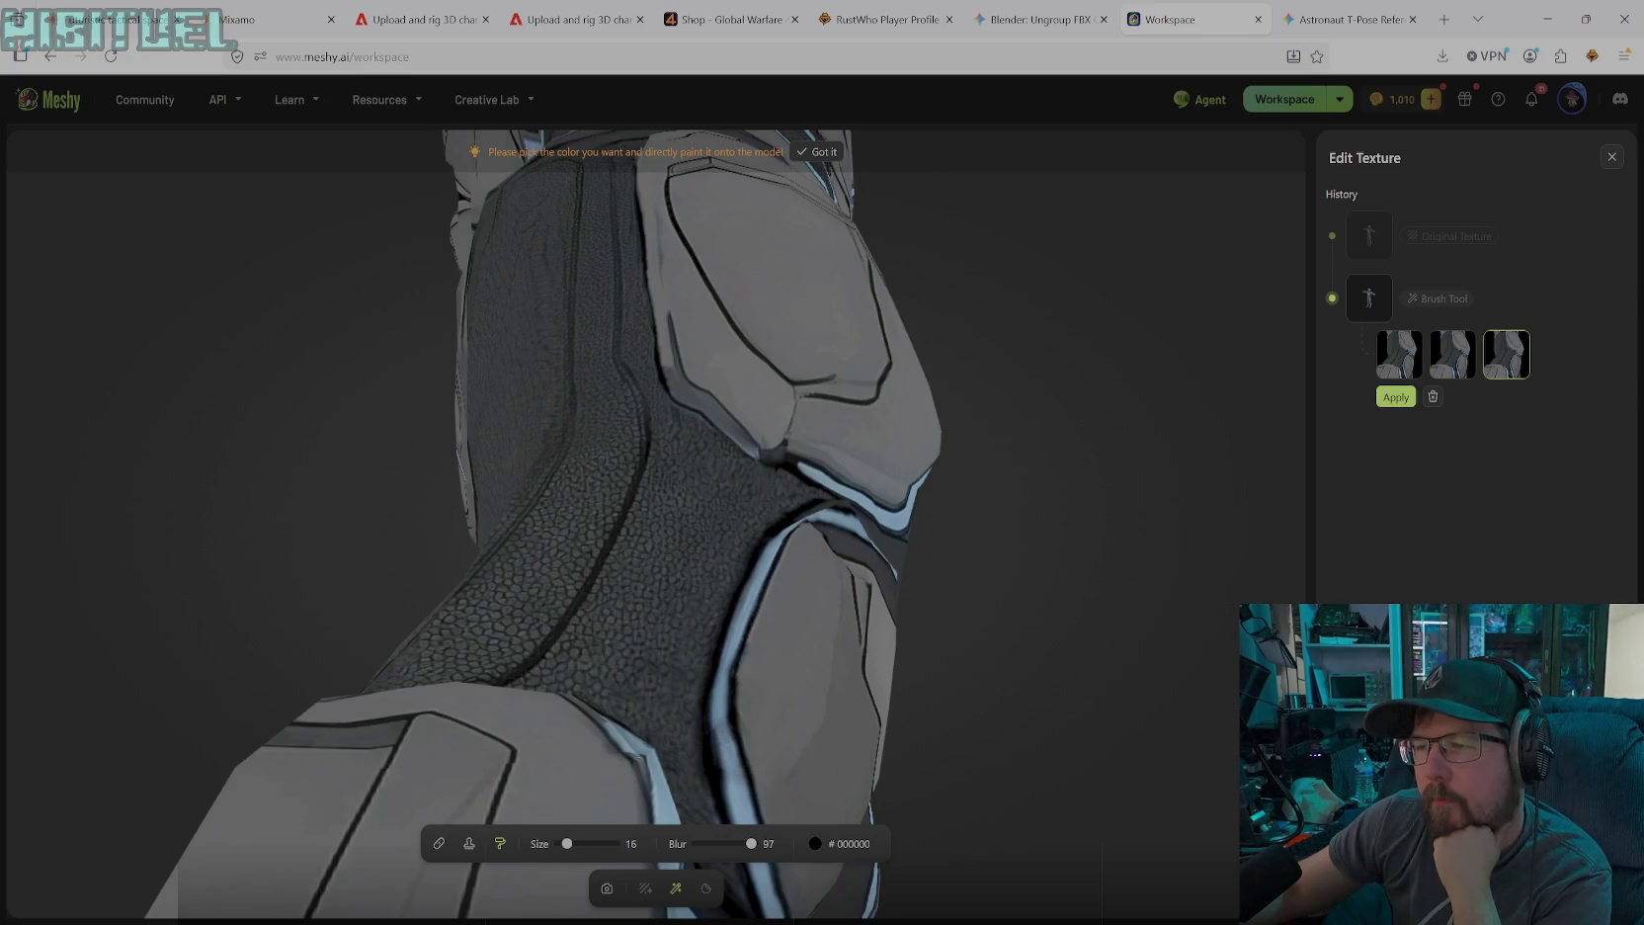
Sample the suit's grey as paint colour with a smaller brush, then rotate to the knee plate
click(810, 844)
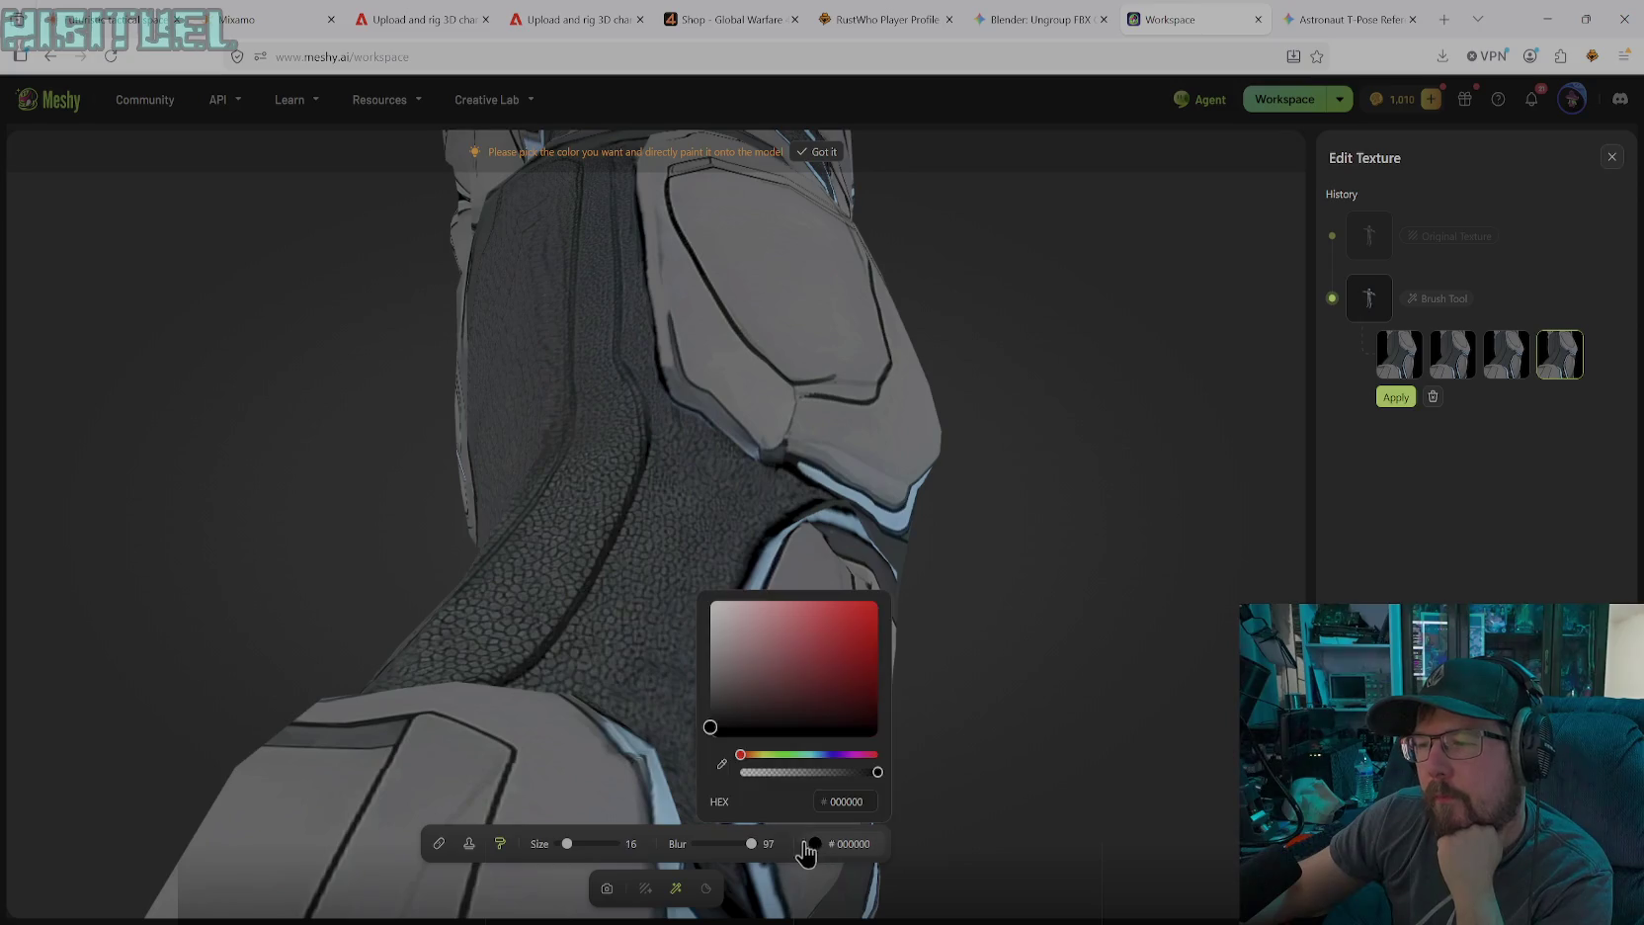
click(721, 763)
click(662, 310)
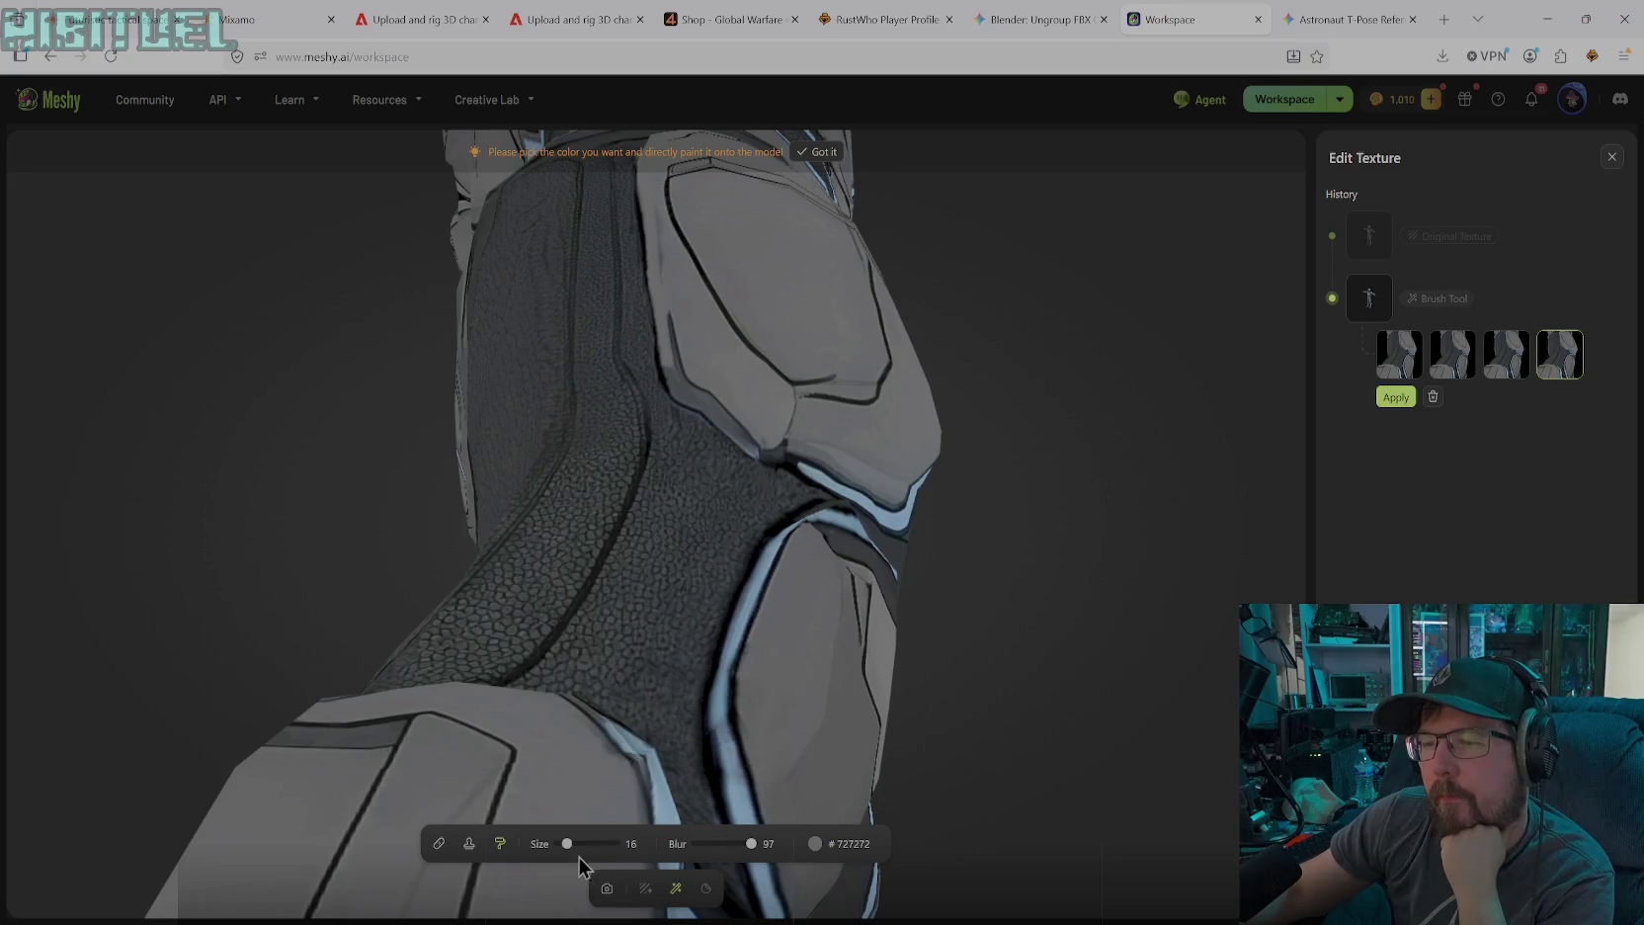
drag(580, 843, 573, 844)
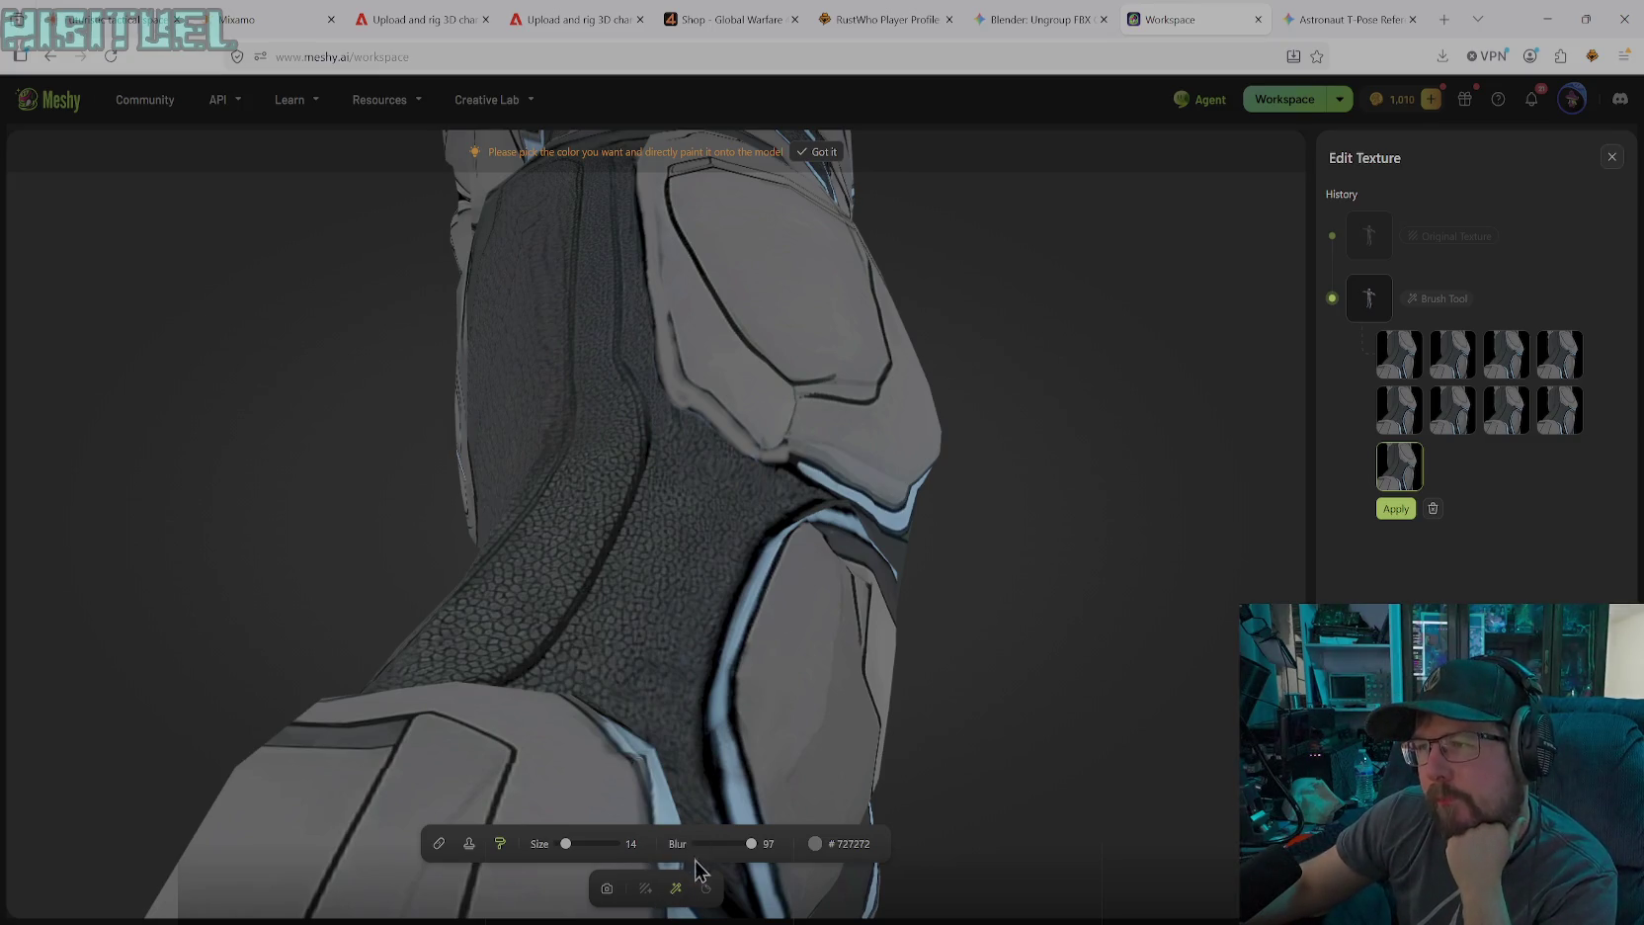
click(606, 888)
drag(796, 542, 786, 550)
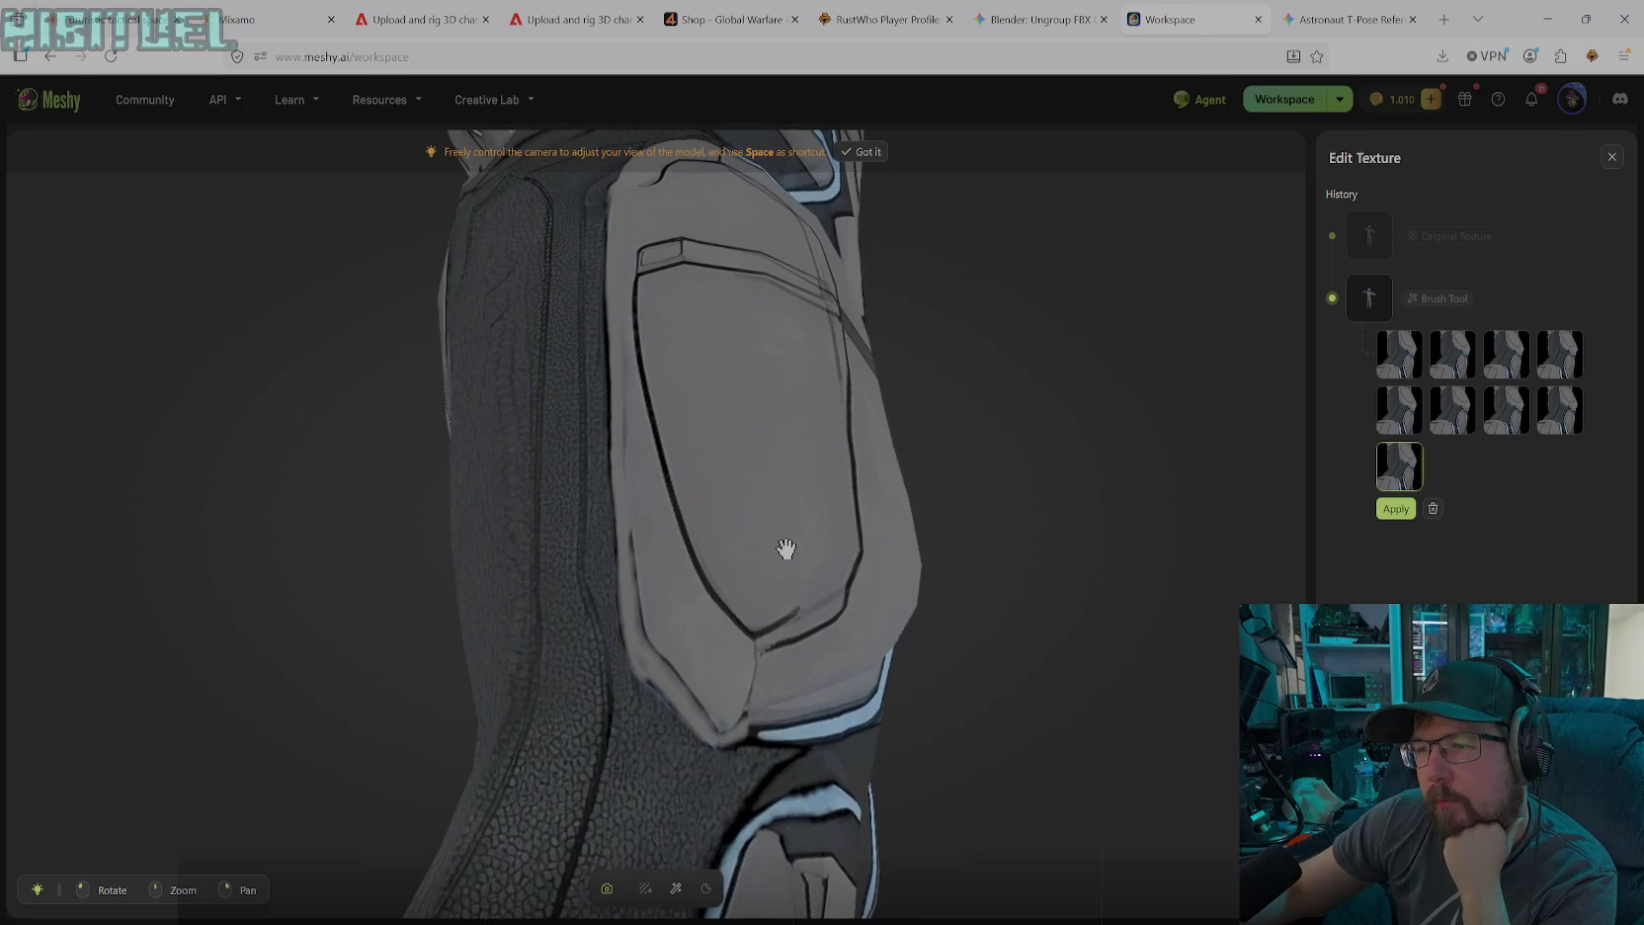
Trace the knee armour plate's outline with the brush in solid black #000000
click(675, 888)
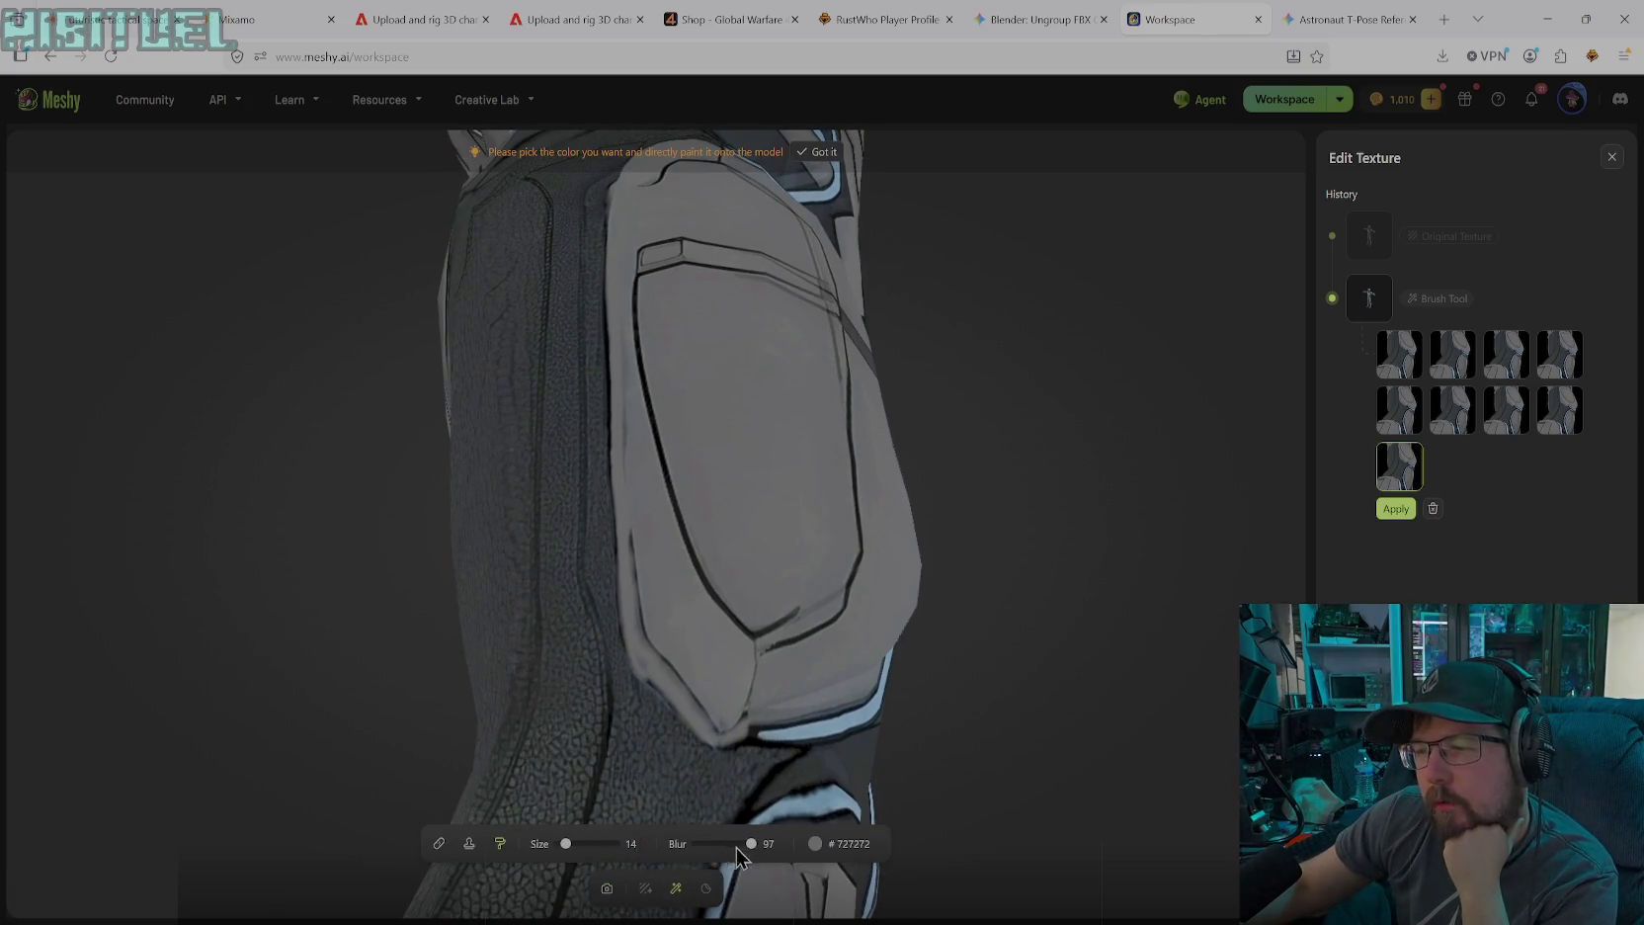
click(815, 843)
click(710, 728)
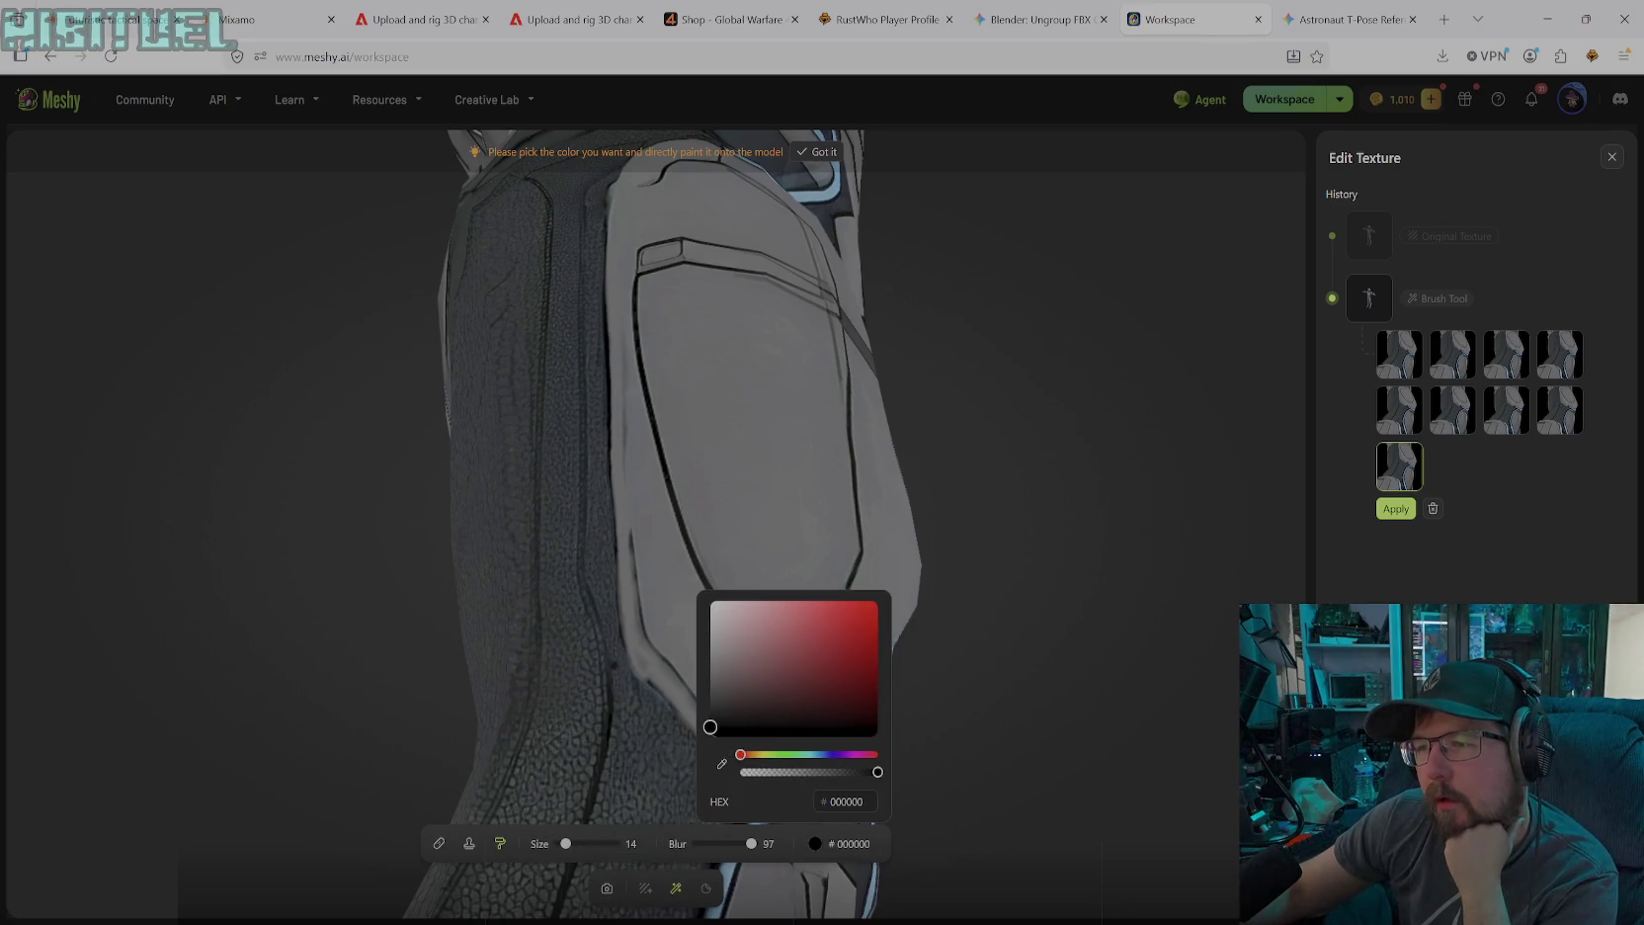
key(Escape)
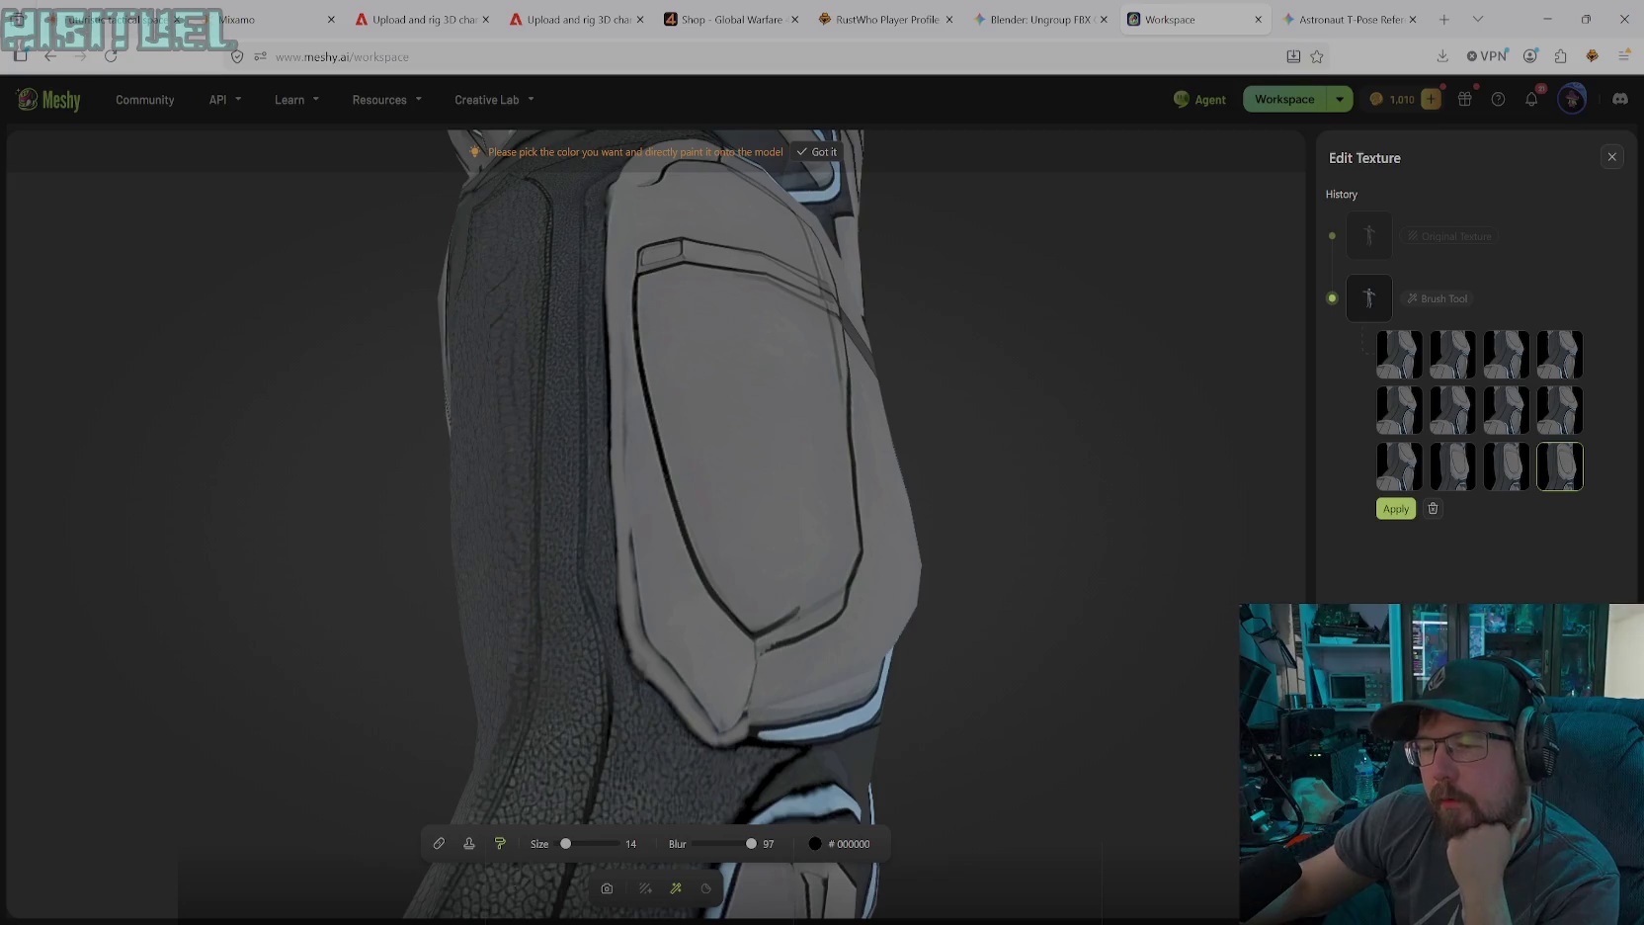
click(607, 889)
scroll(687, 543, down, 3)
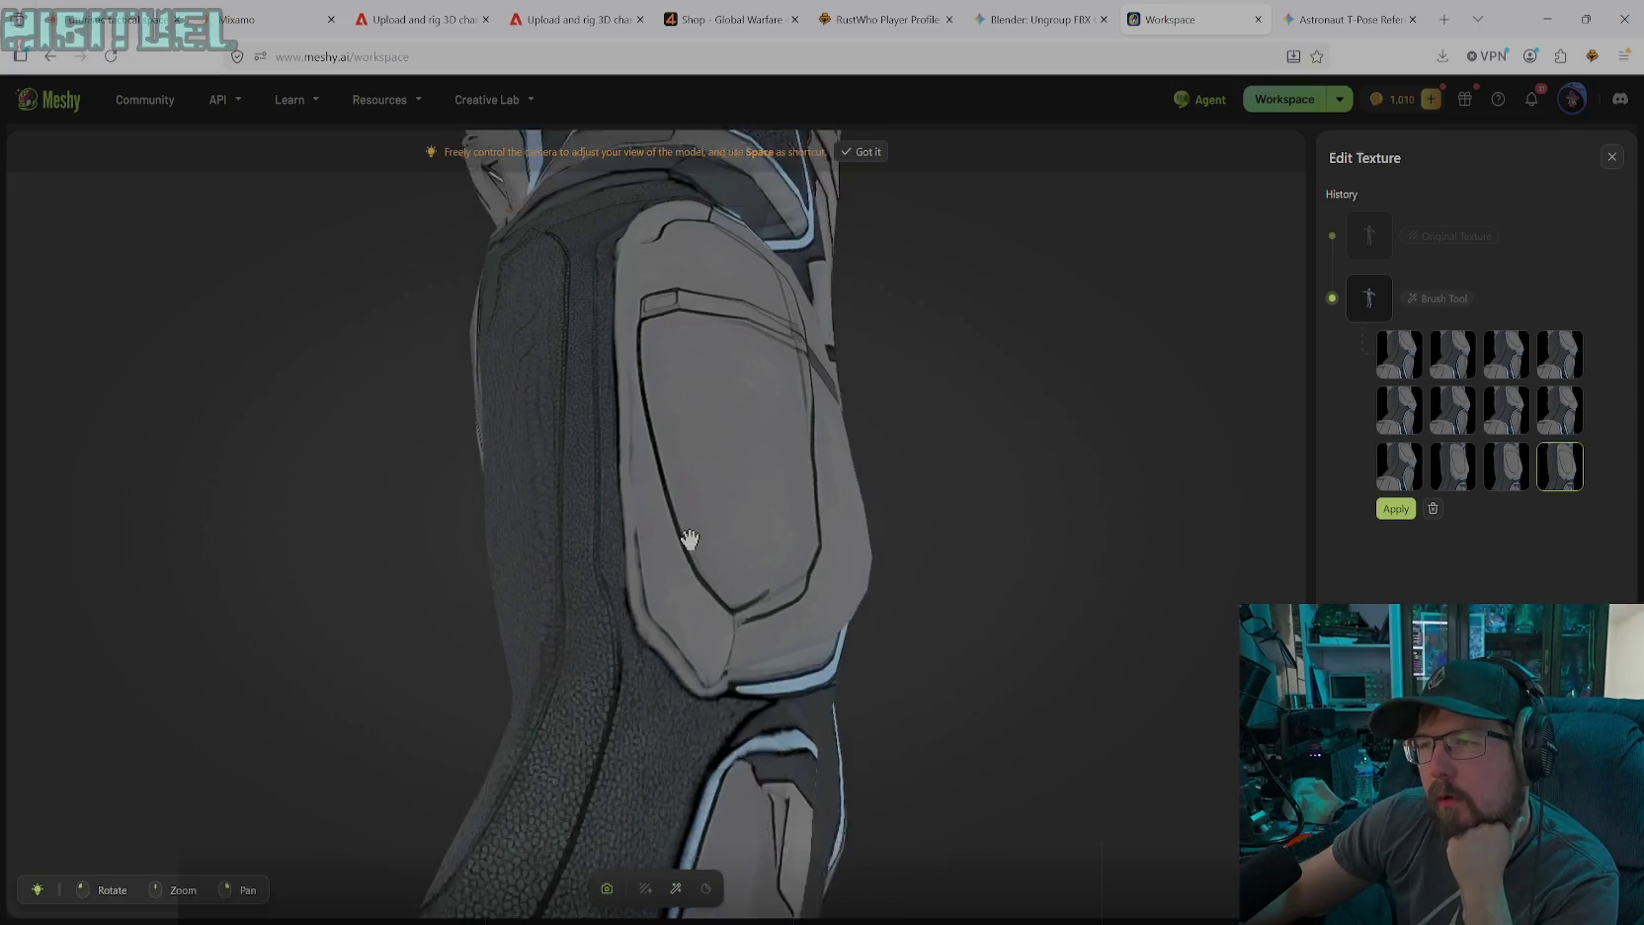
Rotate and zoom the model to an angled view of the neck collar
scroll(672, 492, down, 3)
scroll(674, 467, down, 2)
mouse_move(674, 346)
mouse_down()
mouse_move(647, 570)
mouse_move(588, 557)
mouse_move(479, 613)
mouse_move(482, 640)
mouse_up()
scroll(587, 556, up, 2)
scroll(586, 555, up, 3)
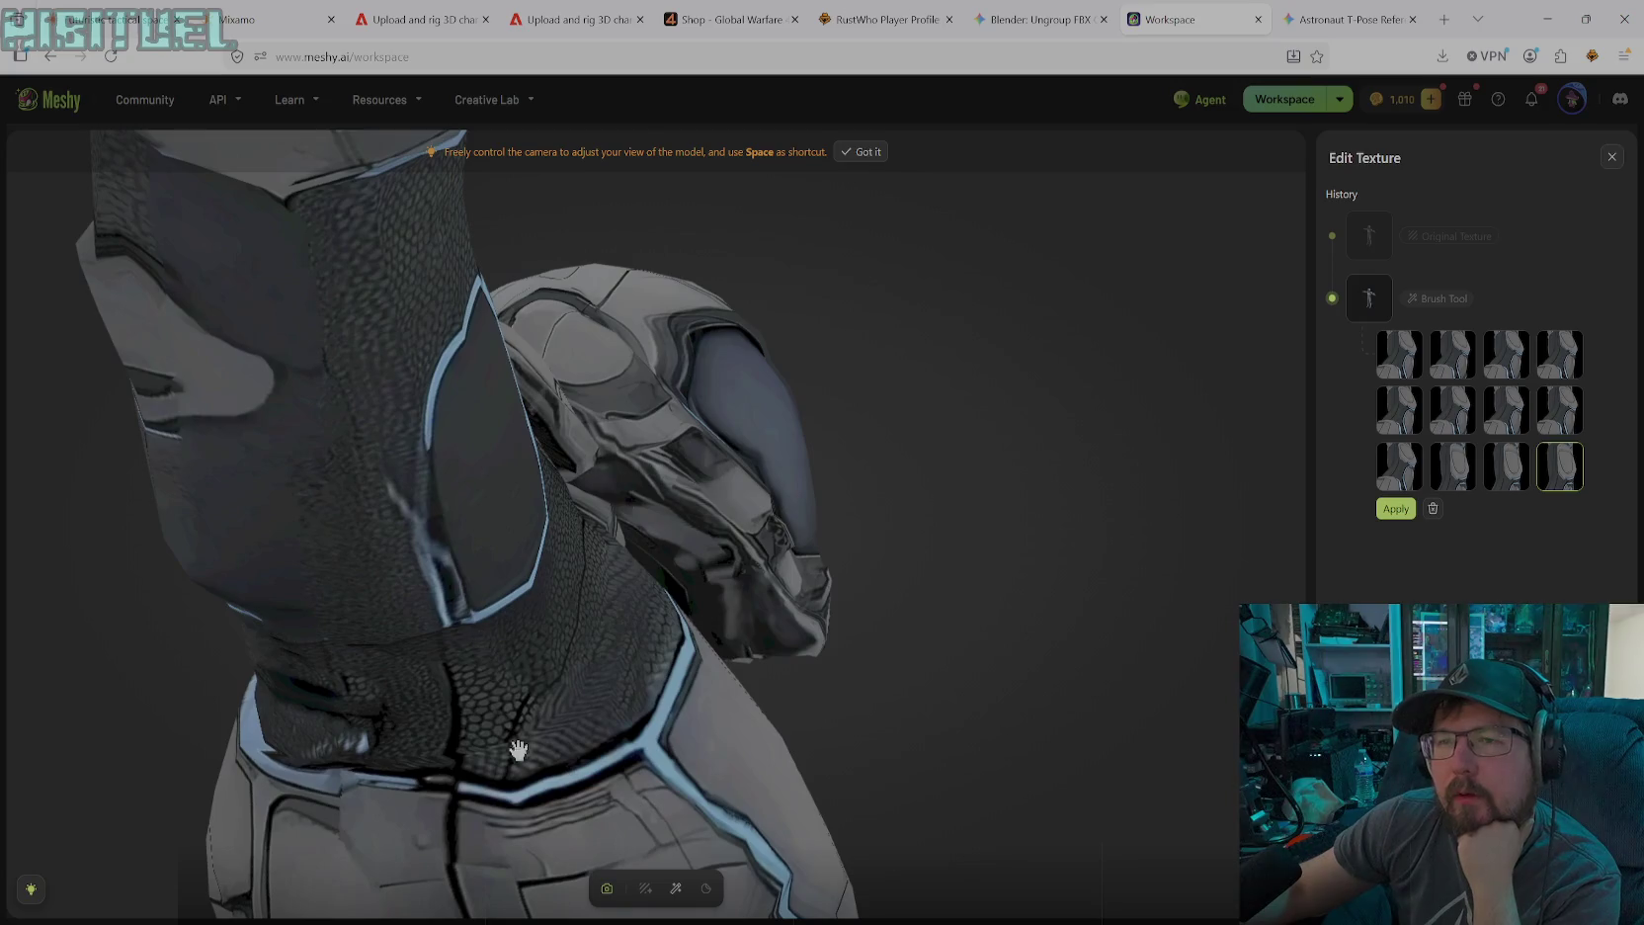
mouse_move(403, 573)
mouse_down()
mouse_move(483, 545)
mouse_move(553, 692)
mouse_move(552, 859)
mouse_move(504, 692)
mouse_move(520, 592)
mouse_up()
drag(555, 731, 479, 605)
Eyedrop dark grey #2A2E2E from the model and touch up the neck collar
click(677, 889)
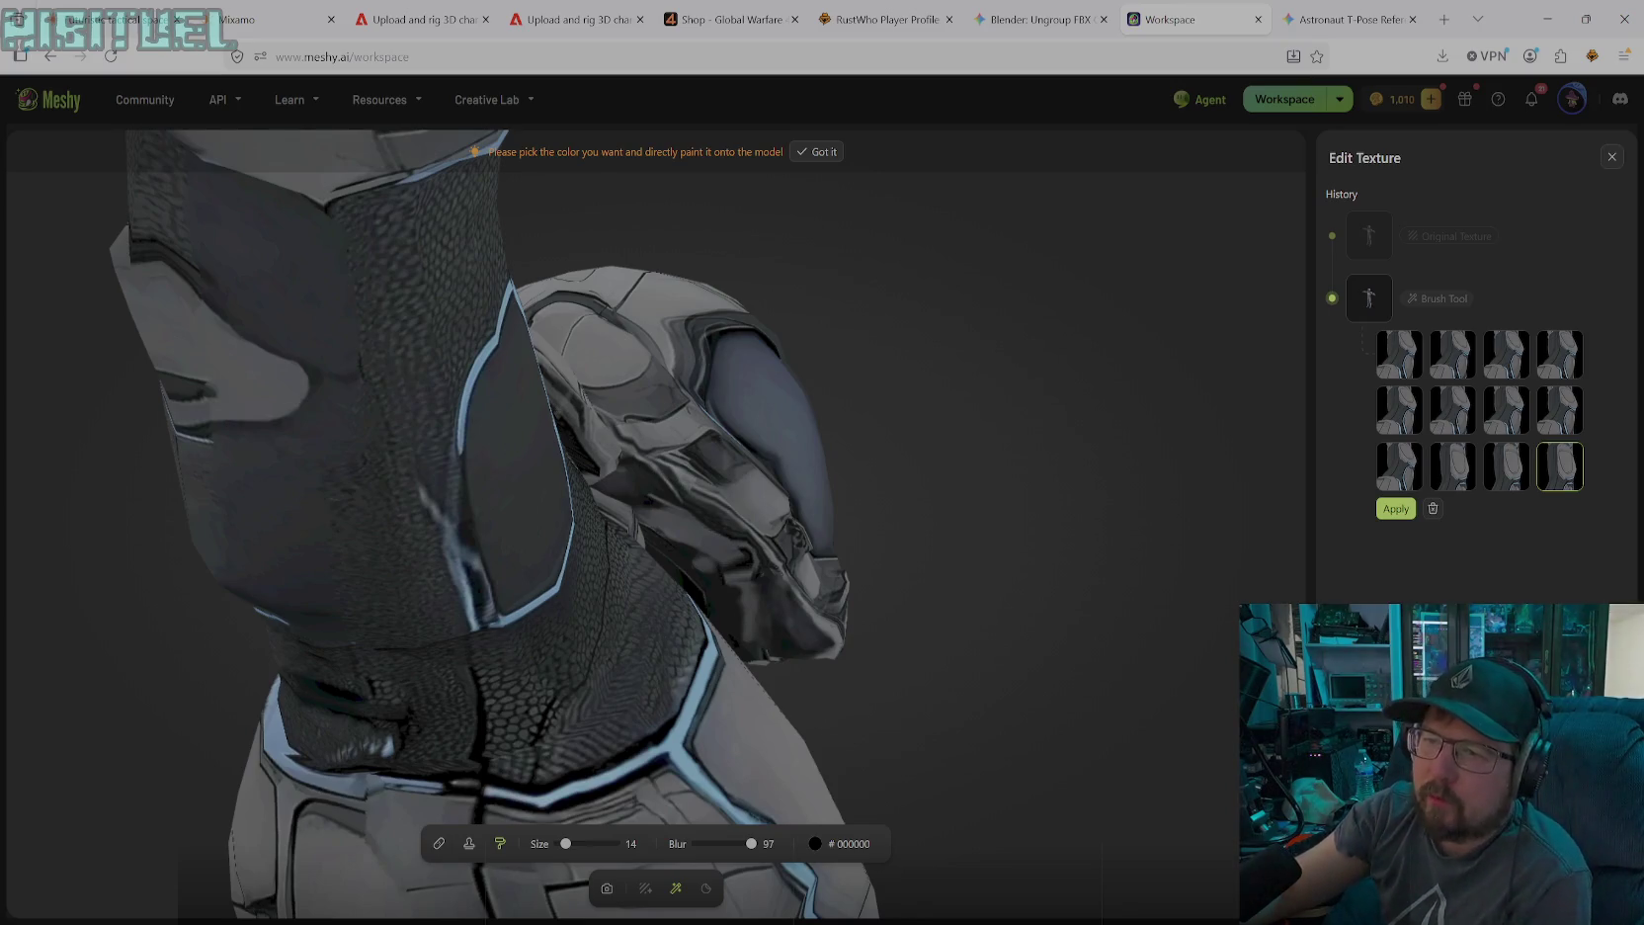
click(845, 848)
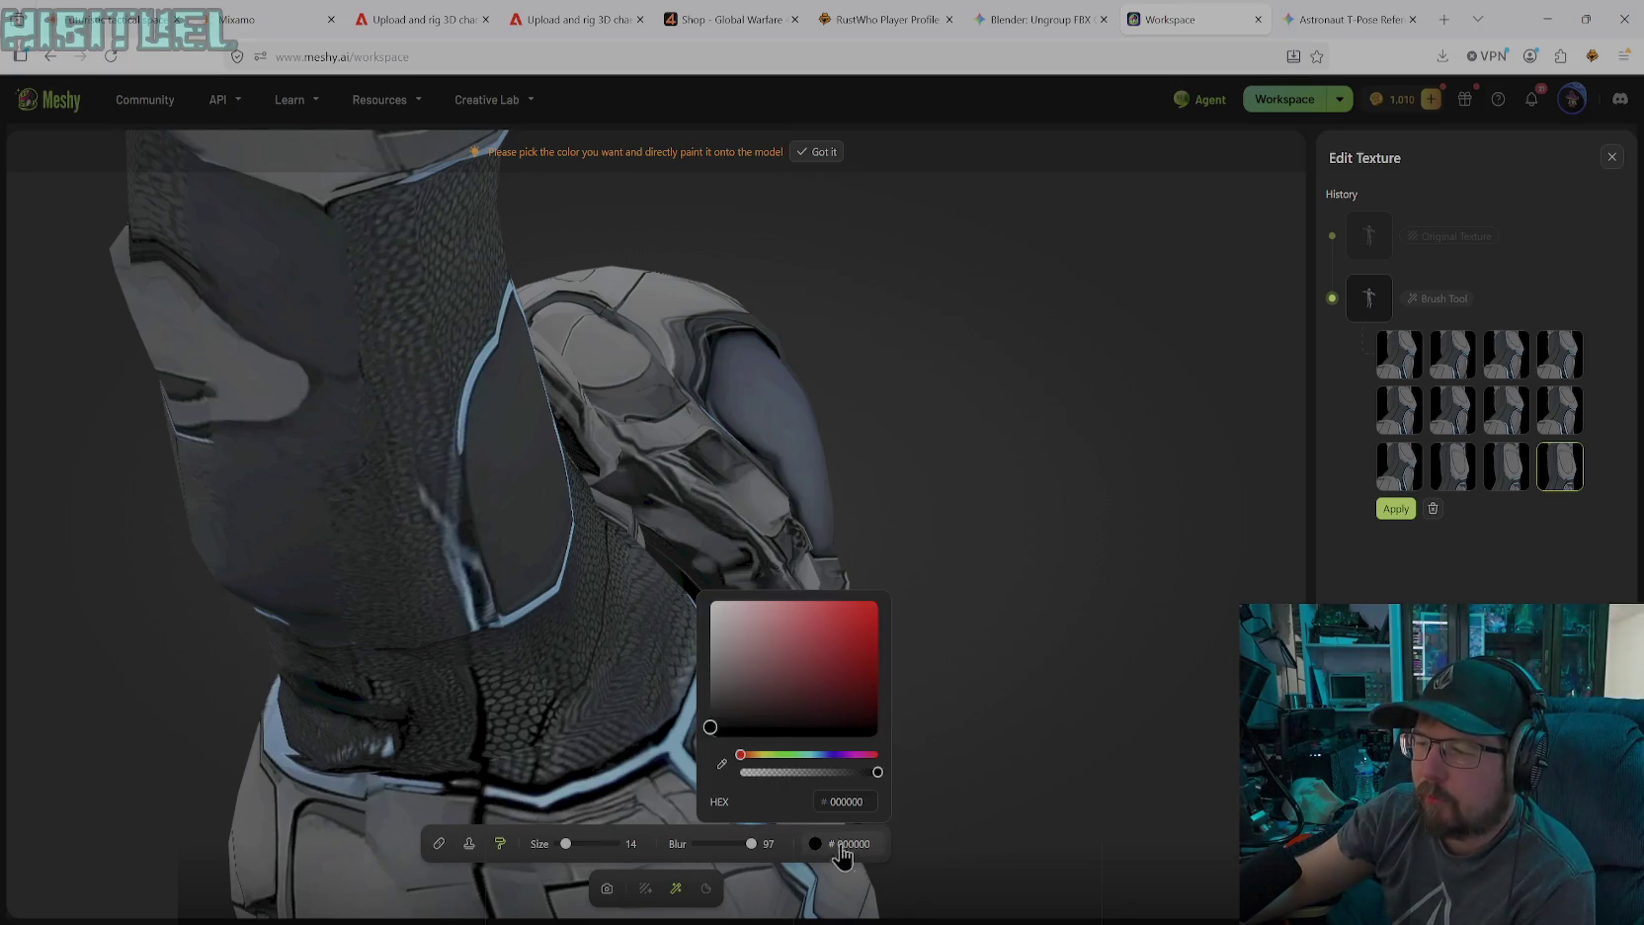
click(487, 513)
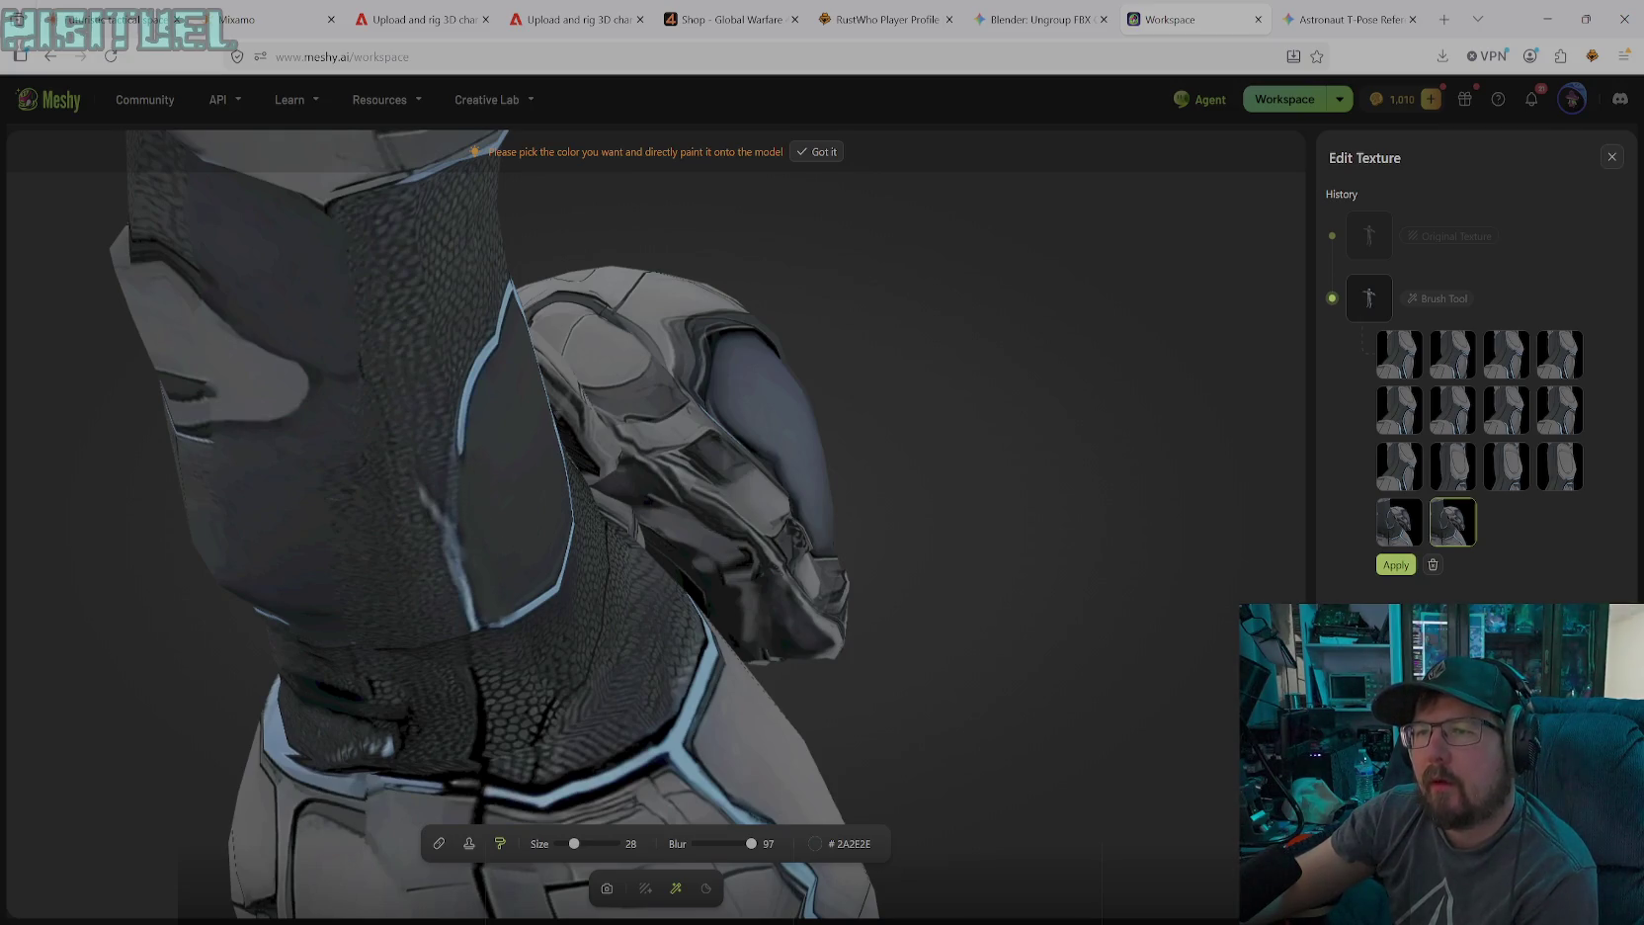
click(816, 844)
click(722, 764)
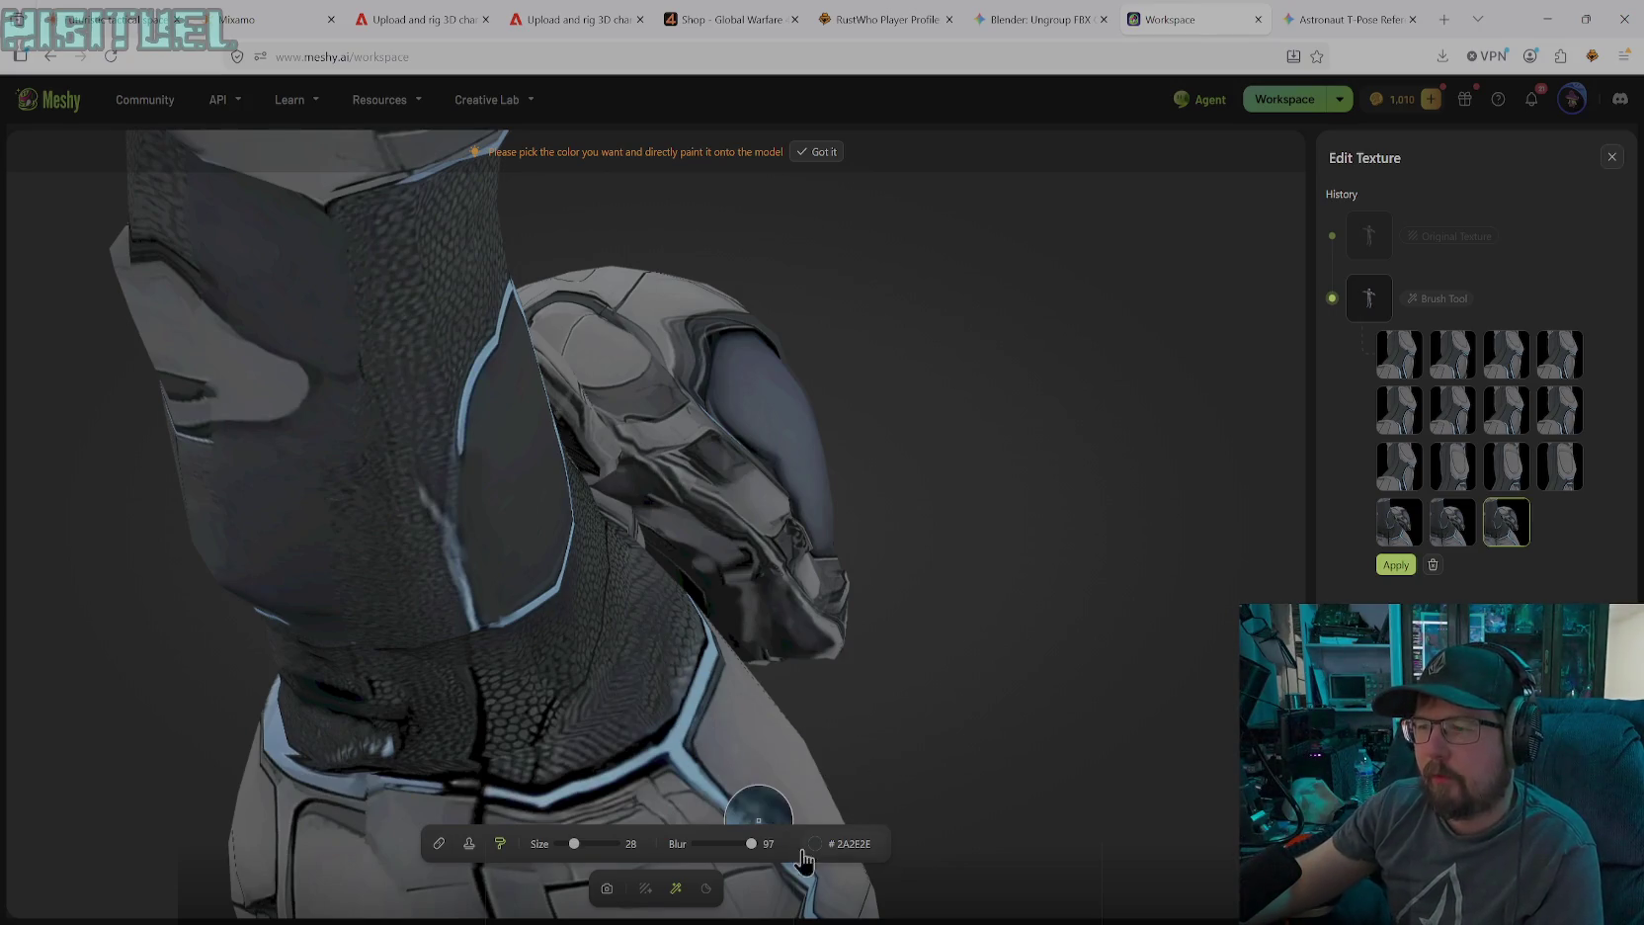
Eyedrop light blue #6C97BF from the trim and paint a stroke along the collar panel edge
click(817, 848)
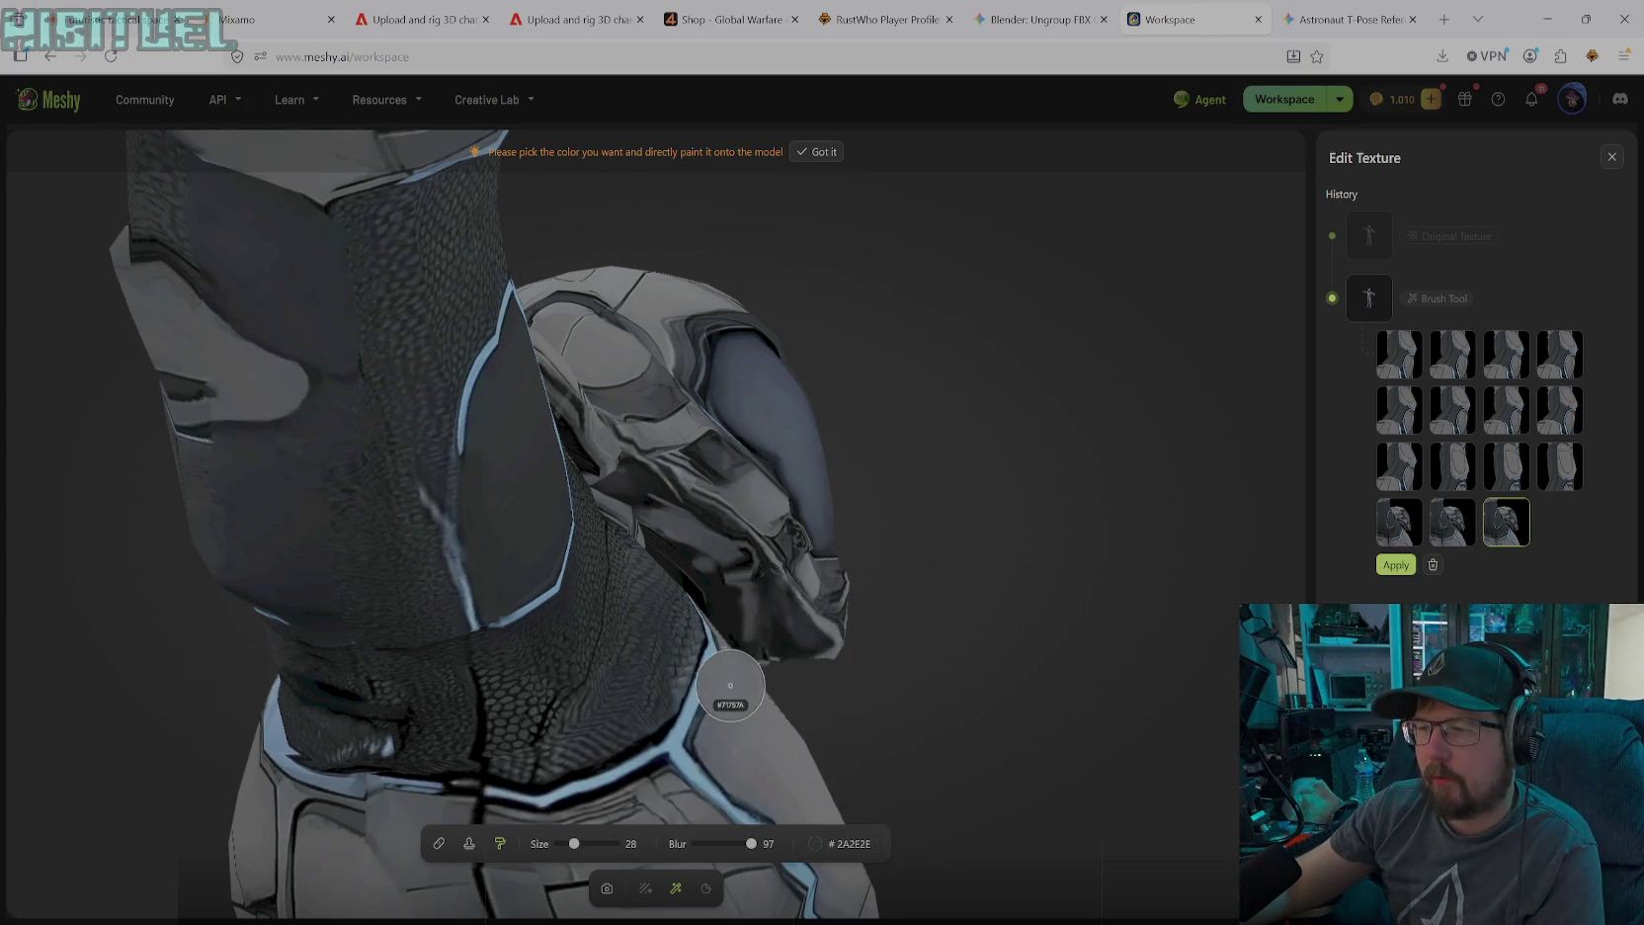
click(815, 844)
click(721, 764)
click(465, 409)
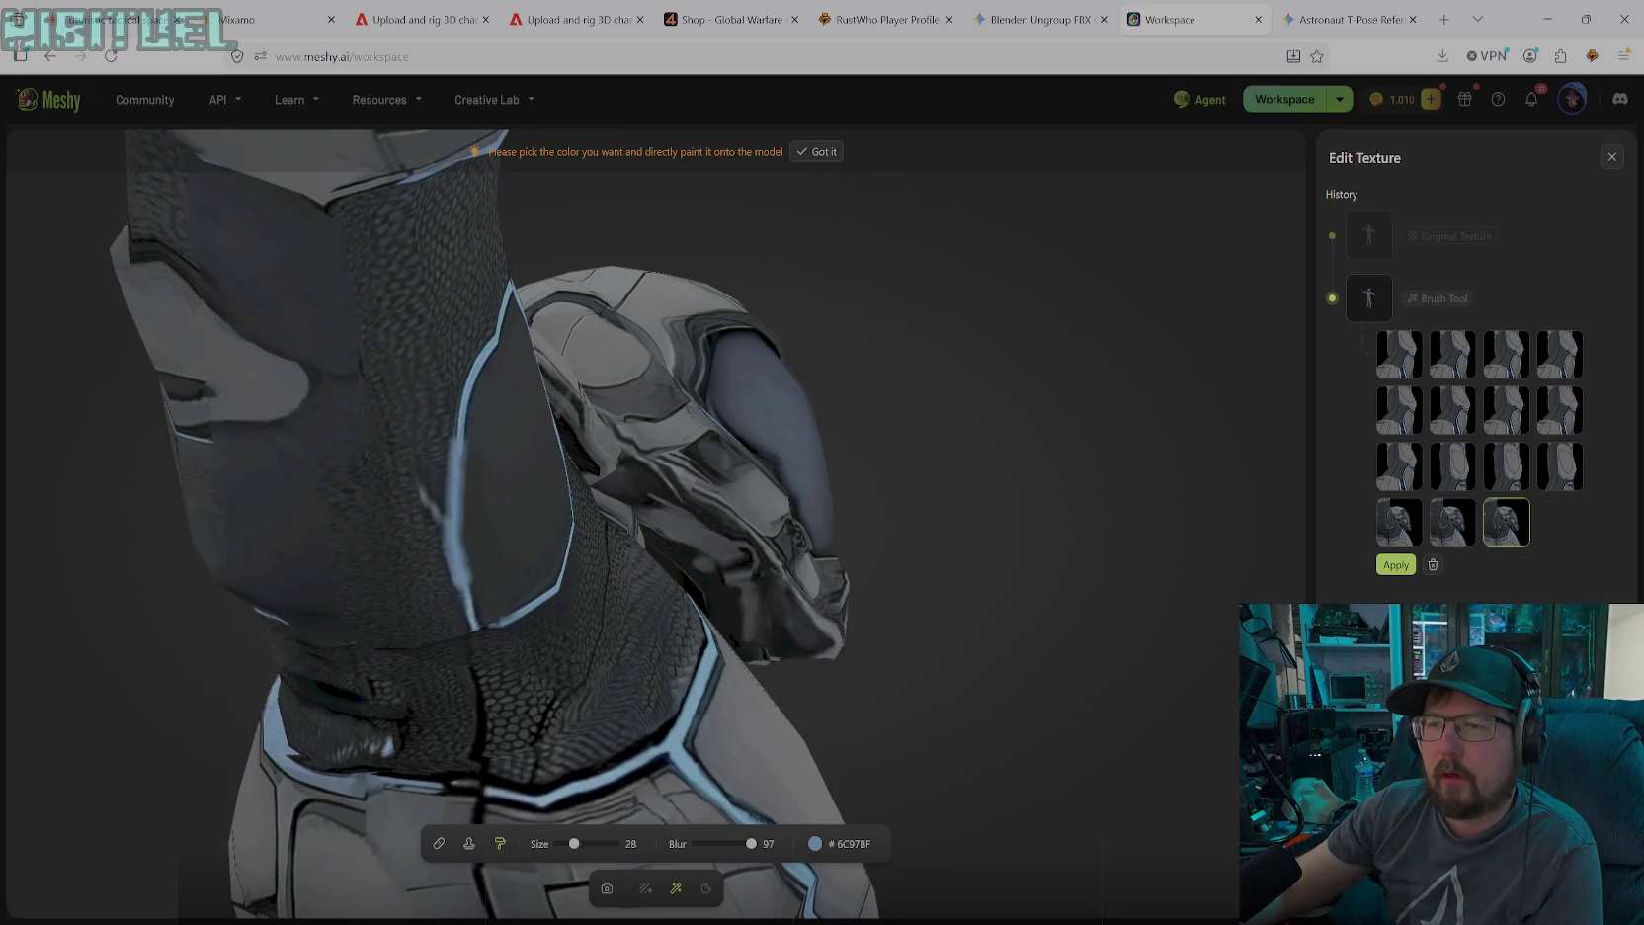
drag(461, 548, 469, 433)
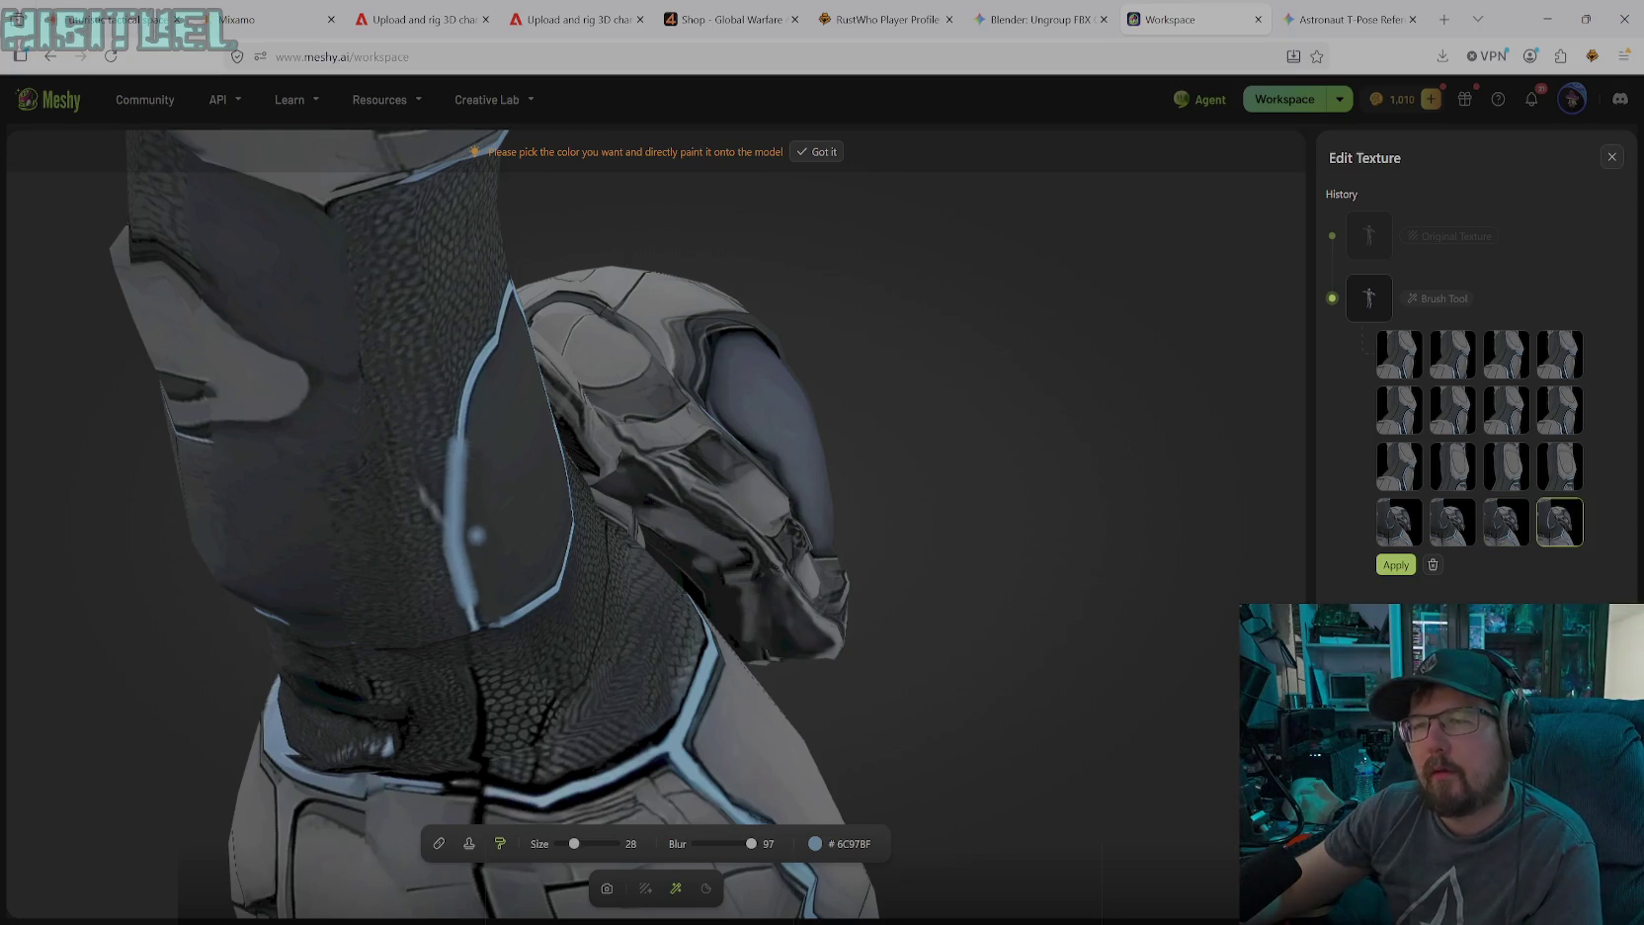
click(607, 888)
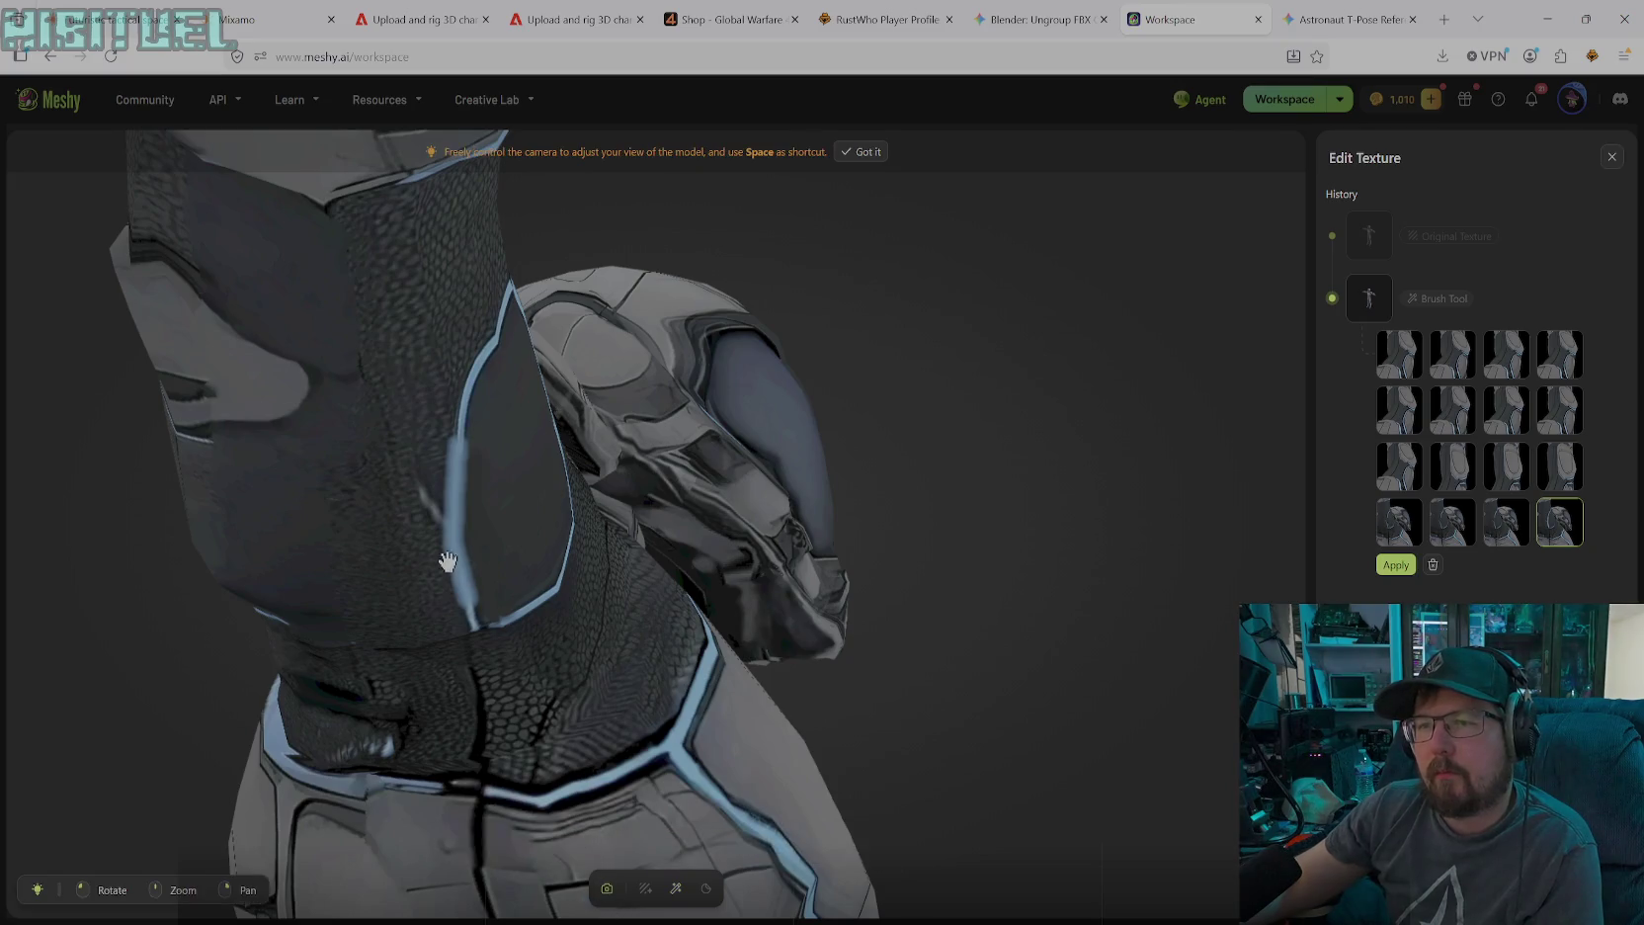
Zoom in and turn the model to face the collar's blue edge
scroll(448, 561, up, 3)
scroll(429, 525, up, 2)
scroll(360, 491, up, 2)
mouse_move(400, 486)
mouse_down()
mouse_move(524, 477)
mouse_move(488, 488)
mouse_up()
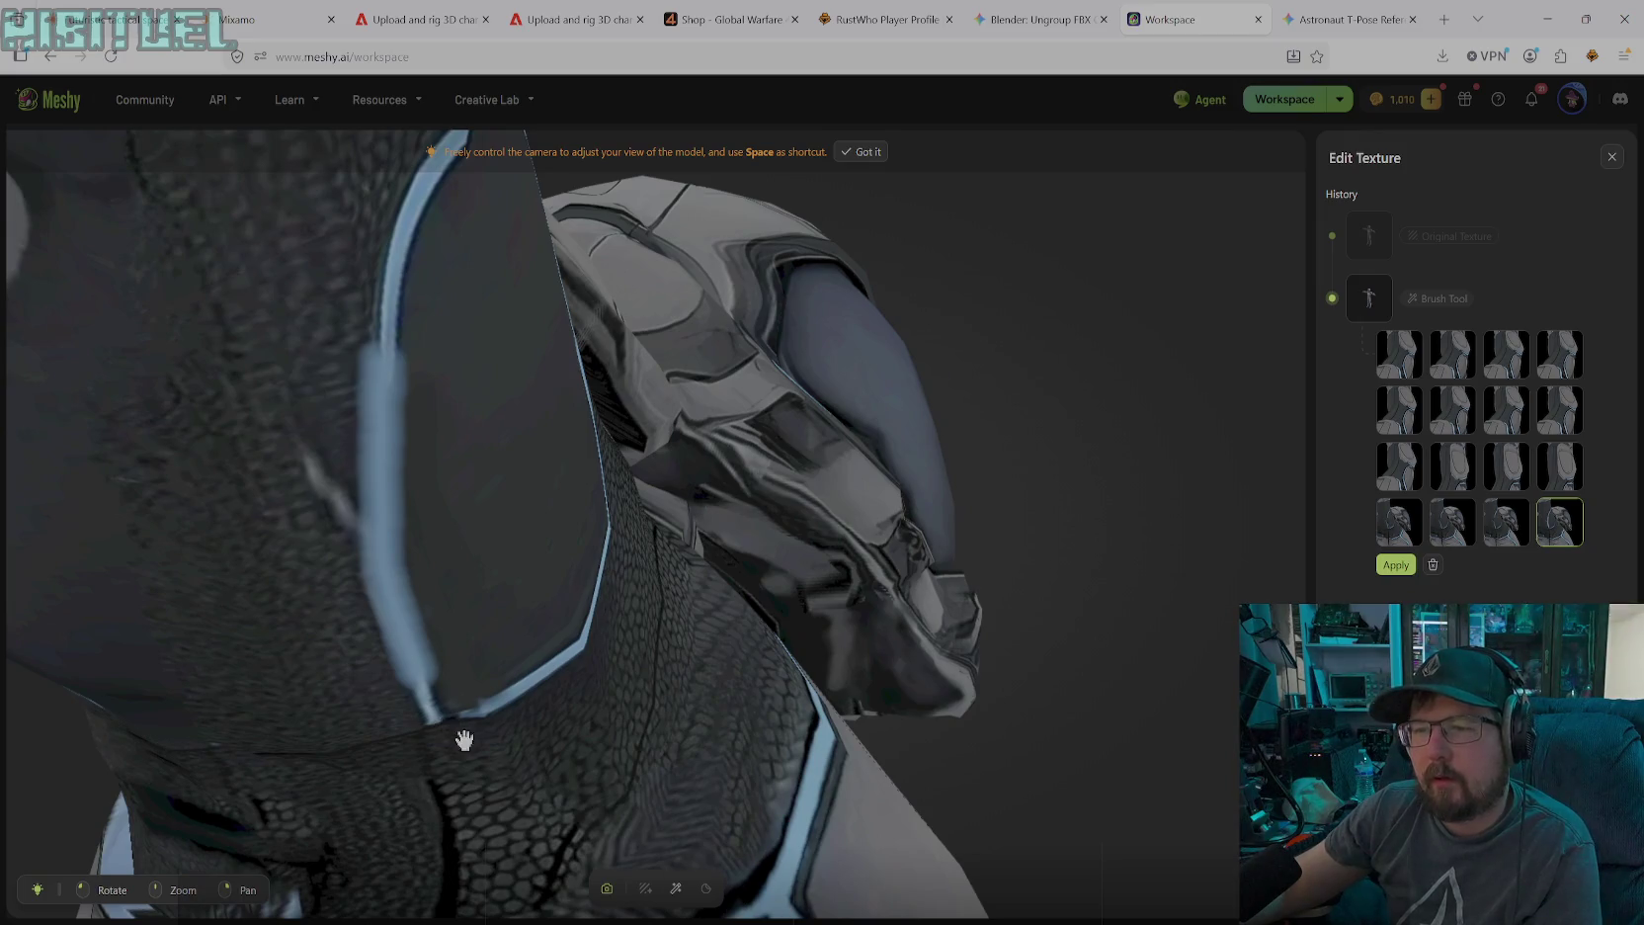
Eyedrop dark grey #282E2E, reduce the brush size and touch up beside the blue edge
click(673, 900)
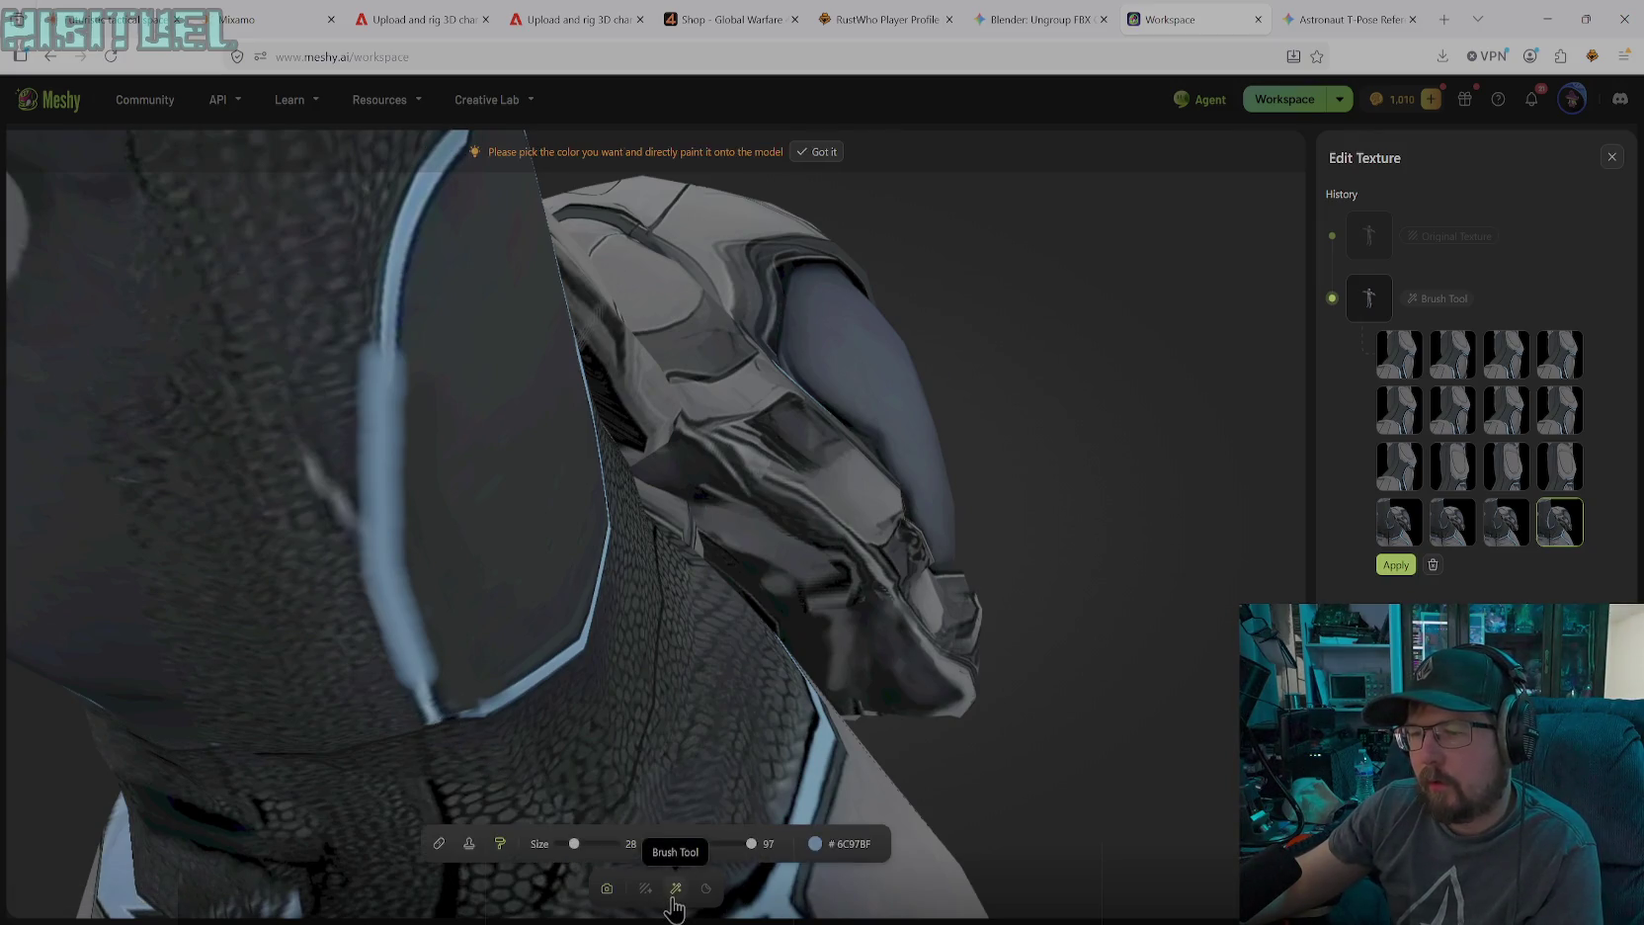
click(815, 844)
click(746, 715)
drag(739, 733, 723, 759)
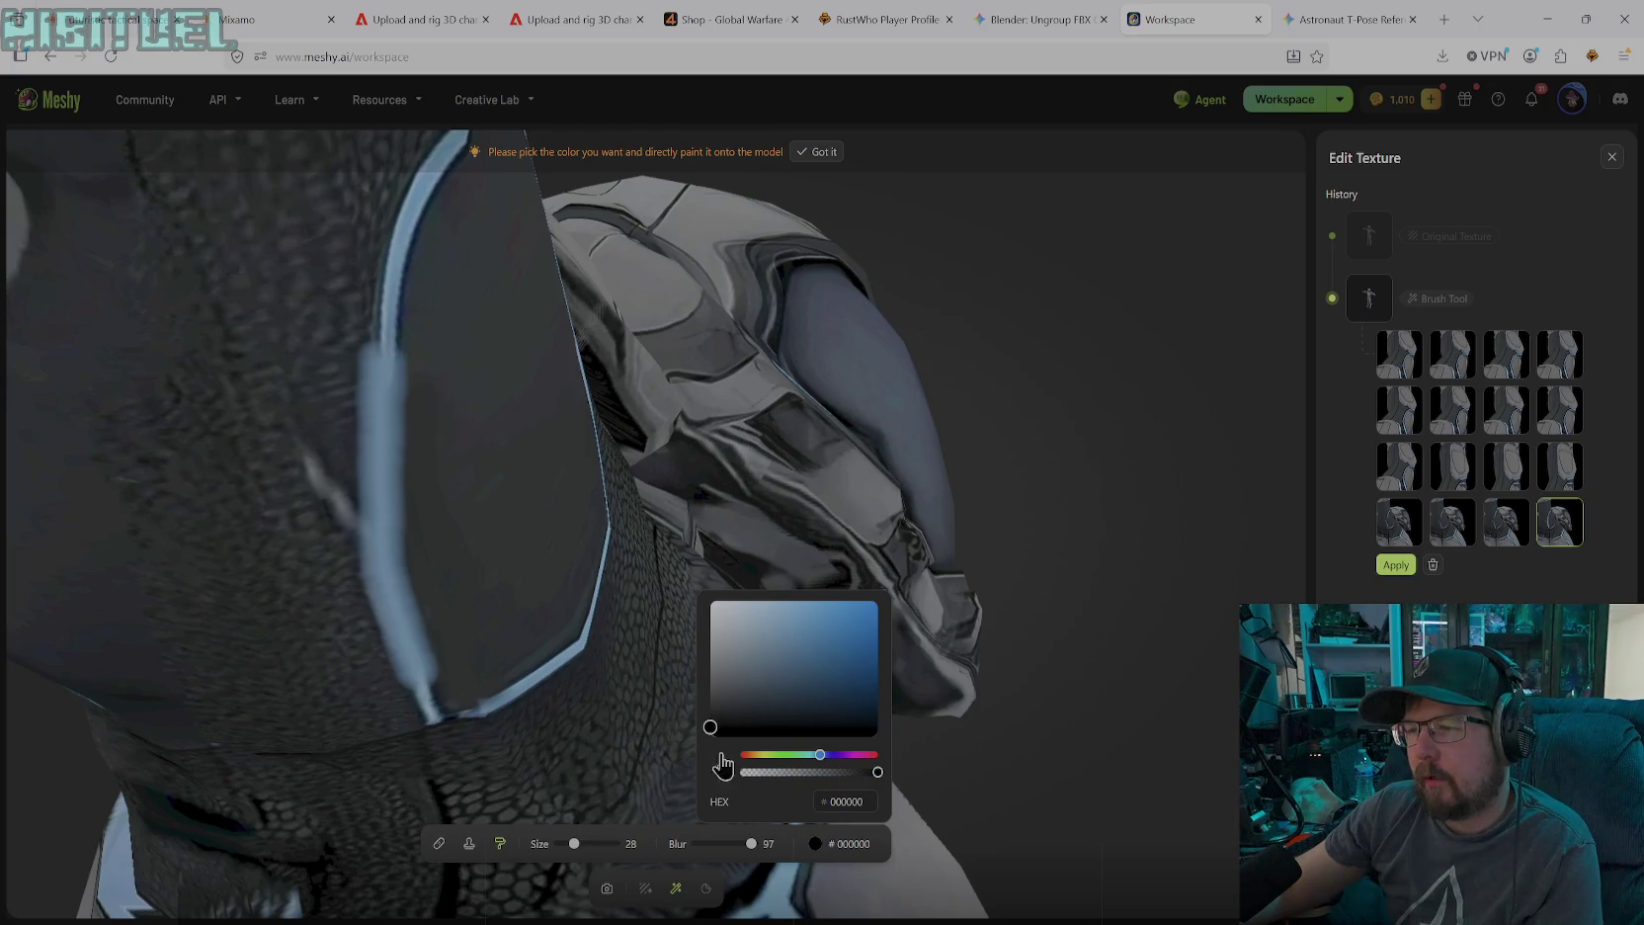
click(724, 778)
click(490, 587)
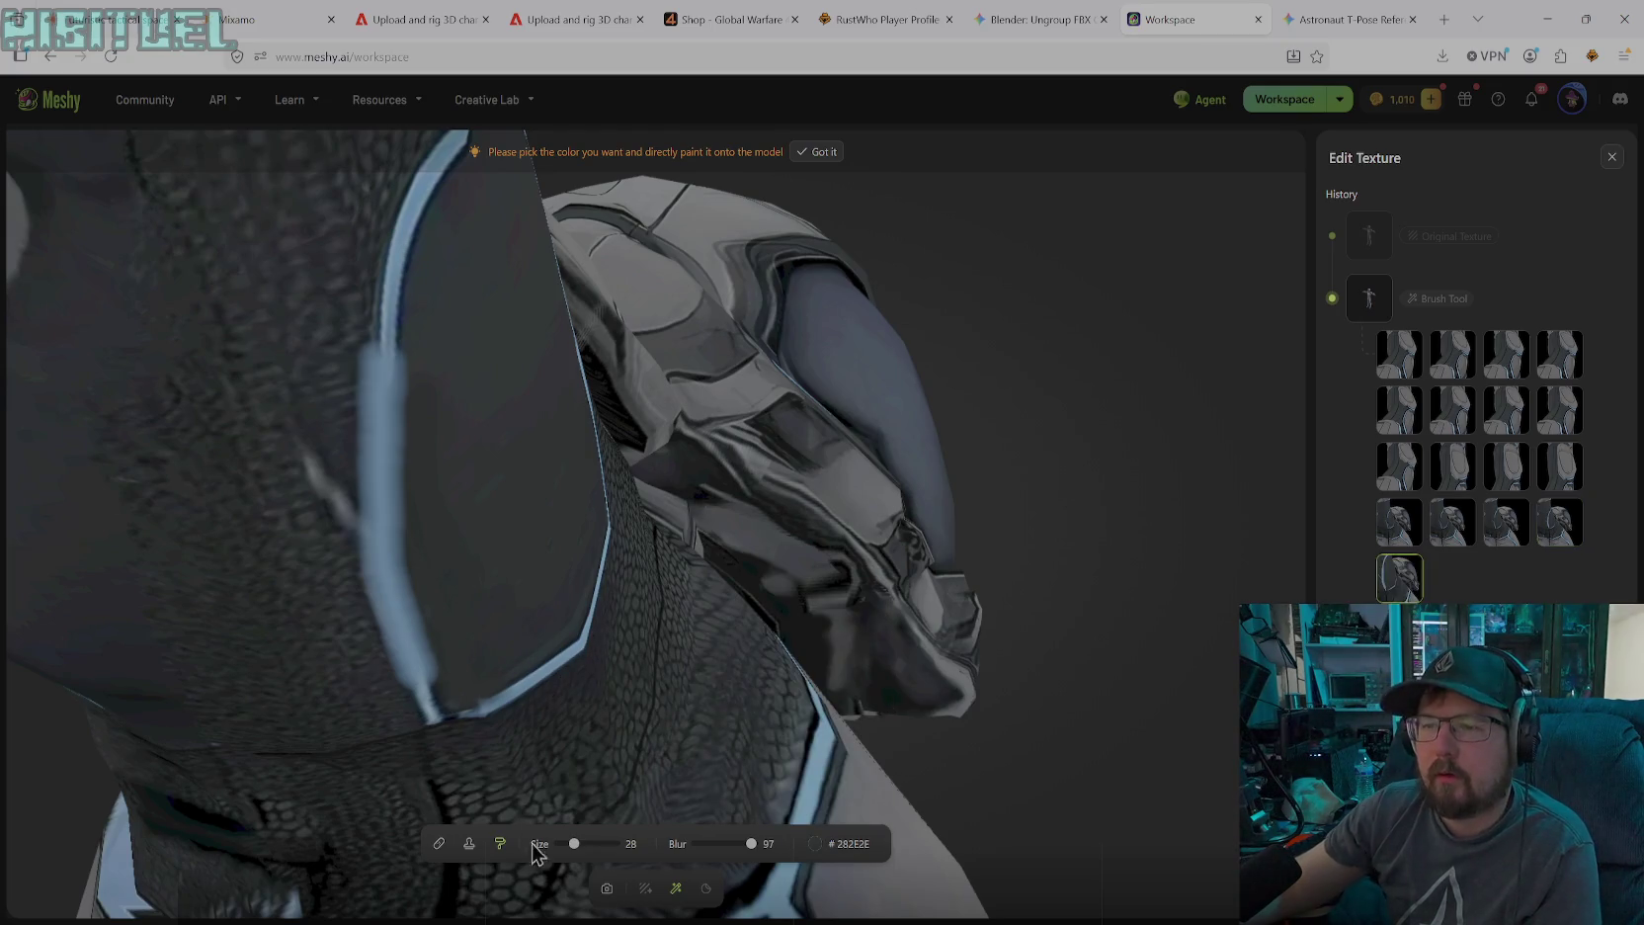
drag(571, 846, 579, 845)
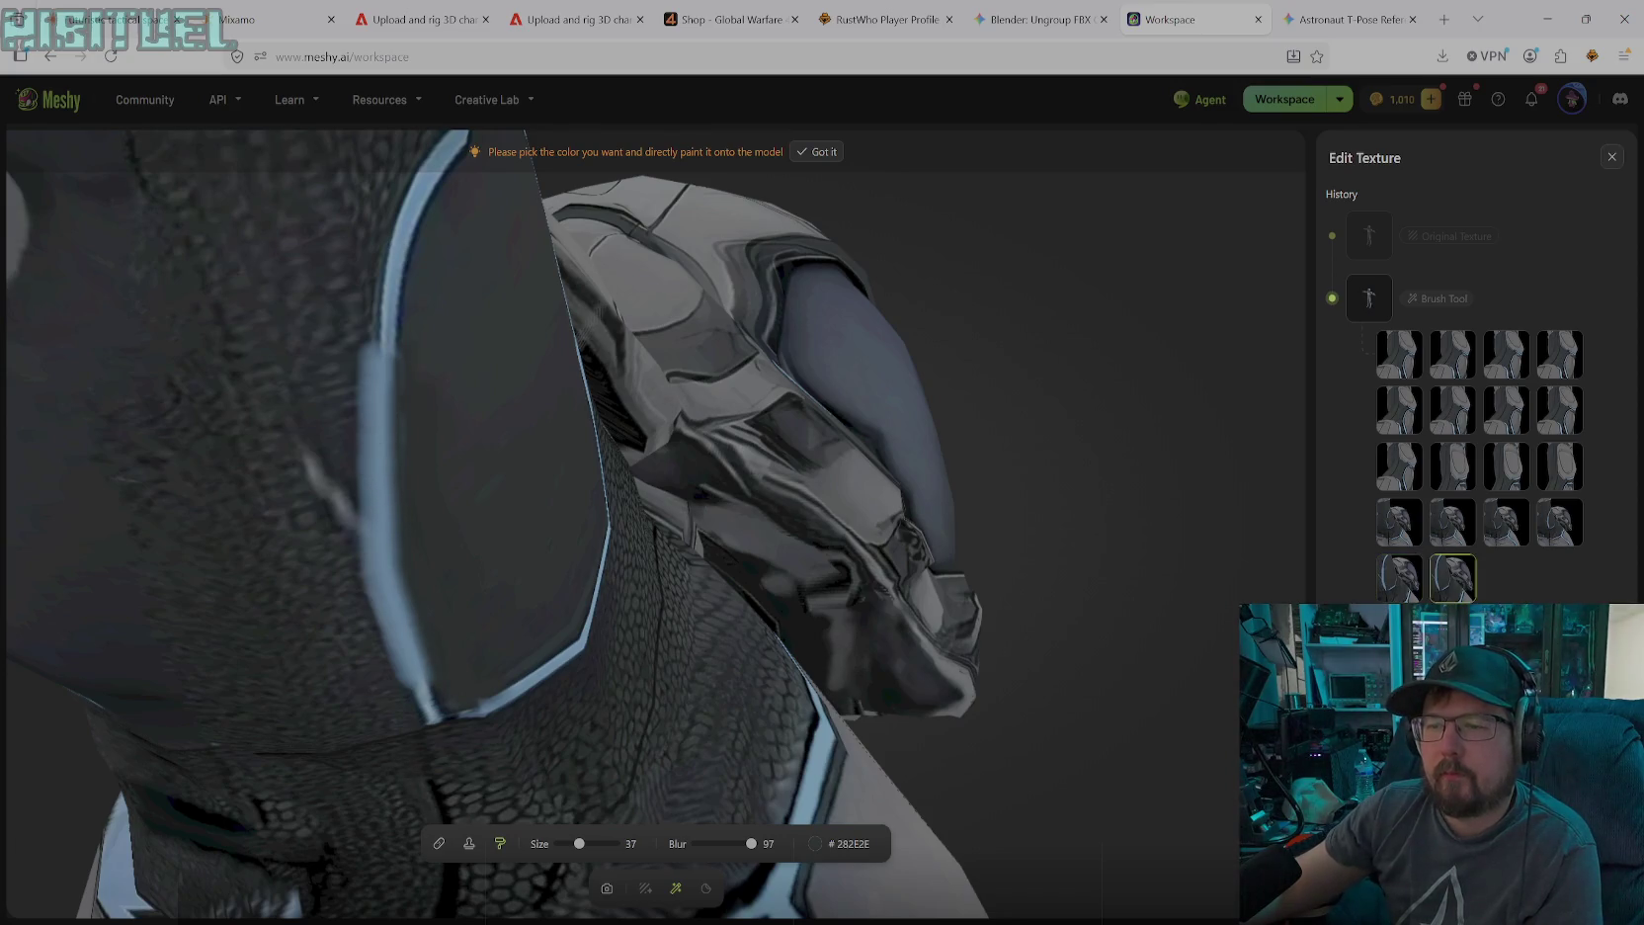
click(469, 842)
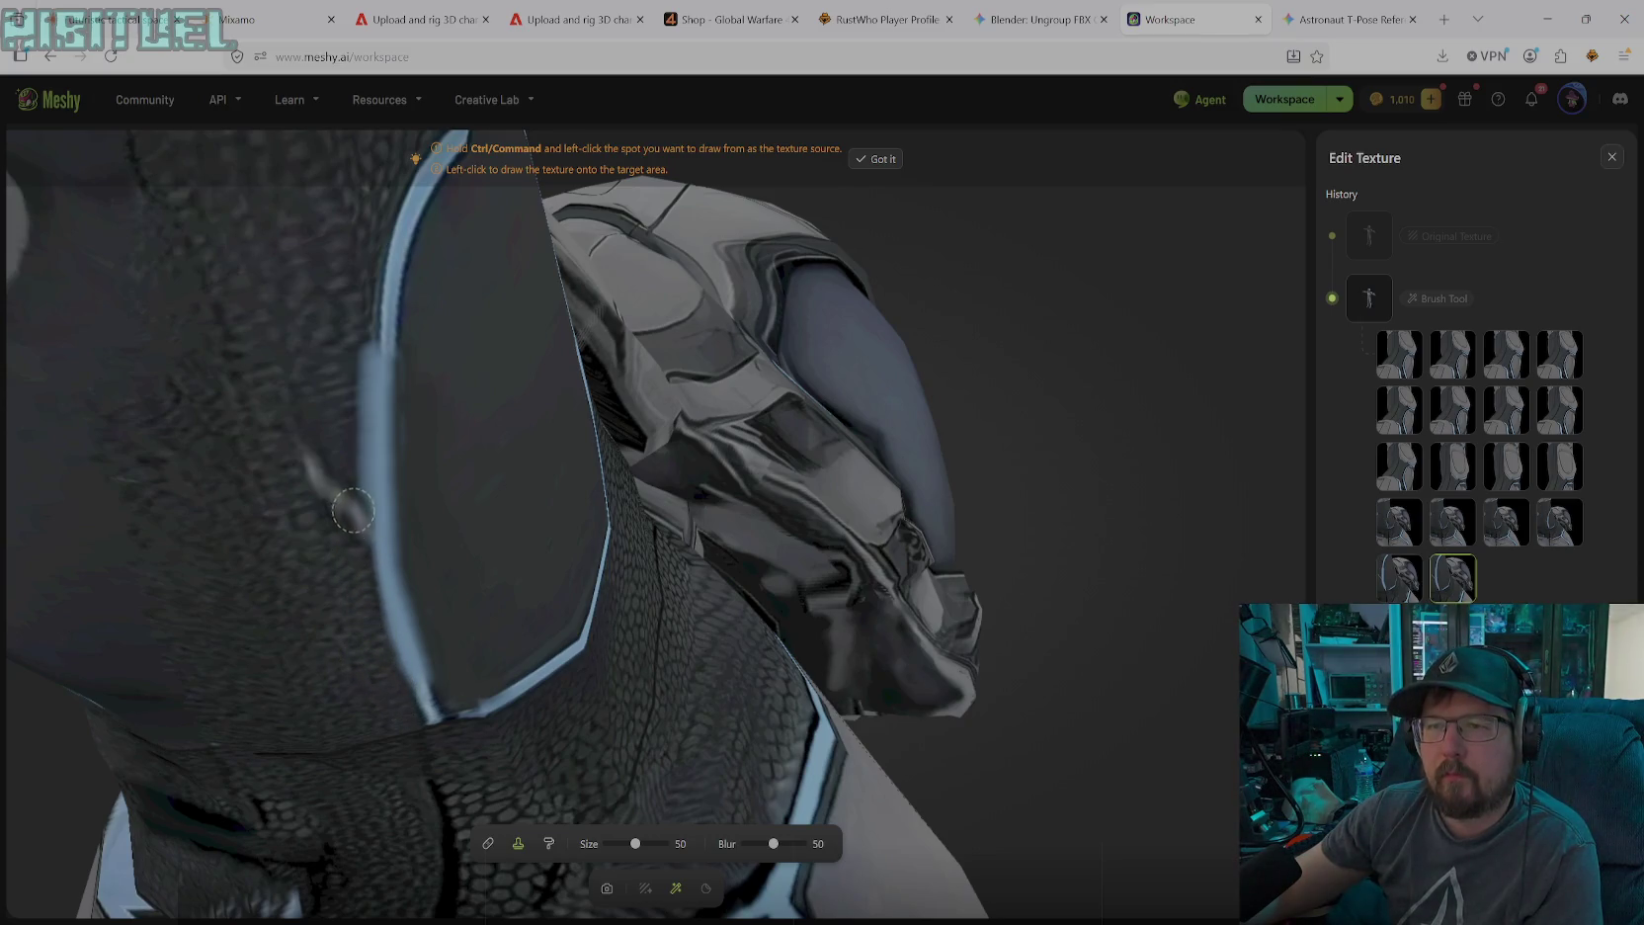
Clone scaly texture over the light streak beside the collar's blue edge, undoing bad strokes
click(352, 506)
drag(351, 500, 312, 460)
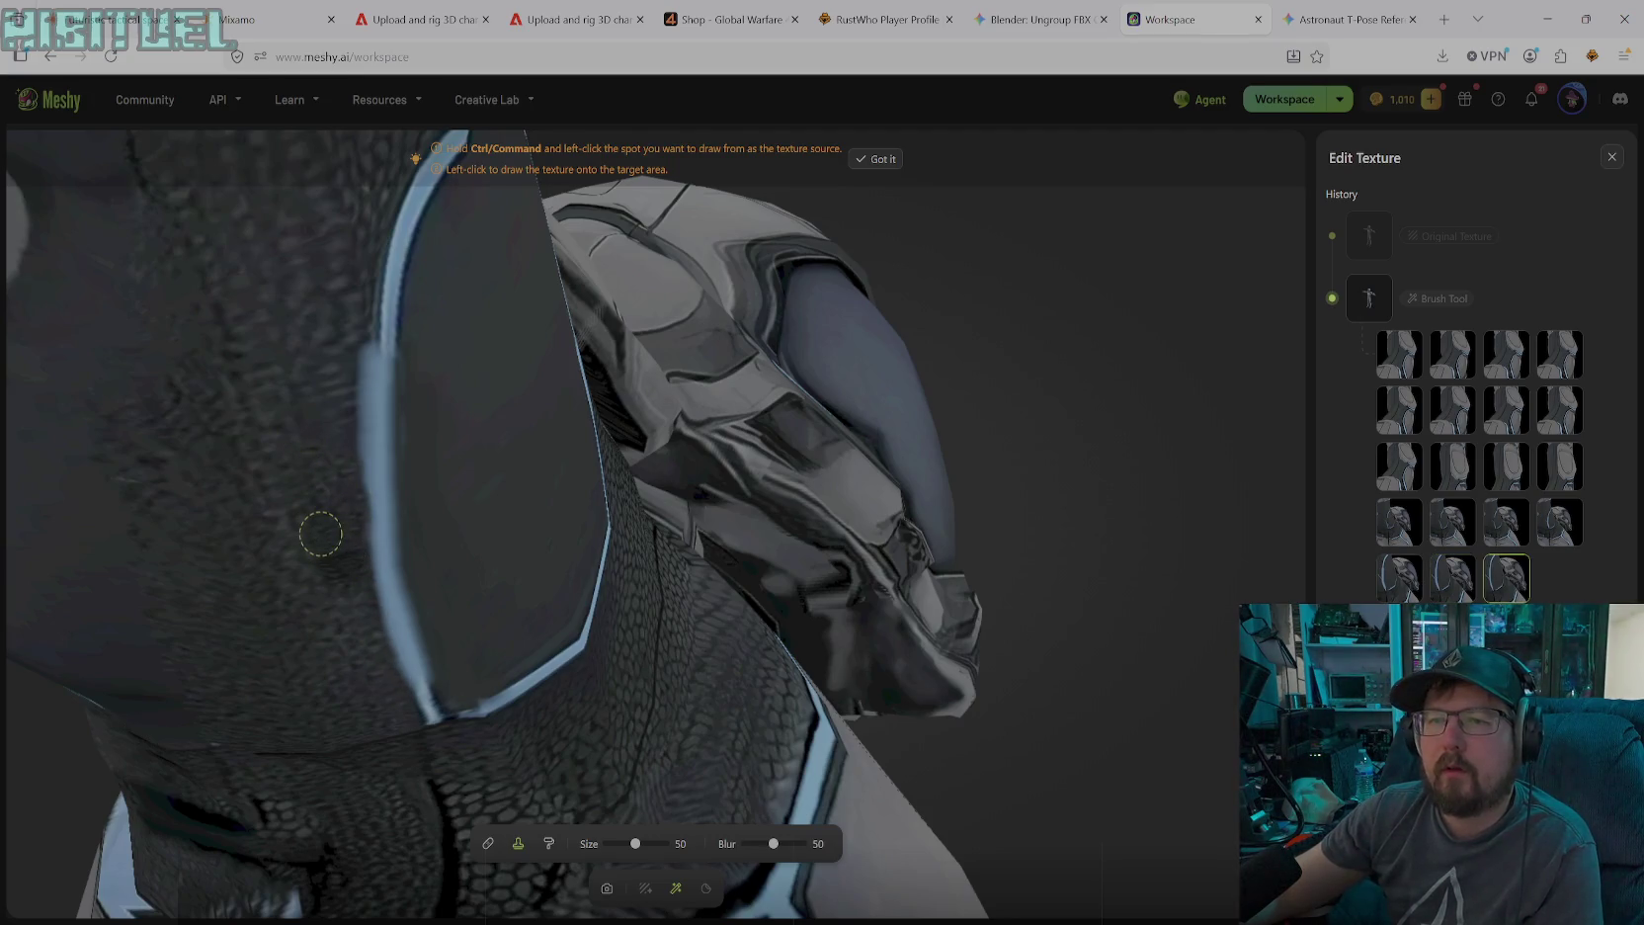
mouse_move(357, 366)
mouse_down()
mouse_move(364, 561)
mouse_move(394, 685)
mouse_up()
key(ctrl+z)
drag(368, 314, 355, 368)
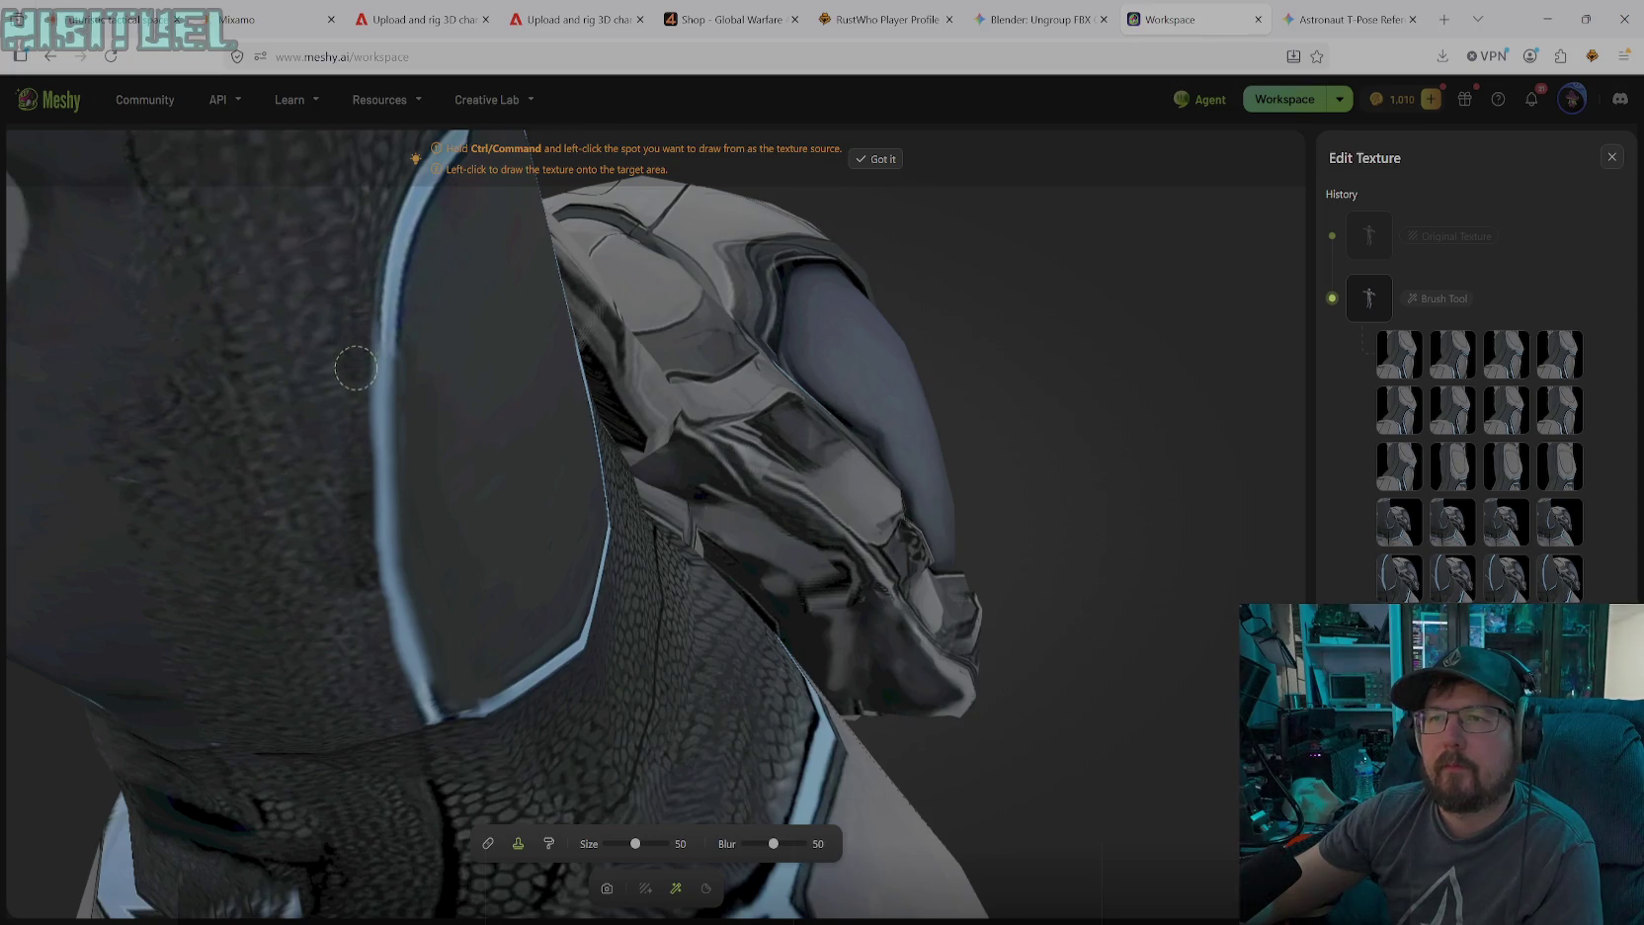
key(ctrl+z)
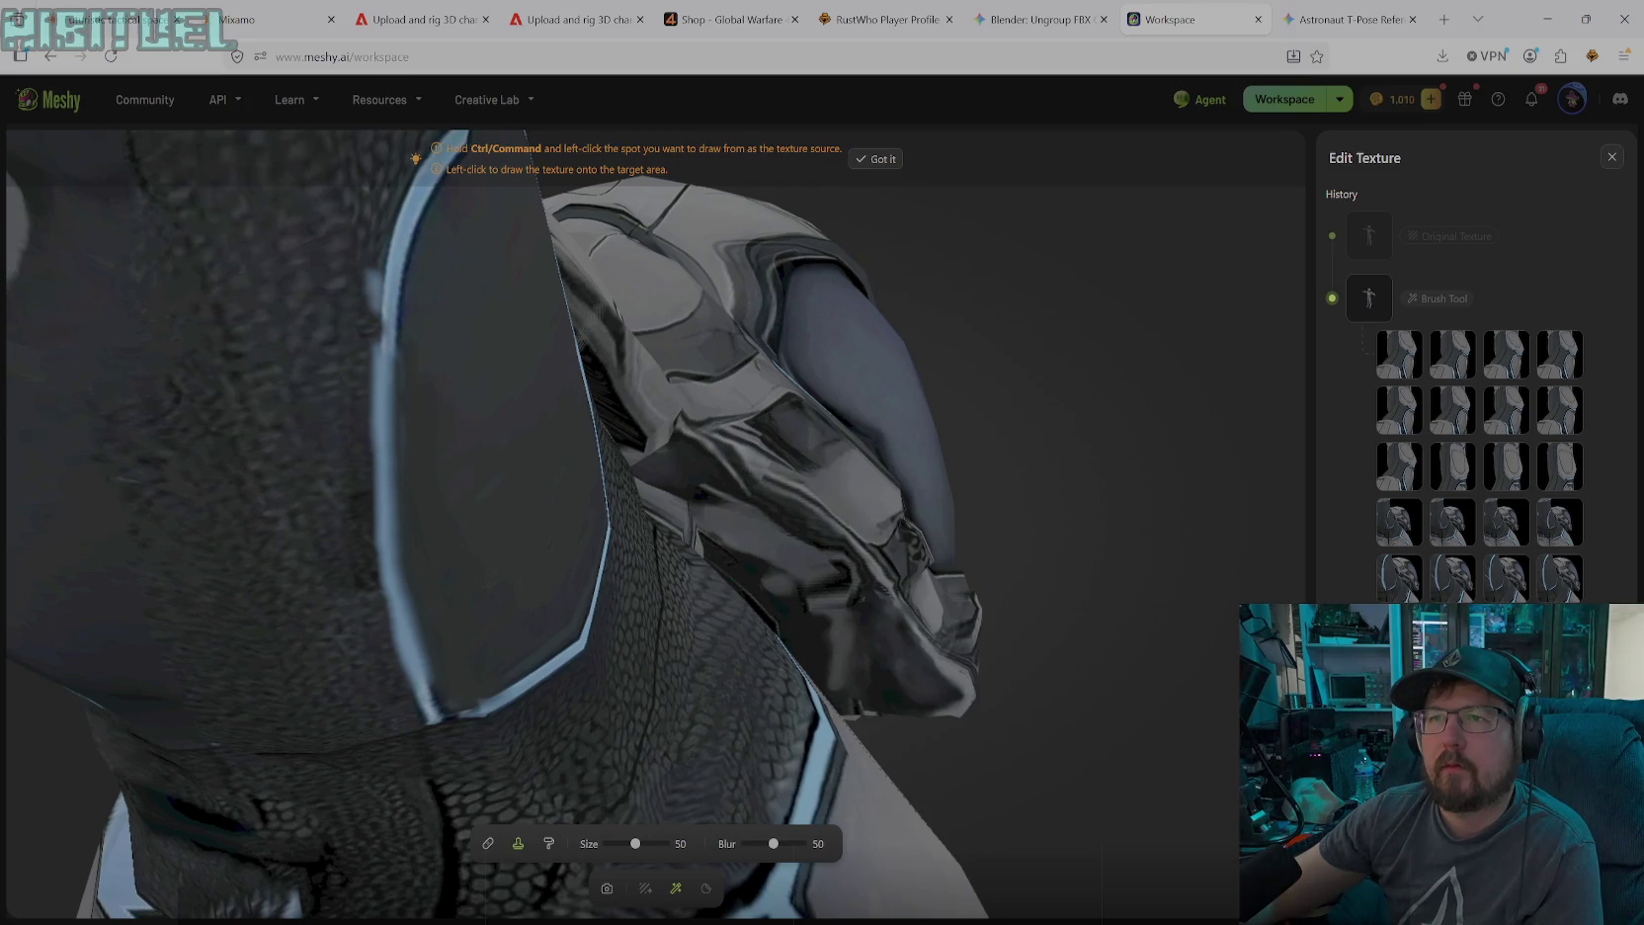
mouse_move(362, 304)
mouse_down()
mouse_move(367, 223)
mouse_move(364, 336)
mouse_up()
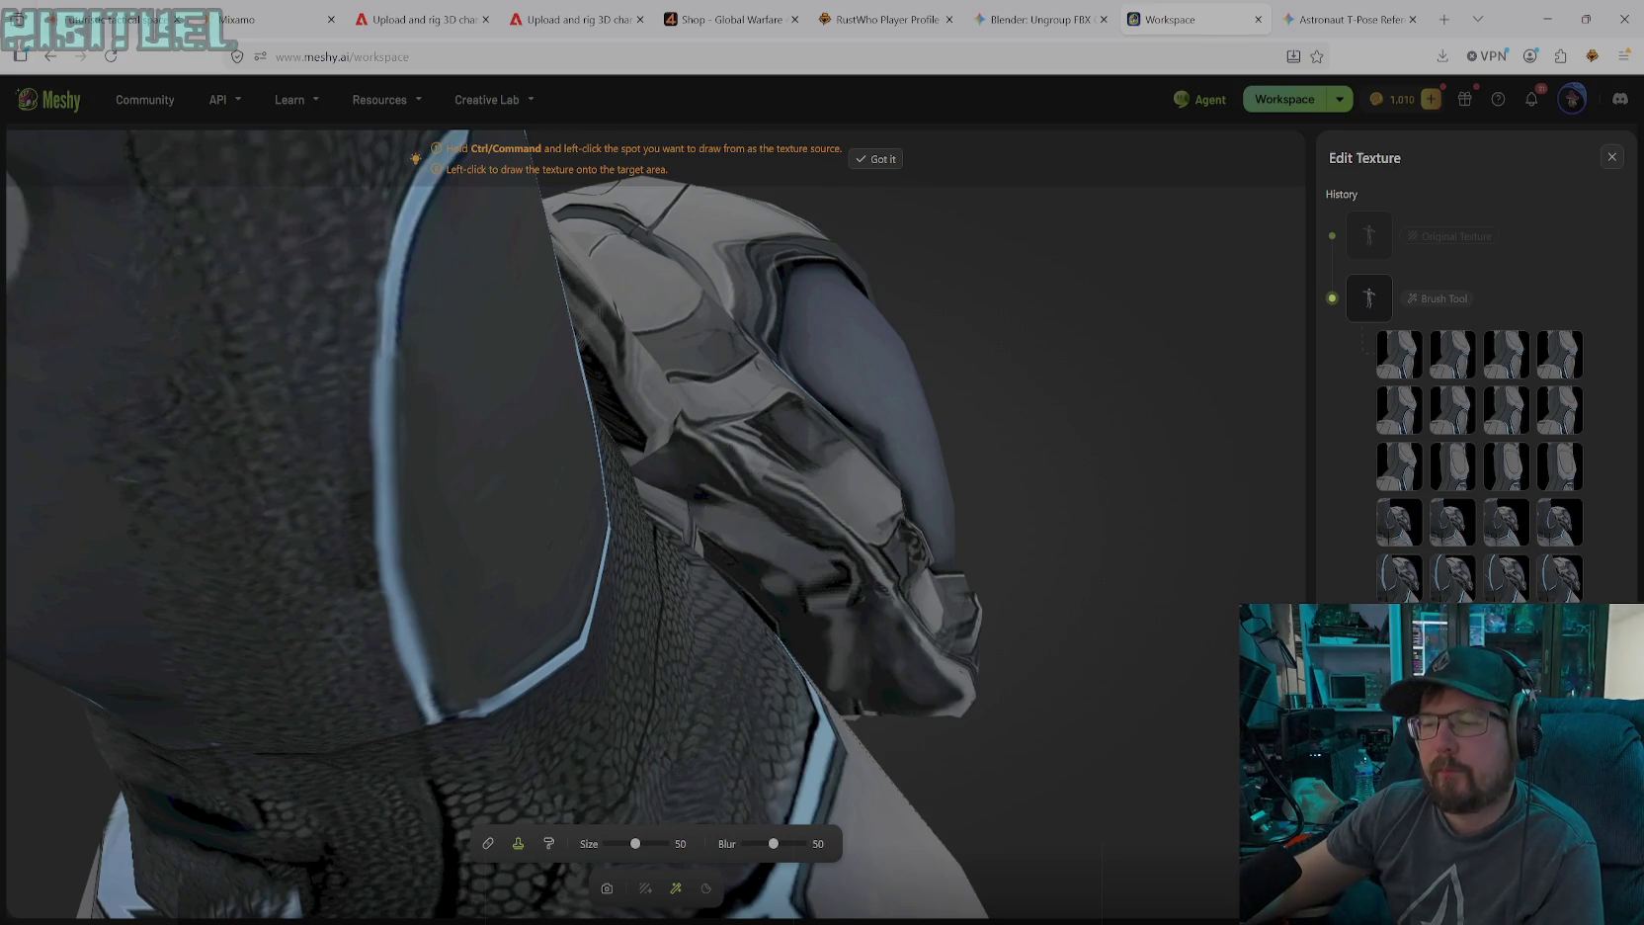
Paint a black #000000 line along the blue edge with a size-14 solid brush
click(548, 843)
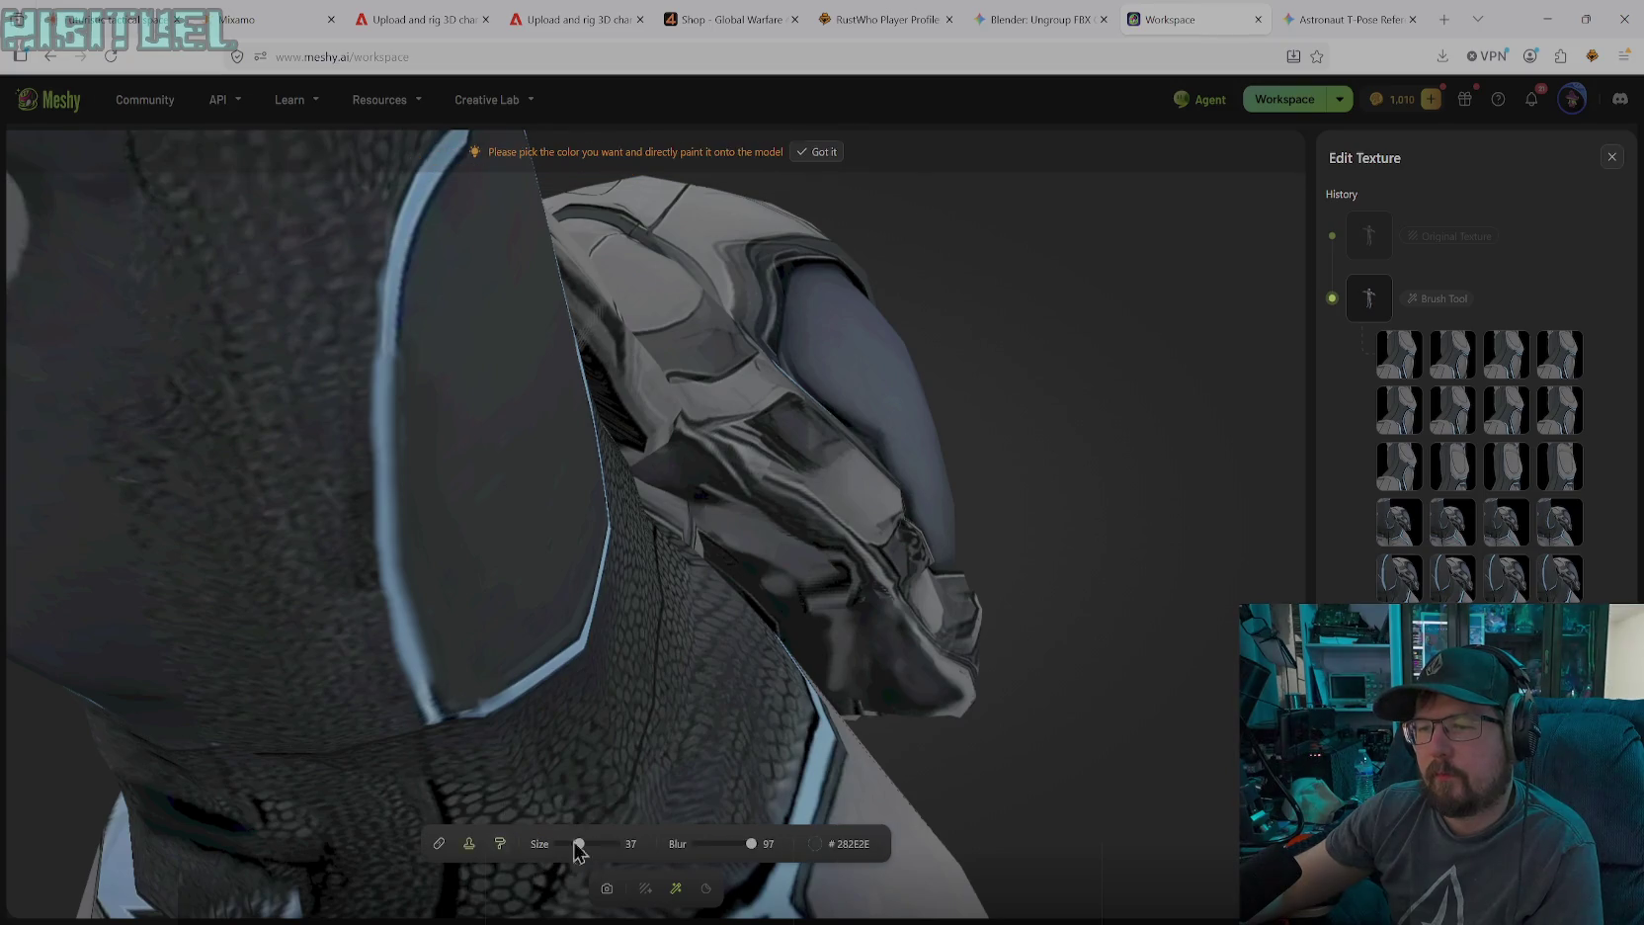
click(814, 843)
drag(770, 703, 713, 773)
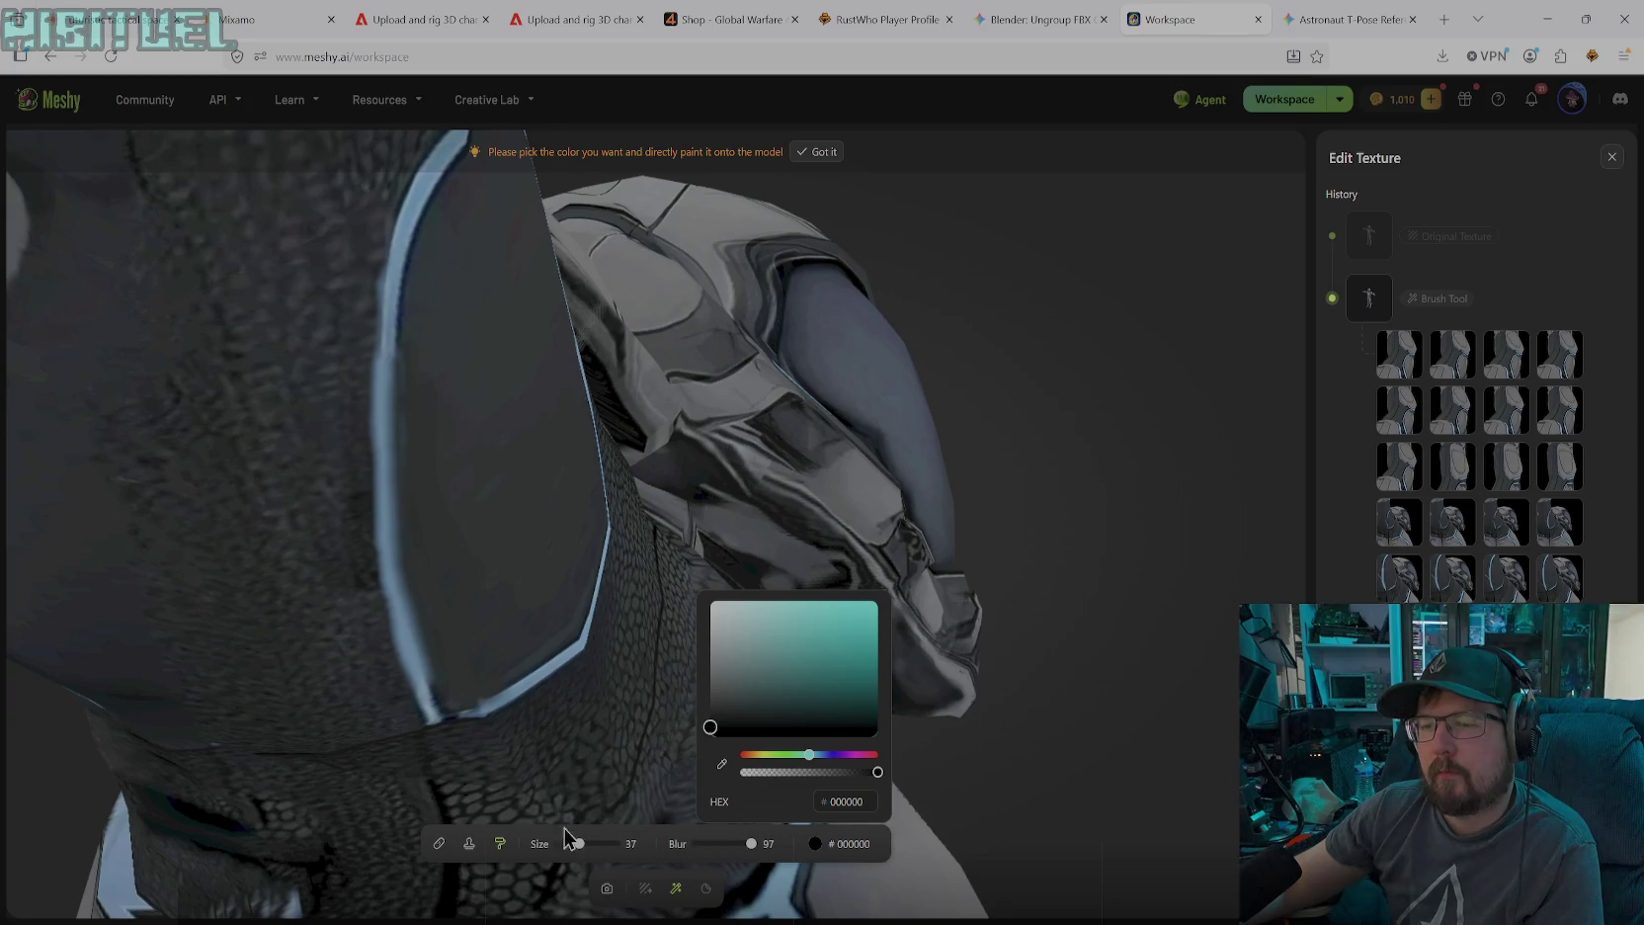
drag(588, 837, 575, 842)
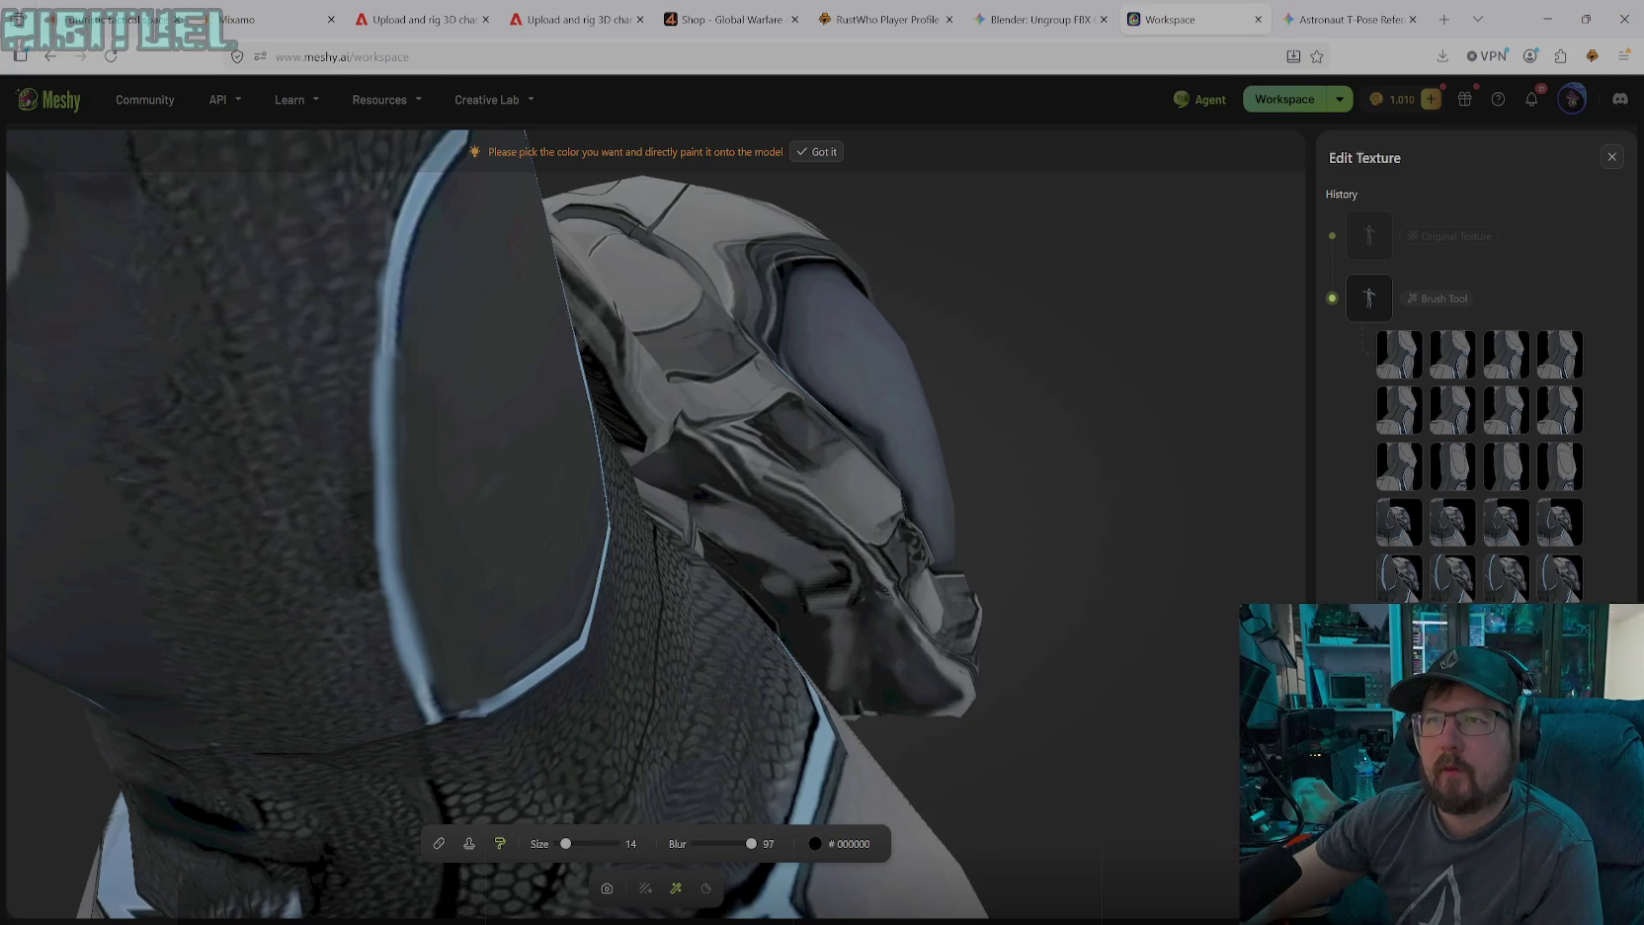
drag(384, 284, 378, 329)
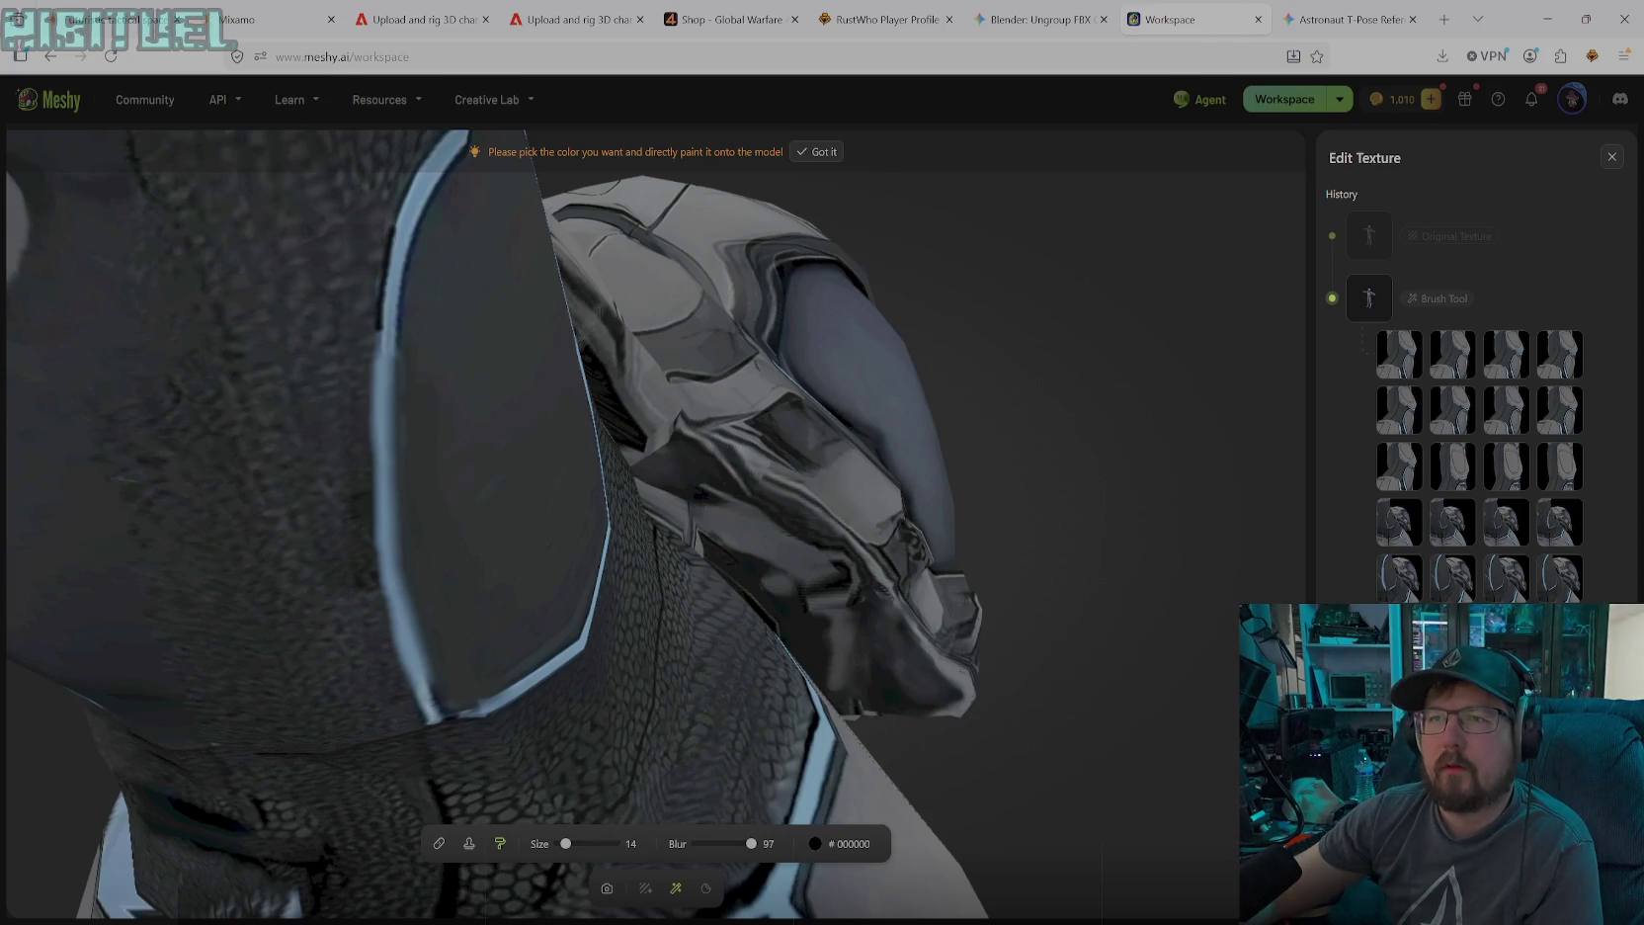
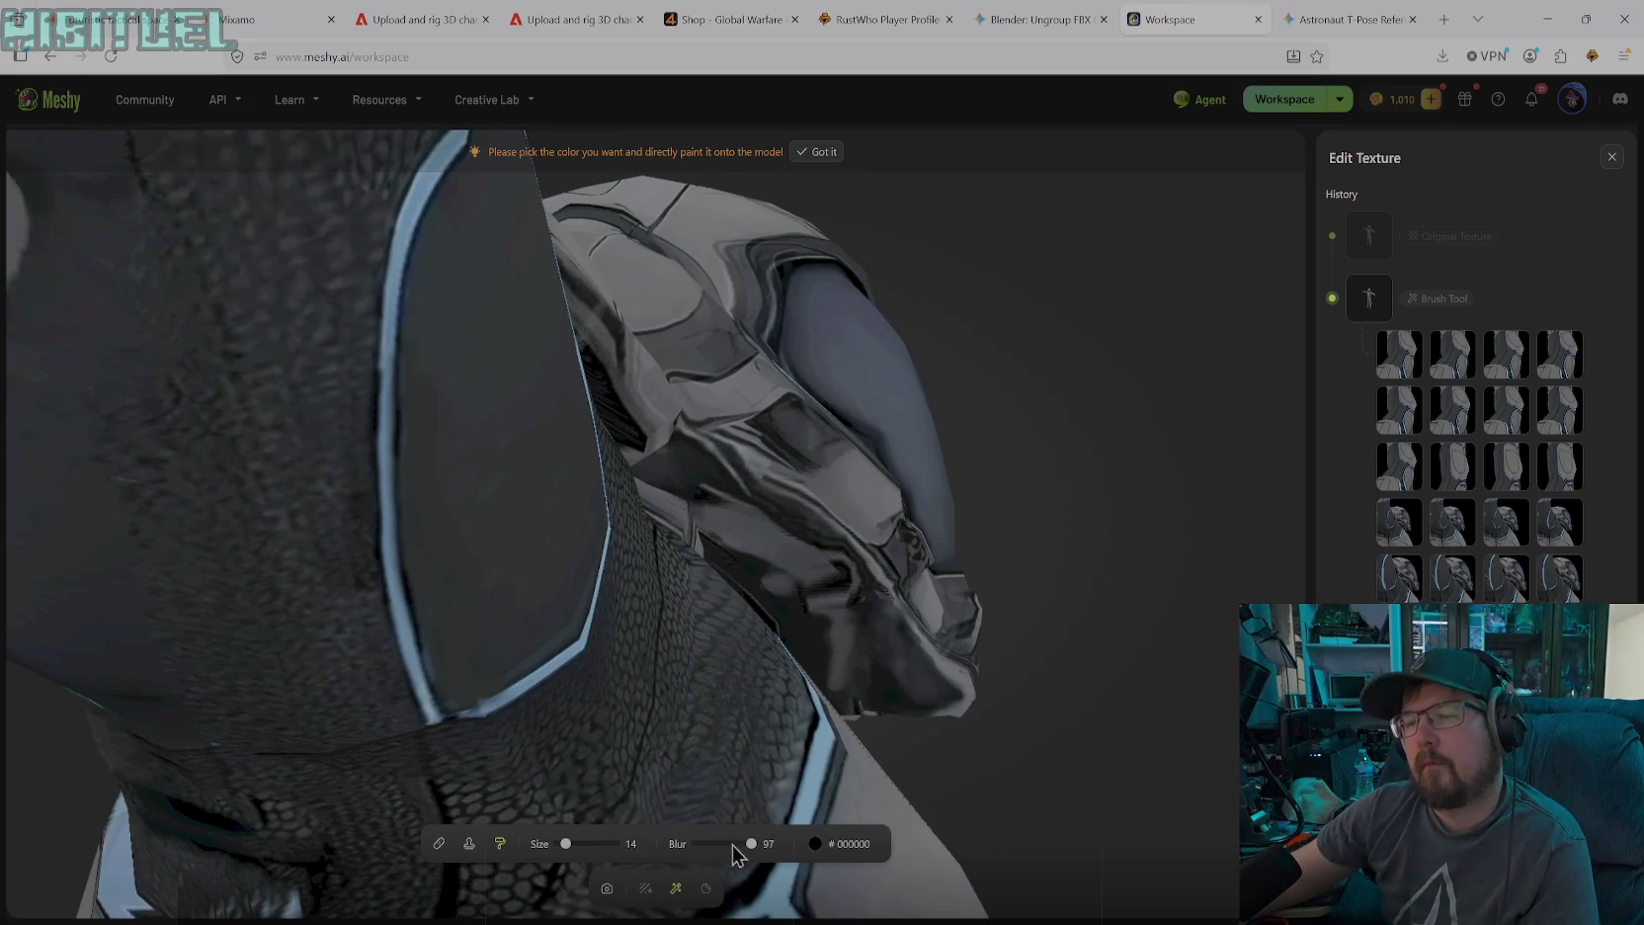
Set the paint colour to dark grey #262A2A and zoom the view onto the forearm joint
click(833, 844)
click(716, 733)
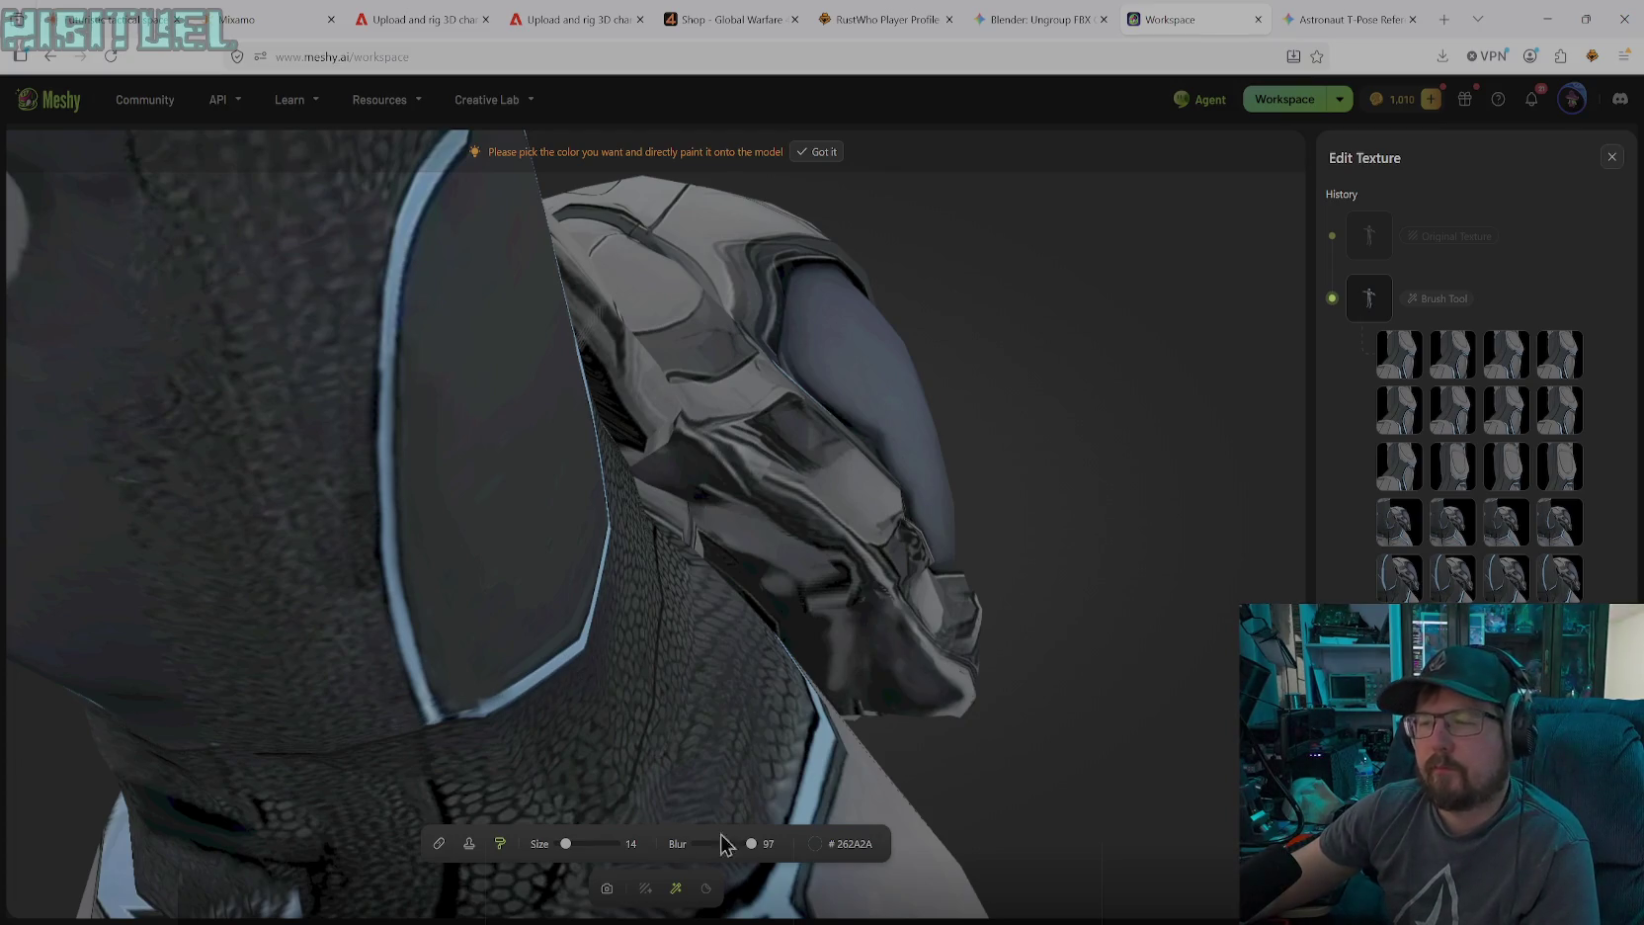
click(607, 888)
mouse_move(455, 745)
mouse_down()
mouse_move(505, 612)
mouse_move(407, 580)
mouse_move(323, 583)
mouse_move(868, 457)
mouse_move(752, 558)
mouse_move(709, 533)
mouse_move(664, 584)
mouse_move(830, 523)
mouse_move(804, 562)
mouse_move(800, 646)
mouse_up()
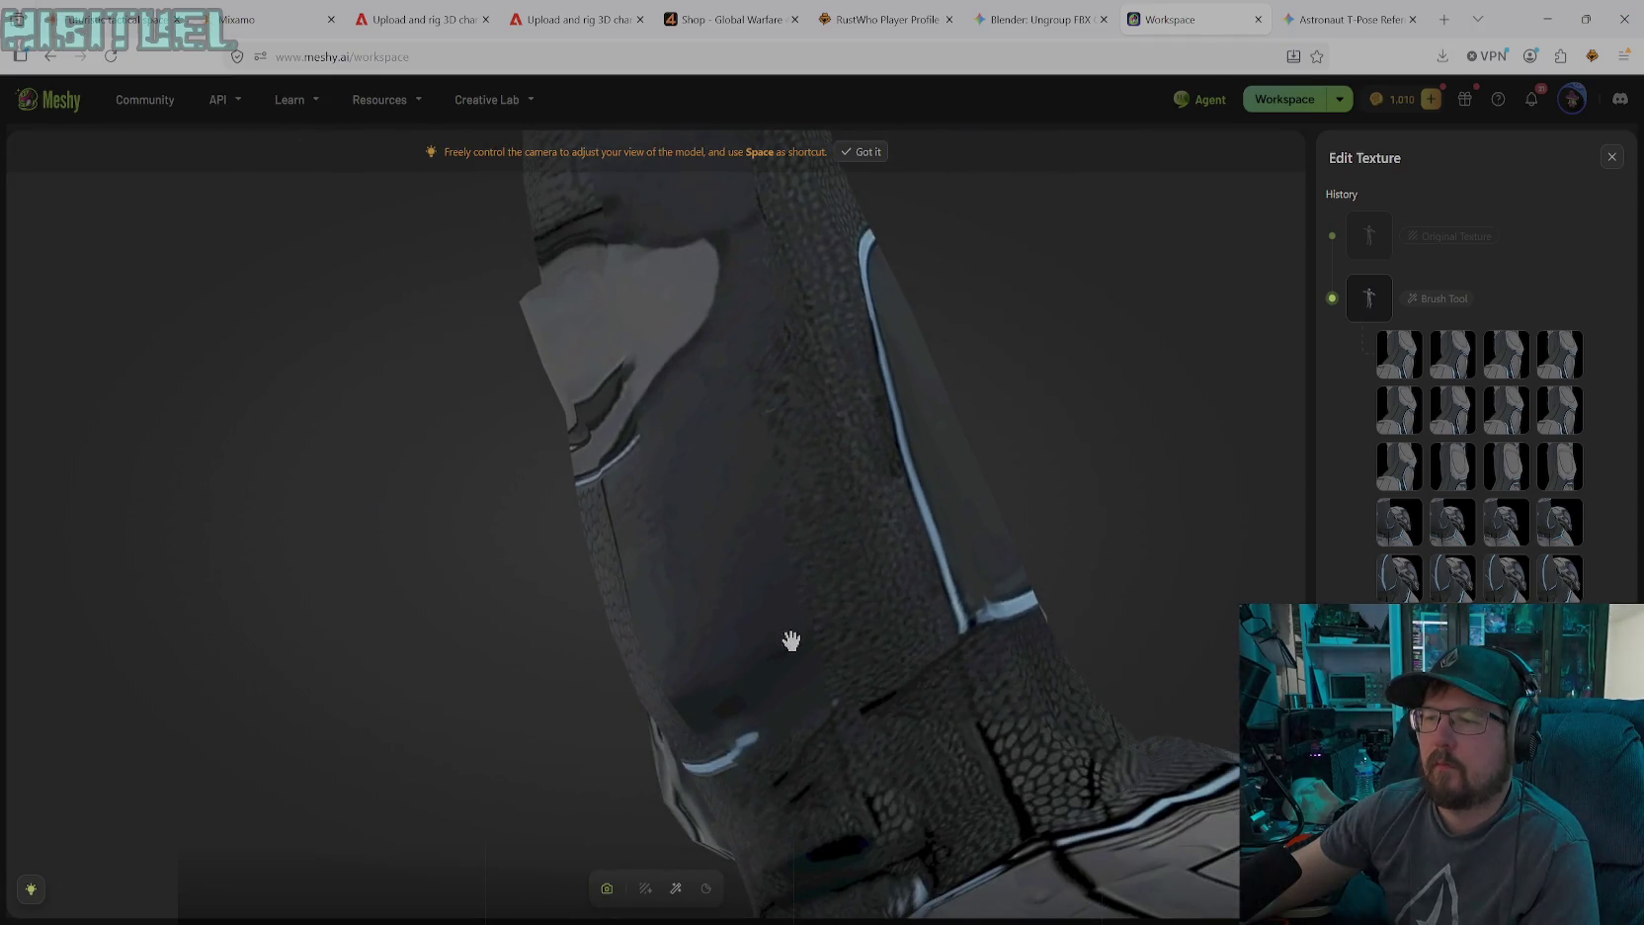
Switch to the Stamp tool at size 79 and clone texture down the forearm seam
click(676, 889)
click(469, 843)
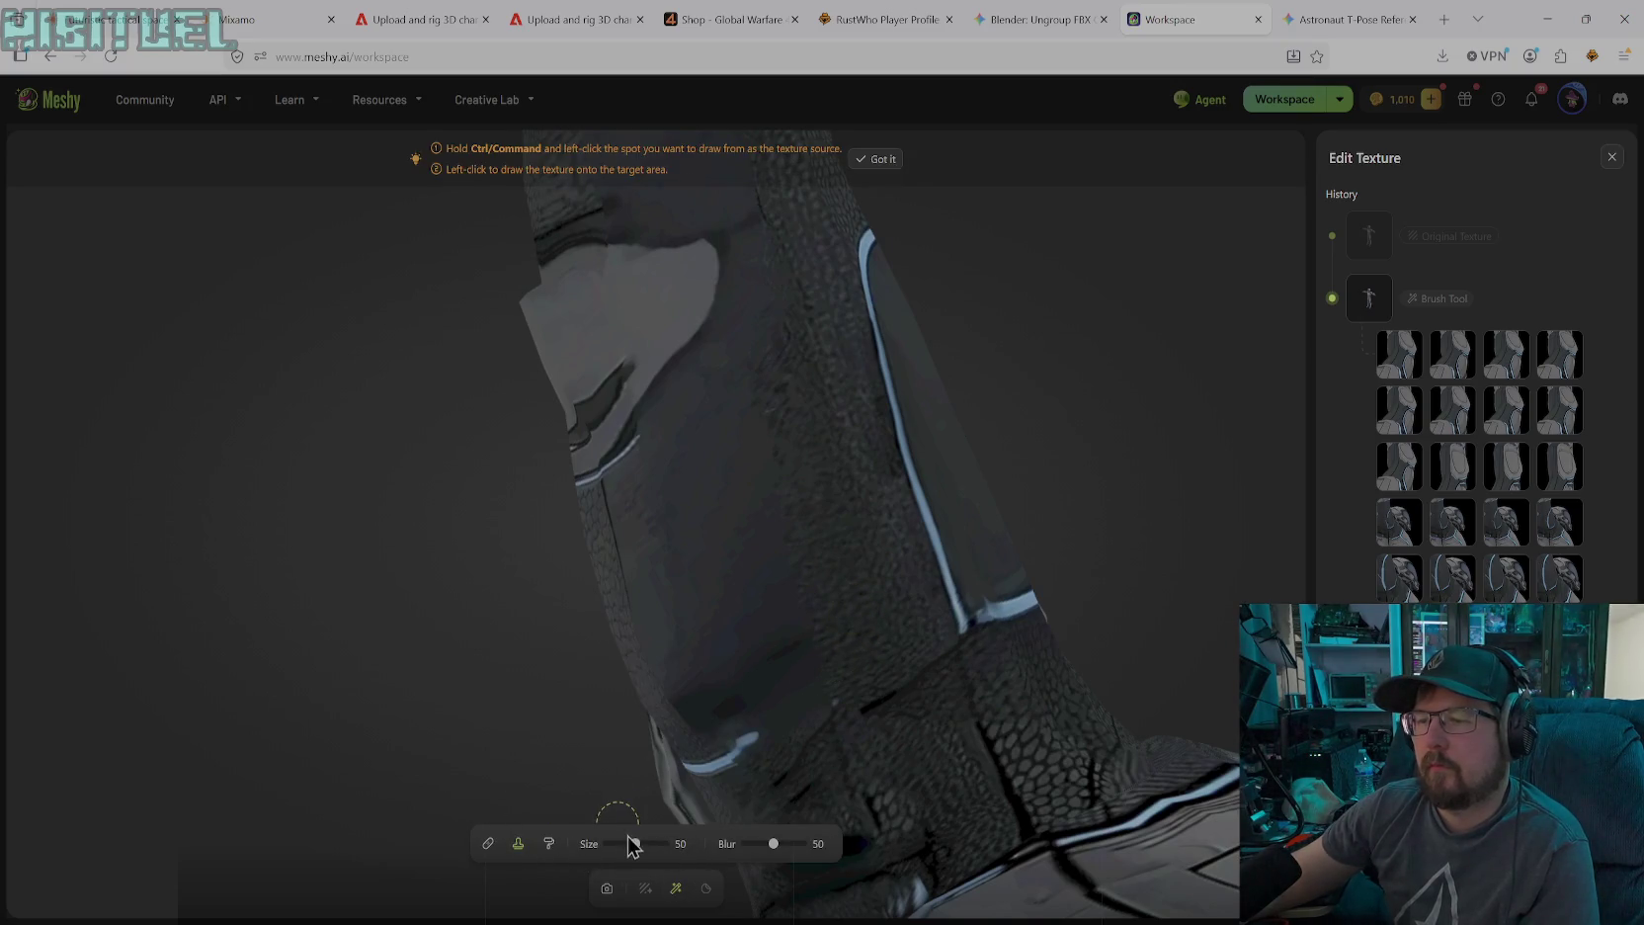
drag(635, 845, 655, 846)
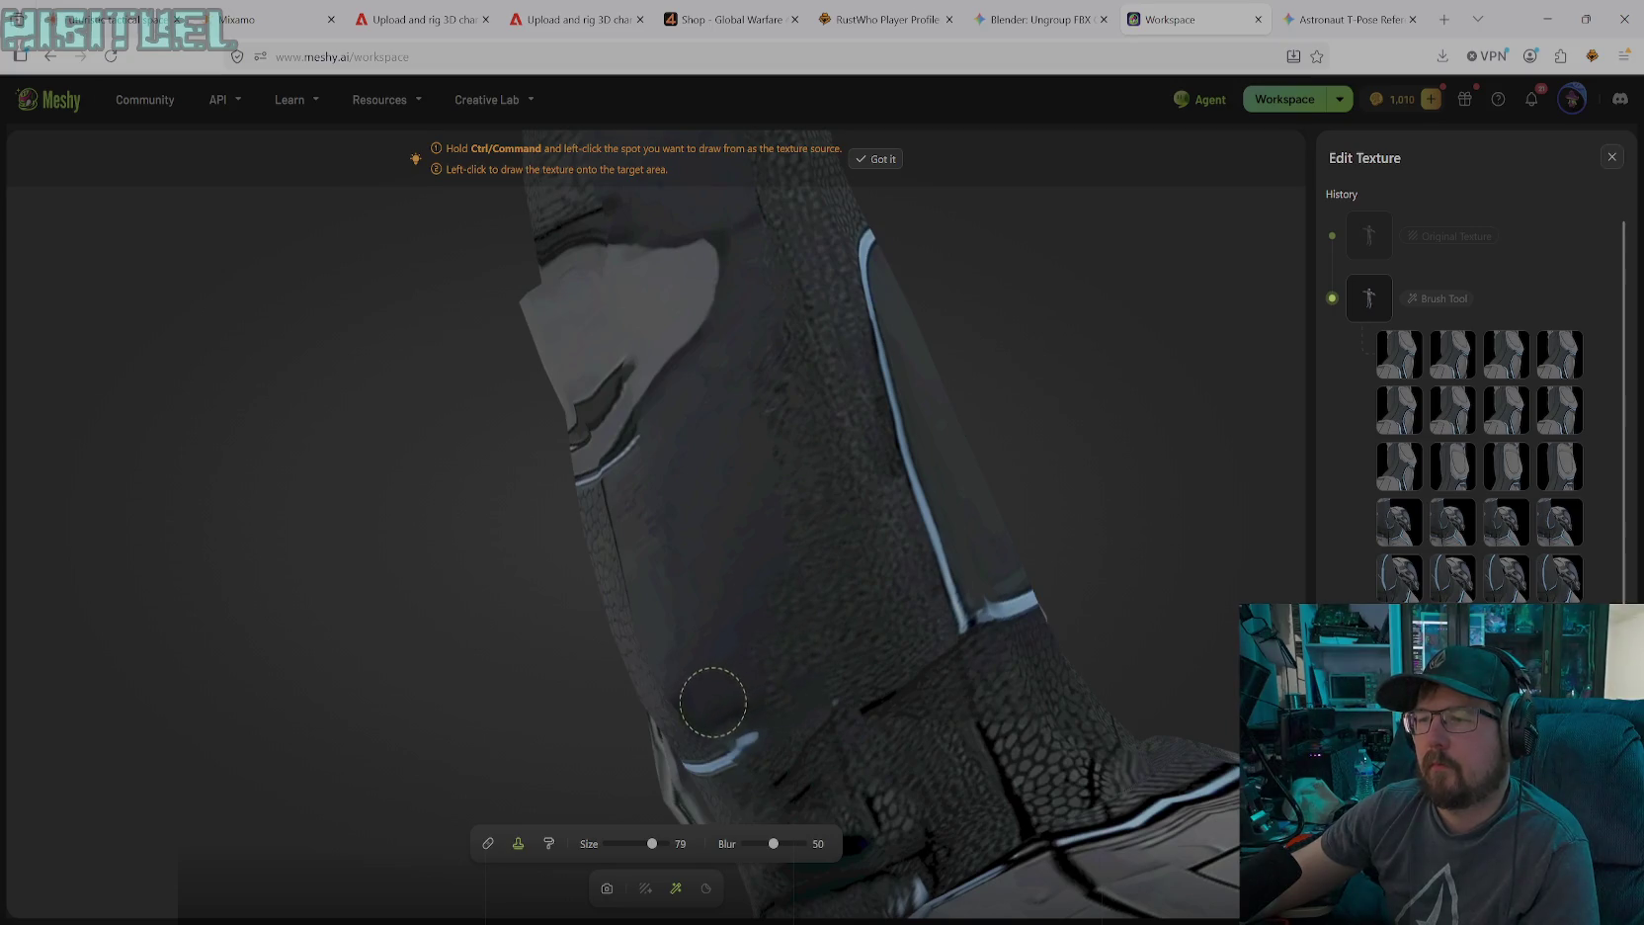
mouse_move(756, 387)
mouse_down()
mouse_move(693, 393)
mouse_move(675, 441)
mouse_move(721, 530)
mouse_move(753, 551)
mouse_move(731, 595)
mouse_move(745, 709)
mouse_up()
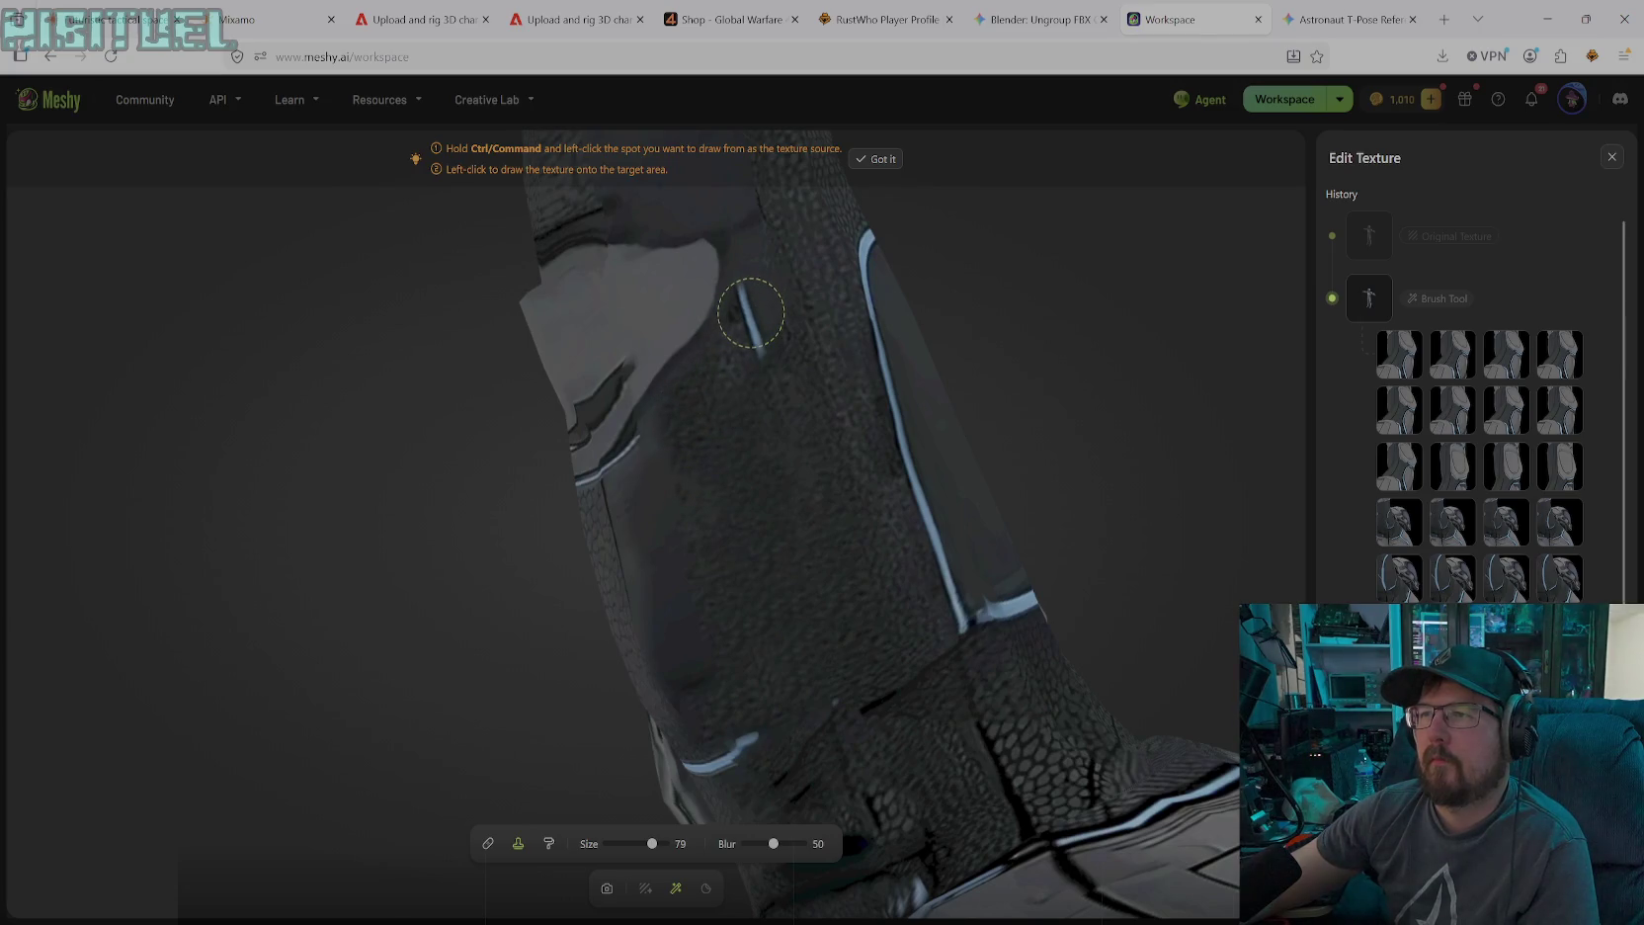
mouse_move(751, 323)
mouse_down()
mouse_move(748, 366)
mouse_move(759, 297)
mouse_up()
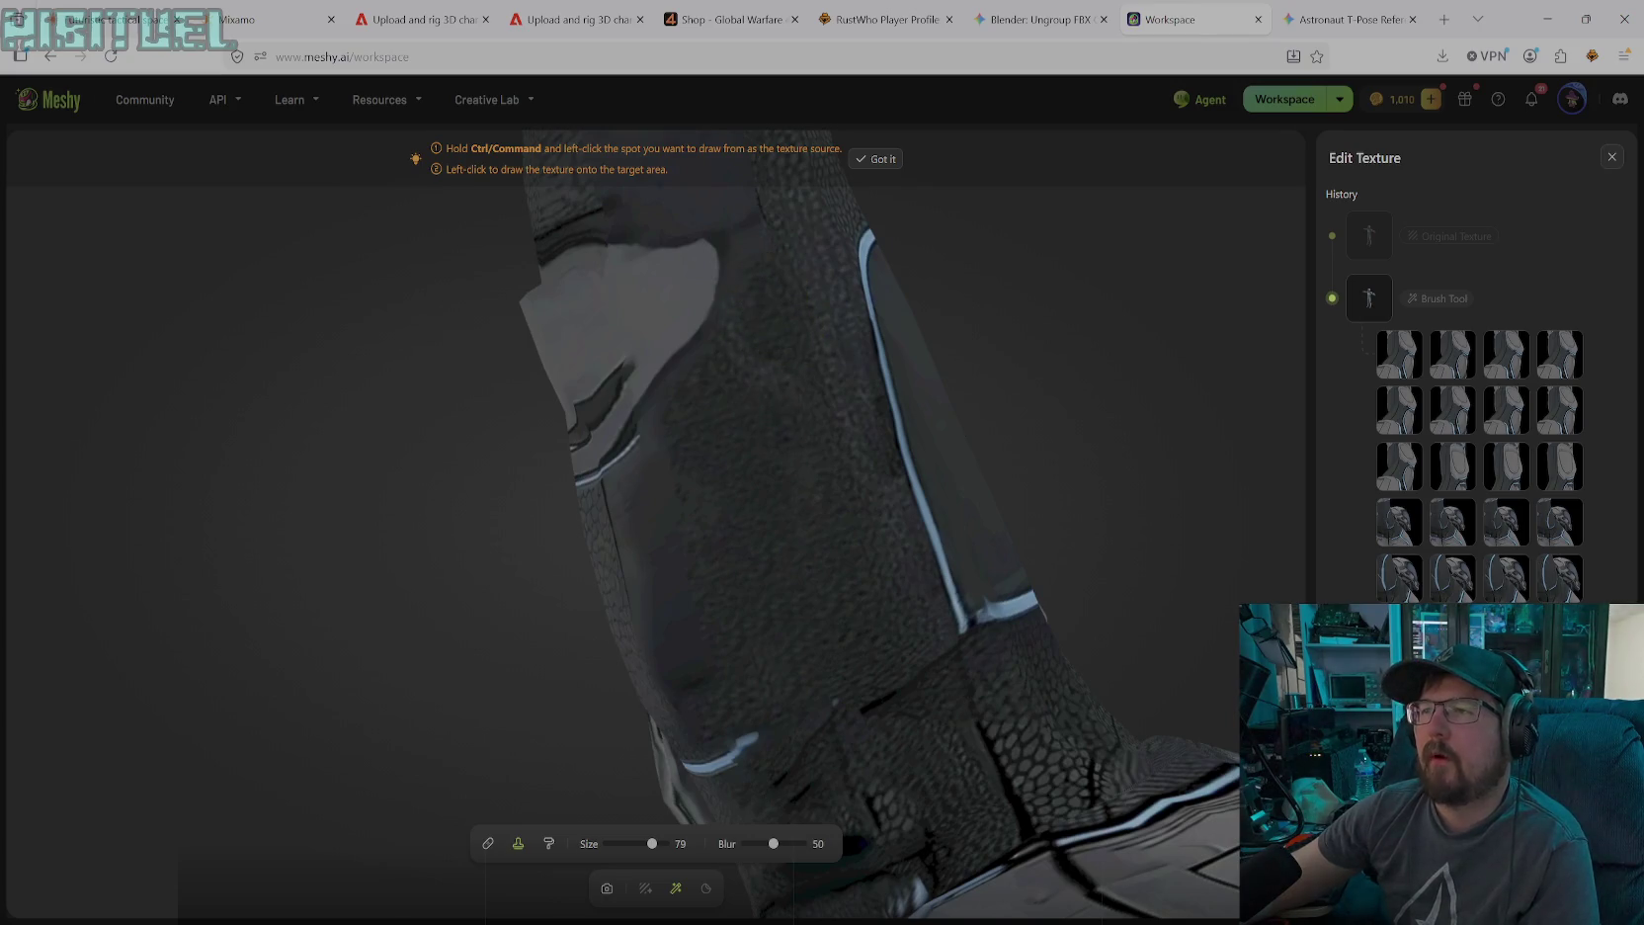
Darken the lighter seam and its lower crease with cloned pebbled texture
mouse_move(775, 385)
mouse_down()
mouse_move(669, 501)
mouse_move(734, 396)
mouse_move(698, 513)
mouse_move(695, 434)
mouse_move(709, 524)
mouse_up()
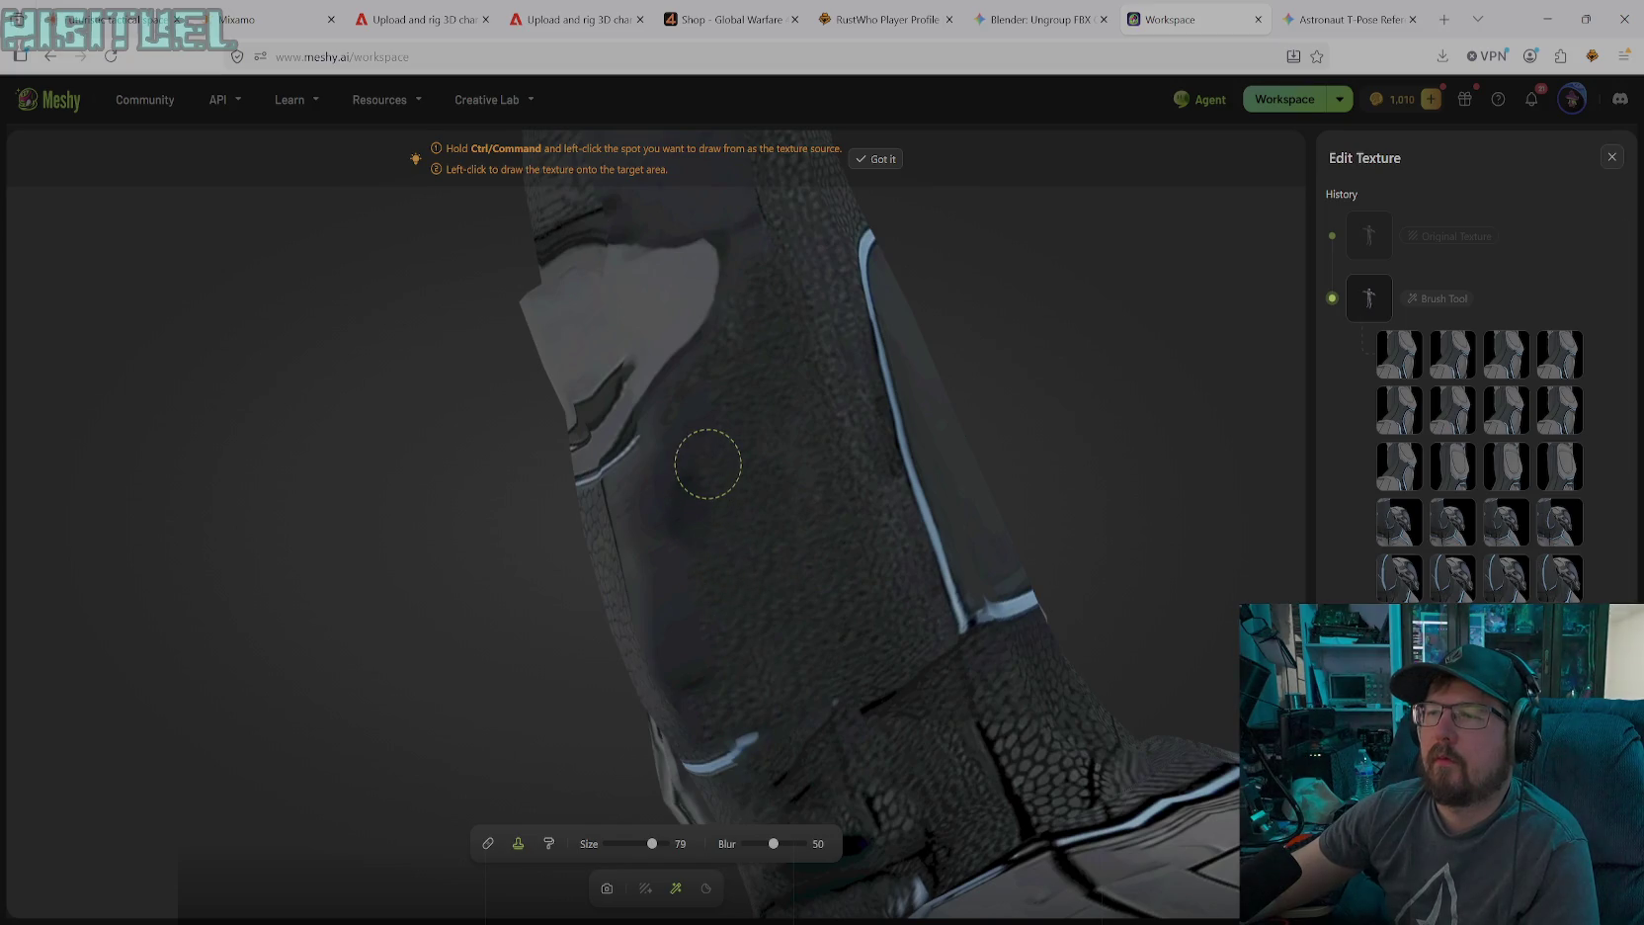
drag(694, 554, 714, 459)
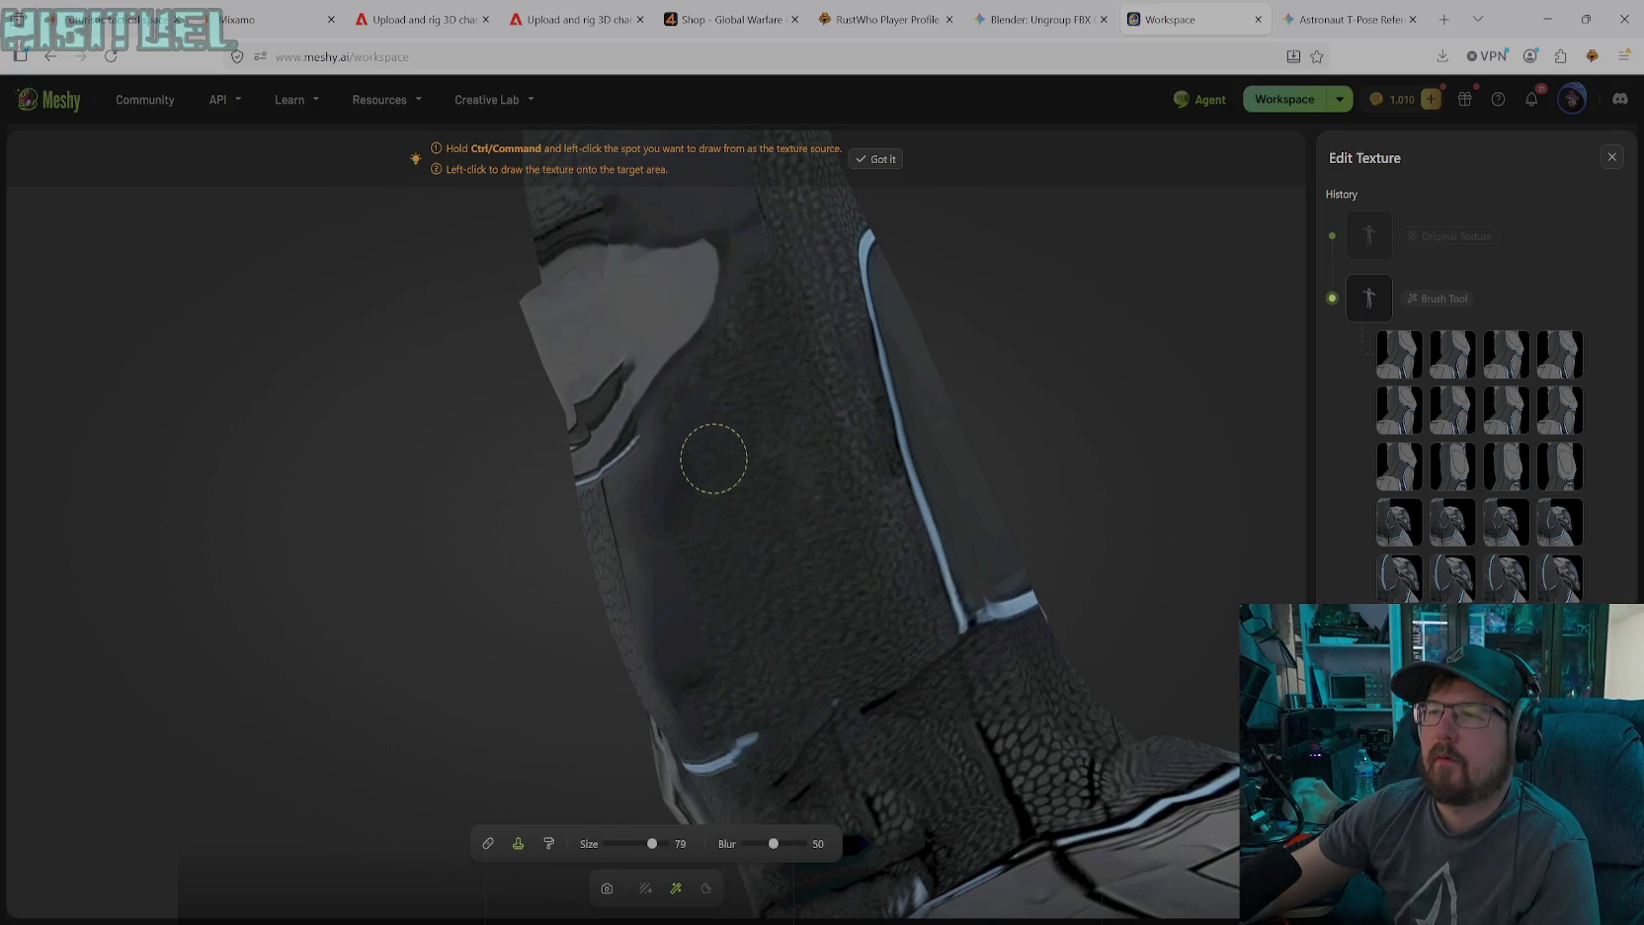
drag(692, 563, 711, 445)
click(678, 587)
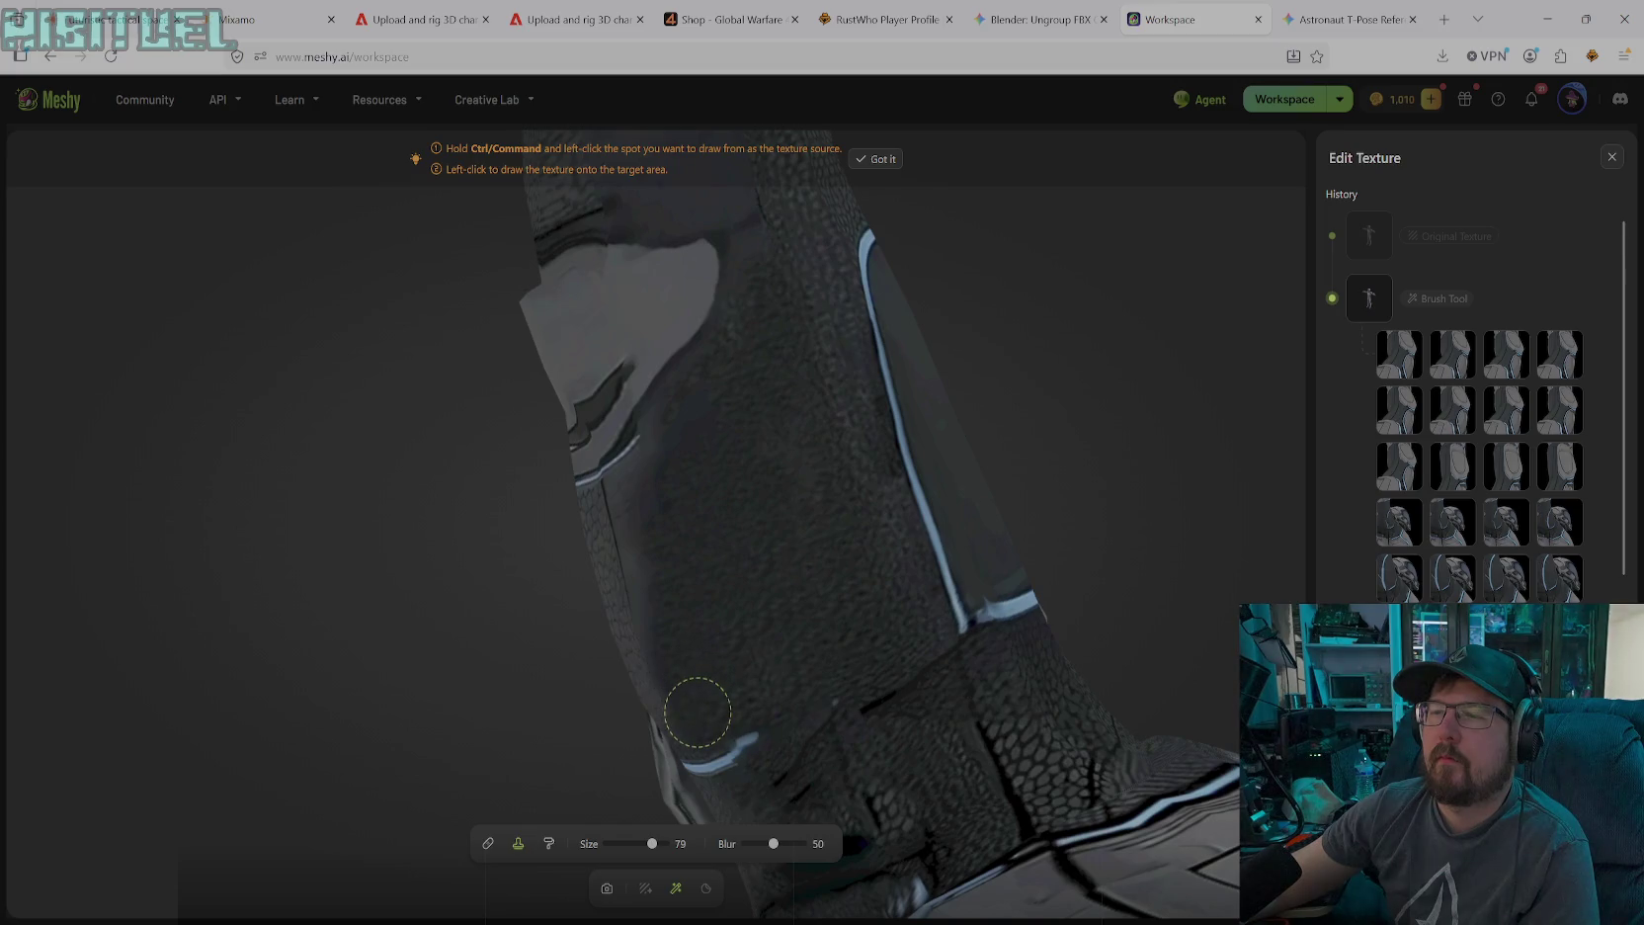
drag(668, 672, 646, 617)
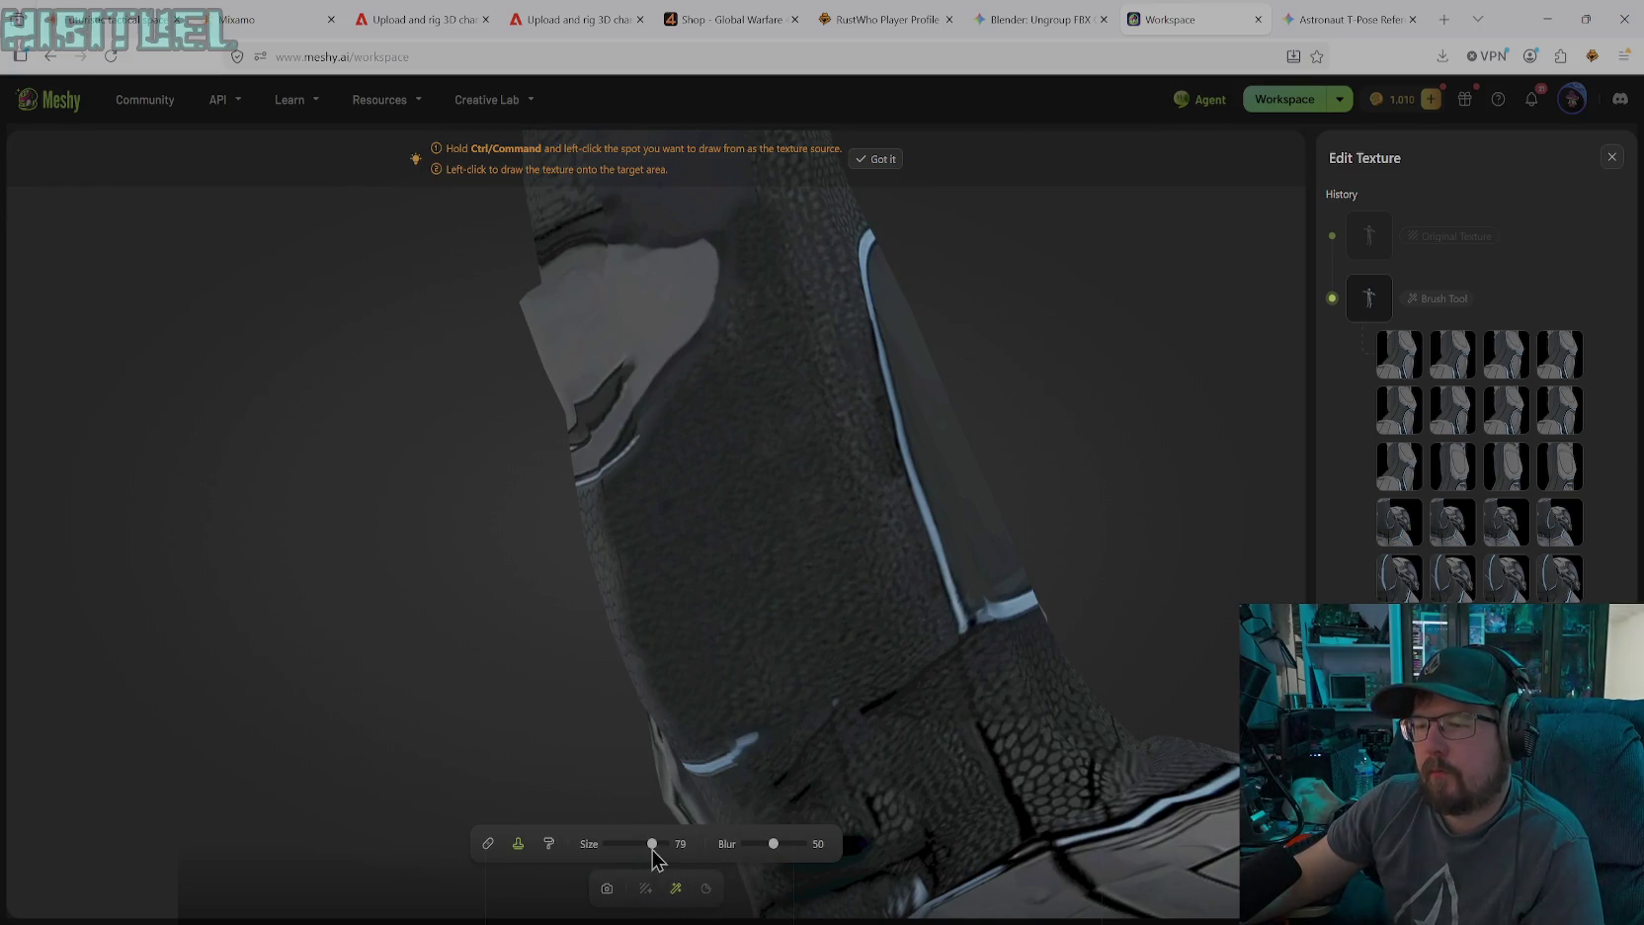
click(549, 843)
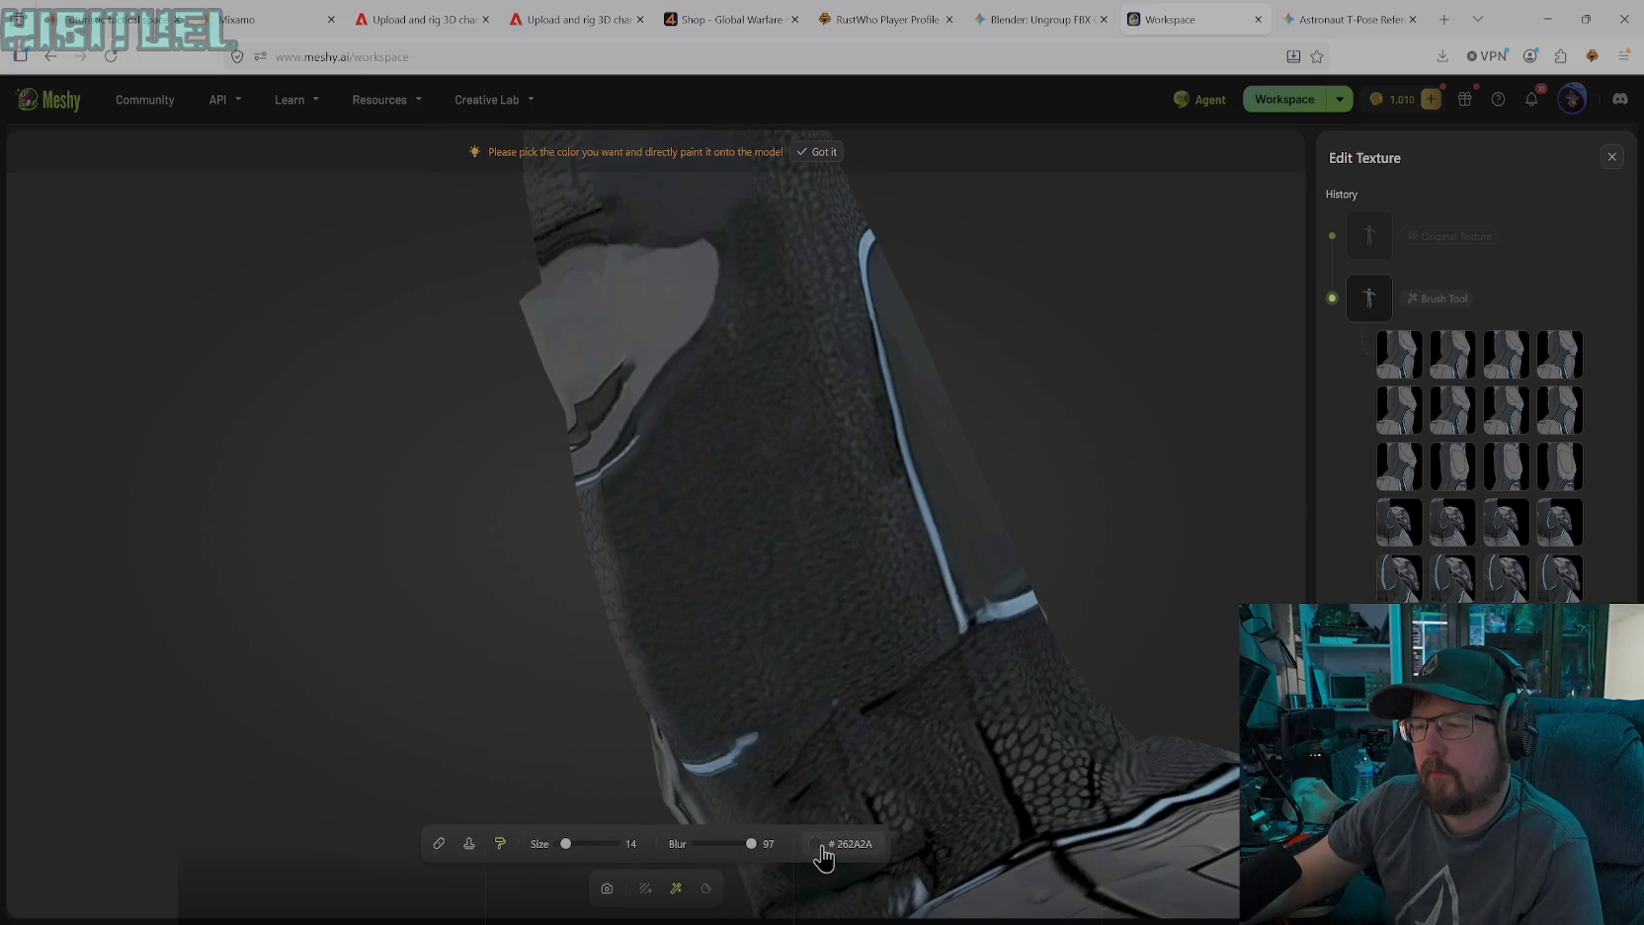
Briefly set the paint colour to black in the colour picker
click(816, 844)
drag(785, 718, 713, 769)
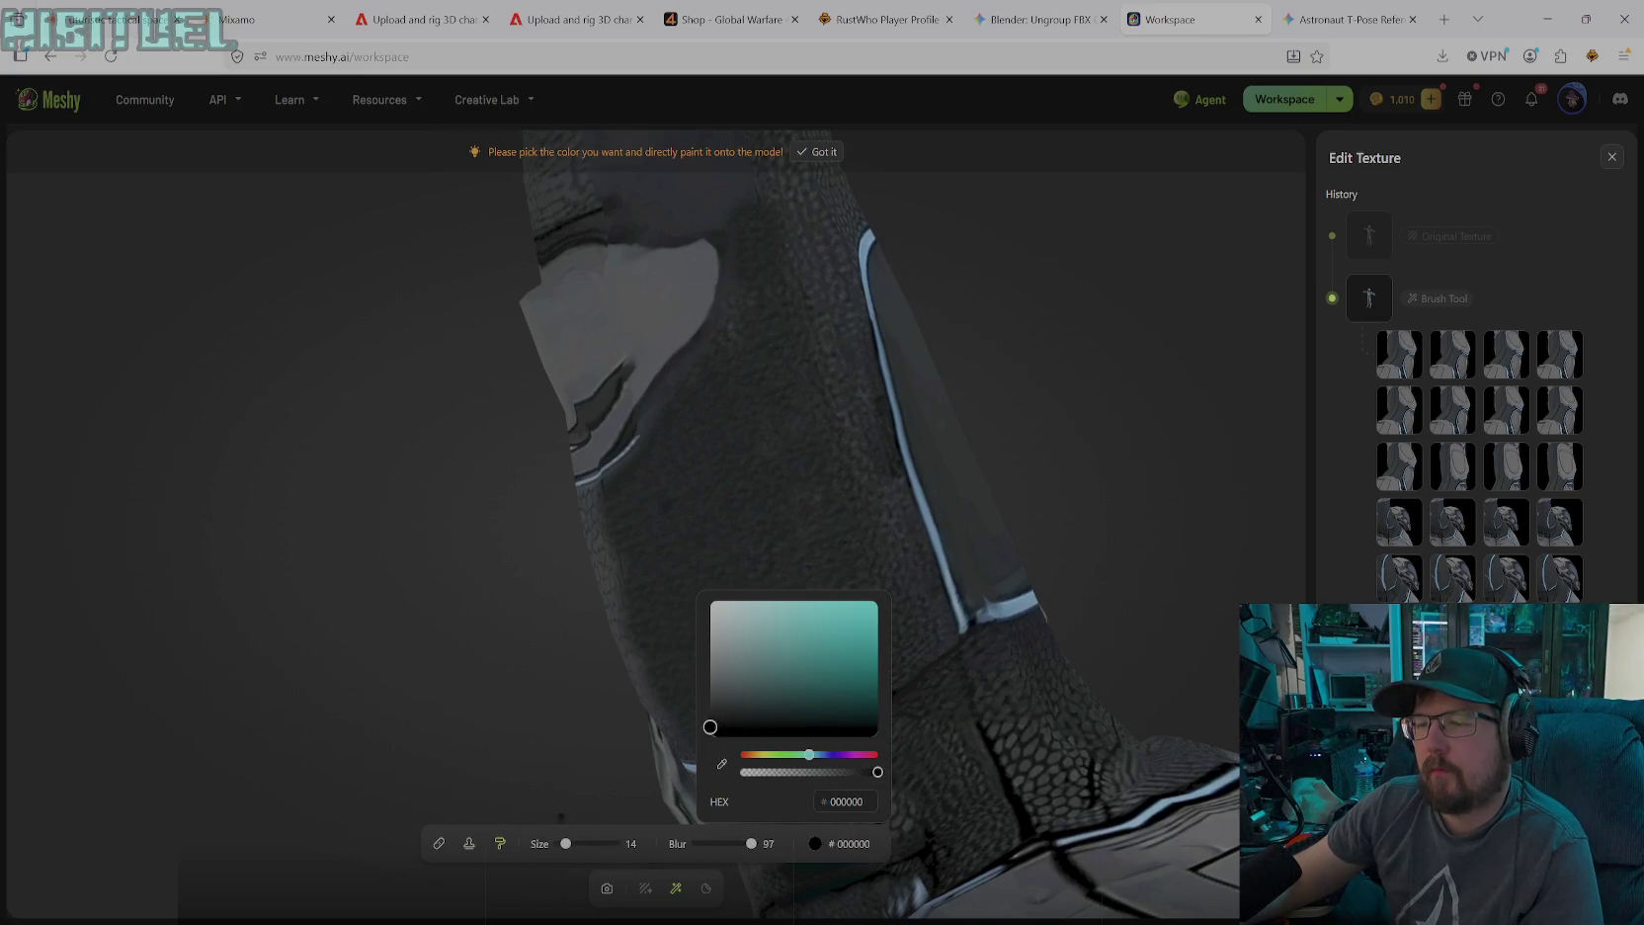
click(661, 287)
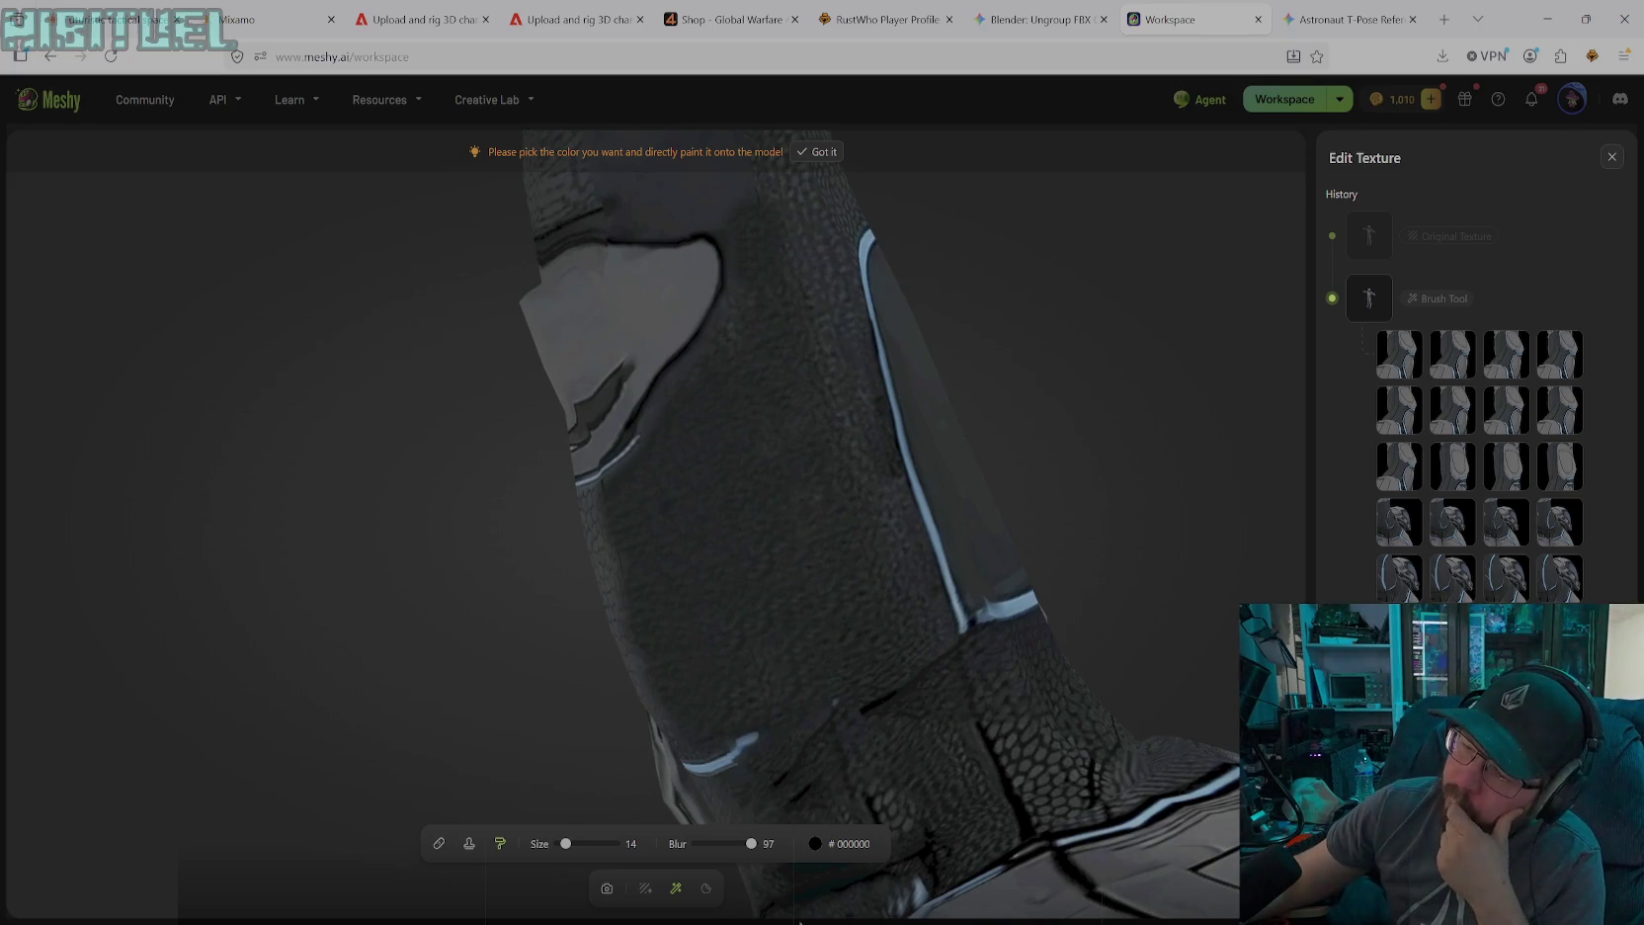
Eyedropper dark grey #282C2B from the wrist texture as the paint colour
click(816, 843)
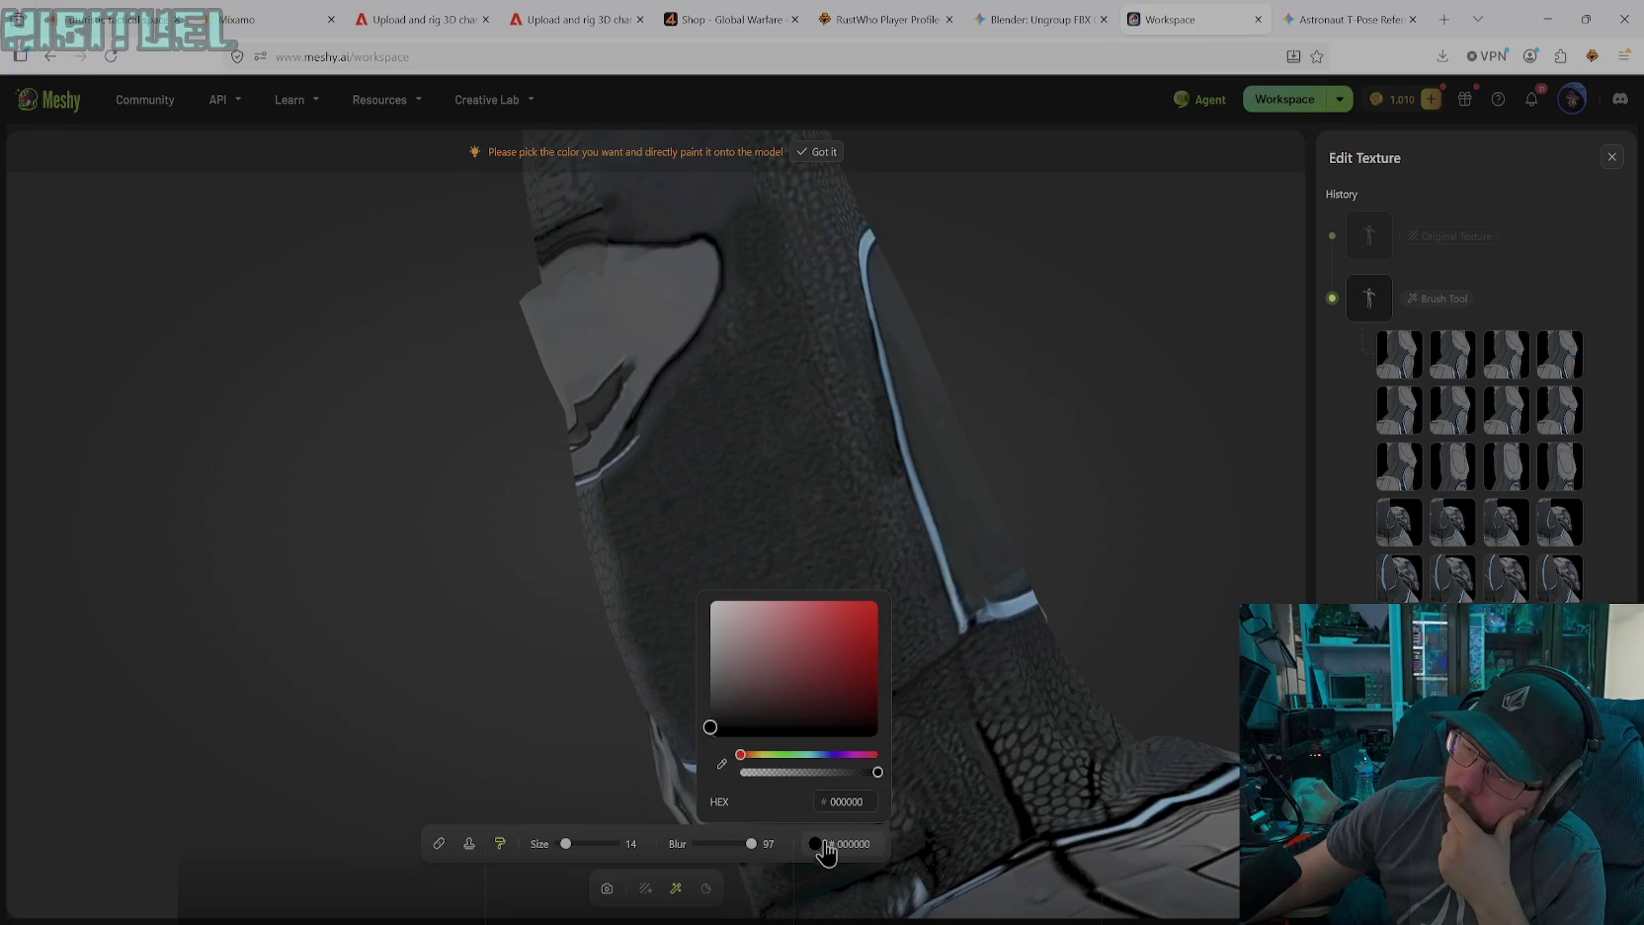
click(722, 762)
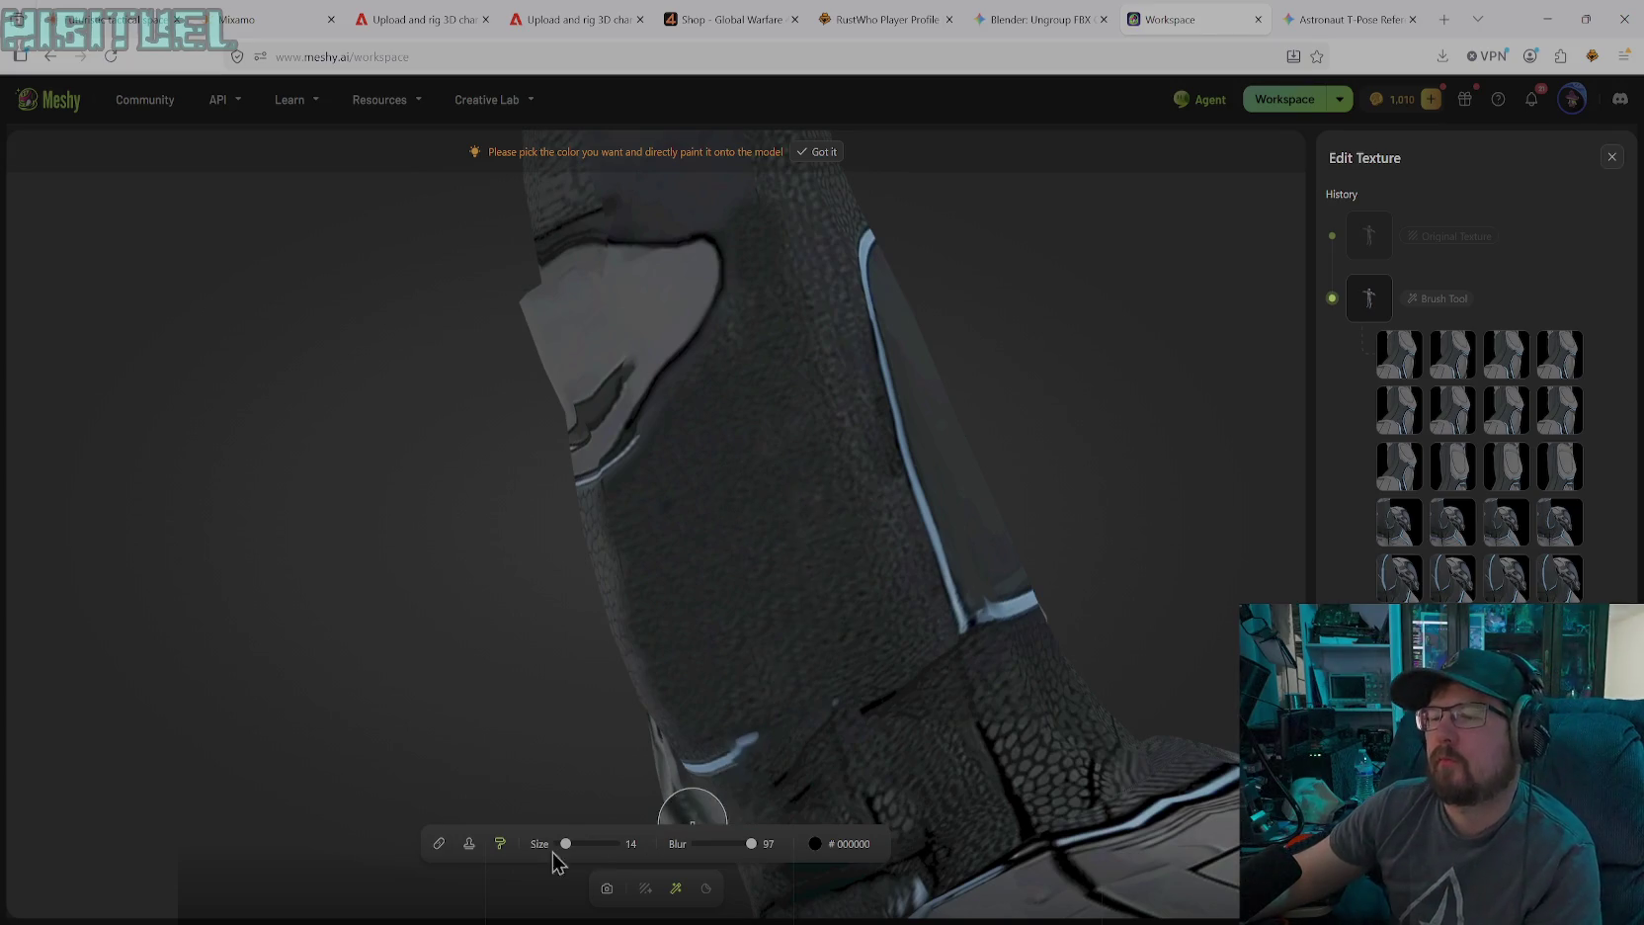
click(607, 889)
mouse_move(741, 407)
right_down()
mouse_move(798, 587)
mouse_move(800, 664)
mouse_move(859, 756)
mouse_move(846, 731)
right_up()
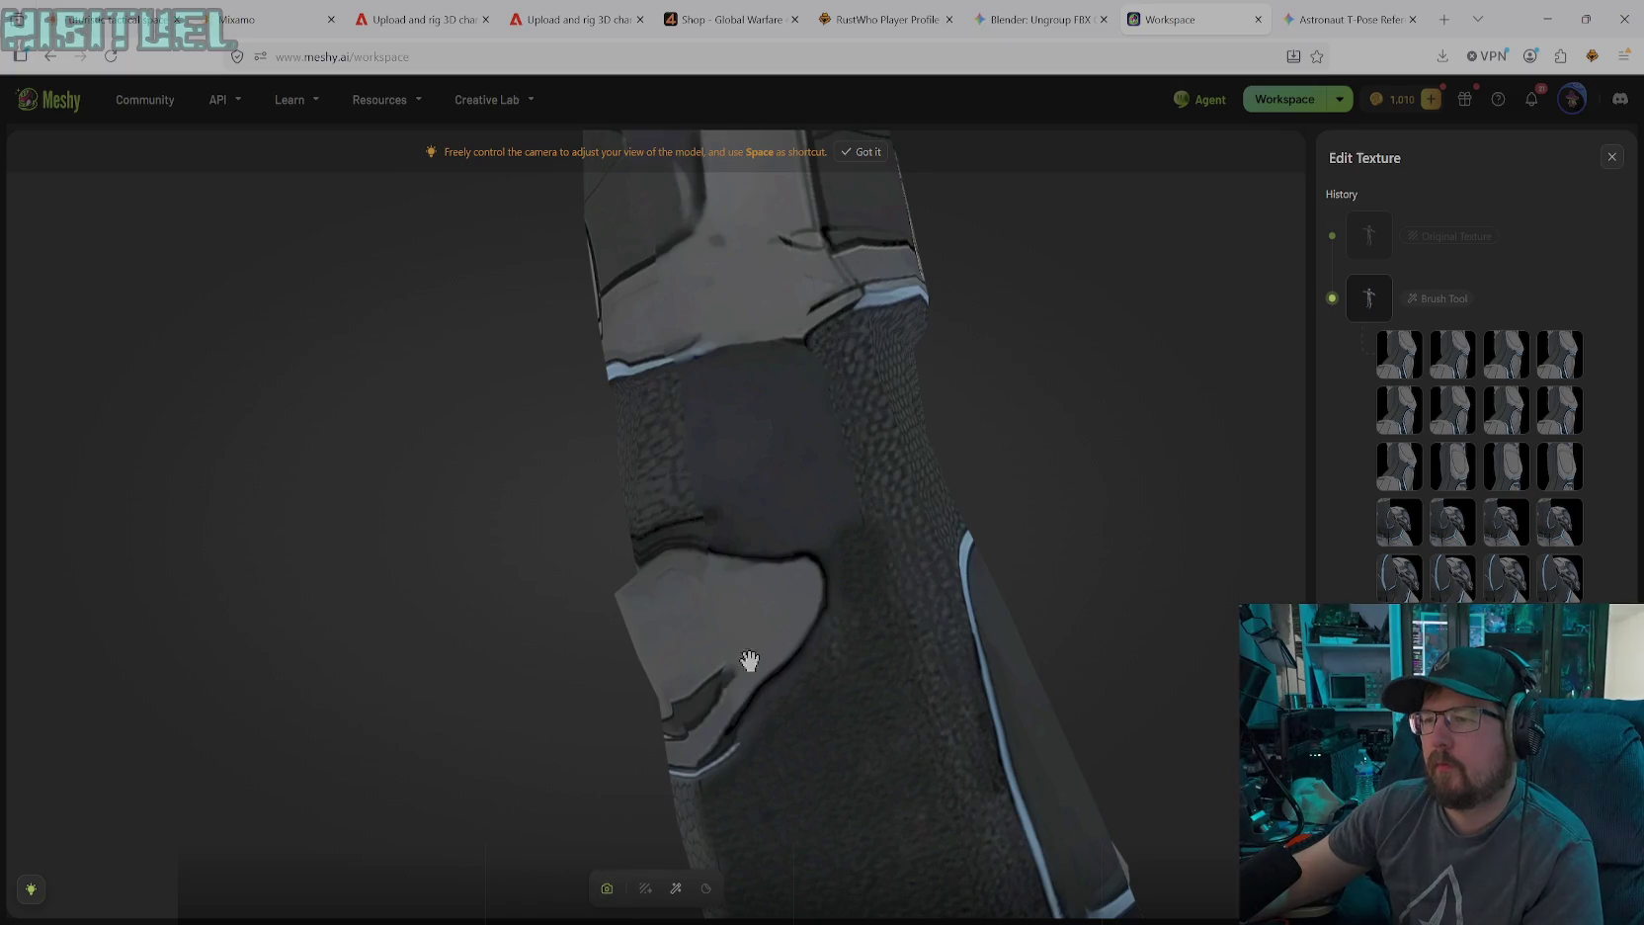
click(676, 889)
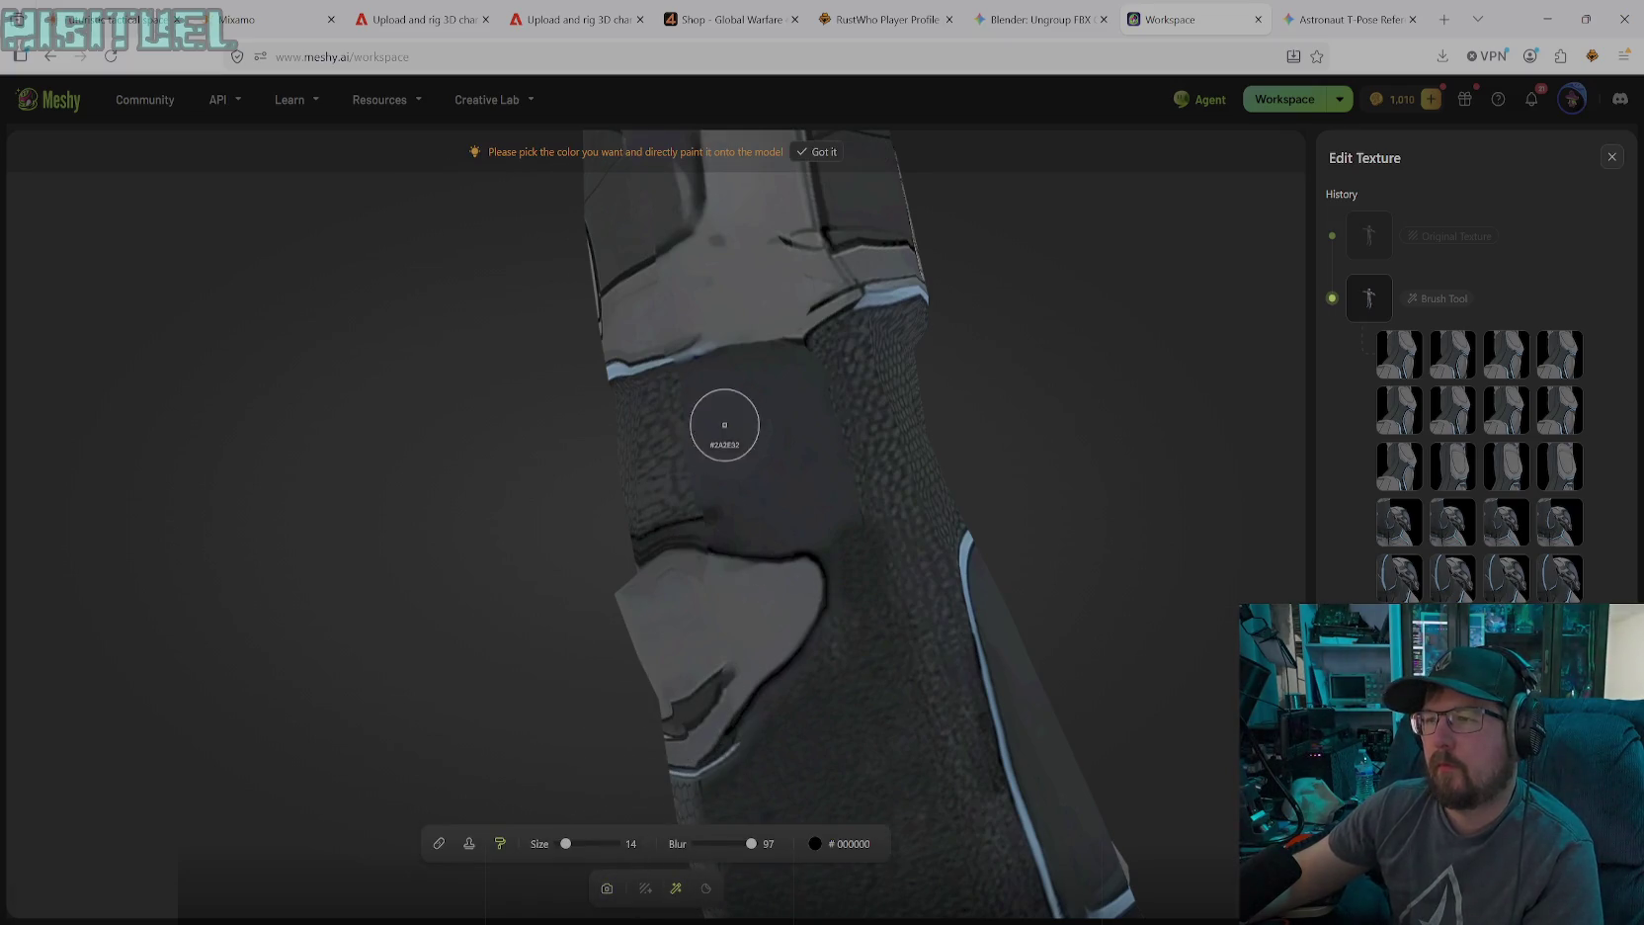
click(654, 462)
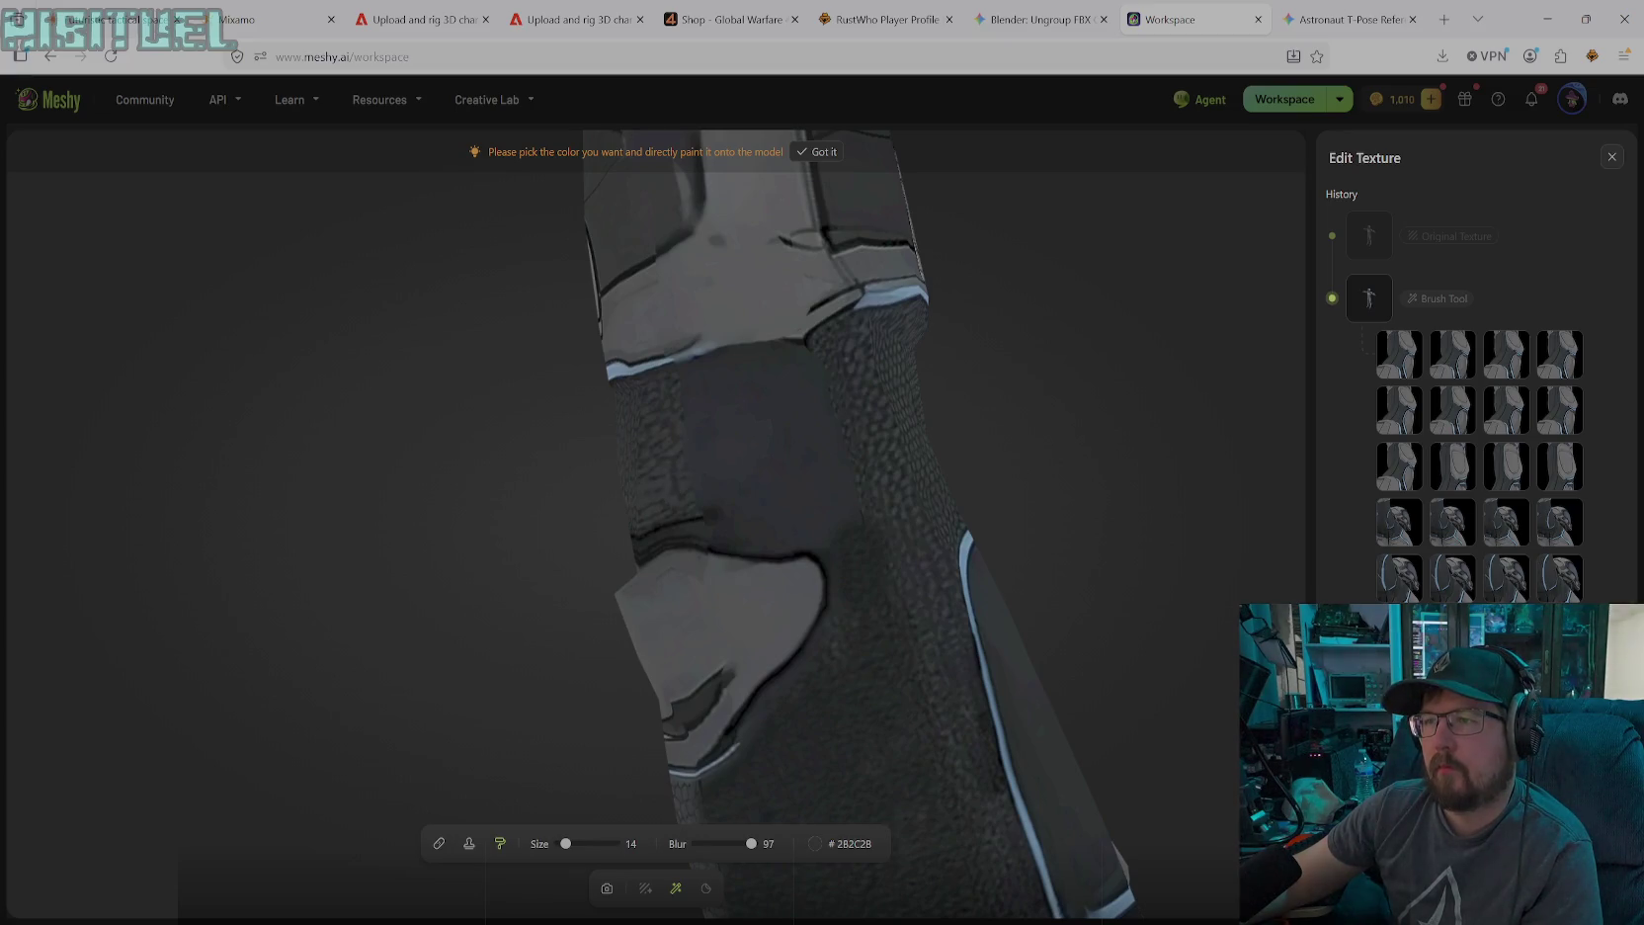
click(469, 843)
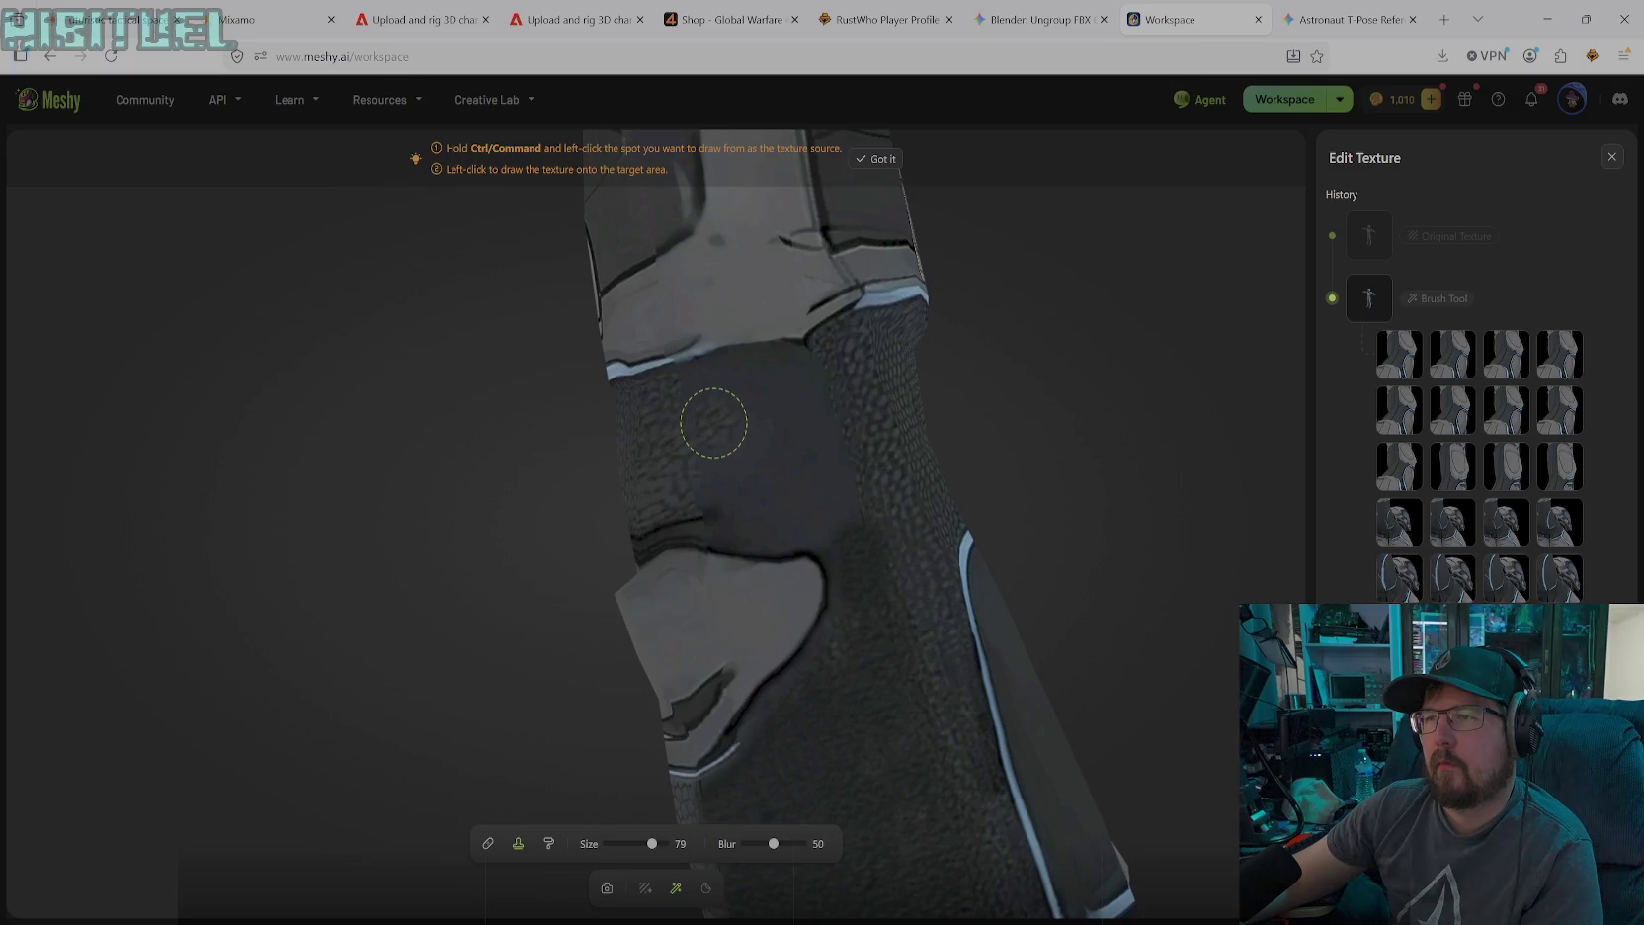
Clone clean pebbled texture over the patchy spots on the wrist
drag(714, 442, 709, 381)
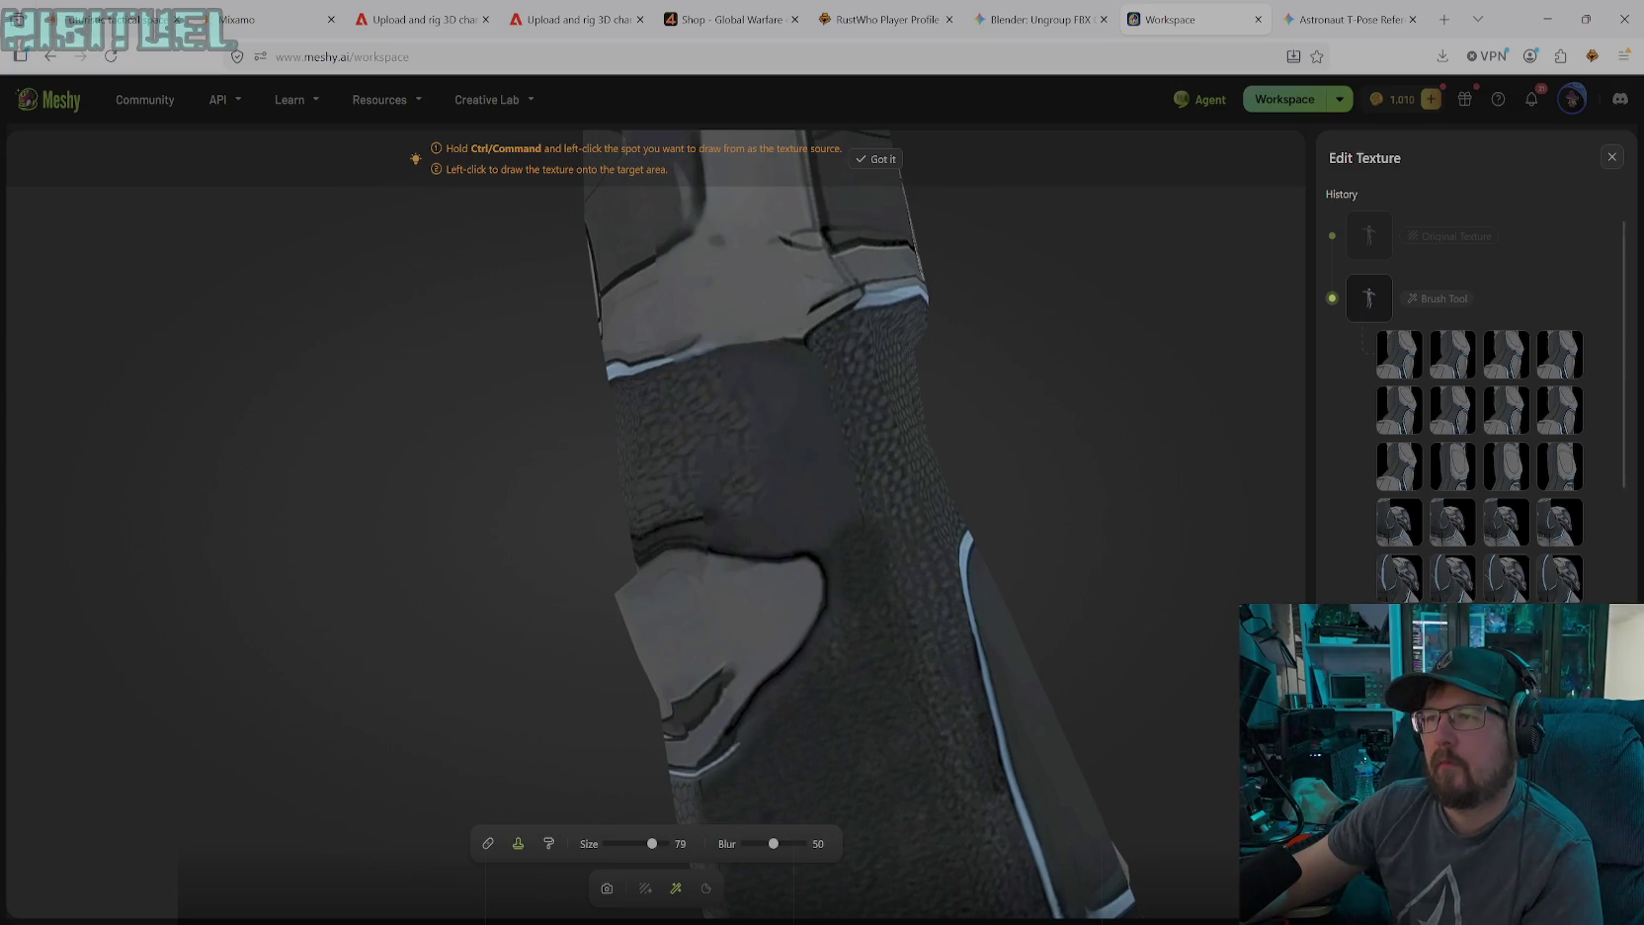
drag(715, 478, 752, 495)
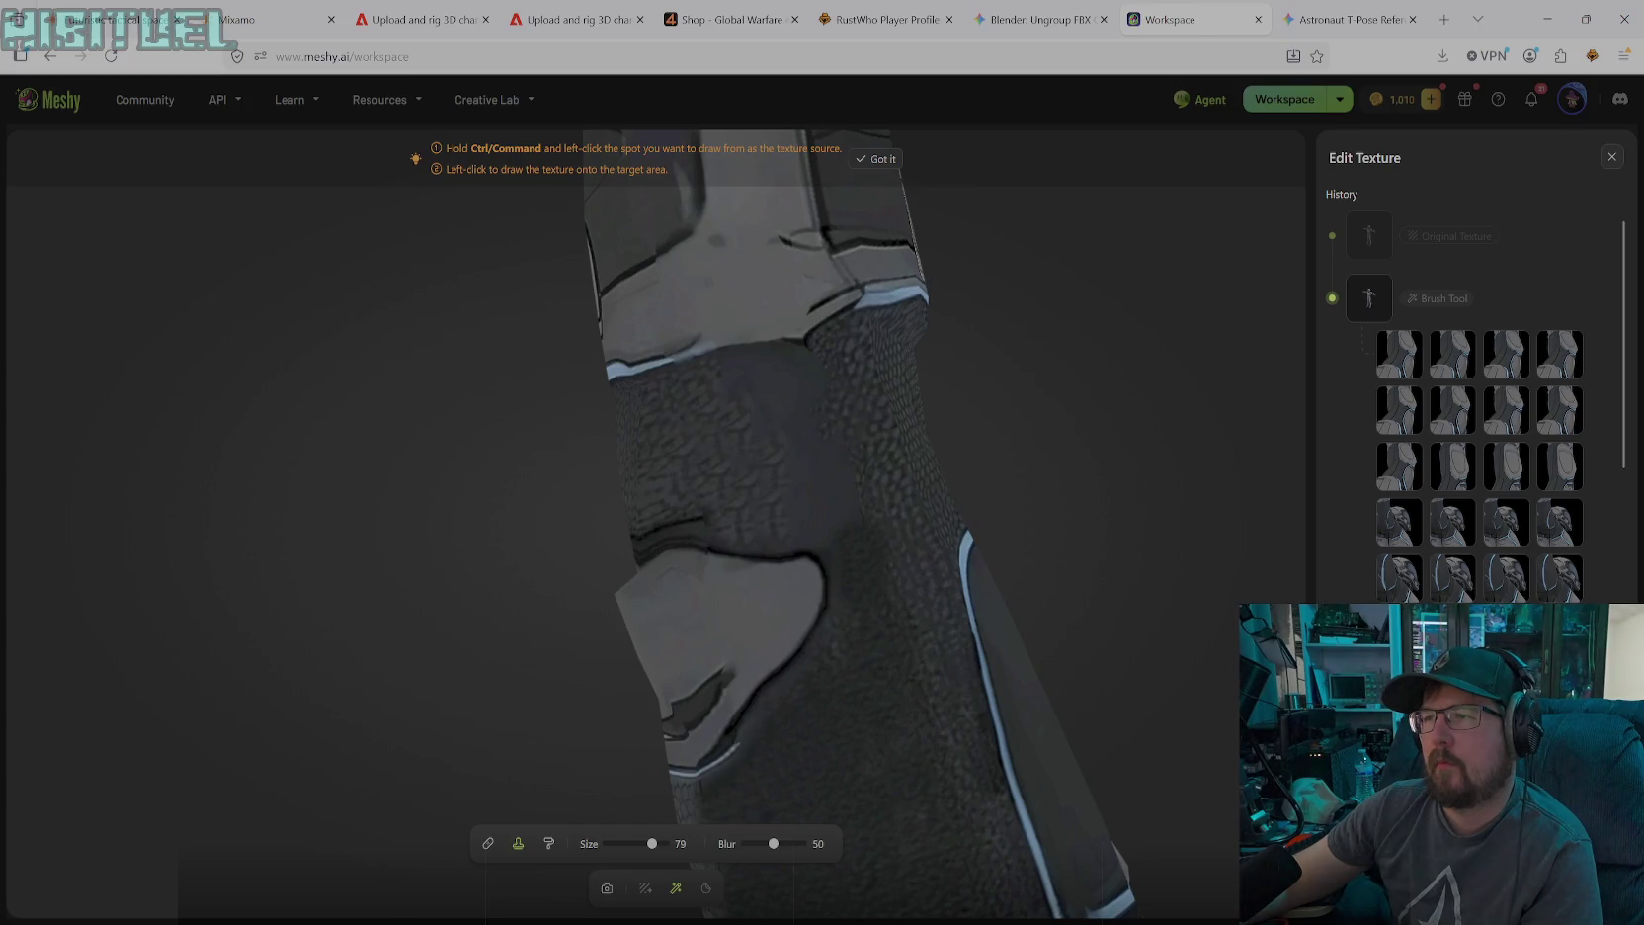
click(836, 494)
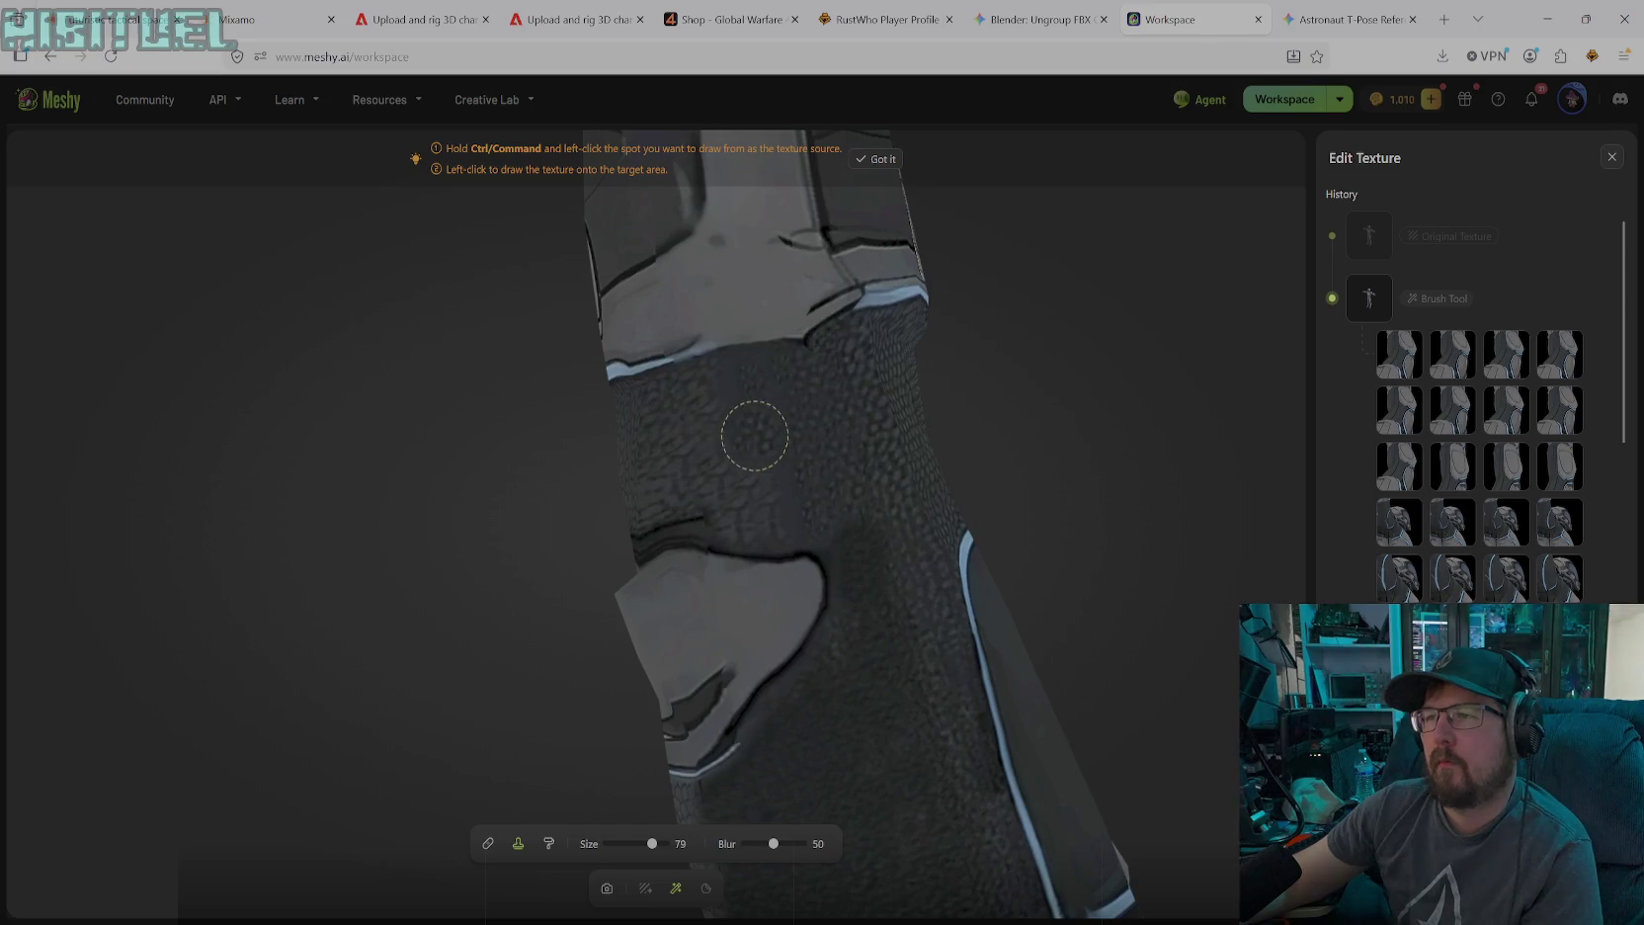
drag(758, 439, 774, 506)
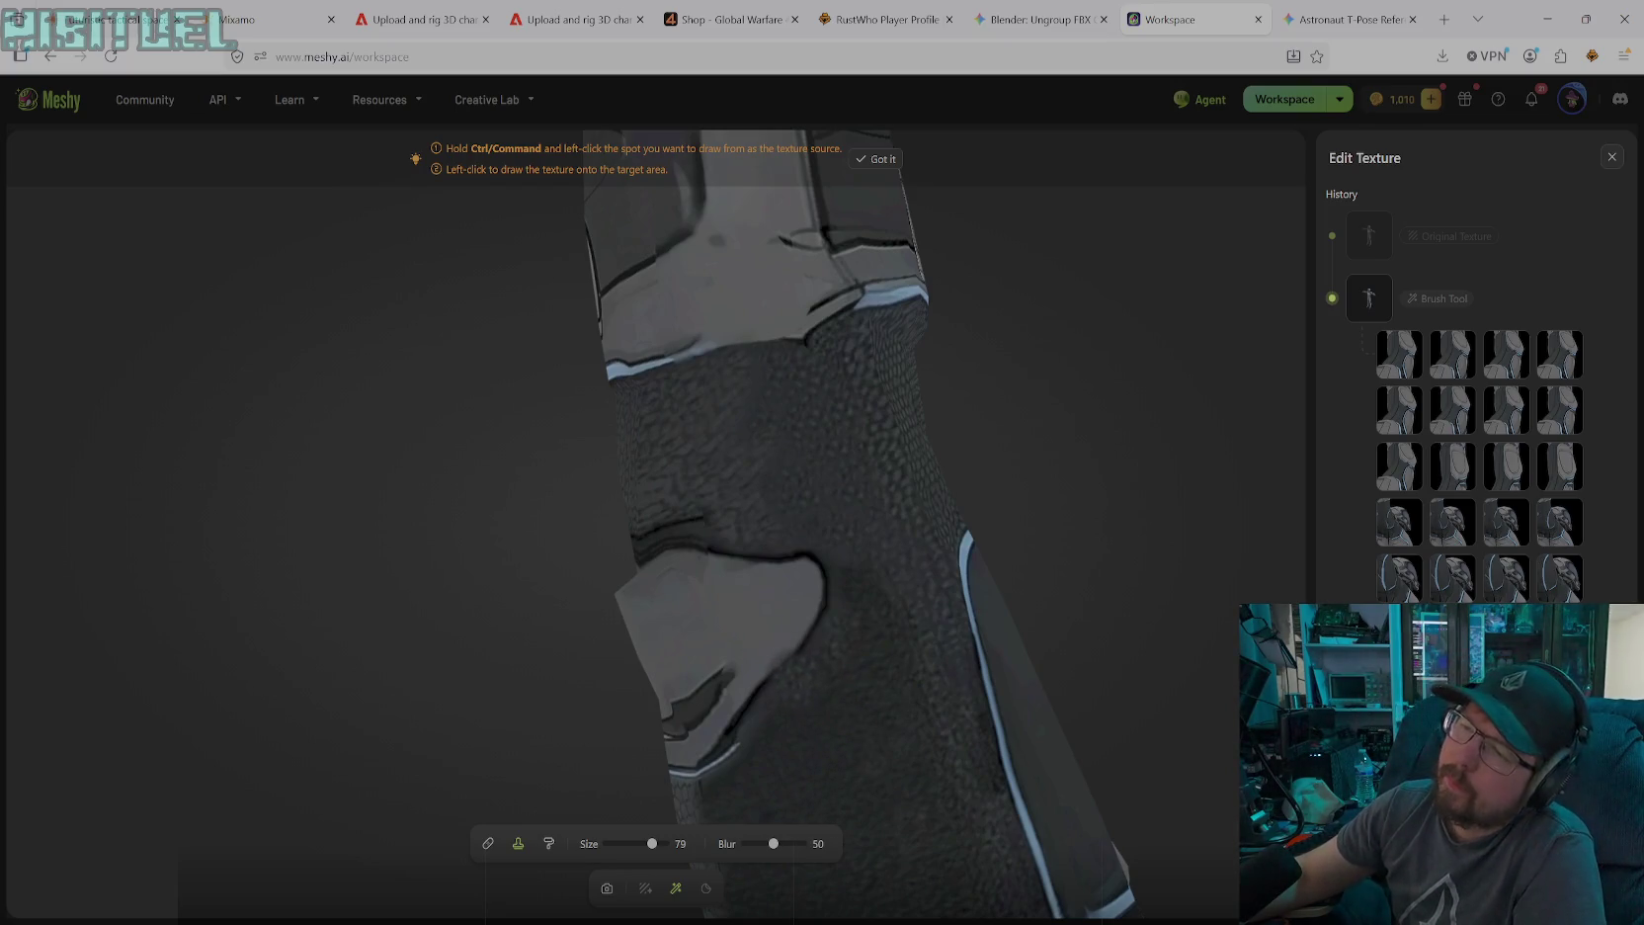
click(605, 889)
mouse_move(672, 801)
mouse_down()
mouse_move(745, 709)
mouse_move(874, 745)
mouse_move(862, 727)
mouse_move(892, 653)
mouse_move(966, 852)
mouse_move(962, 913)
mouse_move(858, 580)
mouse_move(855, 668)
mouse_move(895, 436)
mouse_move(837, 565)
mouse_move(903, 437)
mouse_move(811, 536)
mouse_move(829, 623)
mouse_move(862, 634)
mouse_move(921, 606)
mouse_move(957, 353)
mouse_move(1056, 326)
mouse_move(947, 370)
mouse_move(866, 529)
mouse_move(862, 590)
mouse_move(914, 513)
mouse_move(925, 440)
mouse_move(861, 499)
mouse_move(801, 594)
mouse_move(946, 348)
mouse_up()
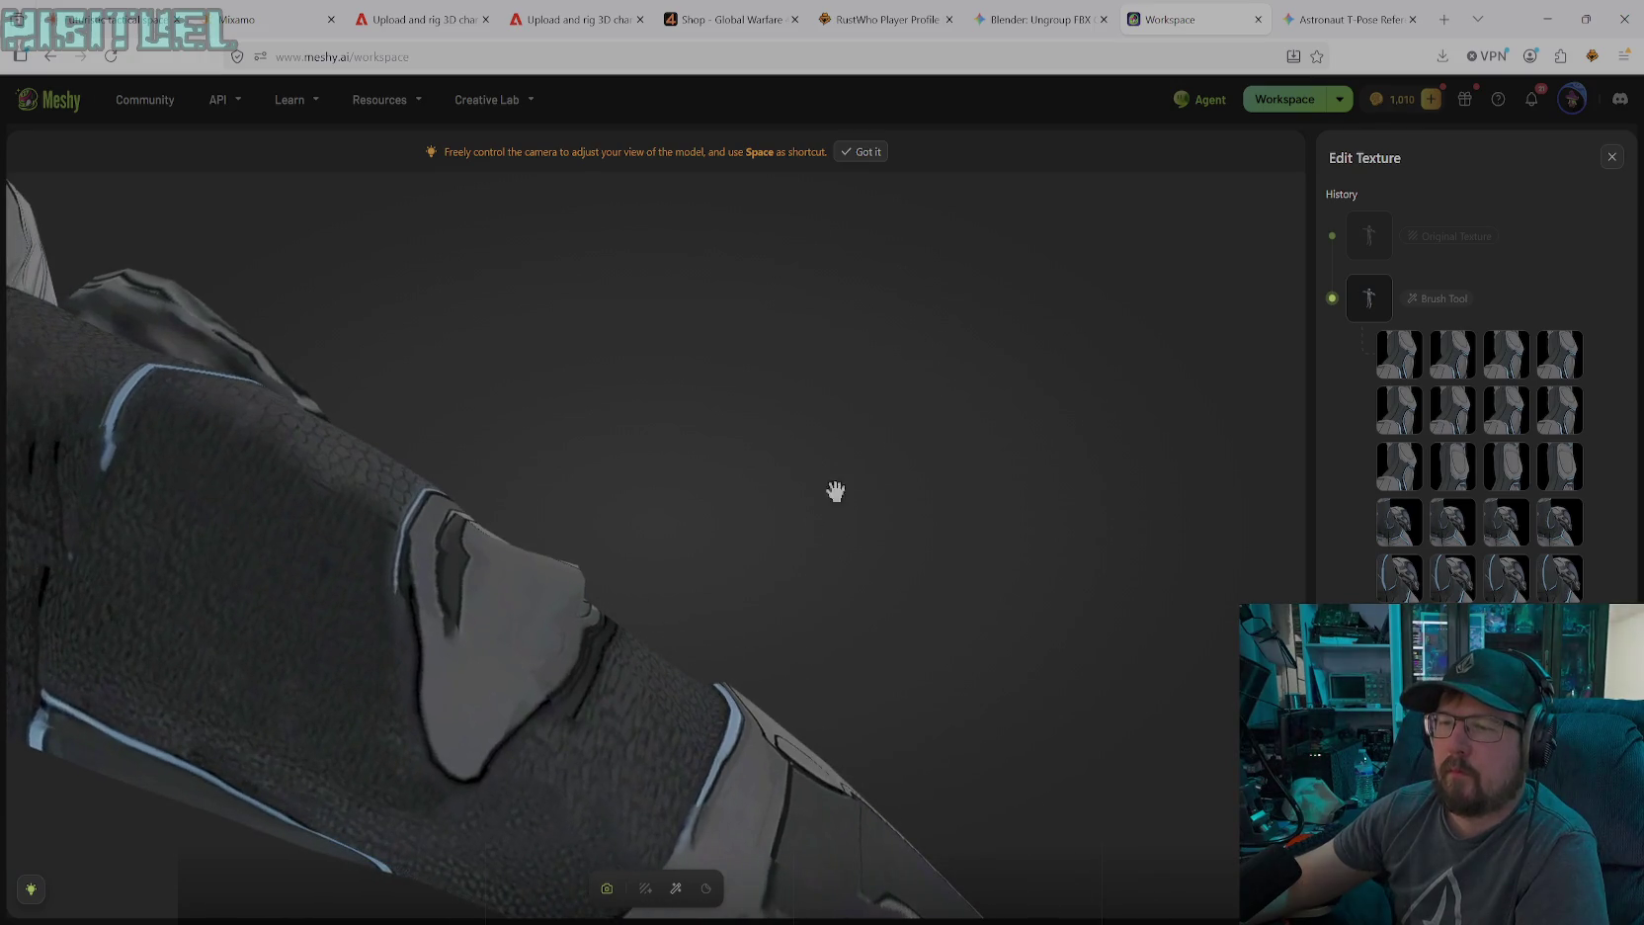
Switch to solid-colour painting and sample dark grey #262626 from the arm
click(676, 888)
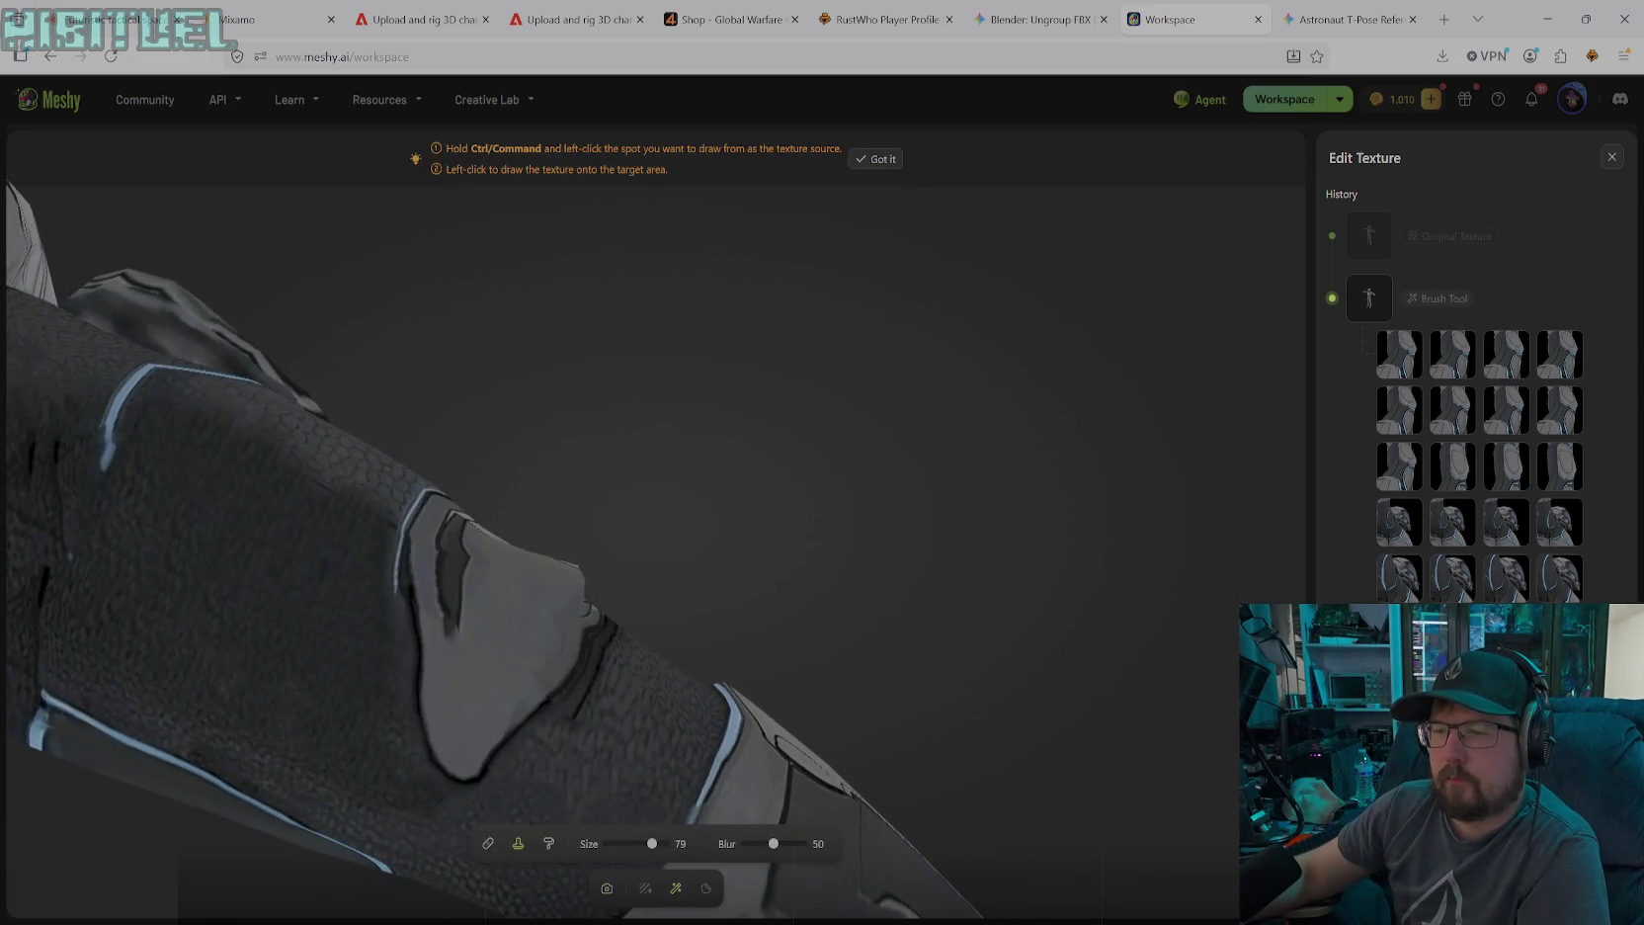
click(548, 843)
click(813, 843)
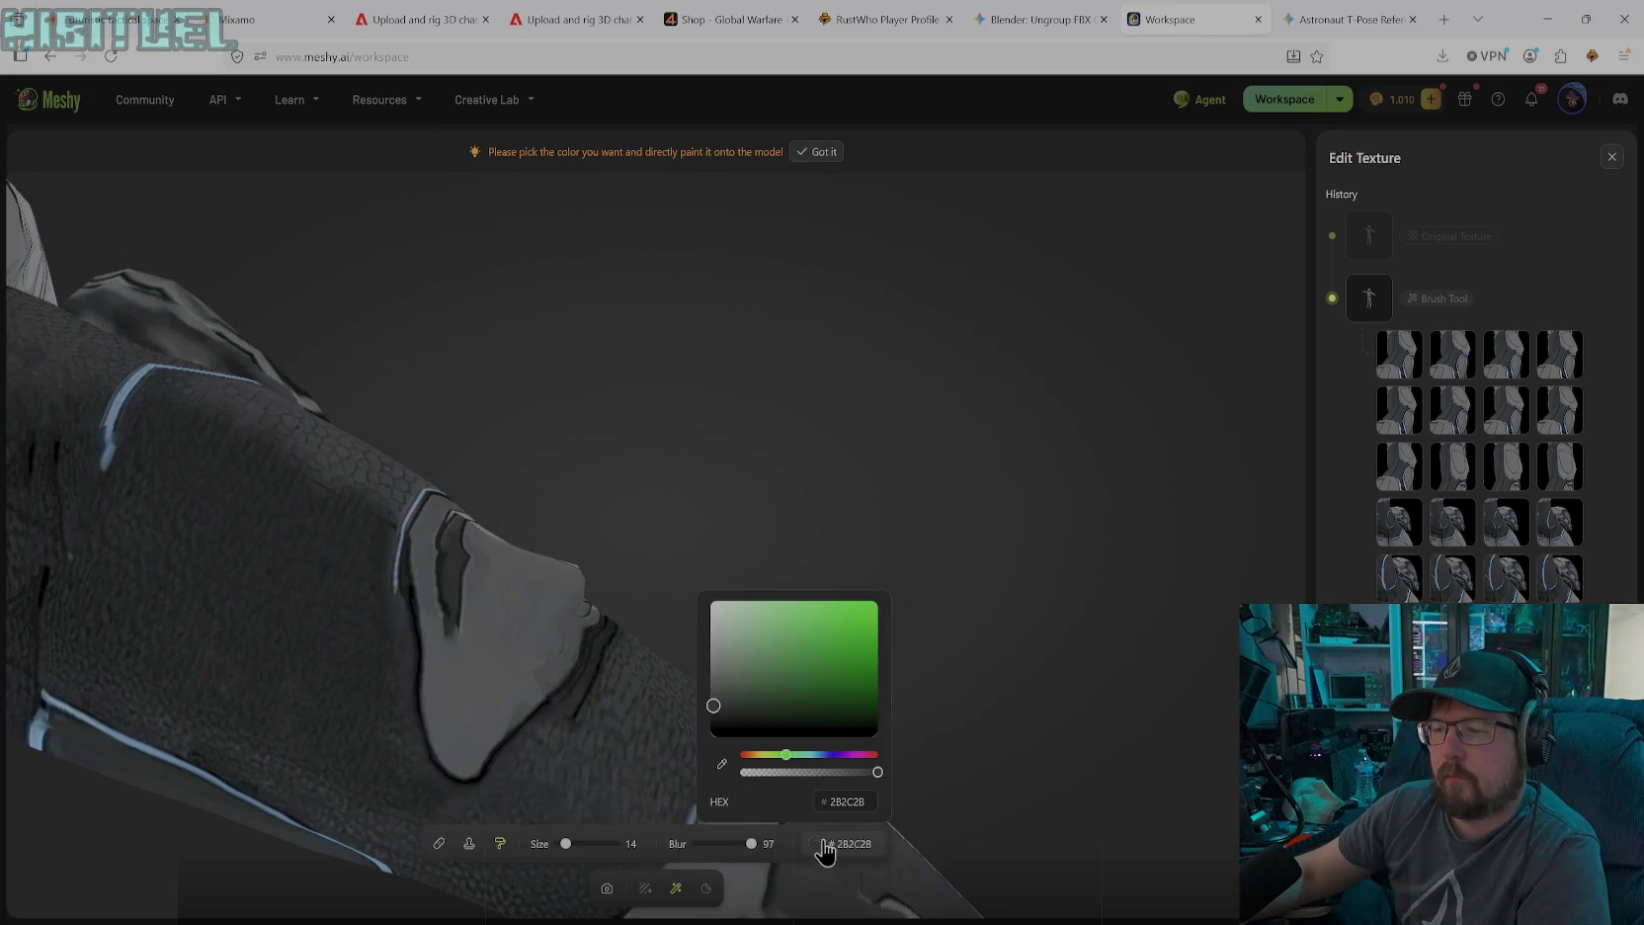
click(721, 768)
click(582, 727)
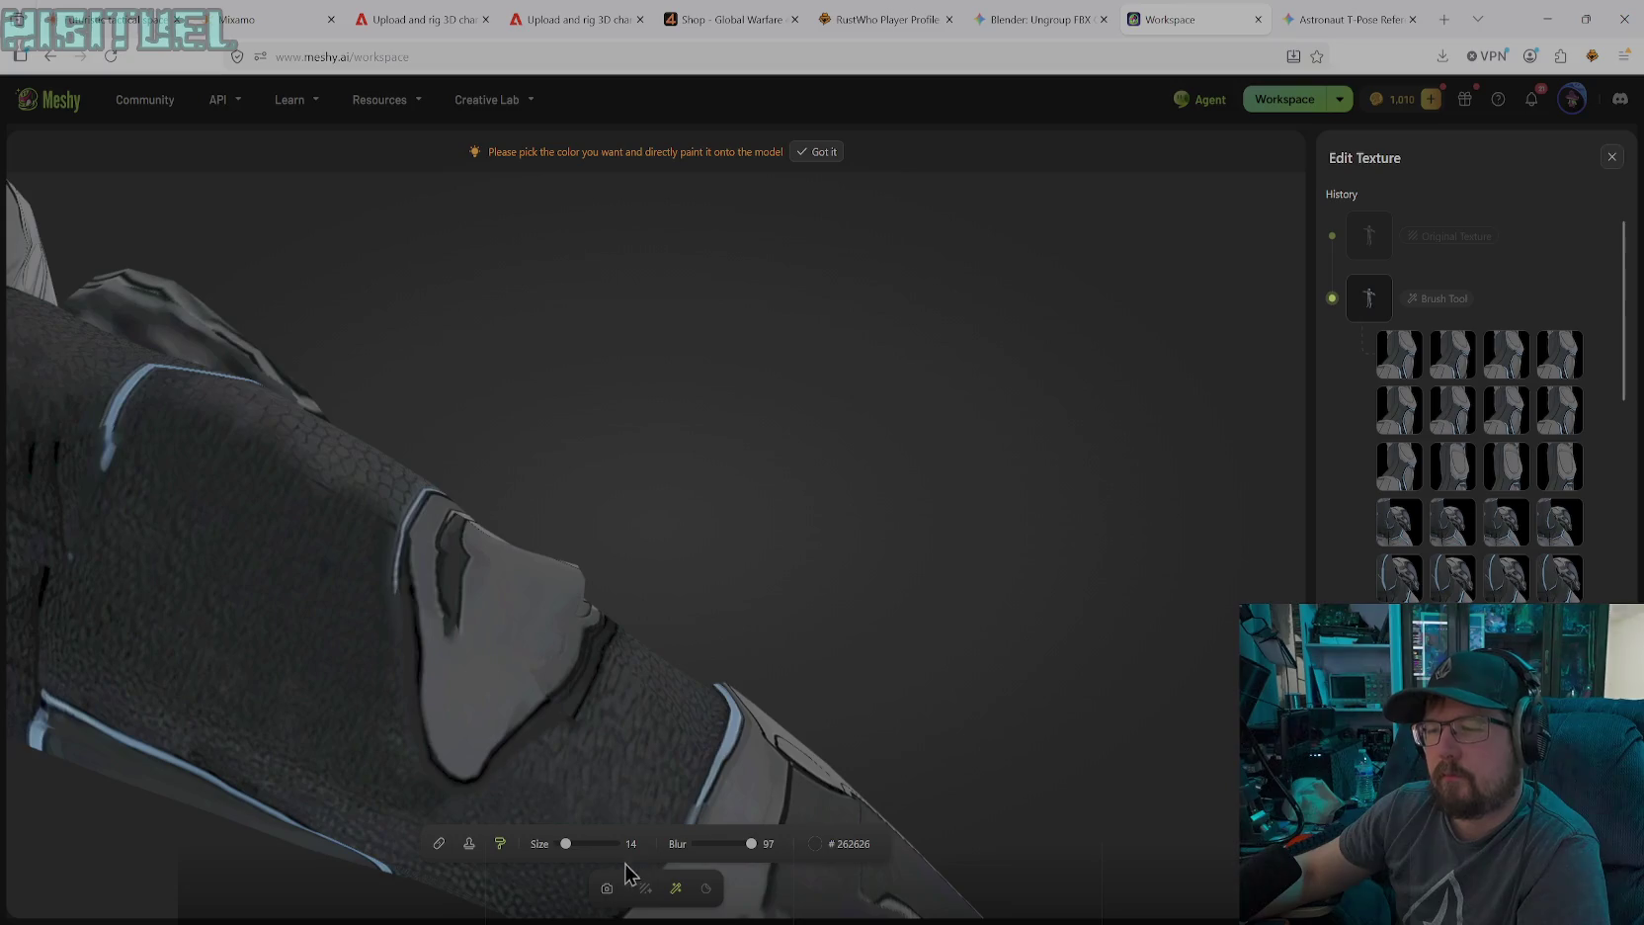
Change the brush to black #000000 at size 10 and check the elbow plate
click(815, 844)
click(710, 728)
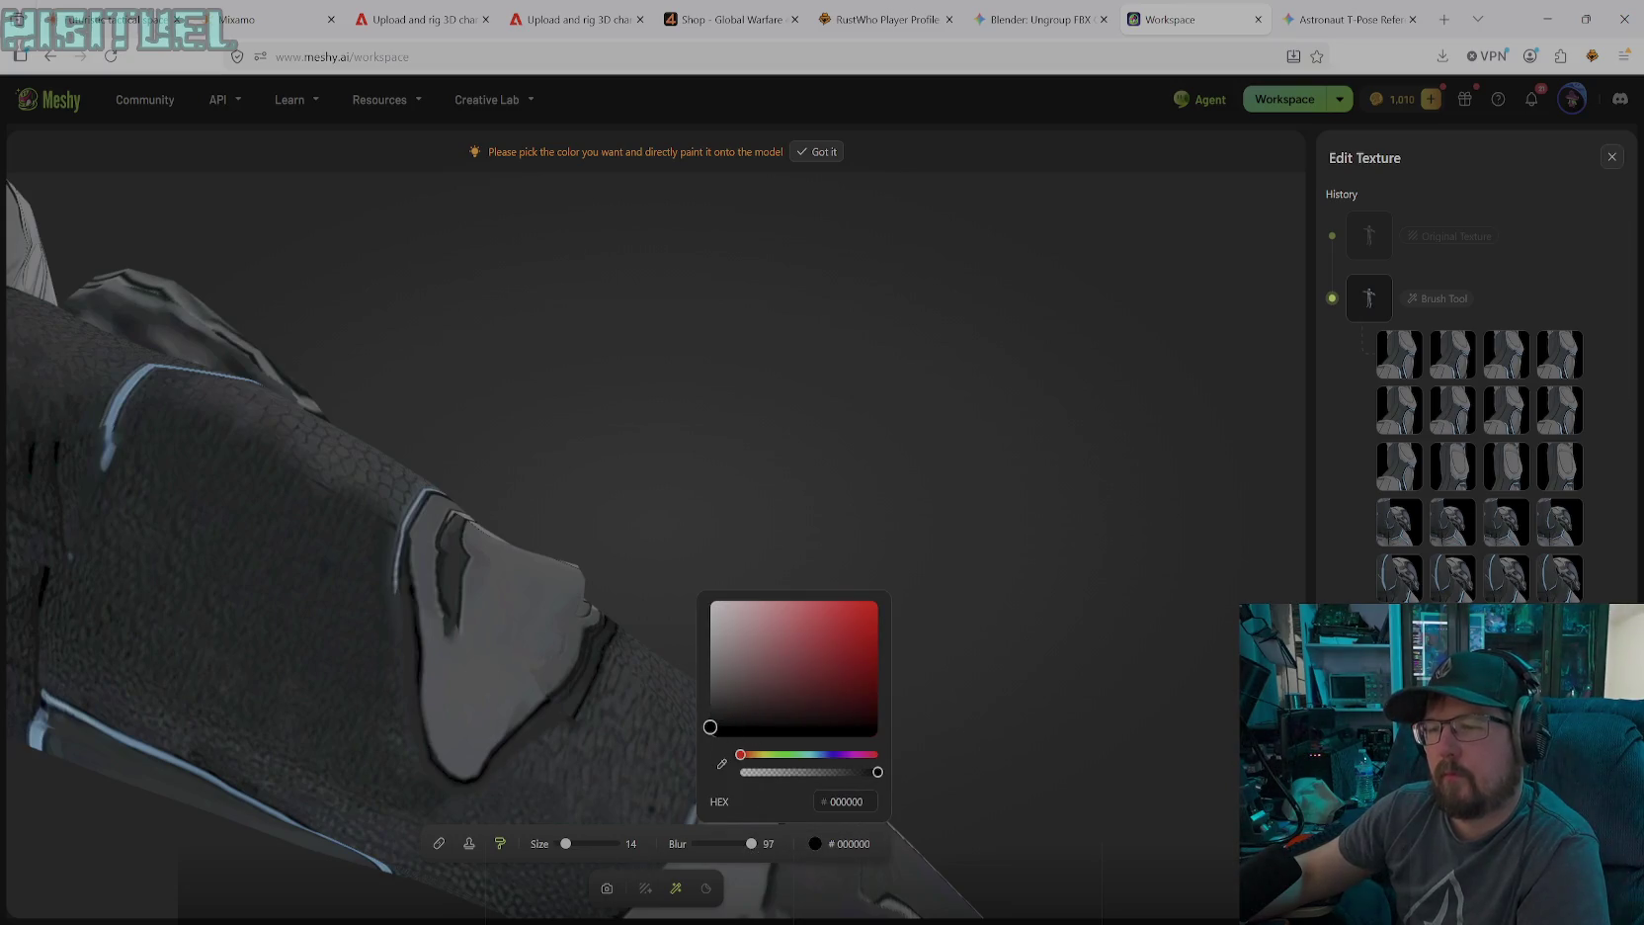
drag(567, 845, 562, 845)
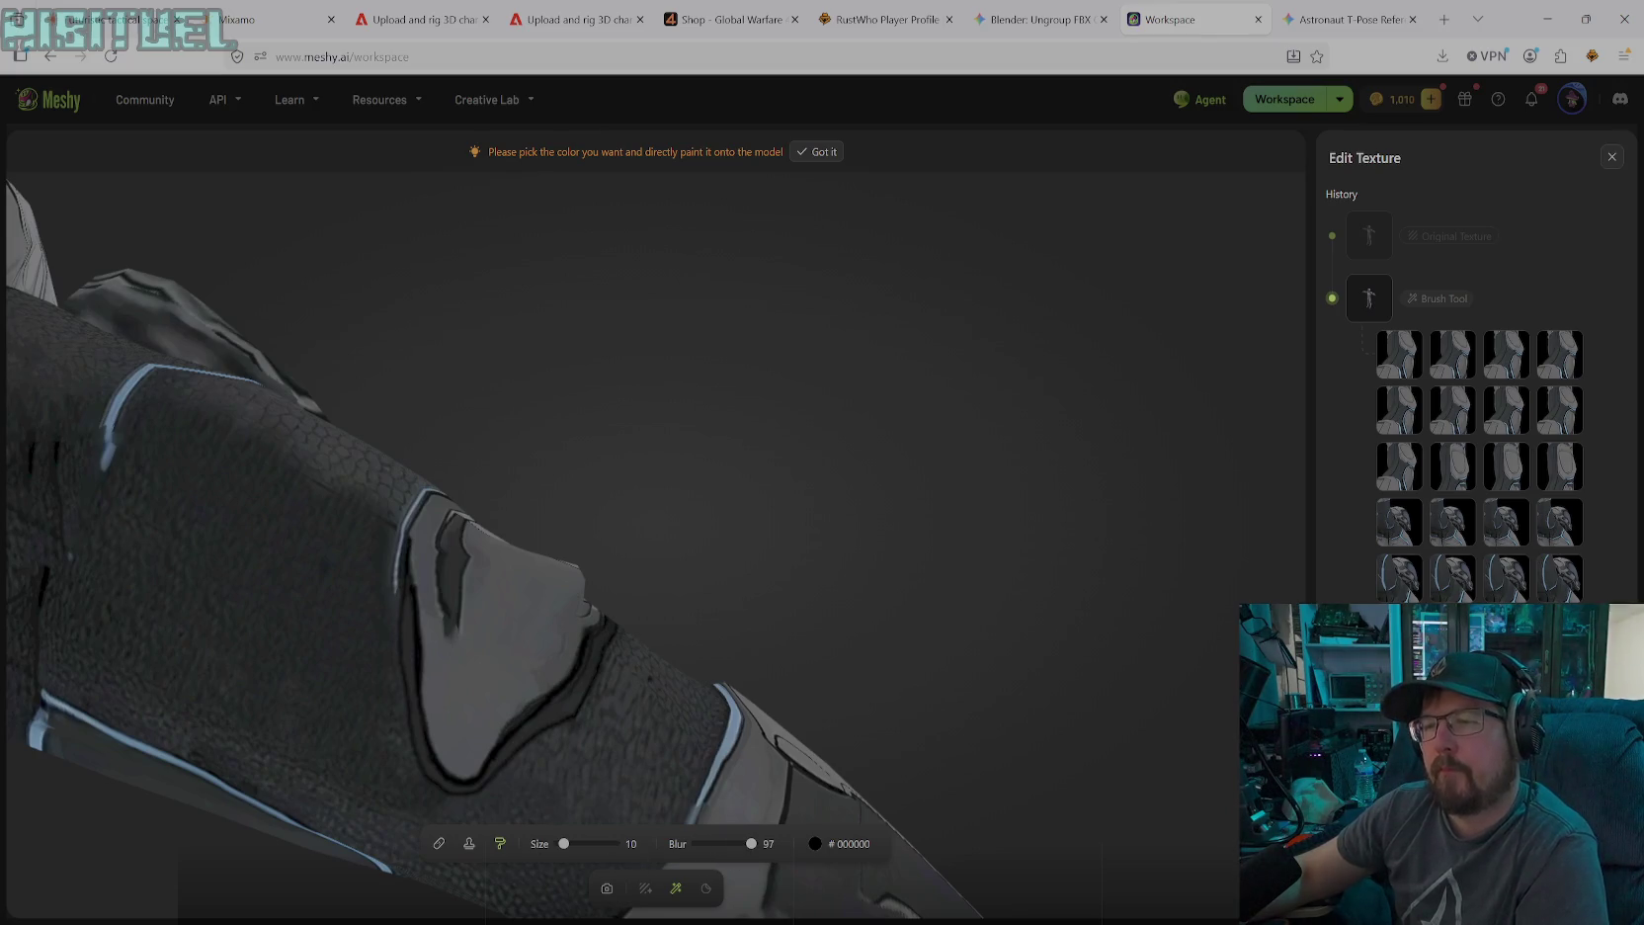
click(607, 888)
drag(664, 689, 708, 616)
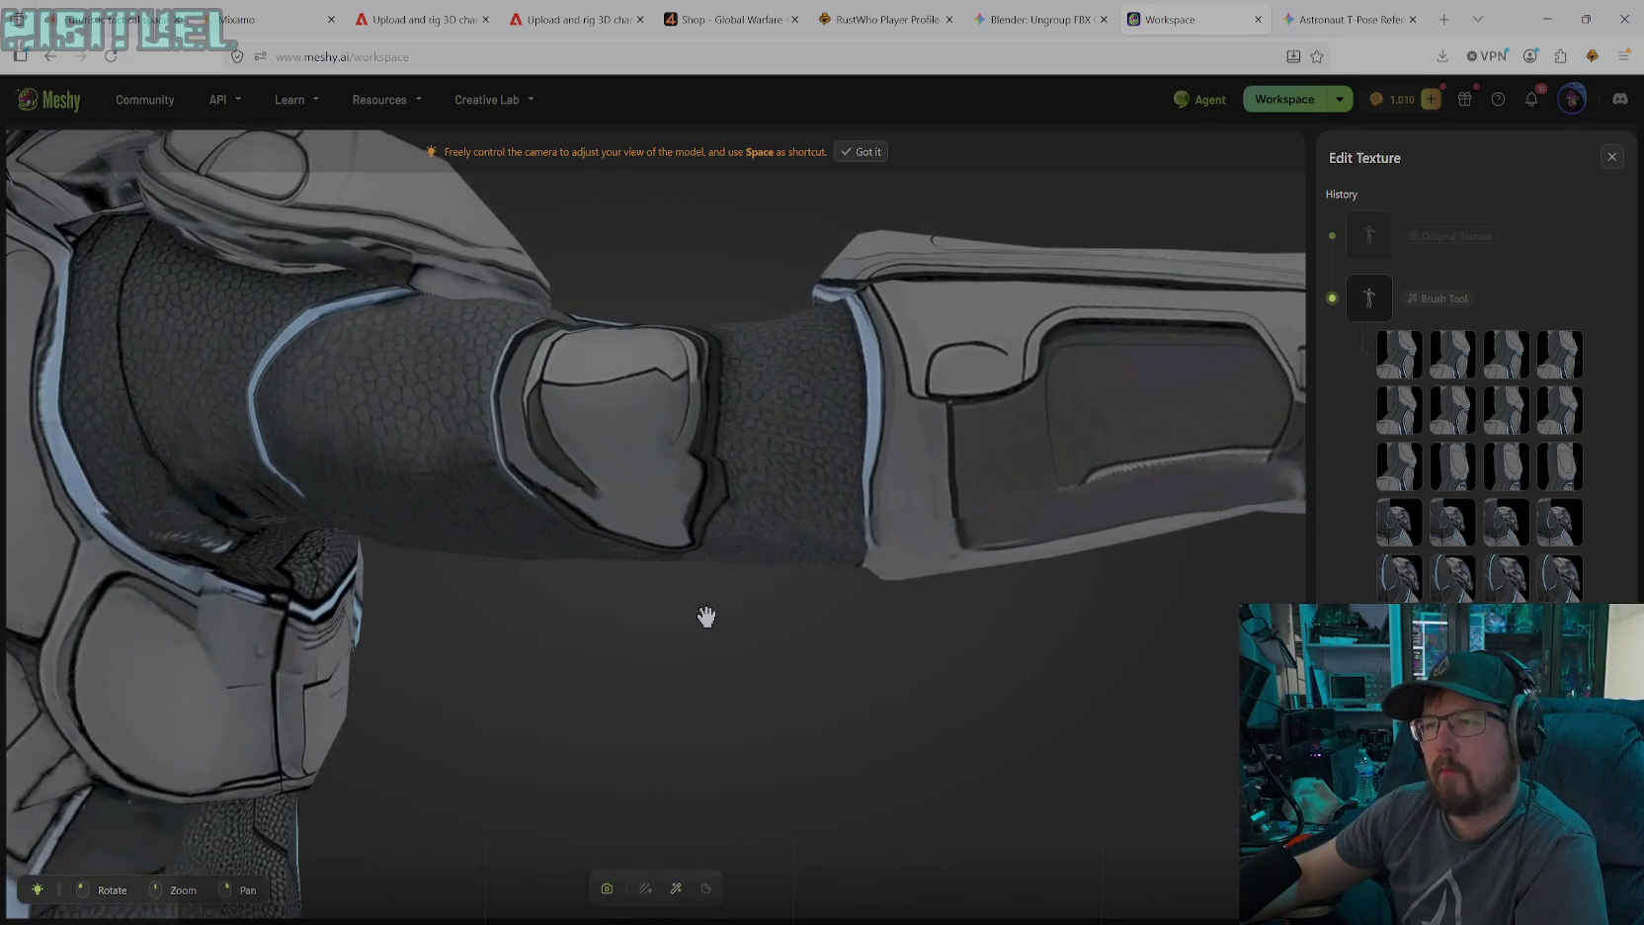
Paint a dark line along the elbow plate edge and soften its lower edge with mid grey at size 43
mouse_move(756, 469)
mouse_down()
mouse_move(764, 539)
mouse_move(682, 654)
mouse_move(715, 617)
mouse_move(653, 763)
mouse_move(724, 635)
mouse_move(748, 535)
mouse_move(679, 558)
mouse_move(709, 506)
mouse_move(660, 579)
mouse_up()
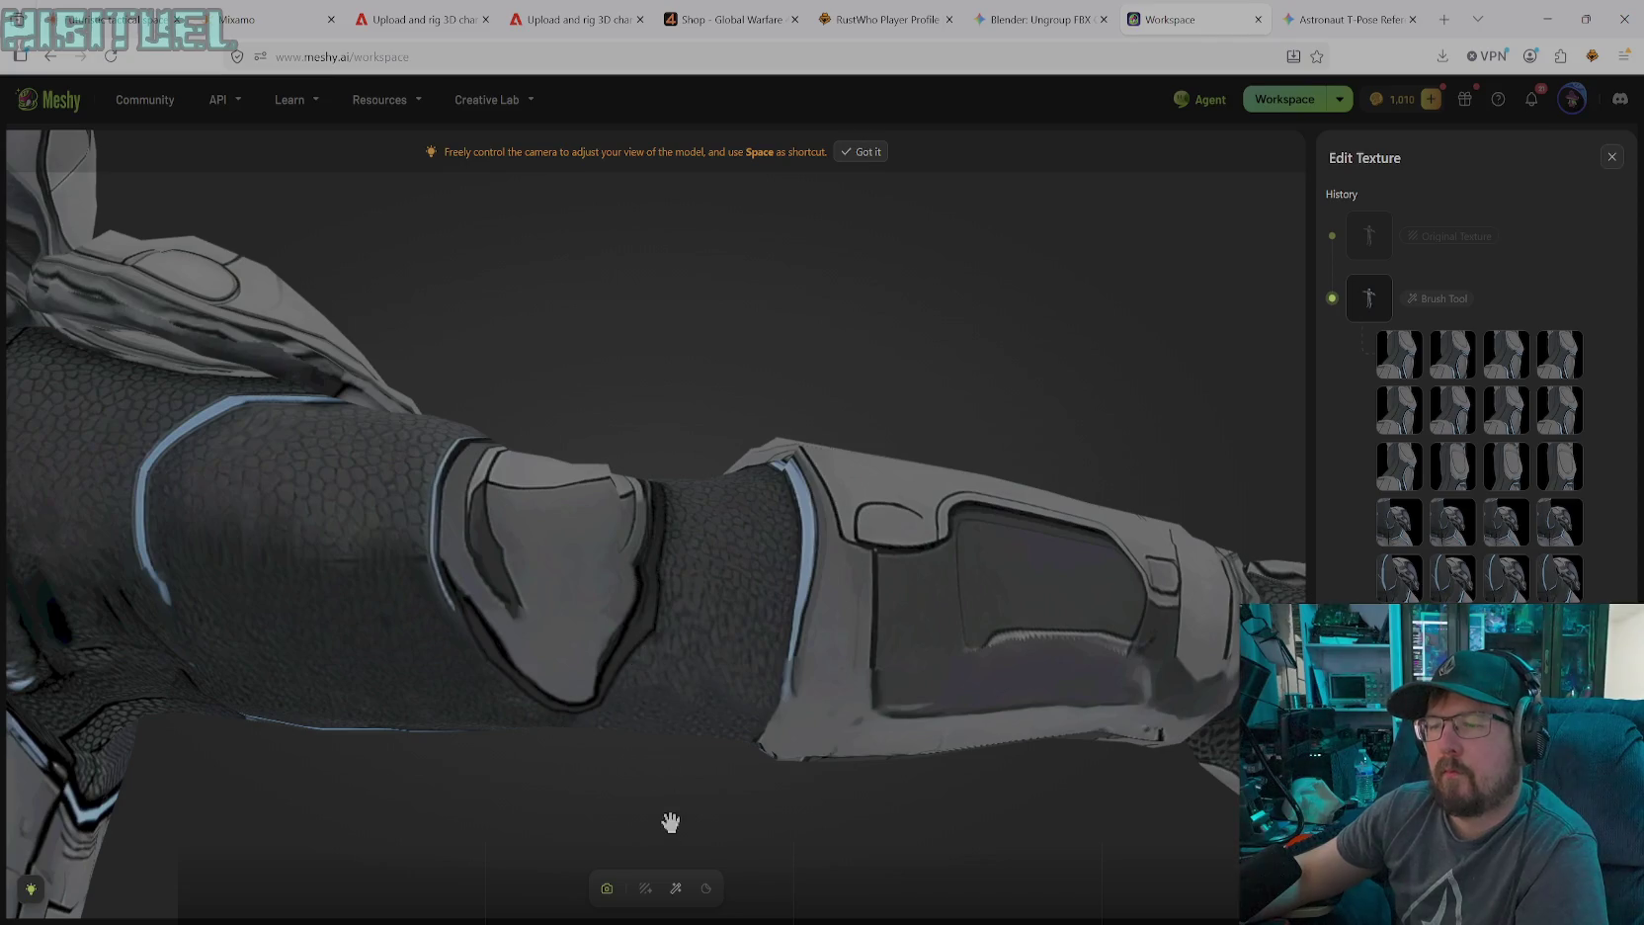
click(676, 891)
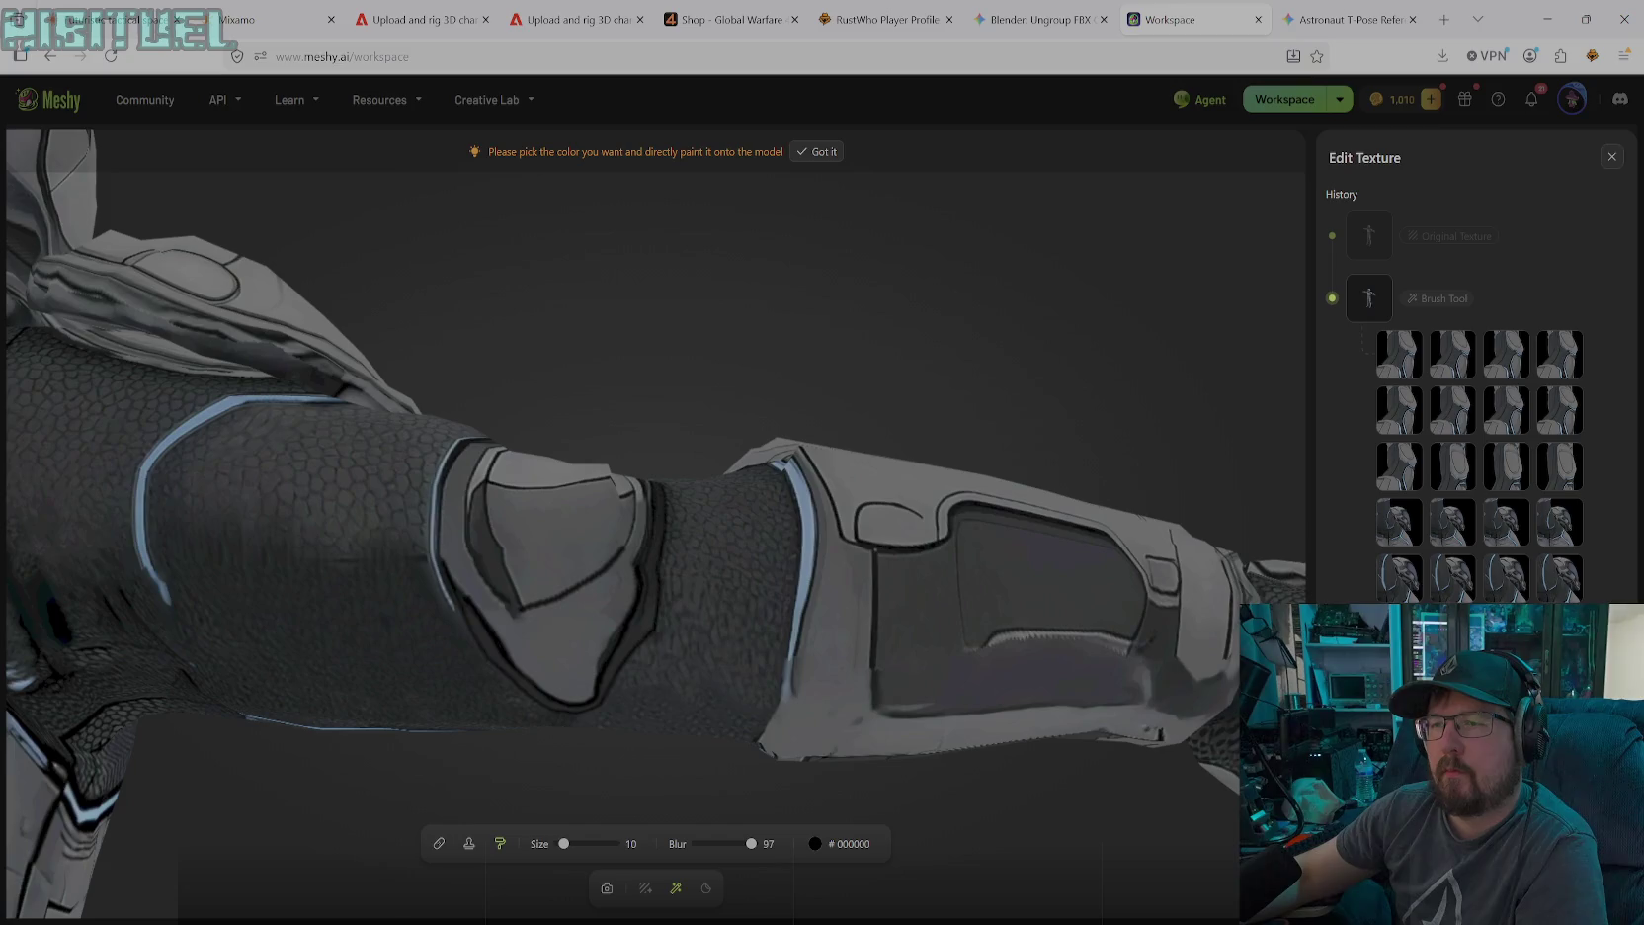
drag(623, 546, 521, 611)
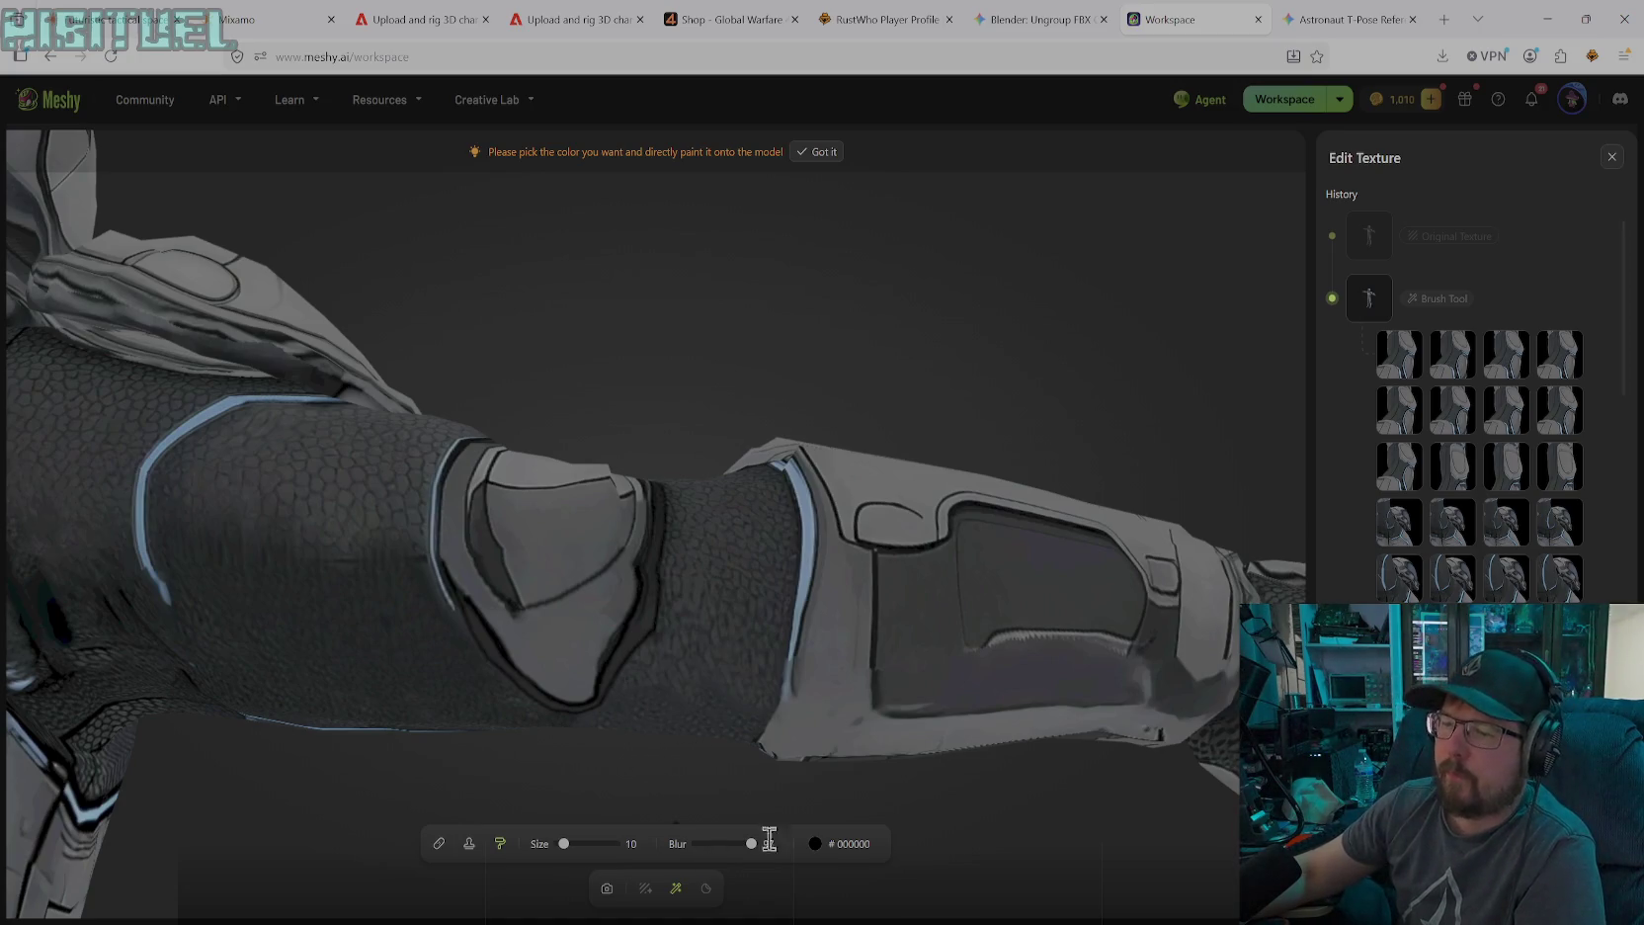
click(814, 843)
click(630, 690)
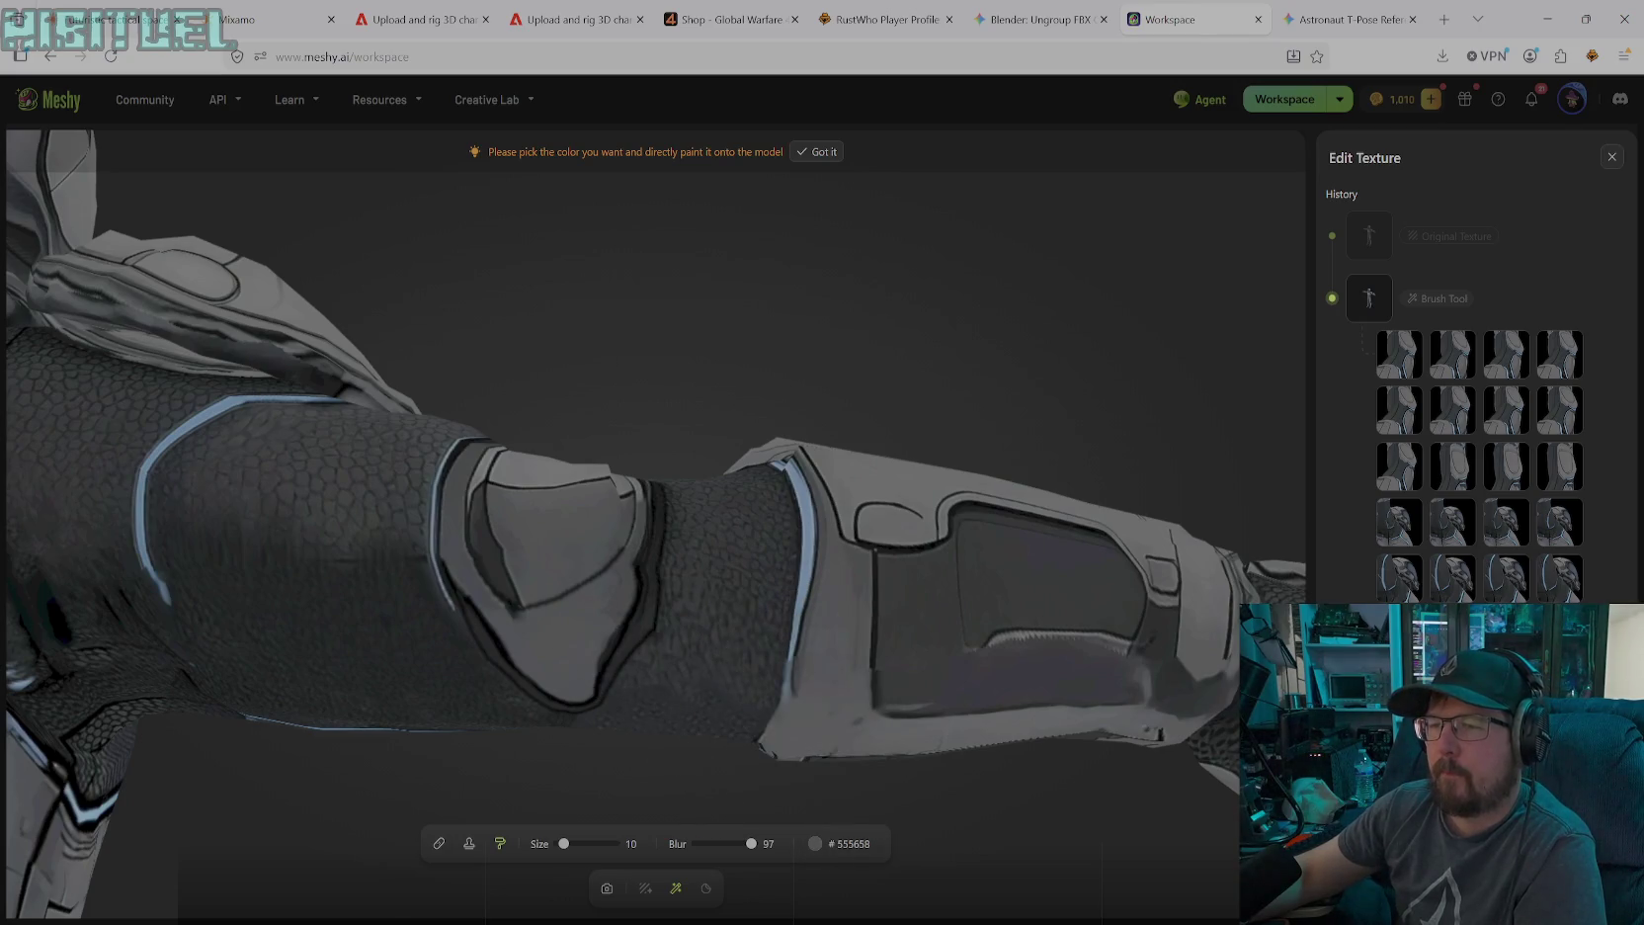
click(572, 844)
drag(573, 844, 583, 844)
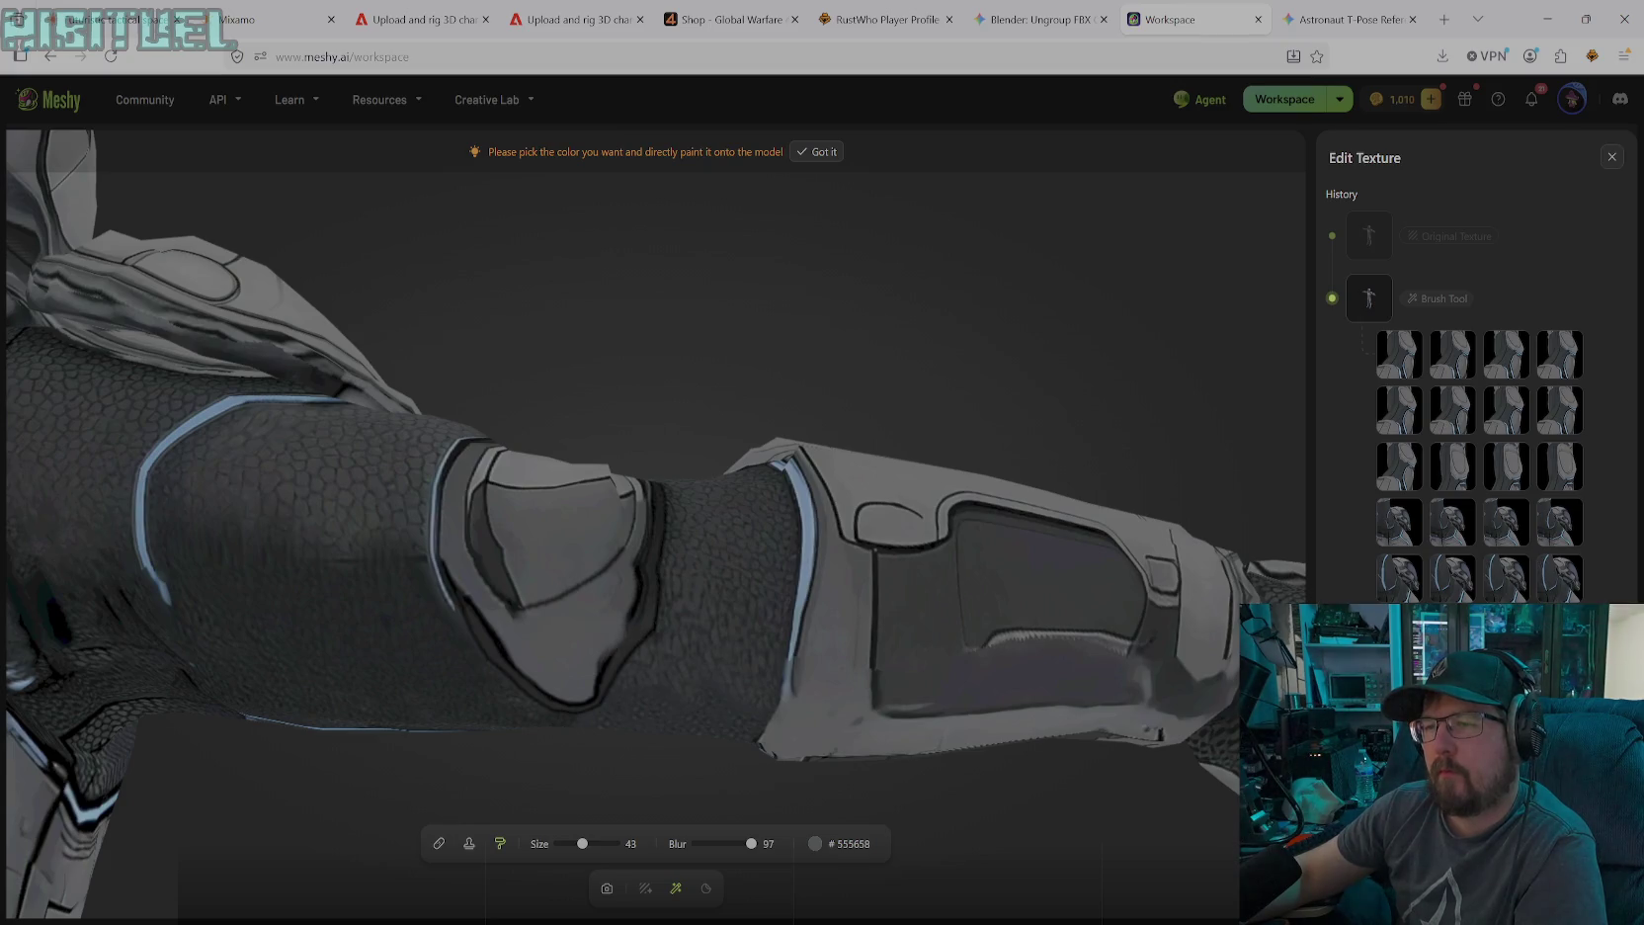
drag(640, 637, 612, 657)
Resample the dark outline colour from the model and shrink the brush
click(820, 844)
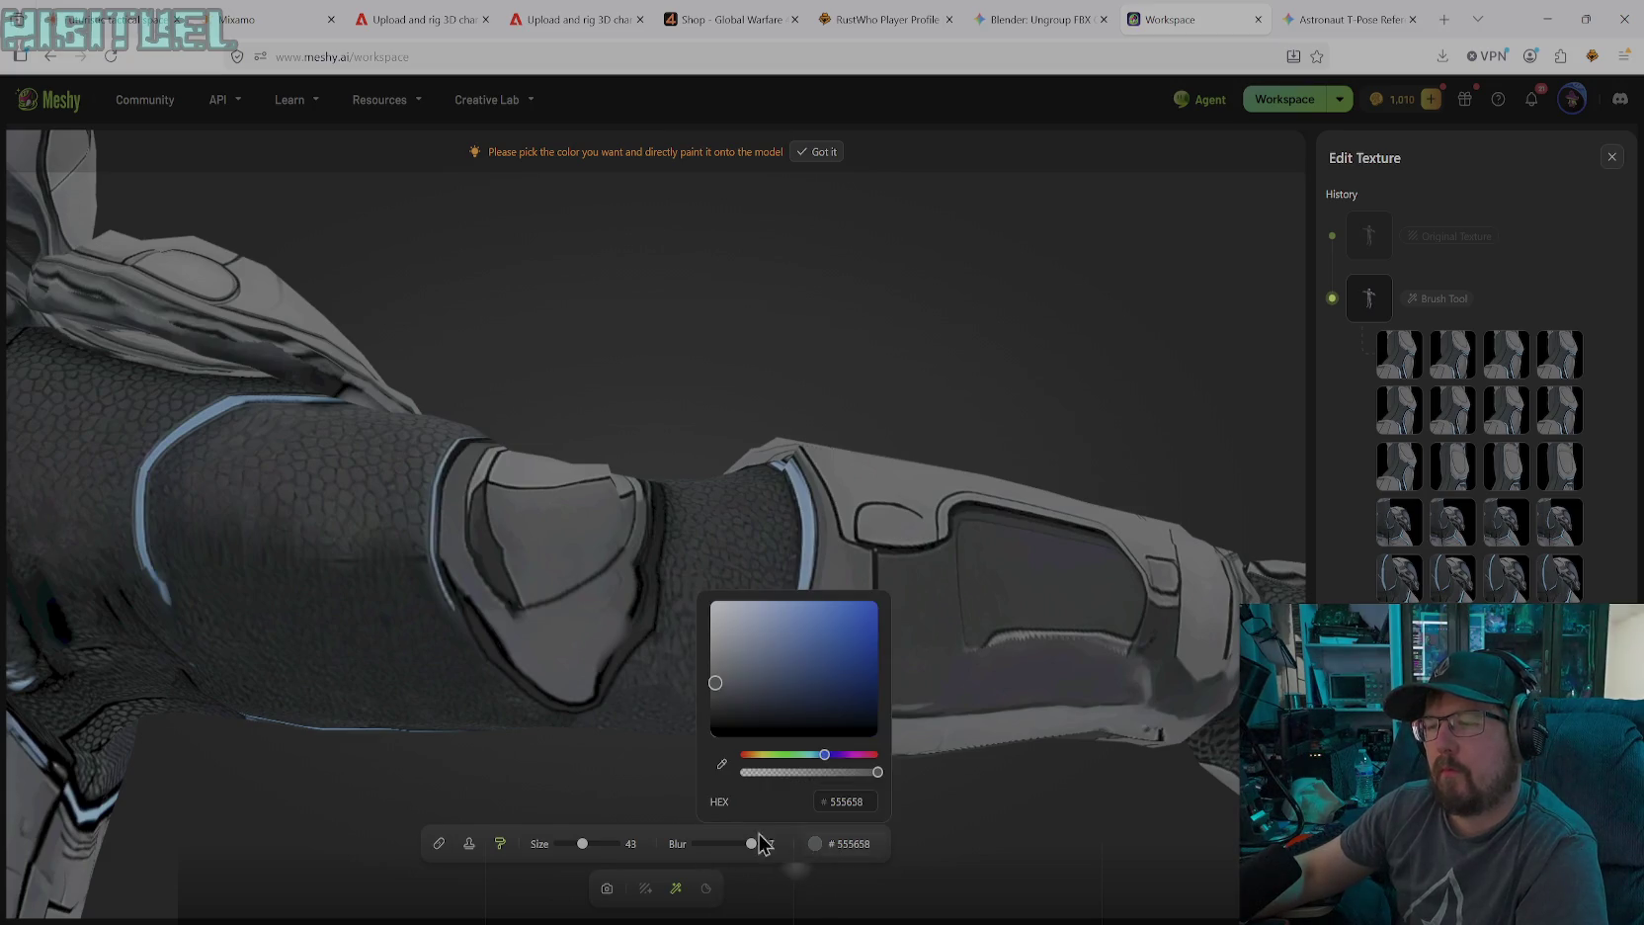
click(720, 765)
click(815, 844)
click(720, 765)
click(818, 850)
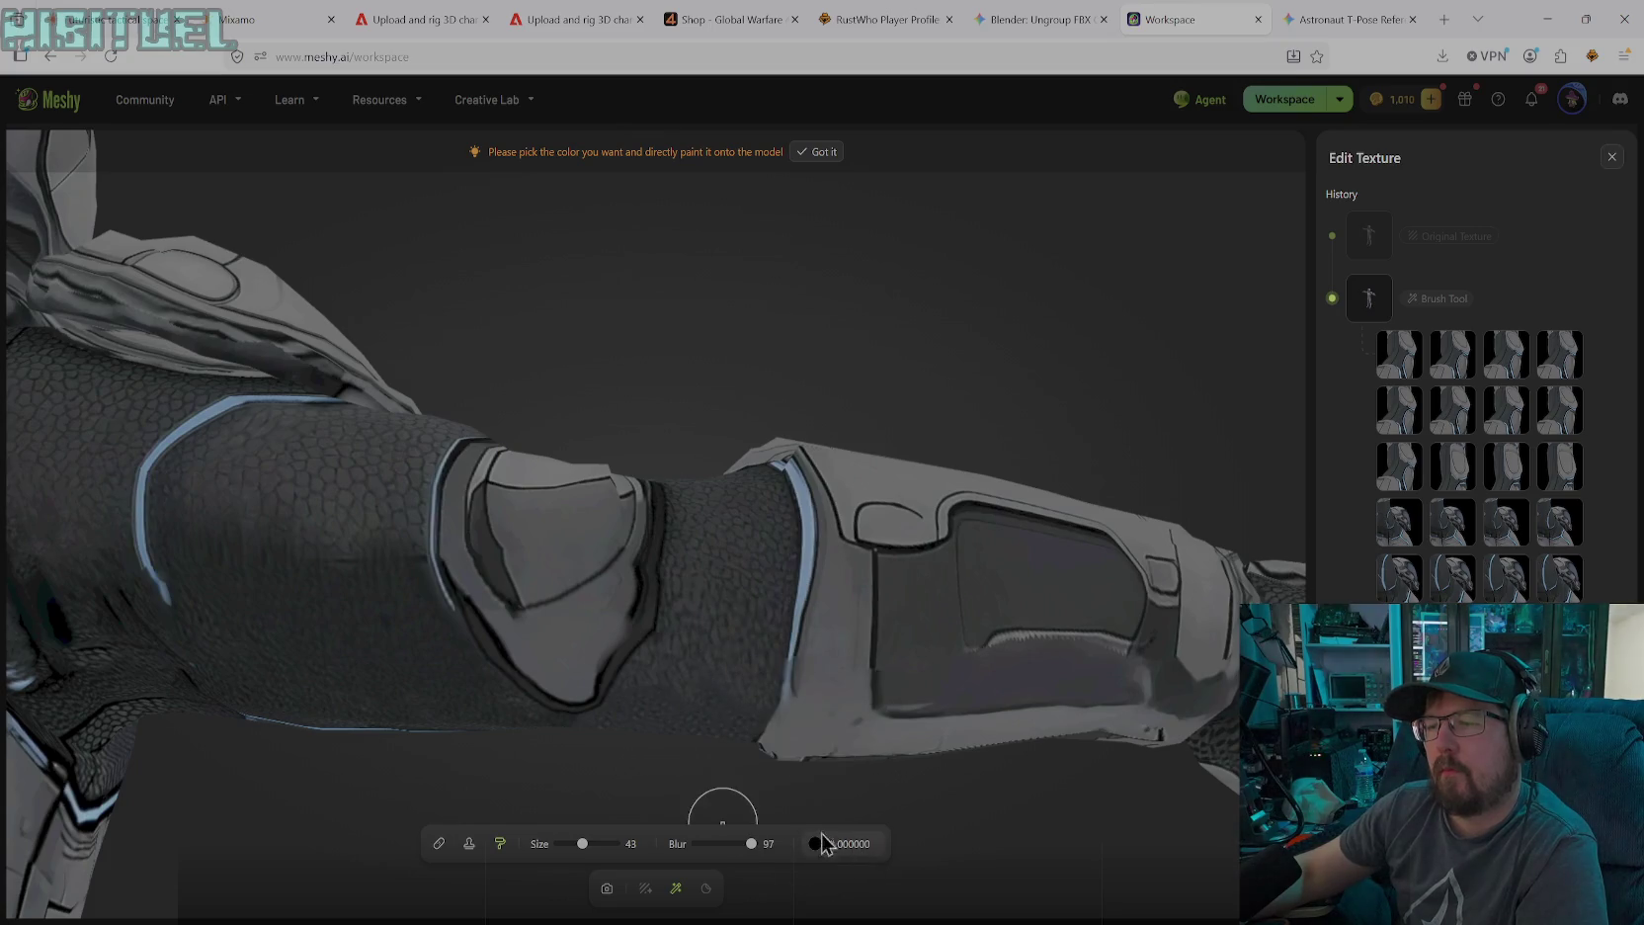
click(638, 595)
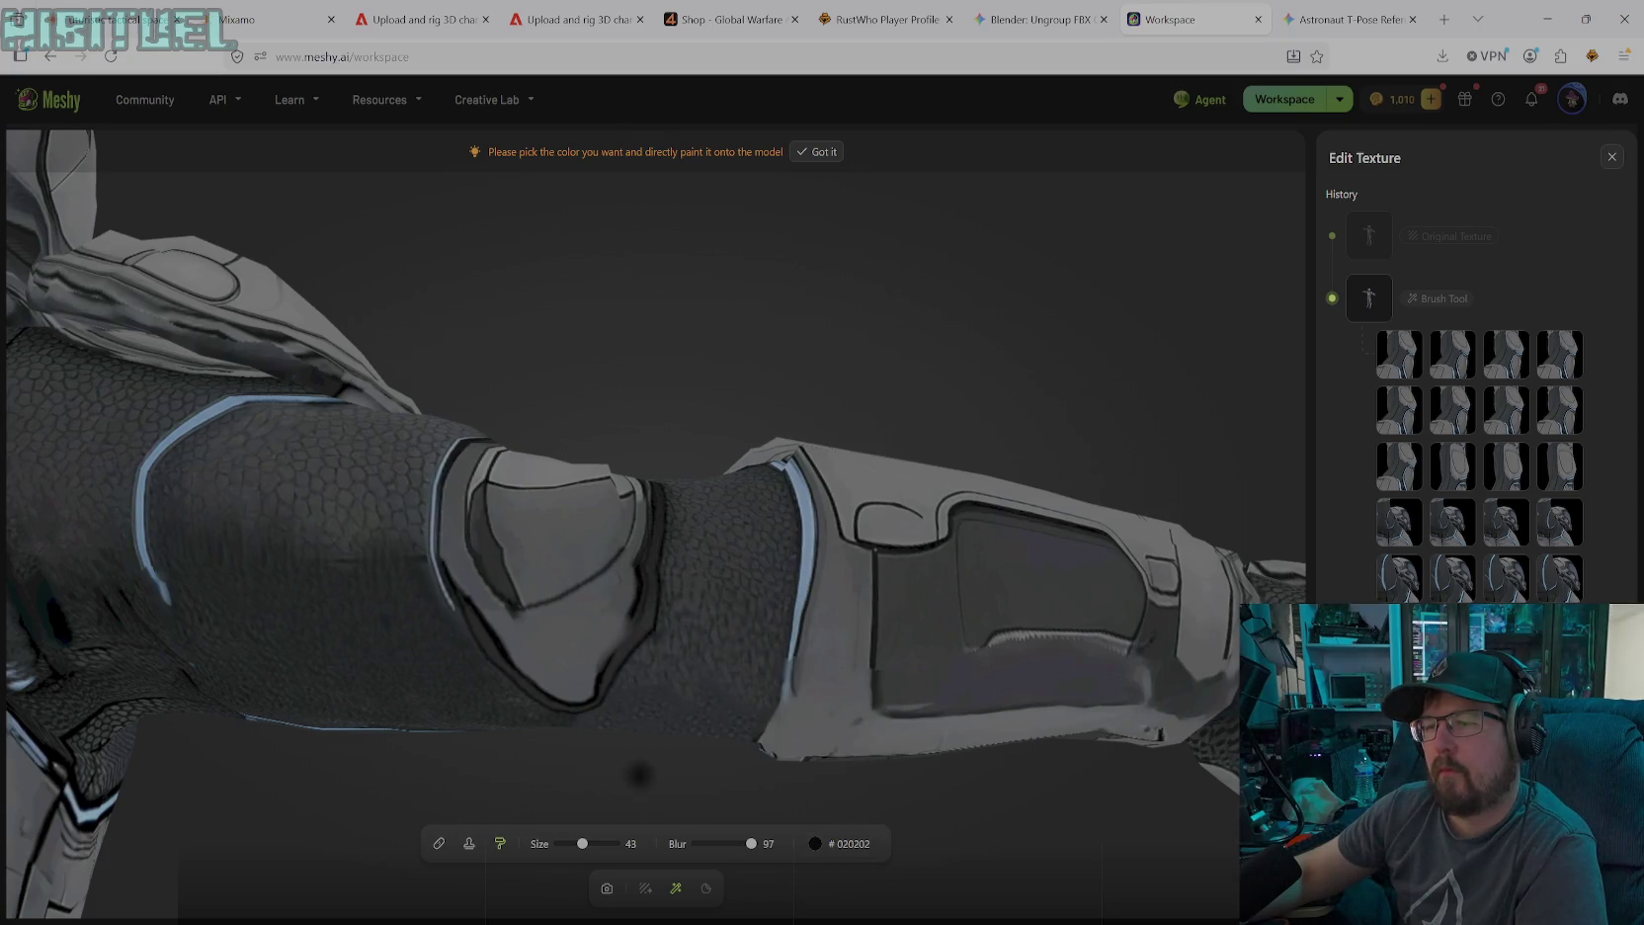
drag(591, 843, 569, 847)
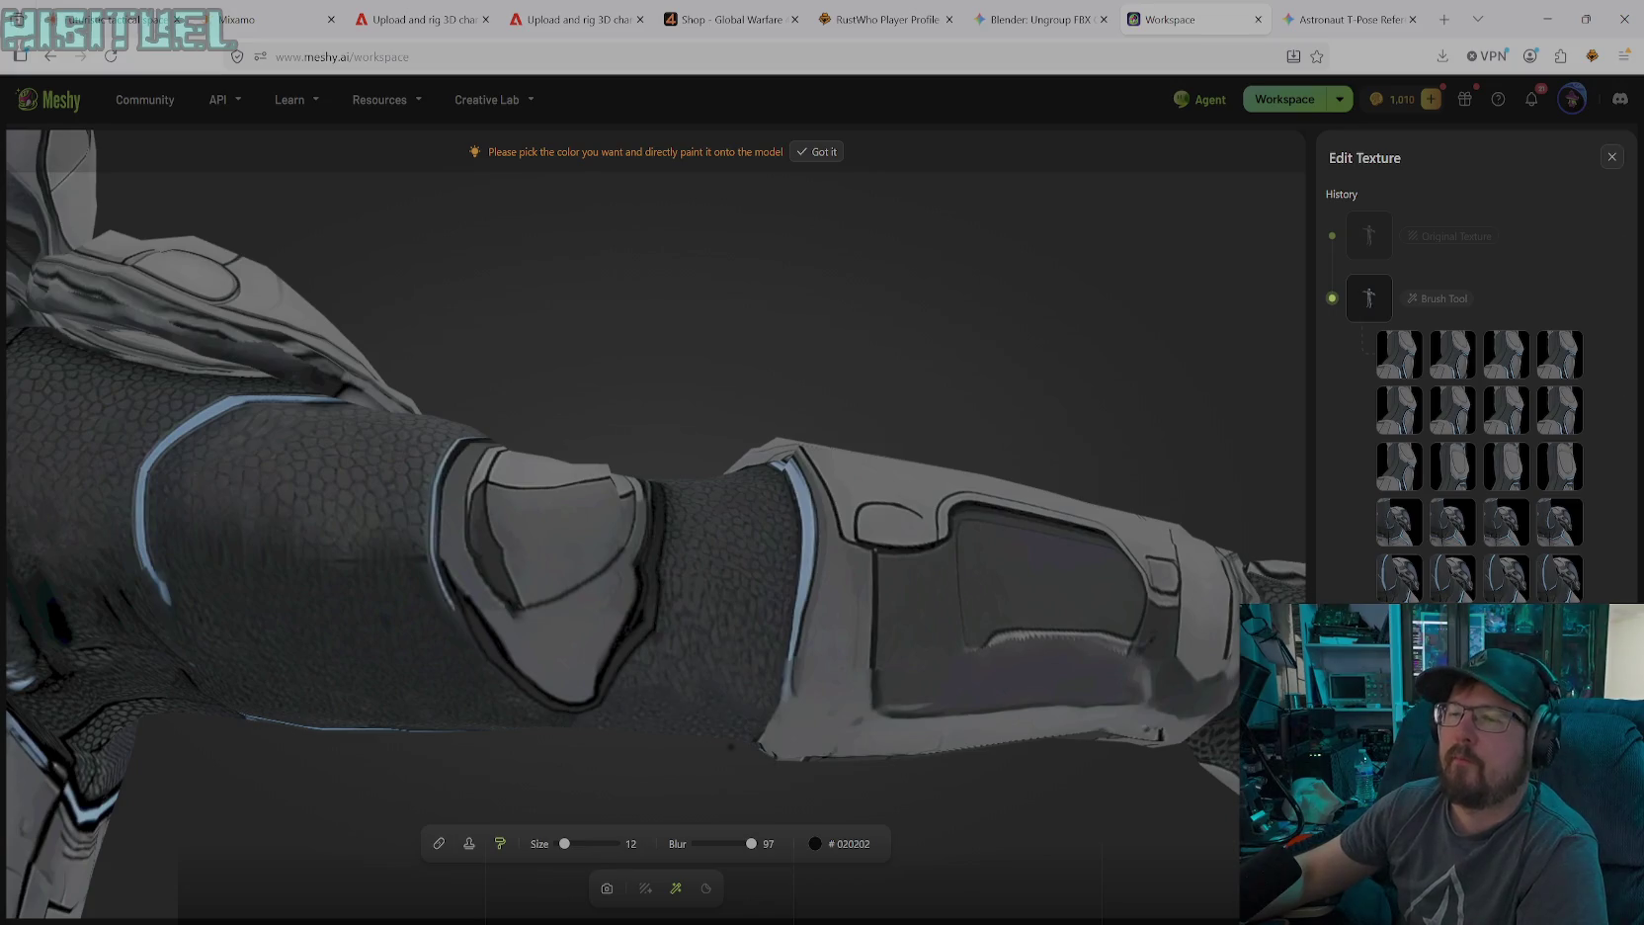
Paint a small pure-black mark on the wrist band
click(607, 887)
mouse_move(649, 624)
mouse_down()
mouse_move(719, 583)
mouse_move(808, 569)
mouse_move(469, 631)
mouse_move(499, 661)
mouse_move(552, 672)
mouse_move(518, 653)
mouse_move(455, 679)
mouse_up()
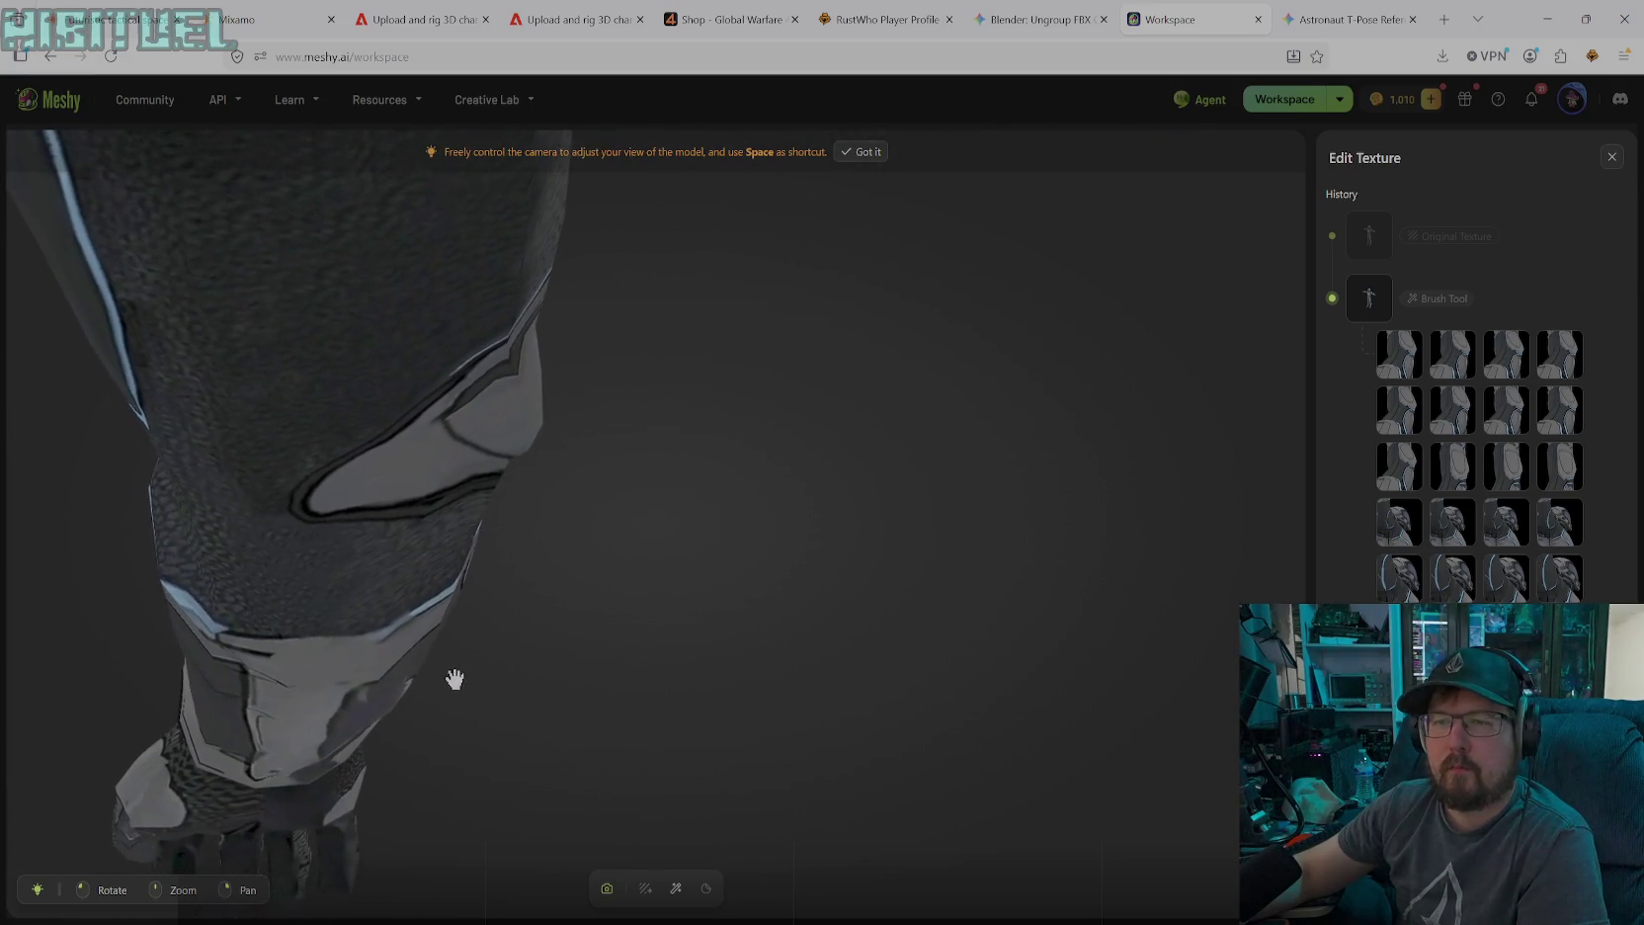
click(675, 887)
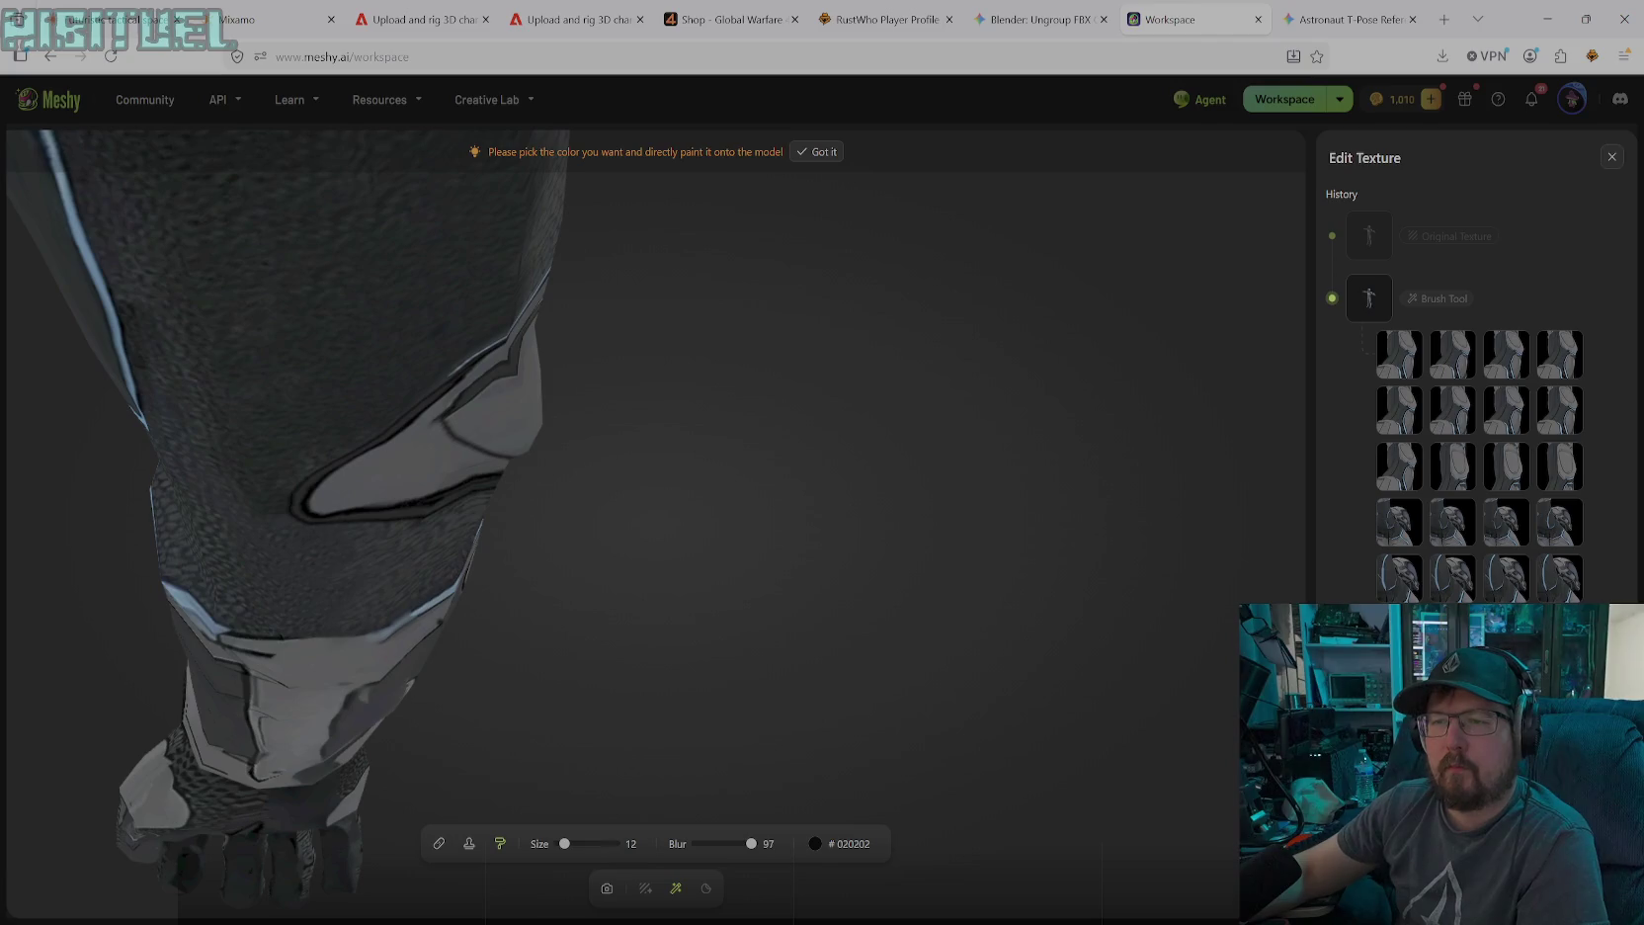
click(813, 843)
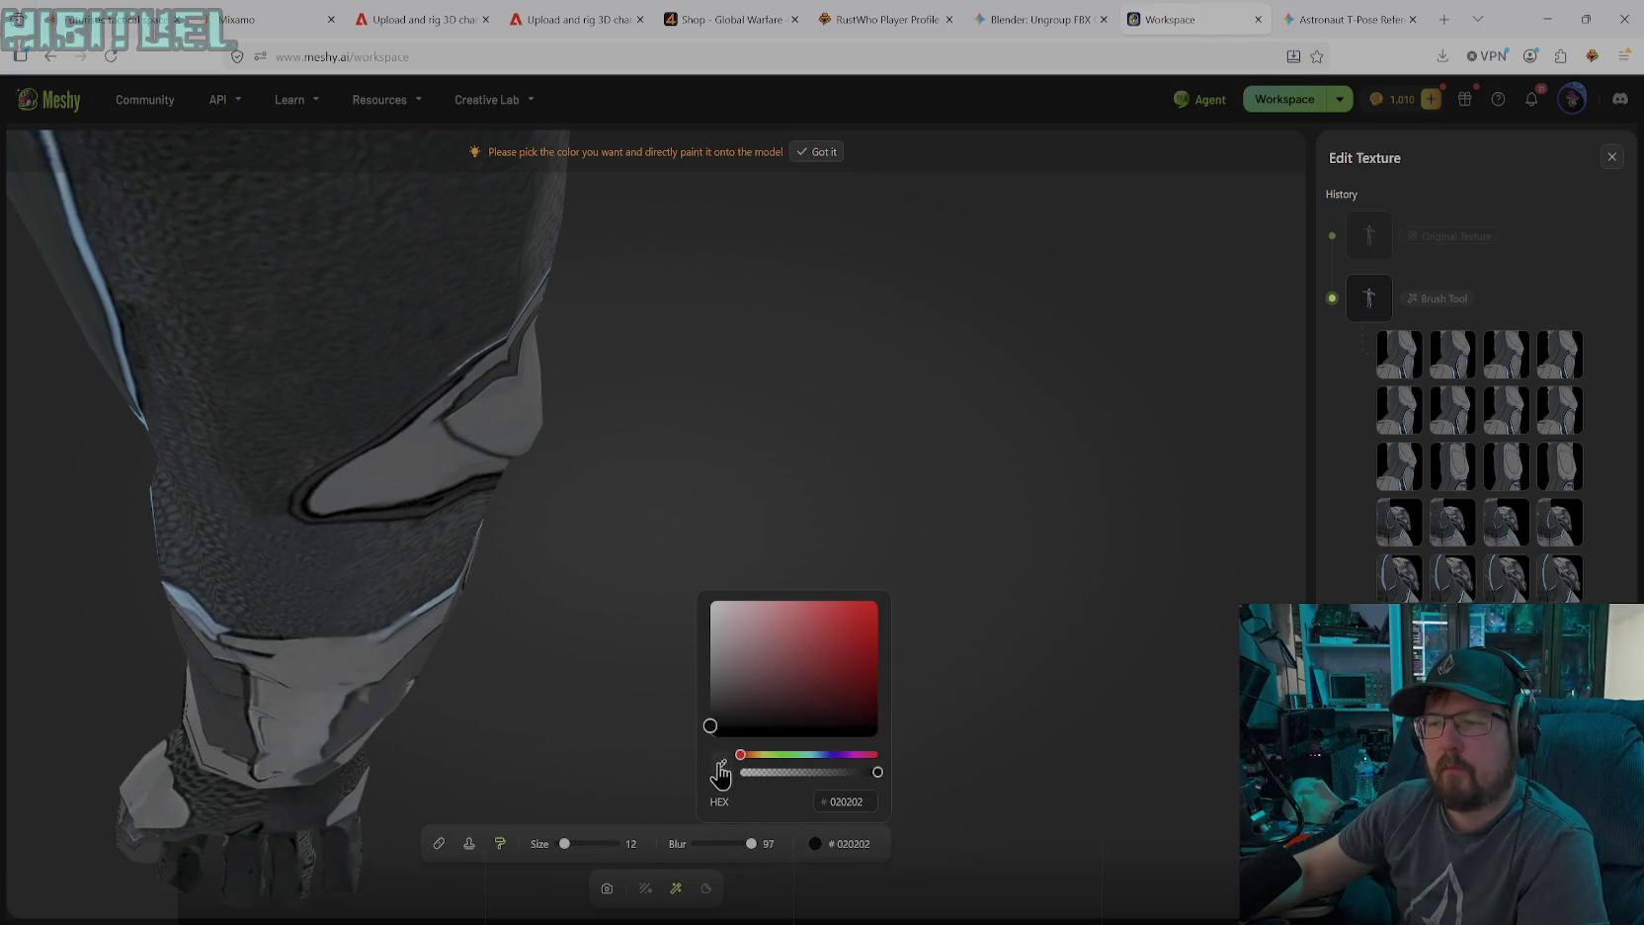
click(424, 611)
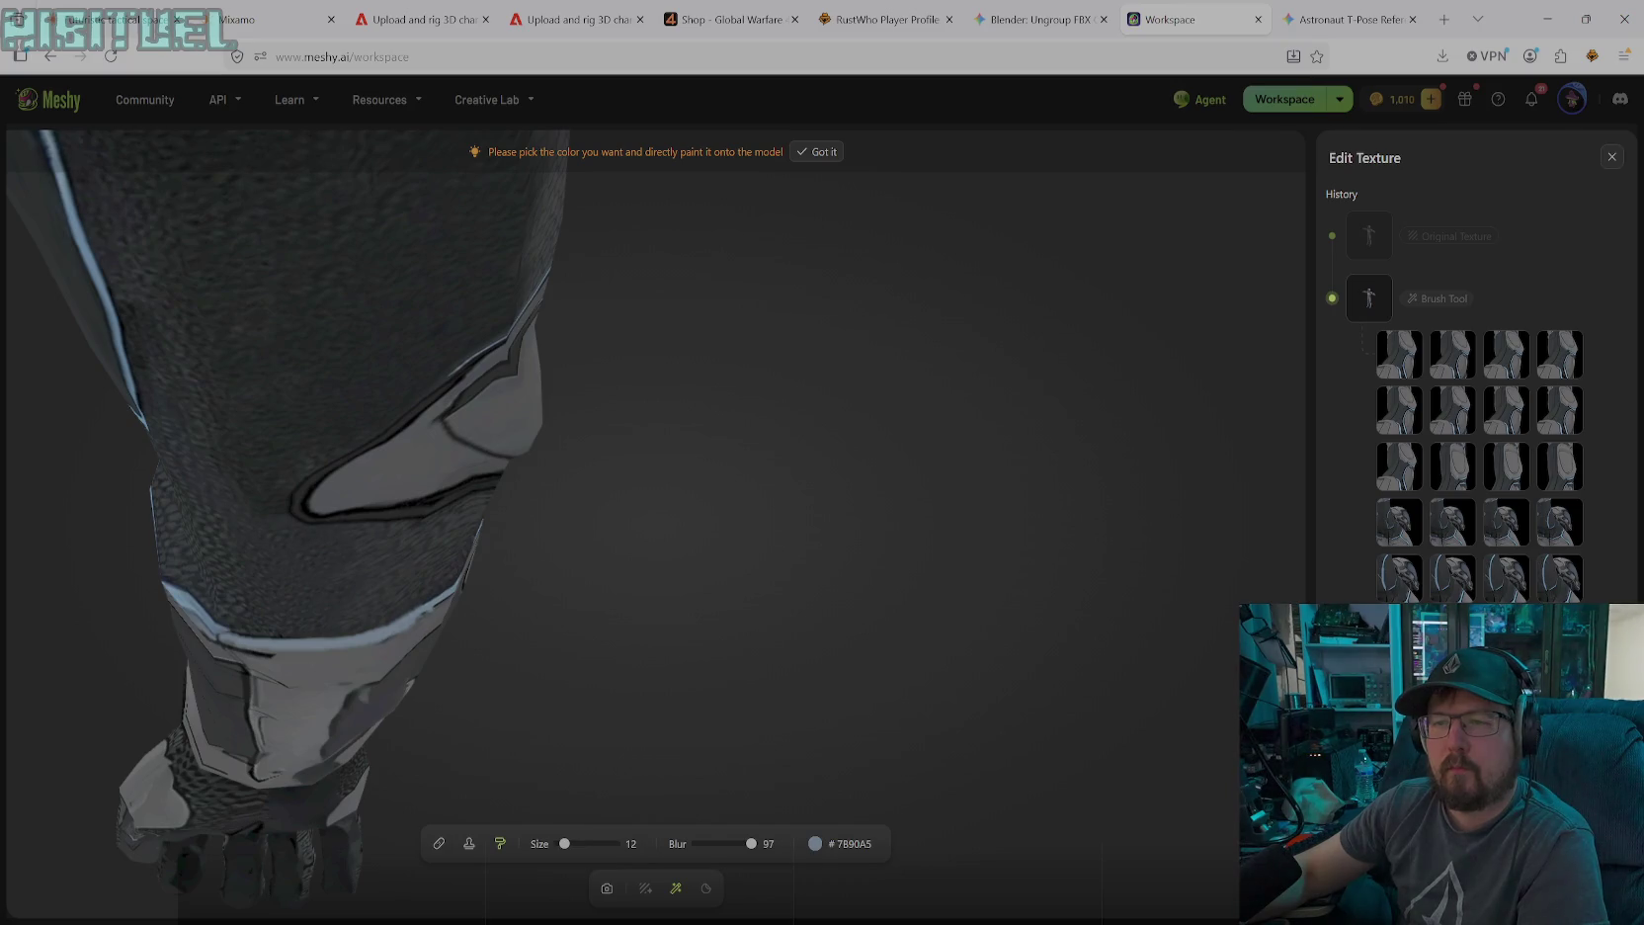
click(814, 843)
click(716, 727)
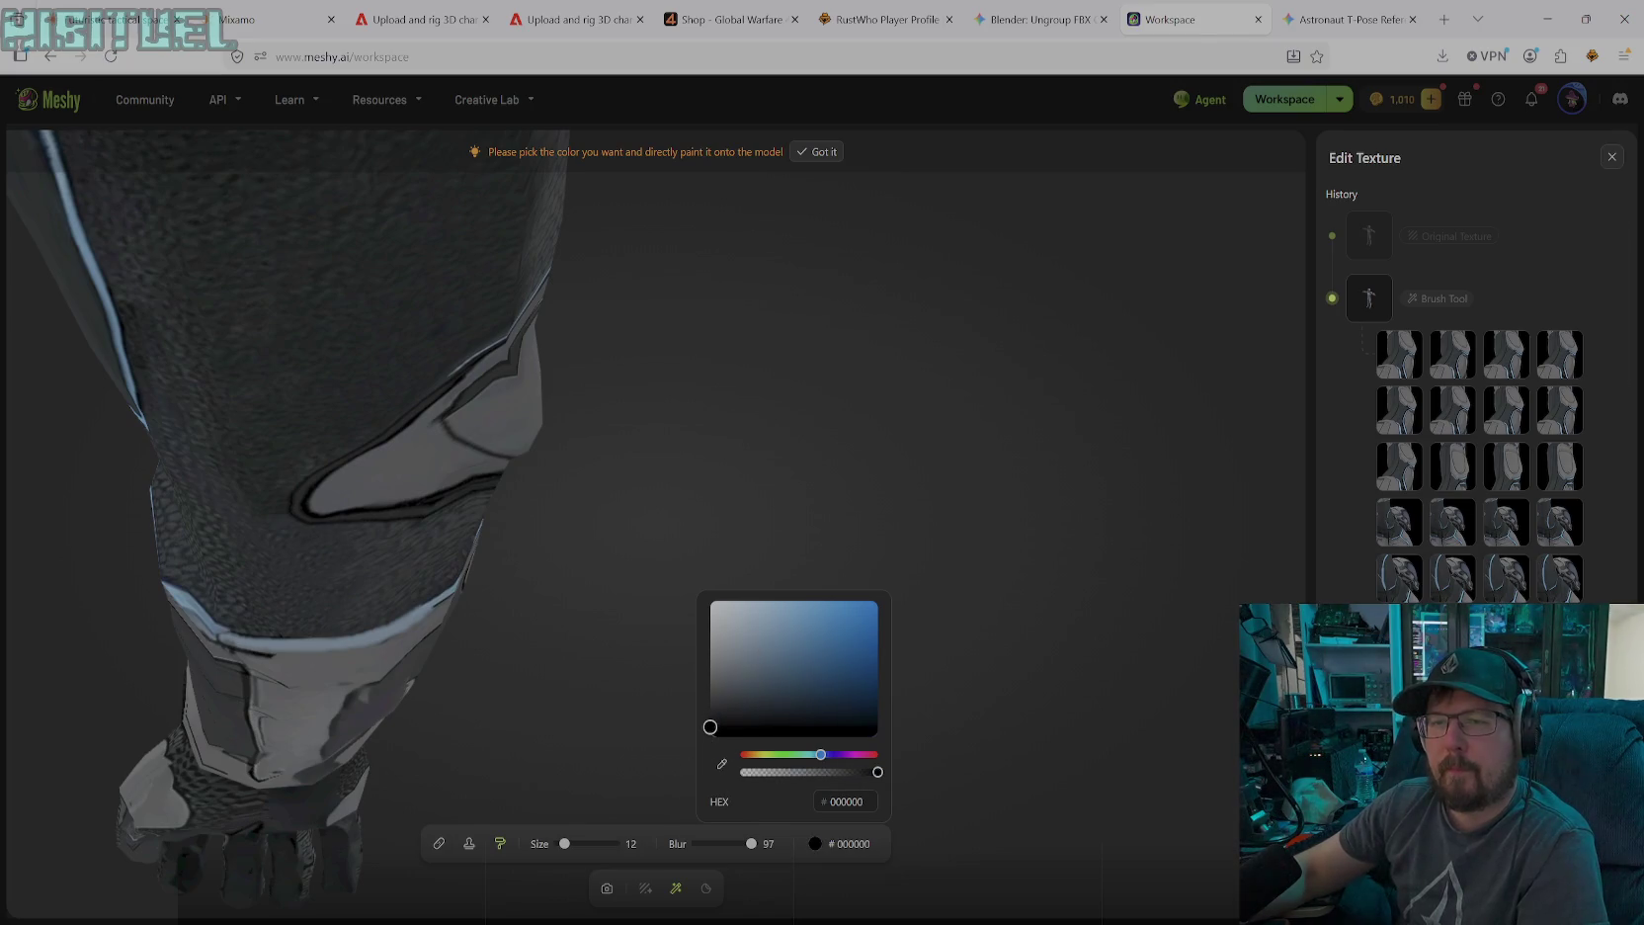
click(235, 643)
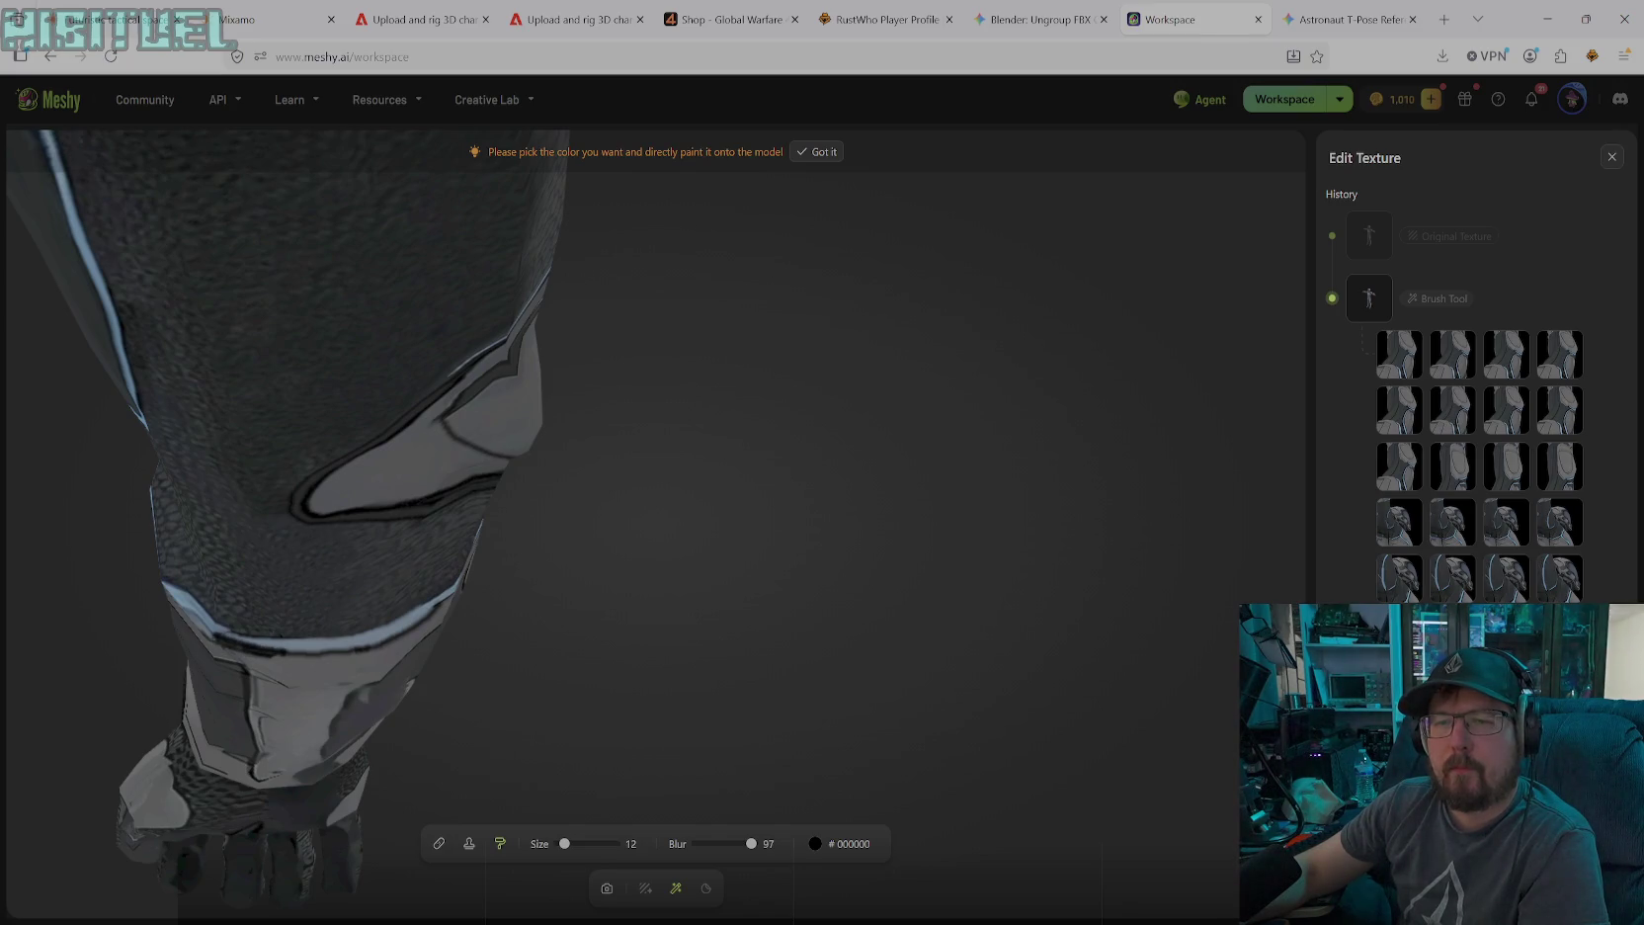
Sample a dark grey from the model and rotate back to the elbow and forearm
click(842, 844)
click(722, 764)
click(311, 666)
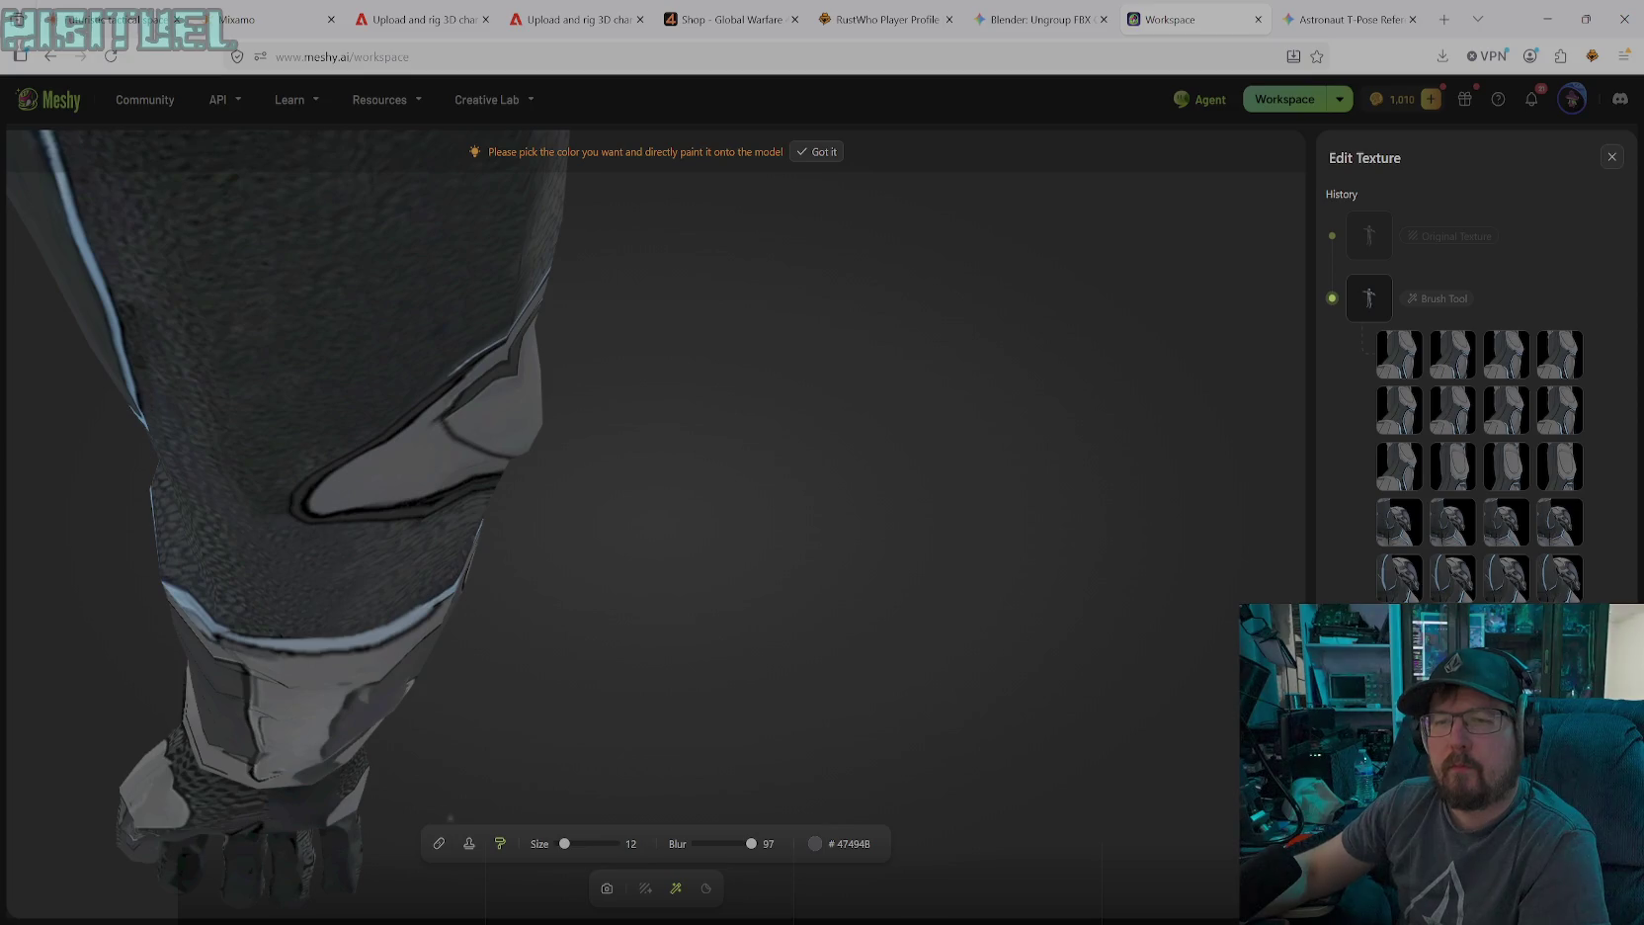
click(608, 889)
mouse_move(476, 825)
mouse_down()
mouse_move(470, 734)
mouse_move(559, 726)
mouse_move(591, 767)
mouse_move(495, 452)
mouse_move(555, 371)
mouse_move(587, 359)
mouse_move(572, 625)
mouse_move(533, 477)
mouse_move(664, 510)
mouse_move(763, 619)
mouse_move(780, 557)
mouse_up()
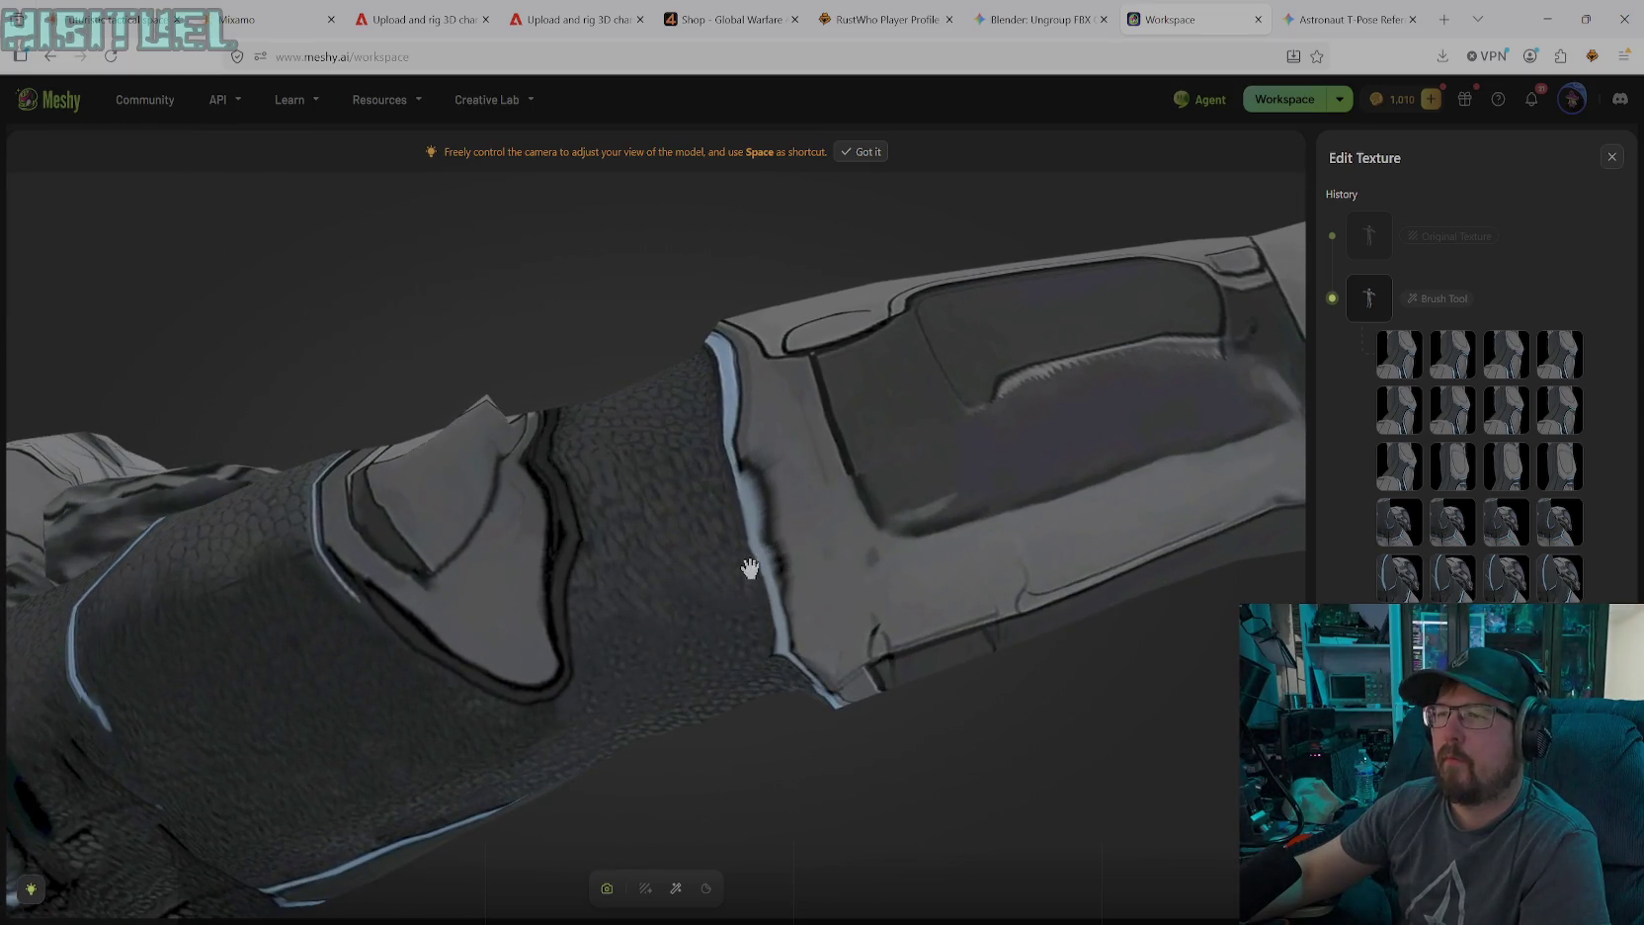
Paint a lighter grey #5F5F5F strip beside the blue edge at brush size 28
click(676, 887)
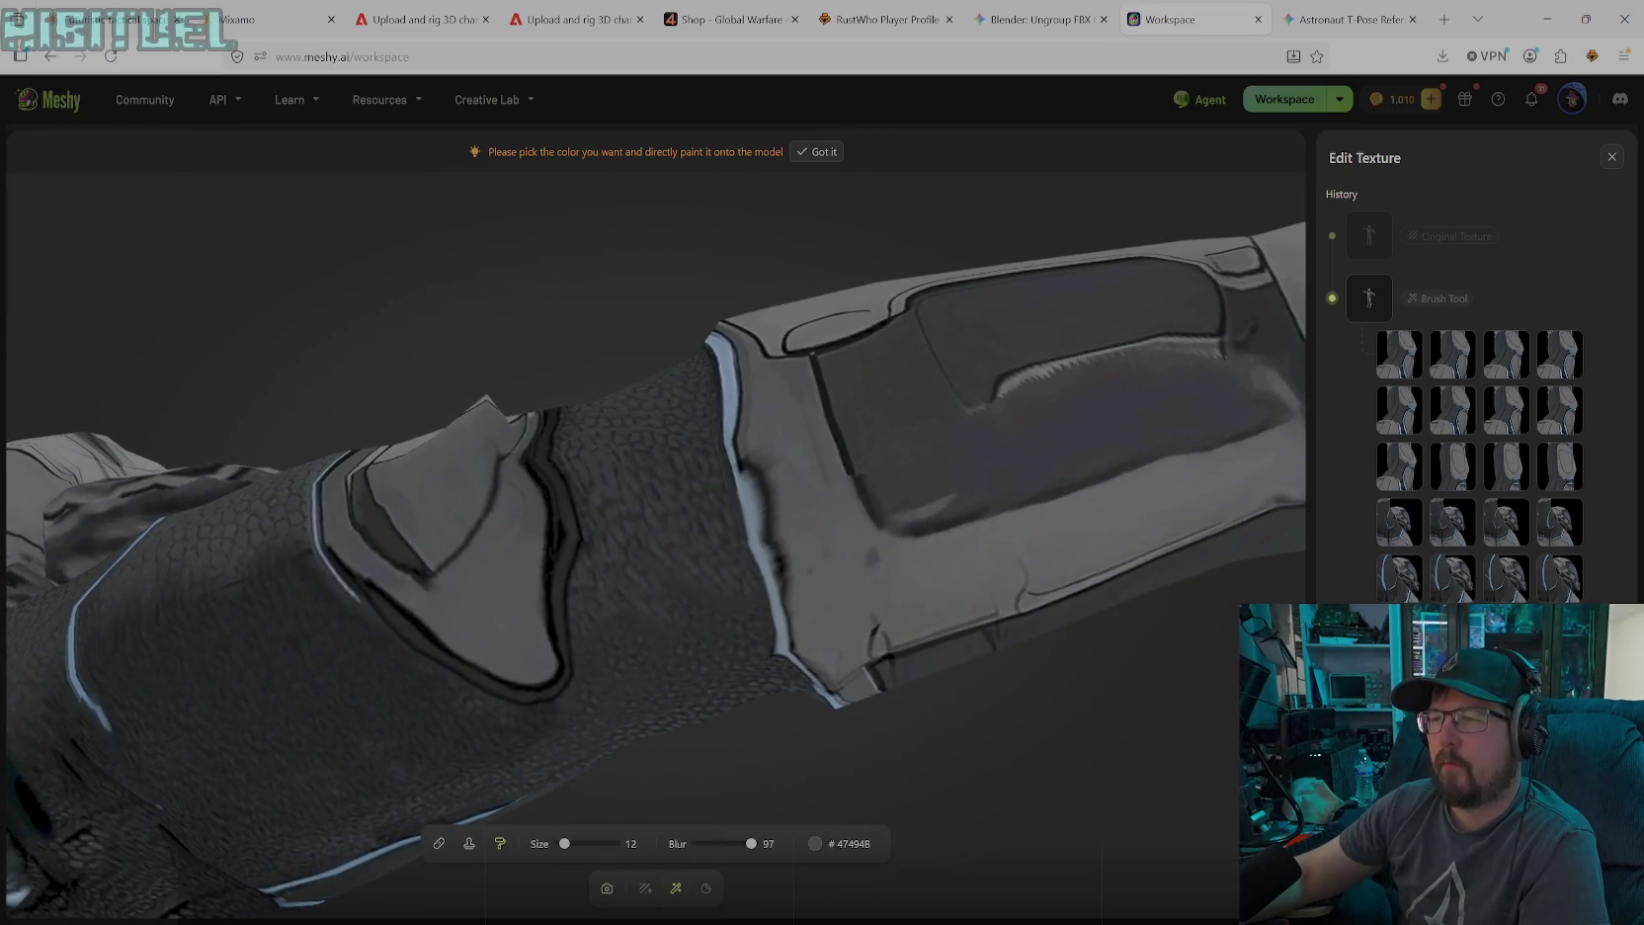
click(815, 843)
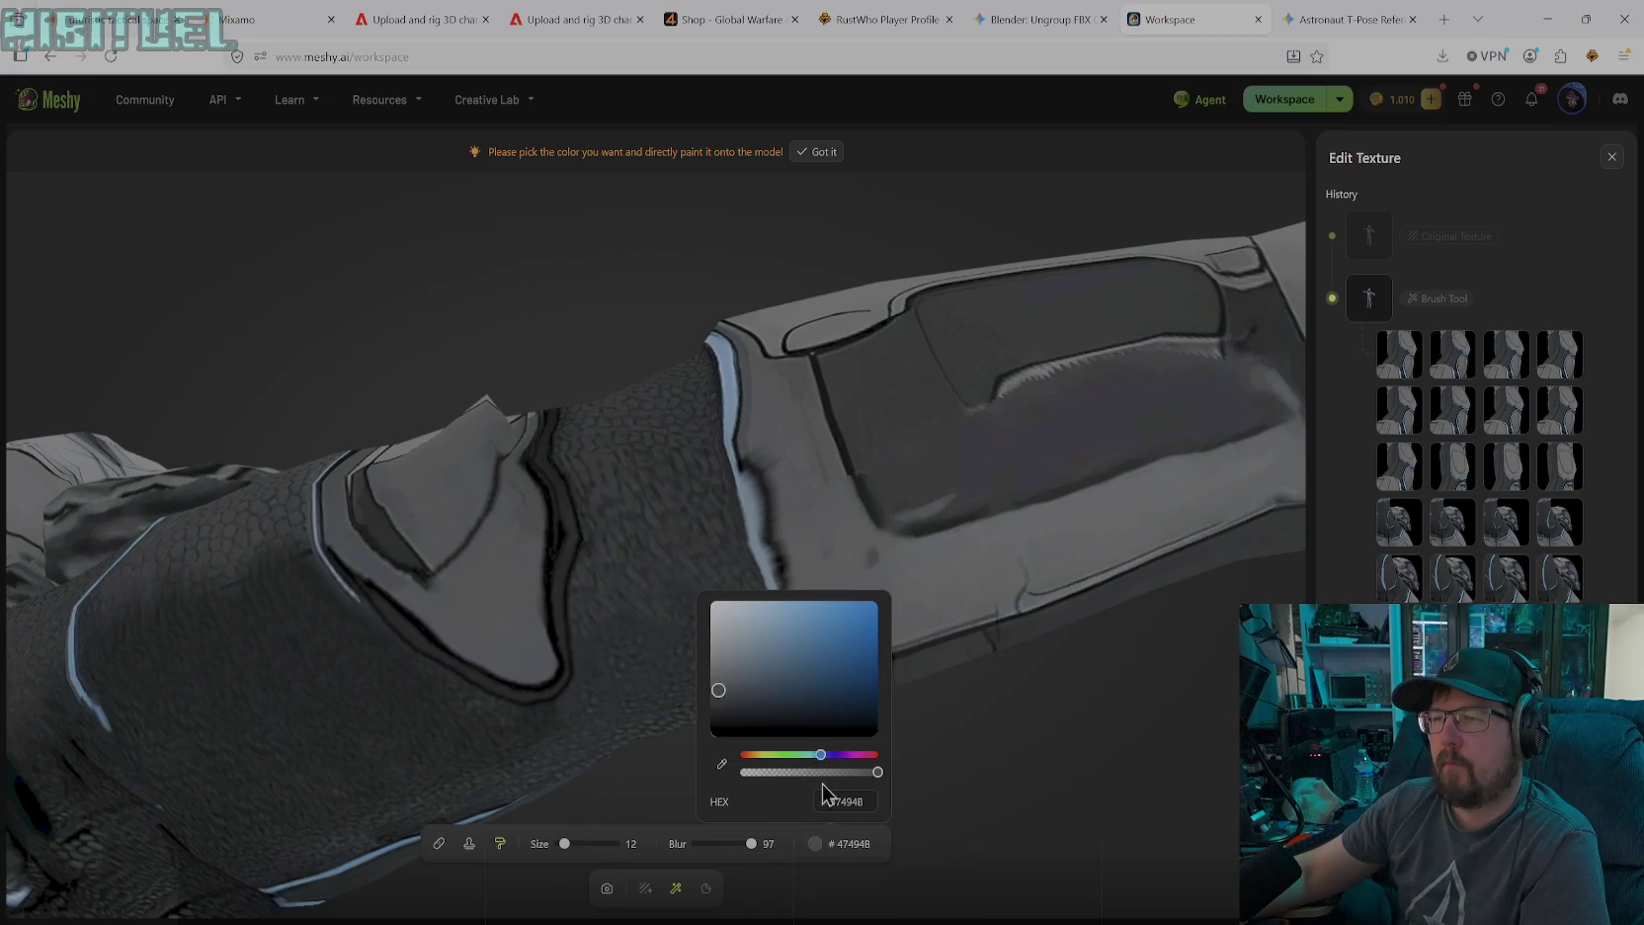
click(721, 764)
click(799, 569)
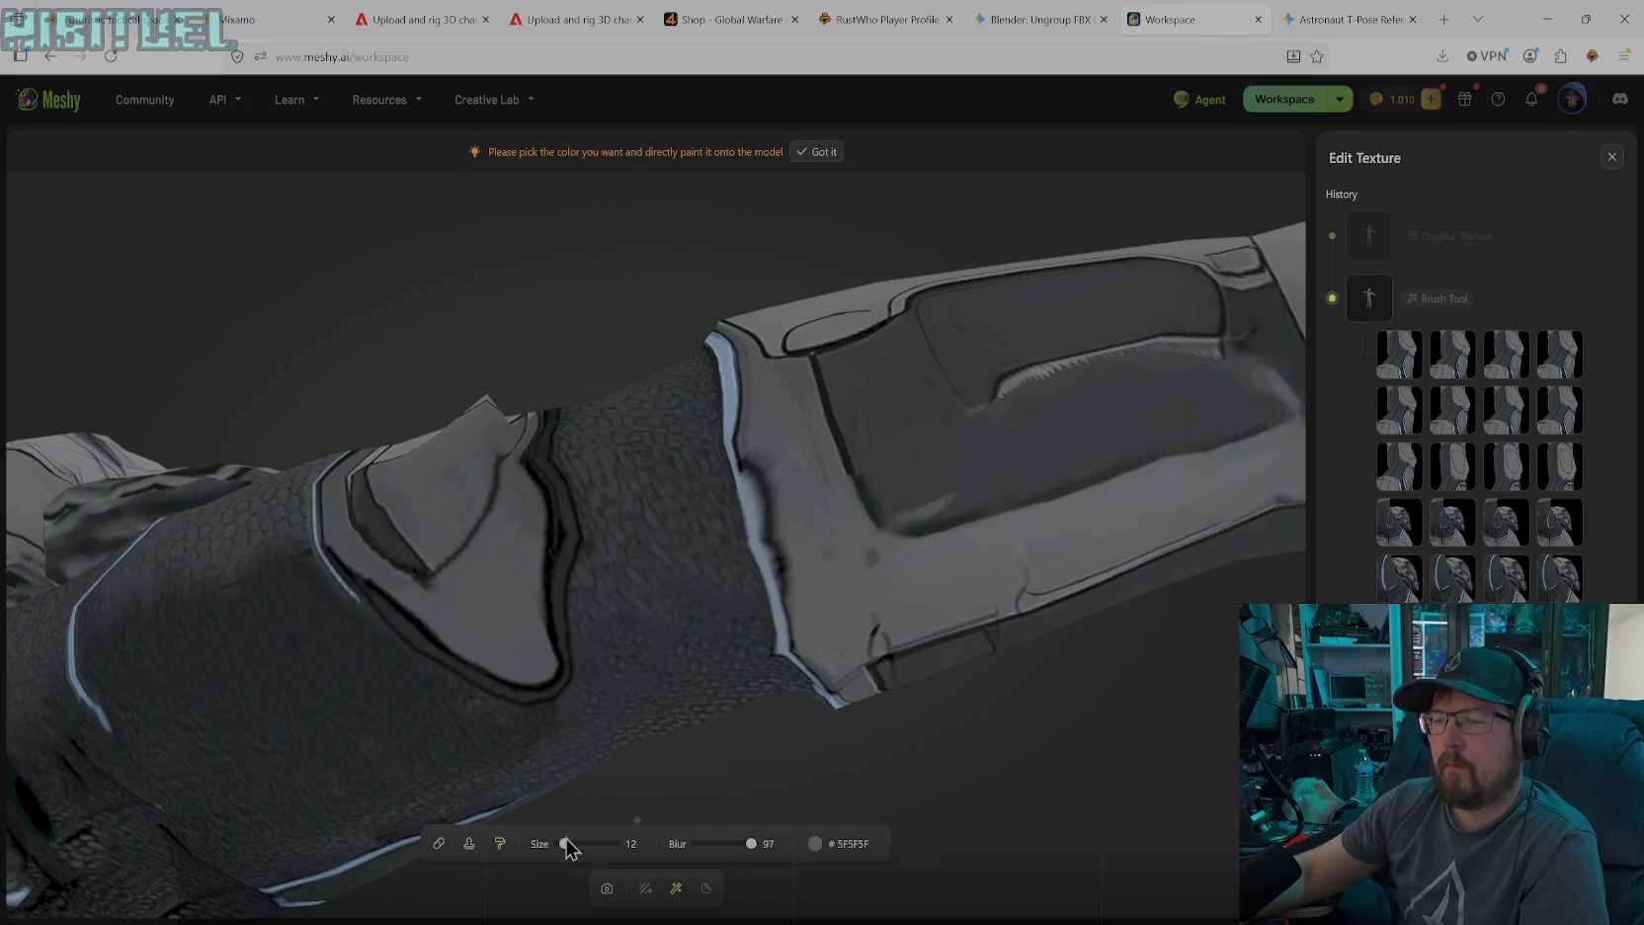
drag(567, 843, 574, 844)
drag(770, 524, 772, 483)
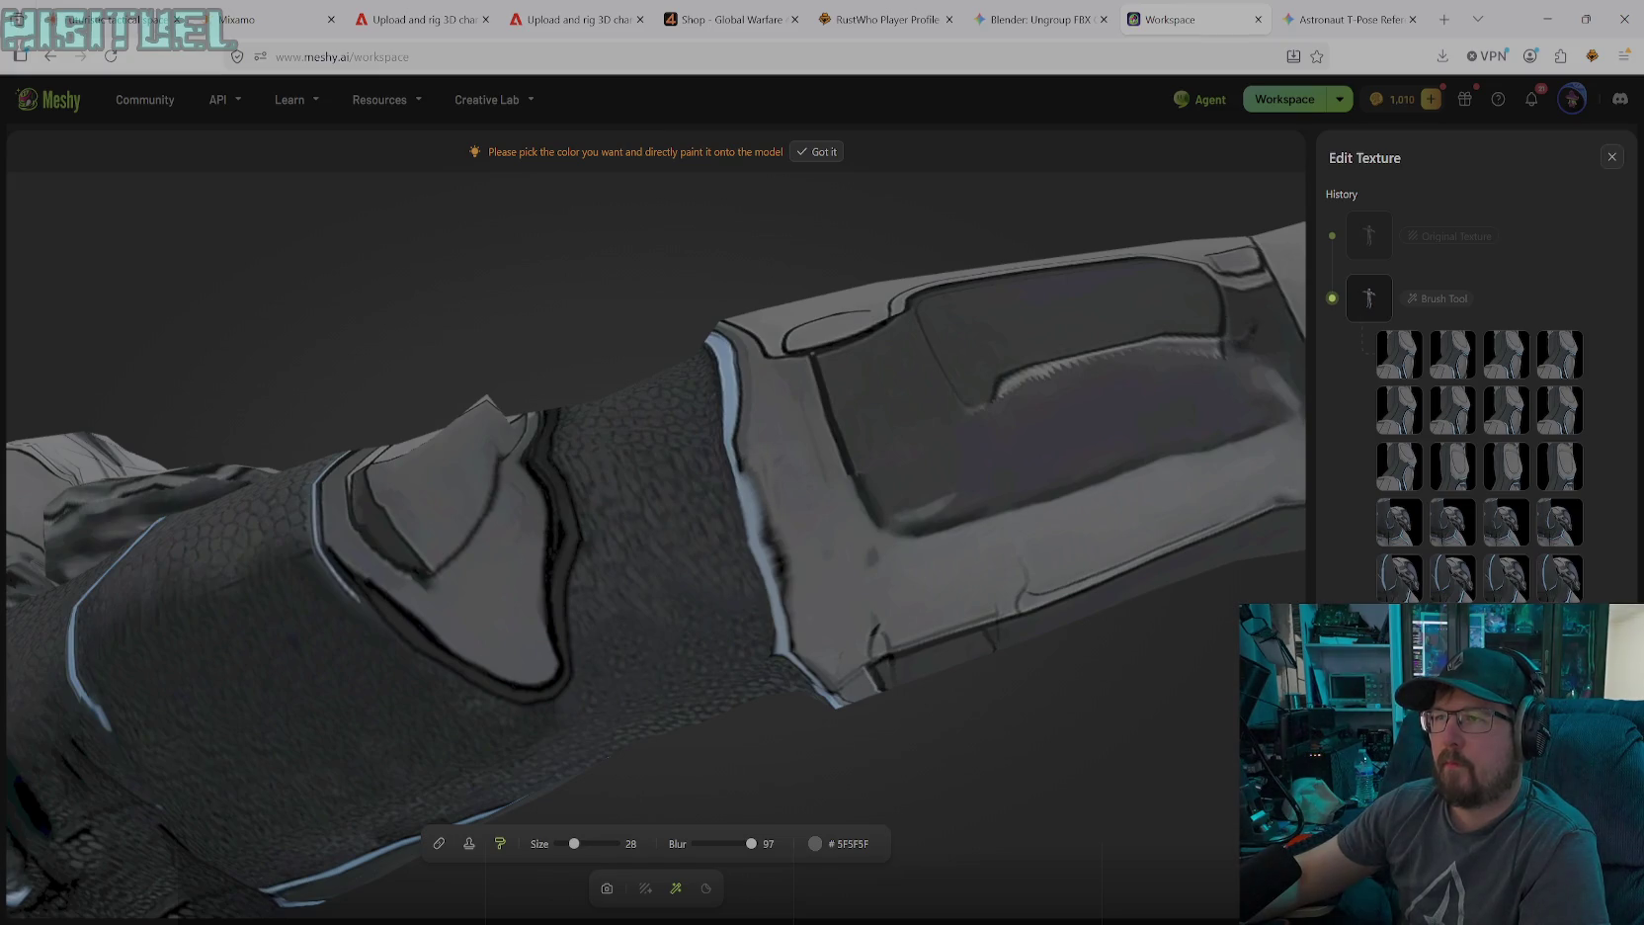
drag(787, 605, 767, 496)
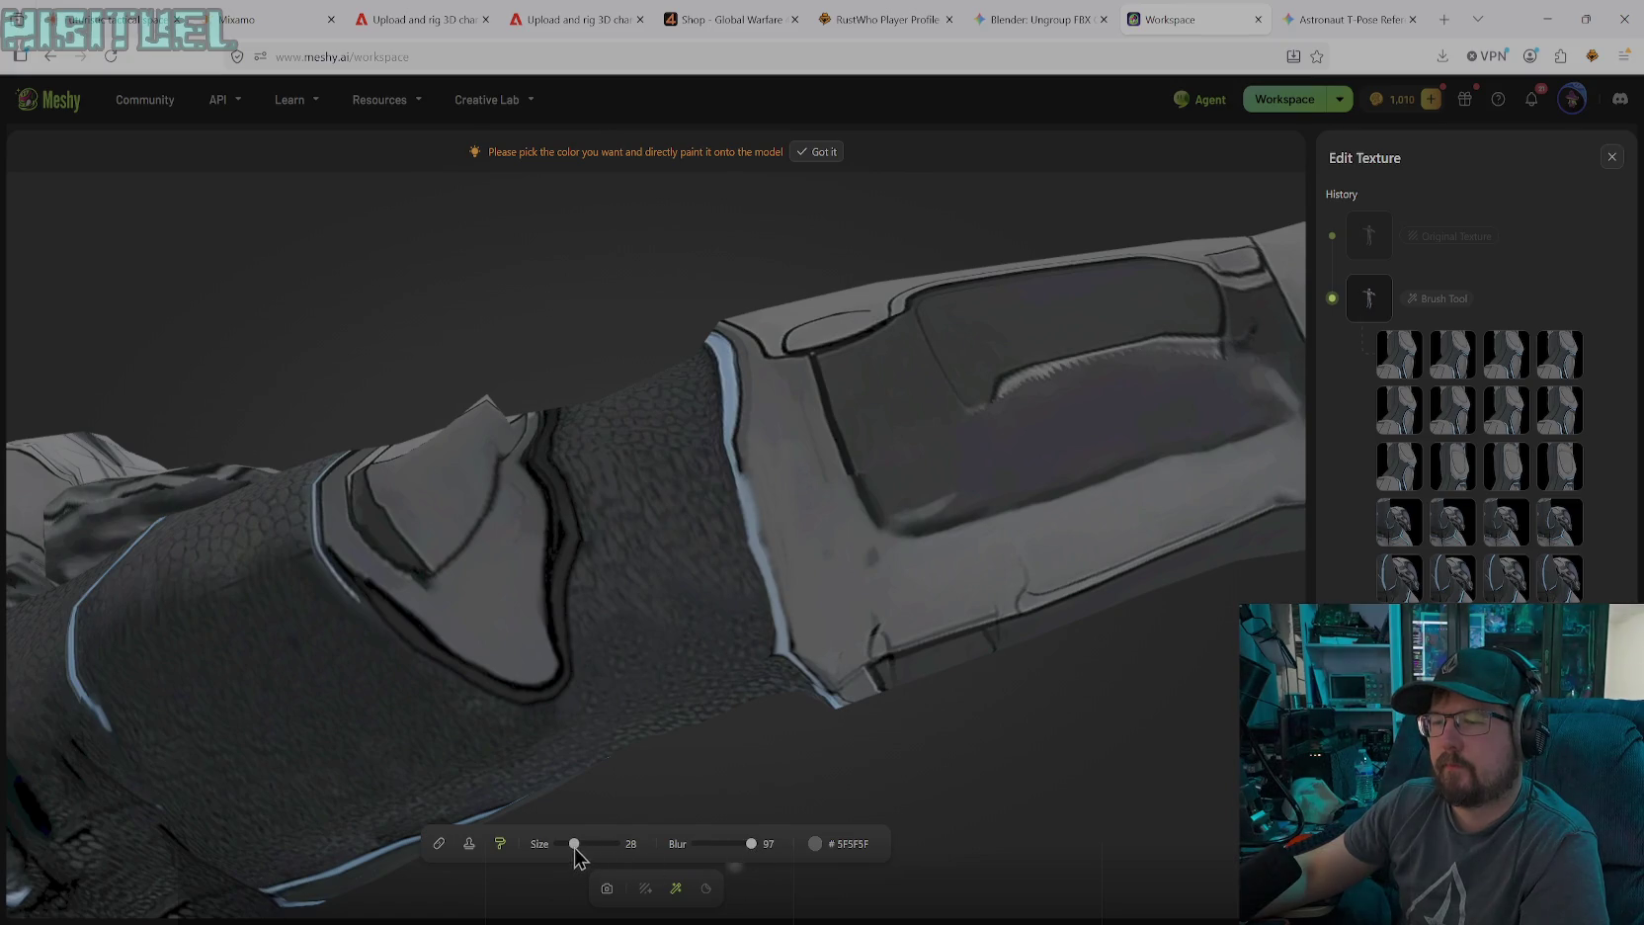
Extend the light-blue #7AA0C5 trim stripe further down the armour edge
click(815, 843)
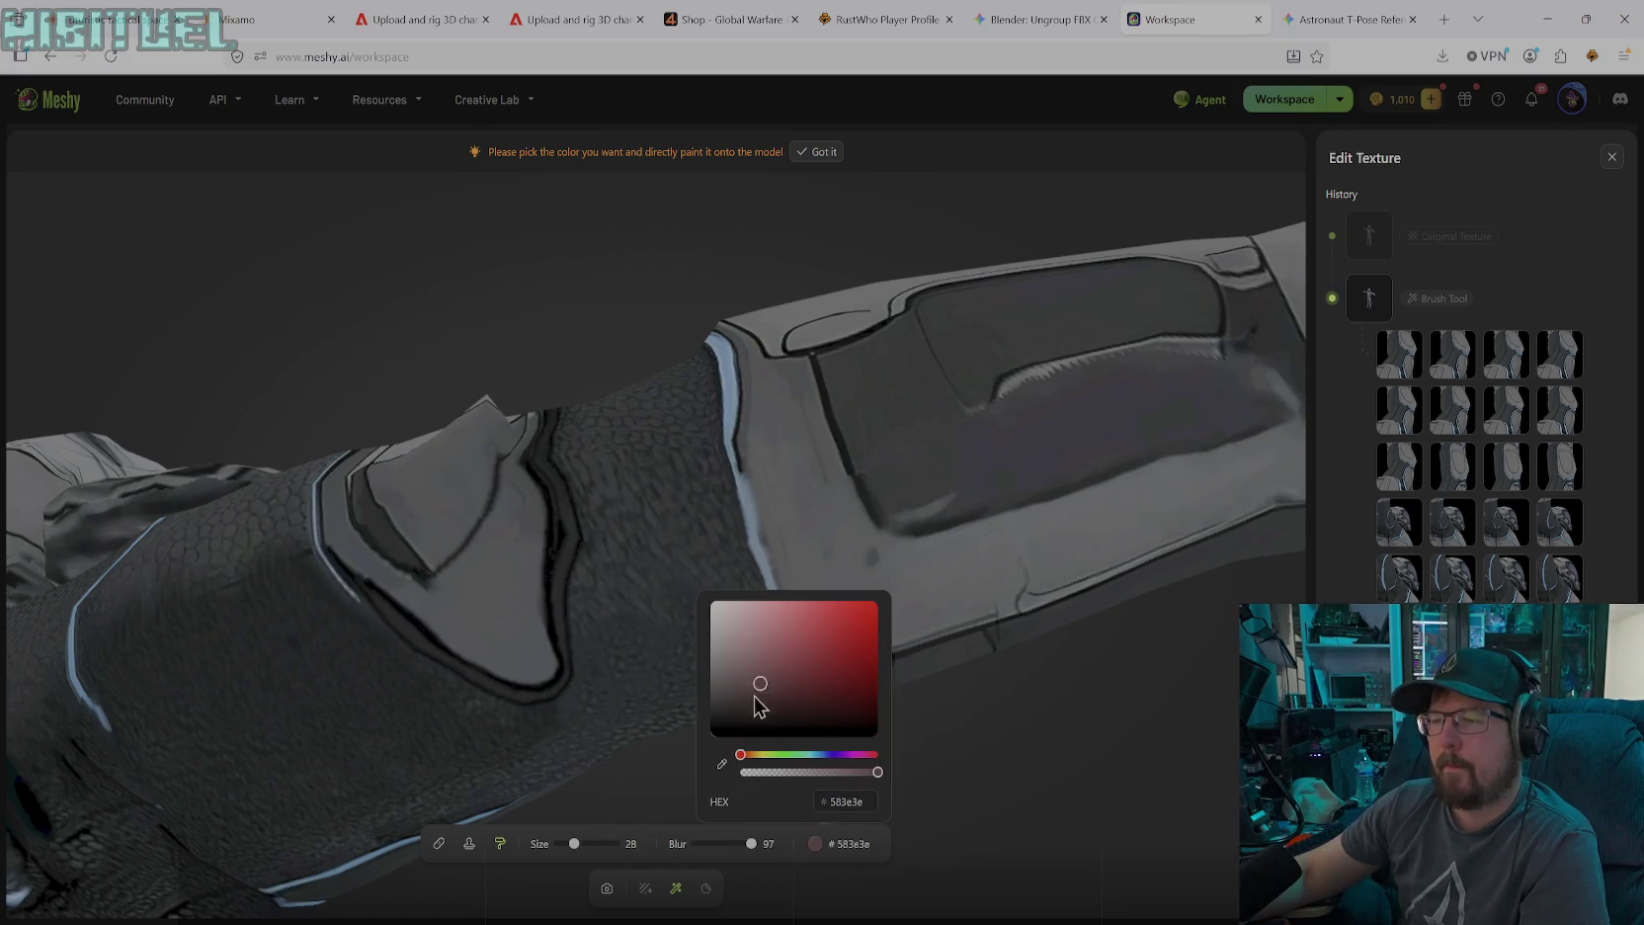
click(722, 763)
click(732, 404)
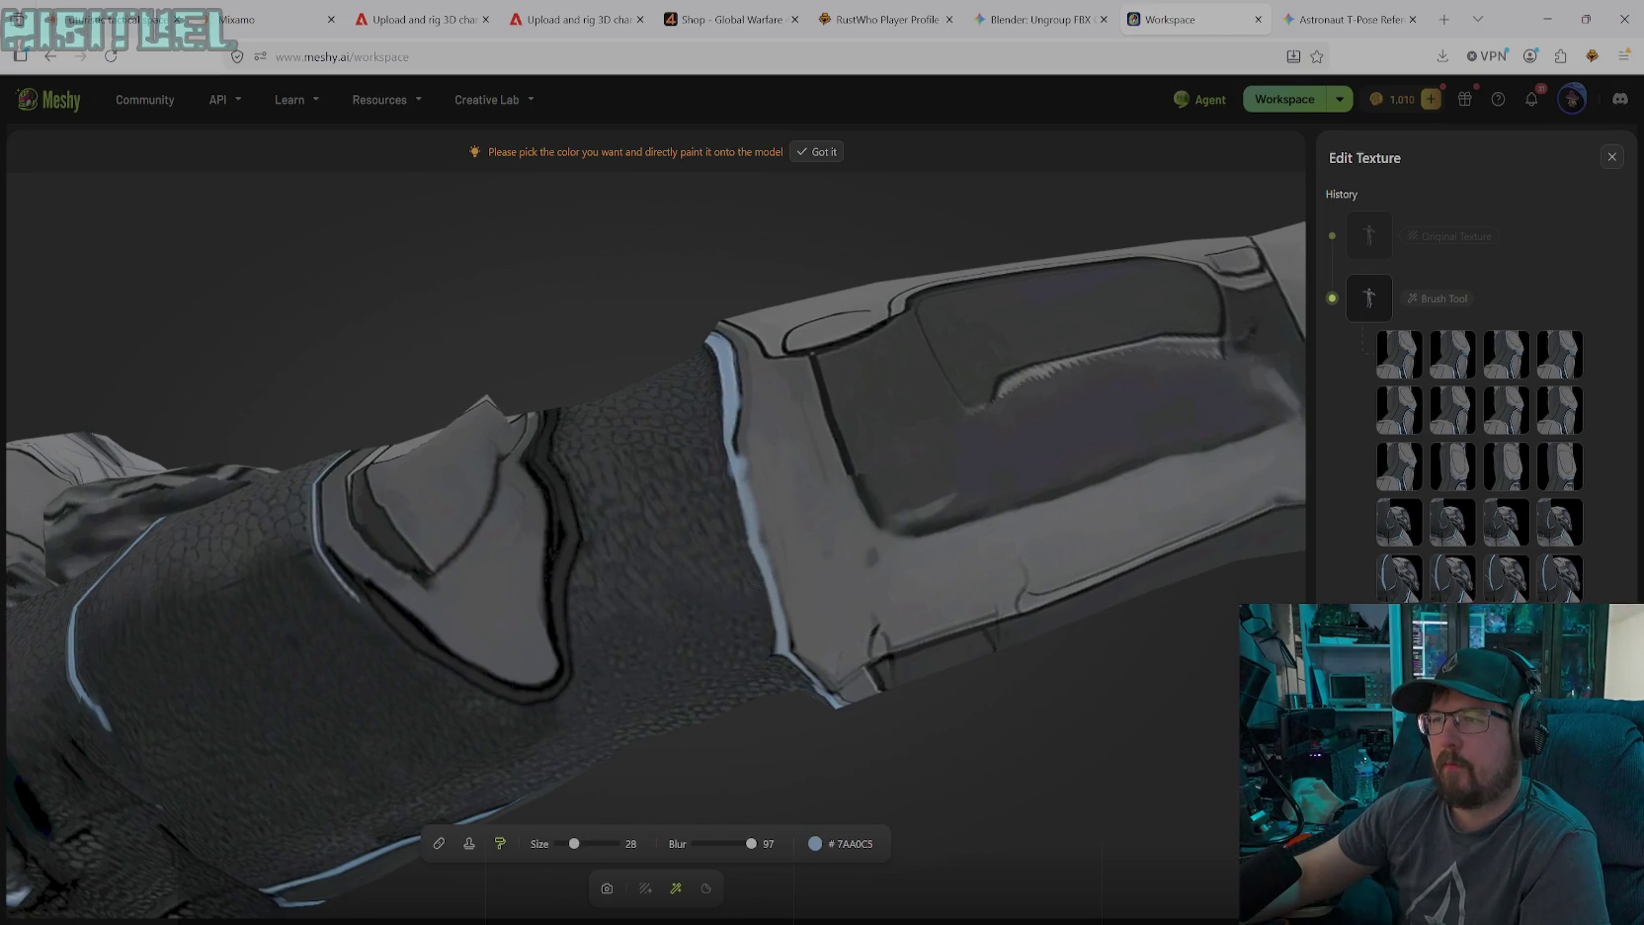
drag(763, 560, 781, 613)
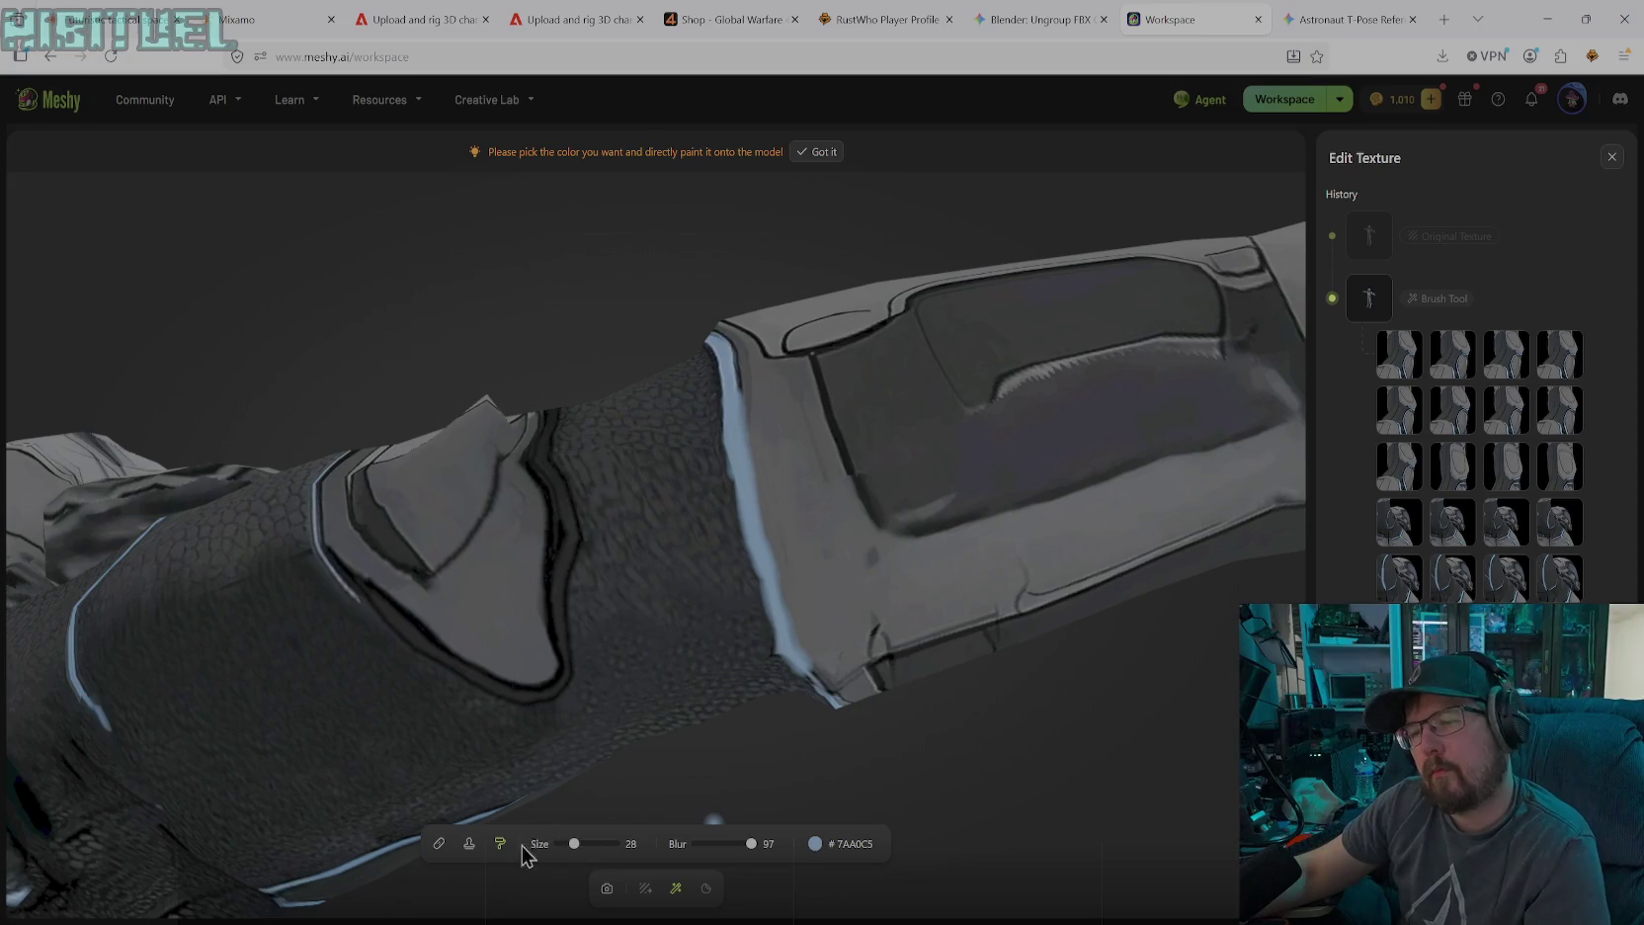
click(470, 843)
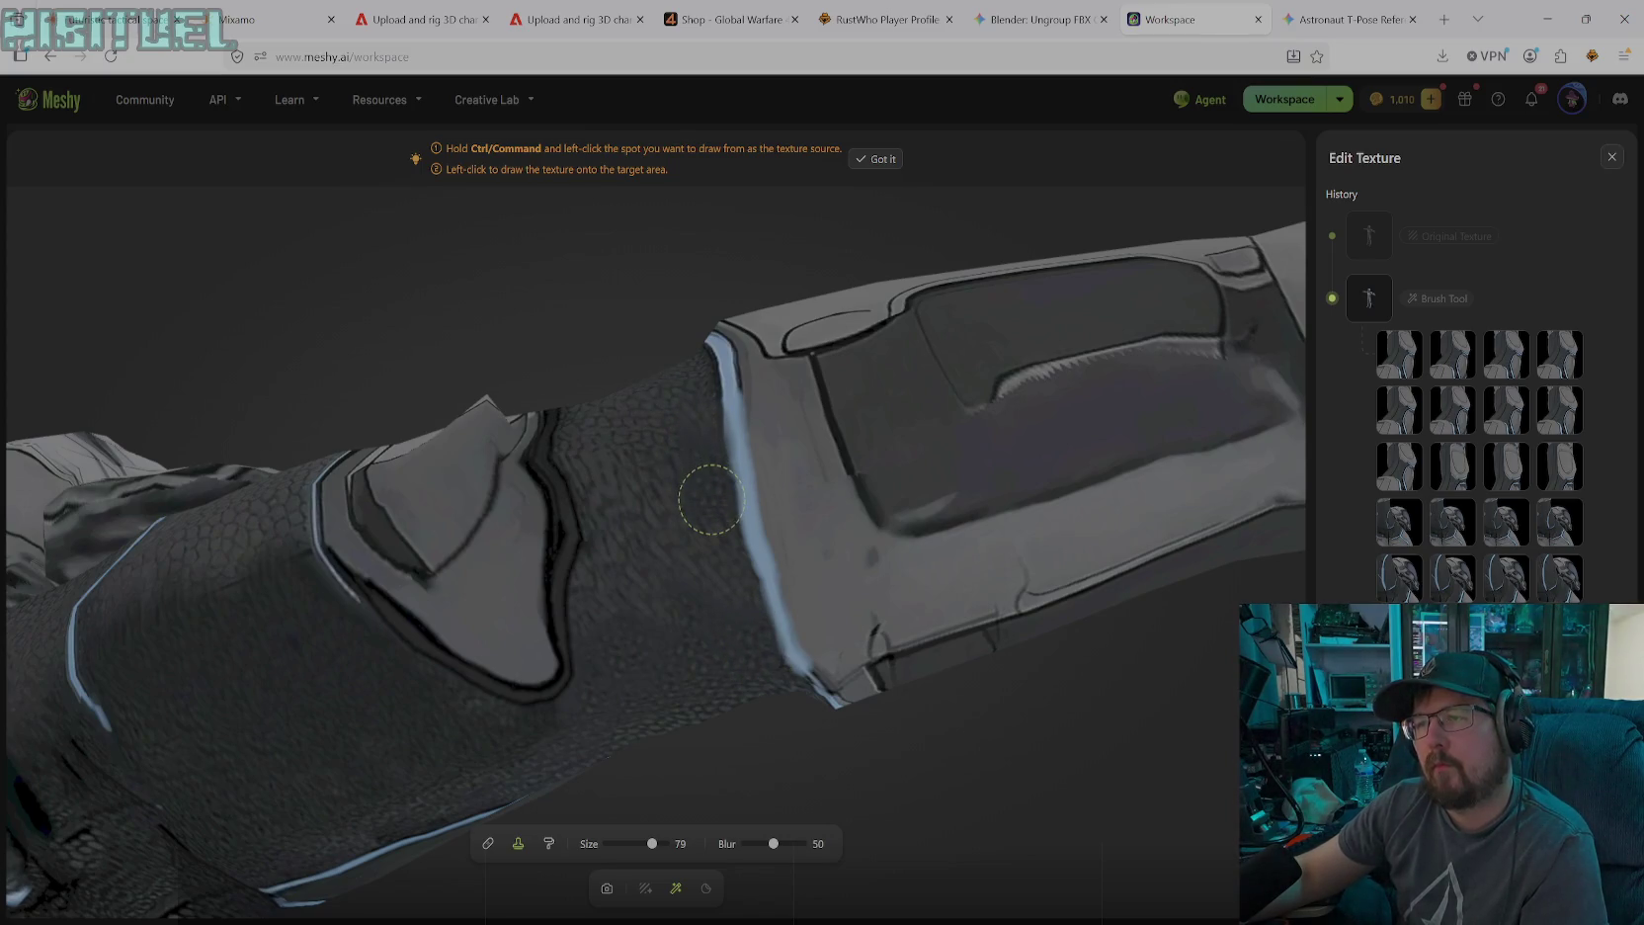
Set the solid brush to black at size 10, then go back to the Stamp tool
click(549, 843)
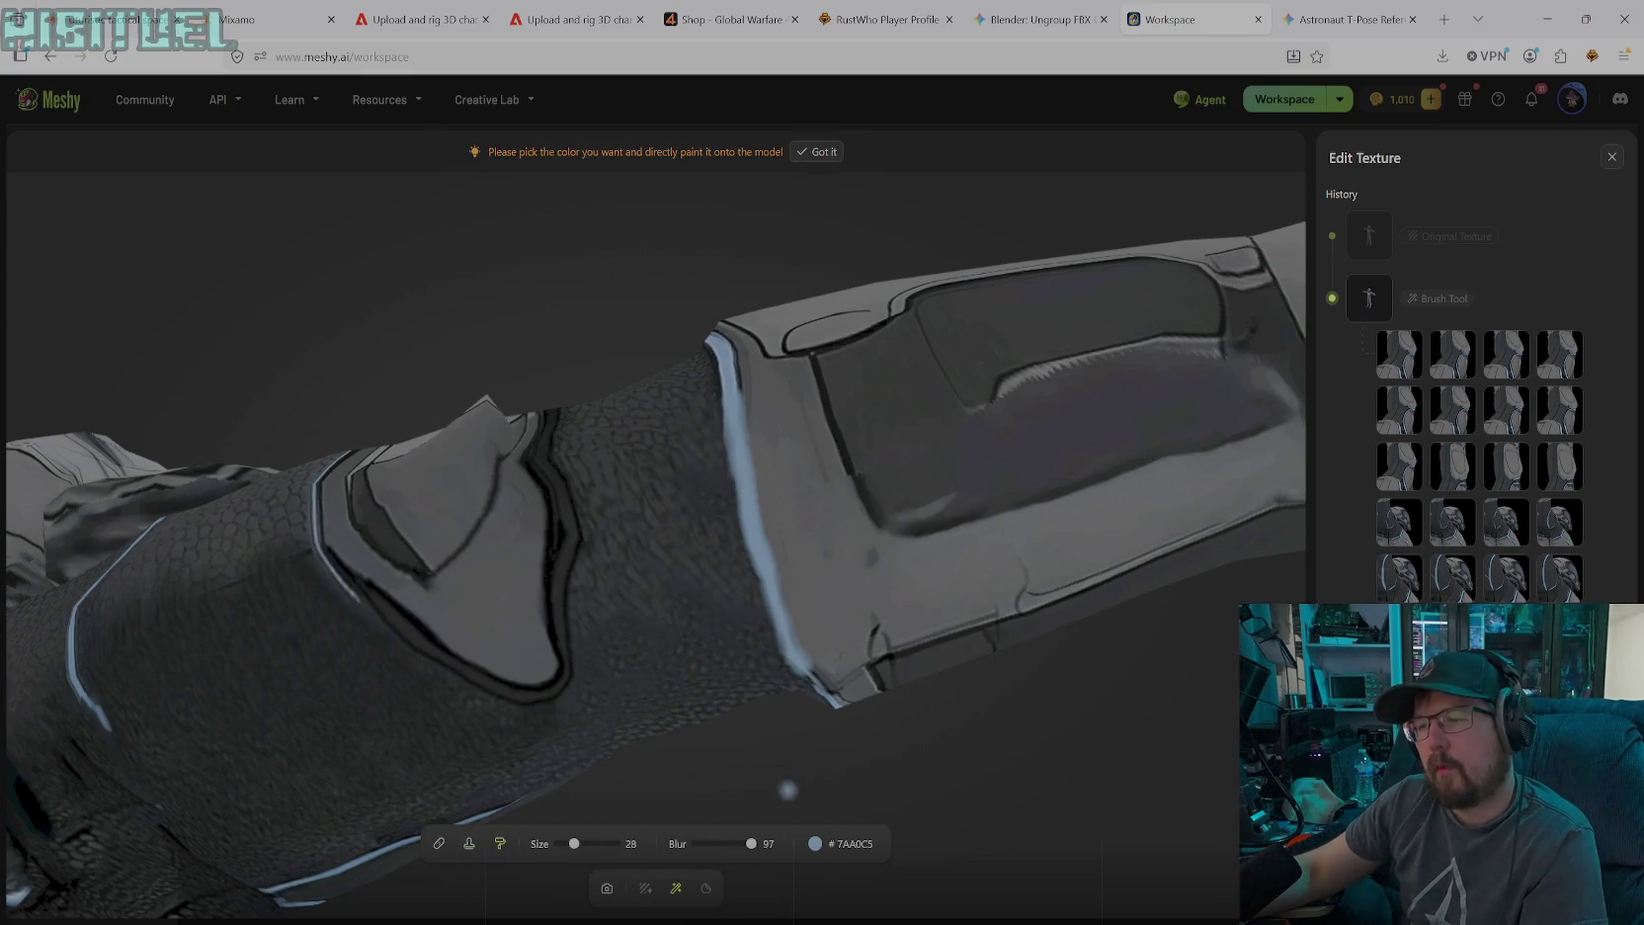
click(816, 846)
click(731, 727)
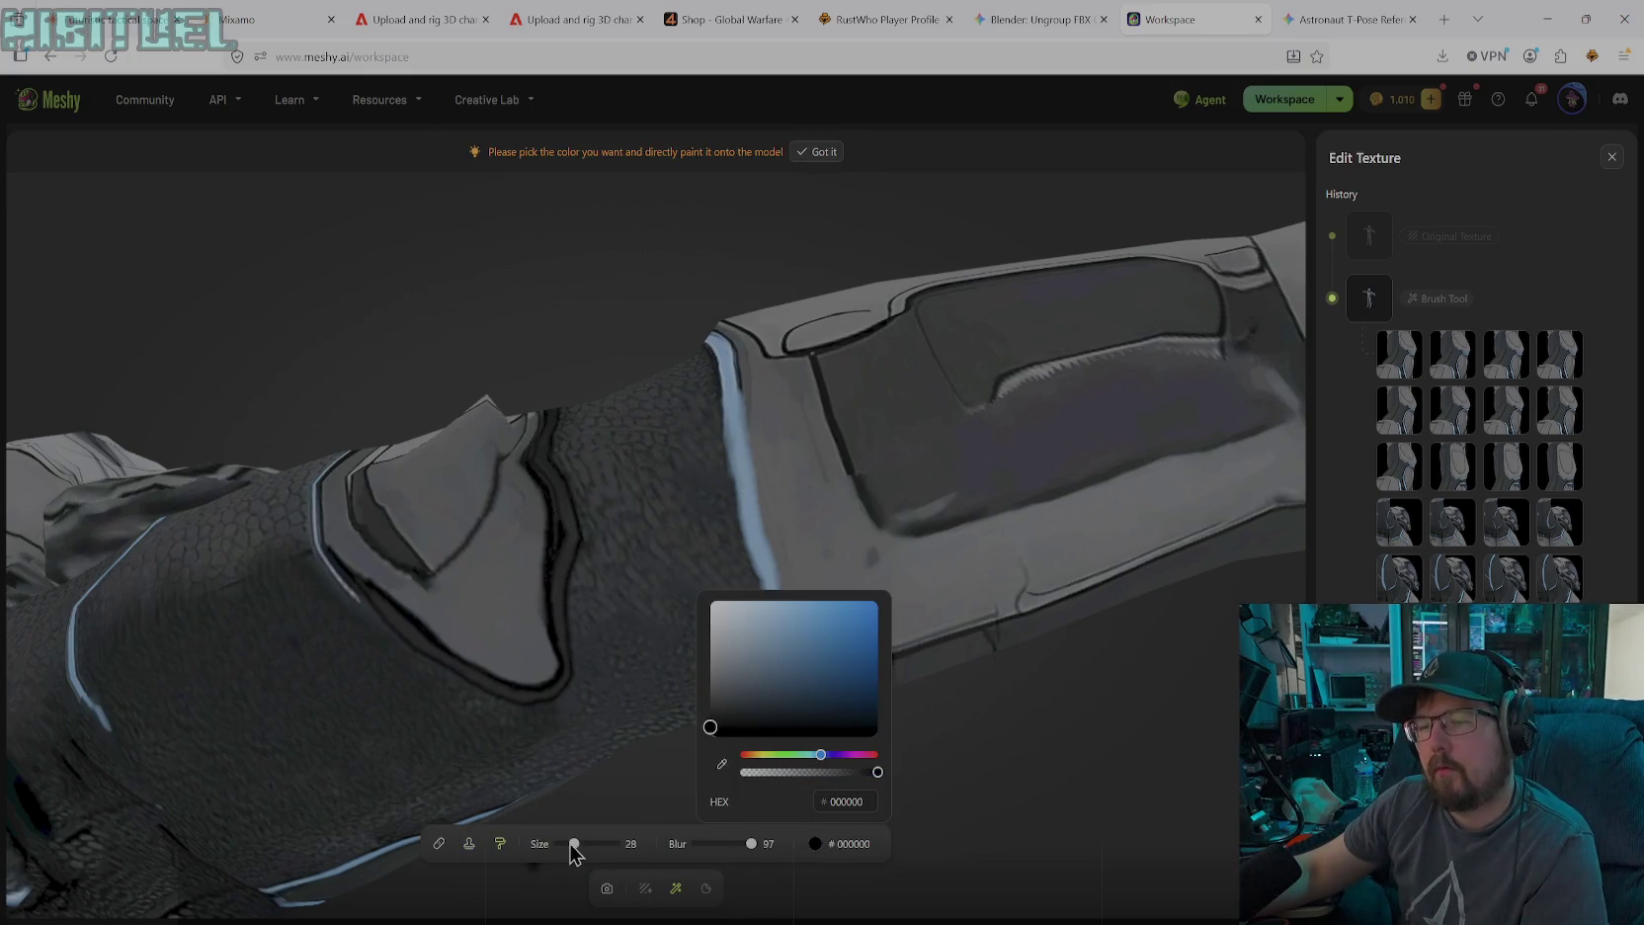
drag(573, 844, 563, 844)
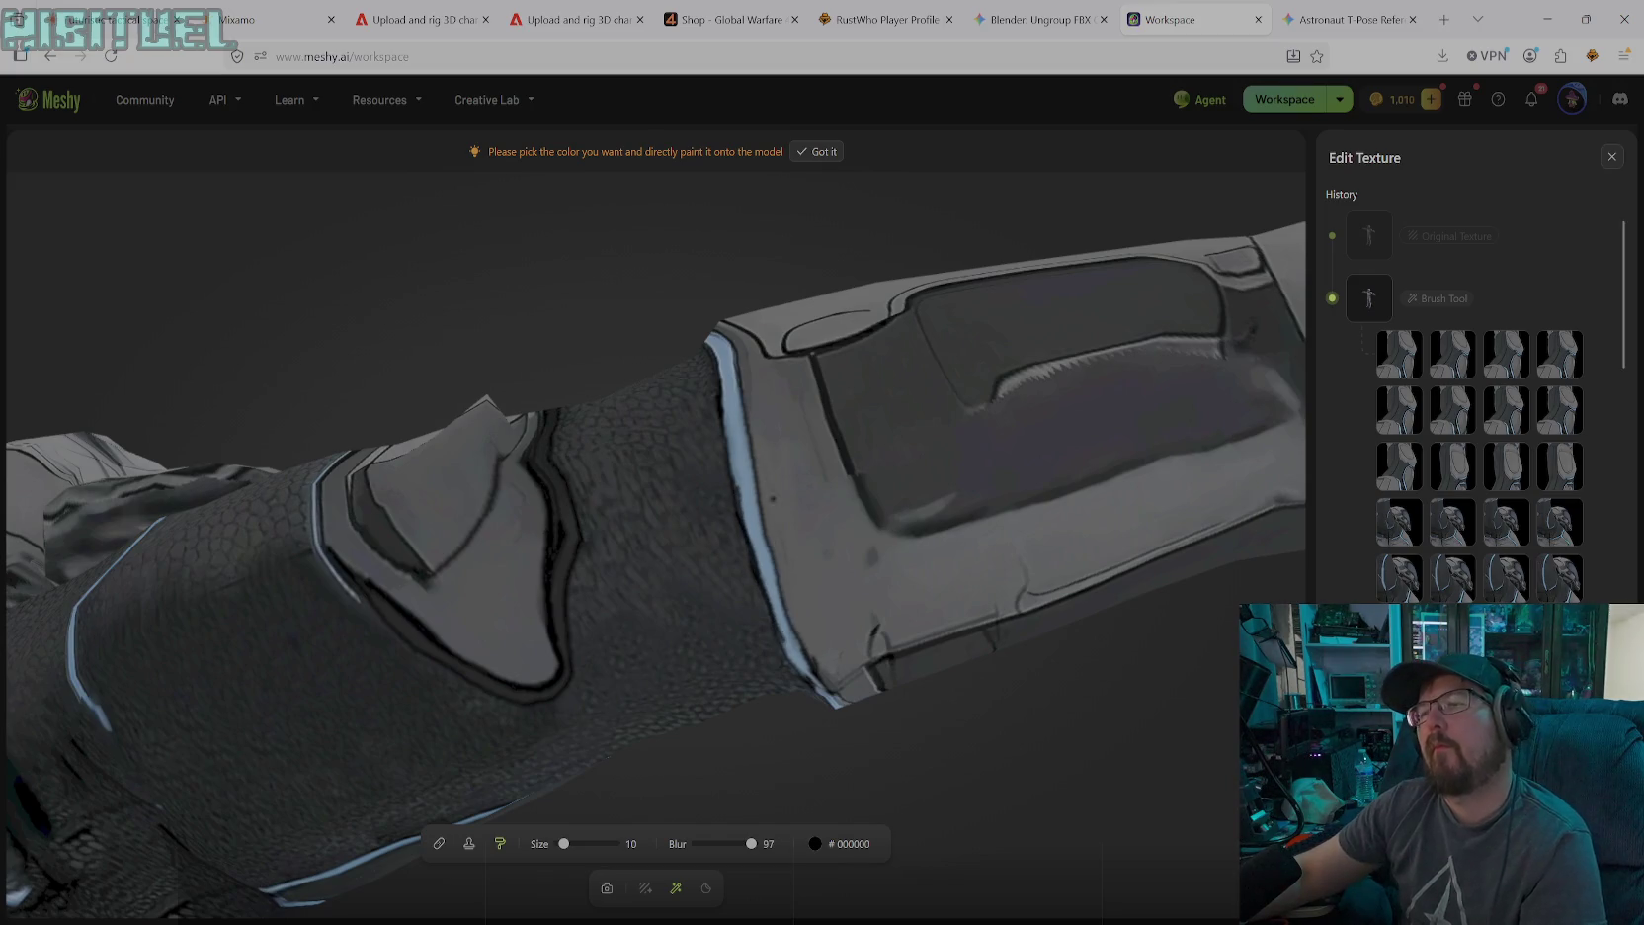
click(470, 845)
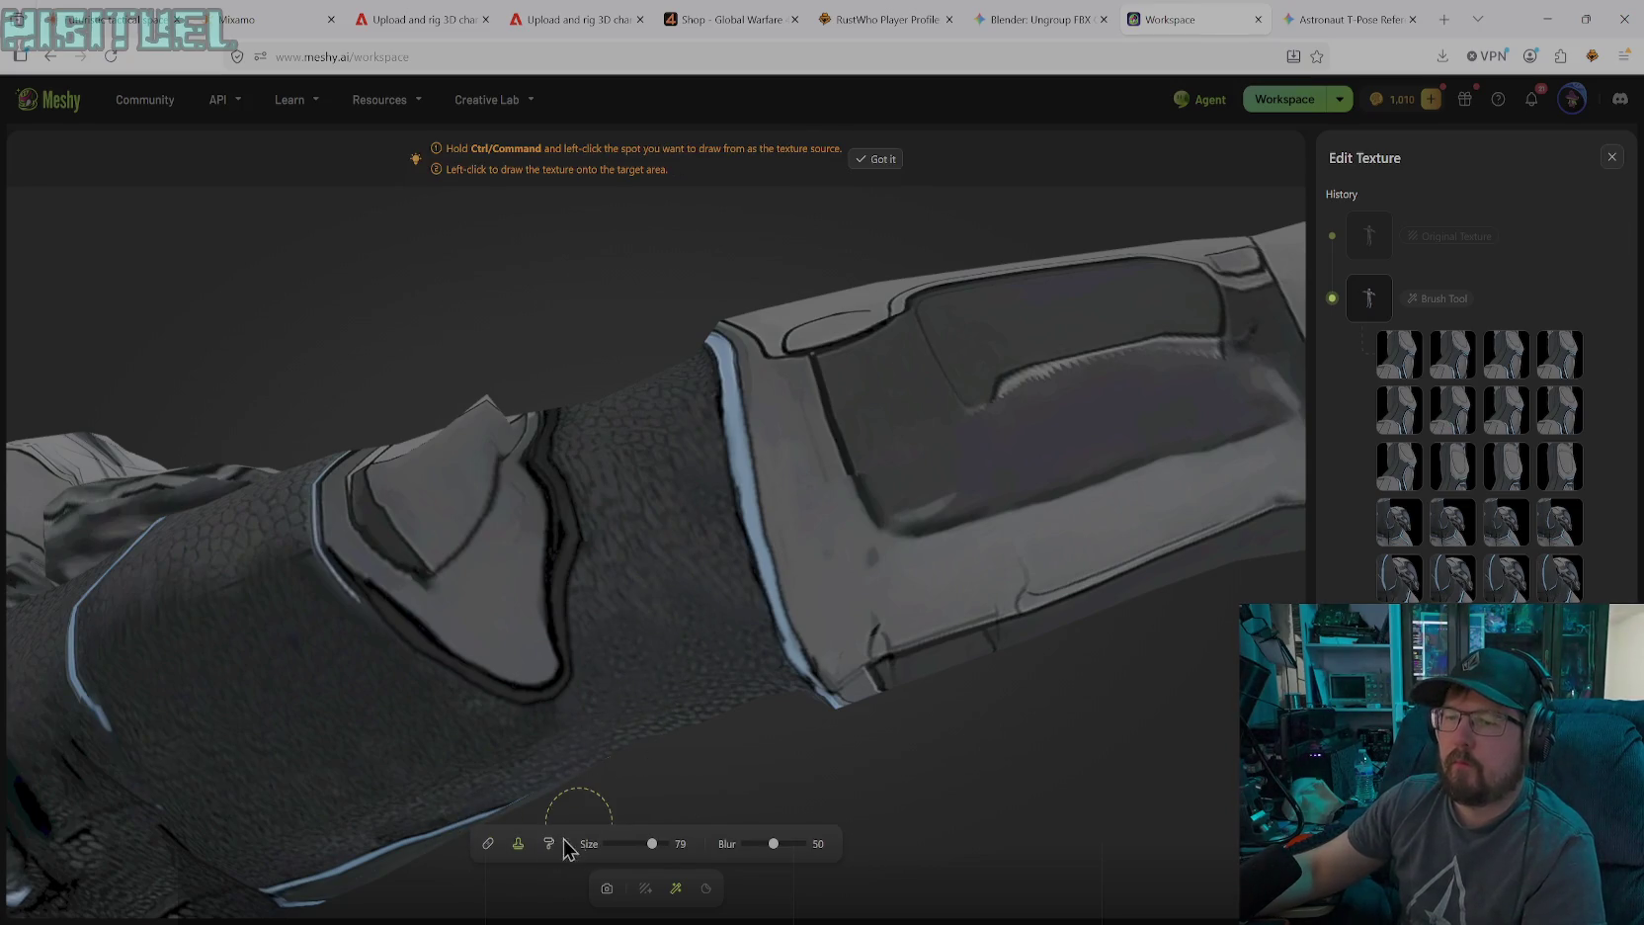
Orbit the arm to look over the elbow from vertical and diagonal views
click(607, 888)
drag(702, 667, 949, 522)
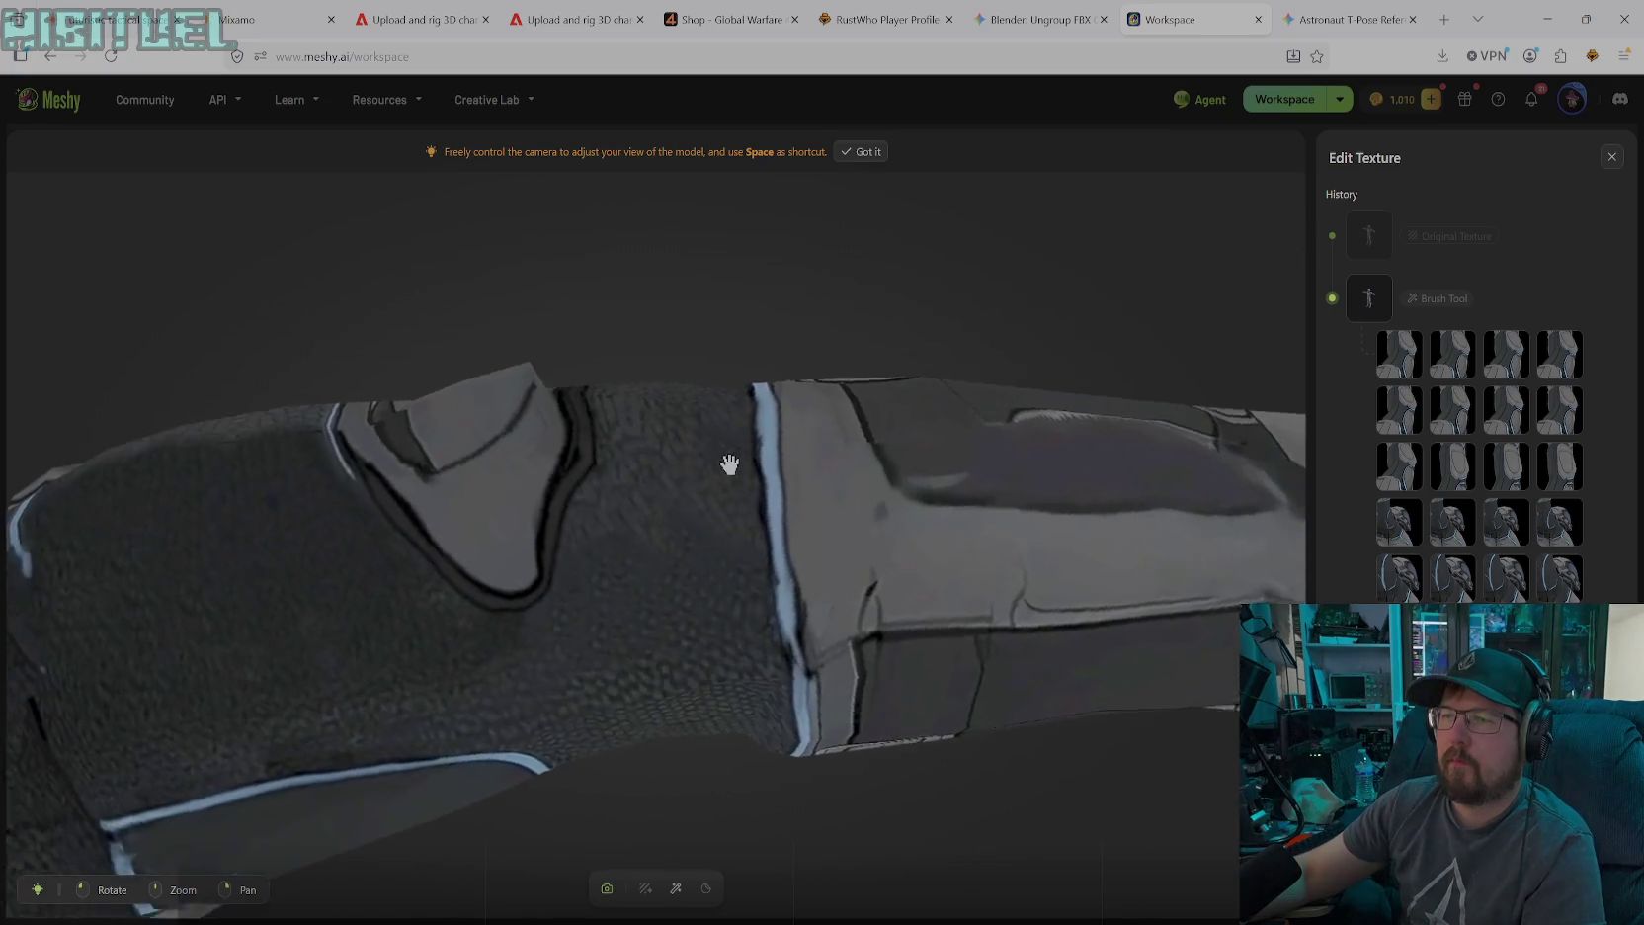
mouse_move(631, 649)
mouse_down()
mouse_move(696, 782)
mouse_move(775, 852)
mouse_move(782, 891)
mouse_move(752, 653)
mouse_move(807, 550)
mouse_move(730, 660)
mouse_move(708, 648)
mouse_move(668, 672)
mouse_move(665, 762)
mouse_up()
Switch to flat-colour painting and orbit to an upright view of the forearm and wrist
click(676, 887)
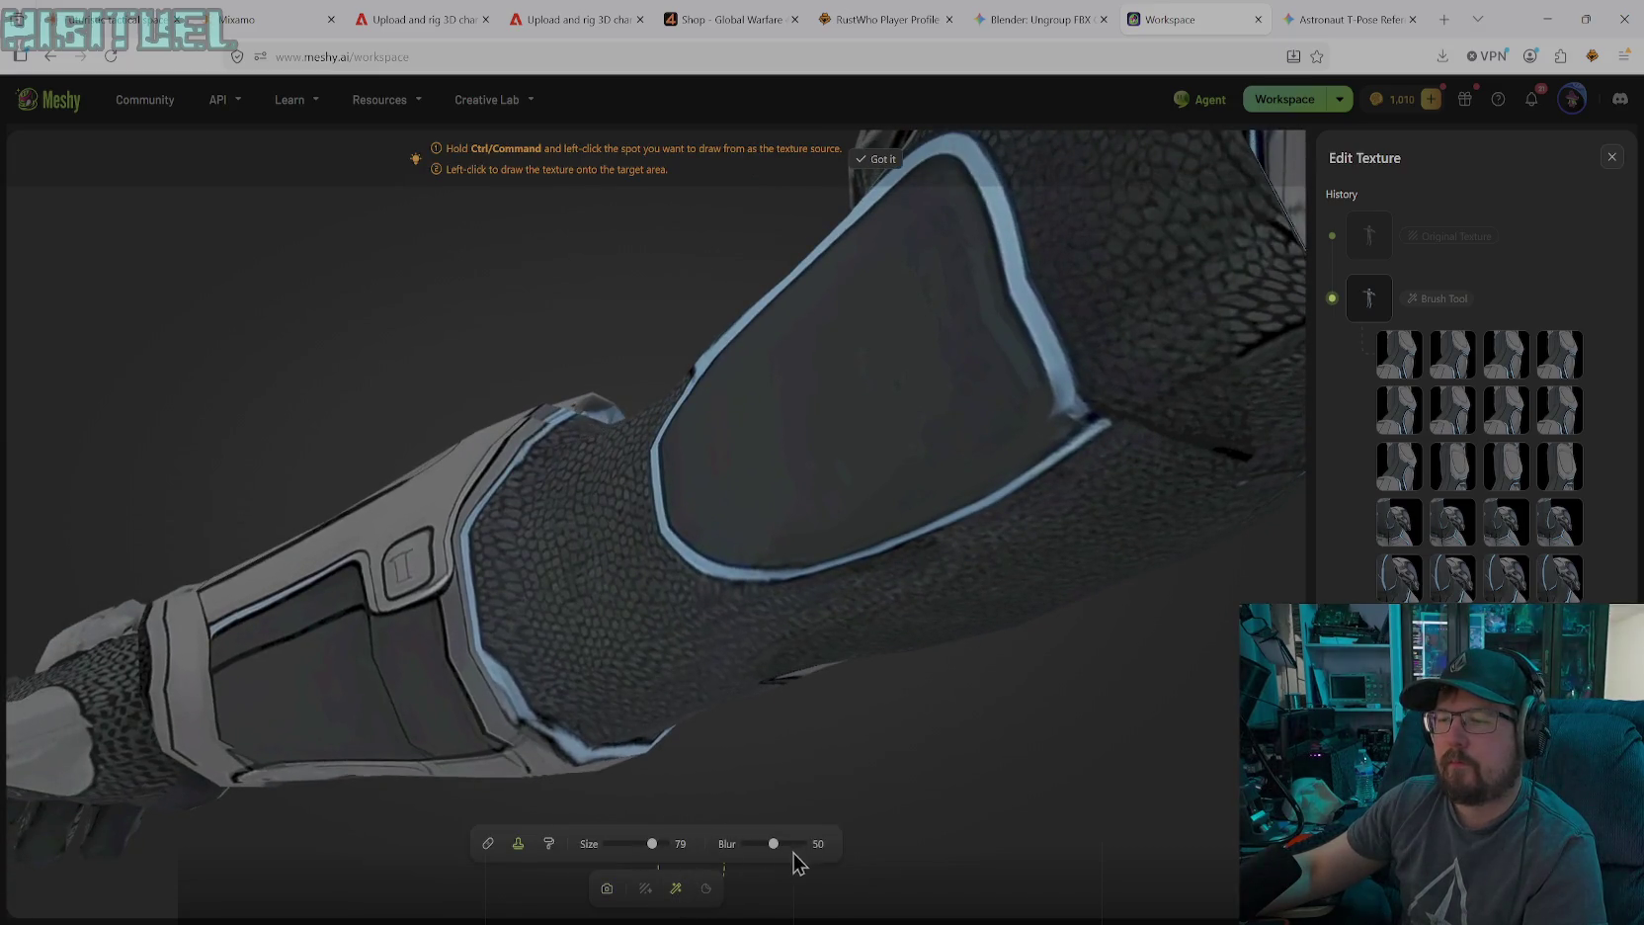
click(548, 844)
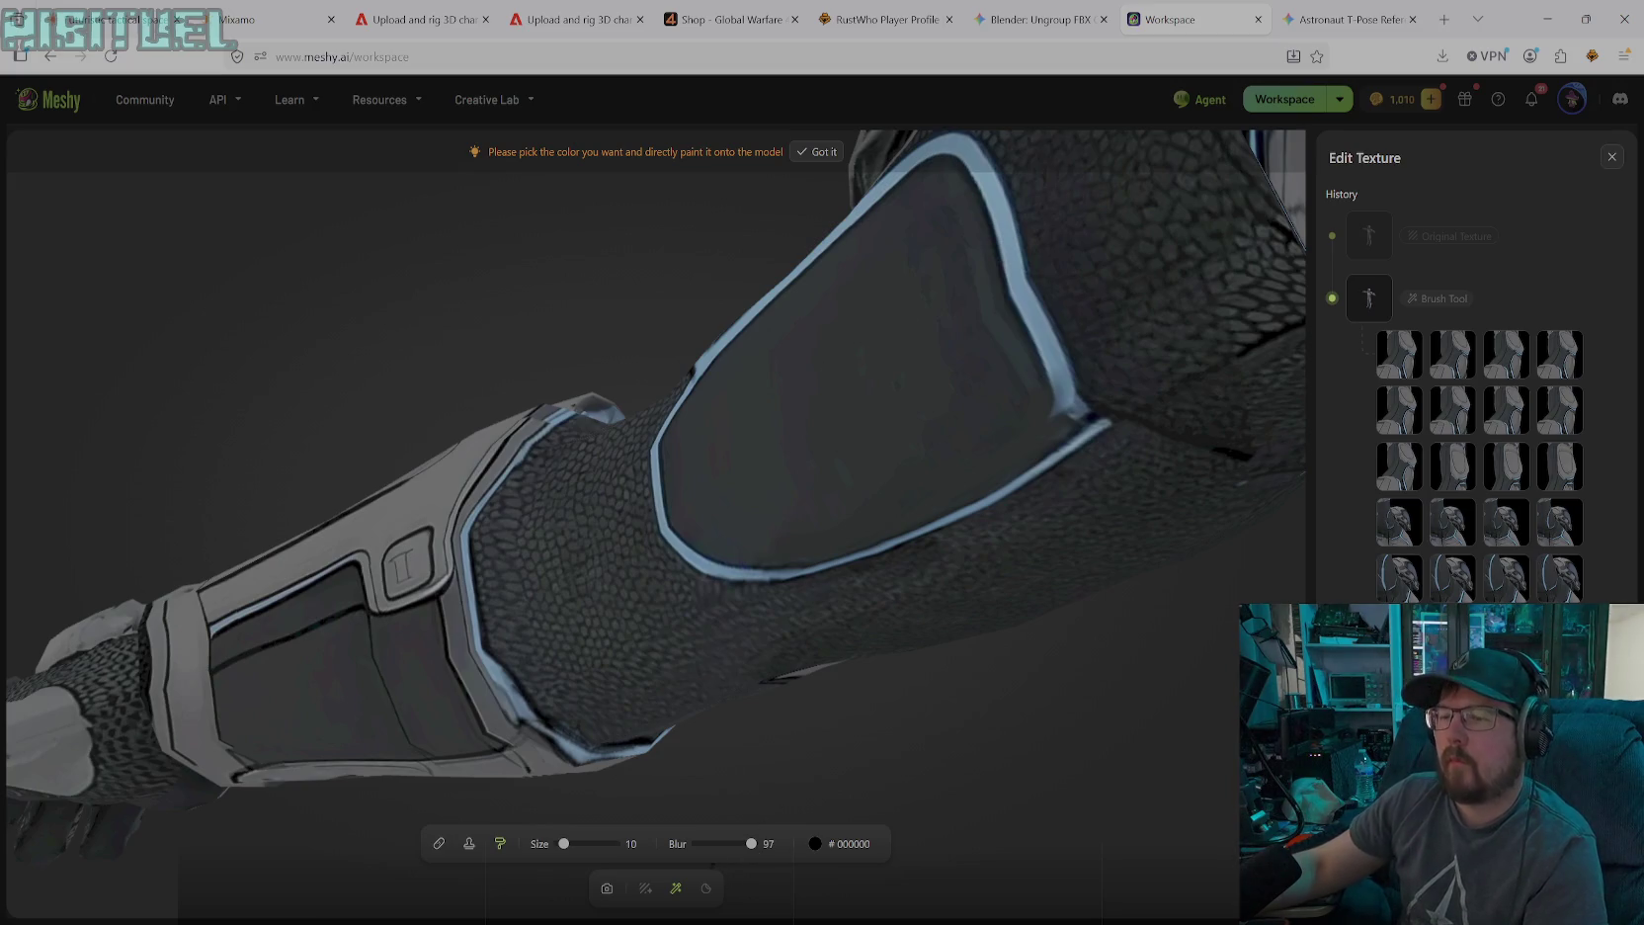
click(607, 889)
mouse_move(646, 829)
mouse_down()
mouse_move(752, 664)
mouse_move(619, 535)
mouse_move(724, 355)
mouse_move(654, 477)
mouse_move(642, 587)
mouse_move(666, 504)
mouse_move(598, 459)
mouse_move(595, 396)
mouse_move(863, 411)
mouse_up()
mouse_move(609, 386)
mouse_down()
mouse_move(613, 349)
mouse_move(569, 405)
mouse_move(572, 442)
mouse_move(642, 352)
mouse_move(589, 403)
mouse_move(595, 473)
mouse_move(620, 433)
mouse_move(672, 470)
mouse_move(470, 484)
mouse_move(447, 581)
mouse_move(610, 433)
mouse_move(719, 431)
mouse_move(338, 507)
mouse_move(294, 495)
mouse_move(378, 341)
mouse_move(580, 341)
mouse_move(687, 415)
mouse_move(589, 383)
mouse_move(880, 323)
mouse_move(906, 555)
mouse_move(935, 591)
mouse_move(1063, 620)
mouse_move(1009, 719)
mouse_move(925, 712)
mouse_move(914, 664)
mouse_move(1059, 376)
mouse_move(844, 467)
mouse_move(735, 587)
mouse_move(824, 515)
mouse_move(863, 689)
mouse_move(789, 666)
mouse_up()
drag(788, 654, 938, 620)
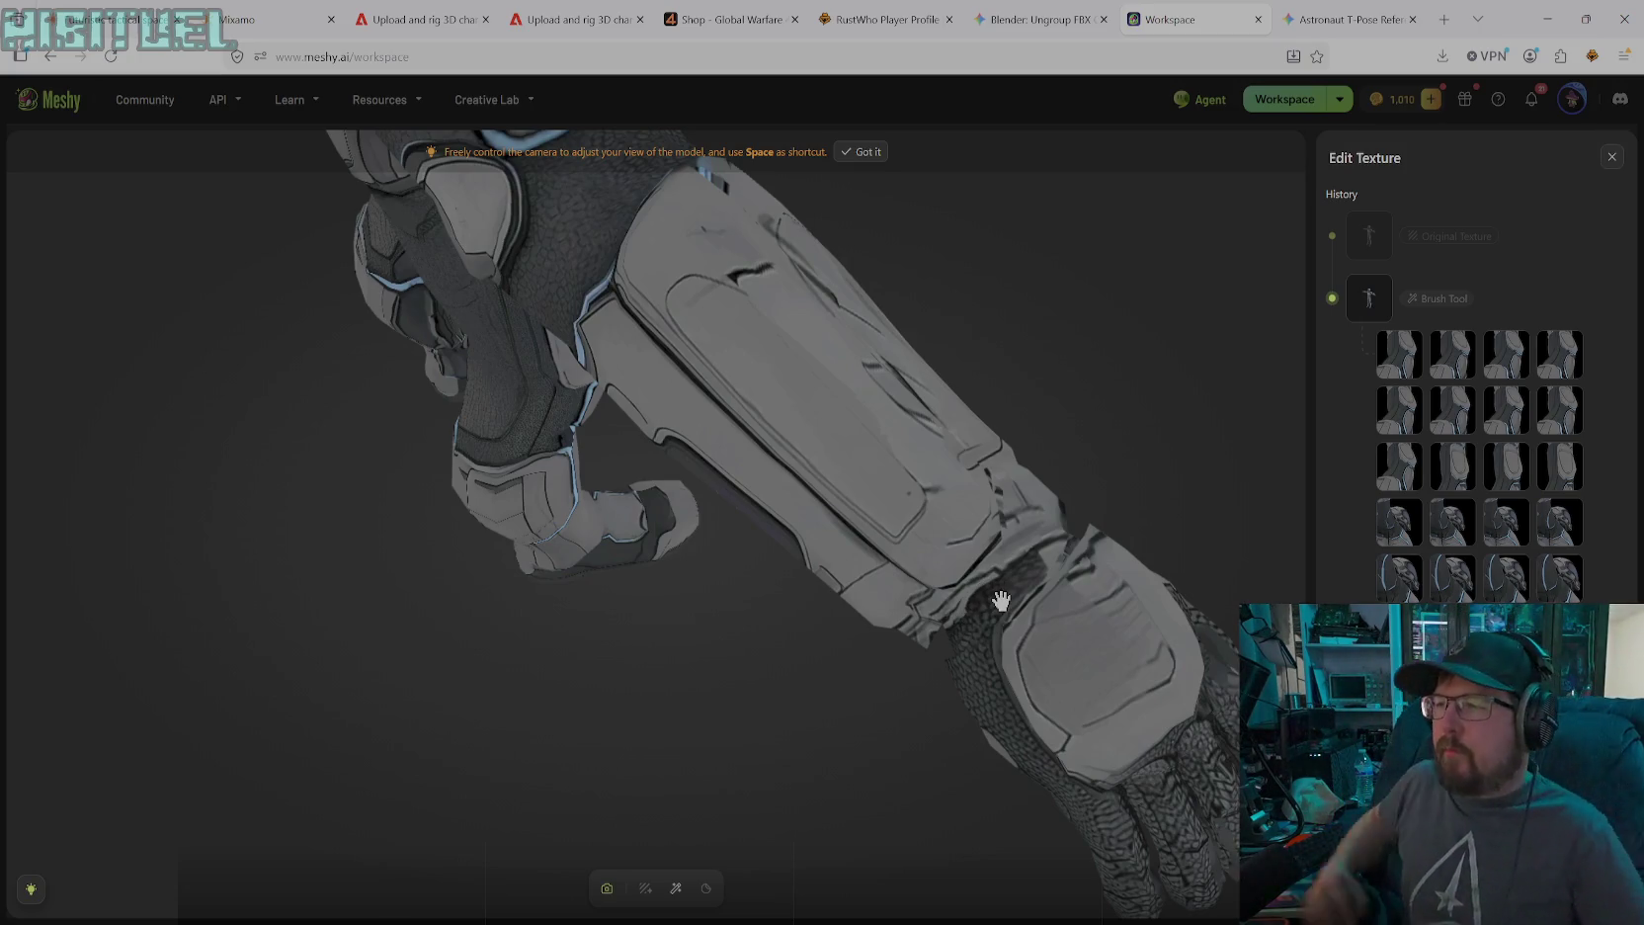
Zoom close onto the wrist gap and paint black into it at brush size 30
scroll(1009, 594, up, 3)
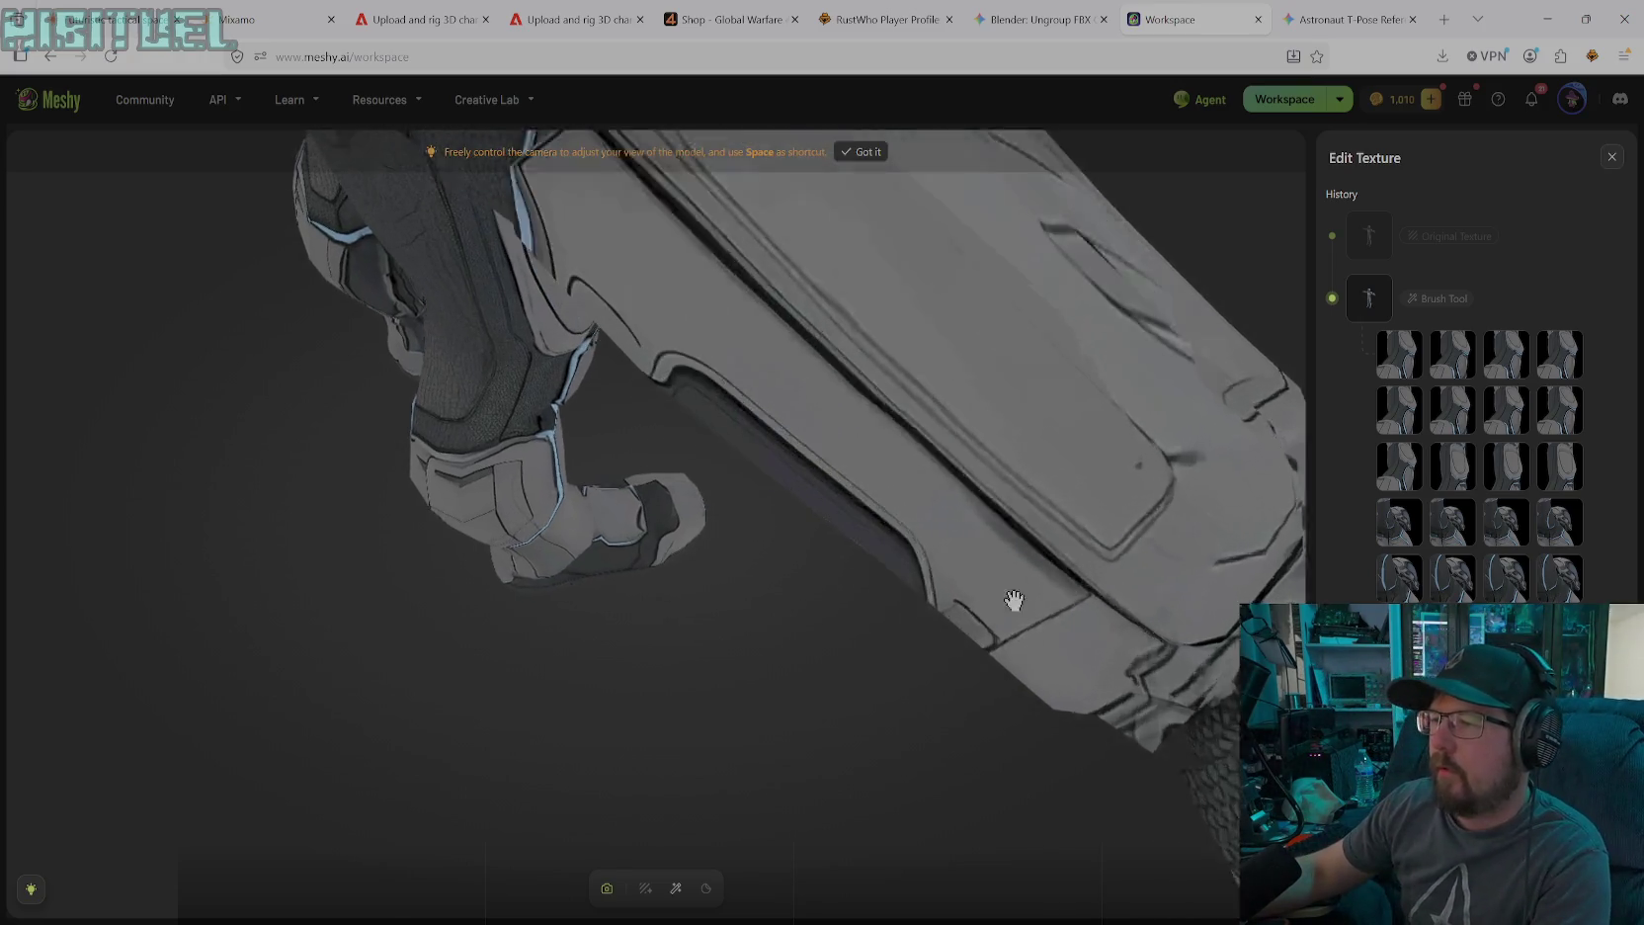
scroll(1043, 551, up, 2)
mouse_move(1043, 552)
mouse_down()
mouse_move(803, 489)
mouse_move(752, 507)
mouse_move(657, 458)
mouse_move(705, 415)
mouse_move(796, 429)
mouse_move(815, 469)
mouse_move(1059, 432)
mouse_move(946, 360)
mouse_move(944, 330)
mouse_move(866, 330)
mouse_move(877, 317)
mouse_up()
scroll(651, 426, up, 2)
scroll(911, 329, up, 2)
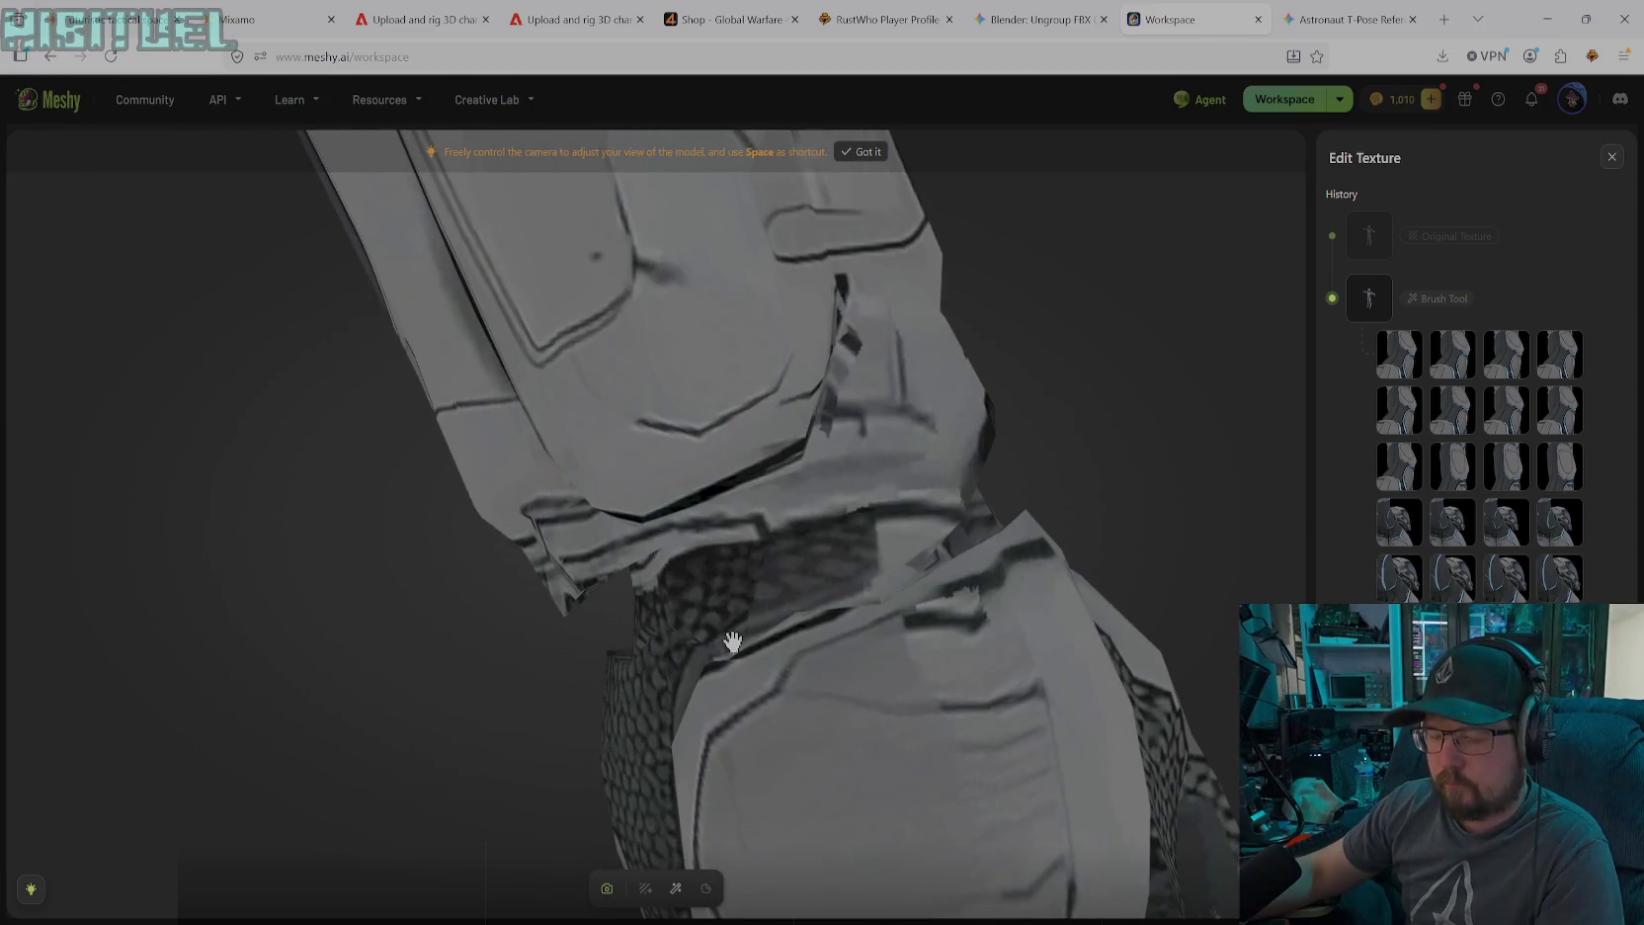
click(675, 888)
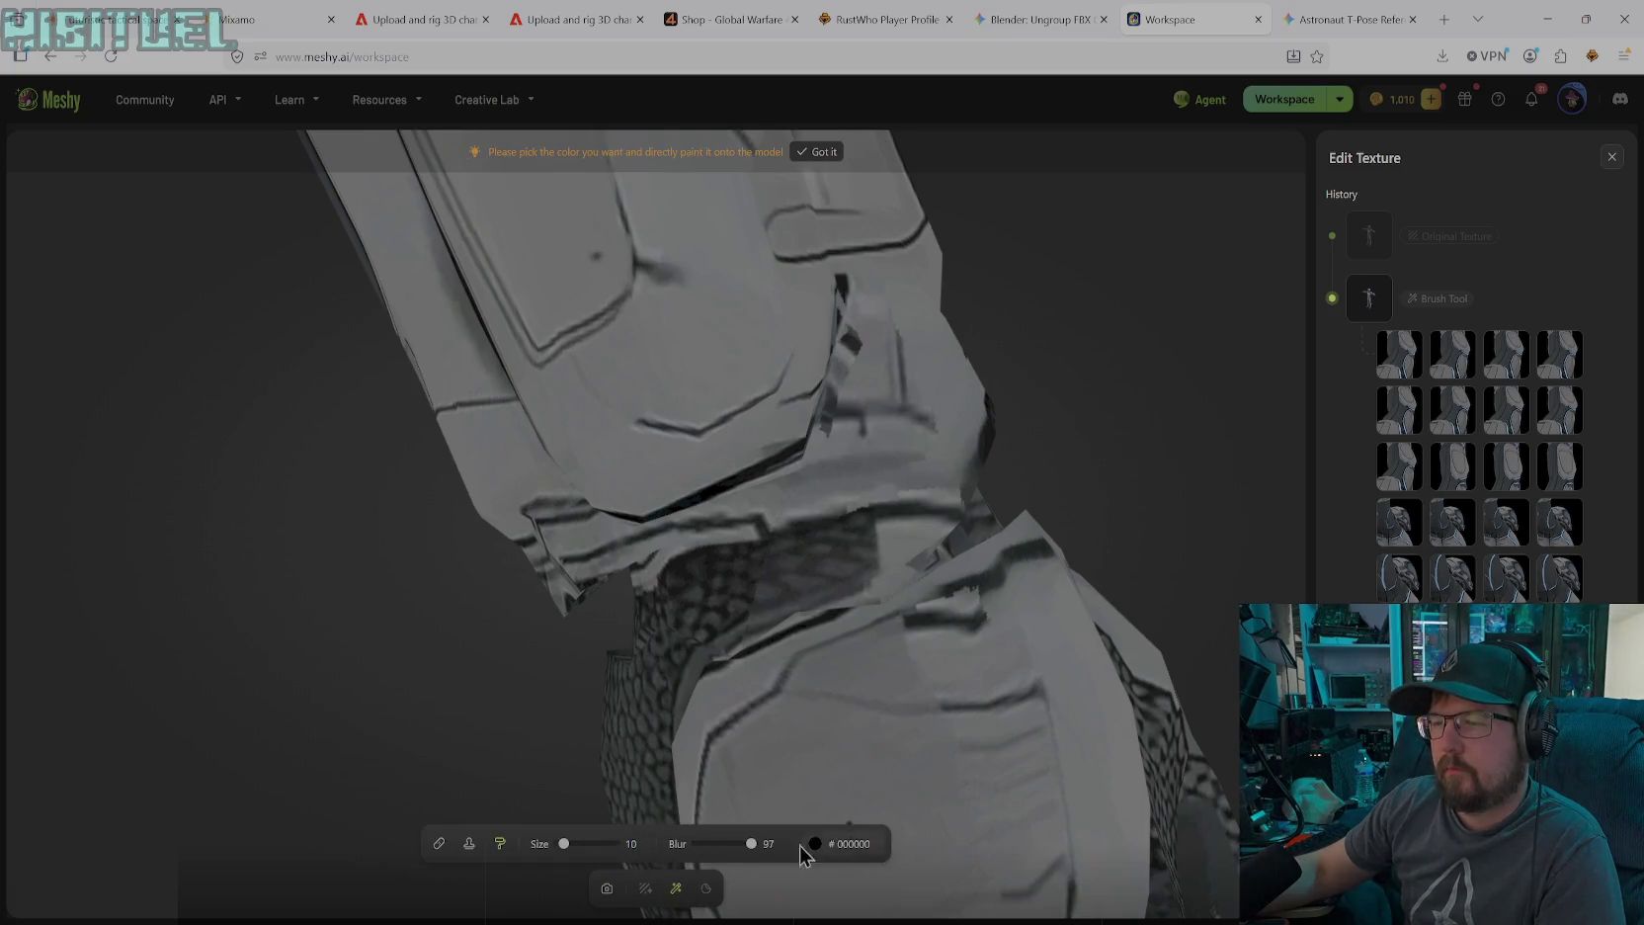
drag(564, 844, 574, 845)
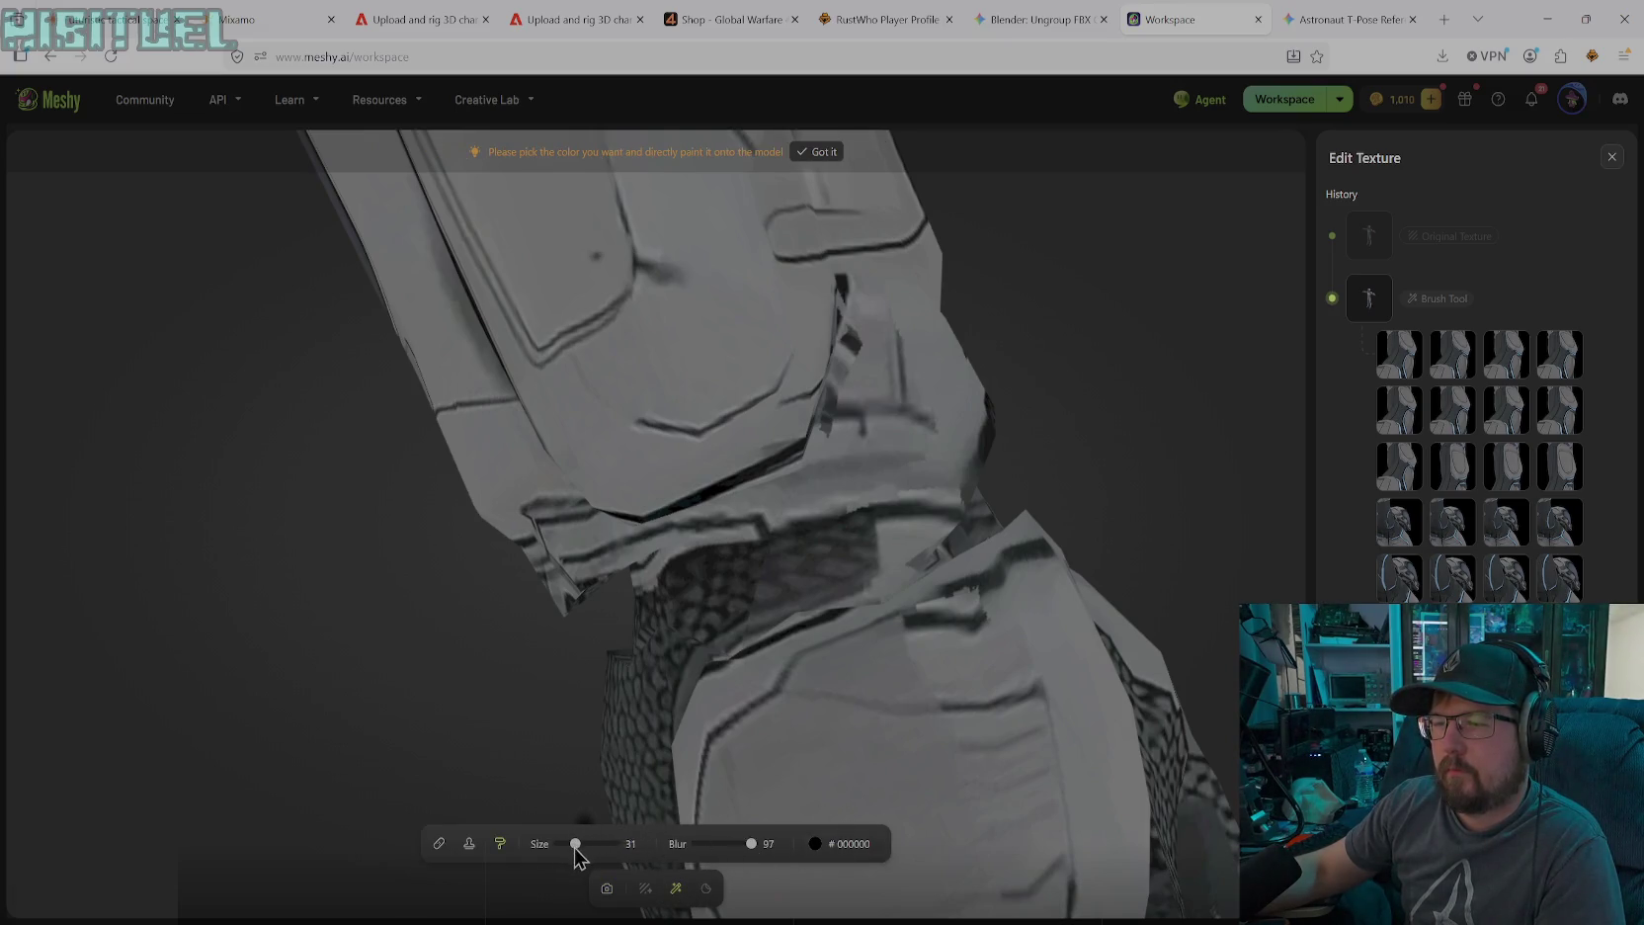
drag(680, 552, 835, 509)
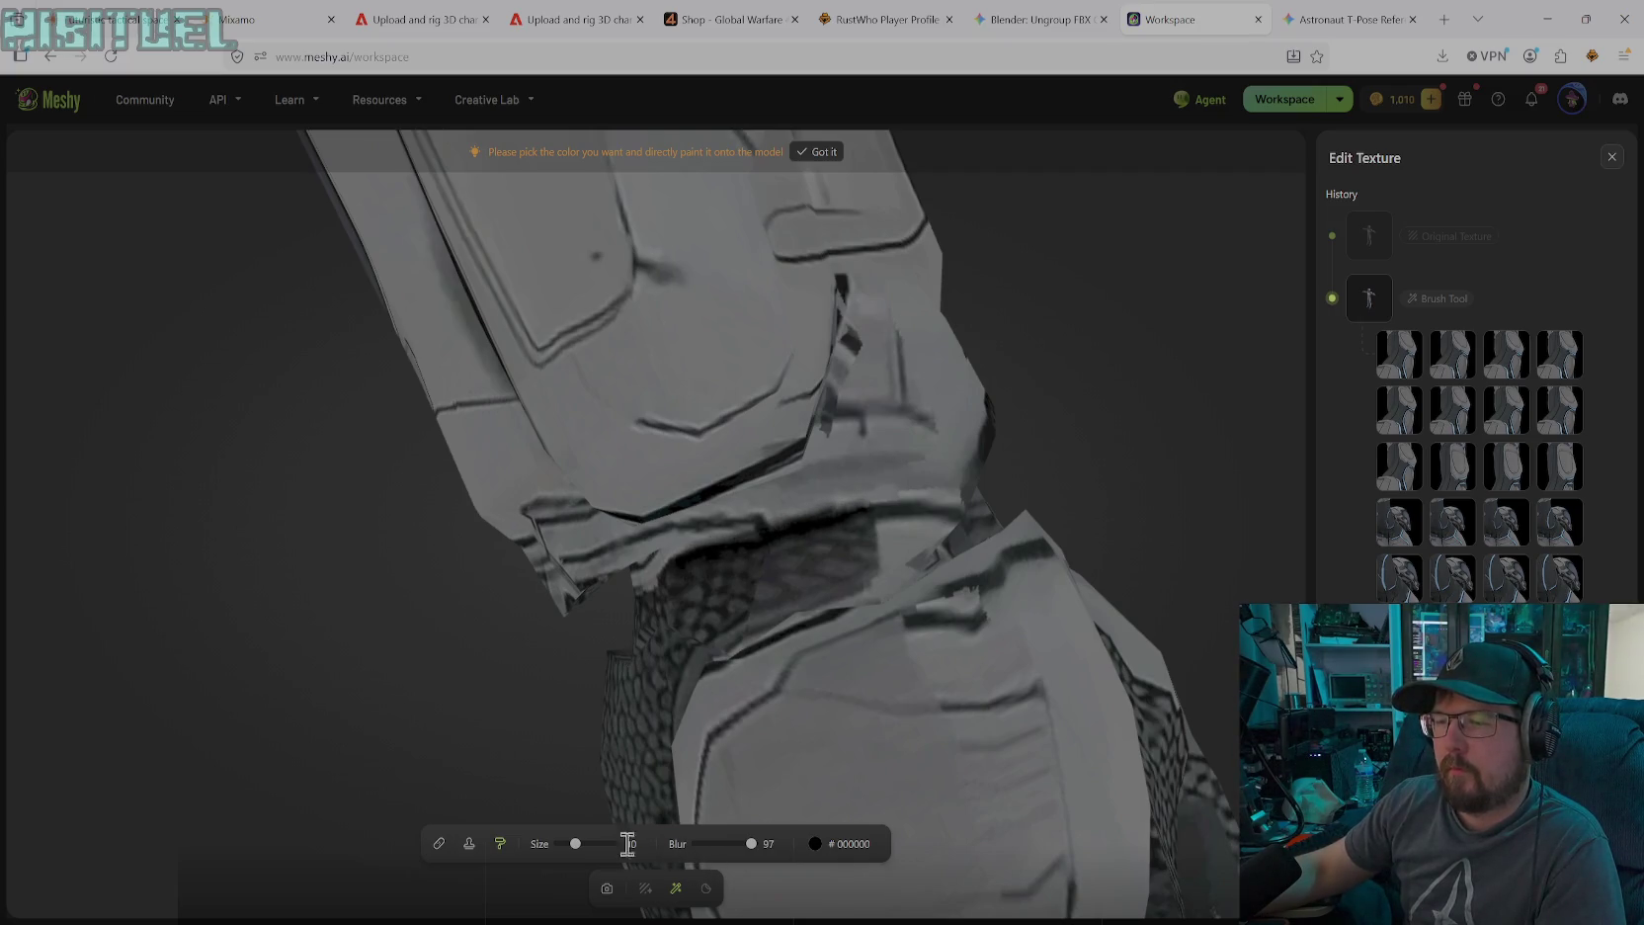
Widen the brush to 59 and lay broad black strokes along the whole gap
drag(580, 846, 597, 844)
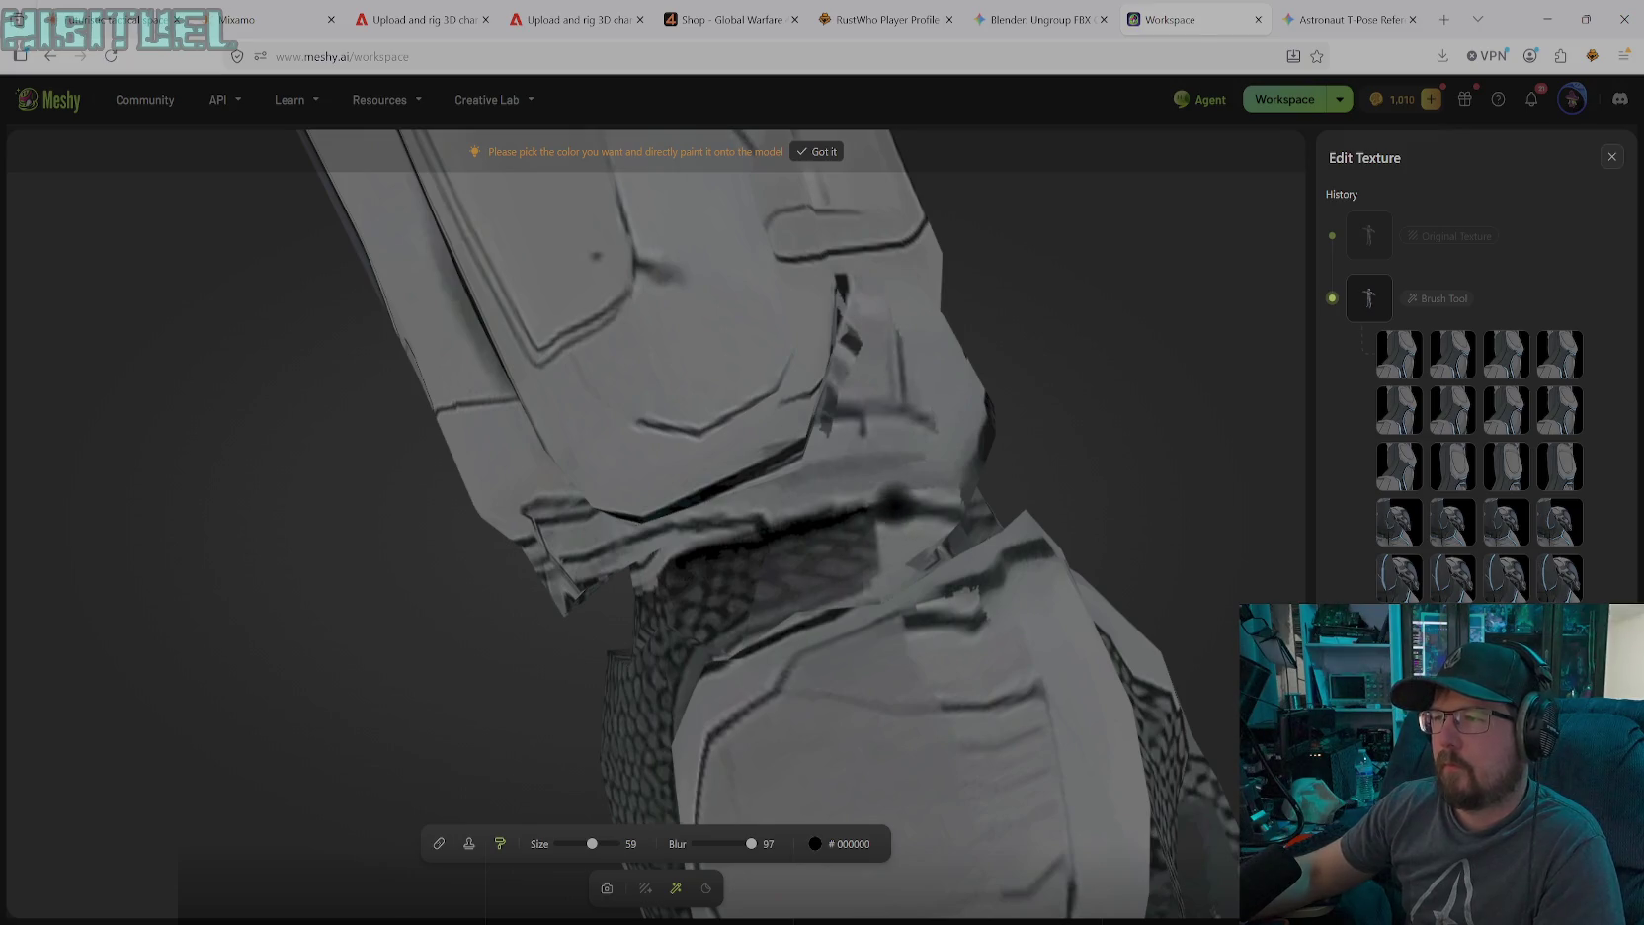
mouse_move(840, 499)
mouse_down()
mouse_move(627, 588)
mouse_move(648, 561)
mouse_move(964, 489)
mouse_up()
drag(869, 534, 954, 480)
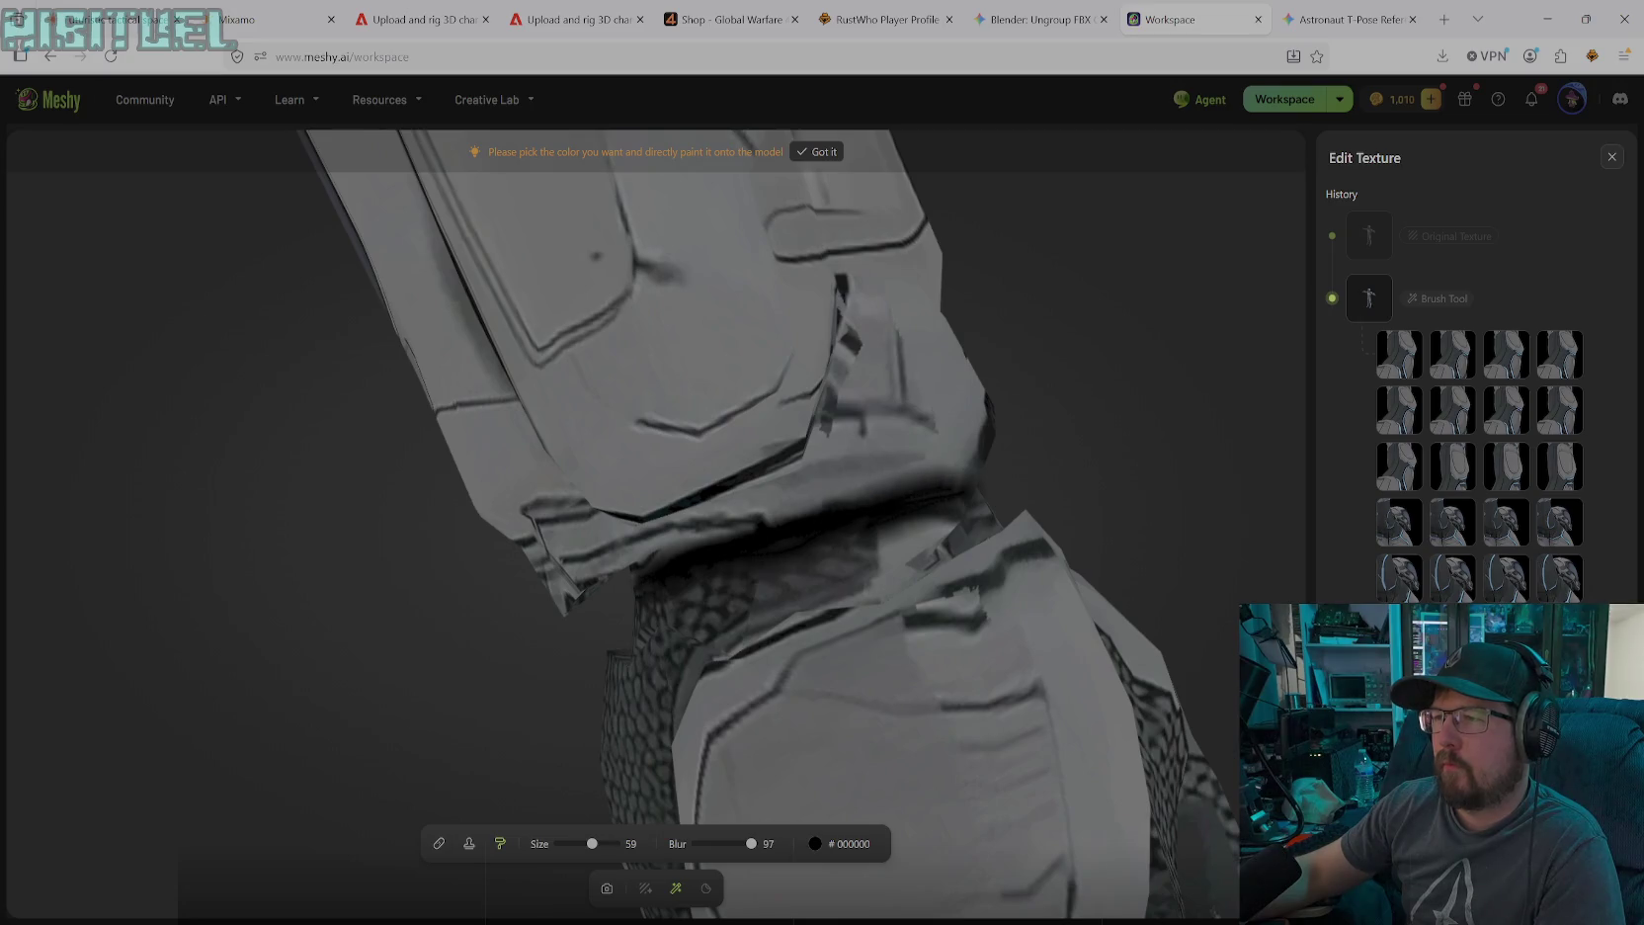
drag(850, 494, 638, 558)
mouse_move(948, 504)
mouse_down()
mouse_move(969, 494)
mouse_move(914, 524)
mouse_up()
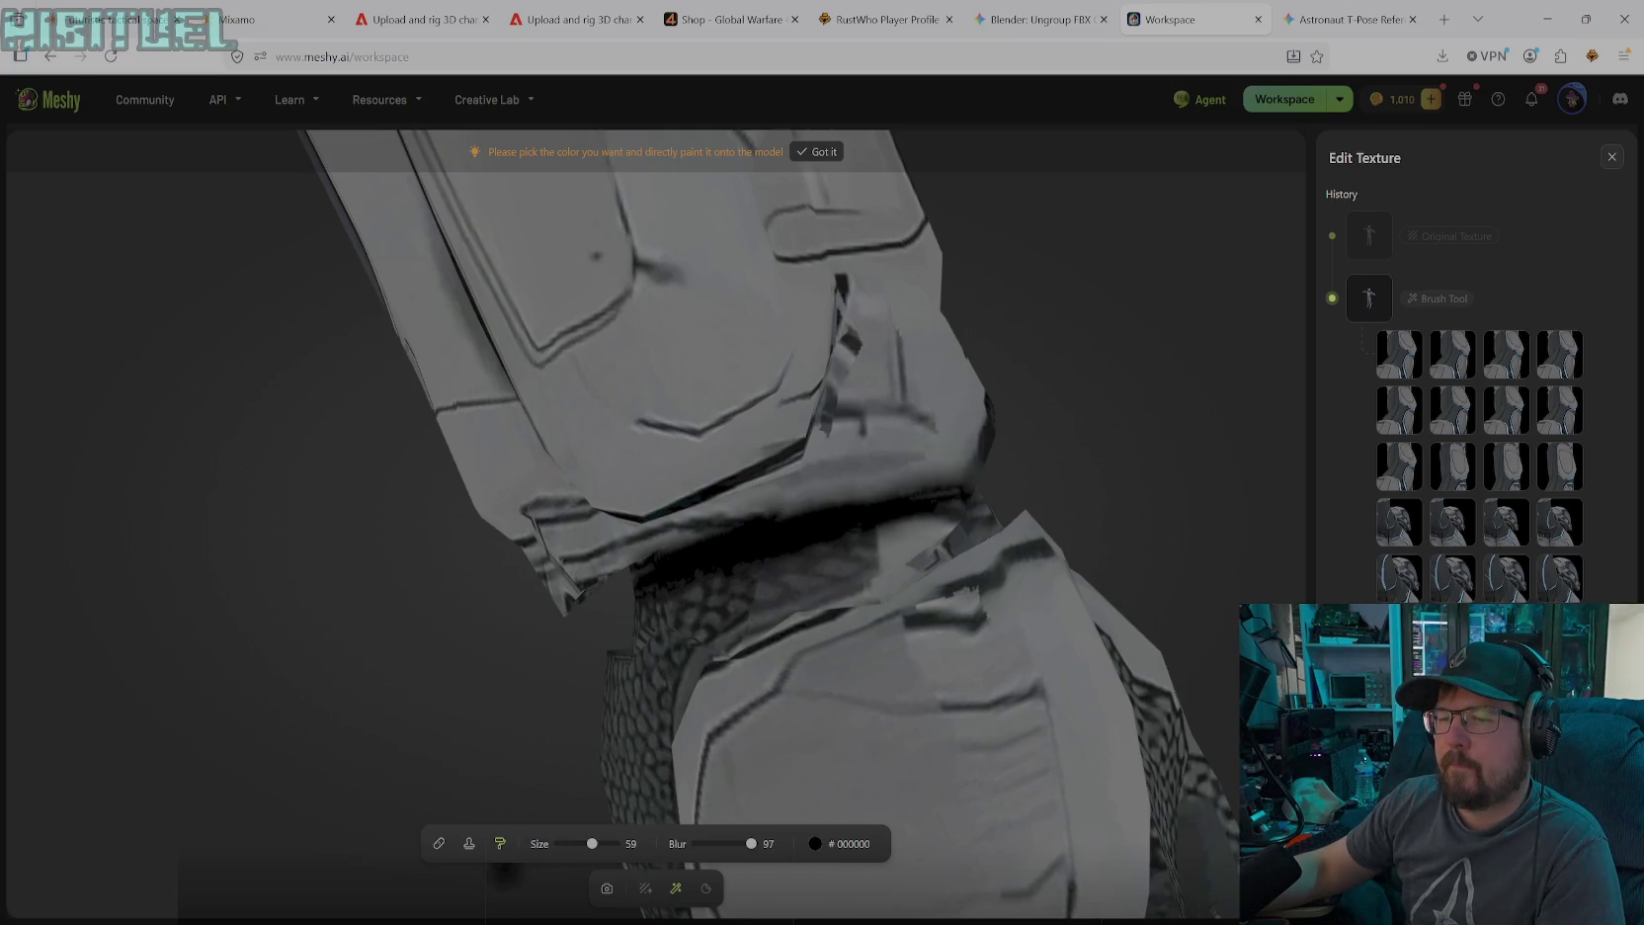
click(608, 889)
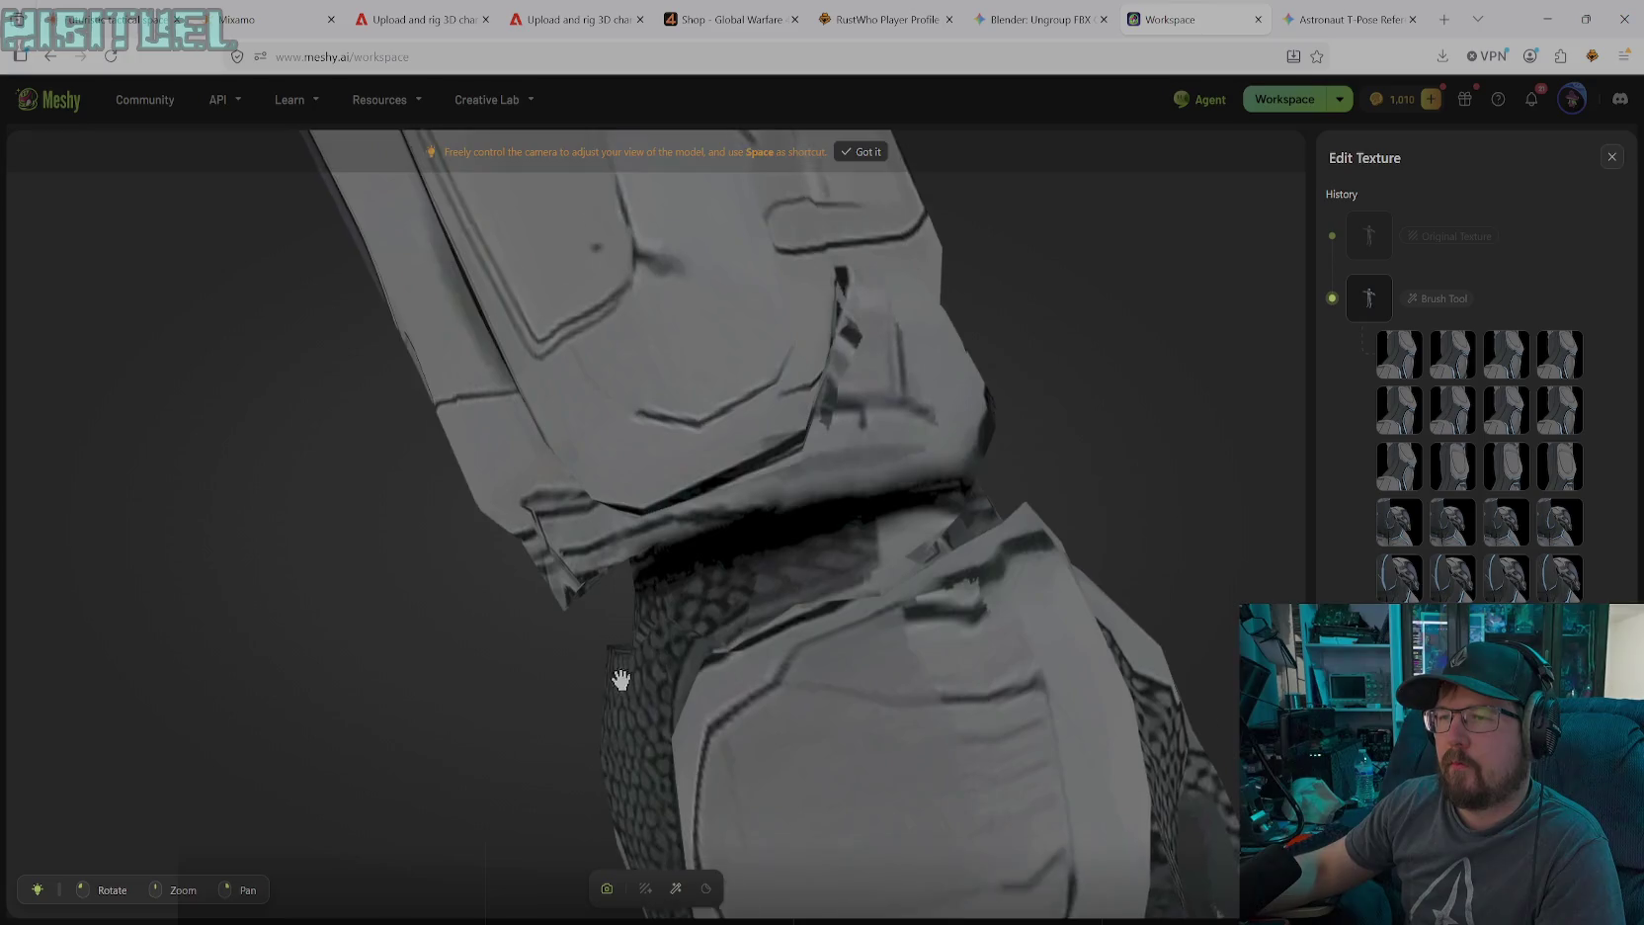
mouse_move(726, 481)
mouse_down()
mouse_move(734, 675)
mouse_move(781, 514)
mouse_move(764, 455)
mouse_move(739, 549)
mouse_up()
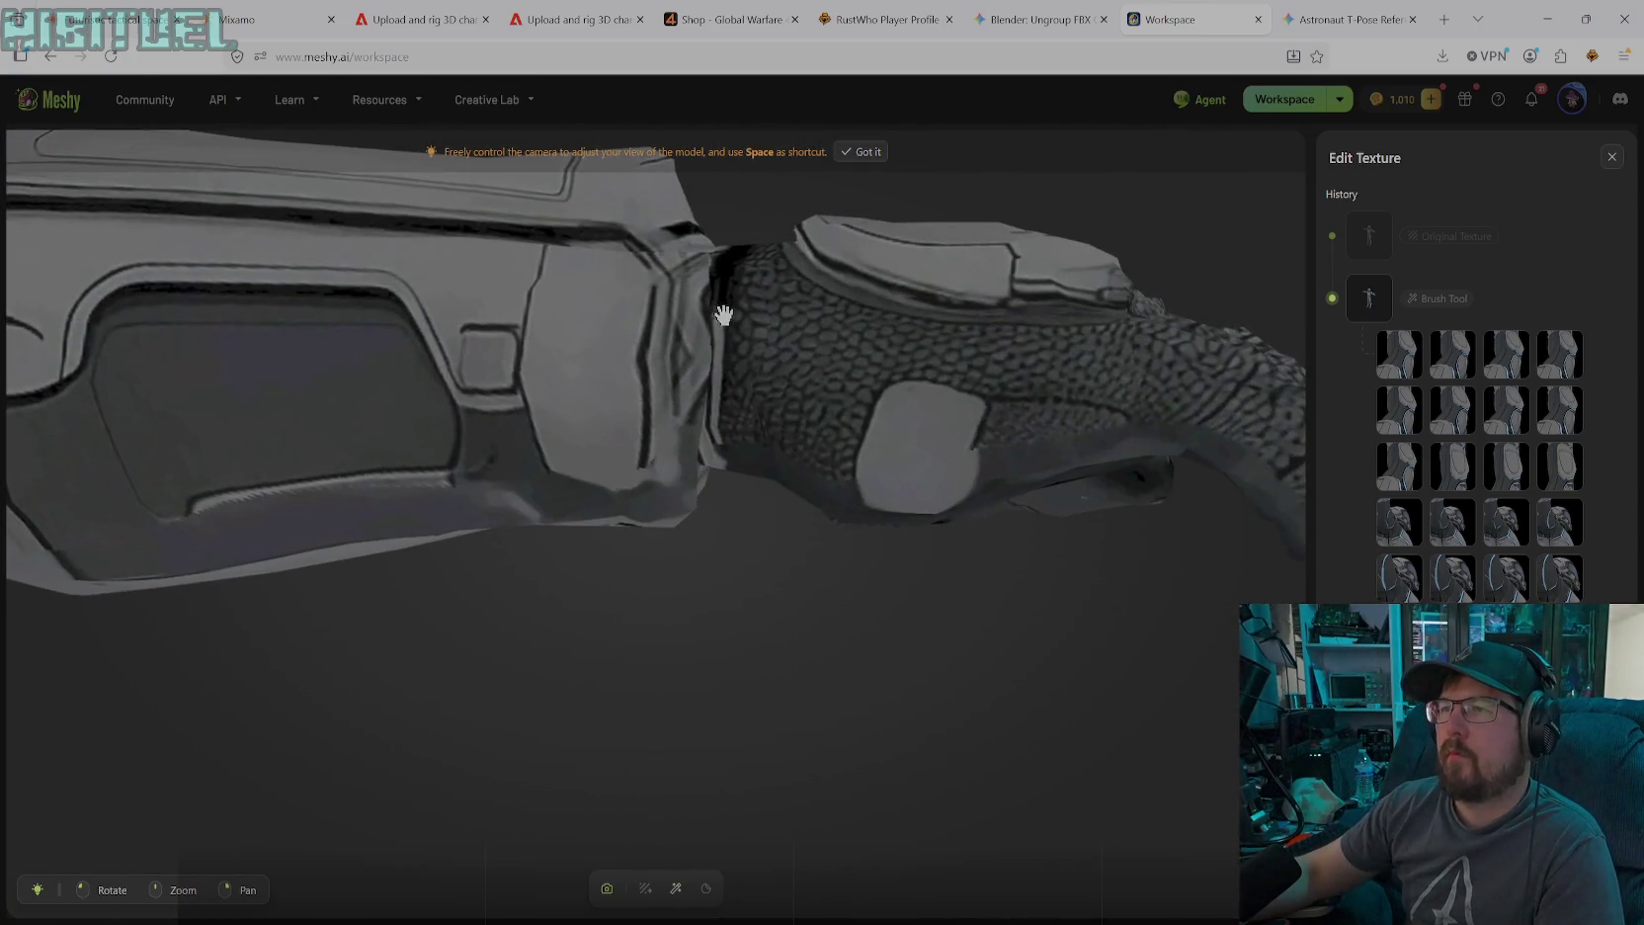
From a low angle under the glove, paint black (size 59, blur 97) along the glove-cuff seam
click(676, 888)
click(676, 888)
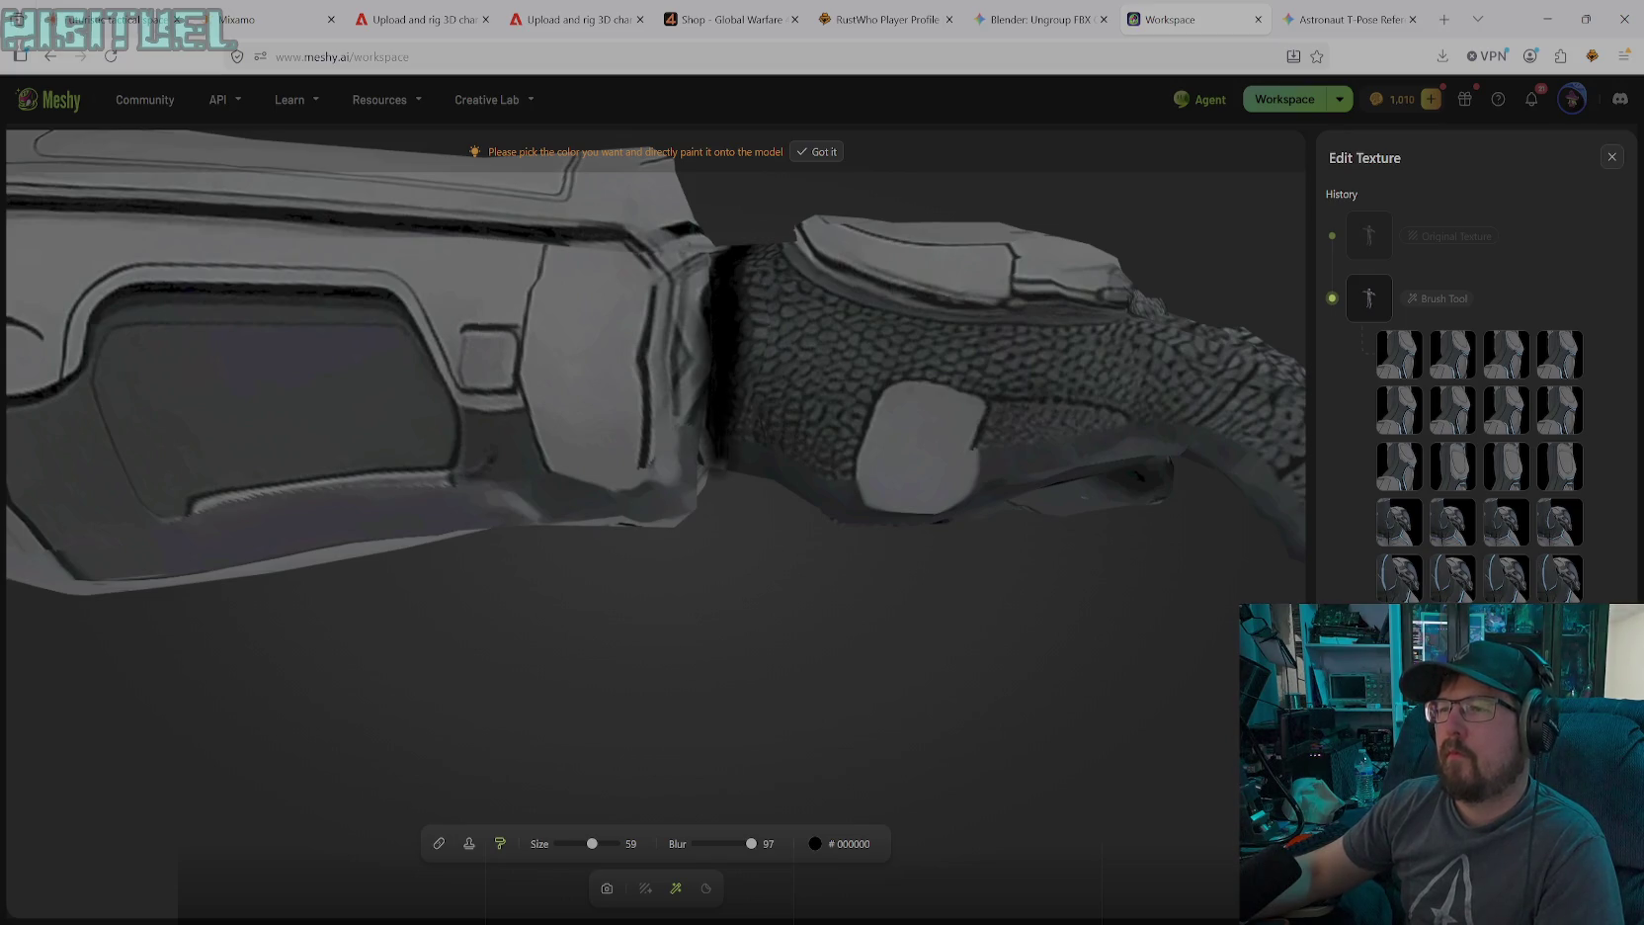
click(606, 887)
mouse_move(660, 611)
mouse_down()
mouse_move(703, 371)
mouse_move(661, 586)
mouse_up()
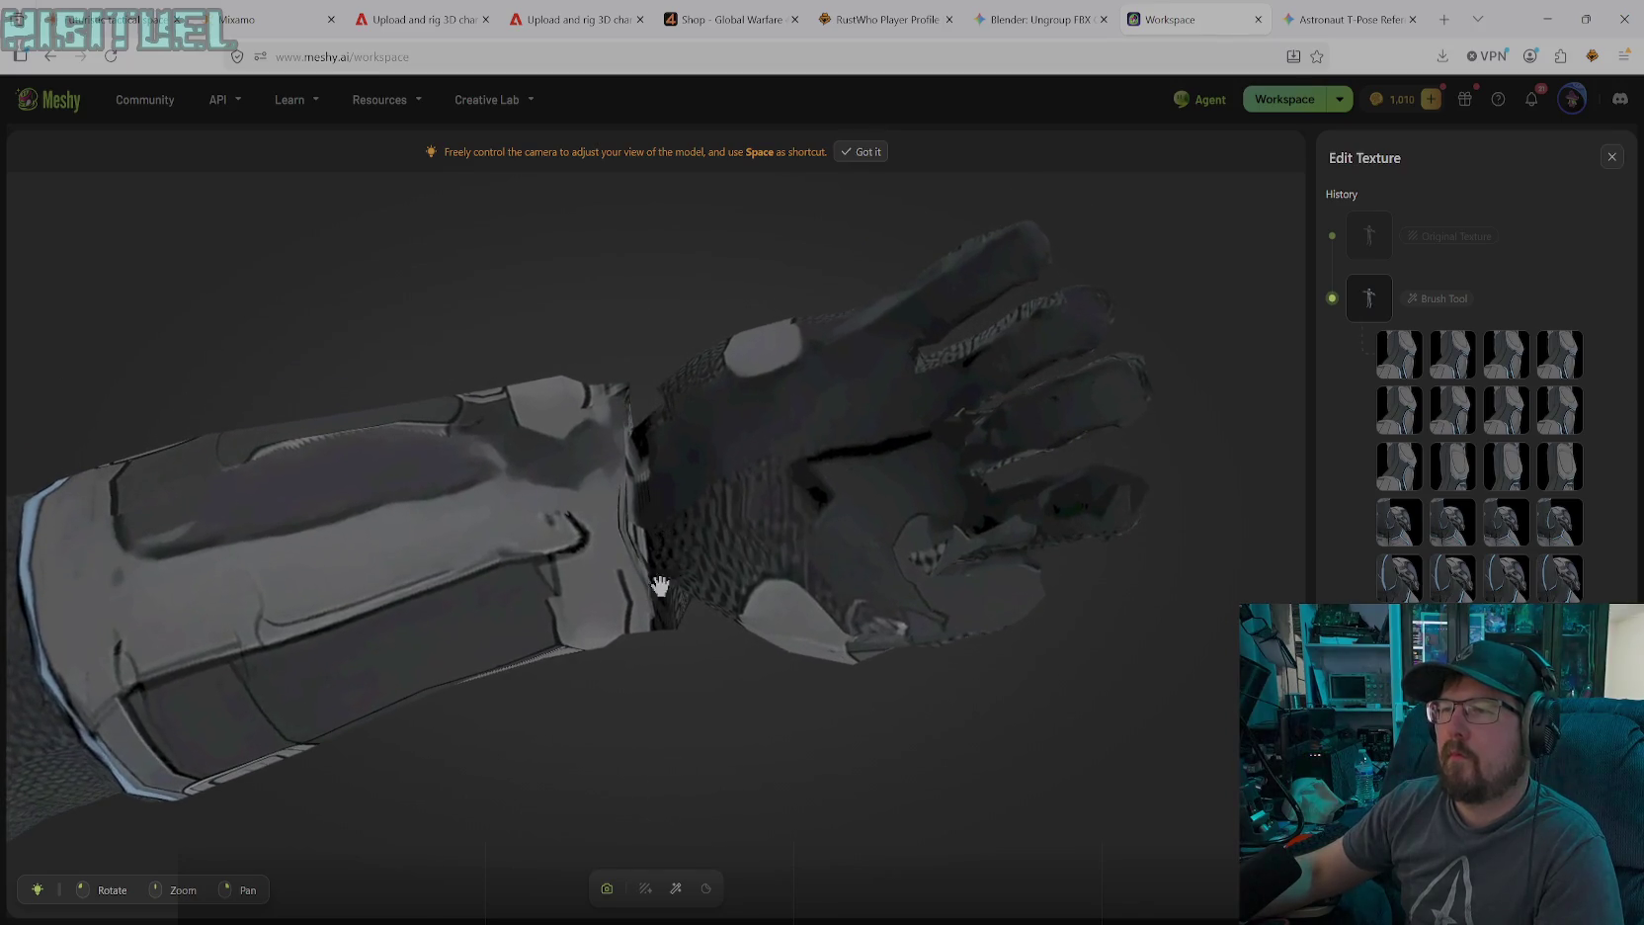
click(675, 887)
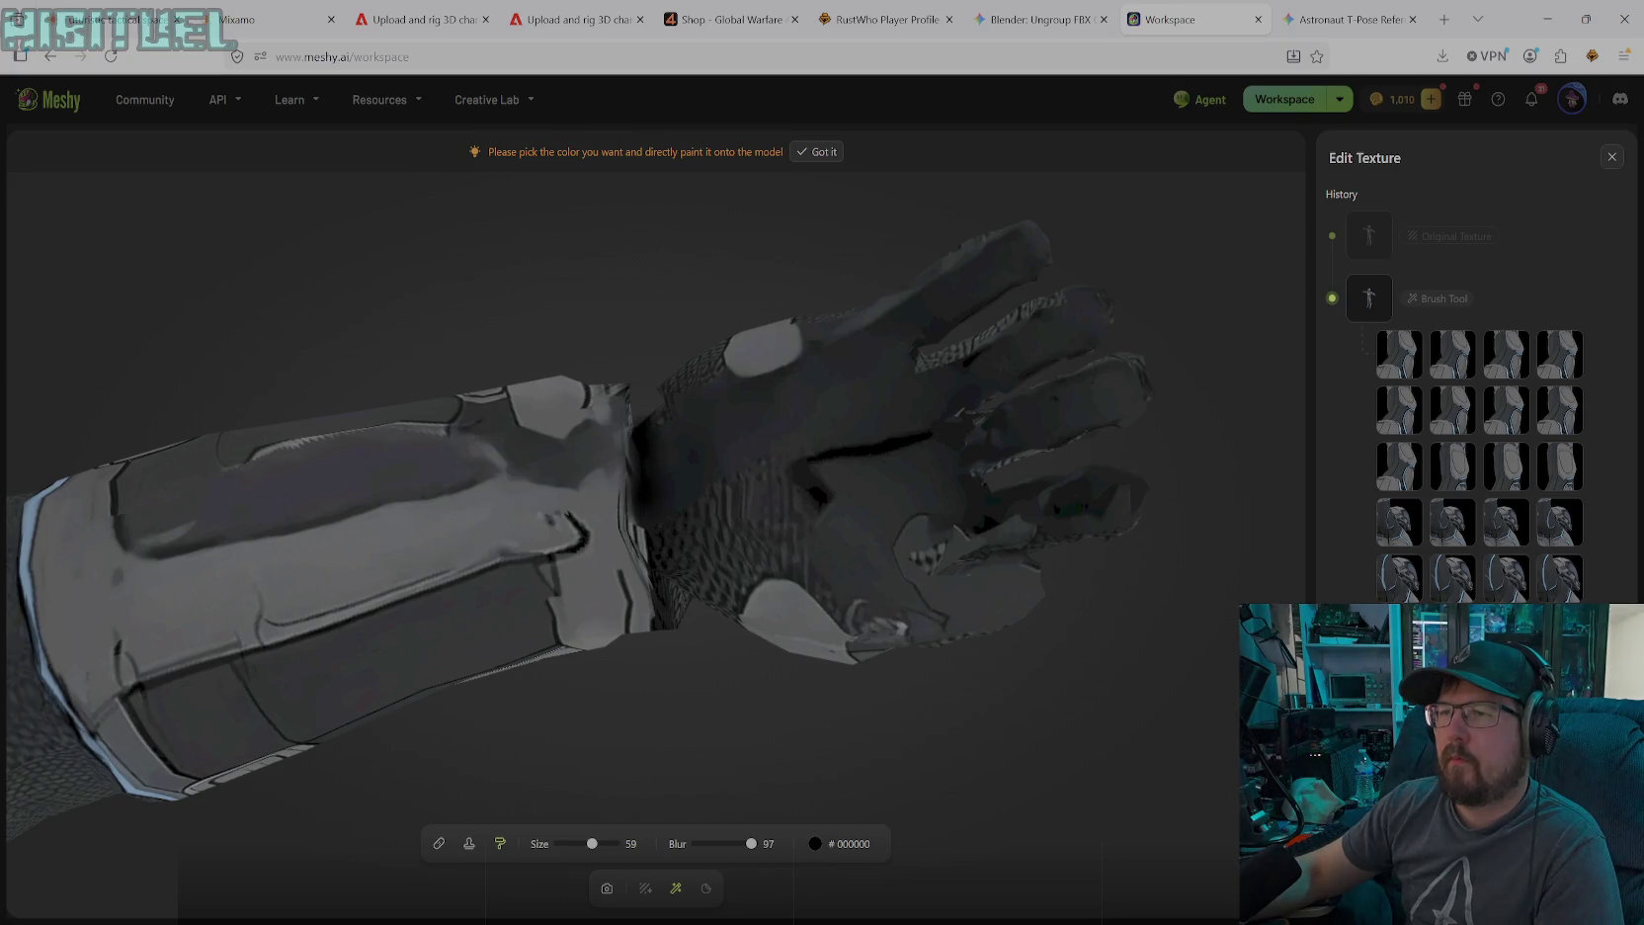
drag(633, 539, 624, 472)
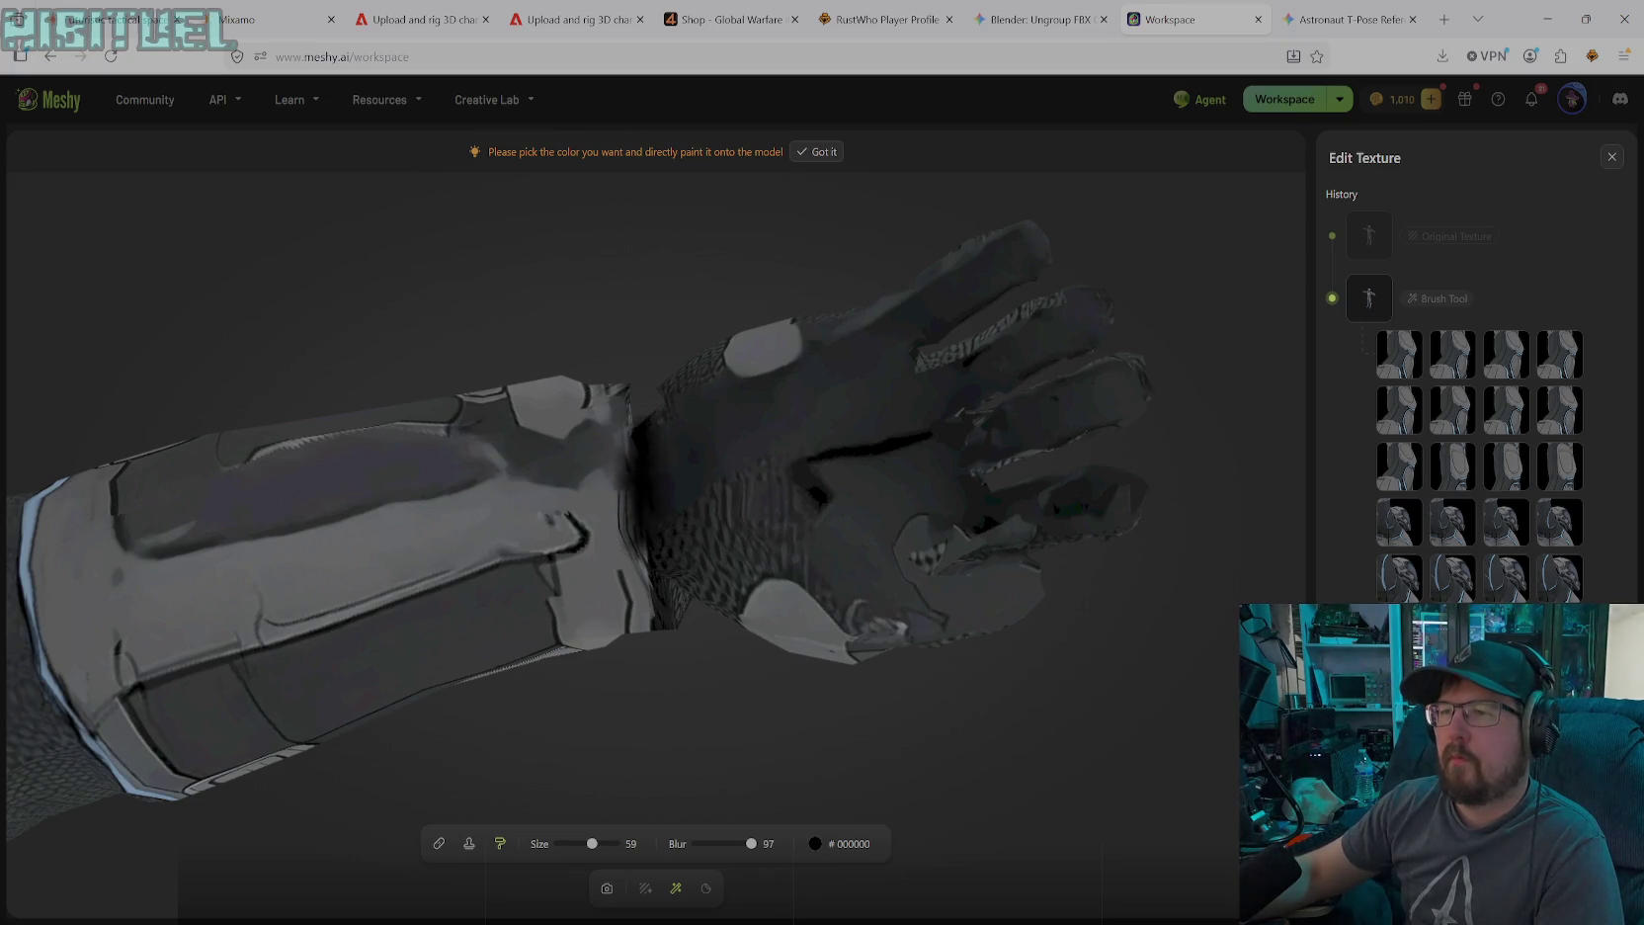
drag(652, 540, 626, 437)
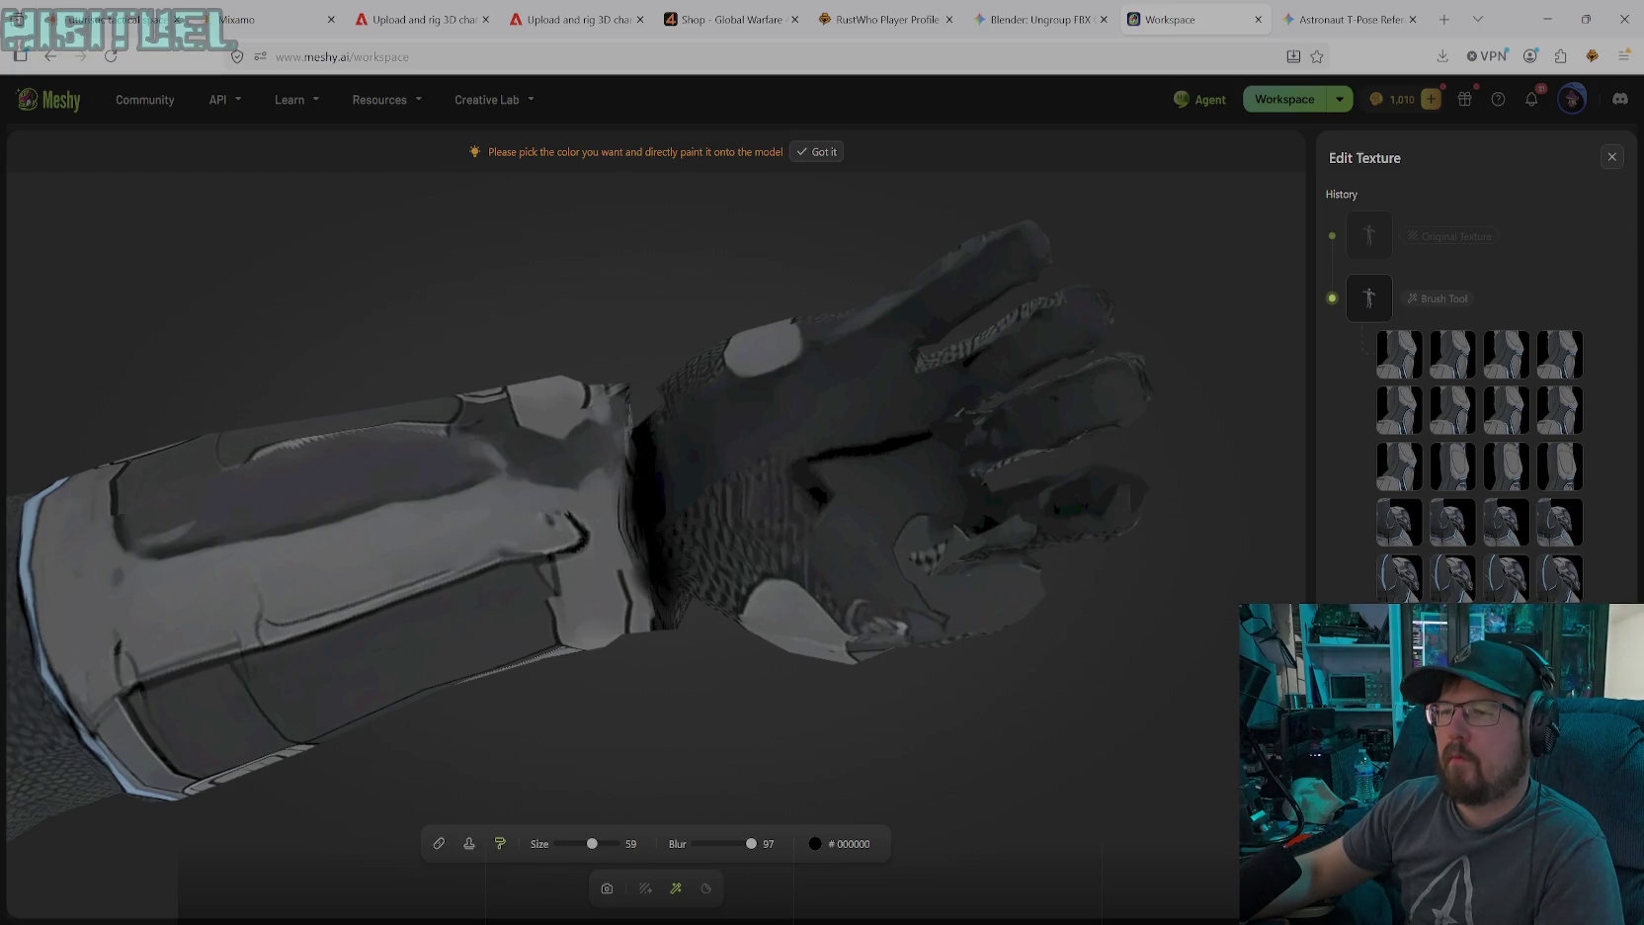
mouse_move(624, 484)
mouse_down()
mouse_move(623, 519)
mouse_move(678, 593)
mouse_up()
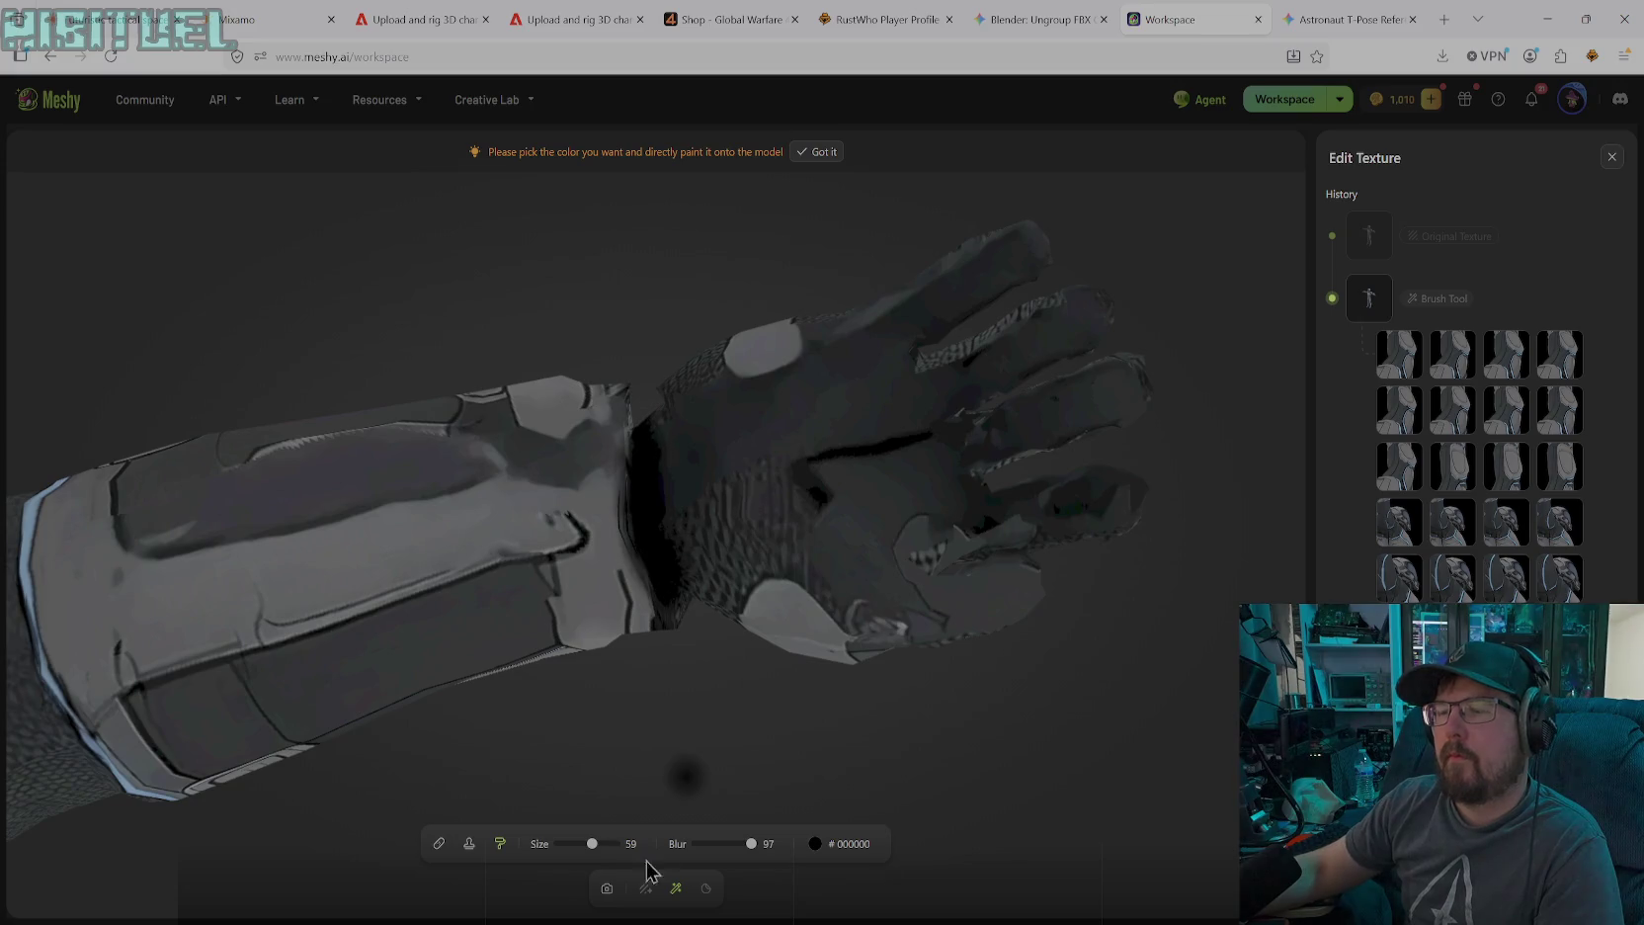
From the glove's other side, darken where the glove meets the cuff
click(607, 888)
mouse_move(701, 698)
mouse_down()
mouse_move(636, 607)
mouse_move(801, 576)
mouse_move(587, 550)
mouse_move(469, 595)
mouse_move(610, 630)
mouse_move(551, 598)
mouse_up()
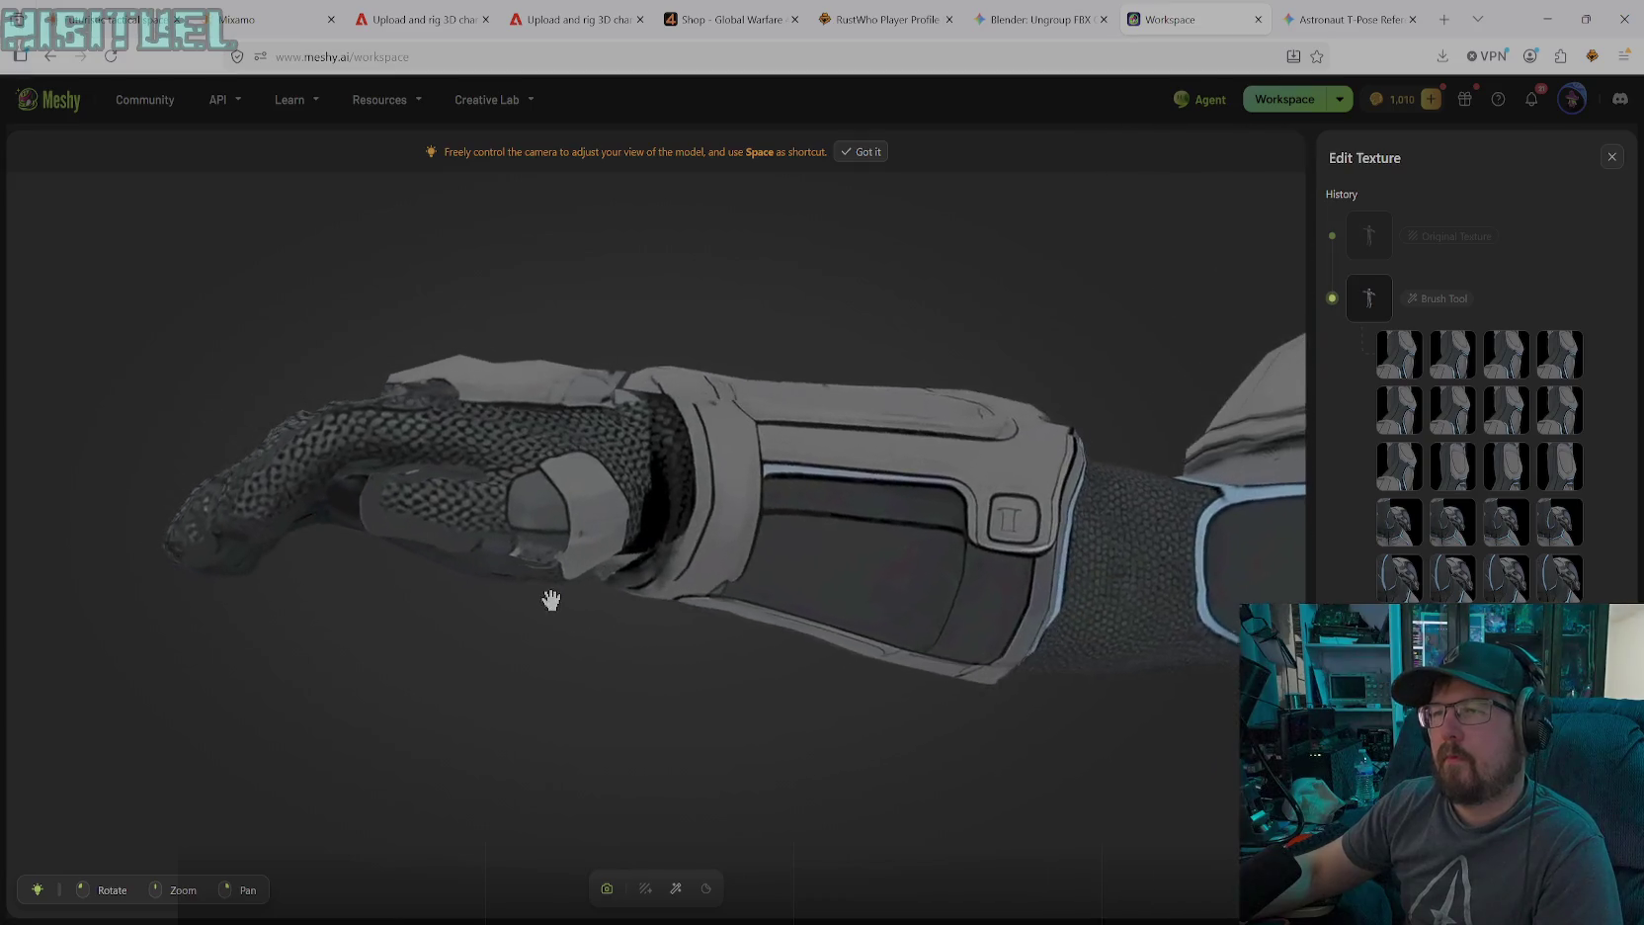
click(677, 889)
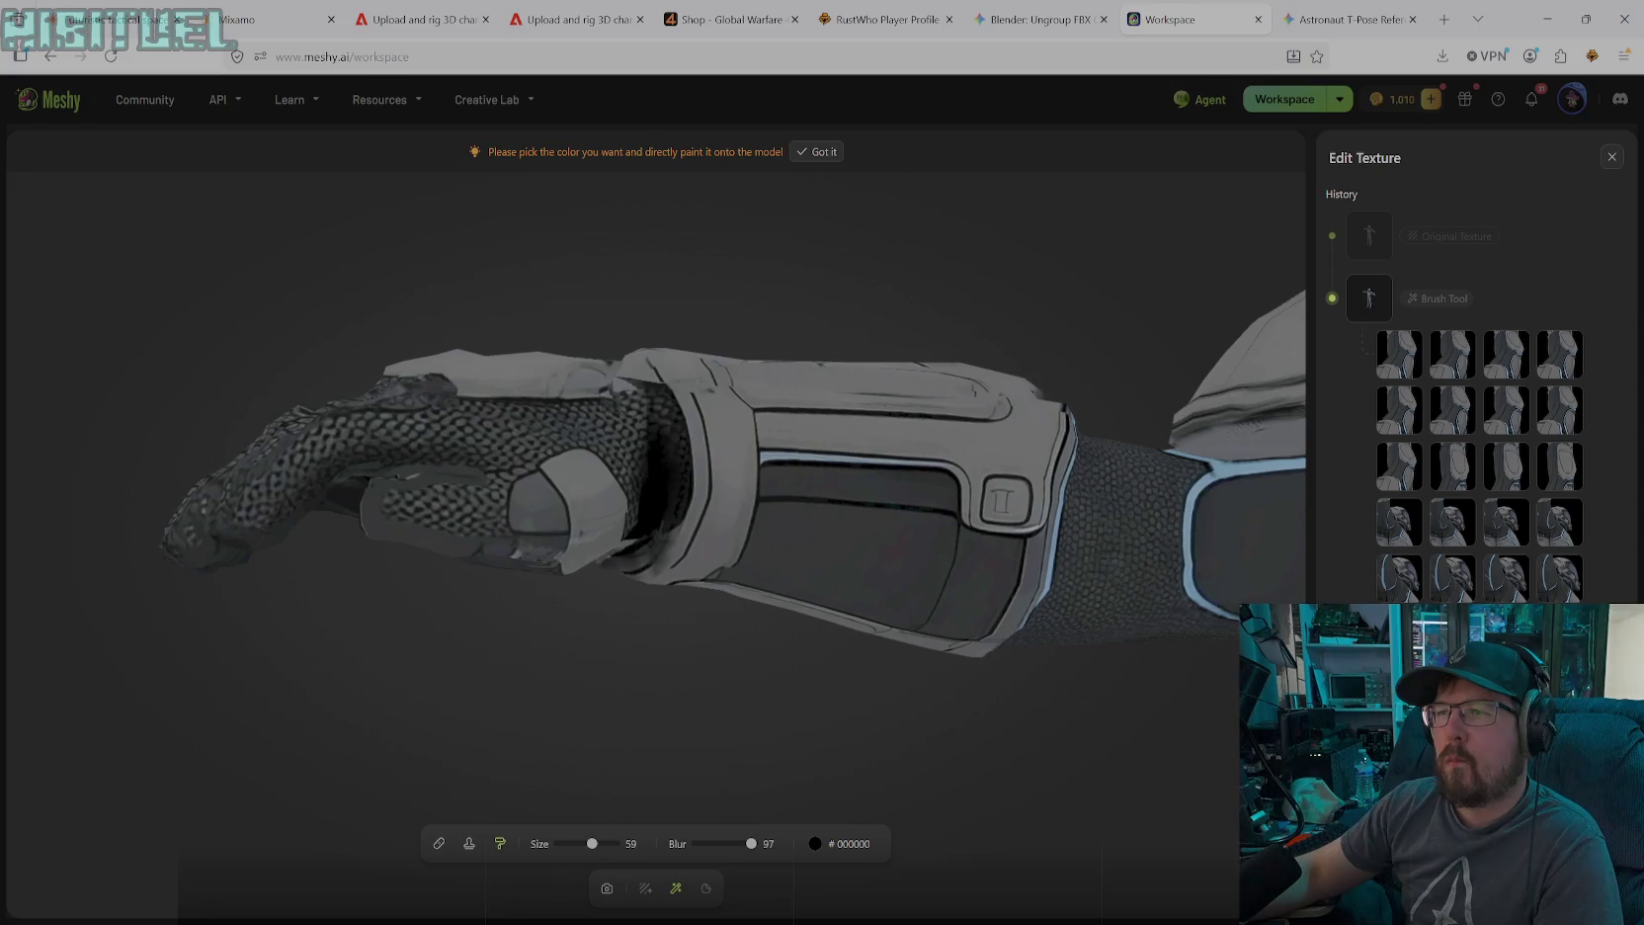
drag(668, 422, 652, 405)
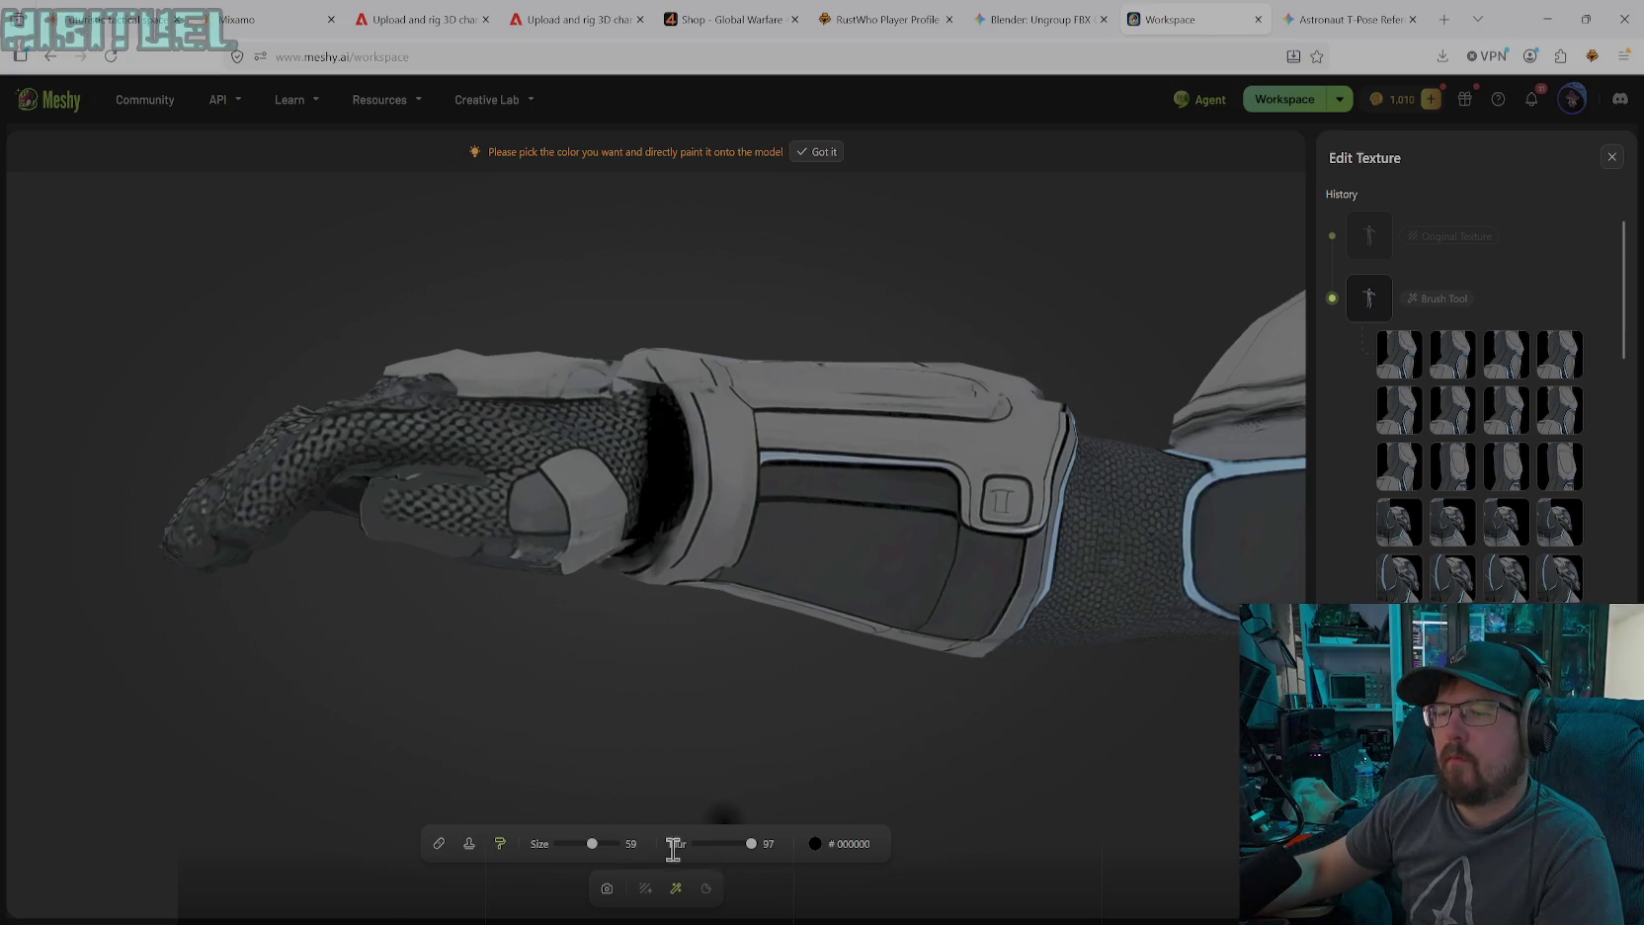
click(607, 888)
mouse_move(696, 645)
mouse_down()
mouse_move(737, 514)
mouse_move(722, 611)
mouse_move(711, 569)
mouse_up()
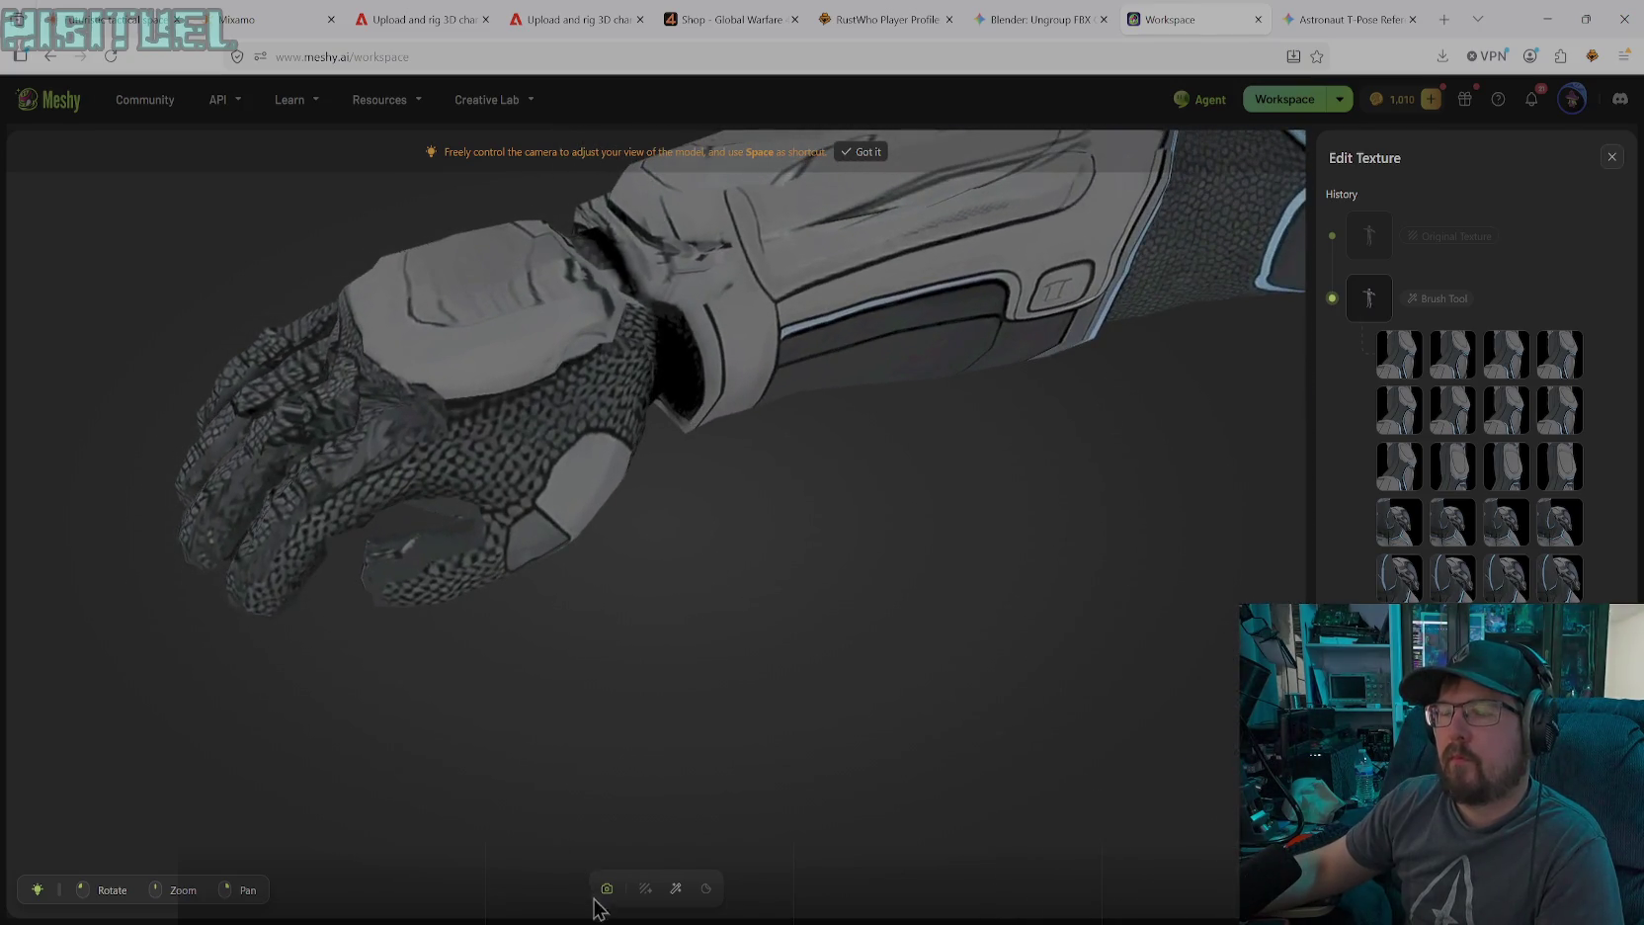
Darken the wrist joint gap, then paint a dark strip along the wrist seam from a side view
click(681, 895)
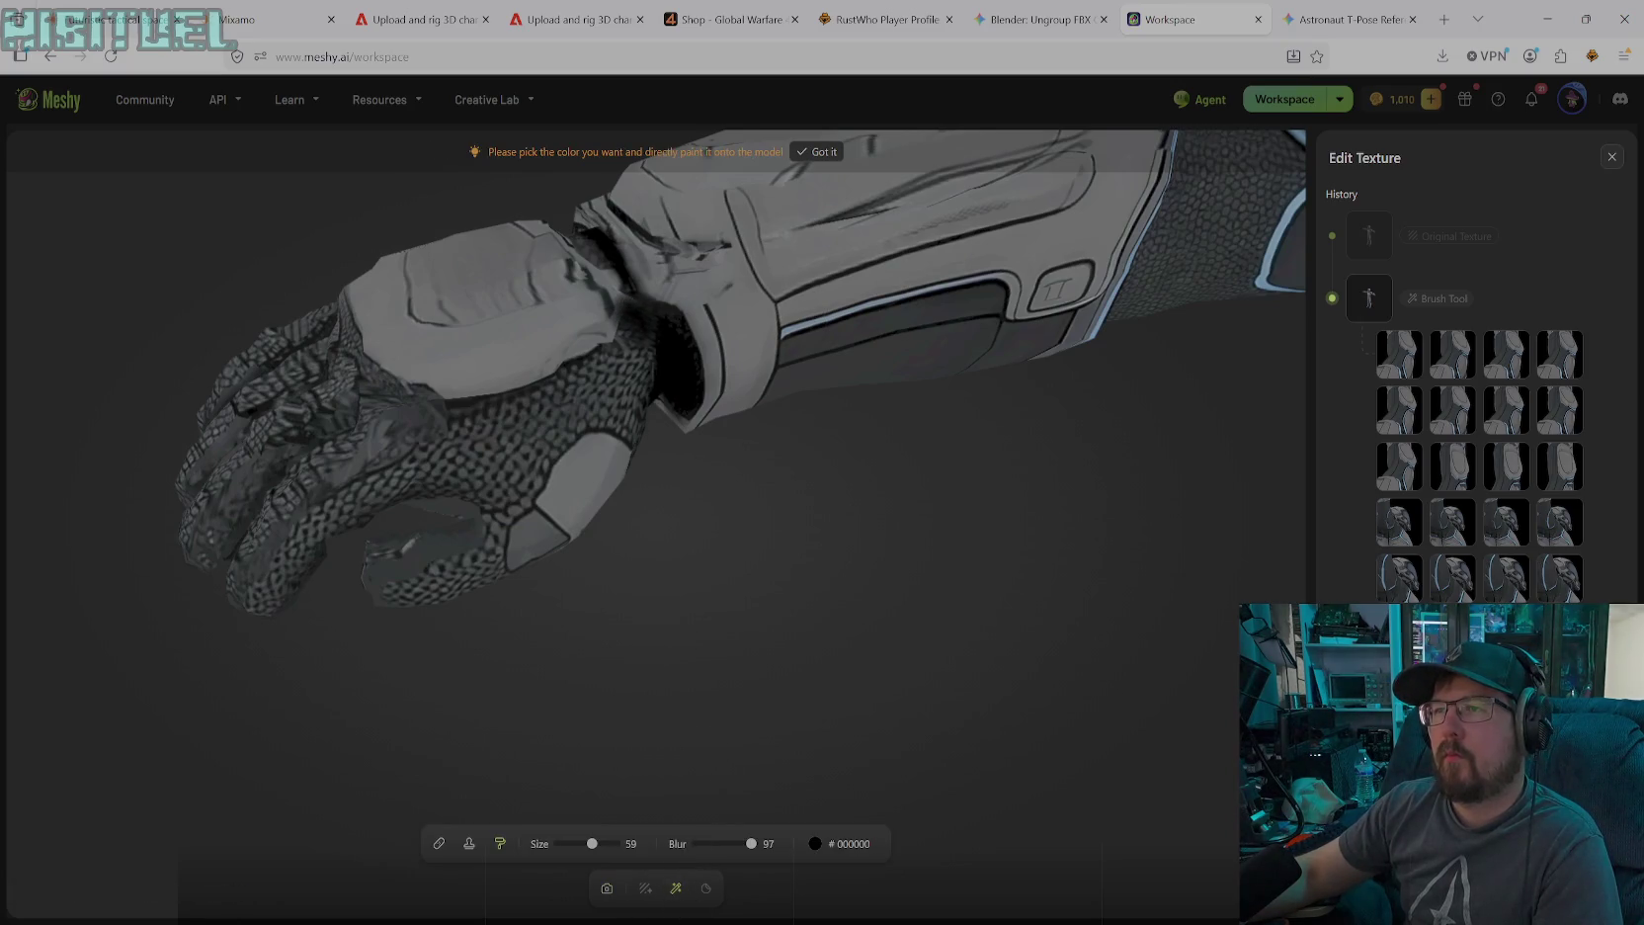
drag(655, 299, 623, 301)
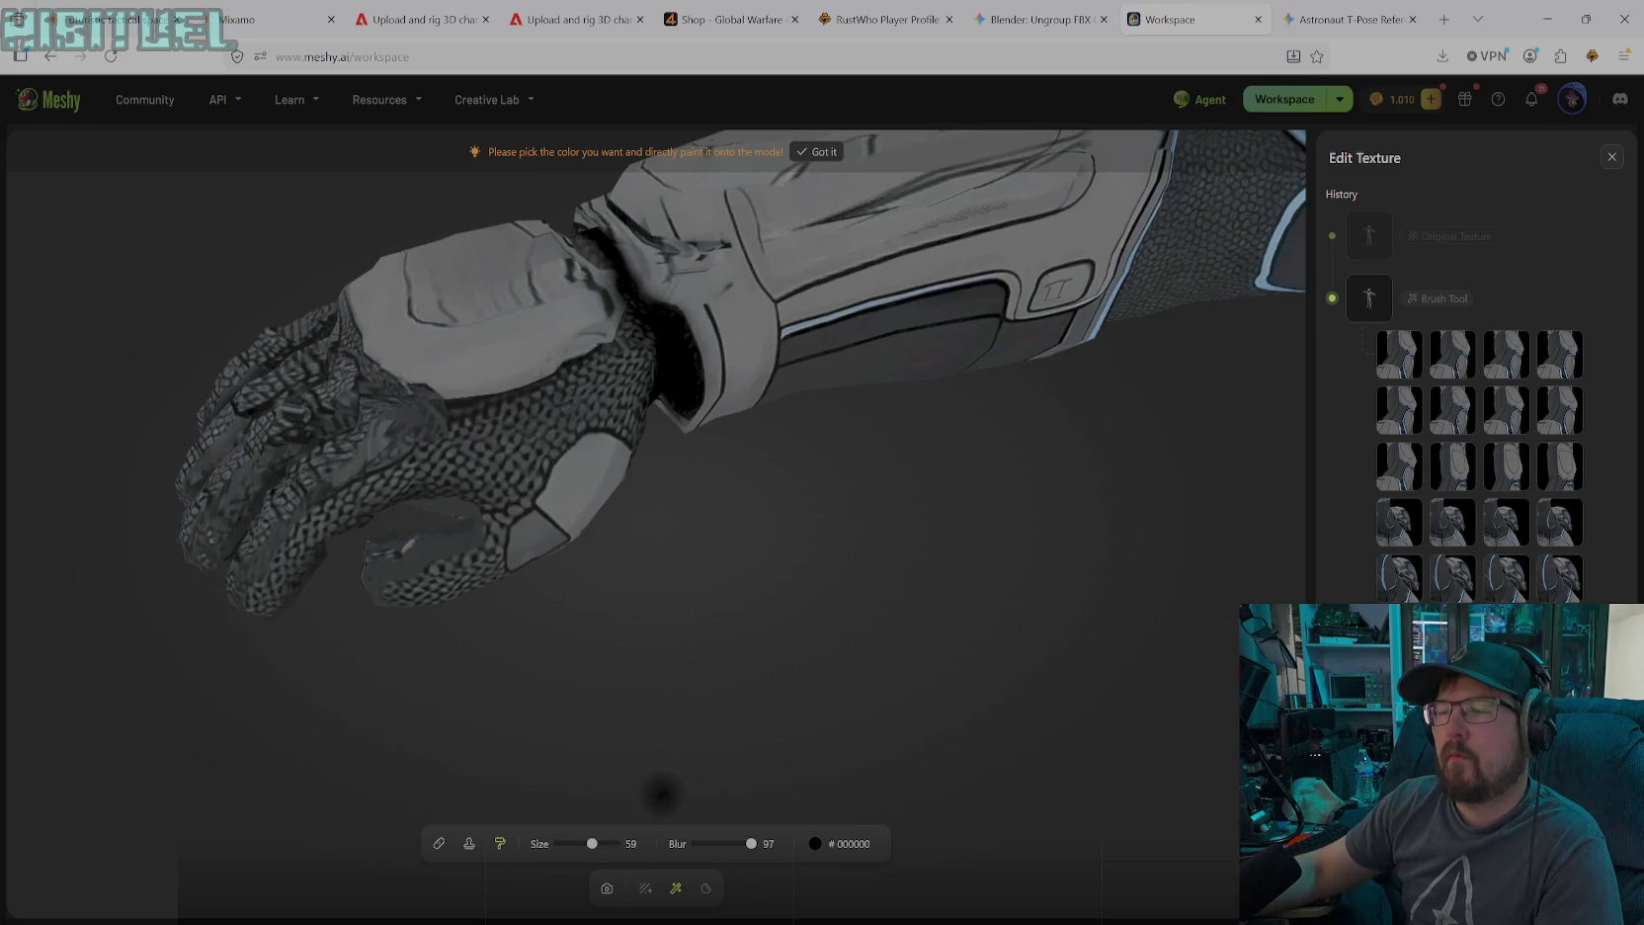
click(607, 890)
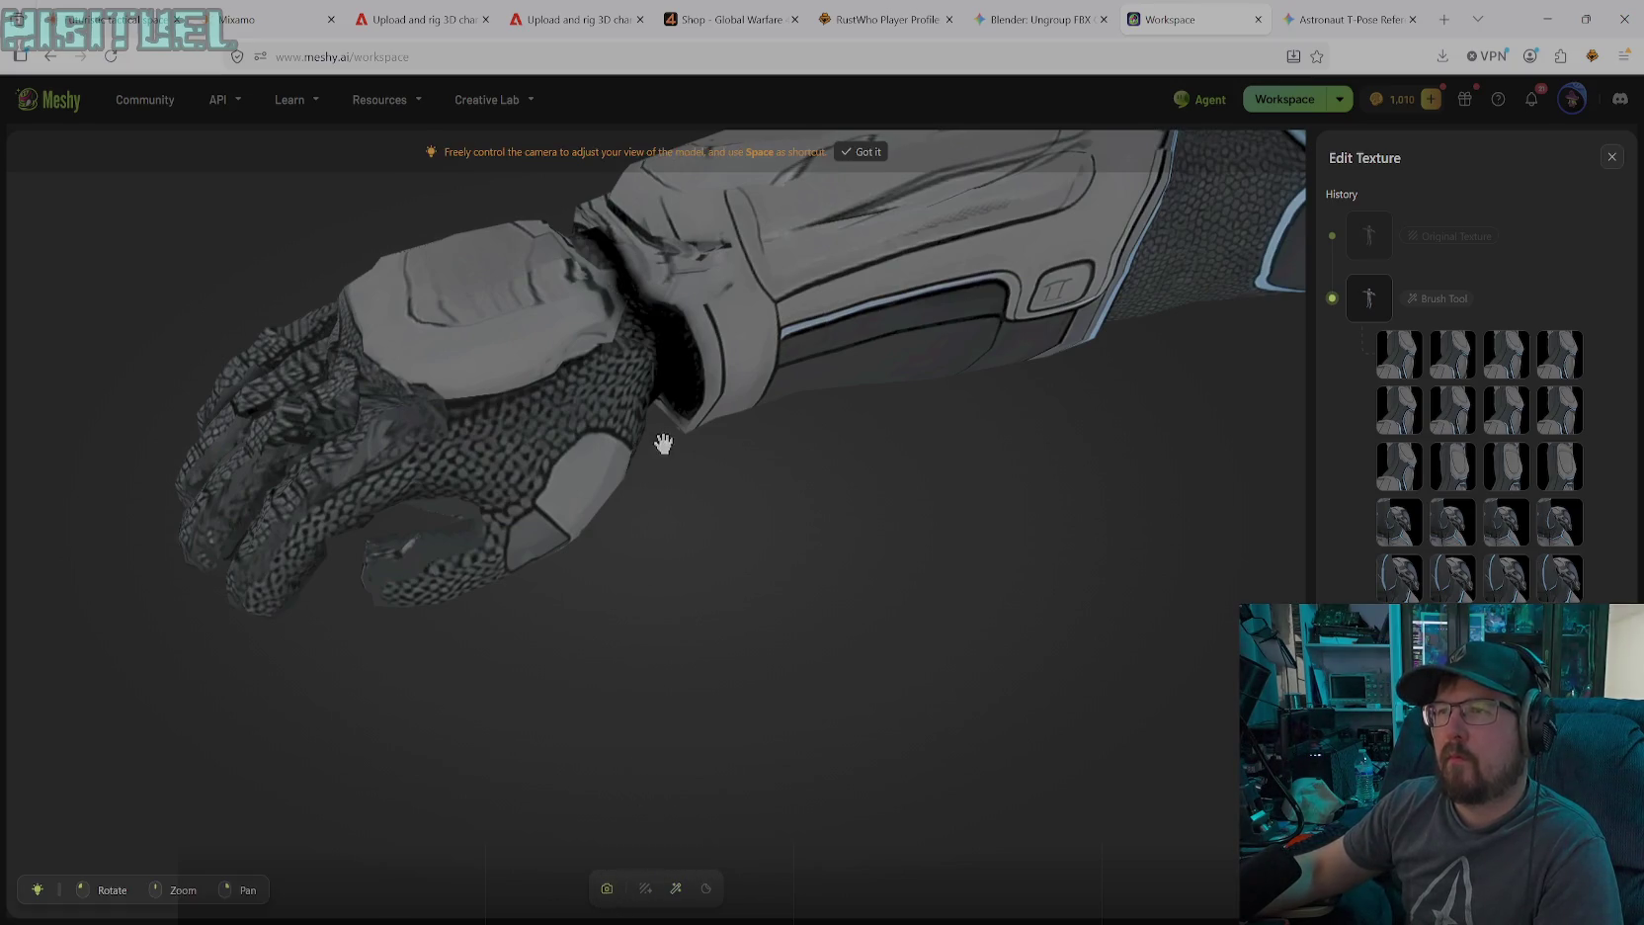
drag(660, 440, 860, 479)
mouse_move(560, 489)
mouse_down()
mouse_move(631, 458)
mouse_move(632, 312)
mouse_move(615, 351)
mouse_move(624, 576)
mouse_up()
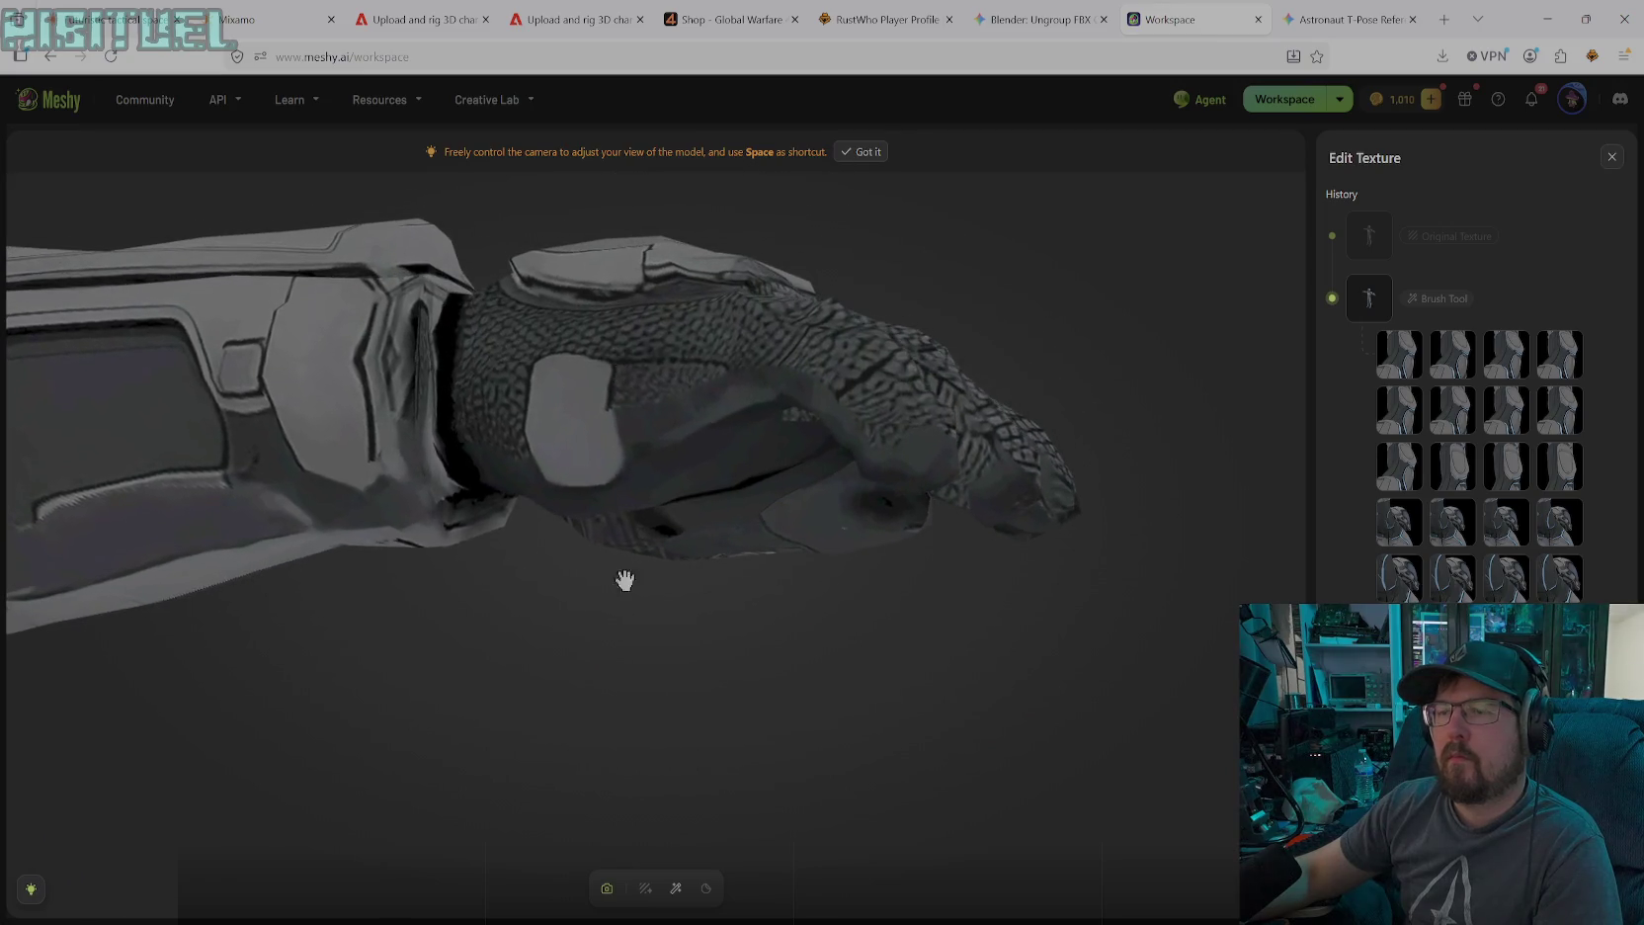
click(676, 889)
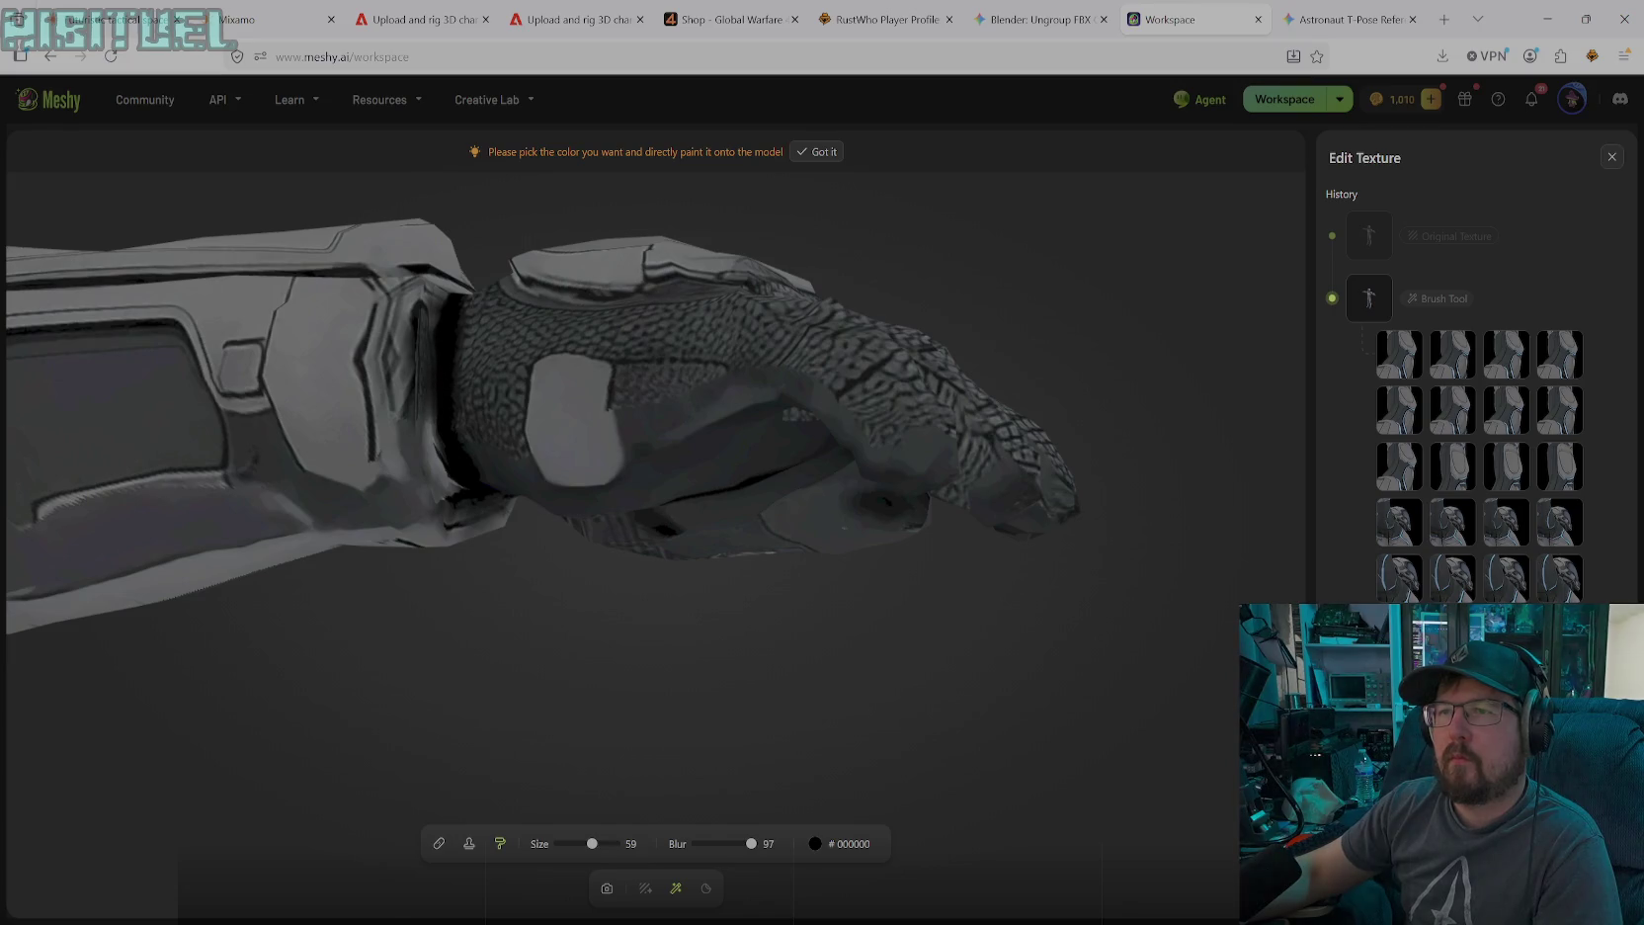
drag(435, 316, 443, 489)
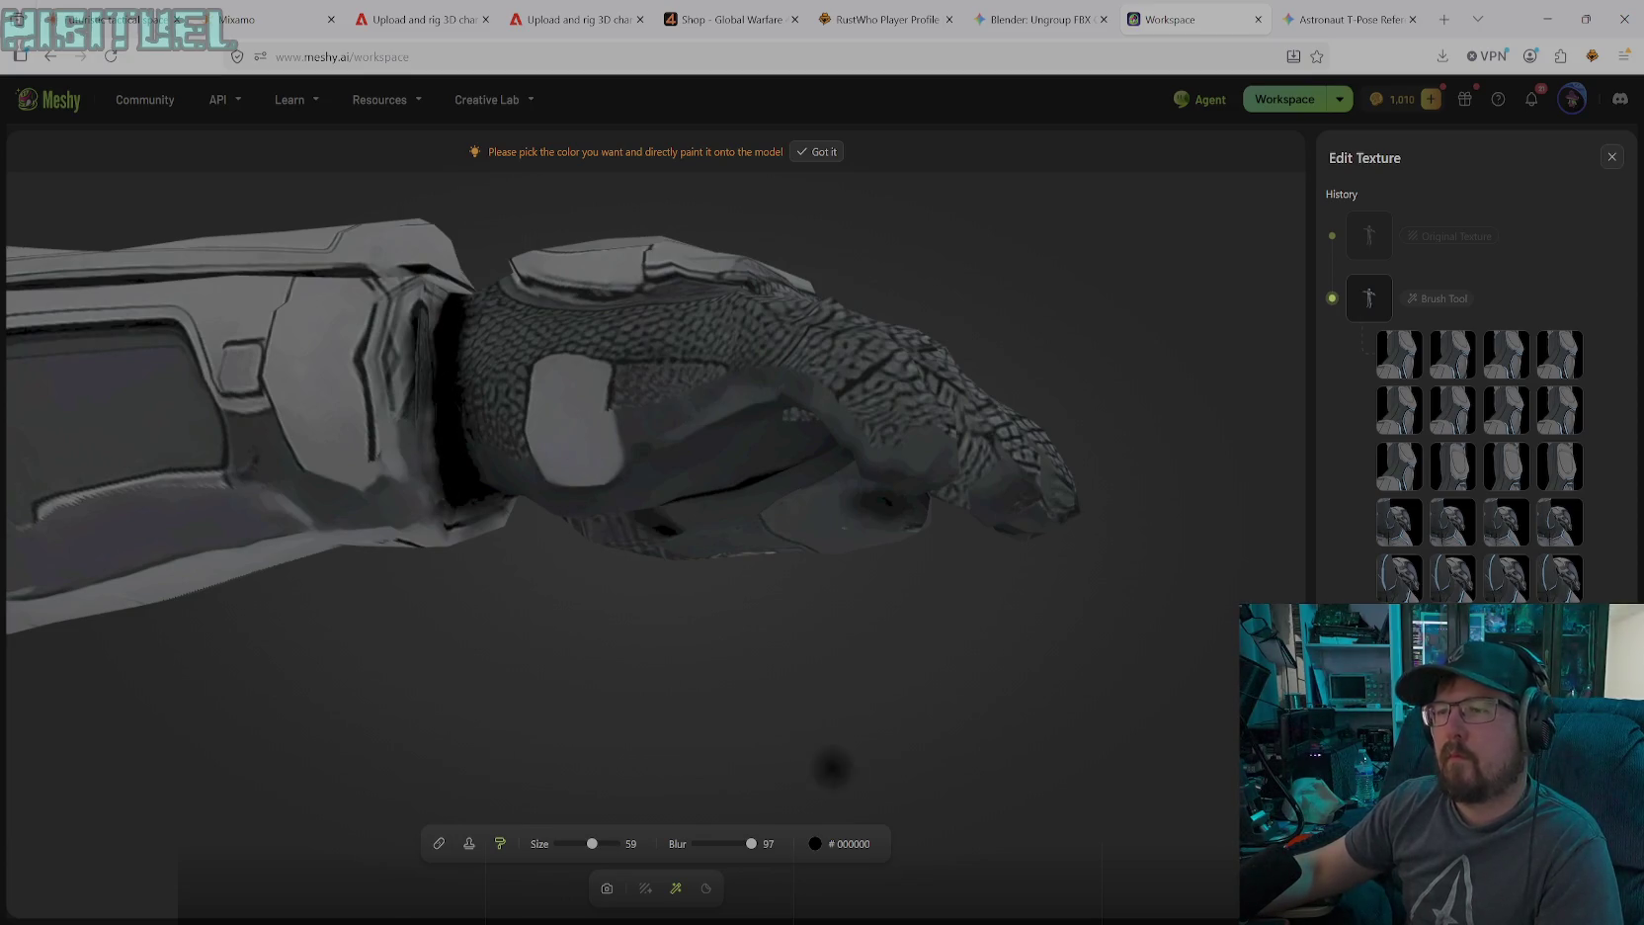
Zoom out to the arm and torso, then zoom back in close on the glove and forearm, ready to paint
click(606, 887)
scroll(509, 514, down, 3)
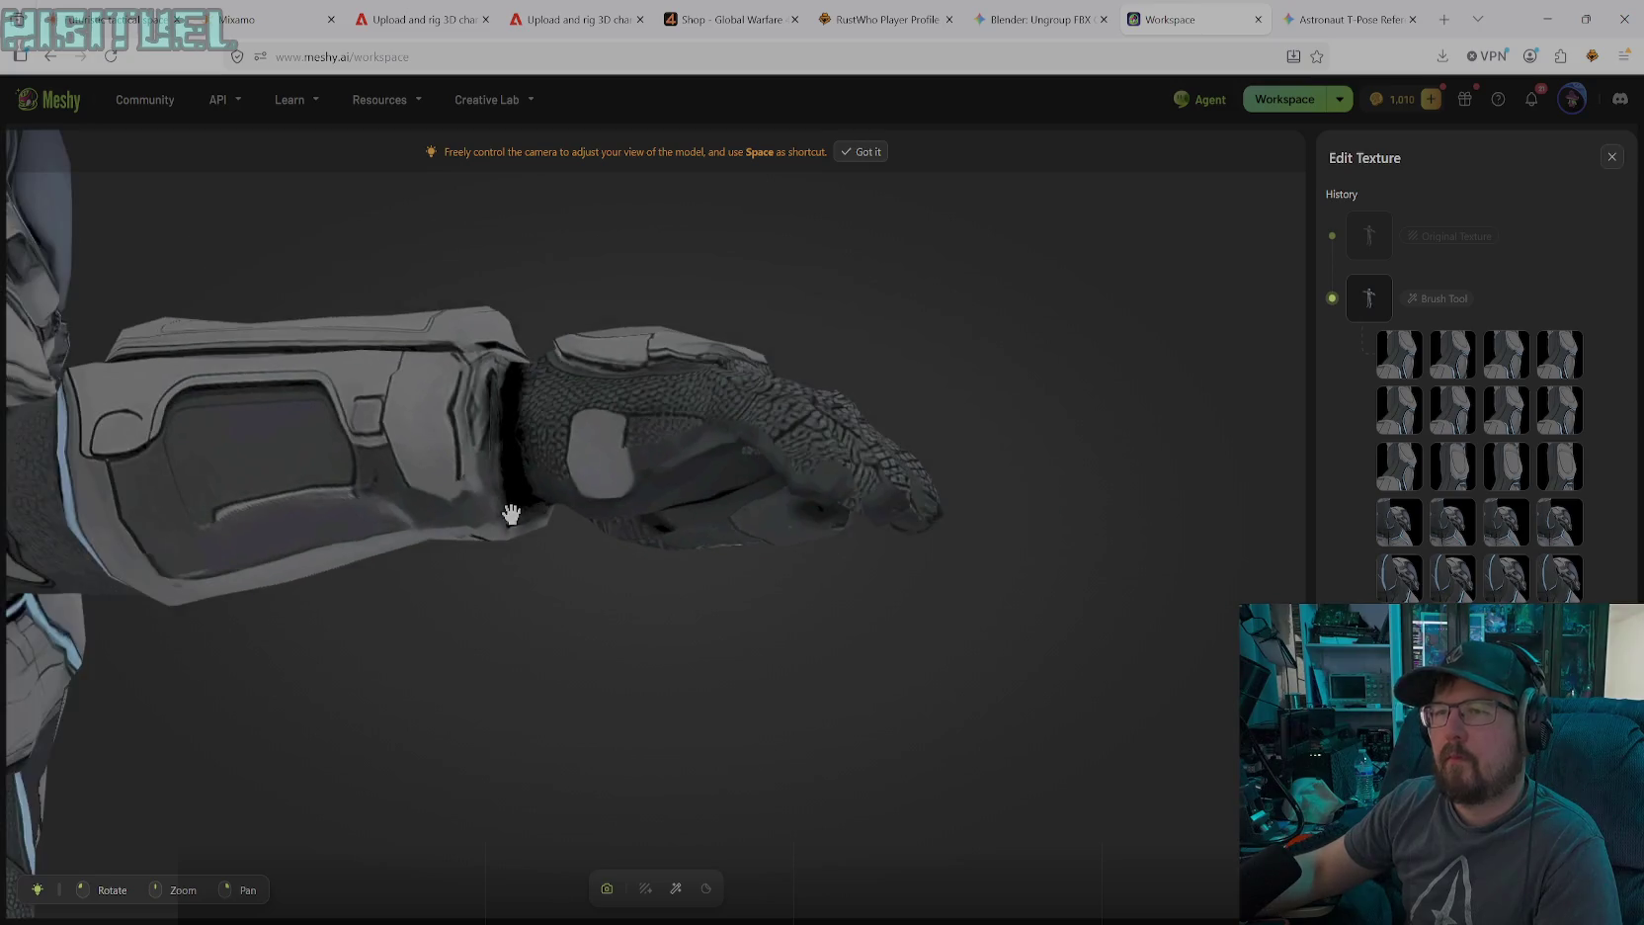
scroll(524, 539, down, 2)
mouse_move(524, 539)
mouse_down()
mouse_move(638, 400)
mouse_move(561, 323)
mouse_move(907, 566)
mouse_move(1033, 527)
mouse_move(969, 587)
mouse_move(1152, 537)
mouse_move(1023, 562)
mouse_up()
scroll(782, 572, up, 3)
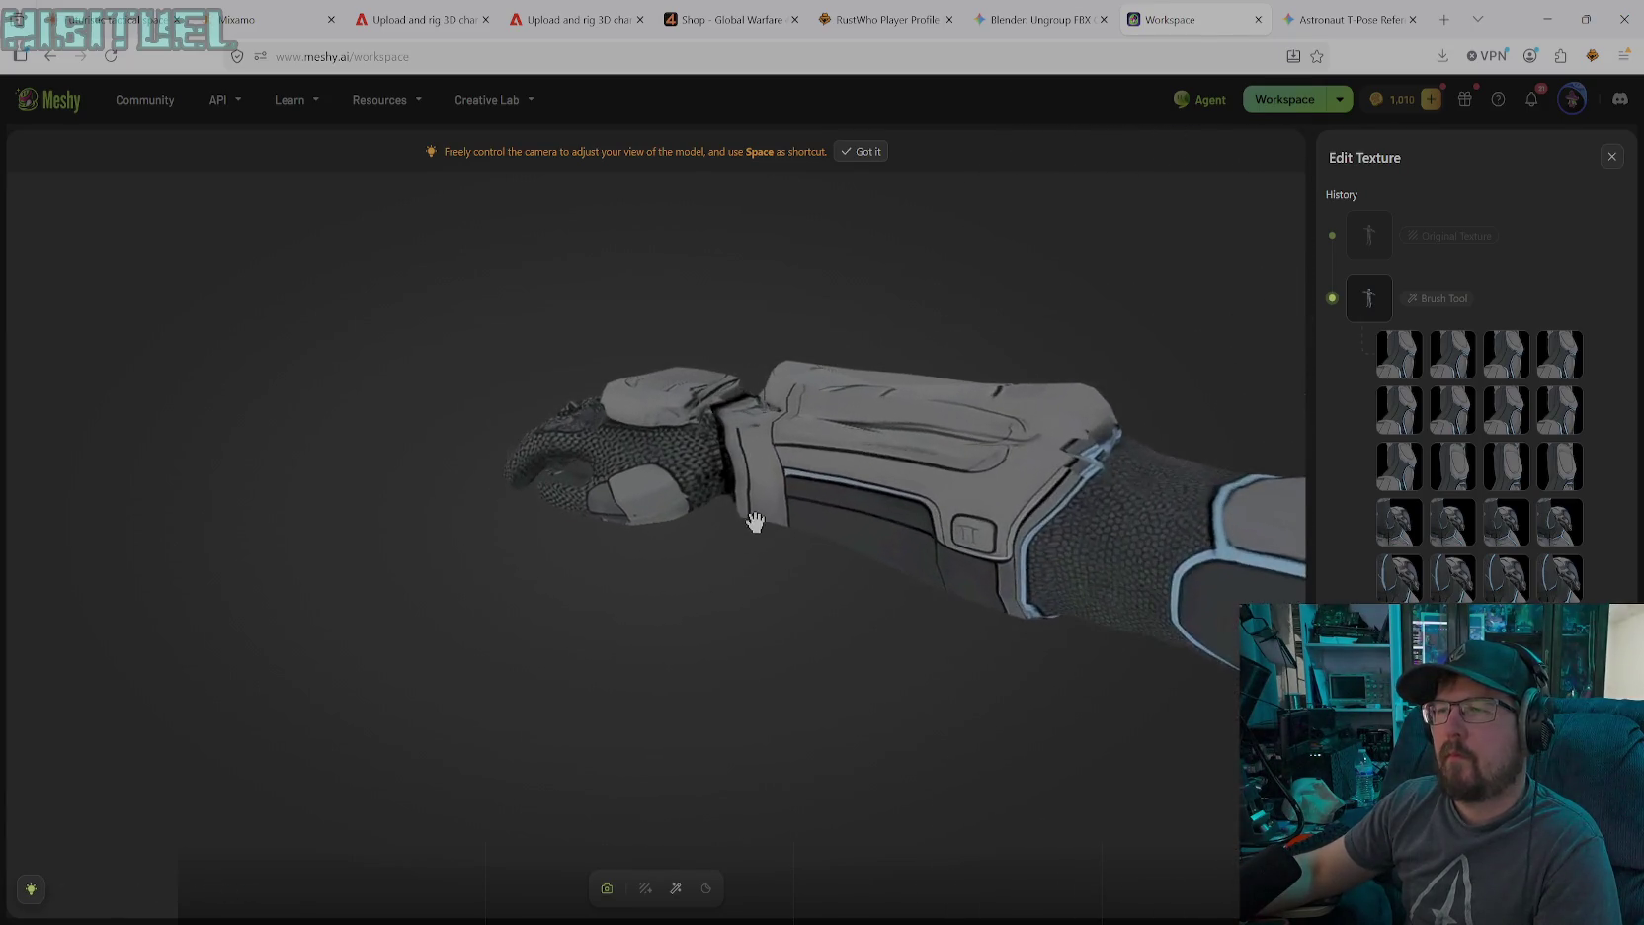
scroll(752, 517, up, 3)
scroll(806, 462, up, 2)
scroll(830, 433, up, 1)
scroll(869, 415, up, 1)
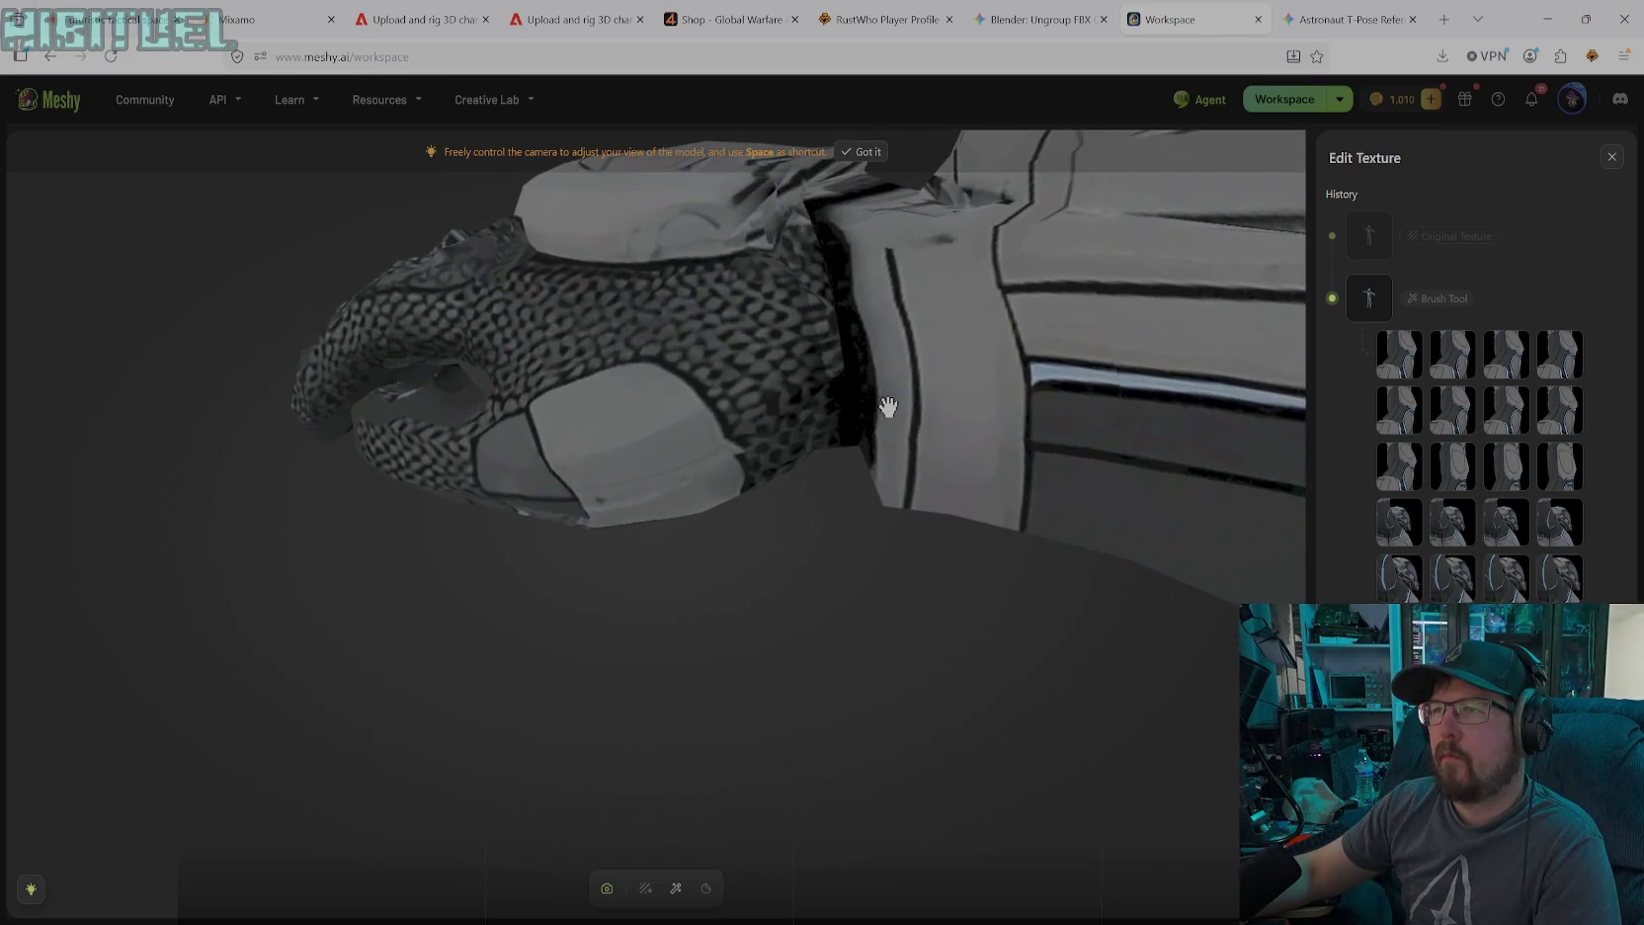
scroll(895, 425, up, 1)
mouse_move(906, 453)
mouse_down()
mouse_move(910, 591)
mouse_move(925, 554)
mouse_move(908, 404)
mouse_move(902, 418)
mouse_up()
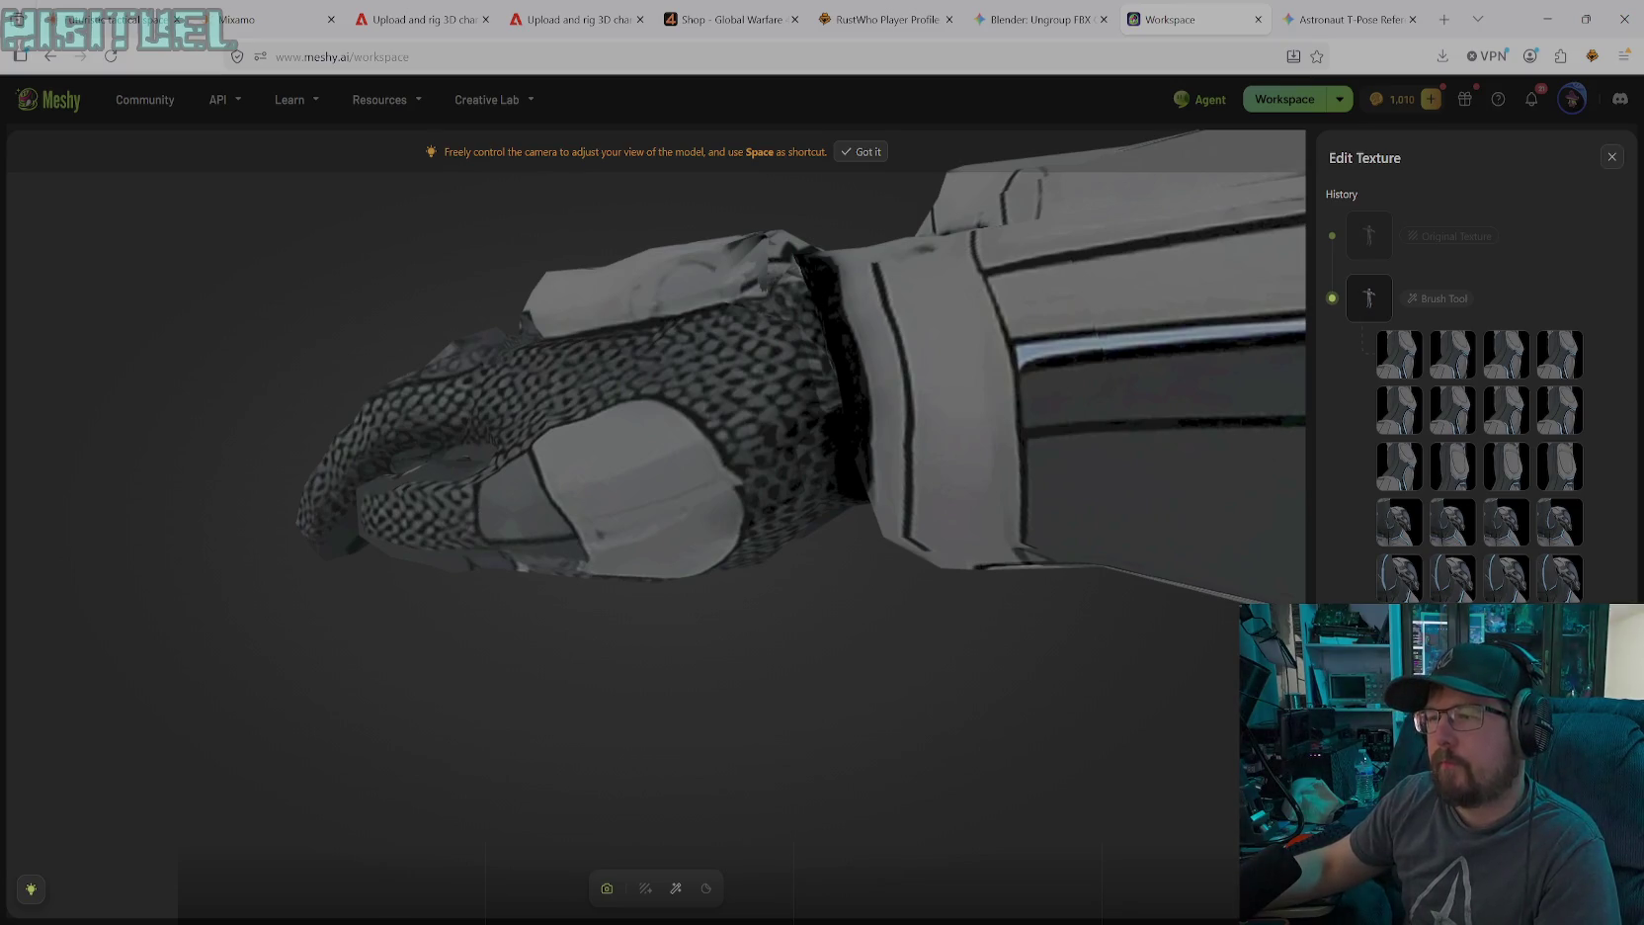
click(676, 888)
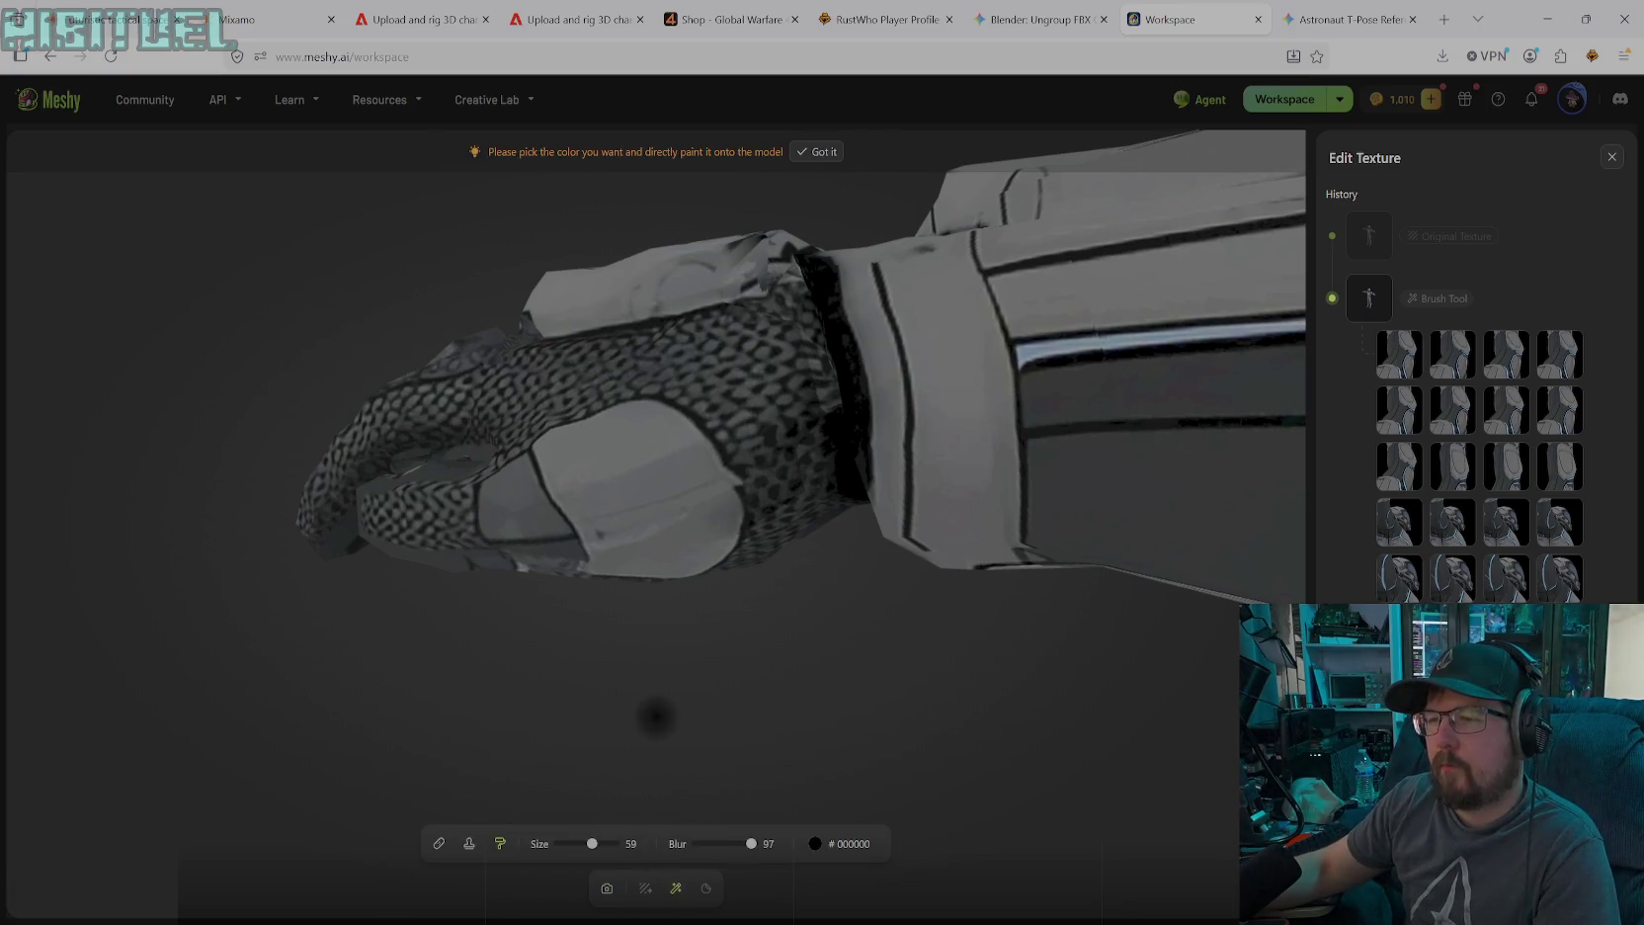
Paint armour grey #6B6A6E, sampled from the model, over the dark wrist crease at size 23
click(846, 847)
click(722, 775)
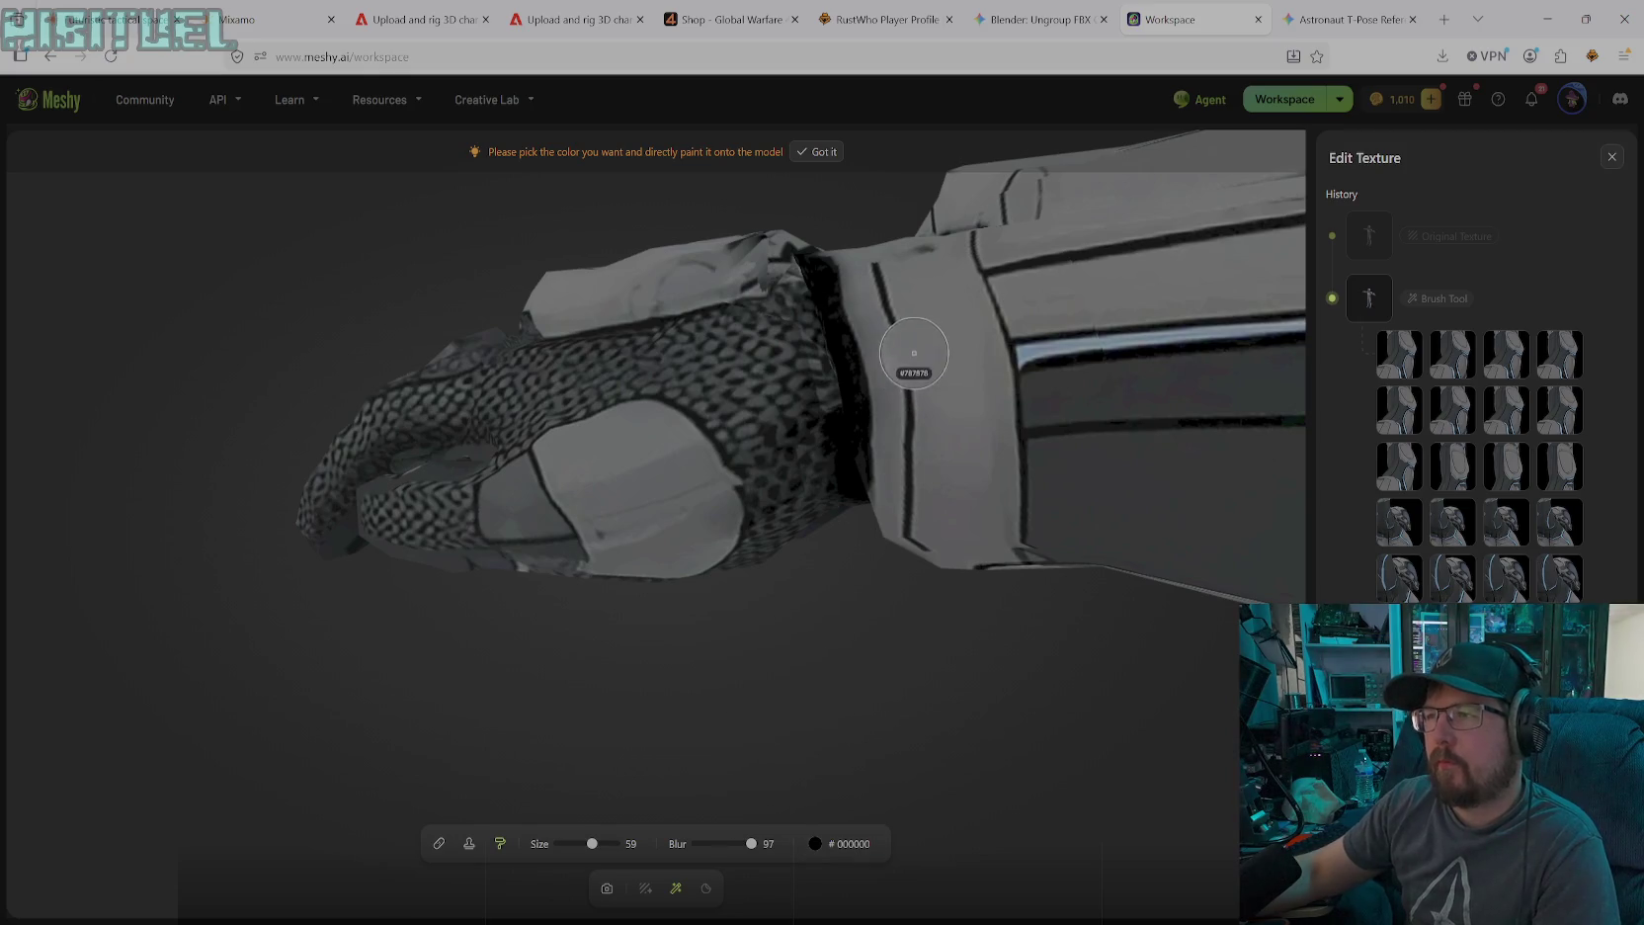
click(874, 374)
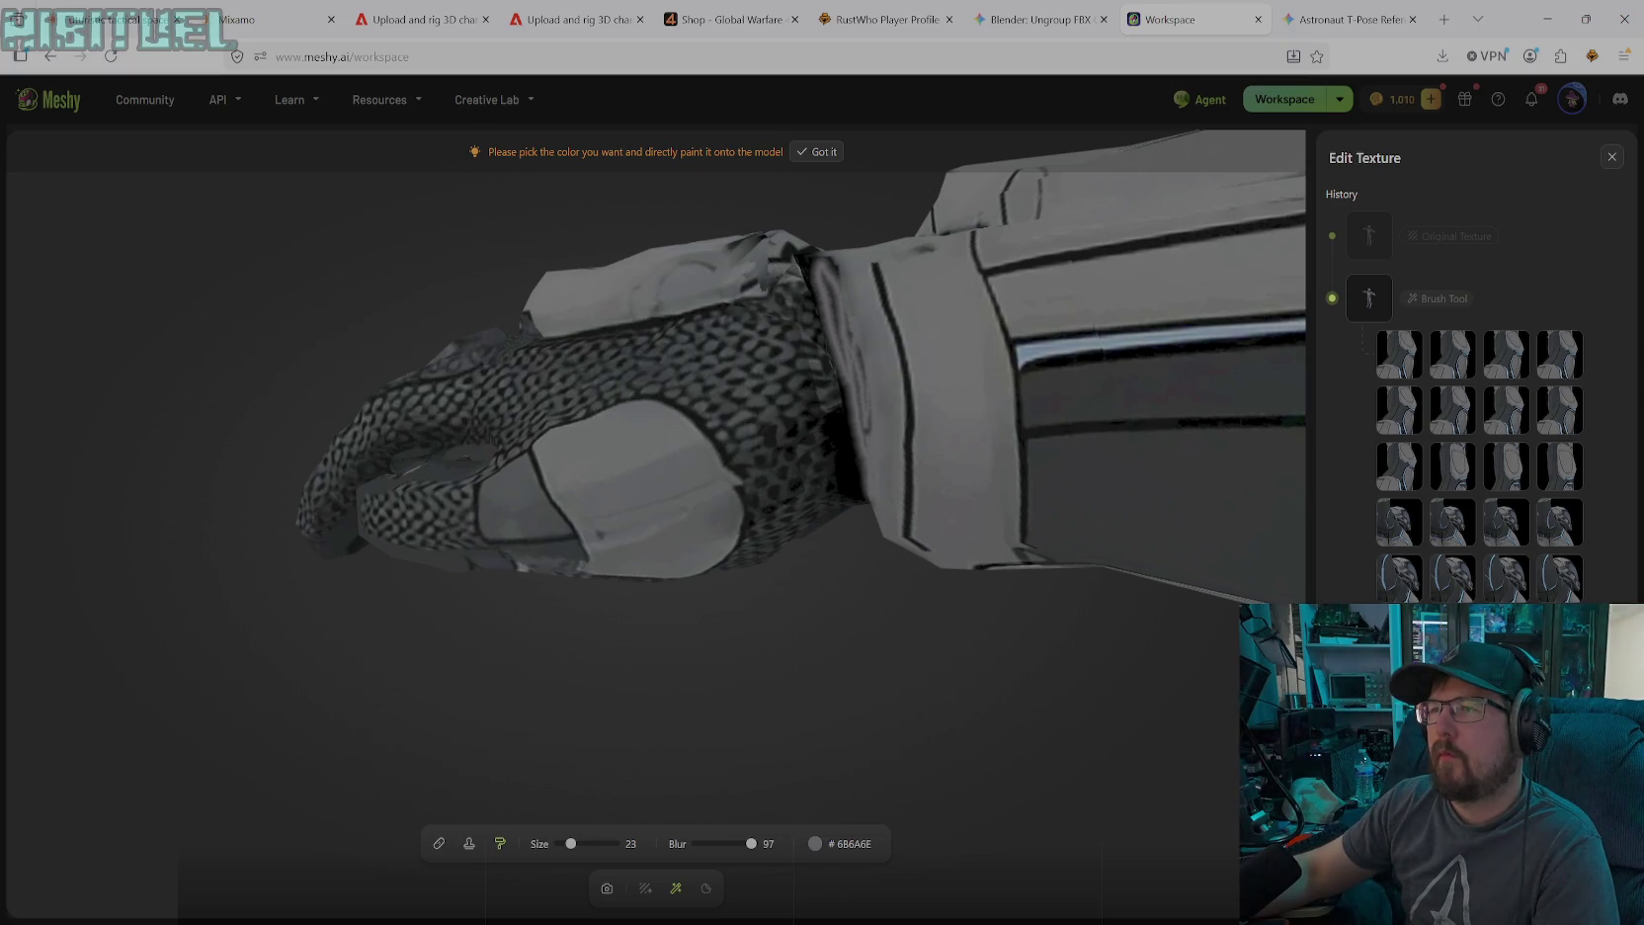
drag(840, 262, 840, 494)
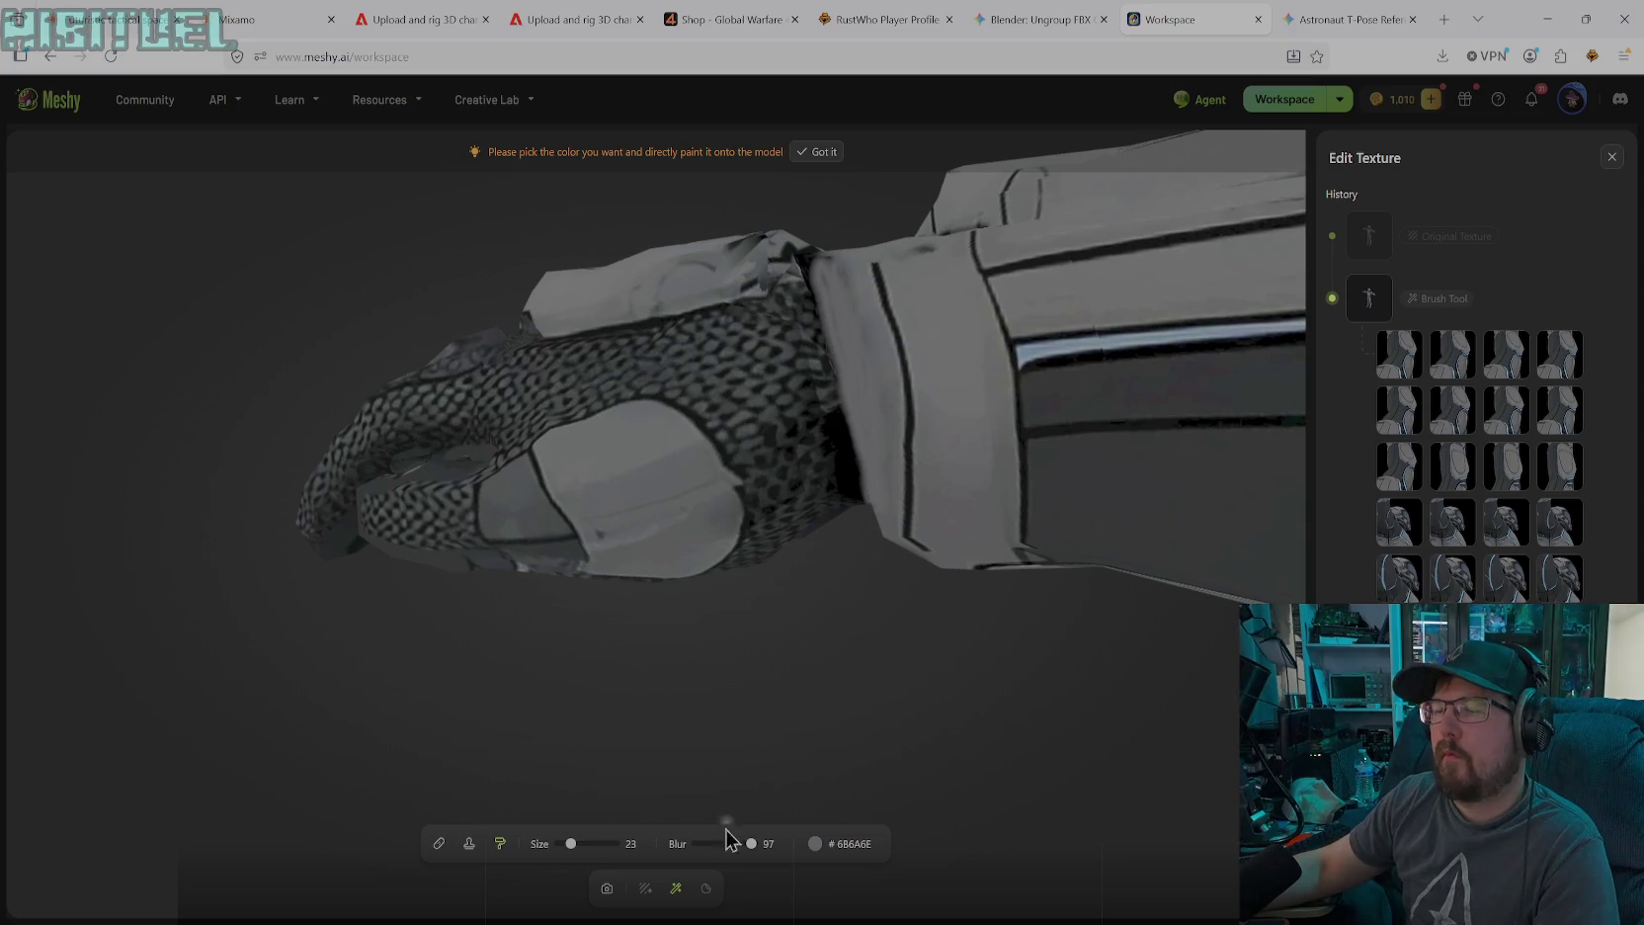
click(606, 887)
mouse_move(889, 485)
mouse_down()
mouse_move(965, 547)
mouse_move(1049, 495)
mouse_move(914, 576)
mouse_move(920, 347)
mouse_move(873, 411)
mouse_move(786, 330)
mouse_move(763, 348)
mouse_move(792, 301)
mouse_move(775, 338)
mouse_move(816, 401)
mouse_move(873, 415)
mouse_move(893, 379)
mouse_move(866, 349)
mouse_move(824, 401)
mouse_move(837, 433)
mouse_move(881, 448)
mouse_move(899, 422)
mouse_up()
mouse_move(879, 452)
mouse_down()
mouse_move(1052, 368)
mouse_move(980, 314)
mouse_up()
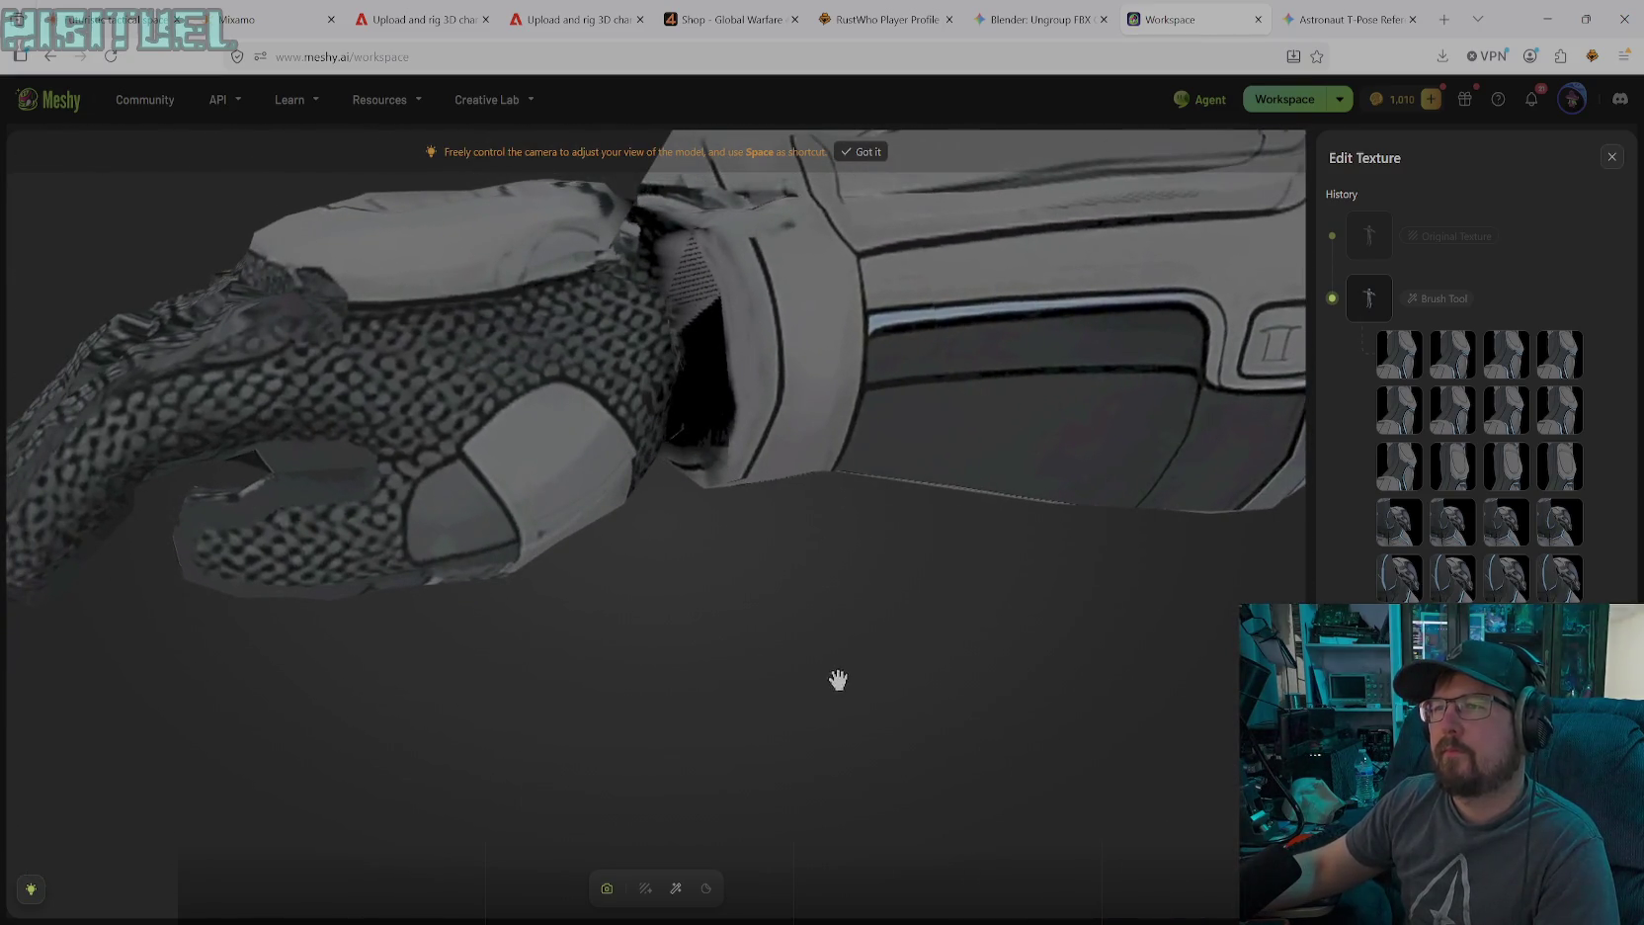
click(676, 889)
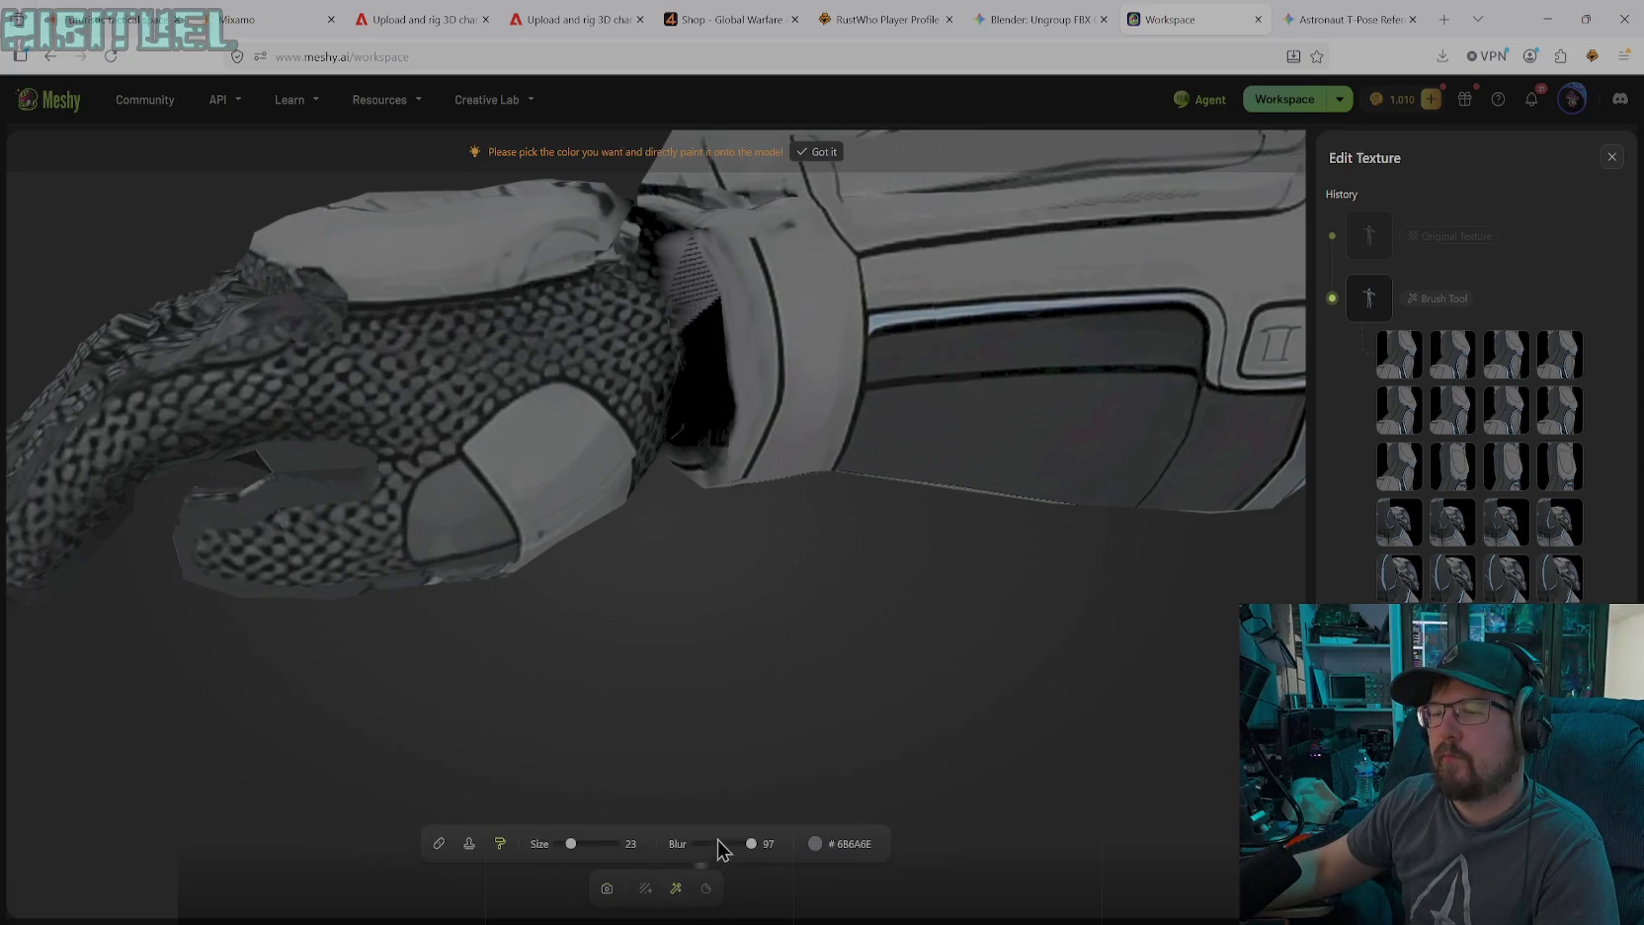
Set the brush to black #000000 with blur 62 and paint into the wrist gap
click(816, 844)
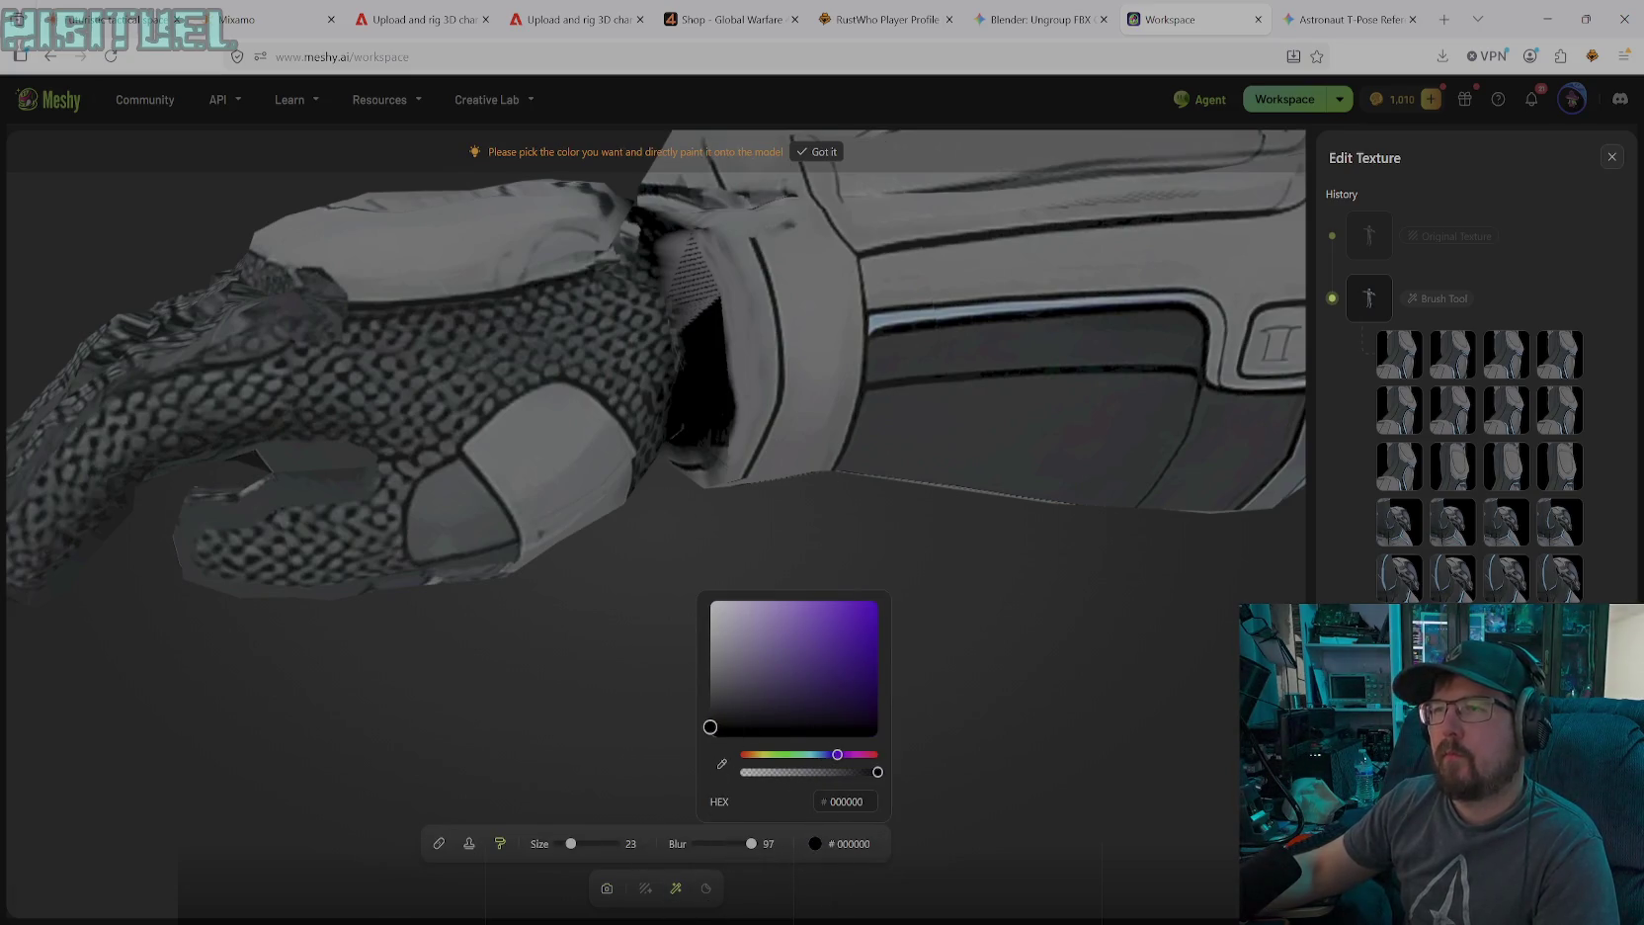
click(691, 287)
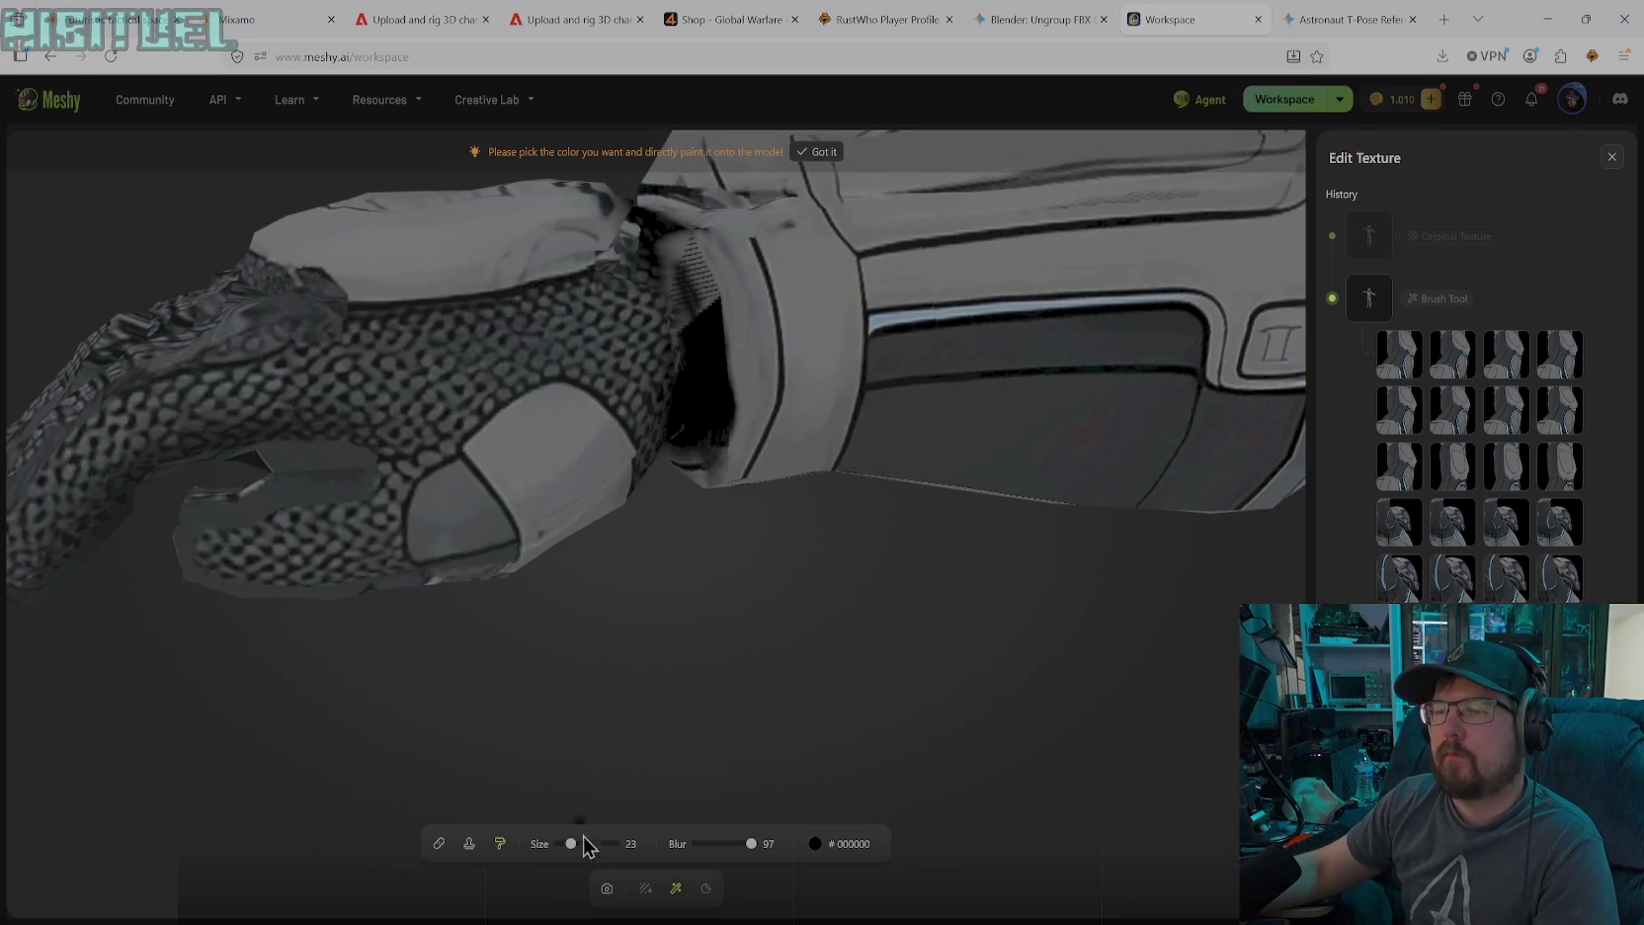
drag(733, 843, 729, 843)
drag(670, 267, 695, 279)
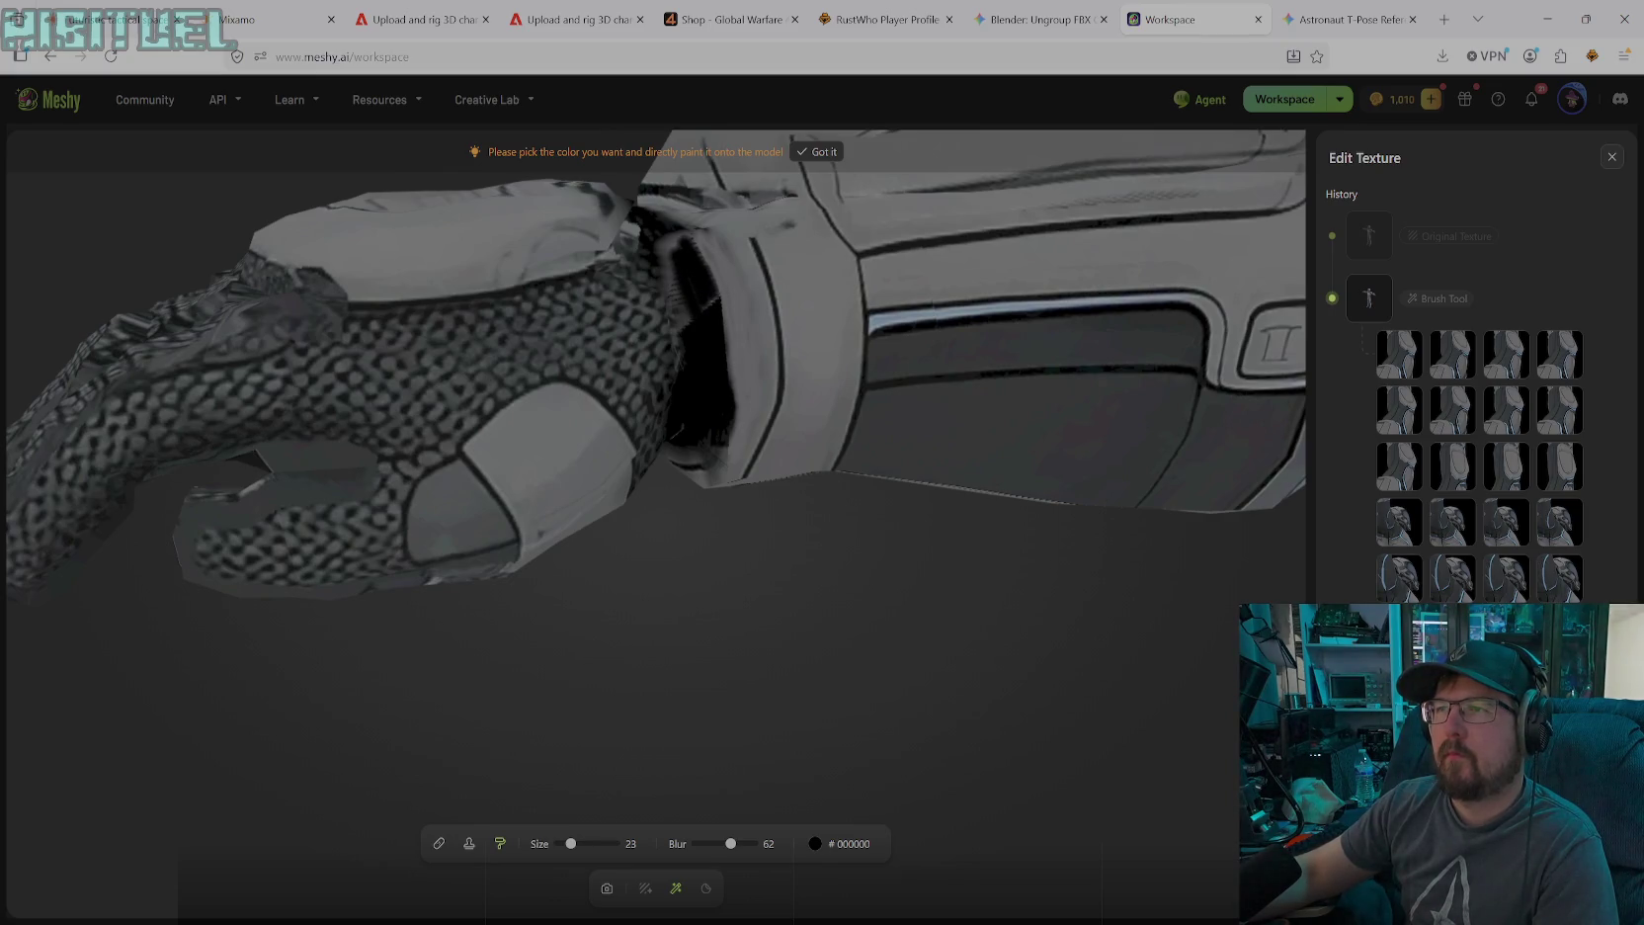
drag(672, 272, 682, 324)
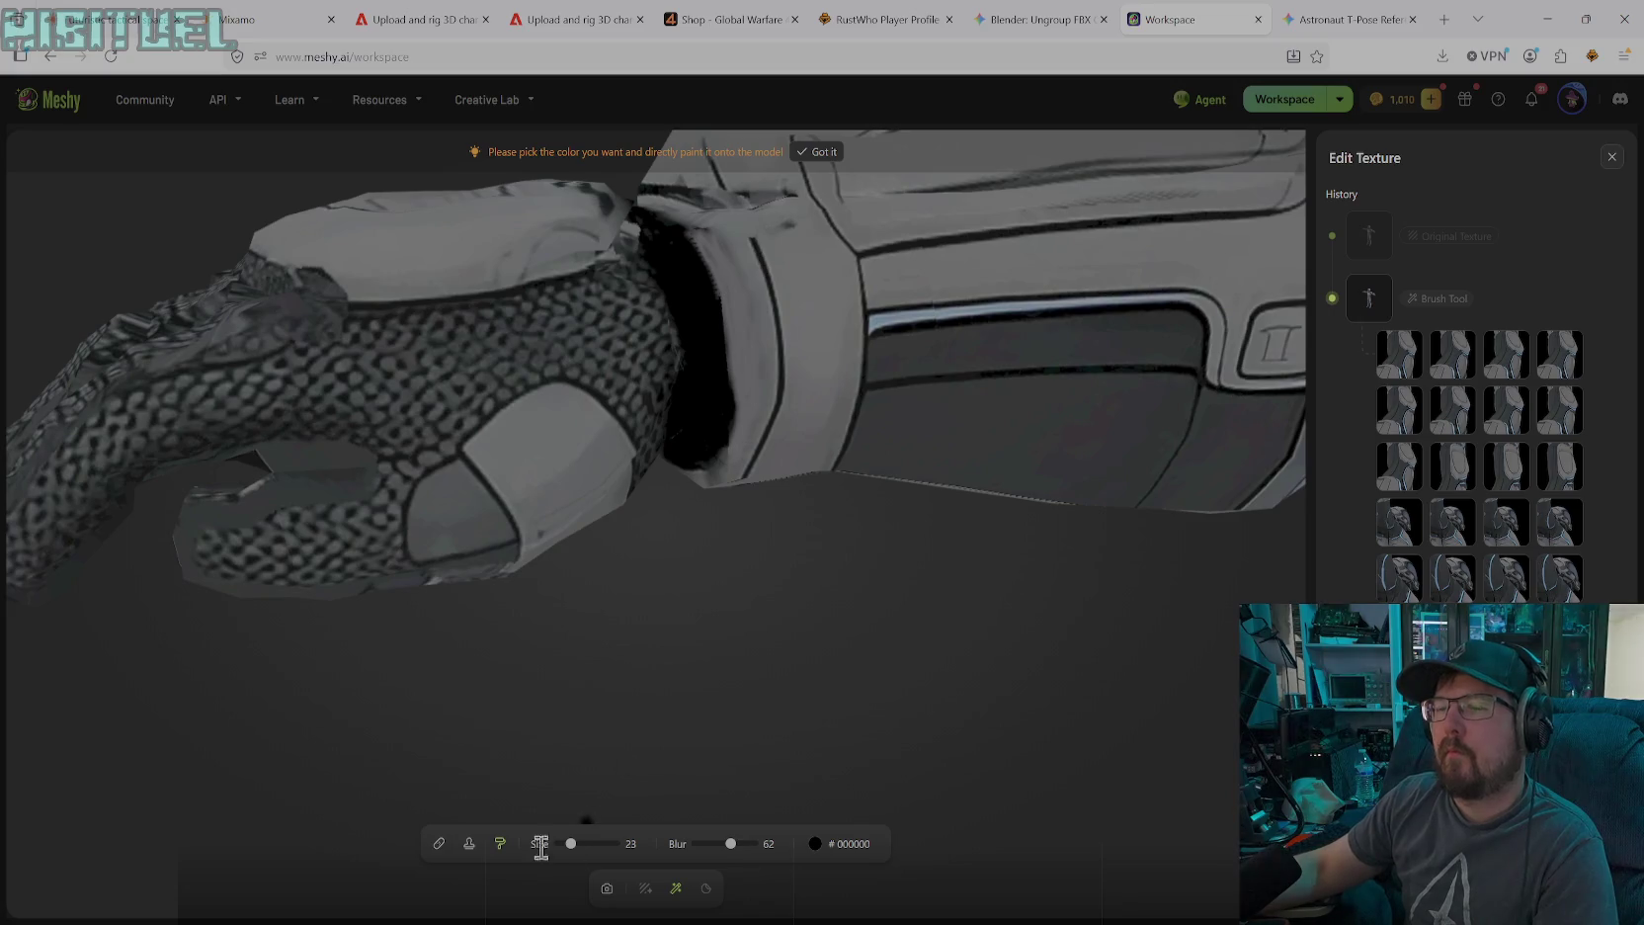
Work from both sides of the wrist cuff, darkening the cuff fringe and the crease
click(607, 890)
mouse_move(683, 436)
mouse_down()
mouse_move(723, 503)
mouse_move(833, 488)
mouse_move(794, 520)
mouse_move(830, 507)
mouse_move(455, 344)
mouse_move(569, 437)
mouse_move(525, 415)
mouse_move(481, 323)
mouse_move(442, 324)
mouse_move(459, 304)
mouse_move(443, 319)
mouse_move(580, 426)
mouse_up()
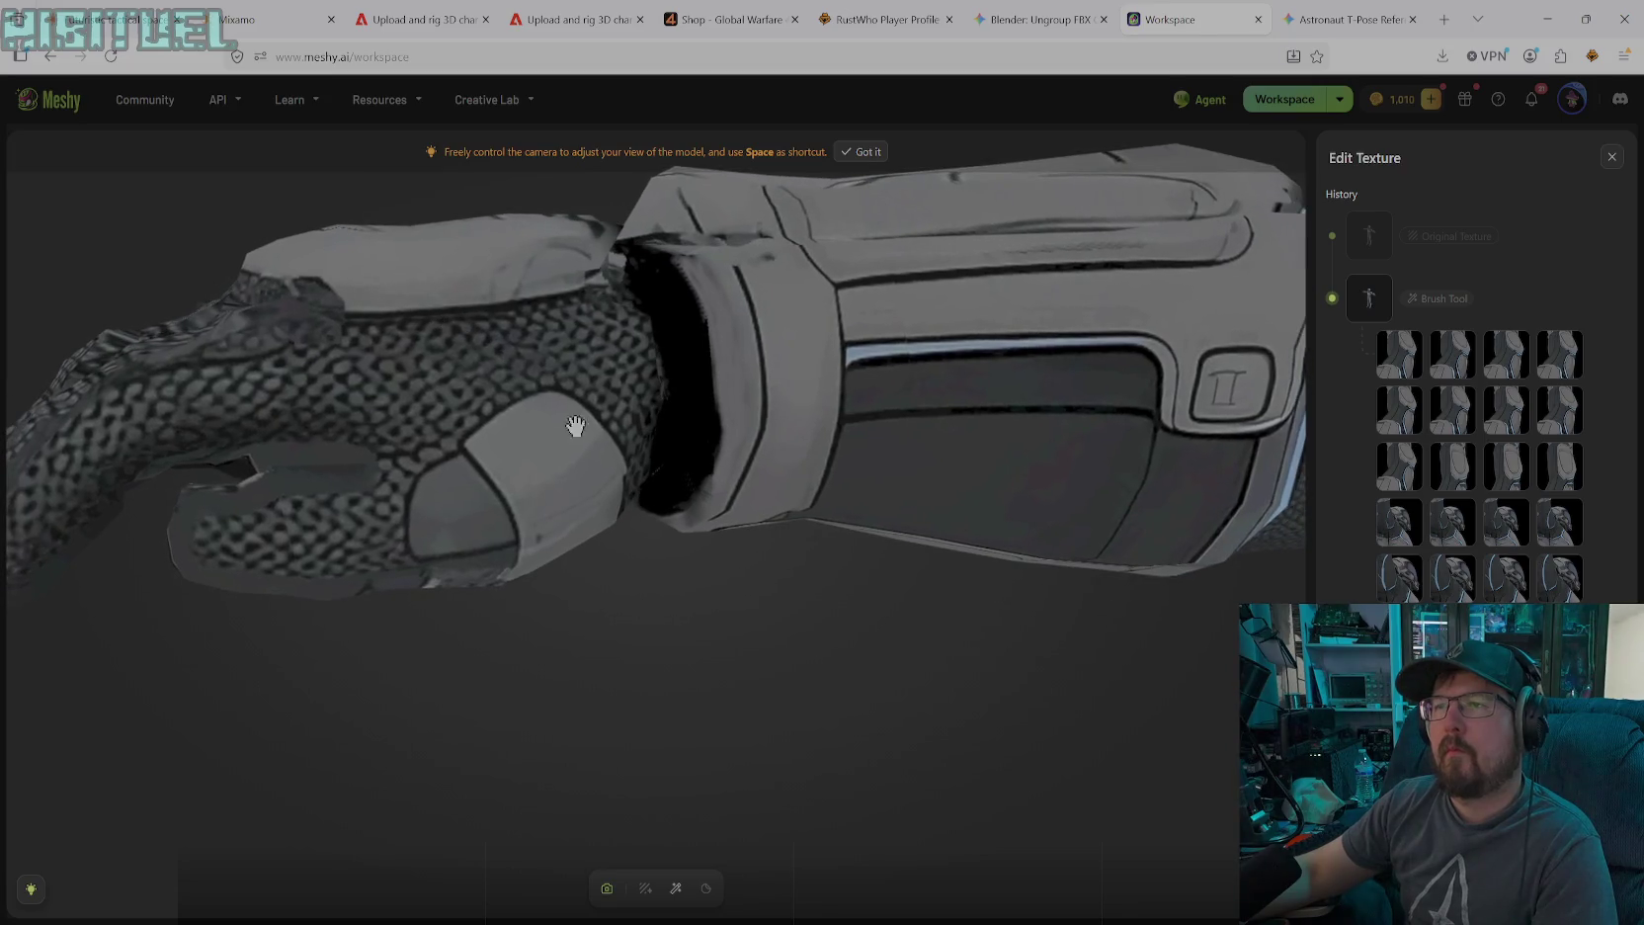
click(676, 888)
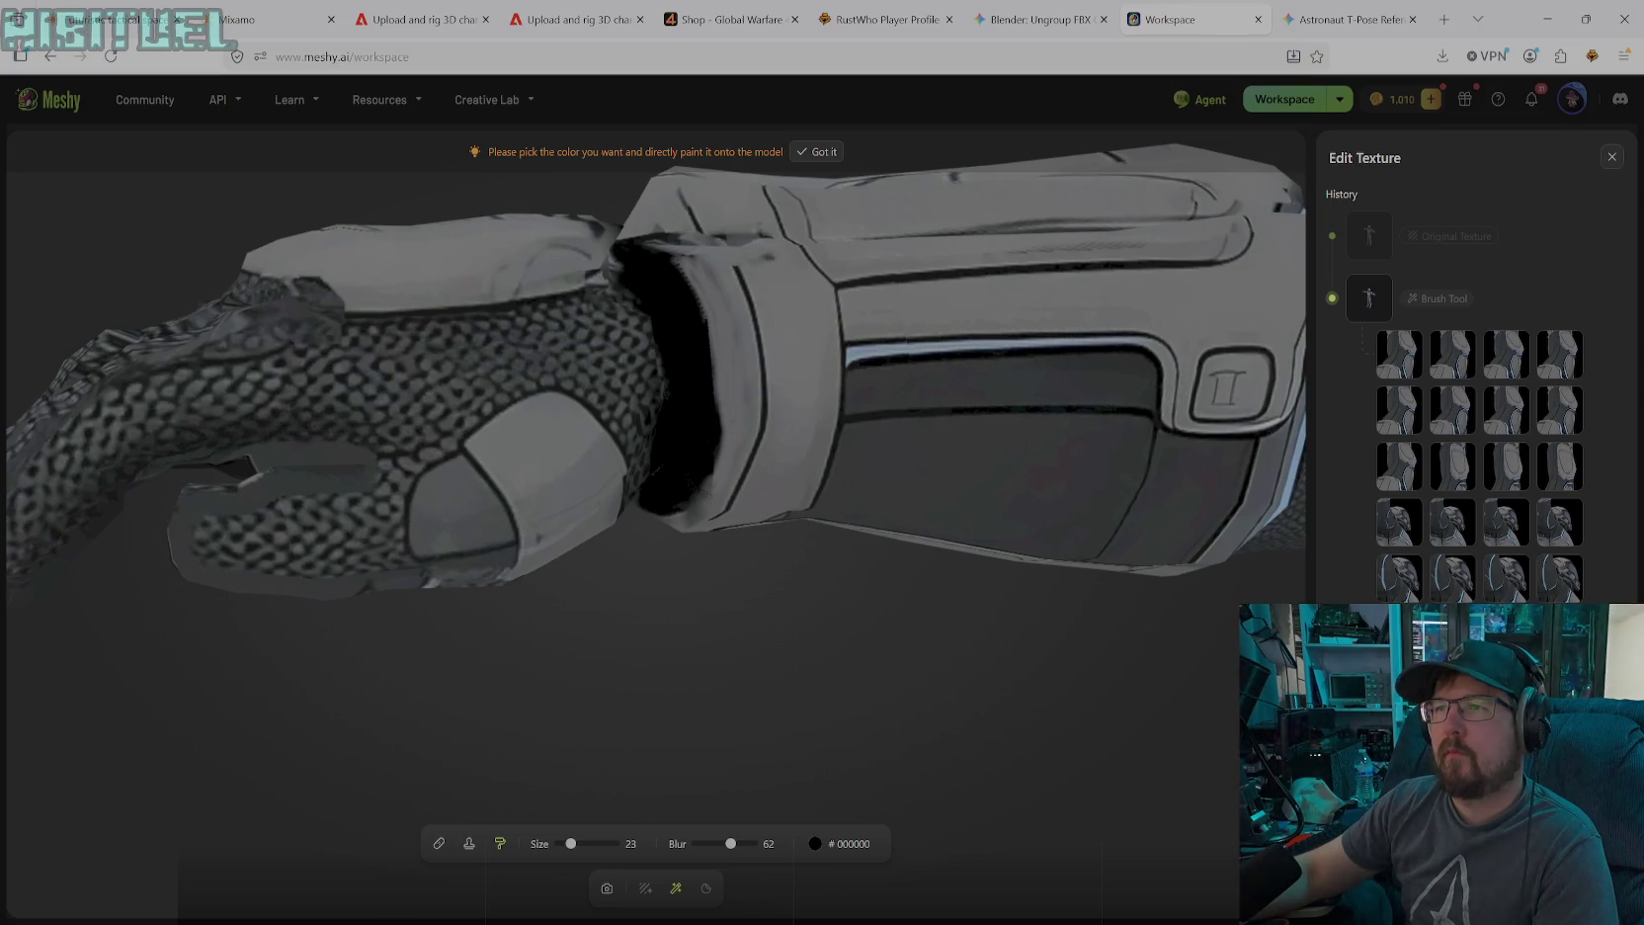
drag(626, 292, 667, 397)
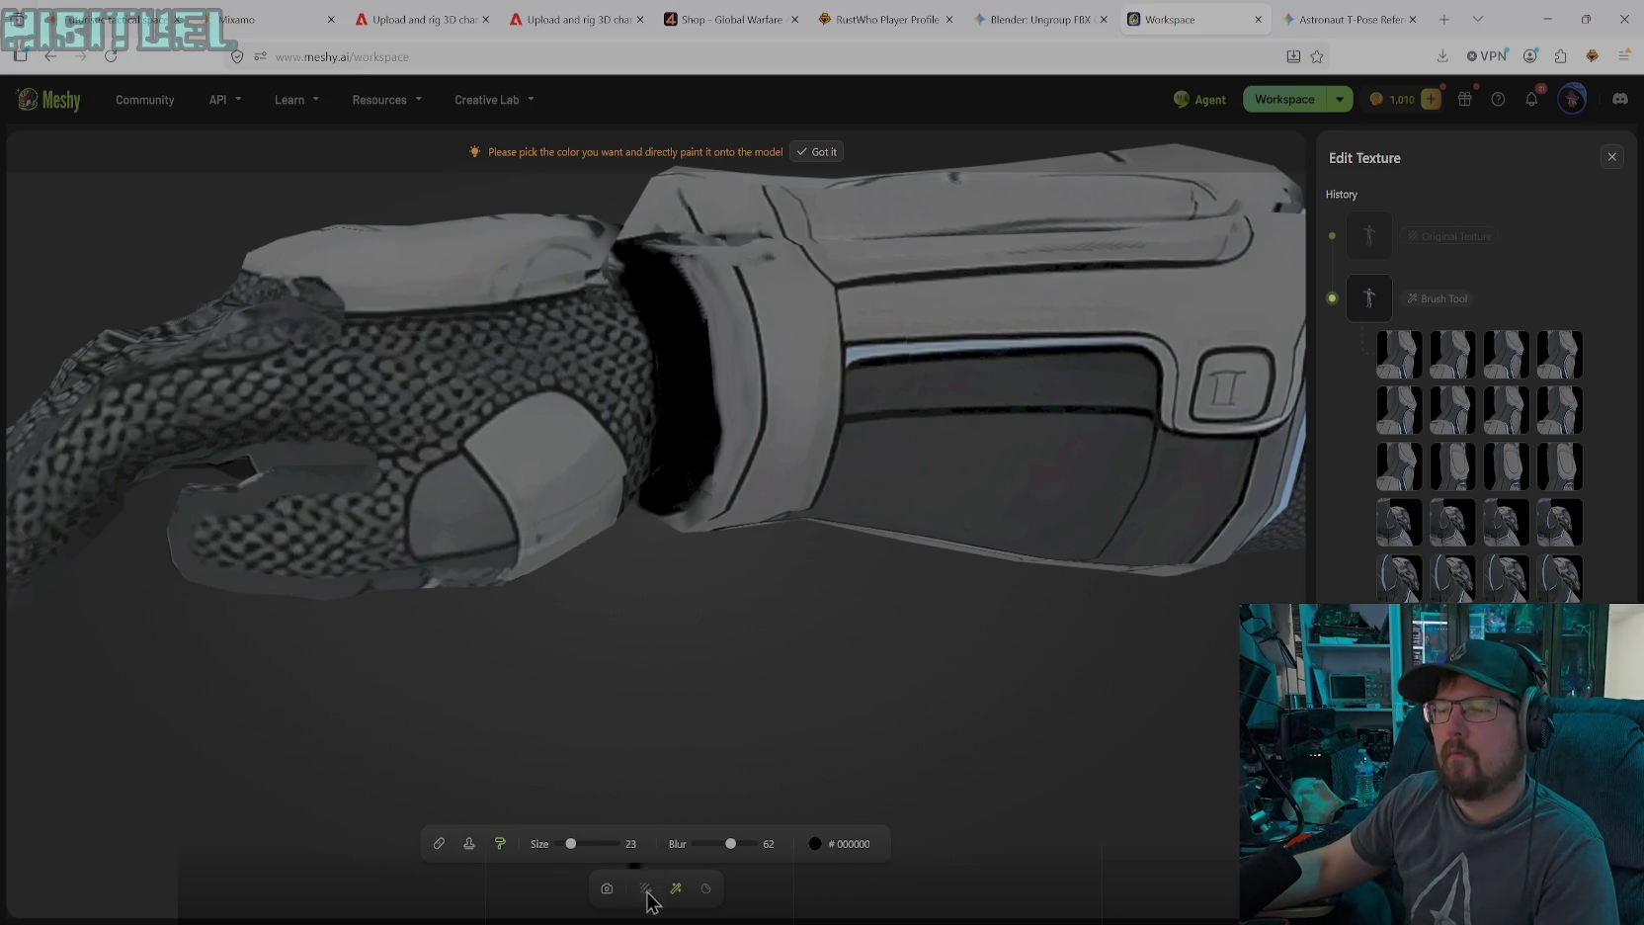
click(609, 887)
scroll(632, 484, up, 5)
mouse_move(749, 559)
mouse_down()
mouse_move(565, 510)
mouse_move(623, 481)
mouse_move(618, 506)
mouse_up()
click(676, 887)
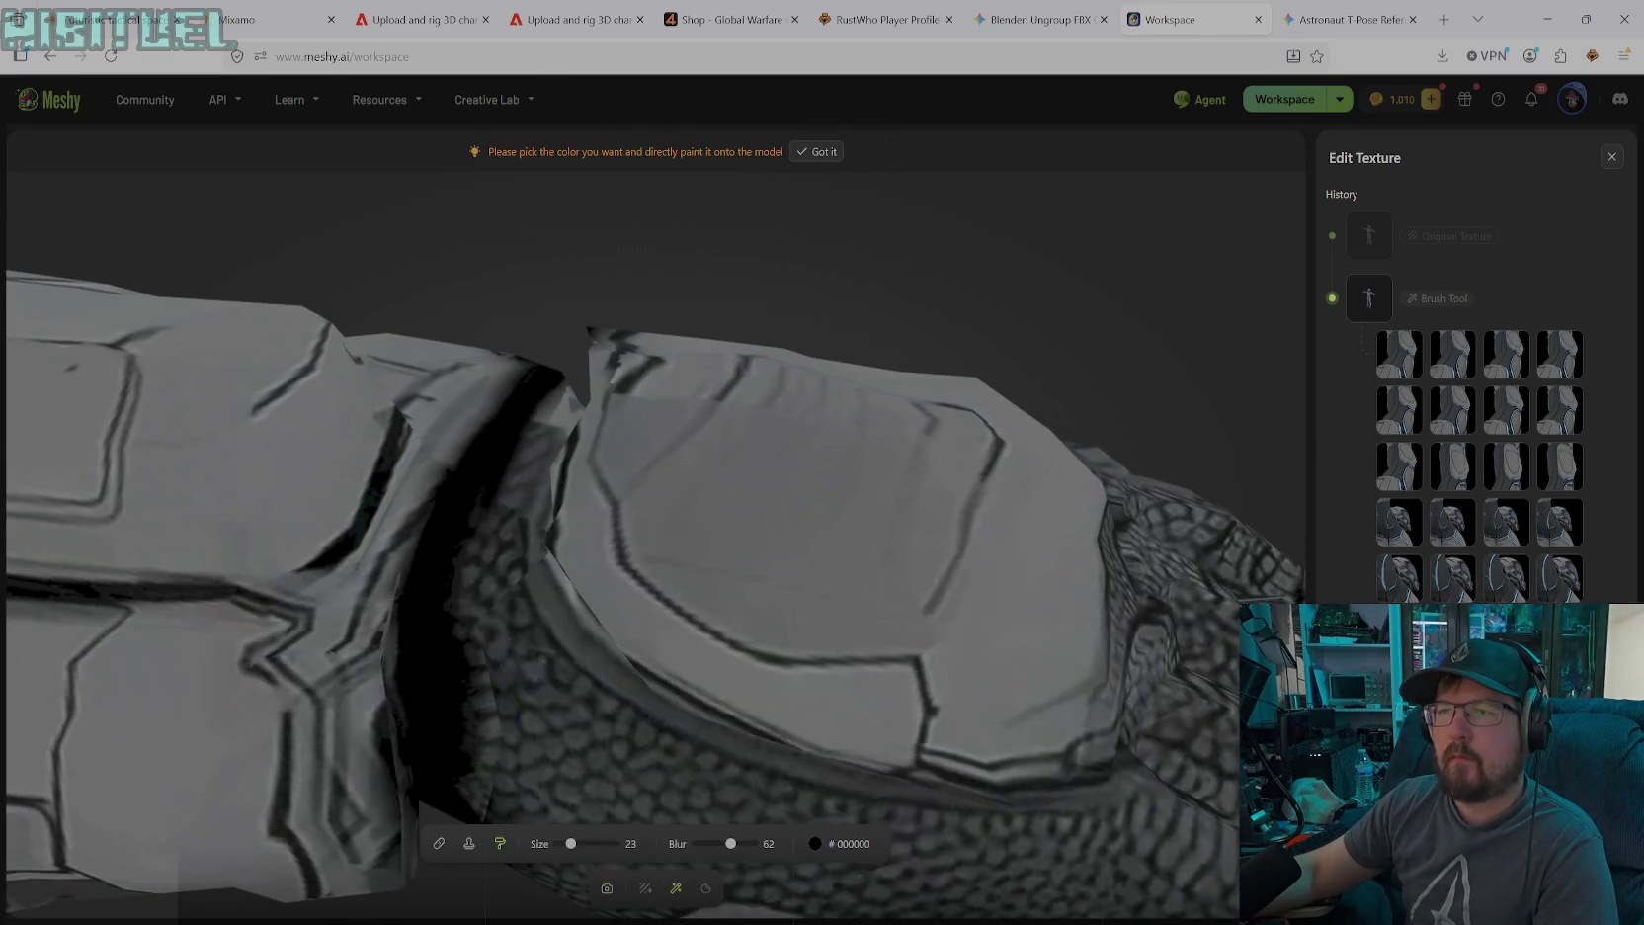
mouse_move(541, 415)
mouse_down()
mouse_move(475, 539)
mouse_move(471, 593)
mouse_up()
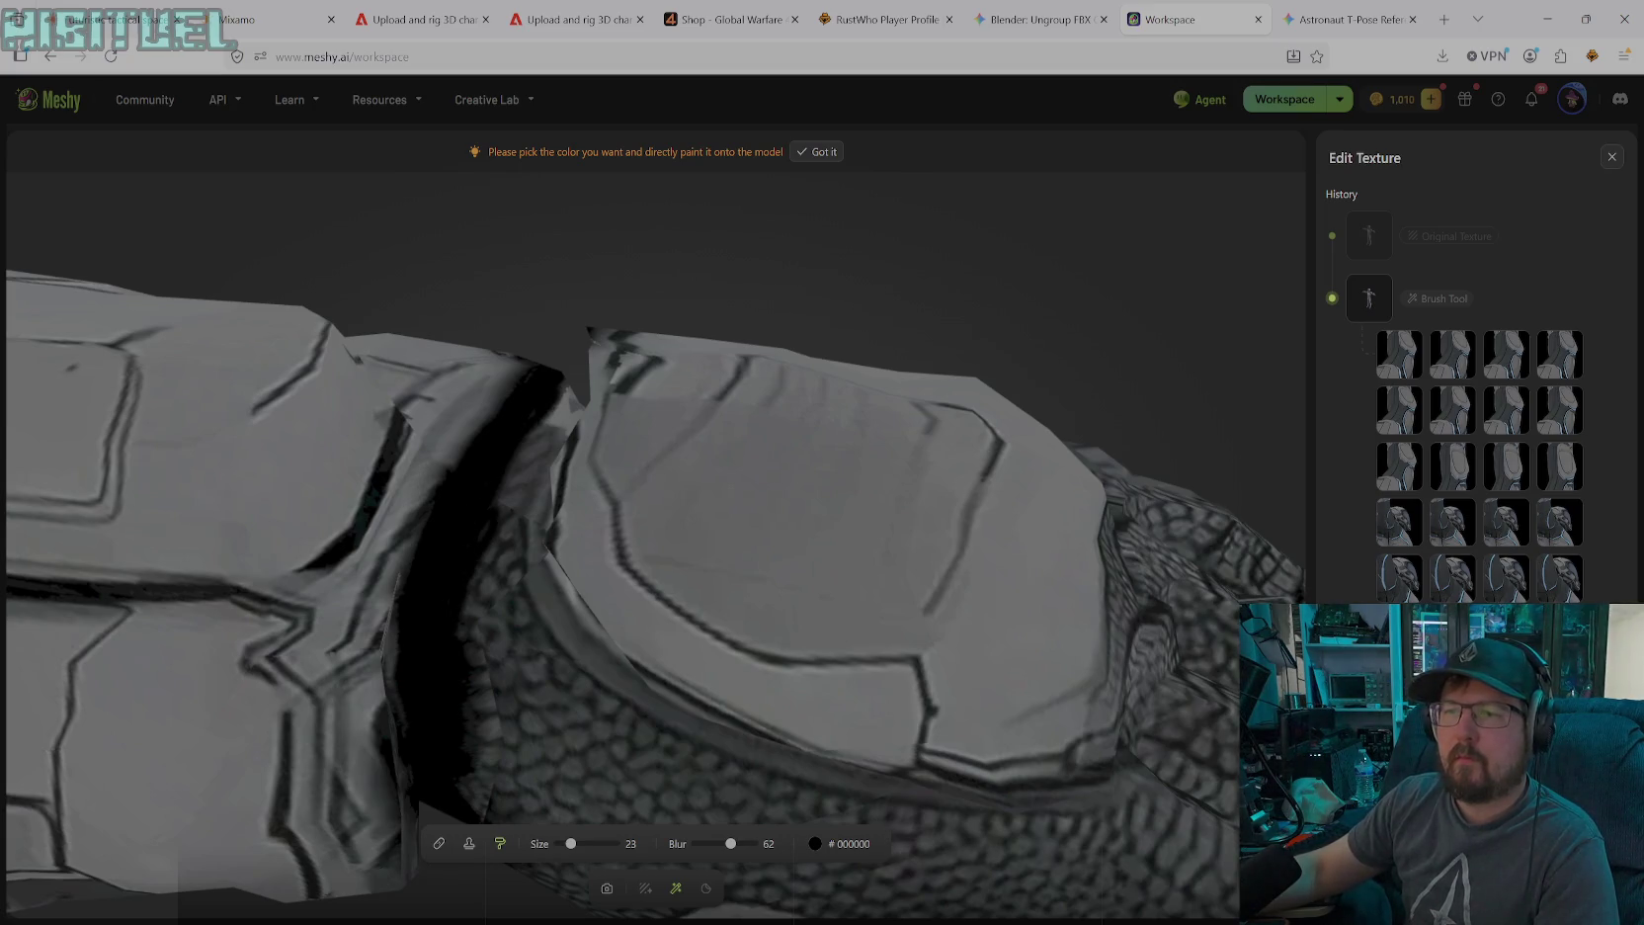
click(607, 887)
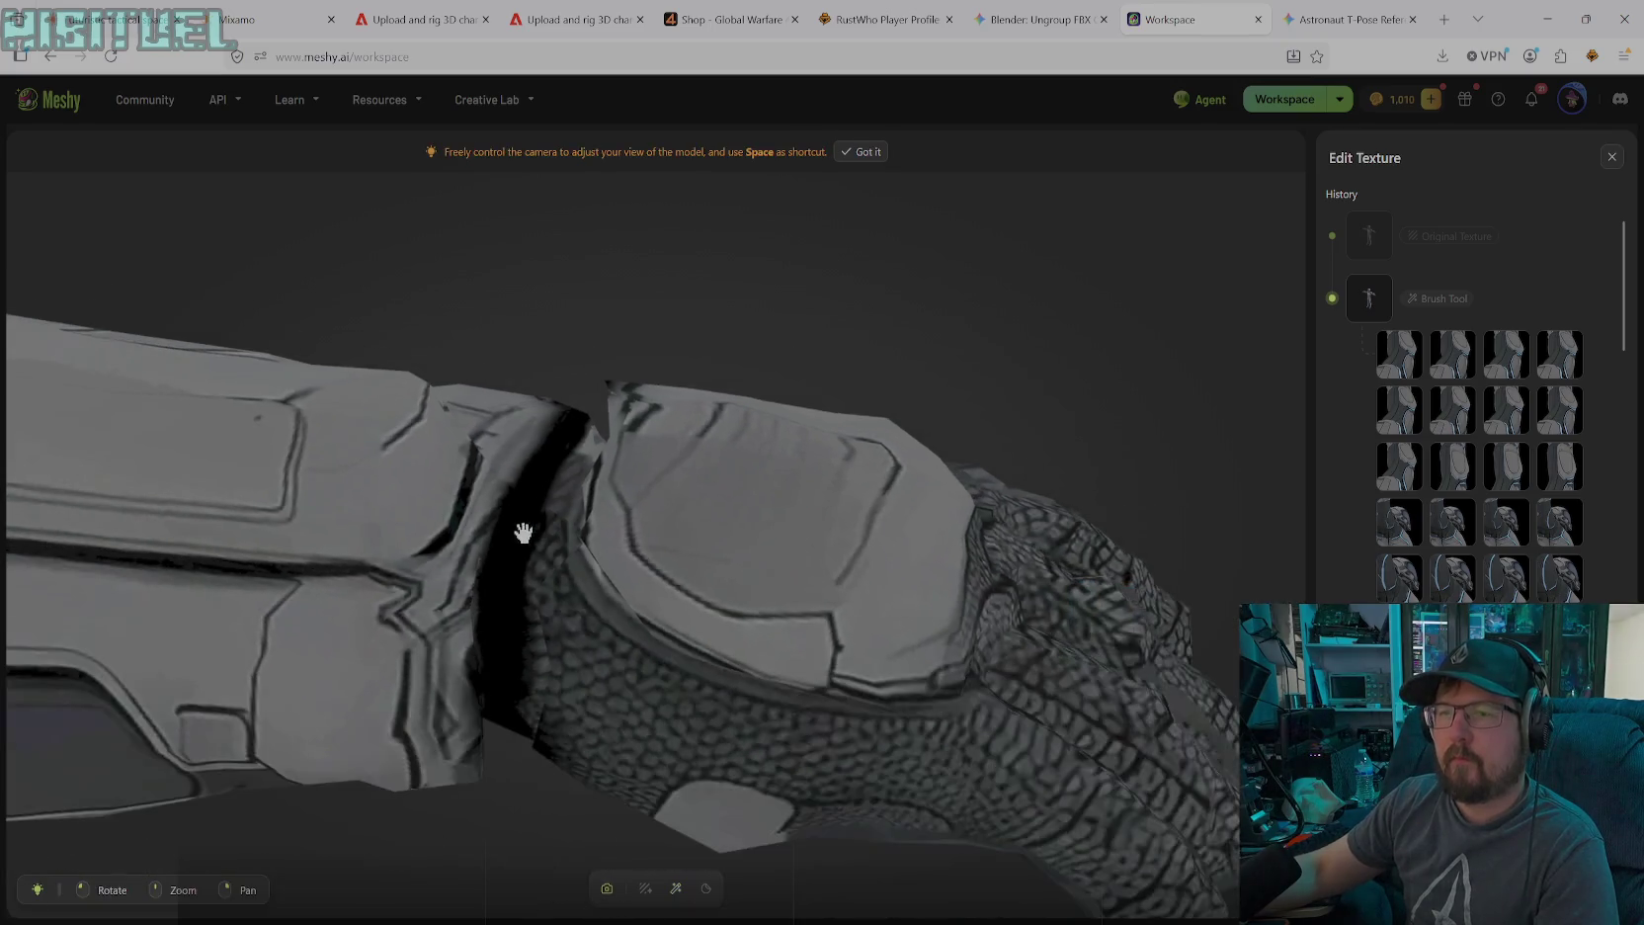
From under the arm, paint black strokes across the glove-forearm joint gap
scroll(524, 533, down, 3)
scroll(514, 494, down, 3)
scroll(543, 488, down, 2)
scroll(492, 422, down, 1)
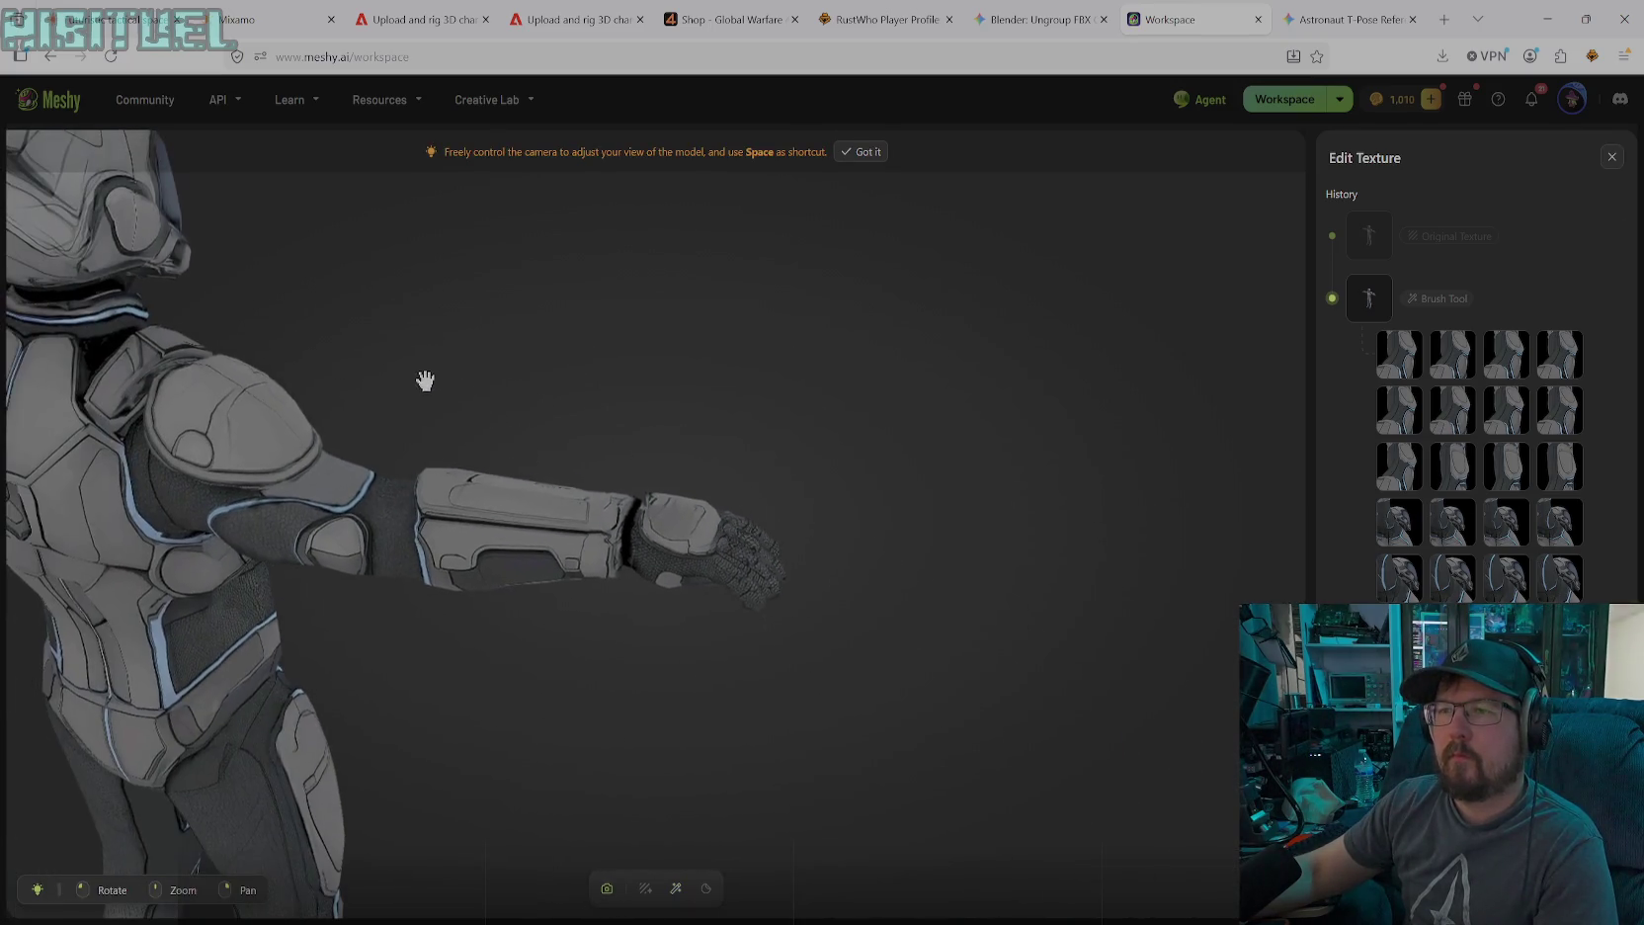
drag(425, 381, 814, 385)
drag(330, 550, 723, 587)
mouse_move(492, 495)
mouse_down()
mouse_move(672, 488)
mouse_move(558, 690)
mouse_move(639, 536)
mouse_move(486, 750)
mouse_move(495, 631)
mouse_move(469, 705)
mouse_move(489, 597)
mouse_move(639, 673)
mouse_up()
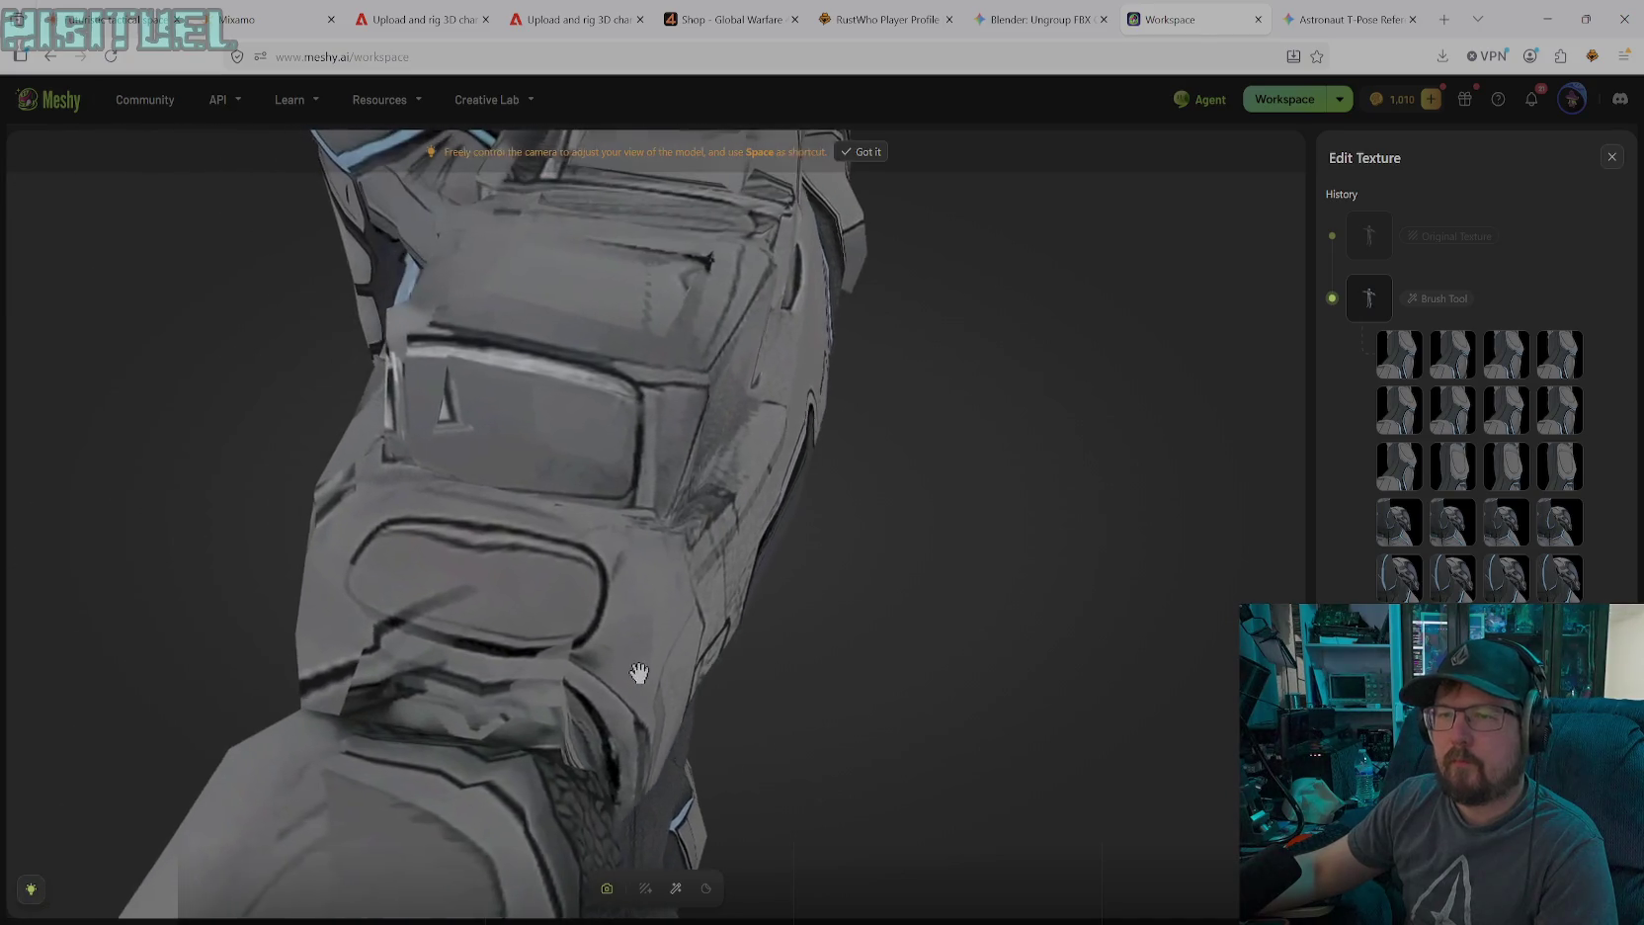
click(674, 887)
drag(370, 692, 444, 710)
mouse_move(354, 657)
mouse_down()
mouse_move(512, 719)
mouse_move(581, 697)
mouse_move(591, 746)
mouse_up()
drag(533, 688, 560, 678)
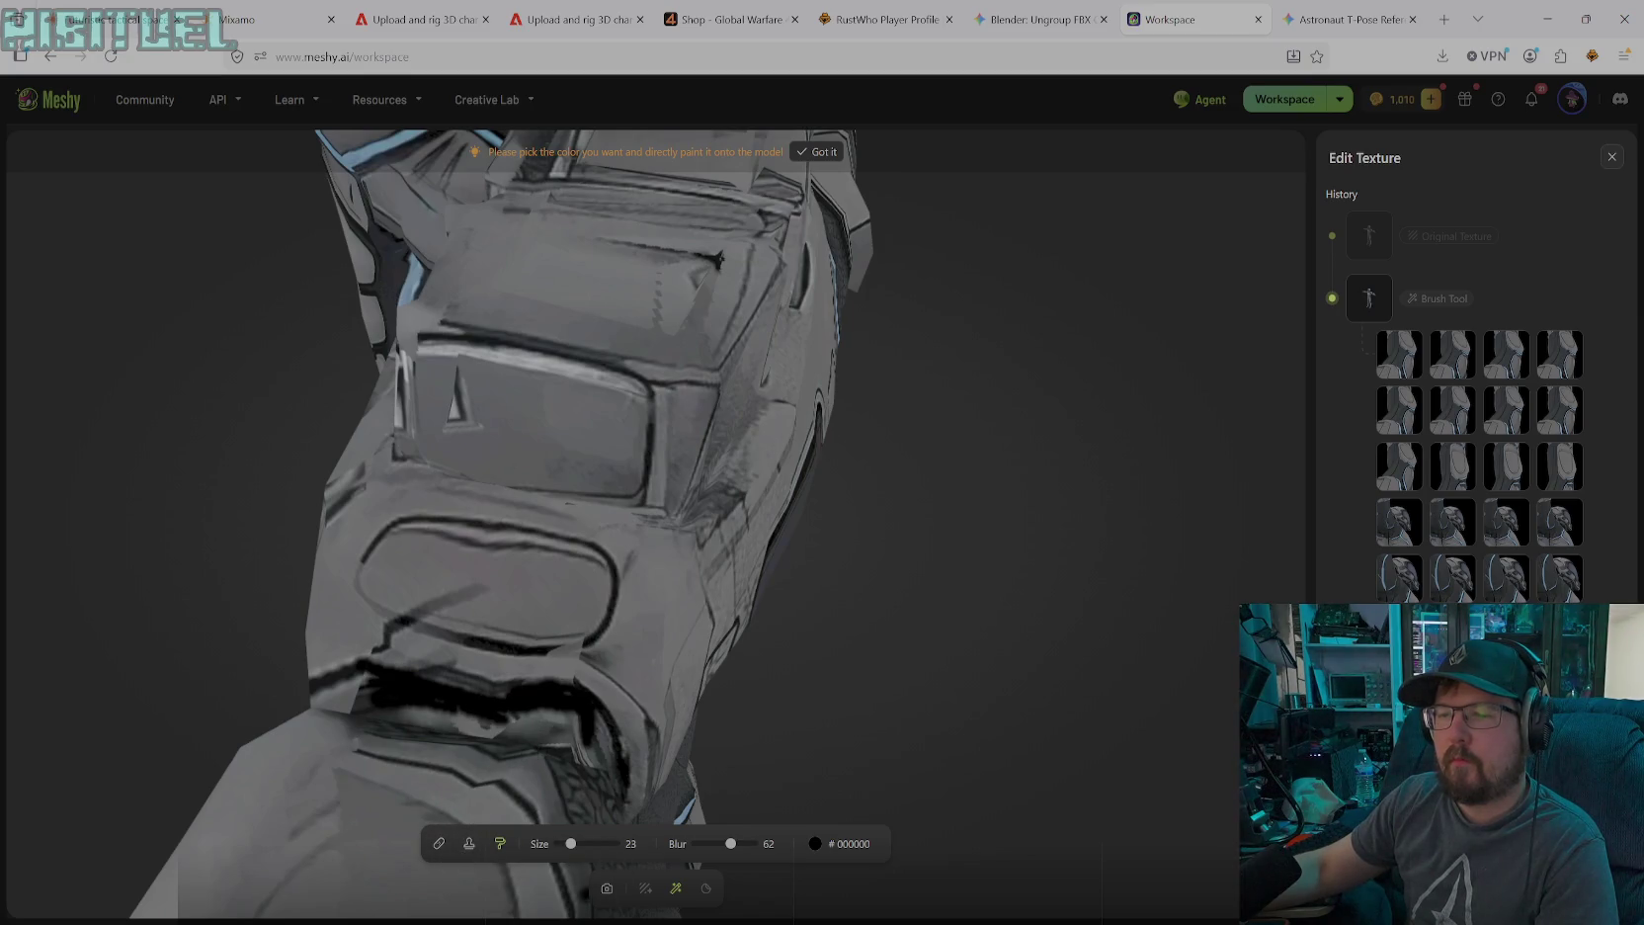
At brush size 34, fill the underside joint gap and the gap beside the forearm armour with black
click(606, 887)
mouse_move(573, 790)
mouse_down()
mouse_move(475, 712)
mouse_move(516, 807)
mouse_up()
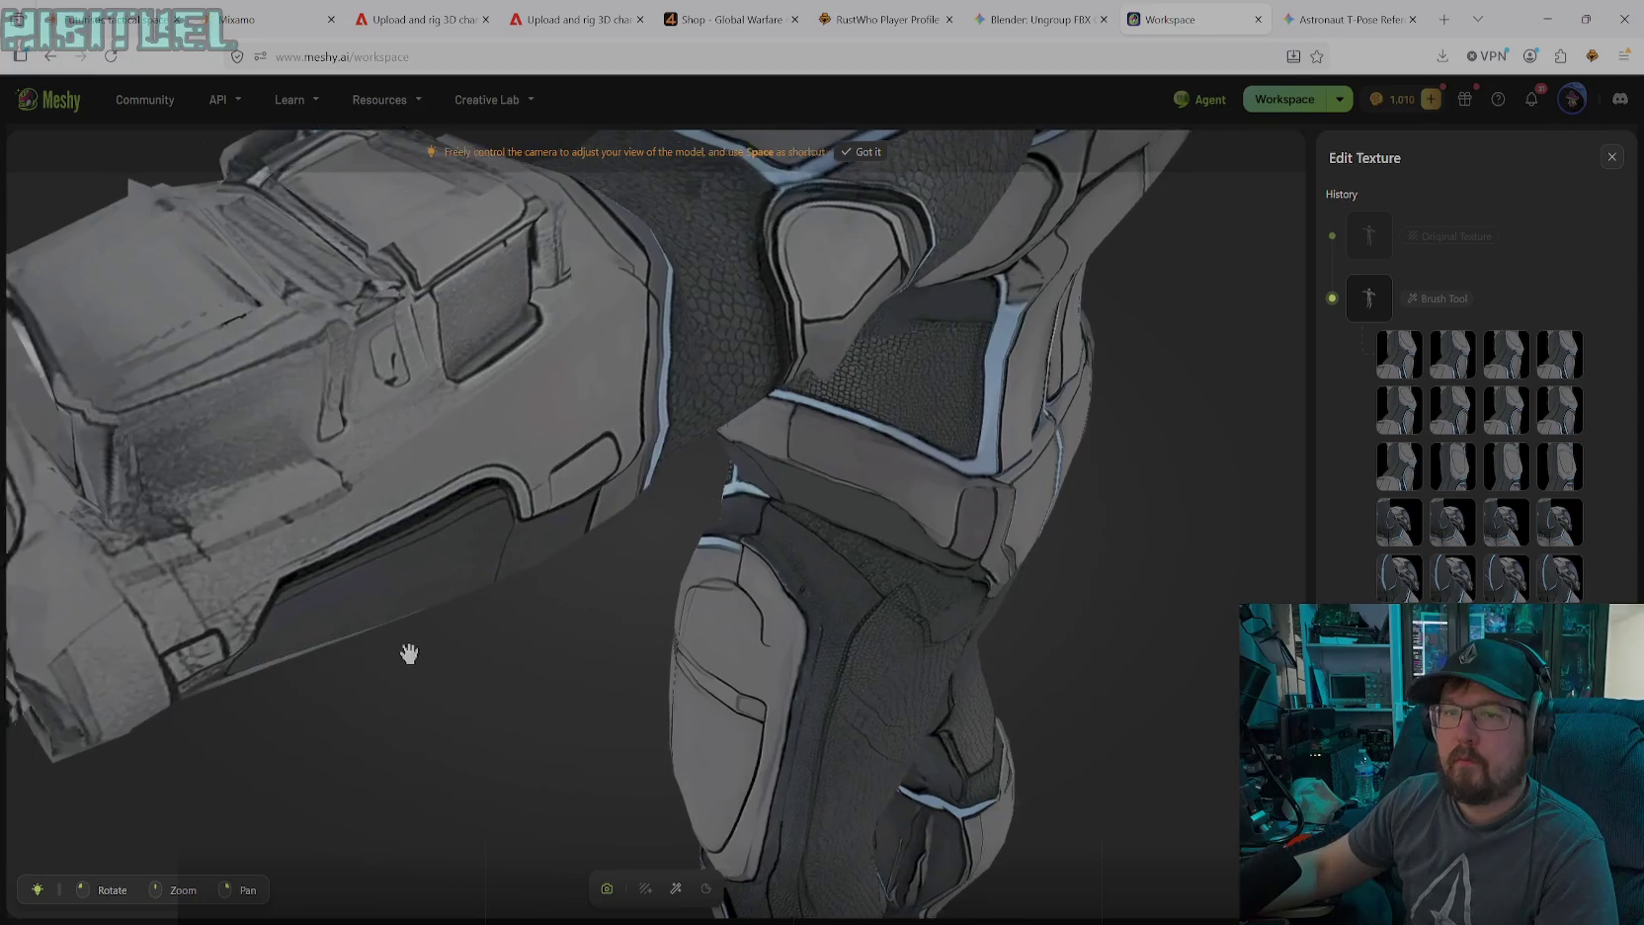
click(676, 887)
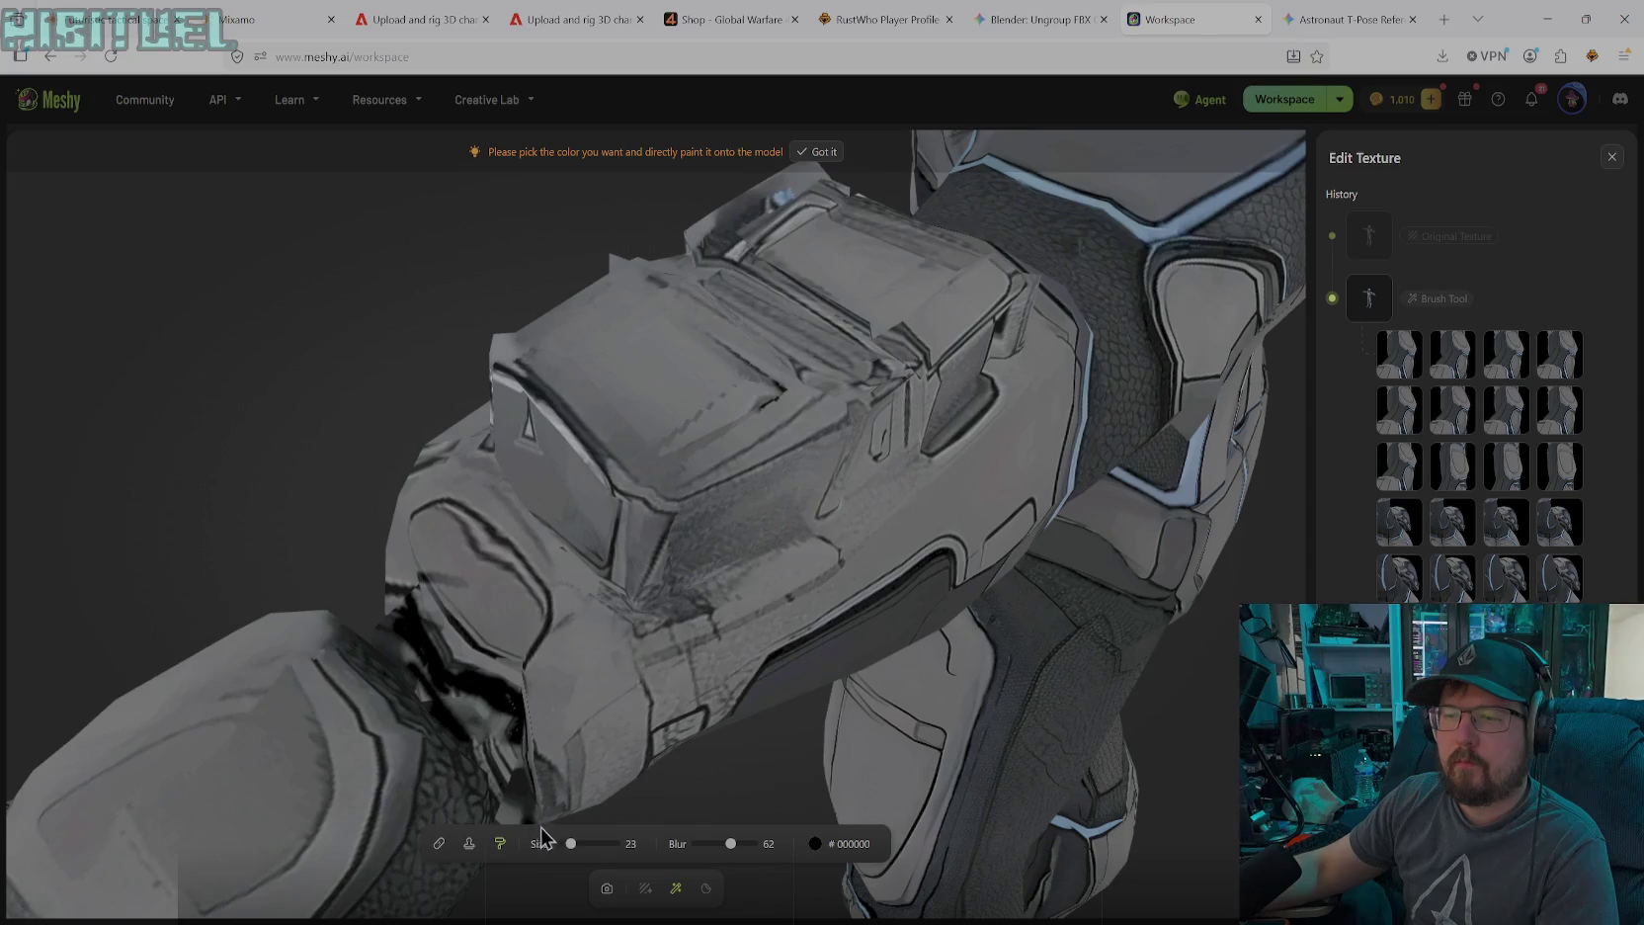
drag(570, 843, 578, 843)
drag(423, 721, 473, 735)
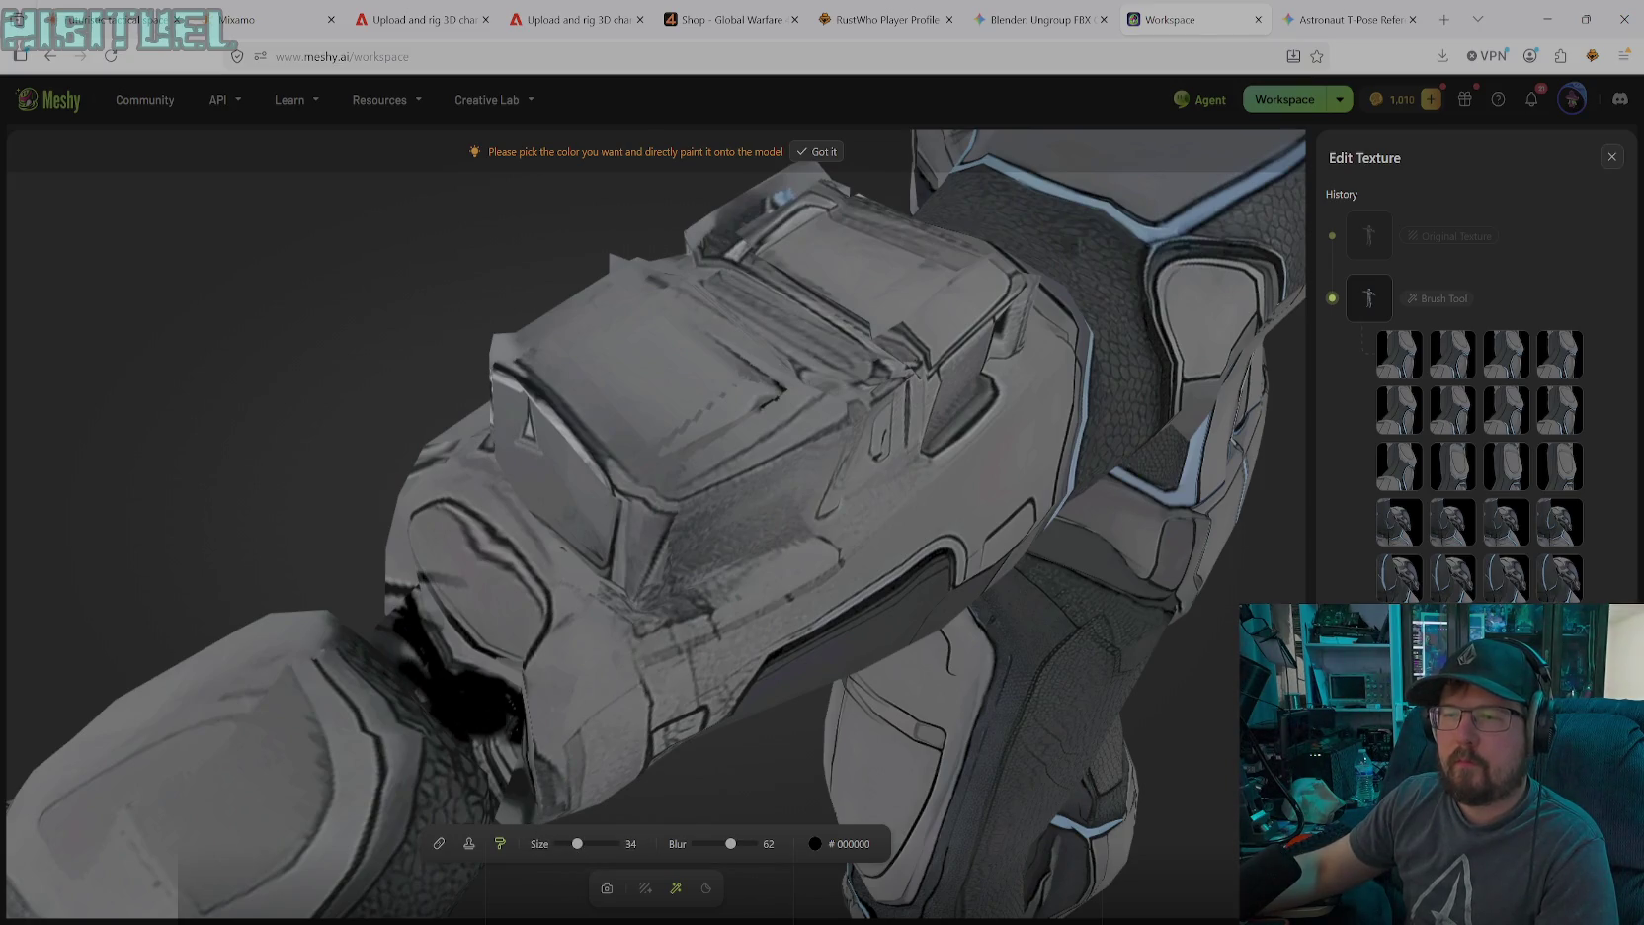
mouse_move(443, 654)
mouse_down()
mouse_move(467, 674)
mouse_move(396, 600)
mouse_move(403, 657)
mouse_up()
mouse_move(450, 739)
mouse_down()
mouse_move(427, 719)
mouse_move(509, 761)
mouse_up()
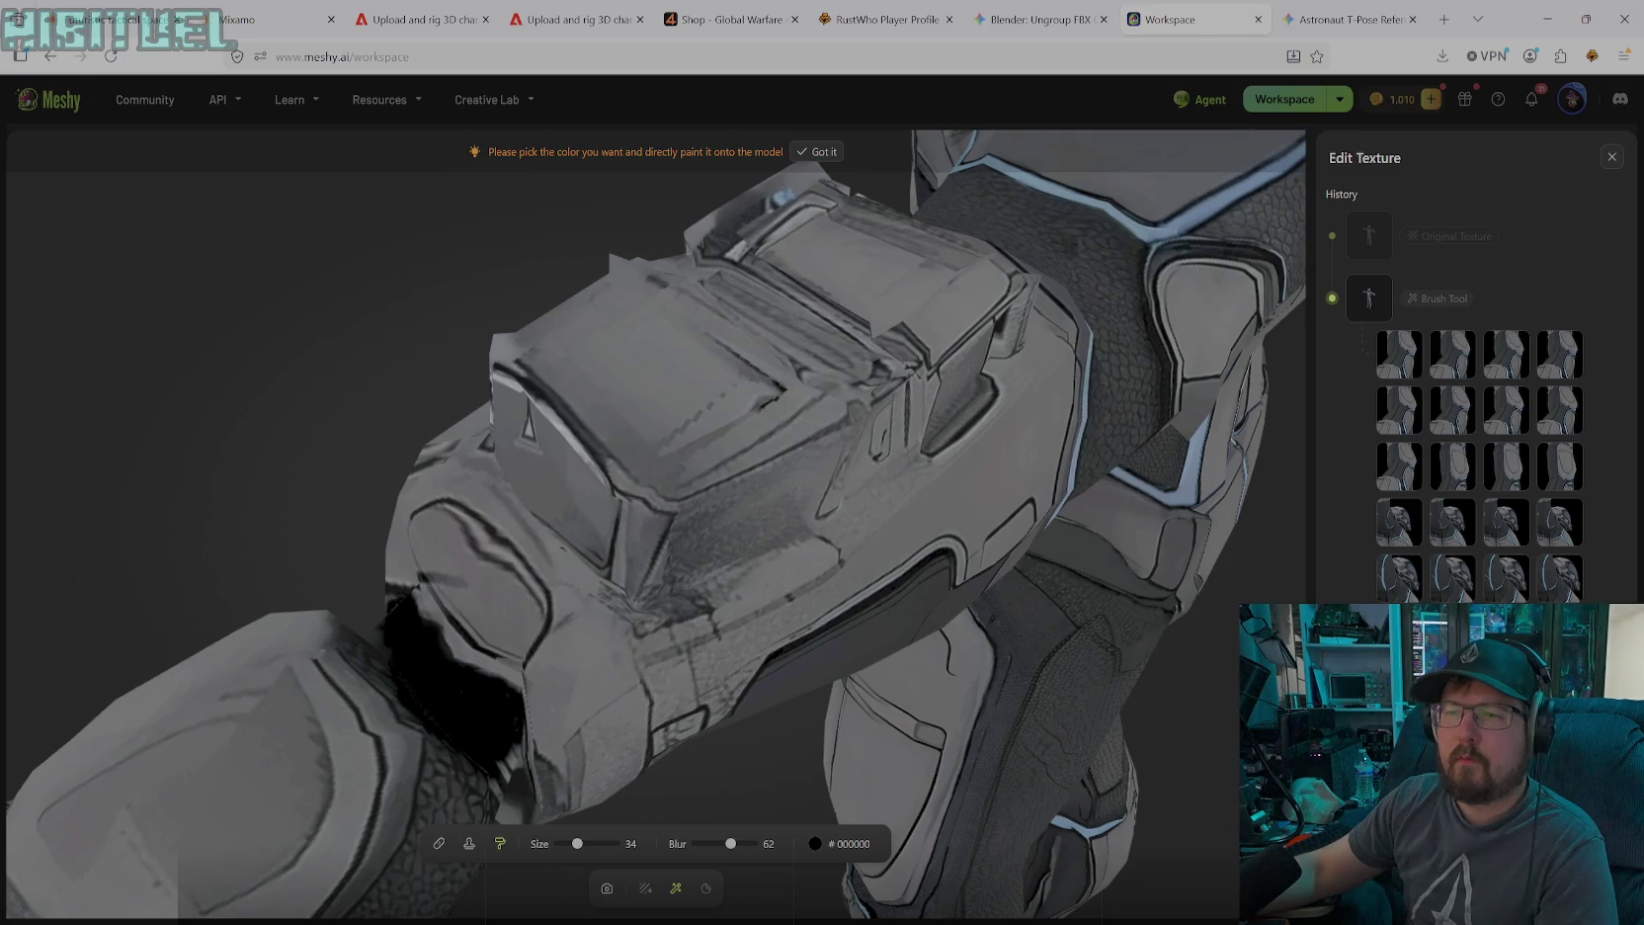
click(606, 888)
mouse_move(529, 788)
mouse_down()
mouse_move(528, 436)
mouse_move(551, 834)
mouse_up()
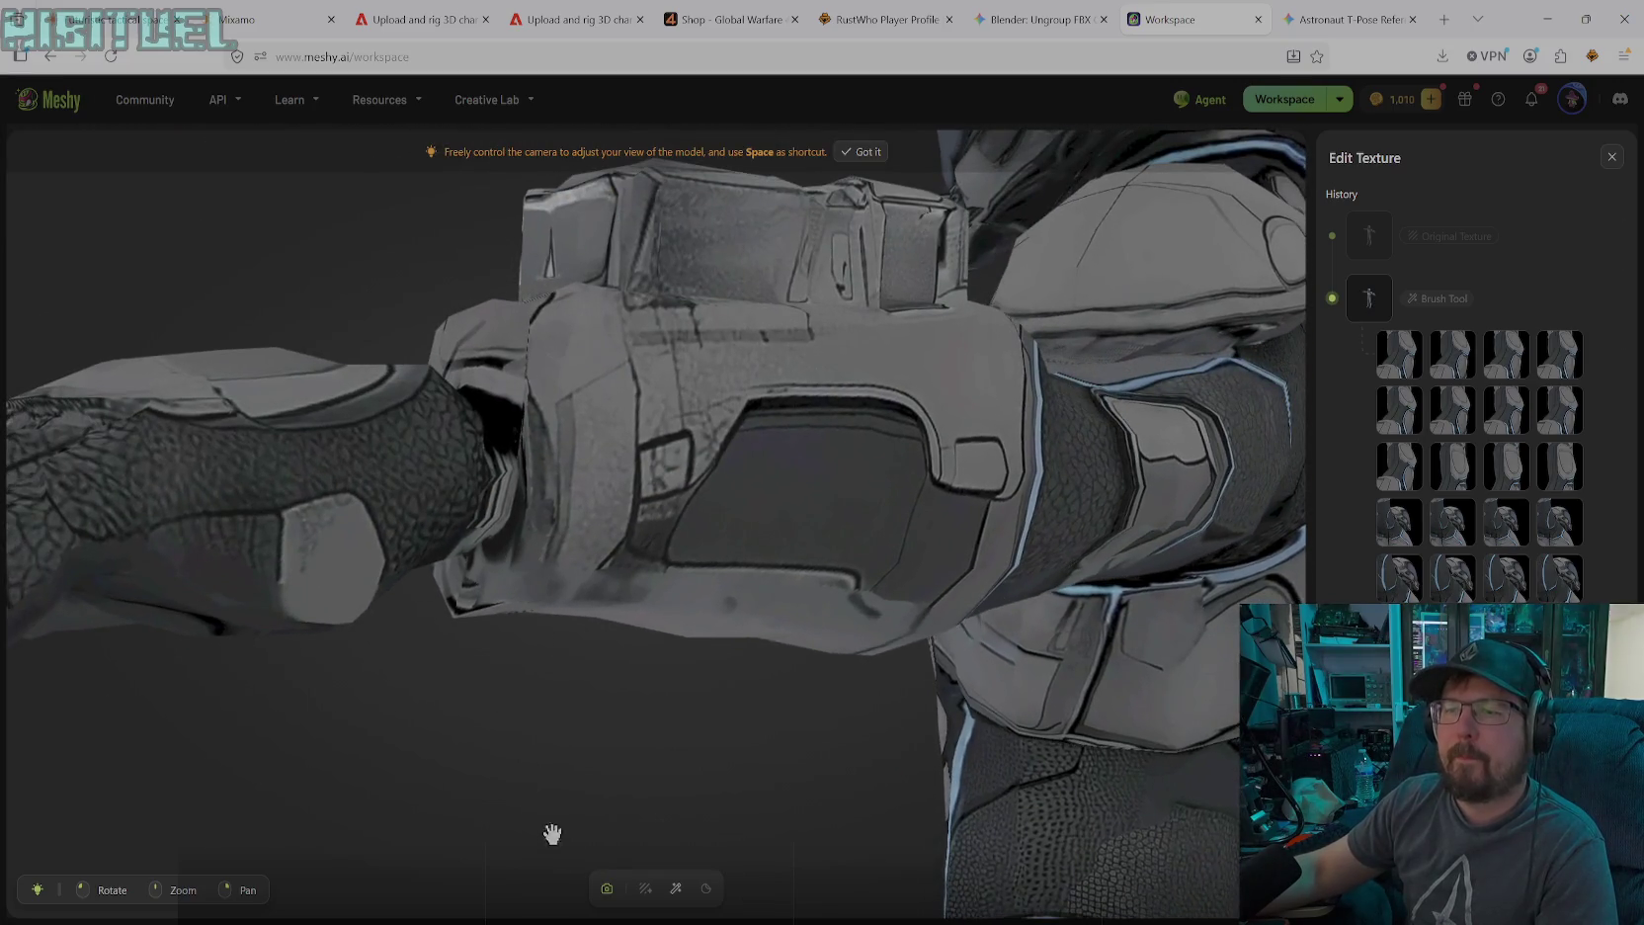
click(676, 887)
drag(485, 457, 494, 526)
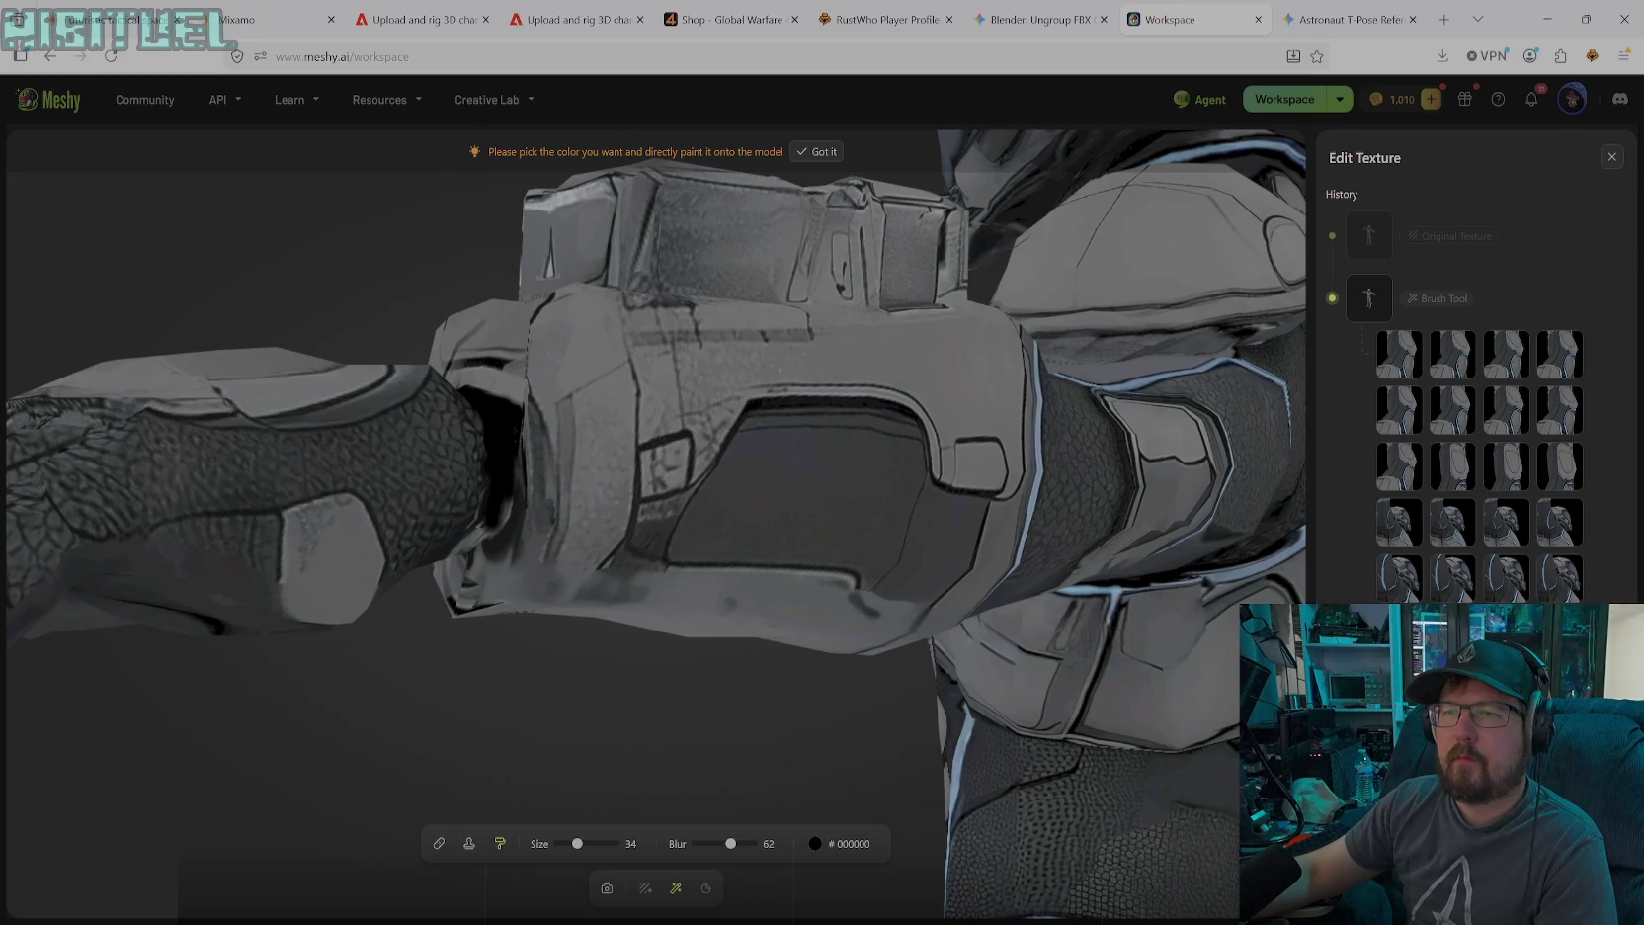